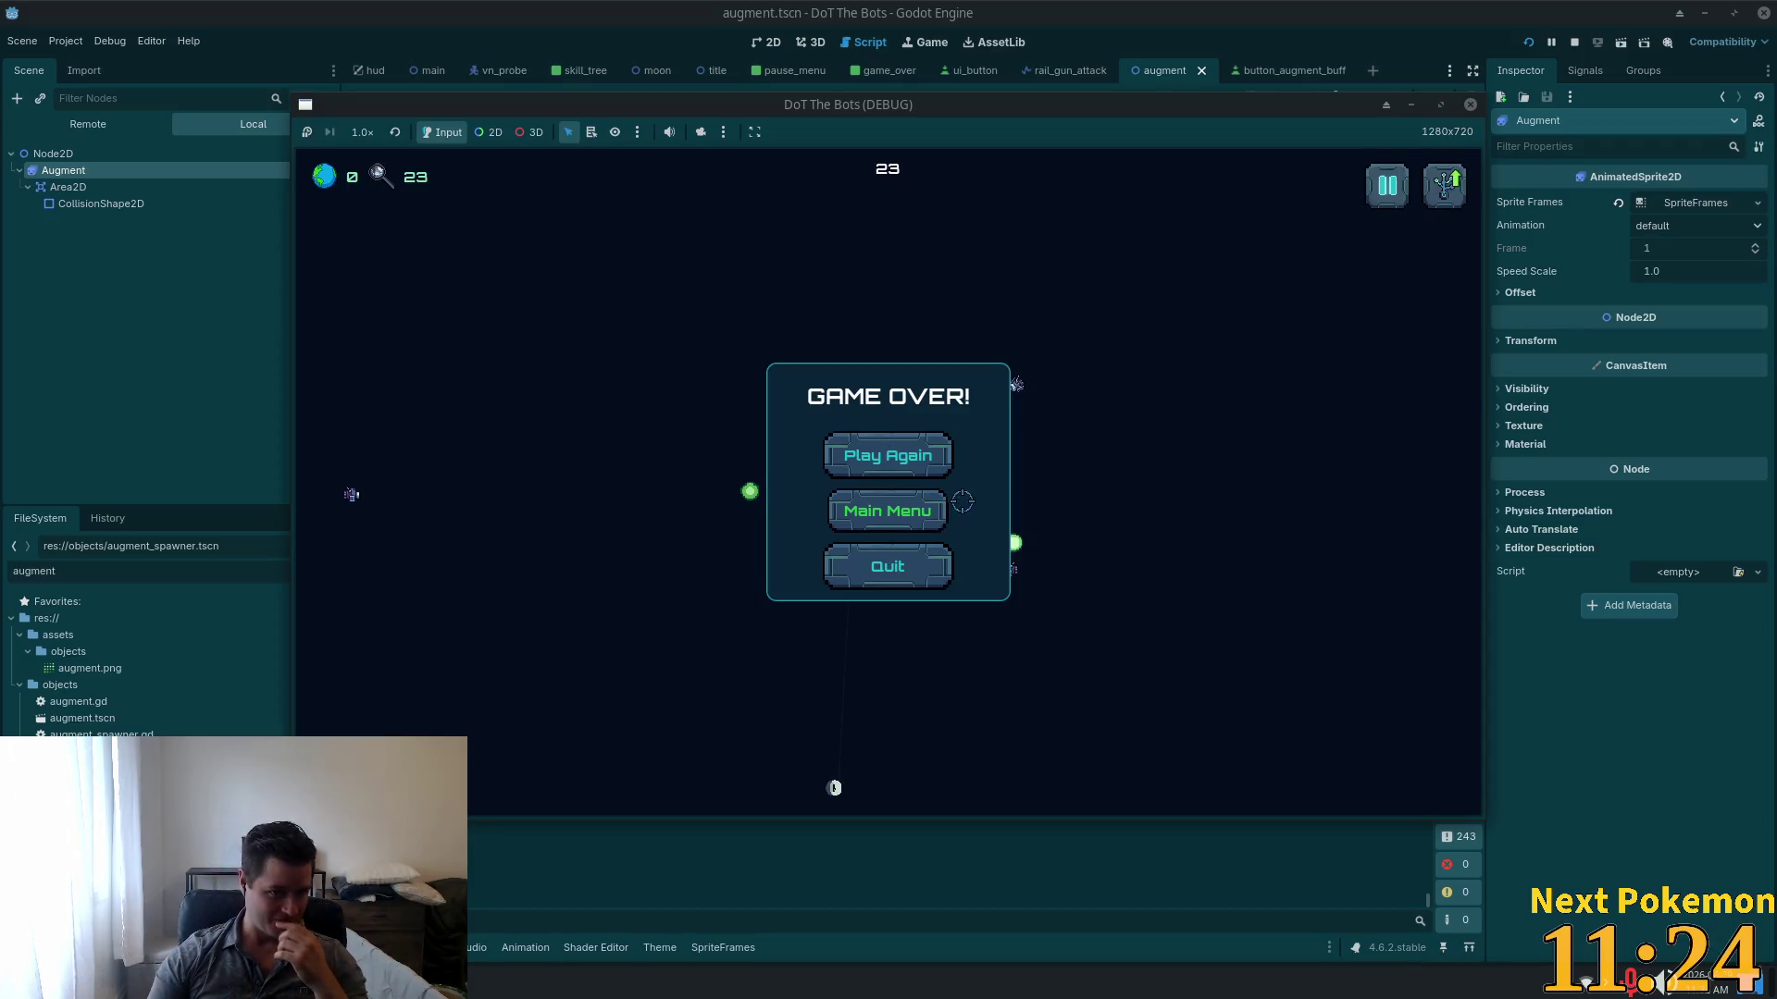
Step: Restart the game with Play Again and shoot the incoming left and right enemies
click(884, 440)
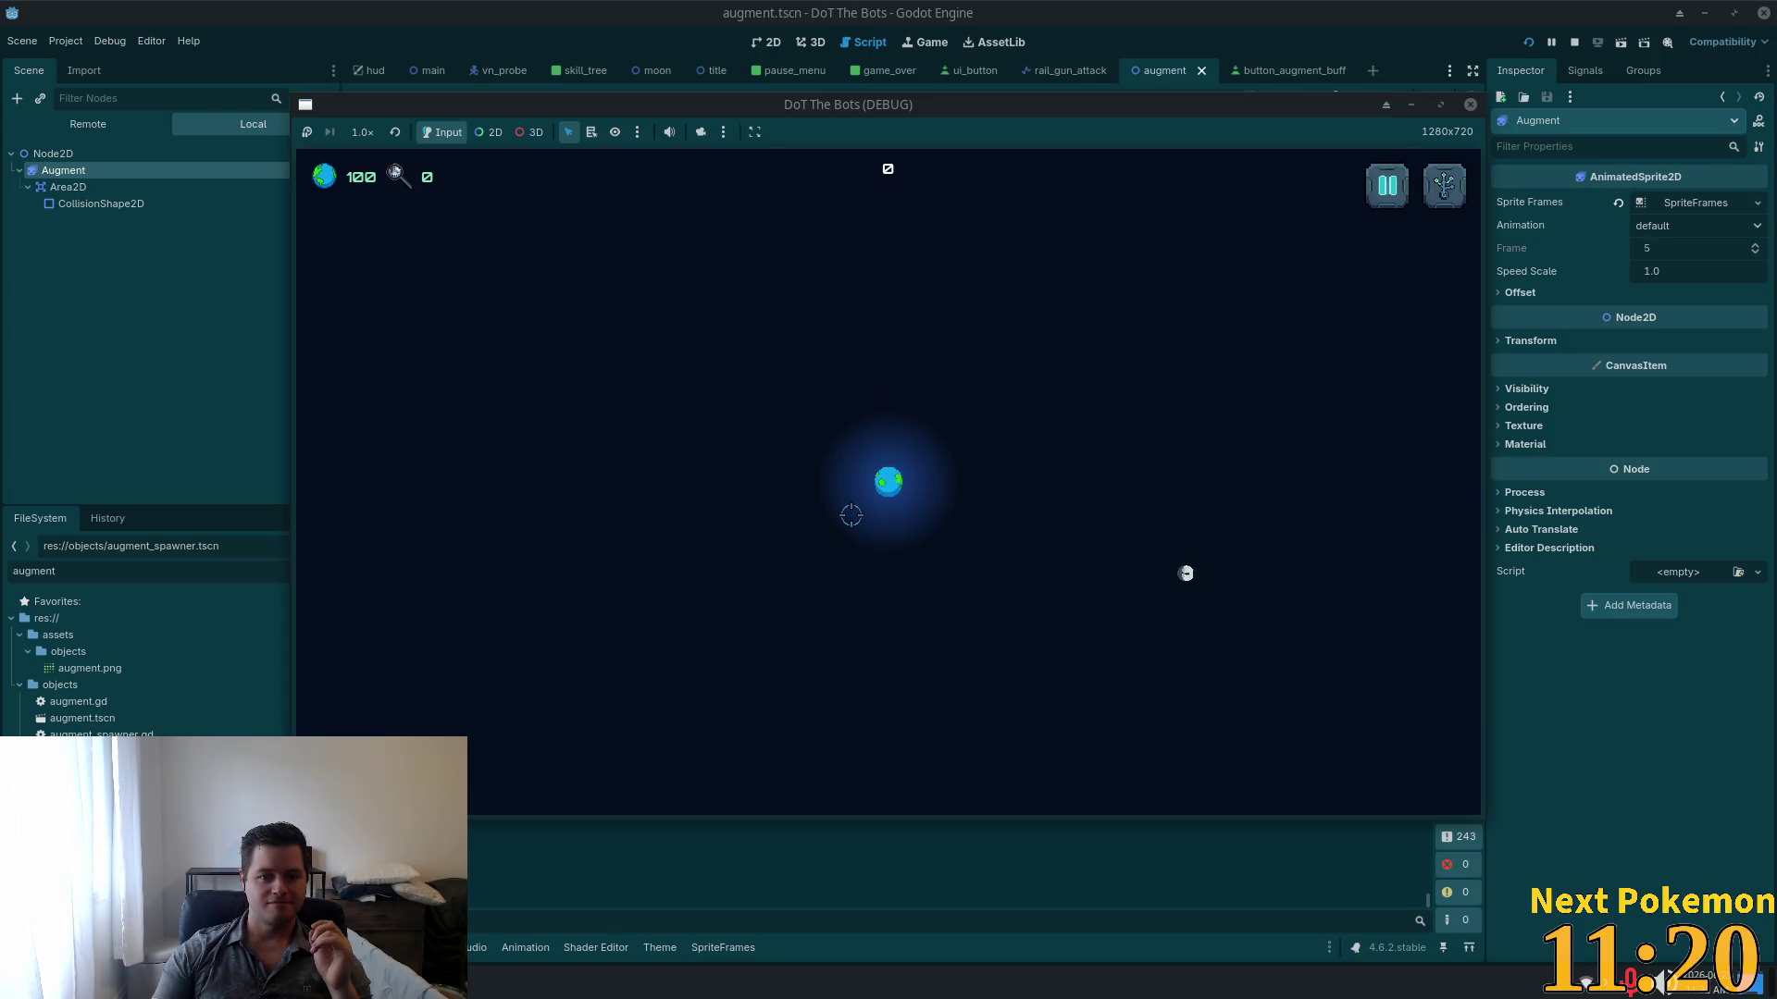
click(424, 441)
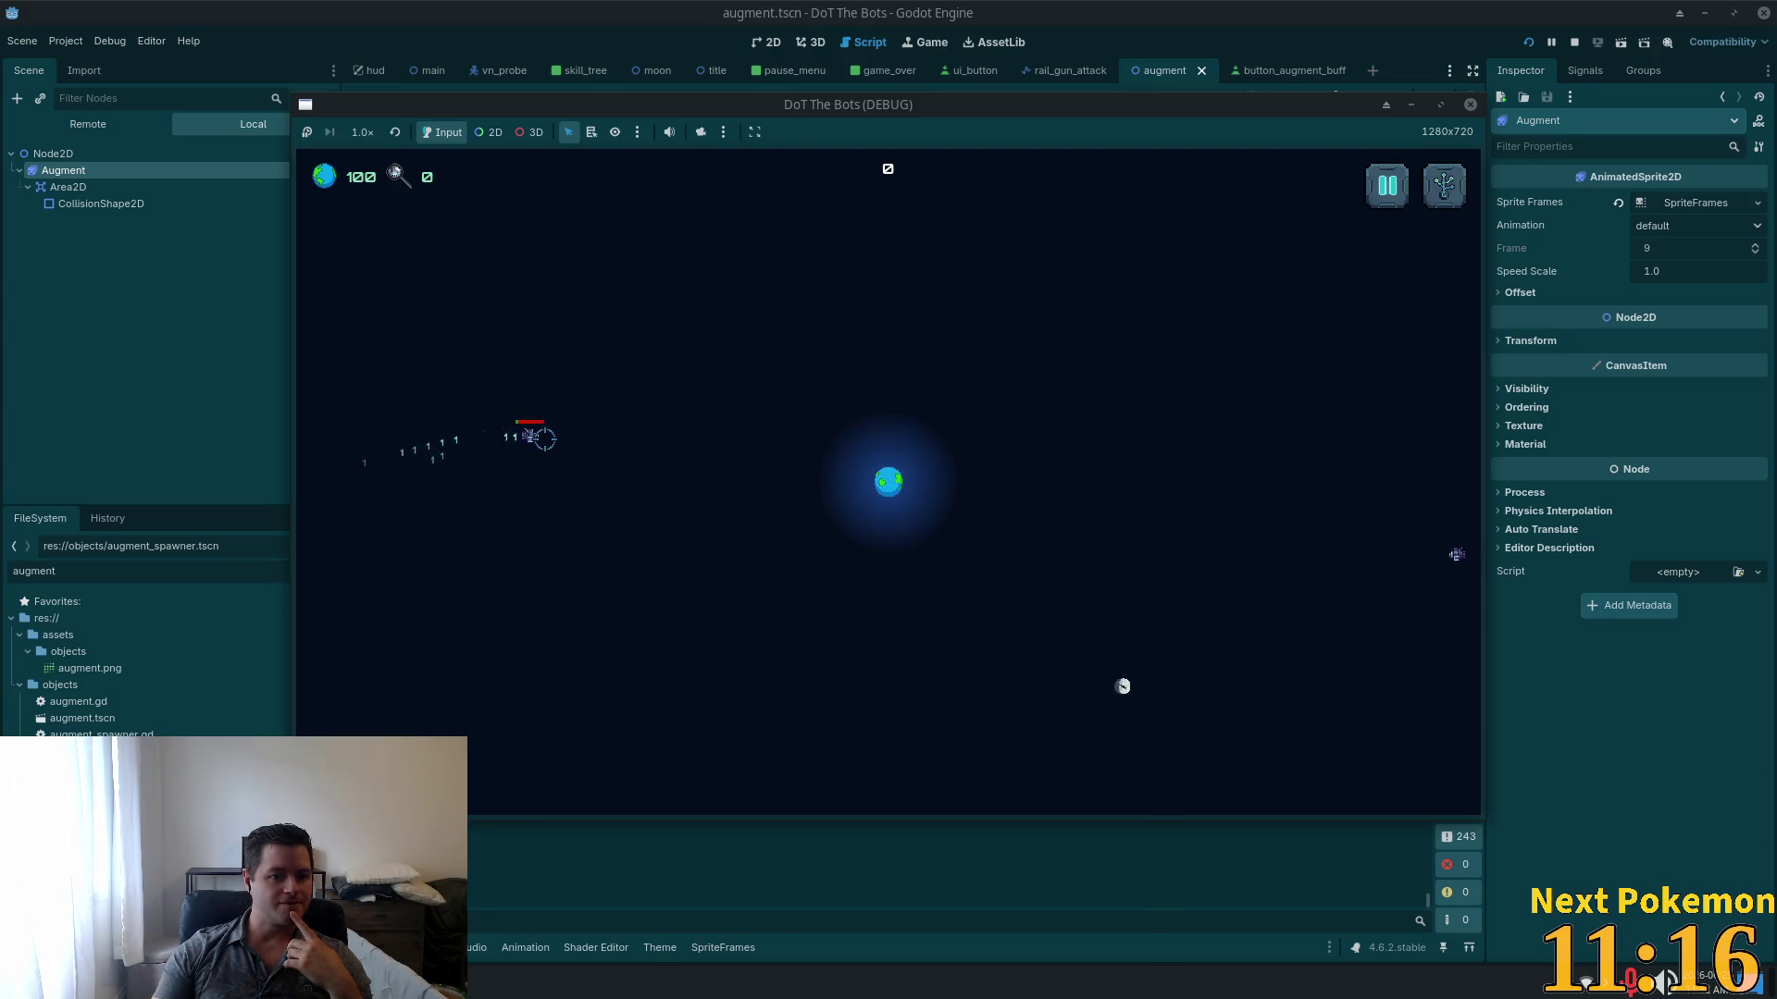
click(1308, 555)
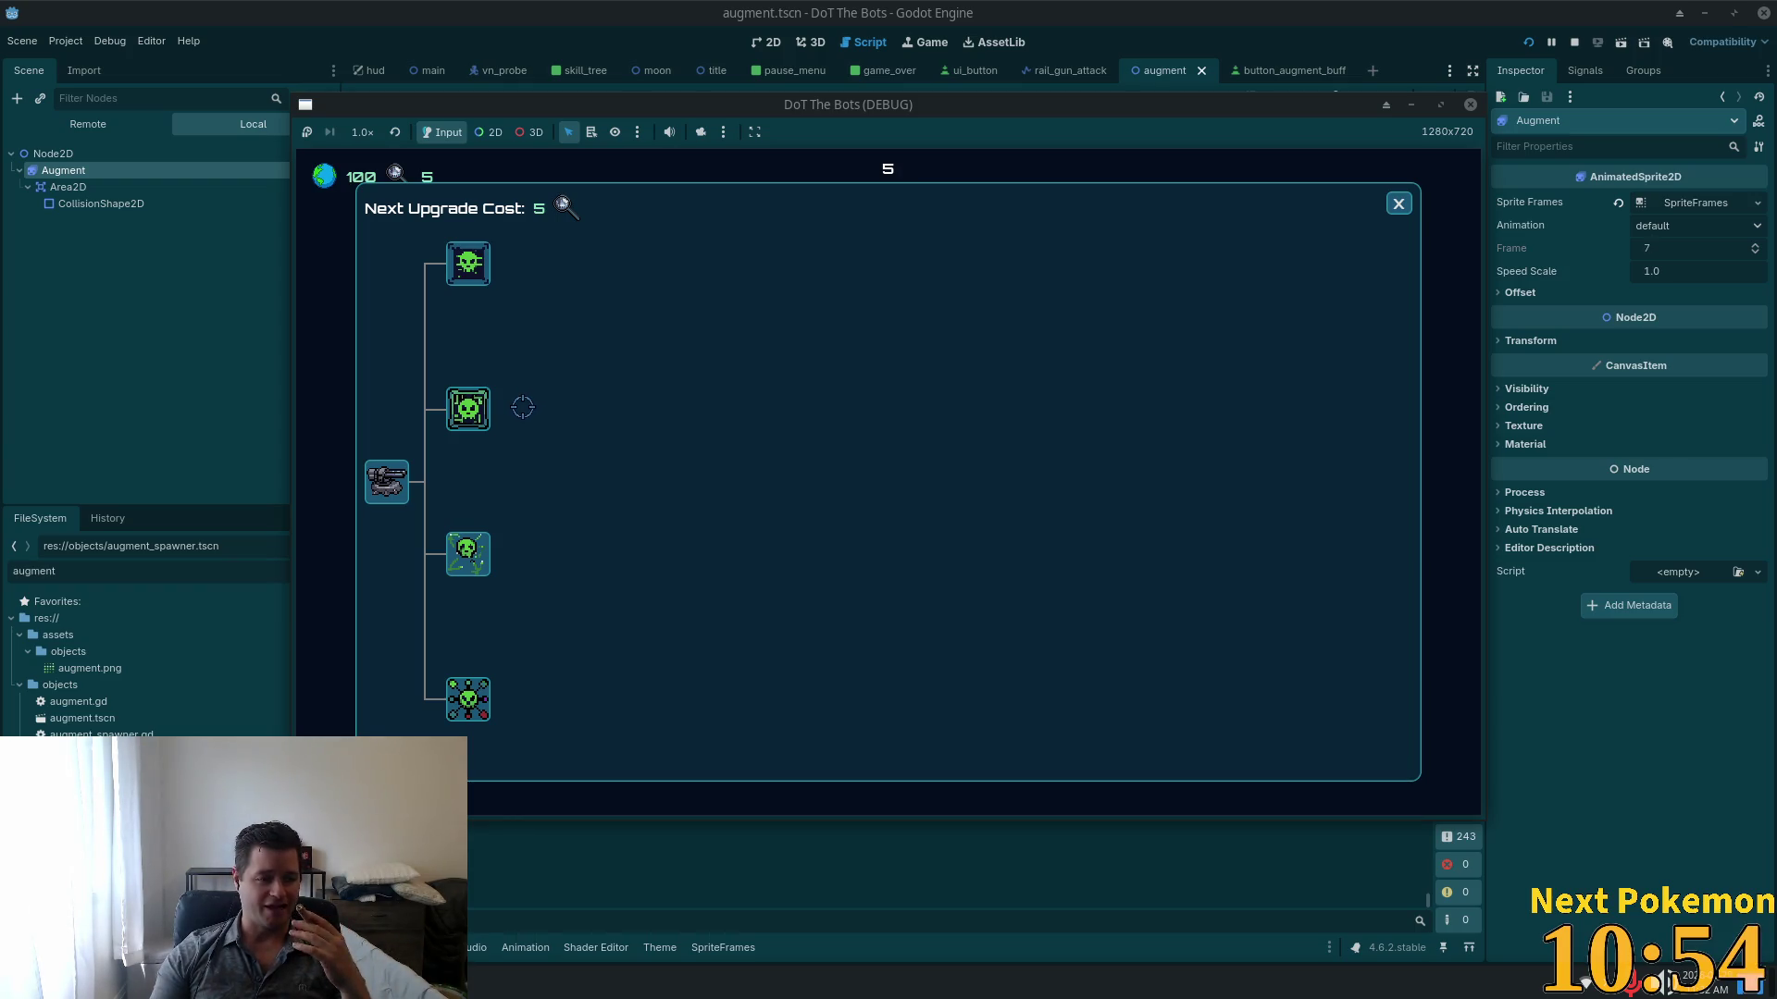
Step: Buy a skill tree upgrade, close the panel, and beam down several enemies
click(463, 414)
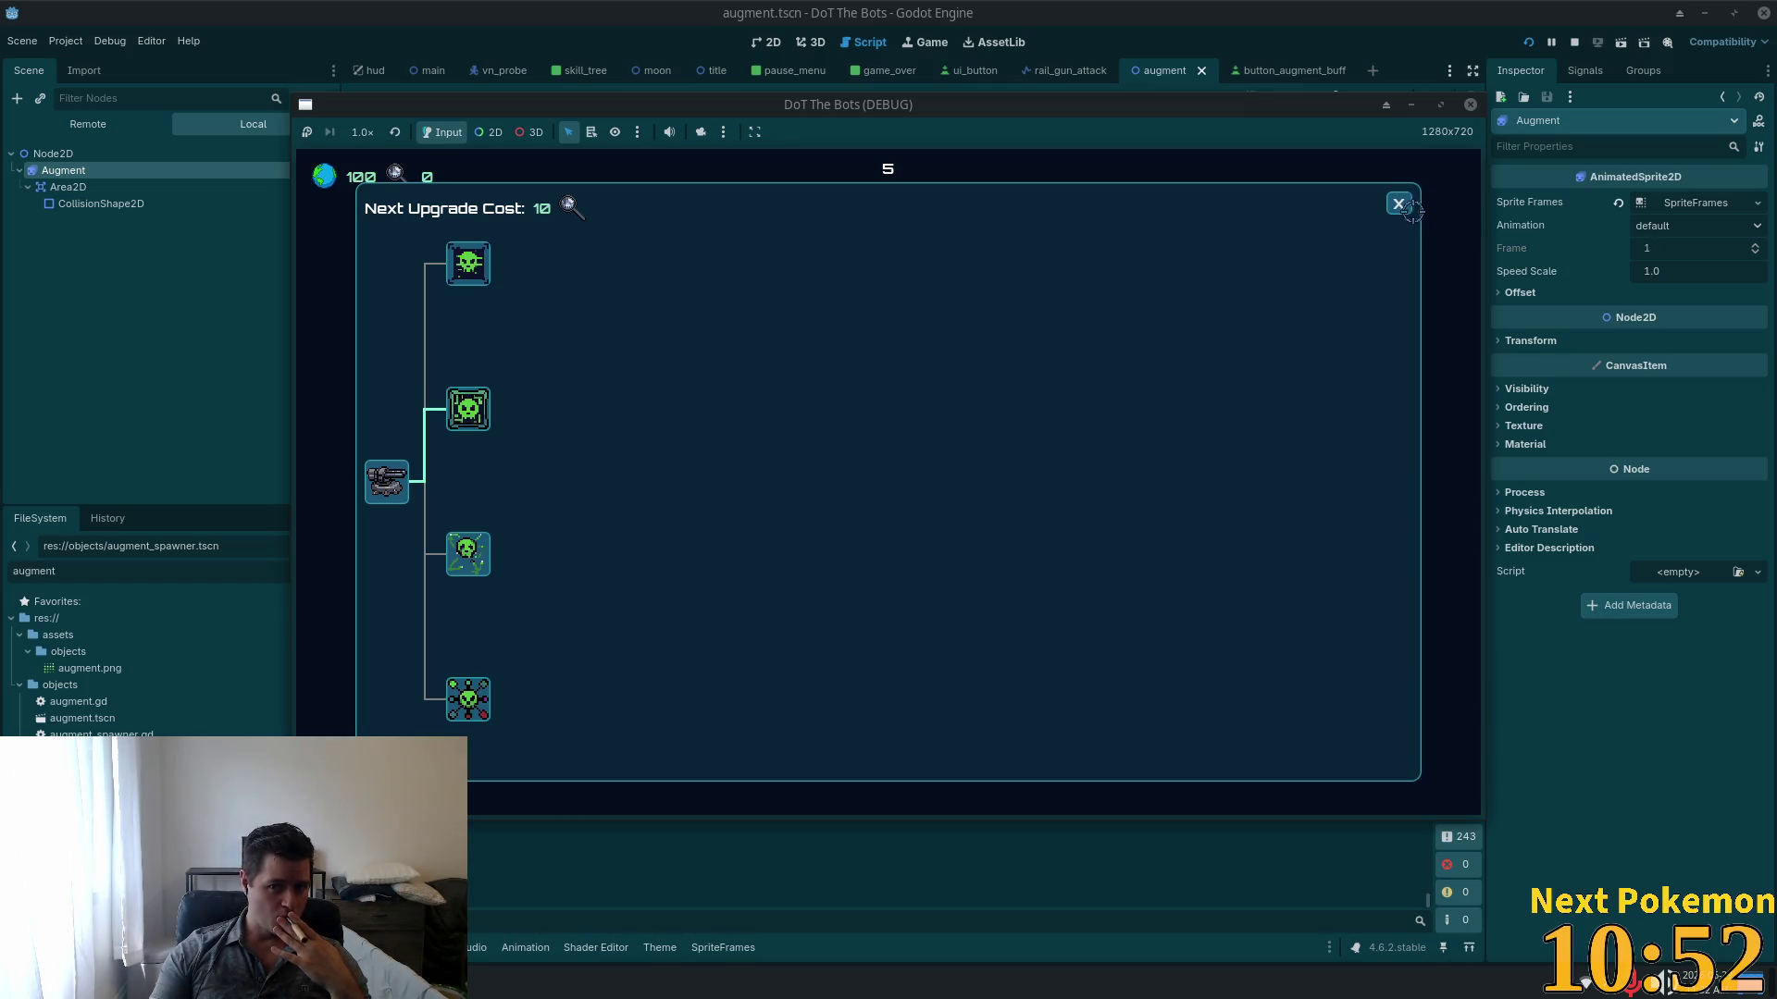
click(1399, 203)
mouse_move(1176, 571)
mouse_down()
mouse_move(1095, 559)
mouse_move(995, 504)
mouse_up()
drag(1262, 389, 1150, 436)
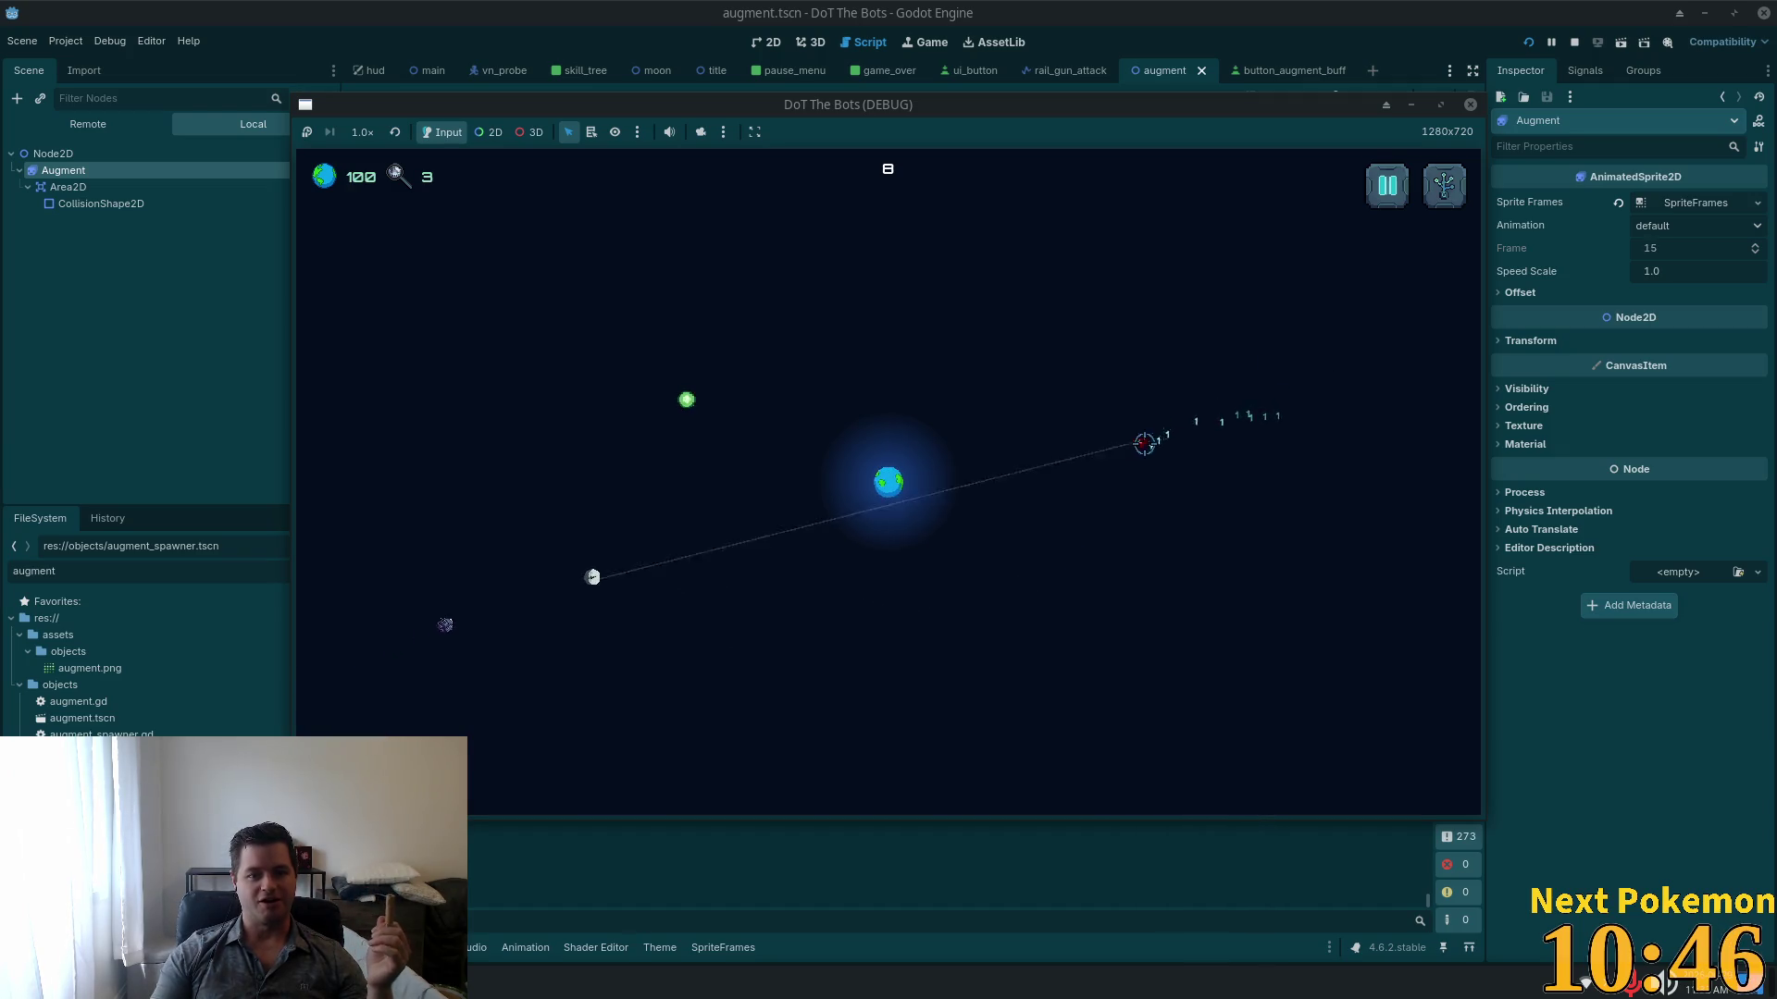
mouse_move(555, 587)
mouse_down()
mouse_move(626, 531)
mouse_move(519, 450)
mouse_move(919, 339)
mouse_move(920, 258)
mouse_move(940, 345)
mouse_move(908, 223)
mouse_move(938, 430)
mouse_move(889, 555)
mouse_up()
mouse_move(533, 681)
mouse_down()
mouse_move(592, 638)
mouse_move(646, 635)
mouse_move(722, 563)
mouse_move(476, 321)
mouse_move(928, 666)
mouse_move(736, 561)
mouse_move(702, 417)
mouse_move(615, 368)
mouse_move(888, 423)
mouse_move(745, 397)
mouse_move(821, 435)
mouse_move(861, 412)
mouse_move(904, 427)
mouse_move(405, 345)
mouse_move(1085, 607)
mouse_move(996, 571)
mouse_move(981, 645)
mouse_up()
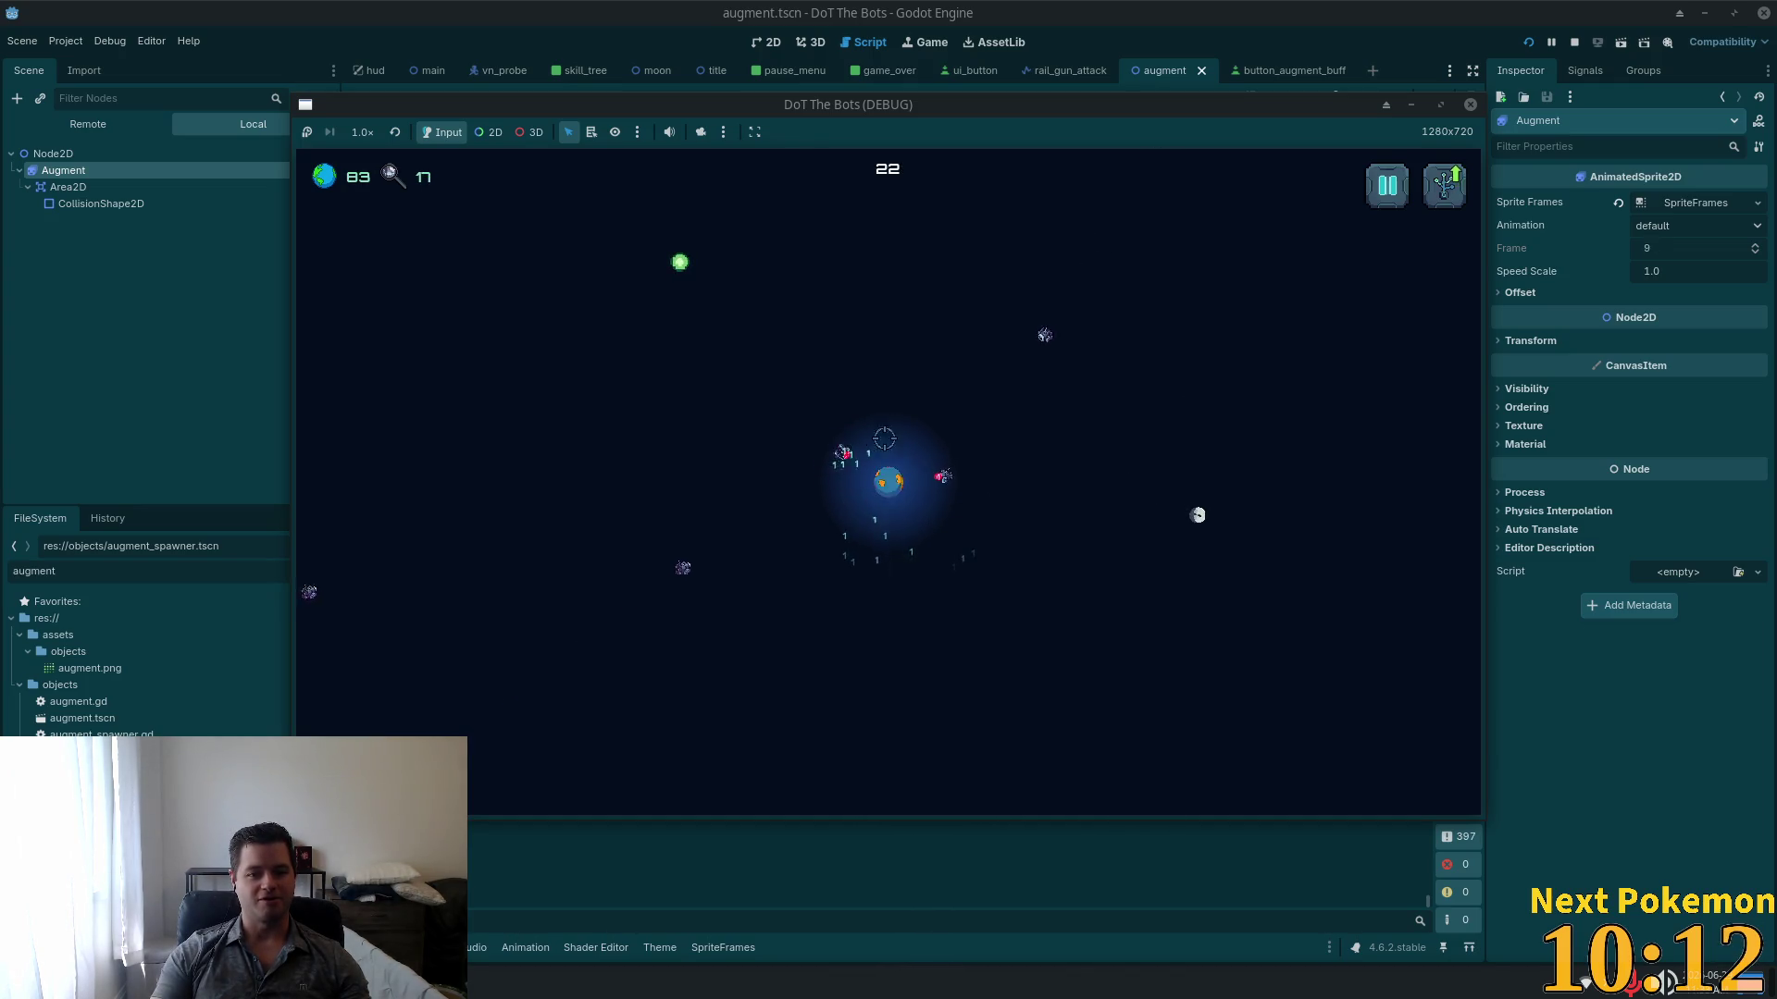
Step: Pause the game, quit to the main menu, and stop the running project
click(1388, 190)
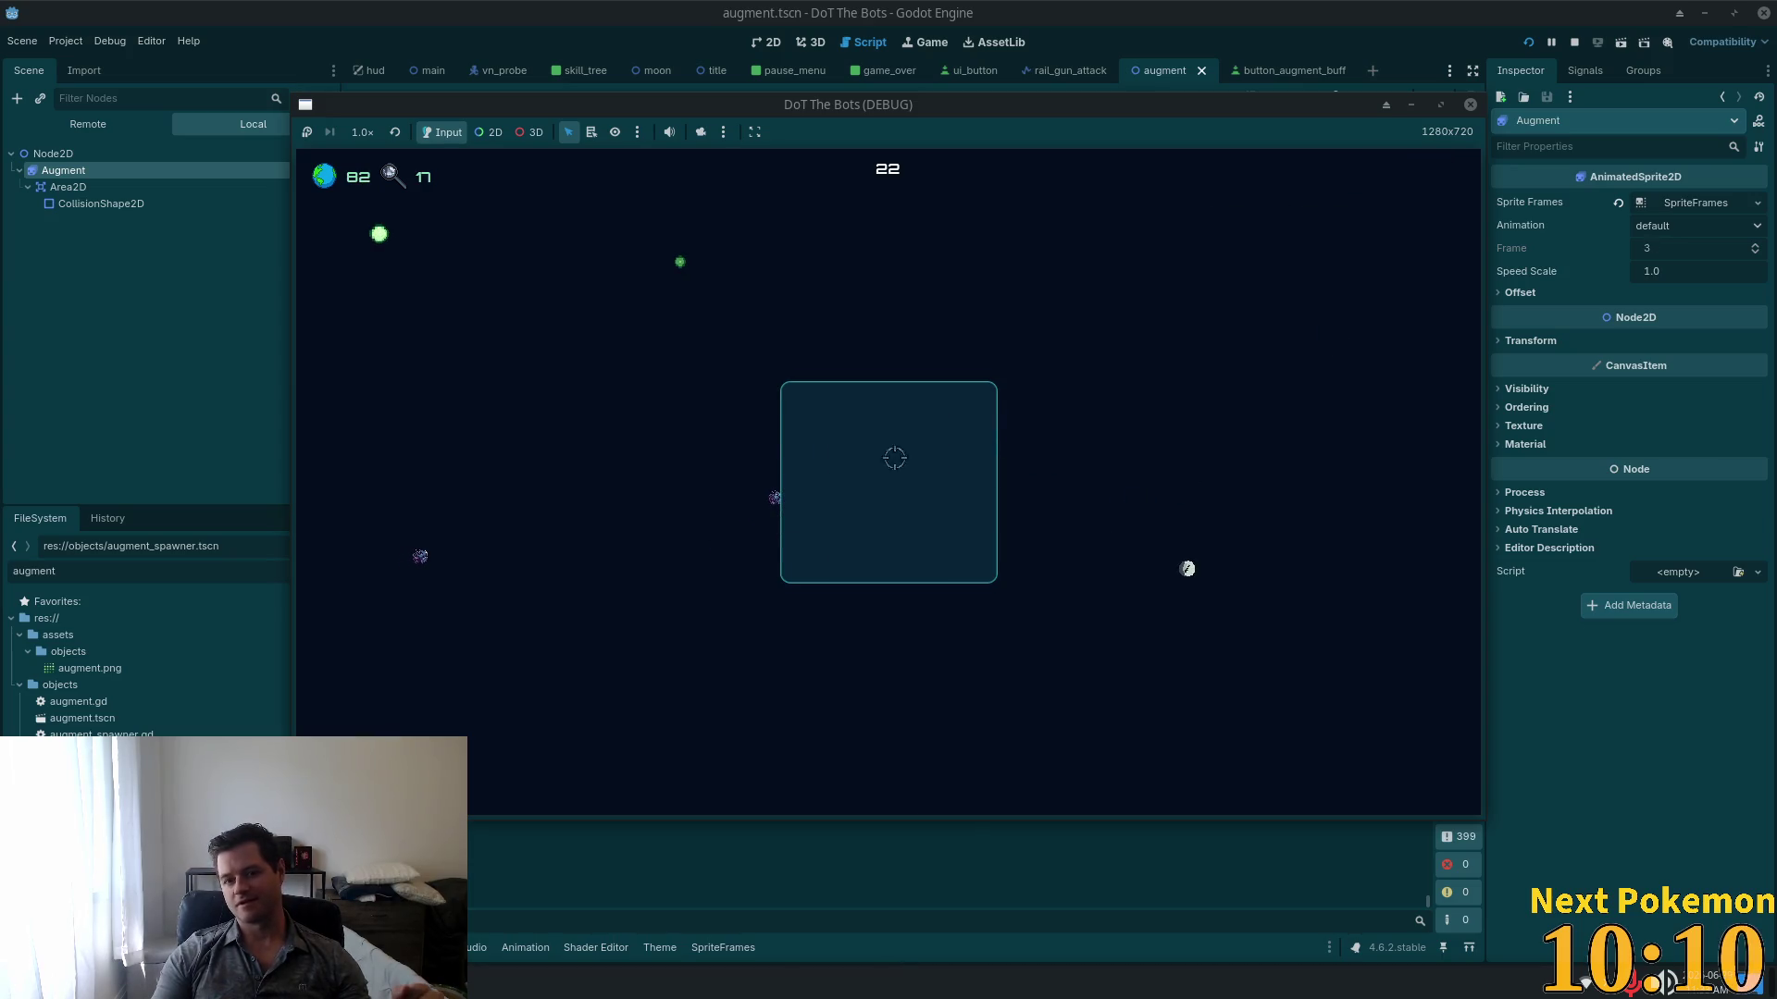
click(893, 542)
click(893, 569)
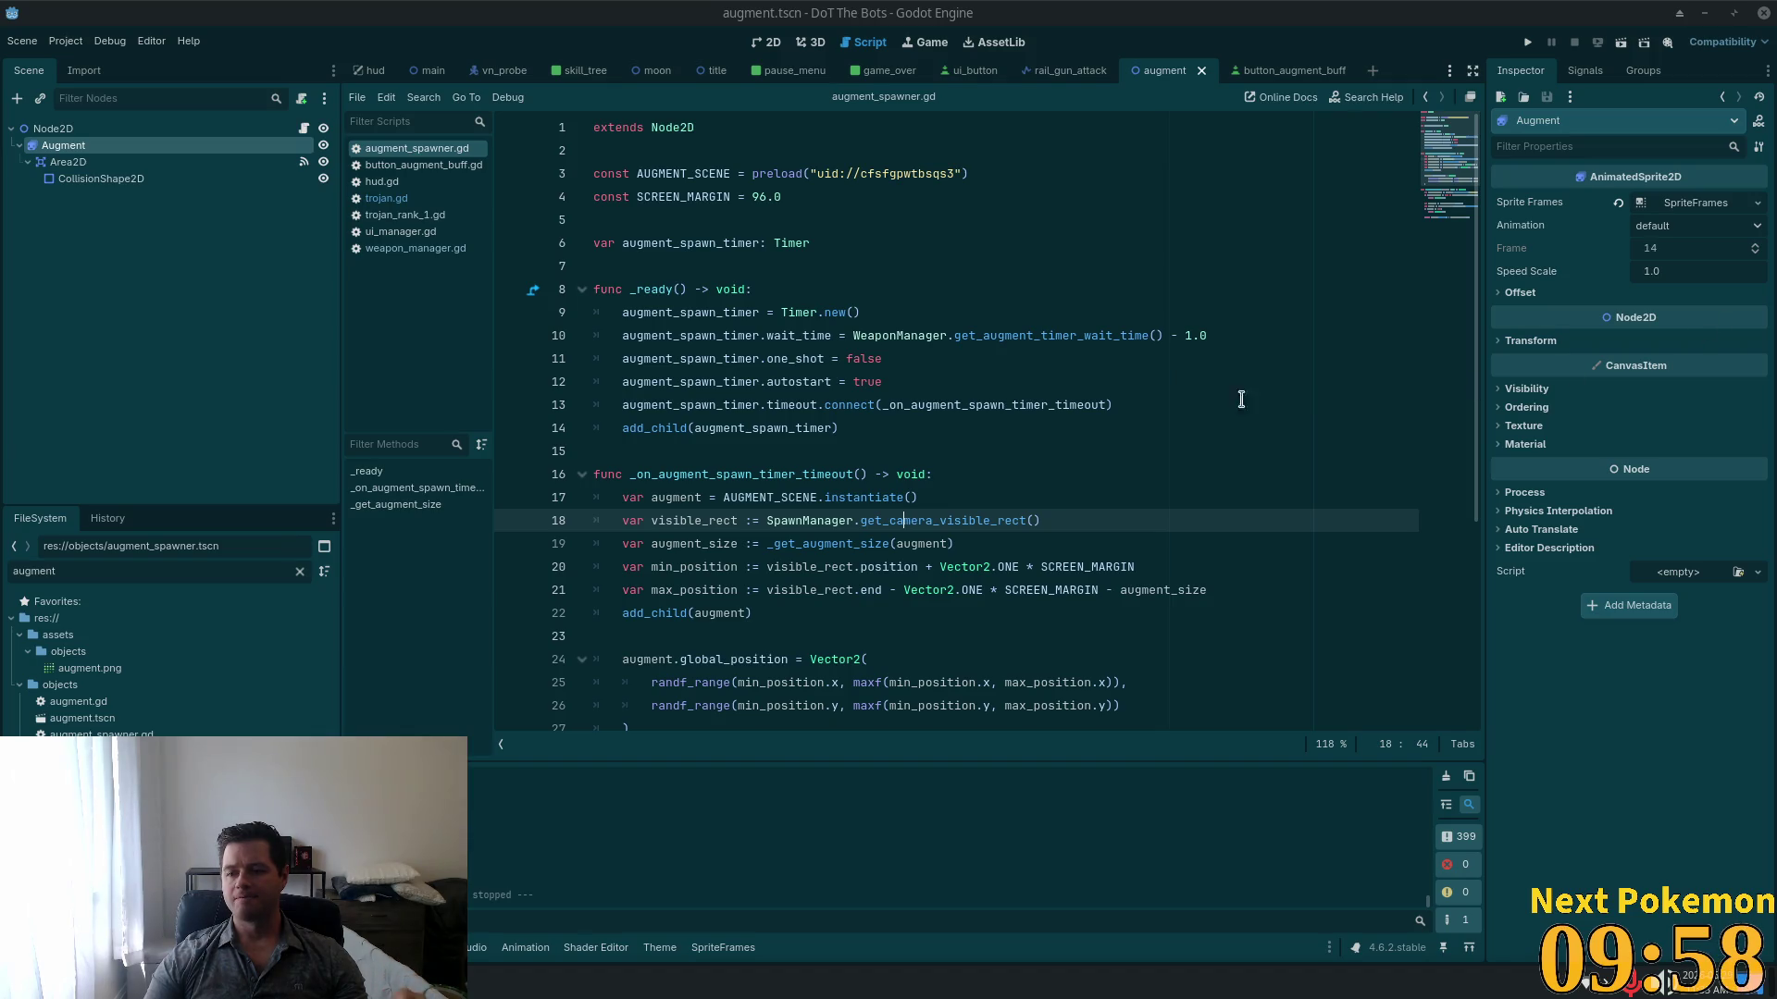
click(853, 451)
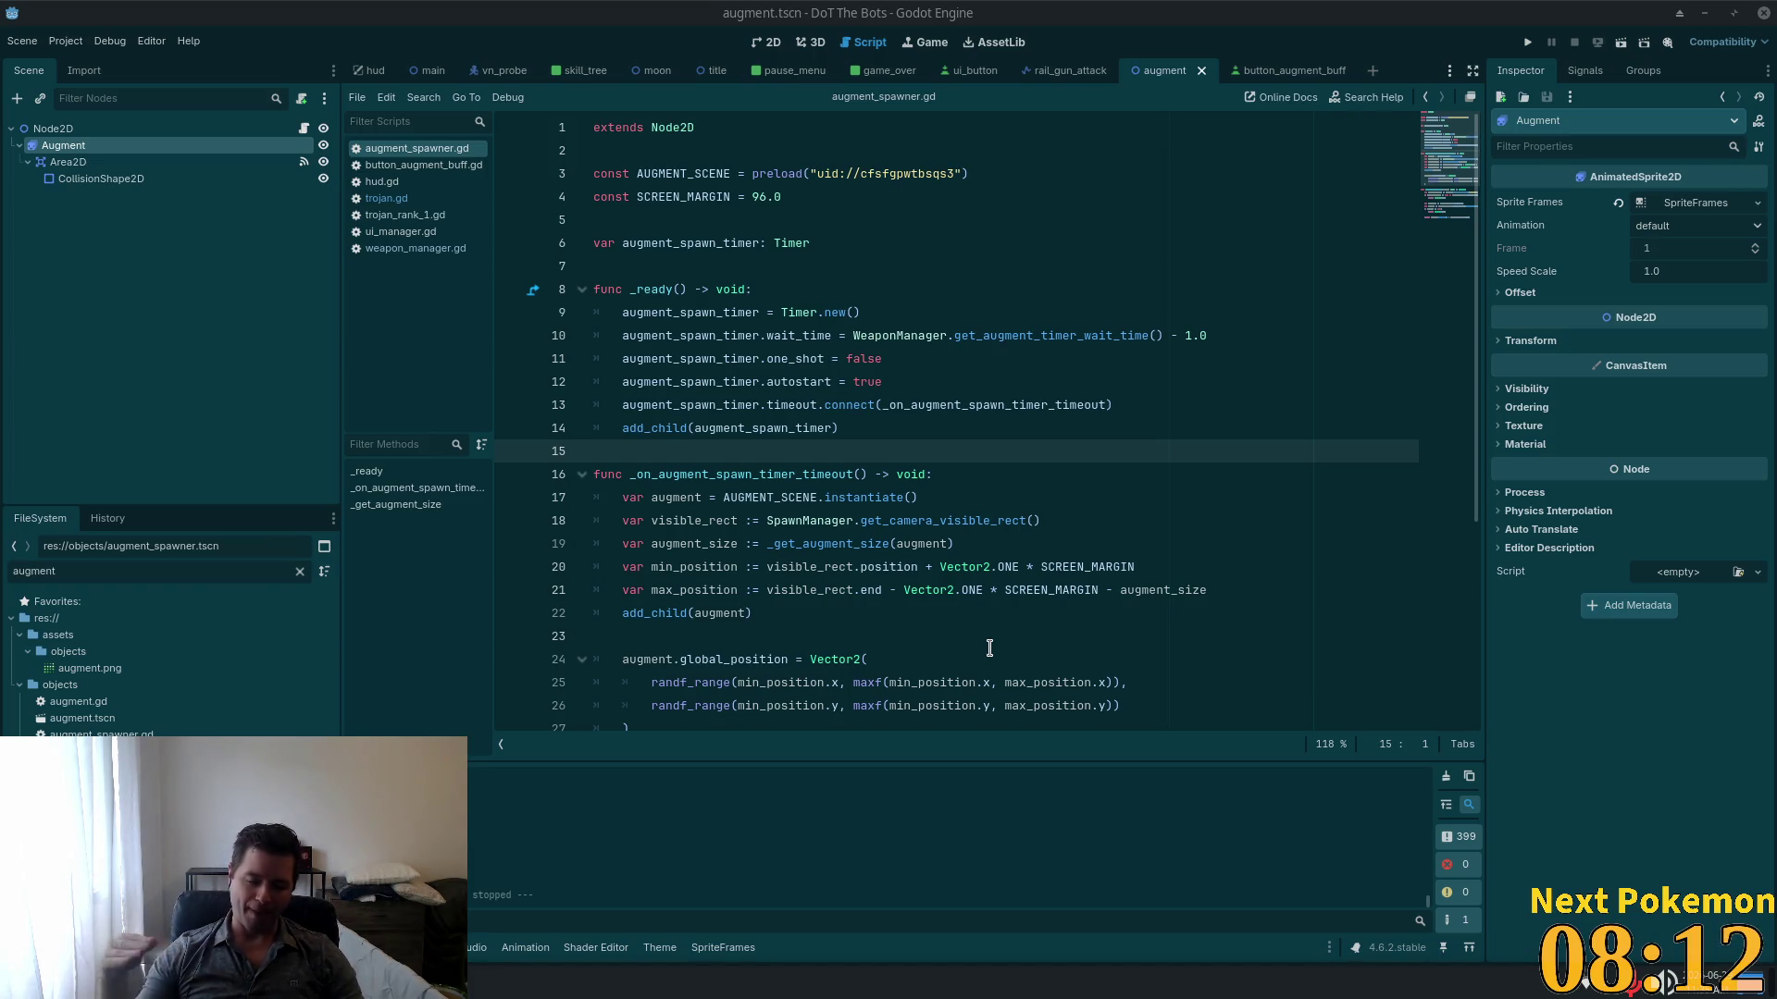
click(884, 566)
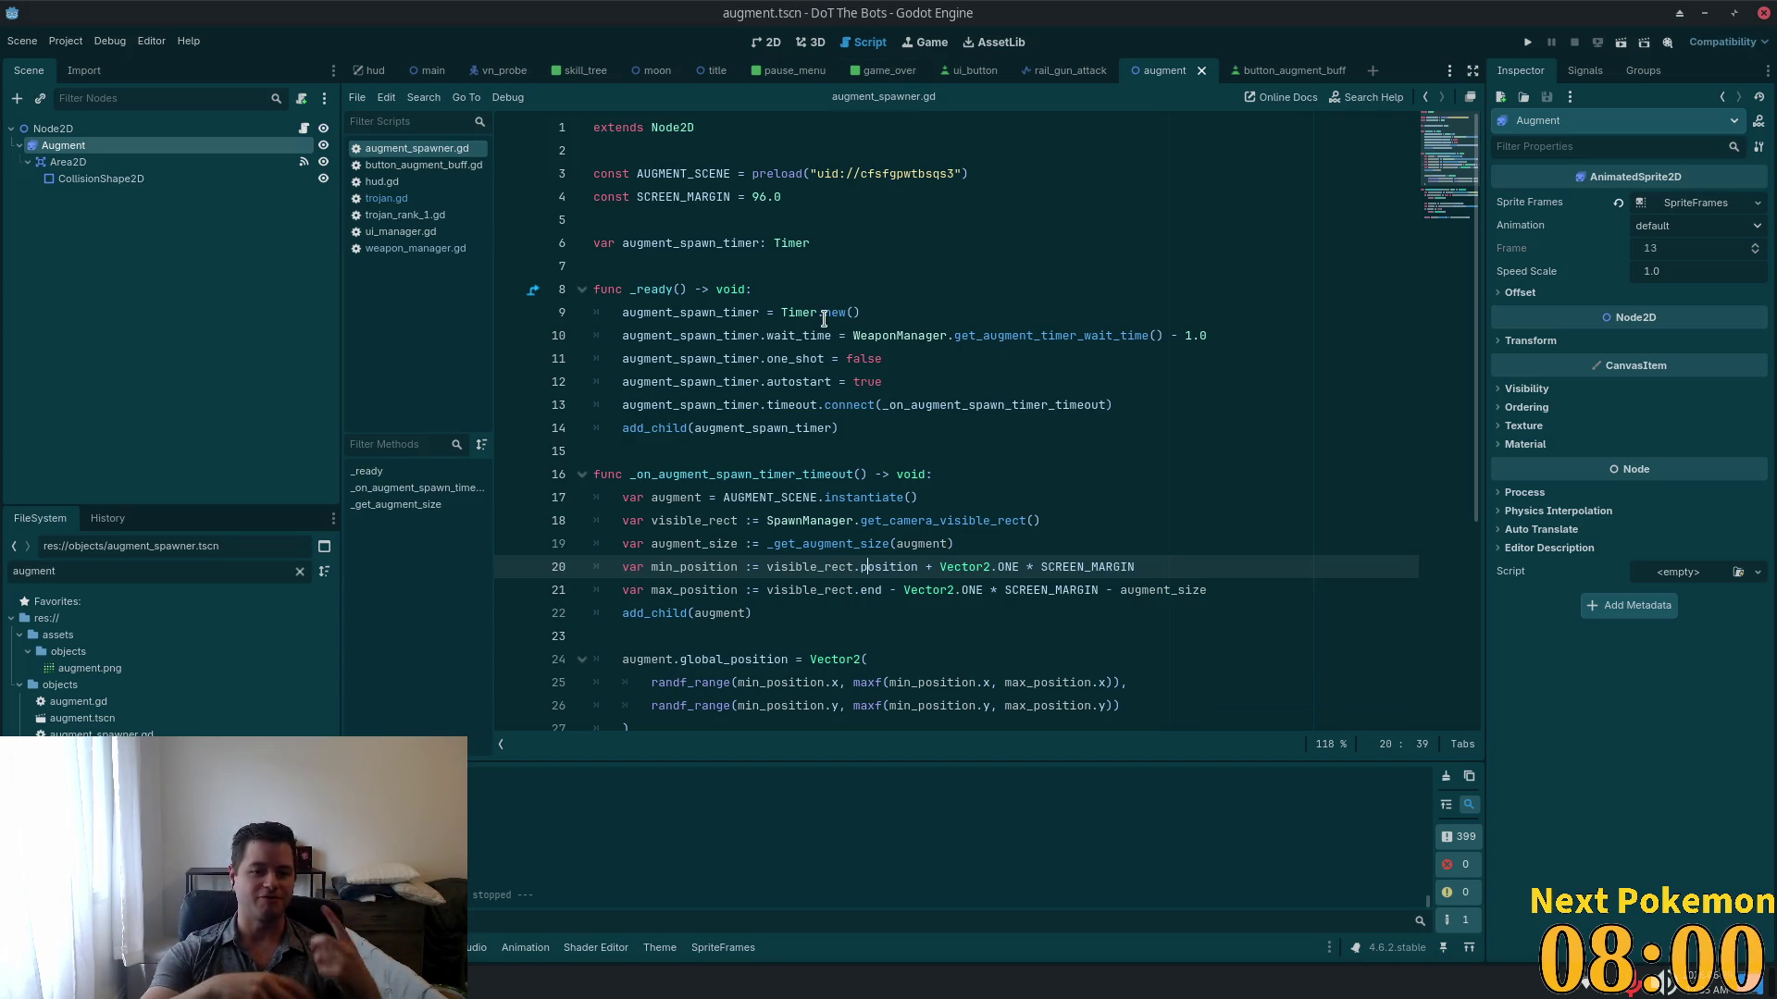
Step: Read through augment_spawner.gd's spawn code from line 14, then switch to Cursor
click(976, 433)
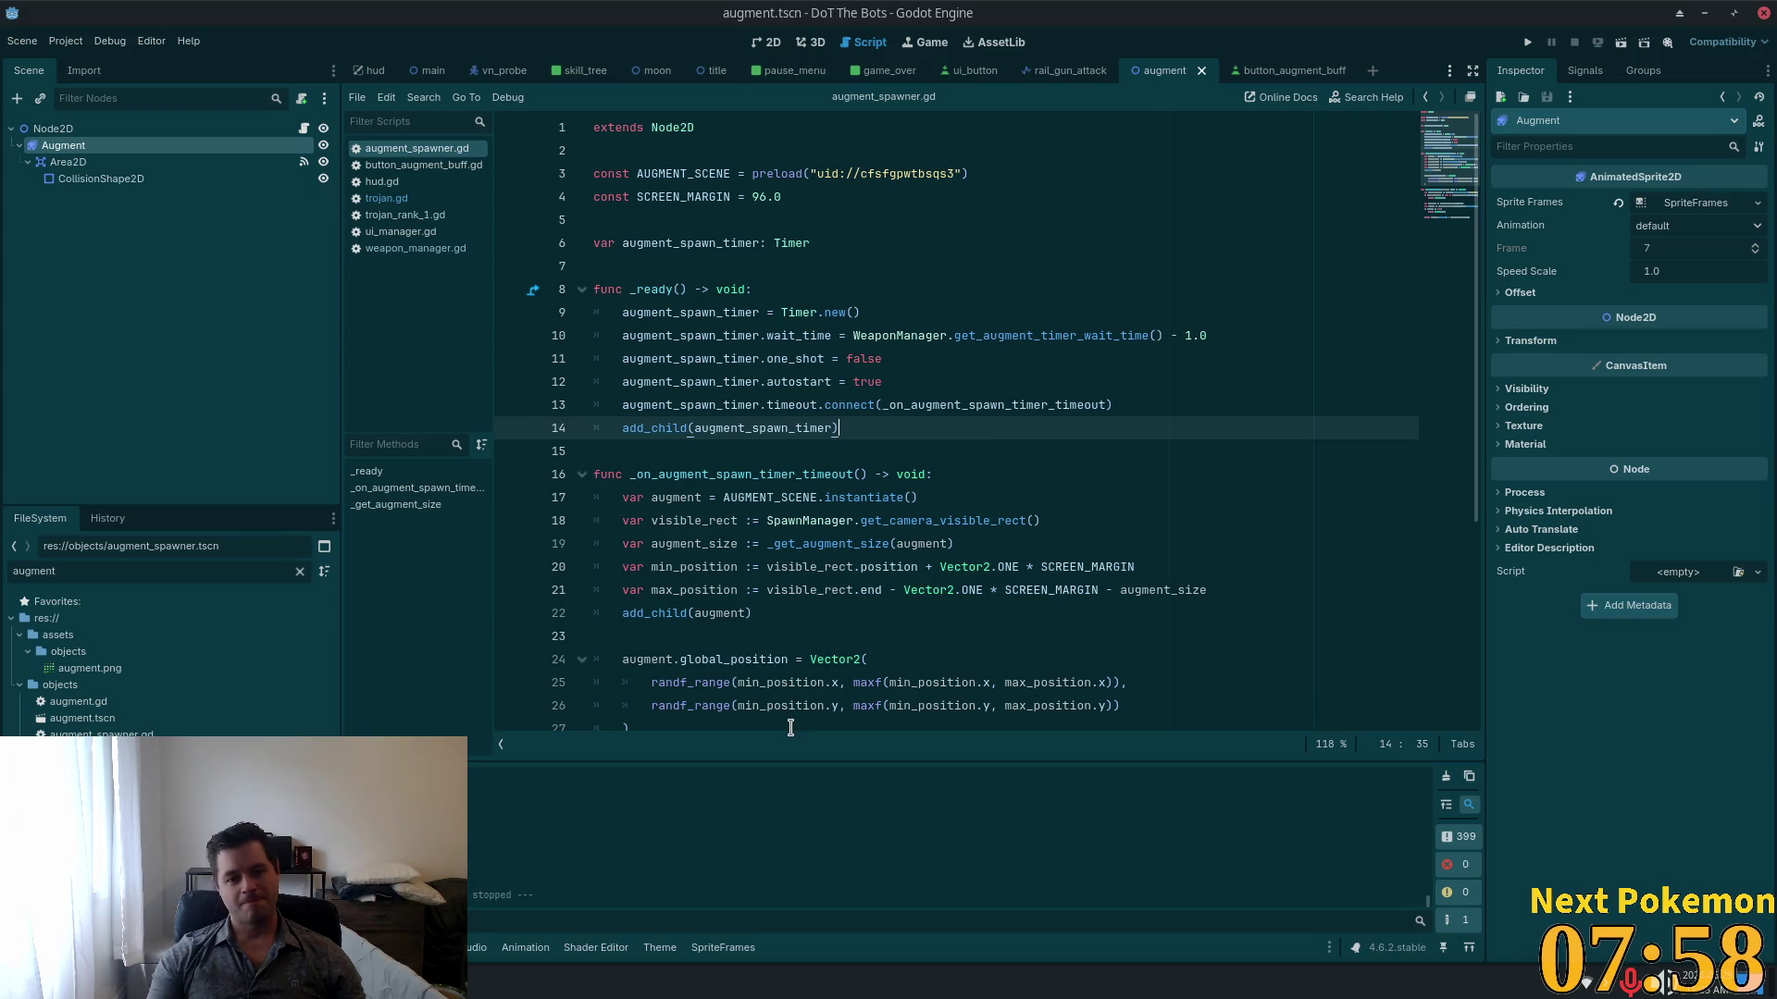
scroll(869, 451, down, 4)
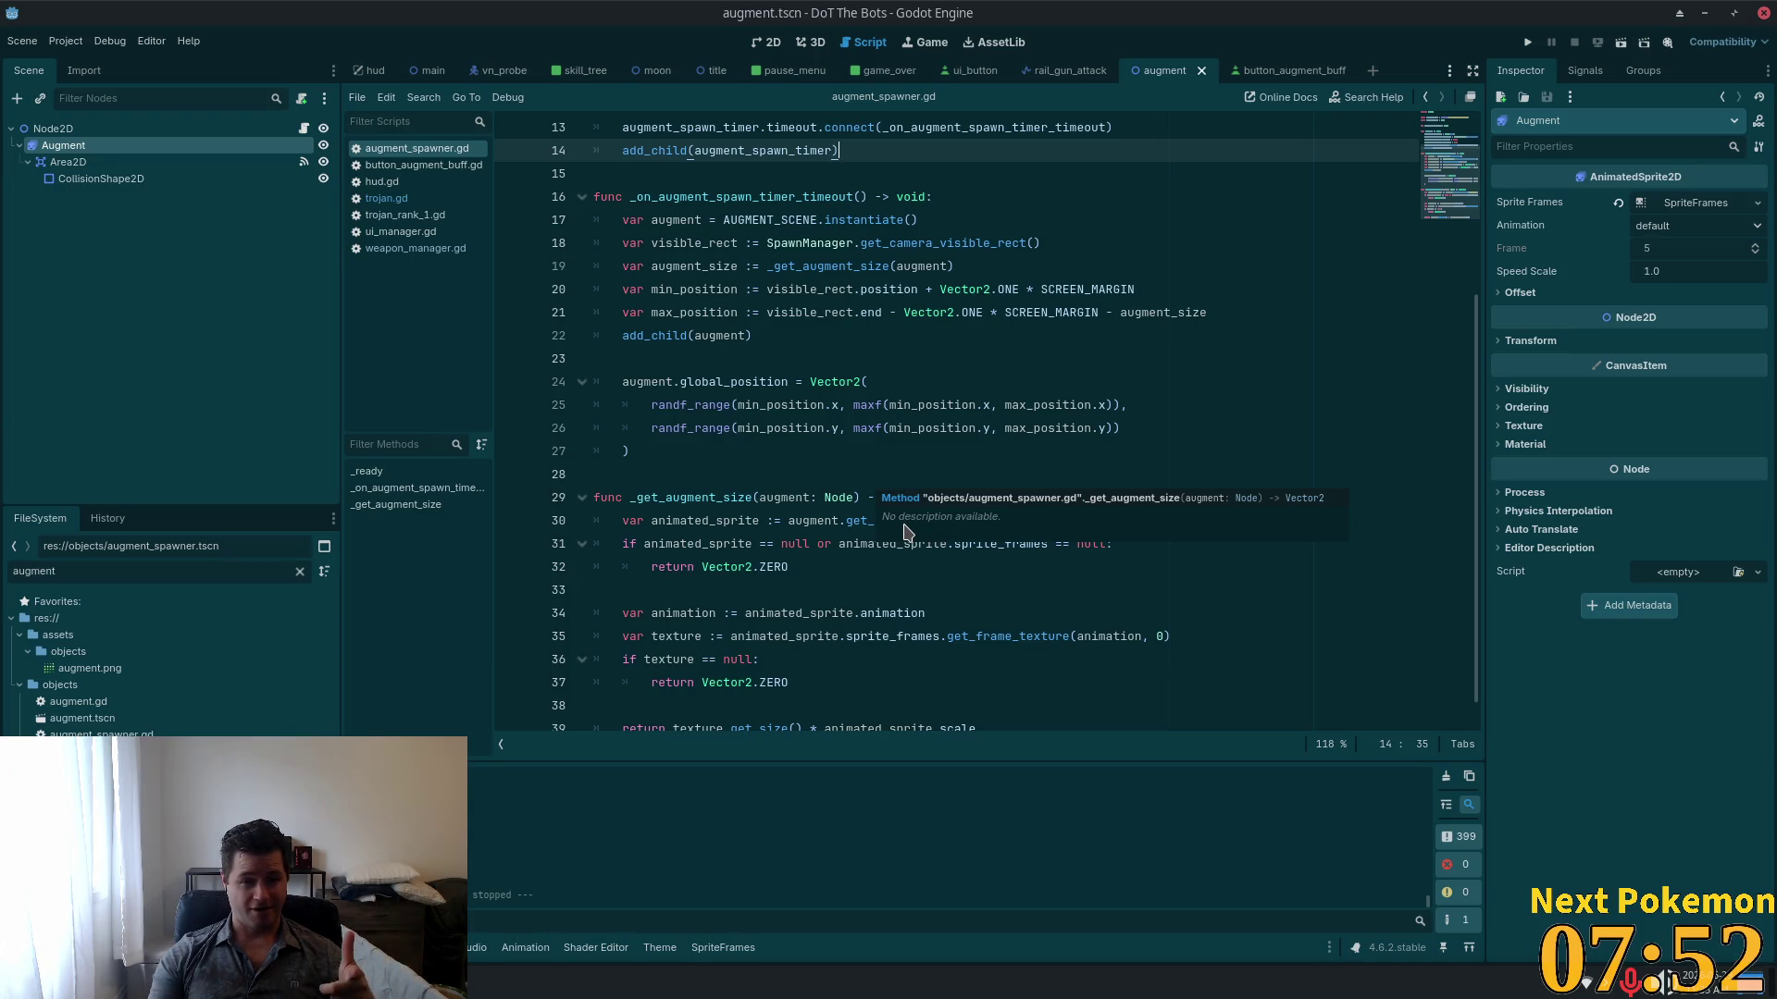
scroll(902, 482, up, 4)
key(alt+Tab)
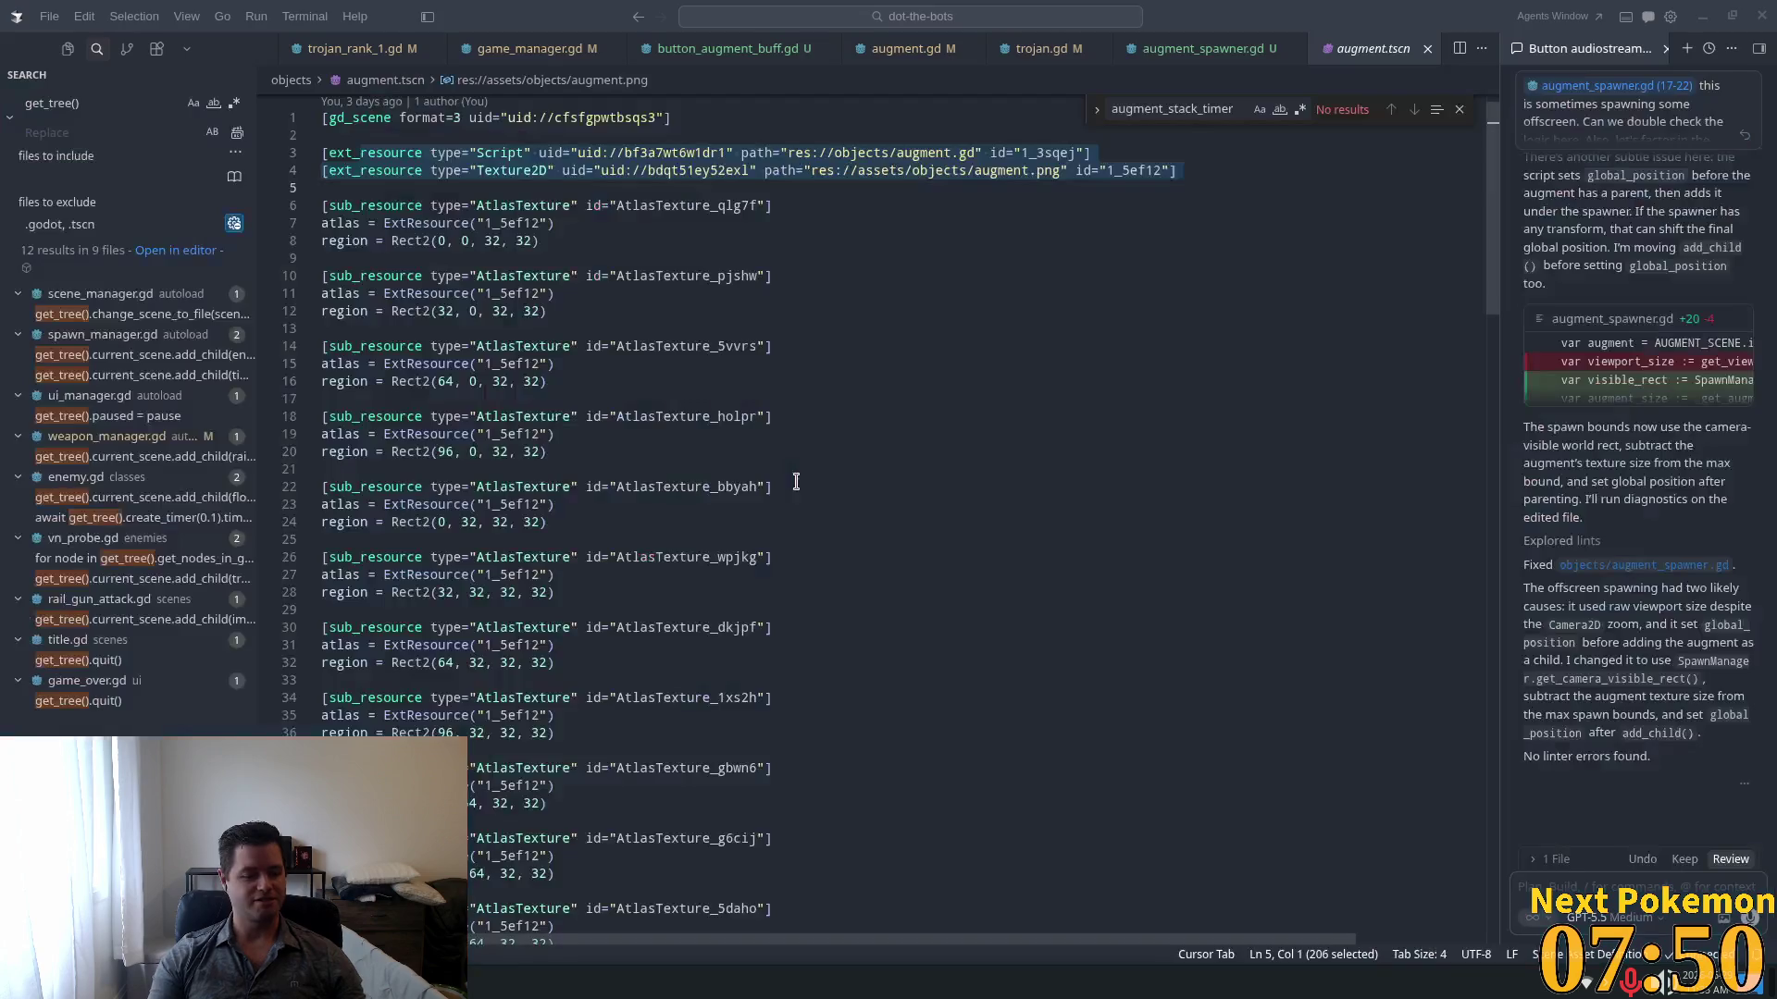
Step: Review and keep Cursor's proposed augment_spawner.gd changes
click(579, 451)
click(1431, 53)
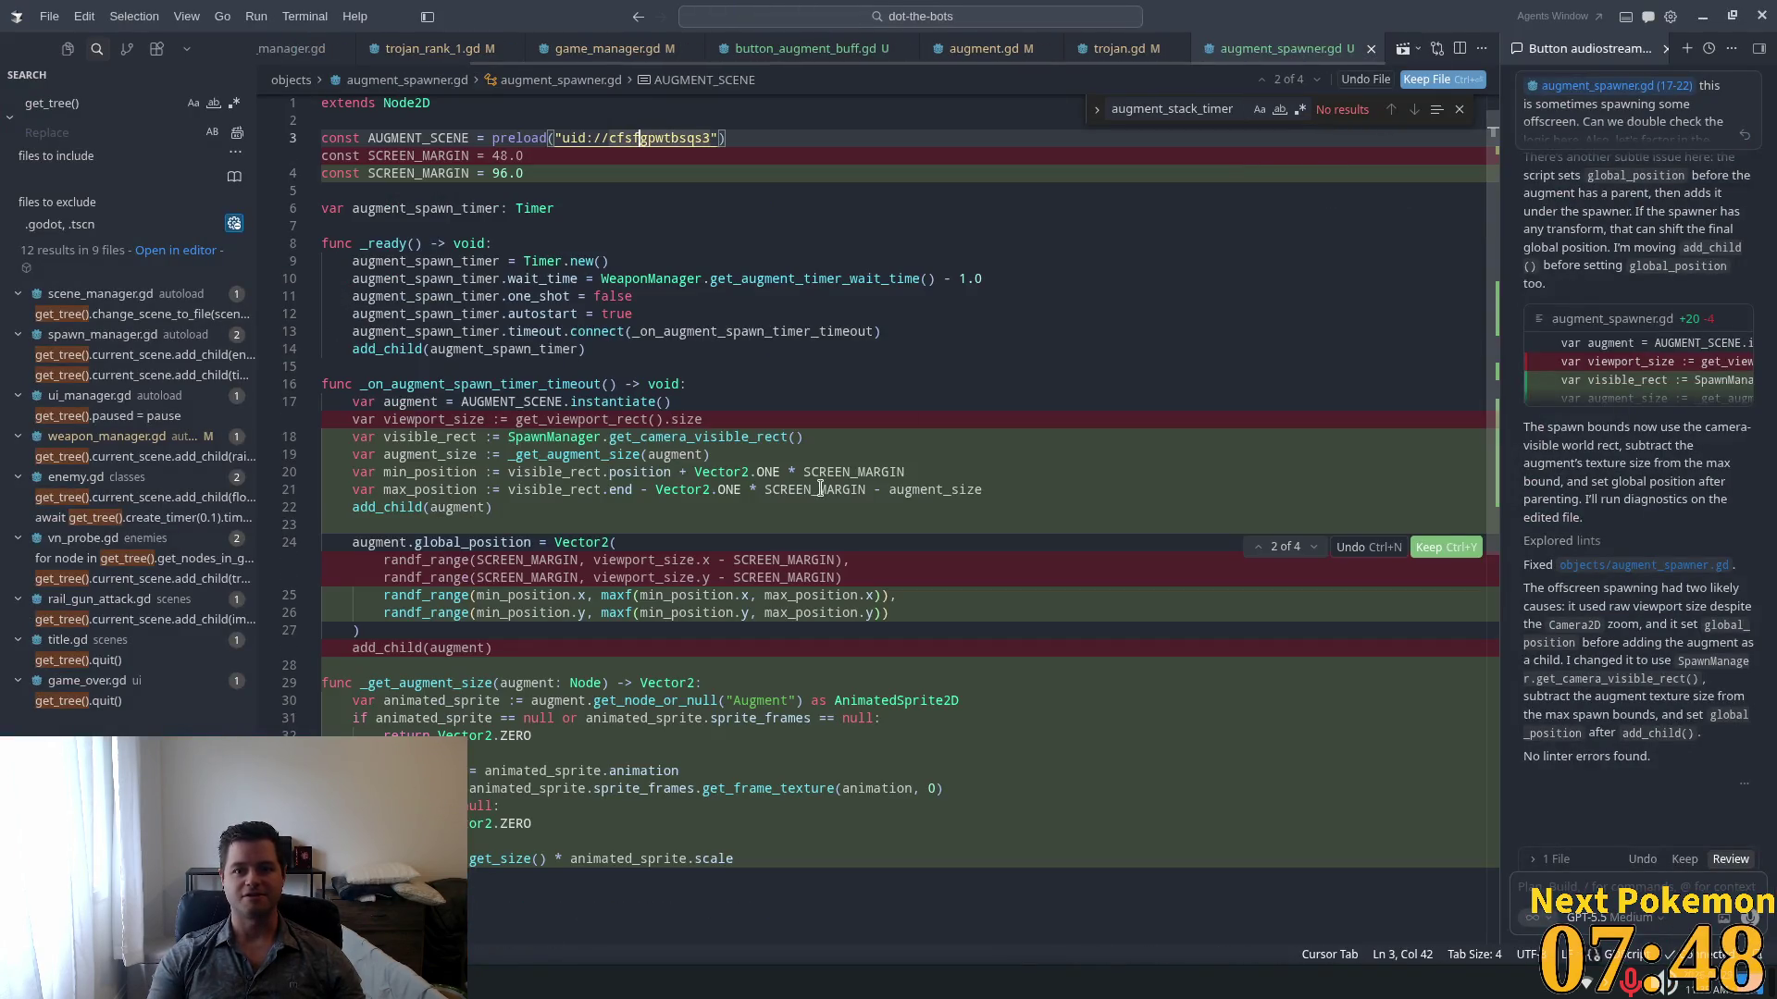
click(1684, 858)
click(990, 401)
click(702, 262)
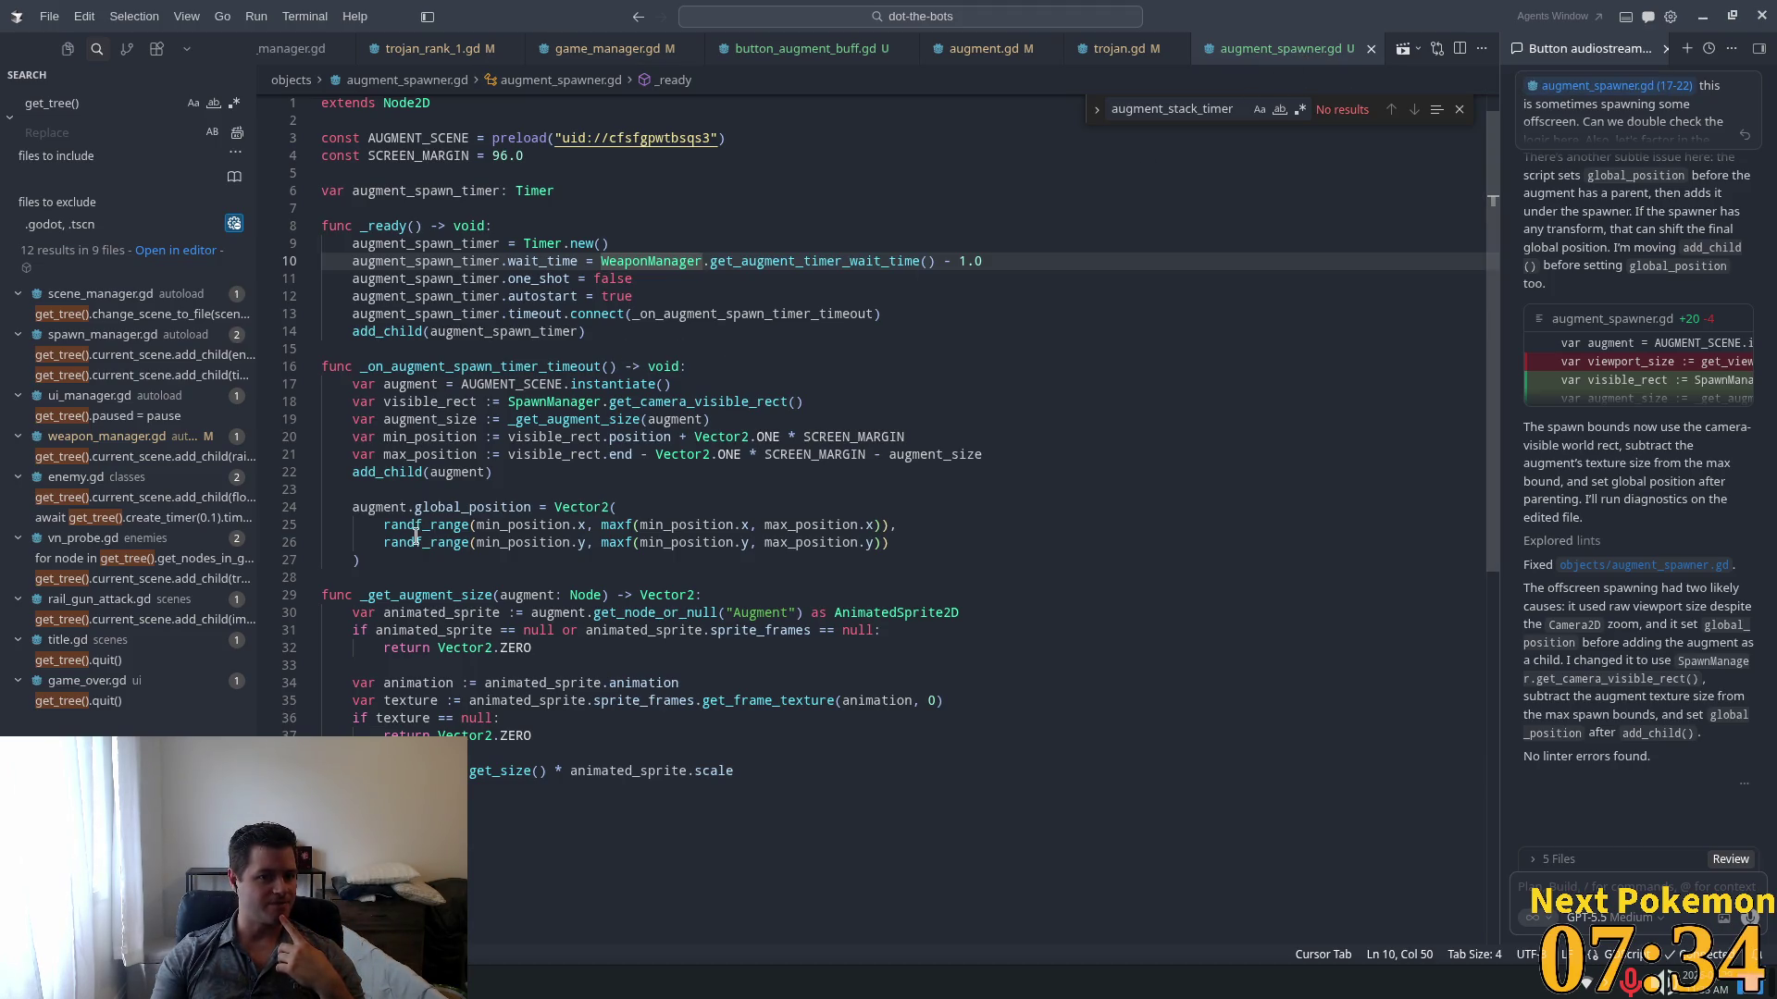
Step: Inspect the get_camera_visible_rect spawn bounds and _get_augment_size code, cross-checking button_augment_buff.gd
double_click(629, 399)
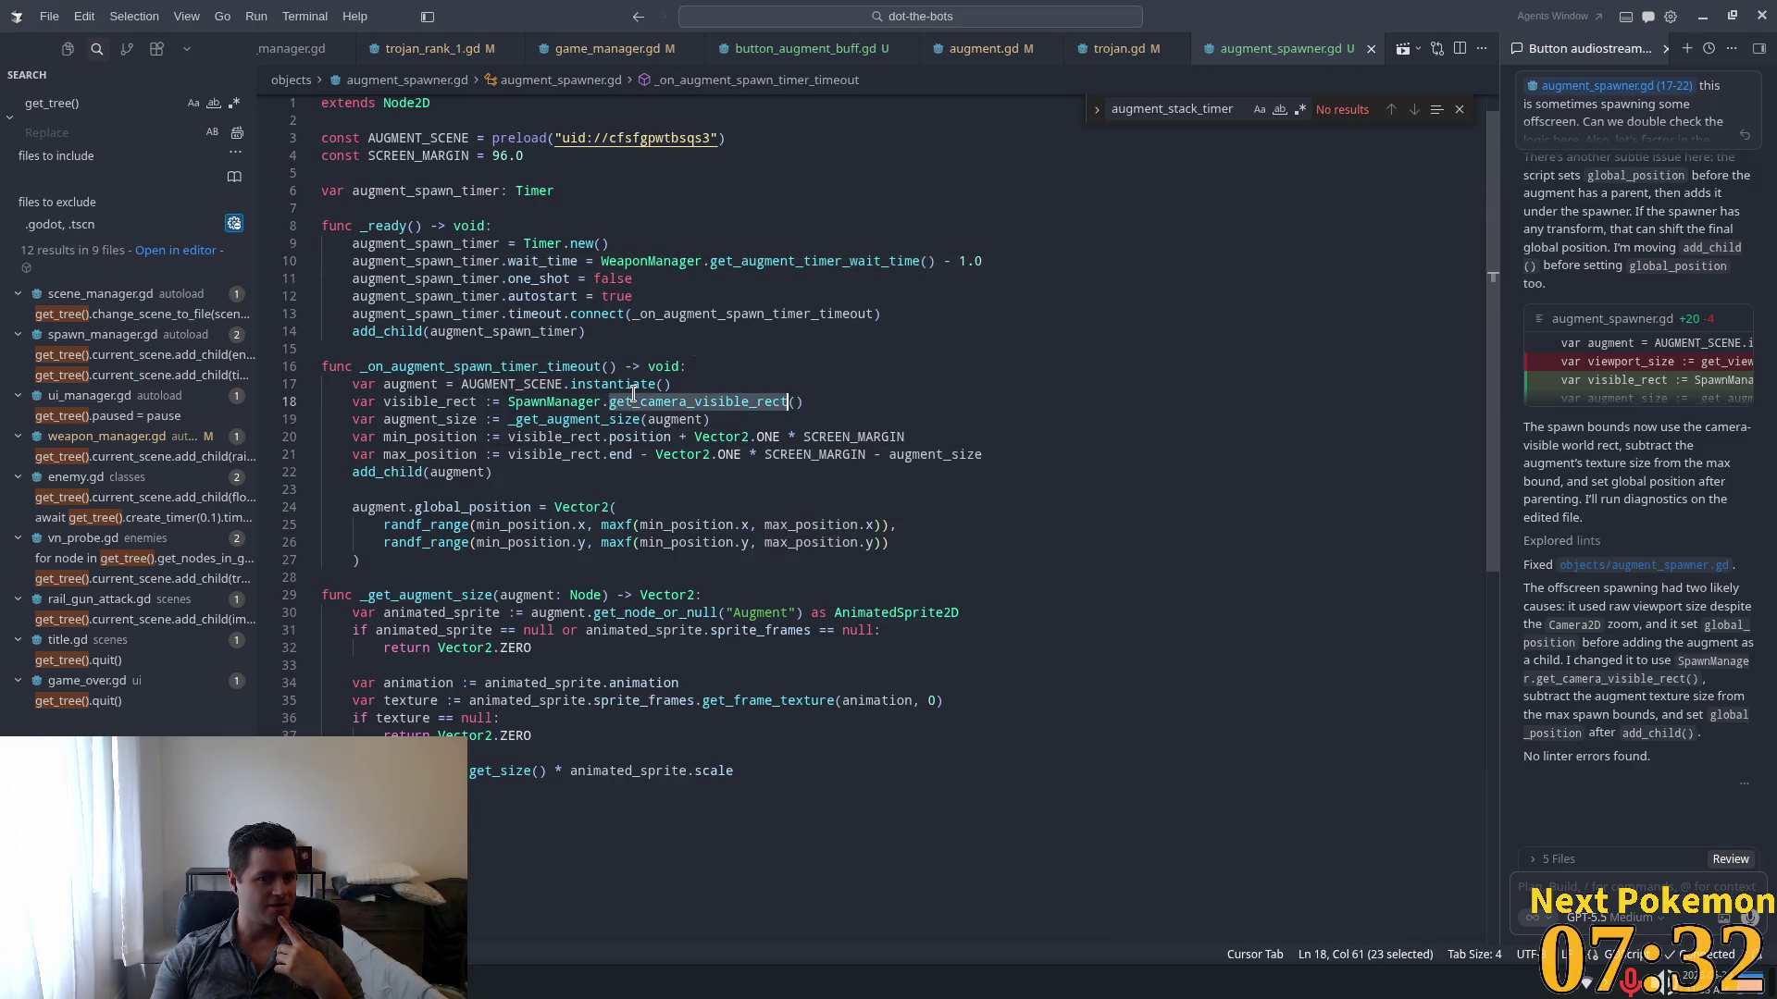
mouse_move(628, 397)
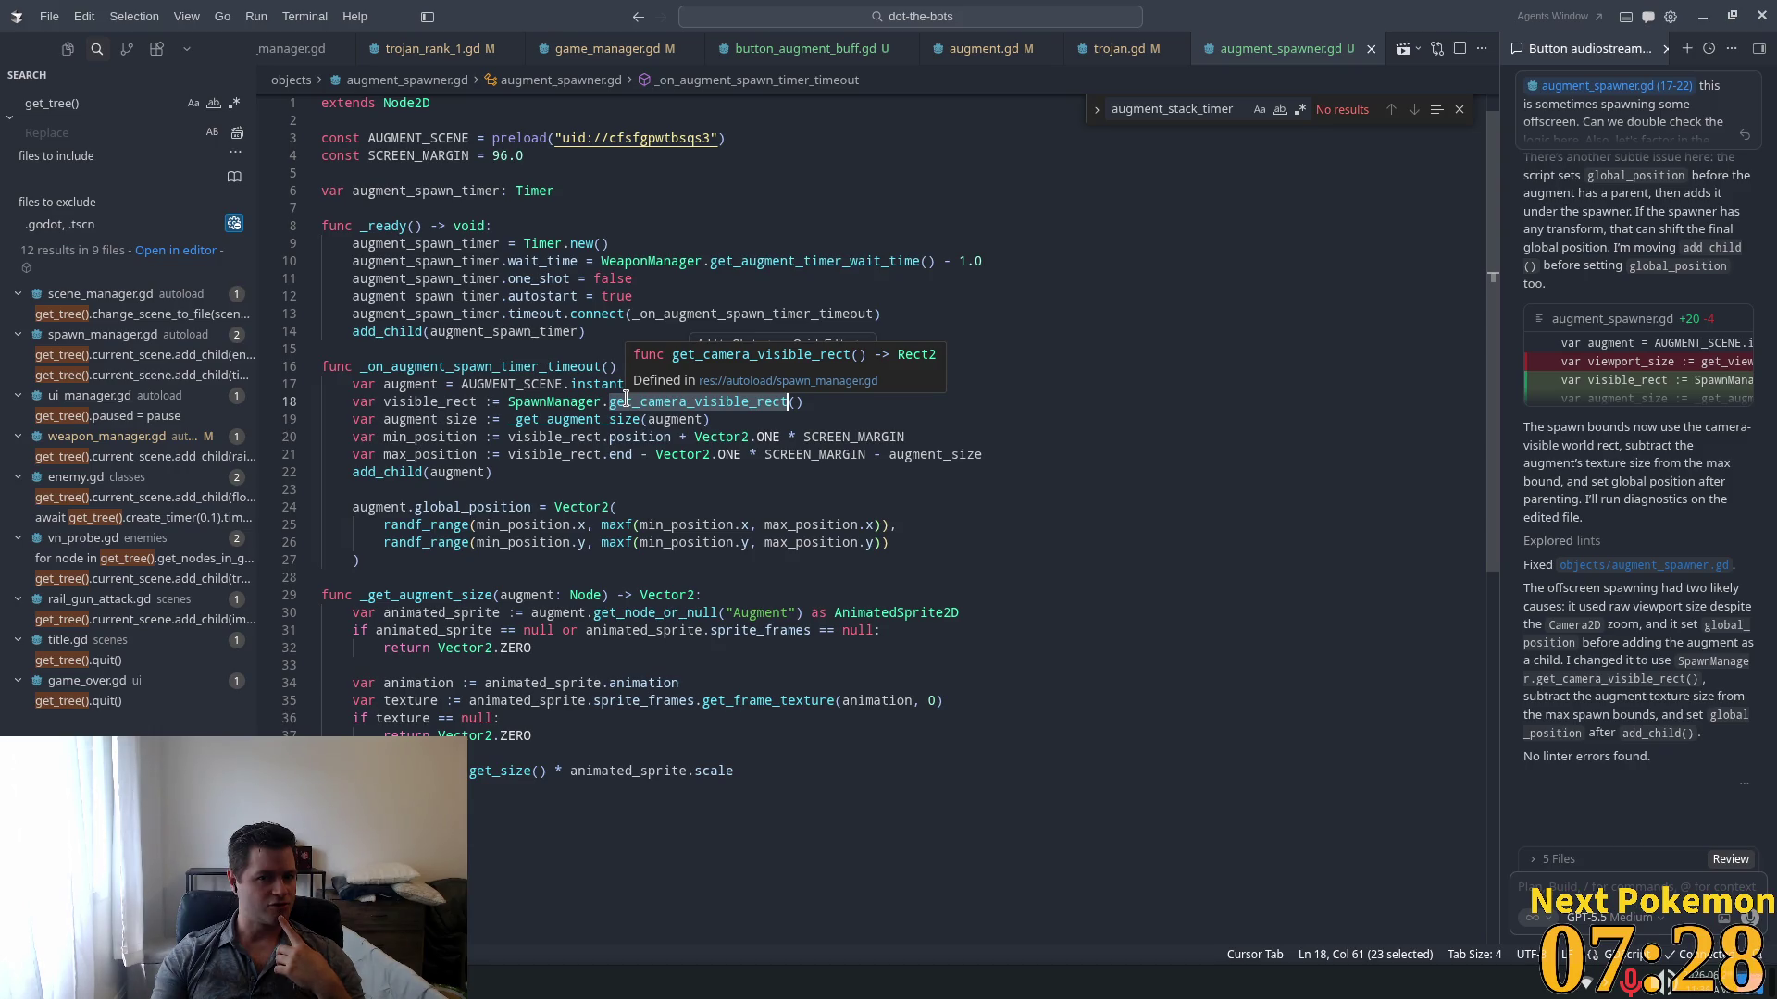
click(797, 51)
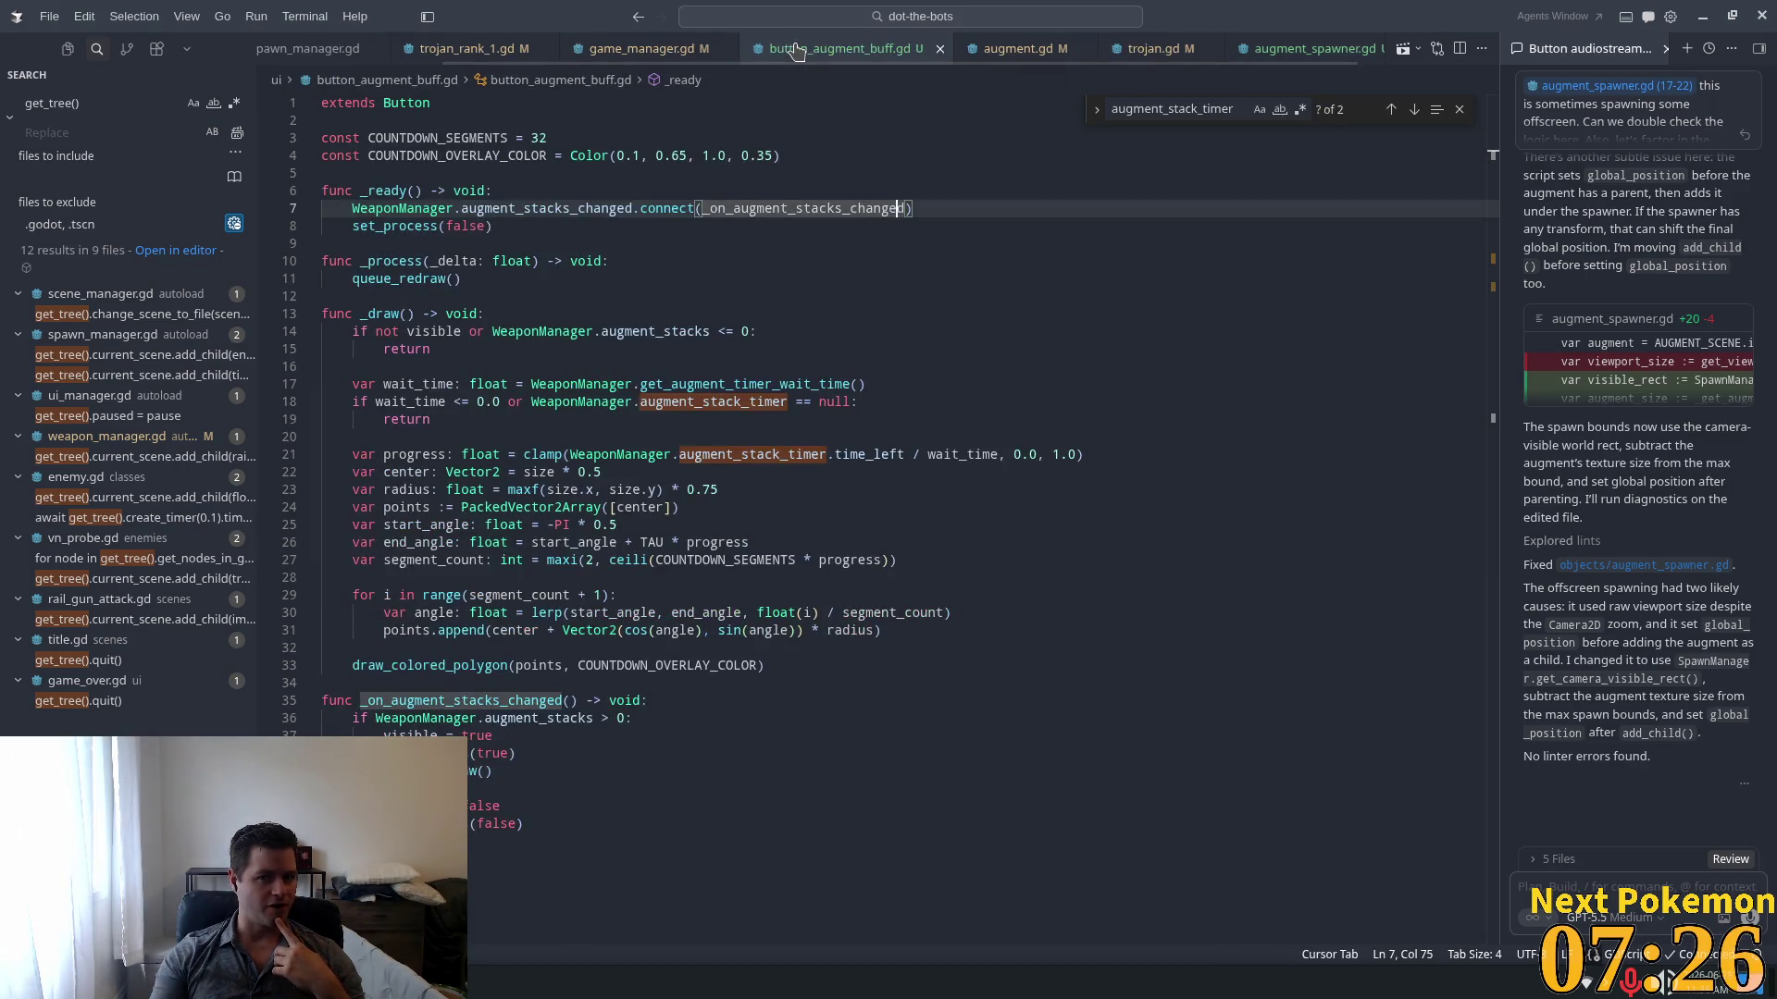
click(1300, 48)
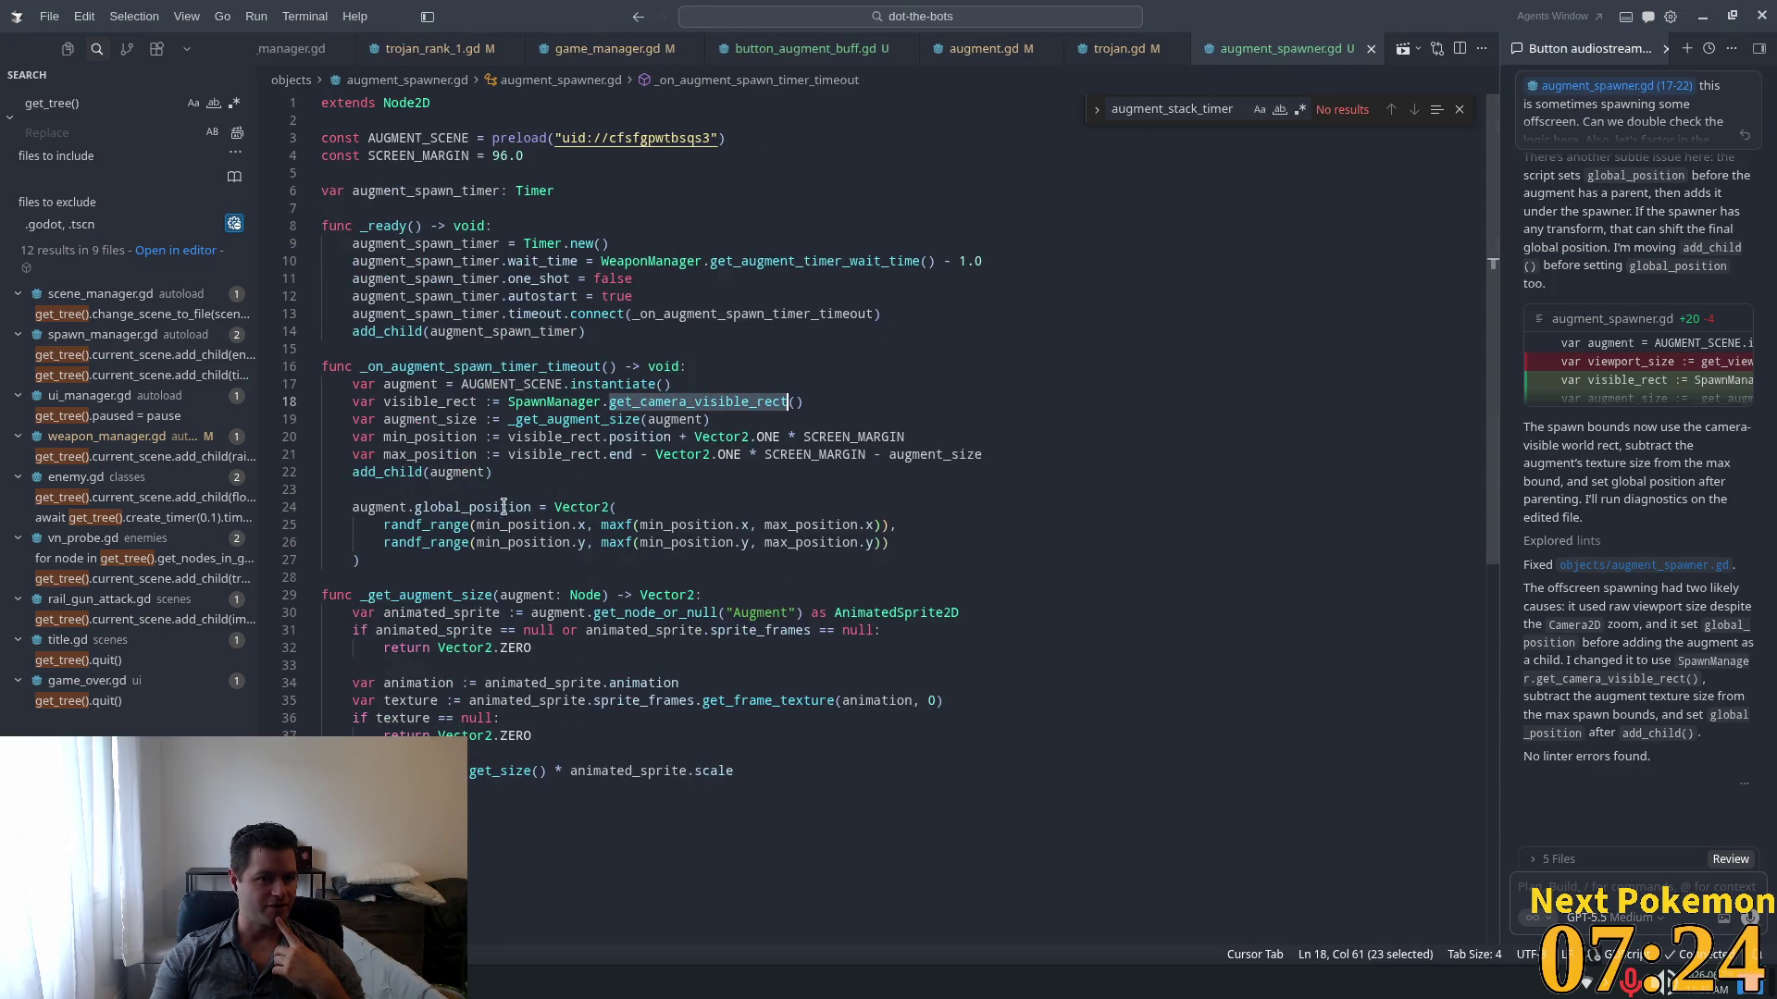
mouse_move(383, 402)
mouse_down()
mouse_move(397, 458)
mouse_move(809, 408)
mouse_move(794, 460)
mouse_up()
click(731, 599)
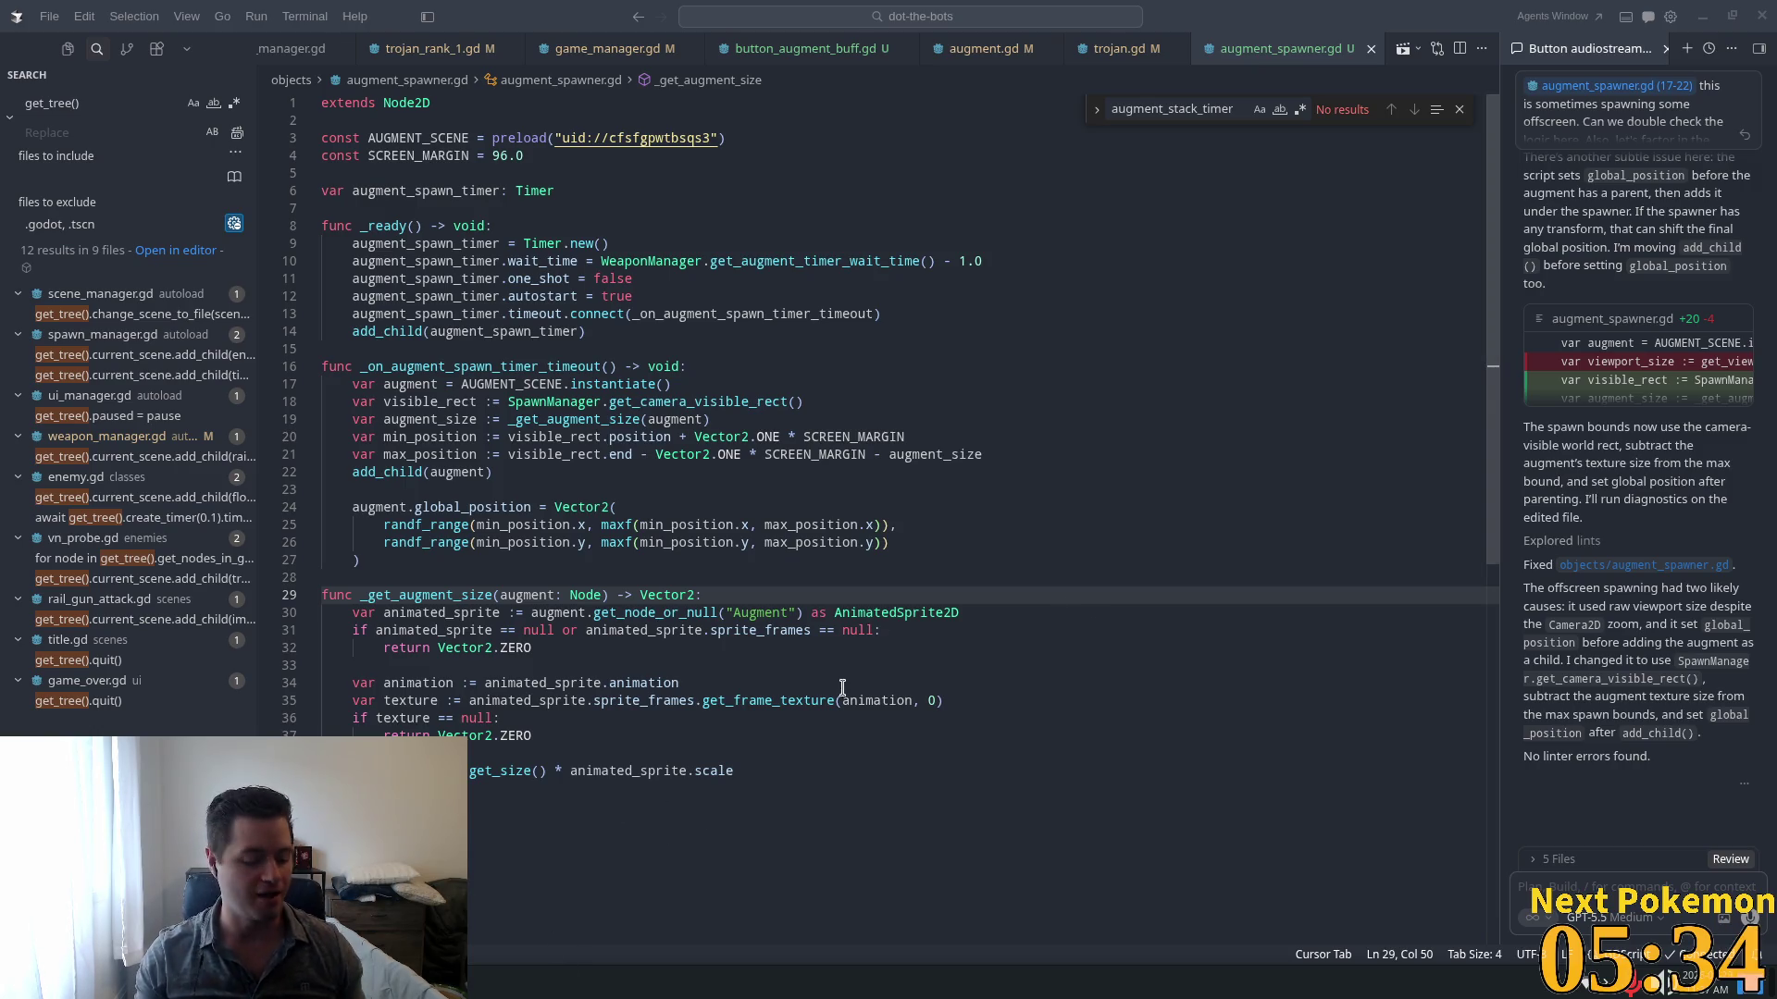
Step: Switch back to Godot and run the project to the DoT The Bots title screen
key(alt+Tab)
click(1531, 45)
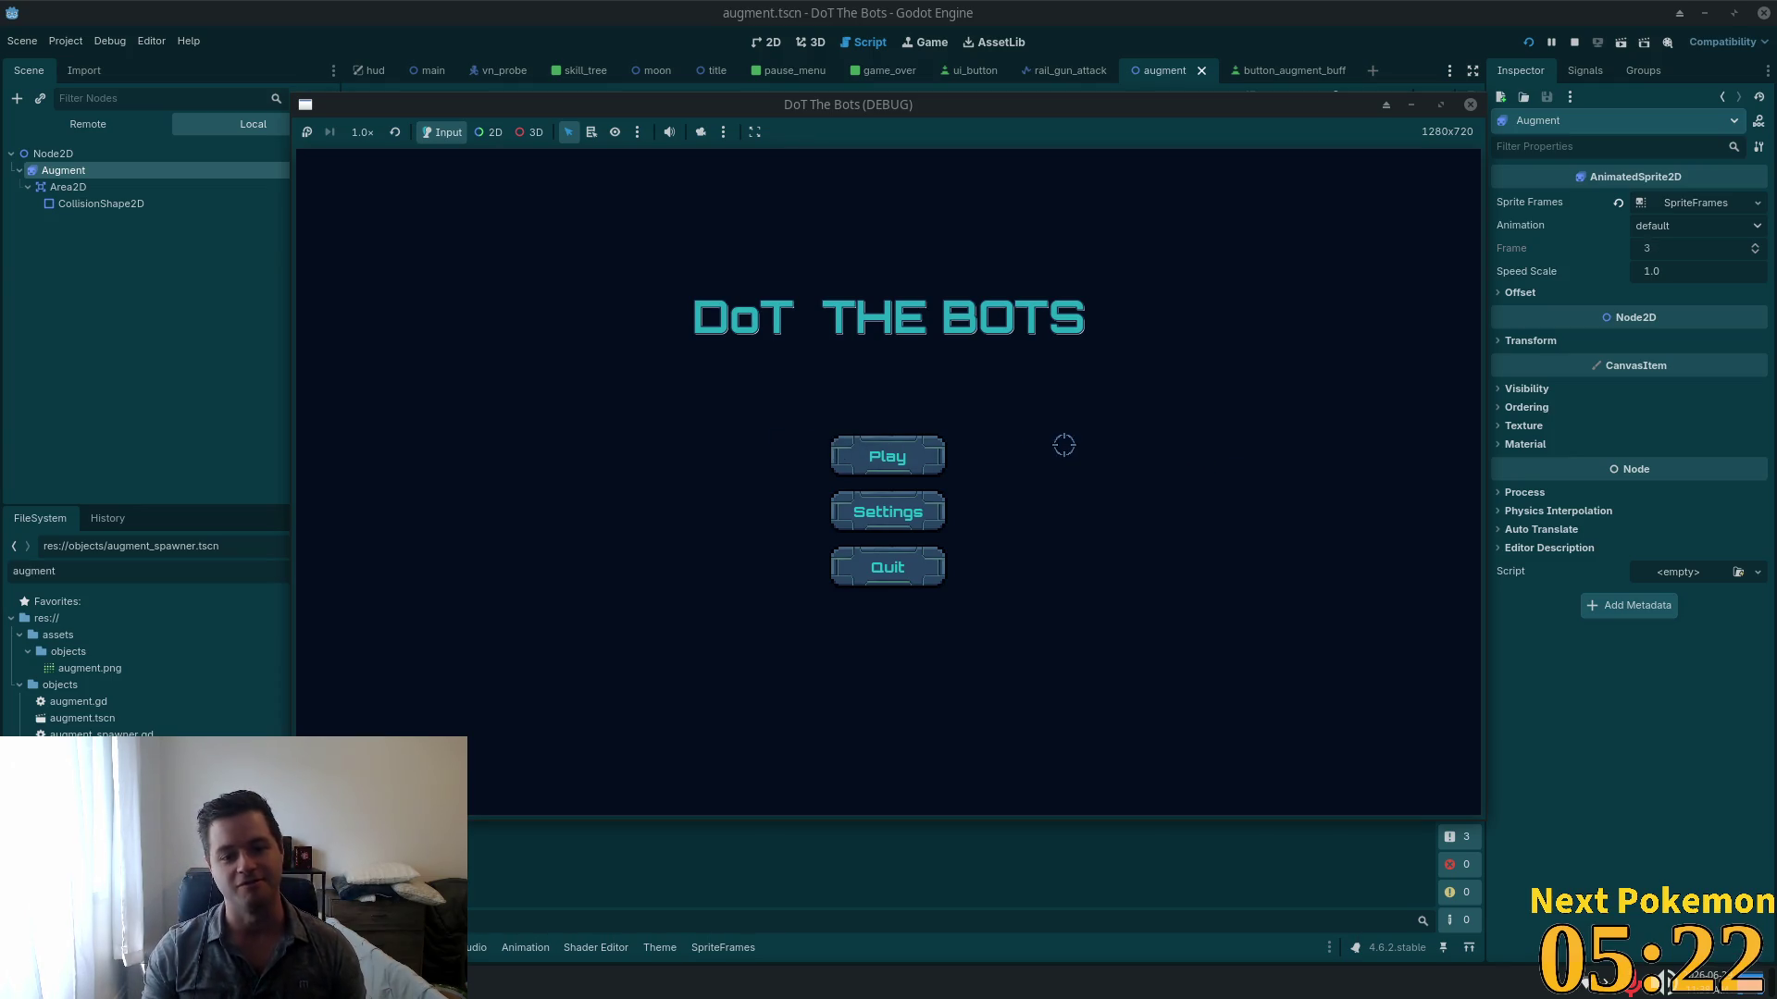
Step: Start a new round and buy the second skill tree upgrade, raising the cost to 10
click(888, 456)
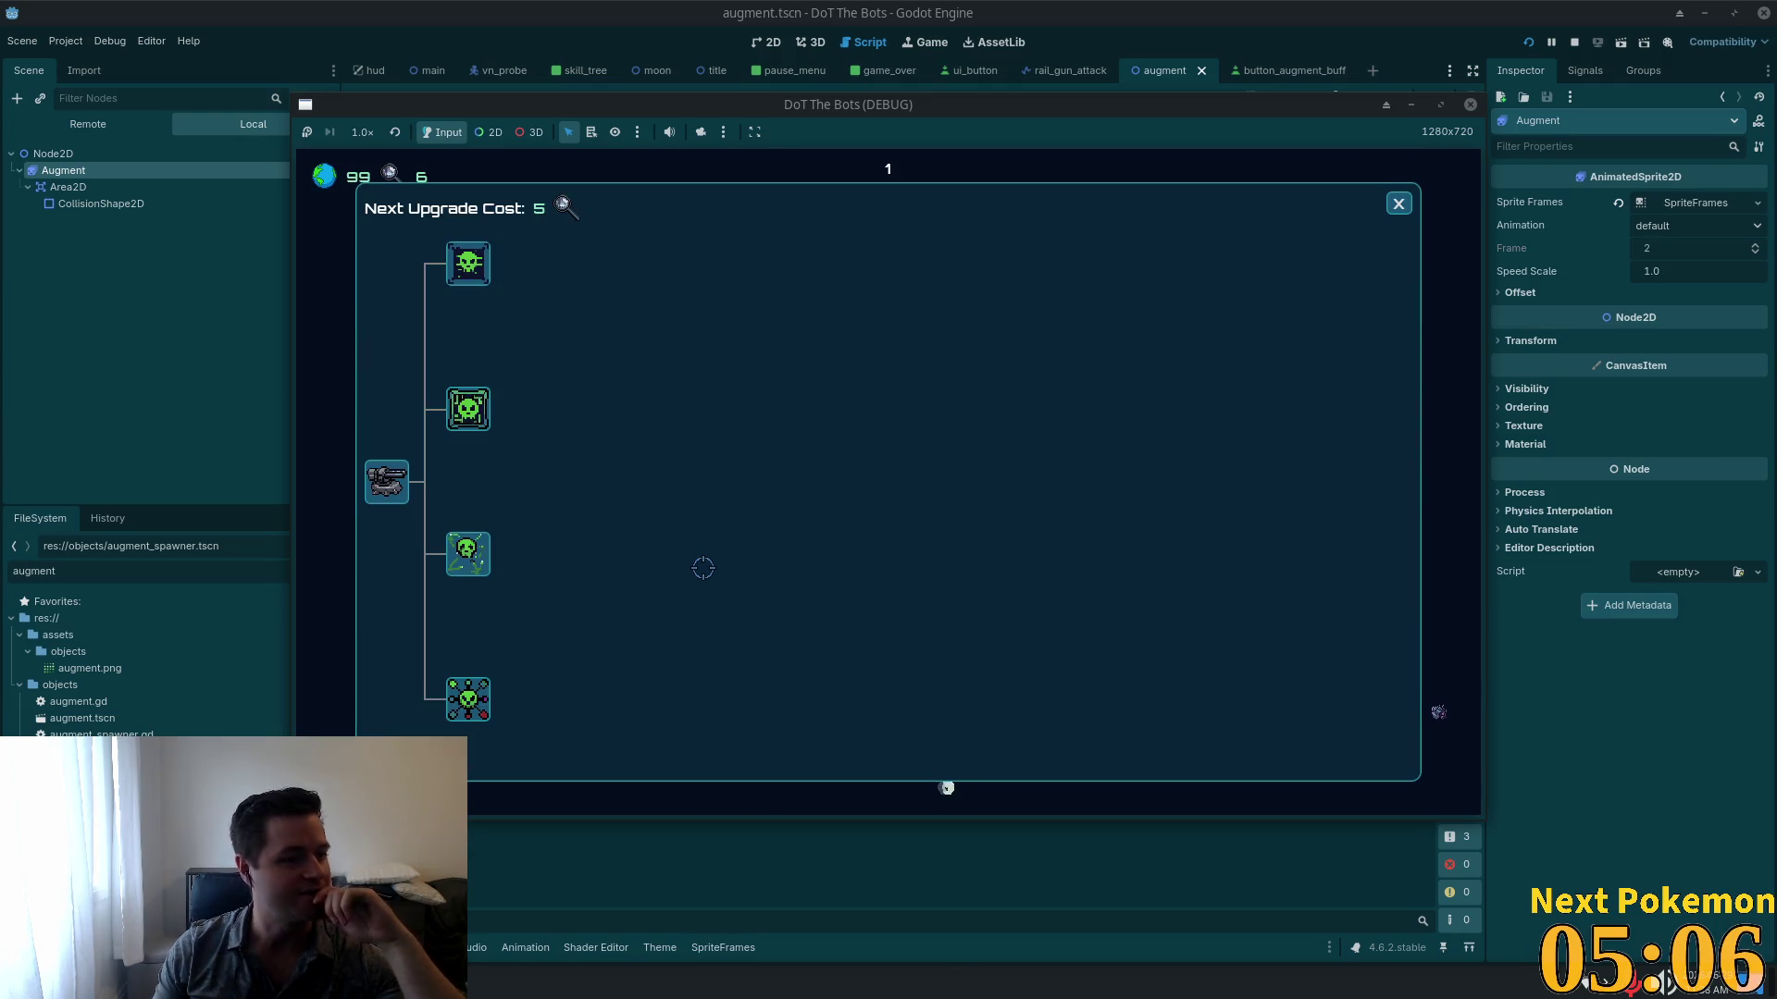
click(468, 408)
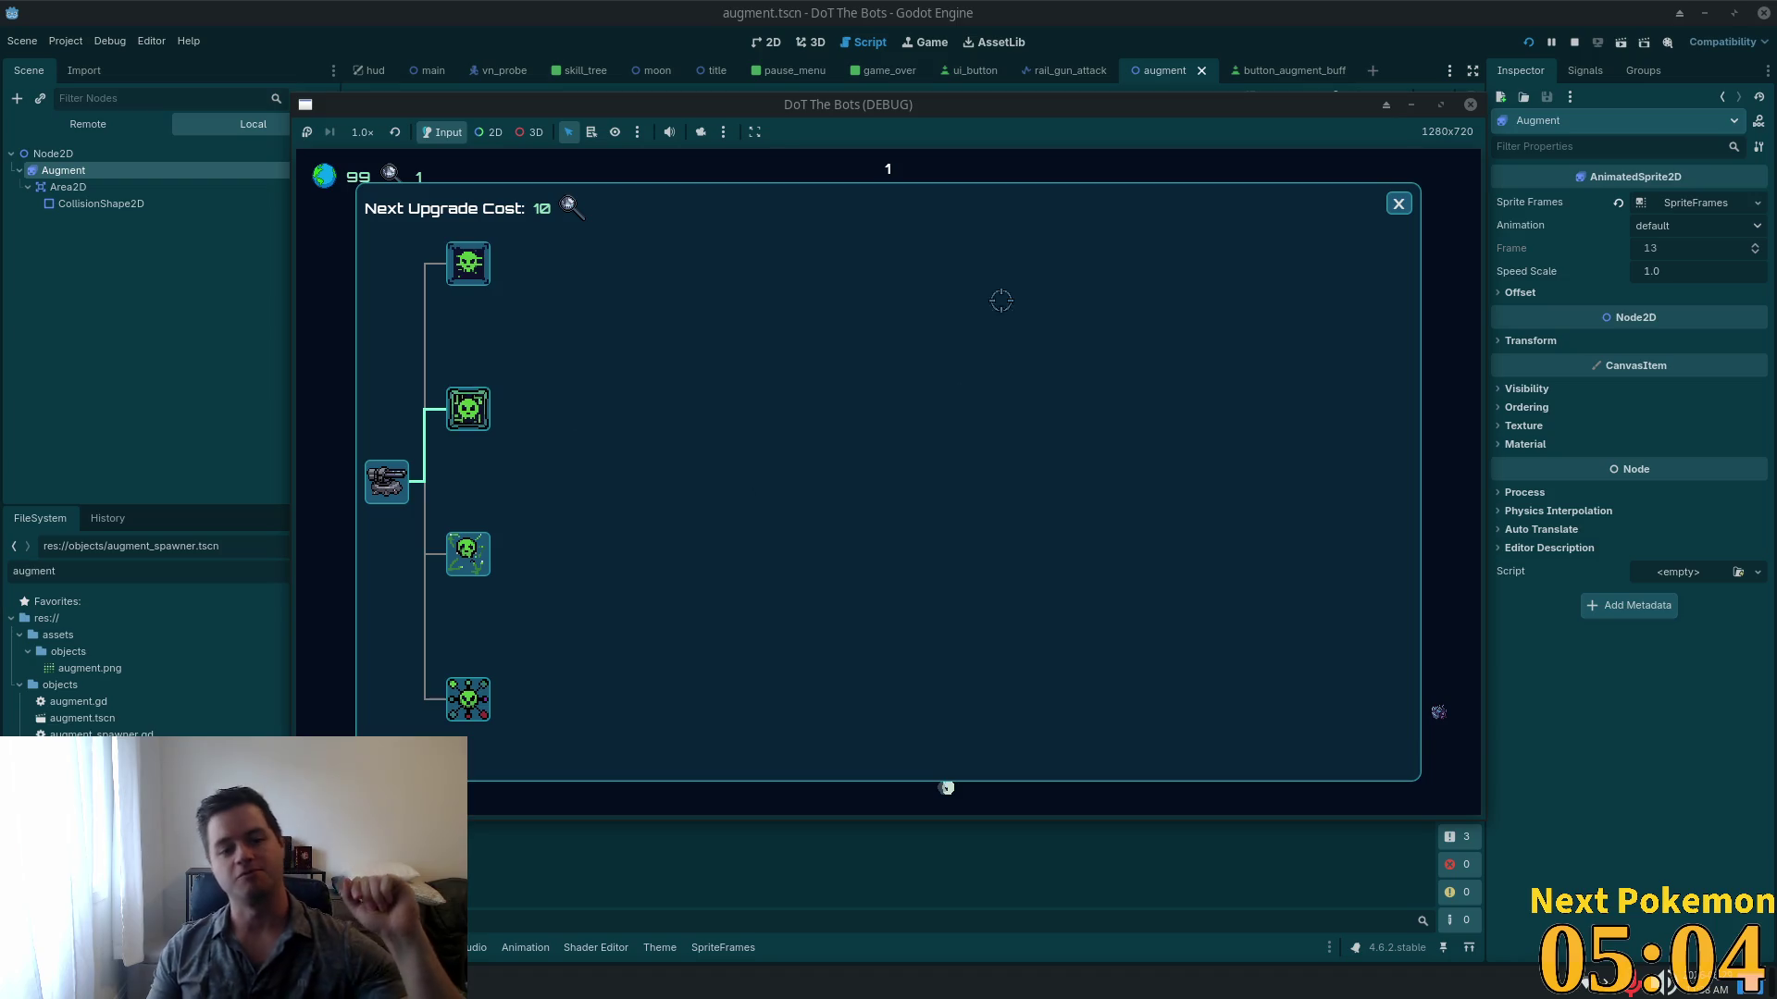
Step: Close the upgrade tree and keep playing the round to test the augments
click(1398, 203)
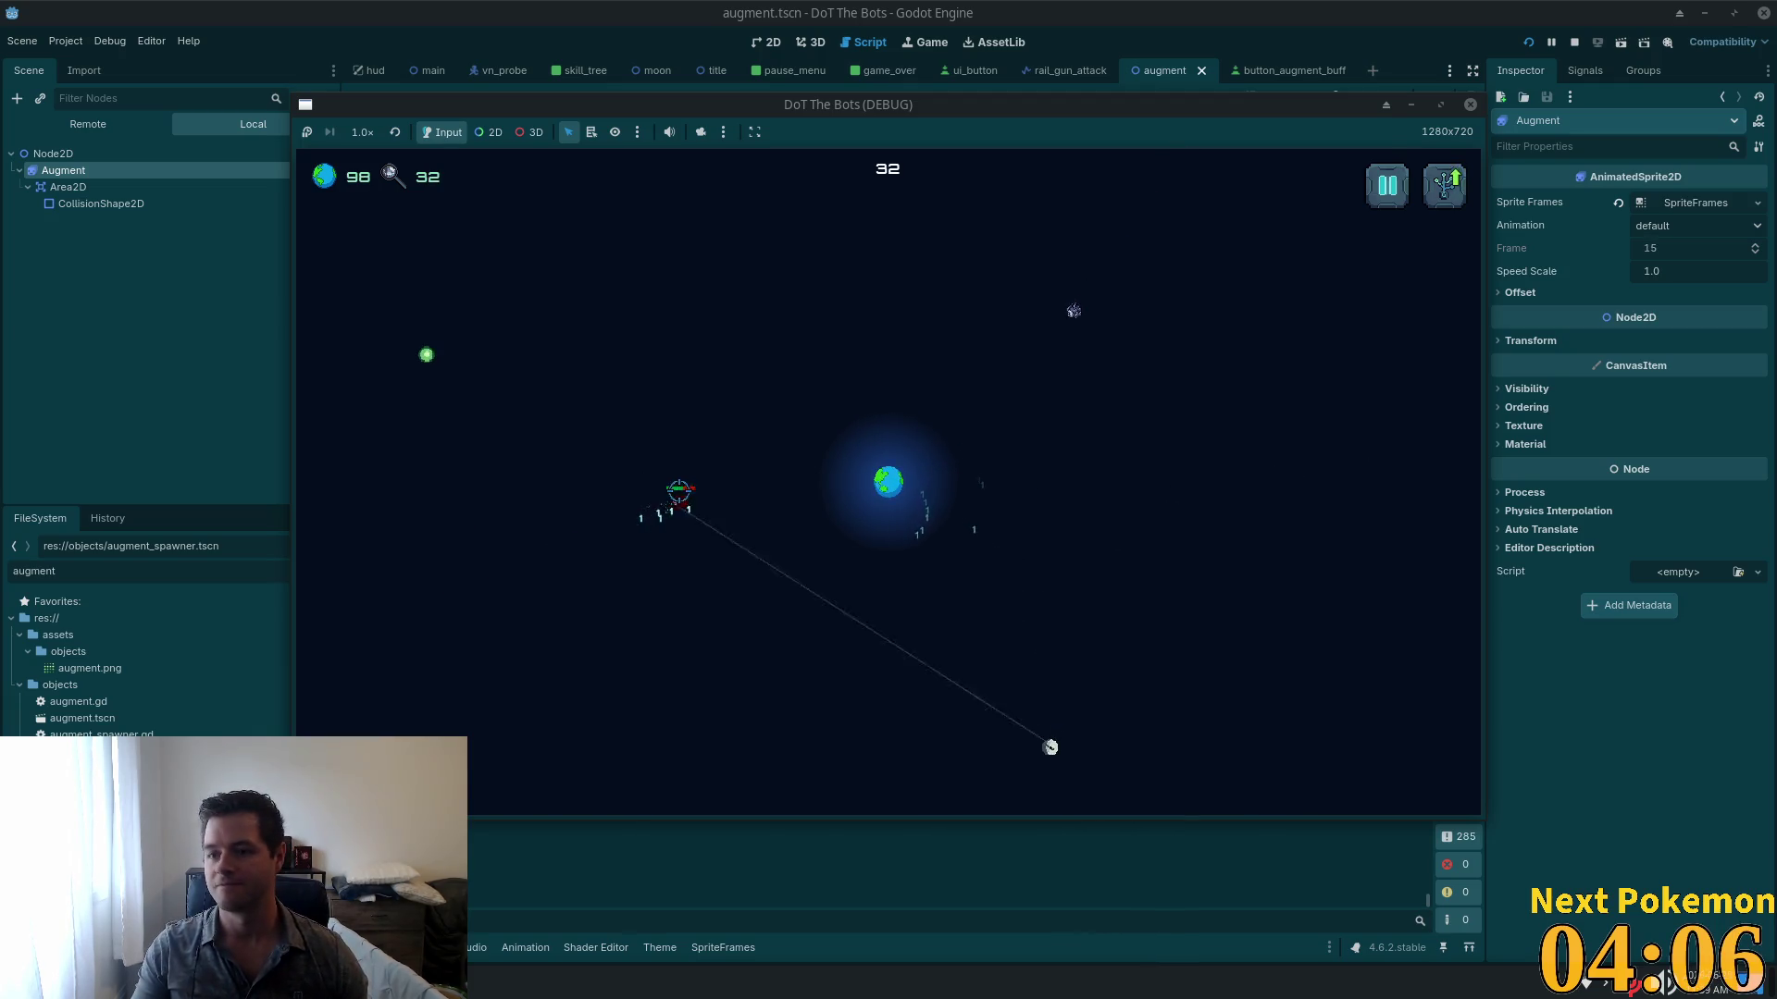
Step: Stop the DoT The Bots run, launch Godot, then open and run the Alchemy project
click(1574, 41)
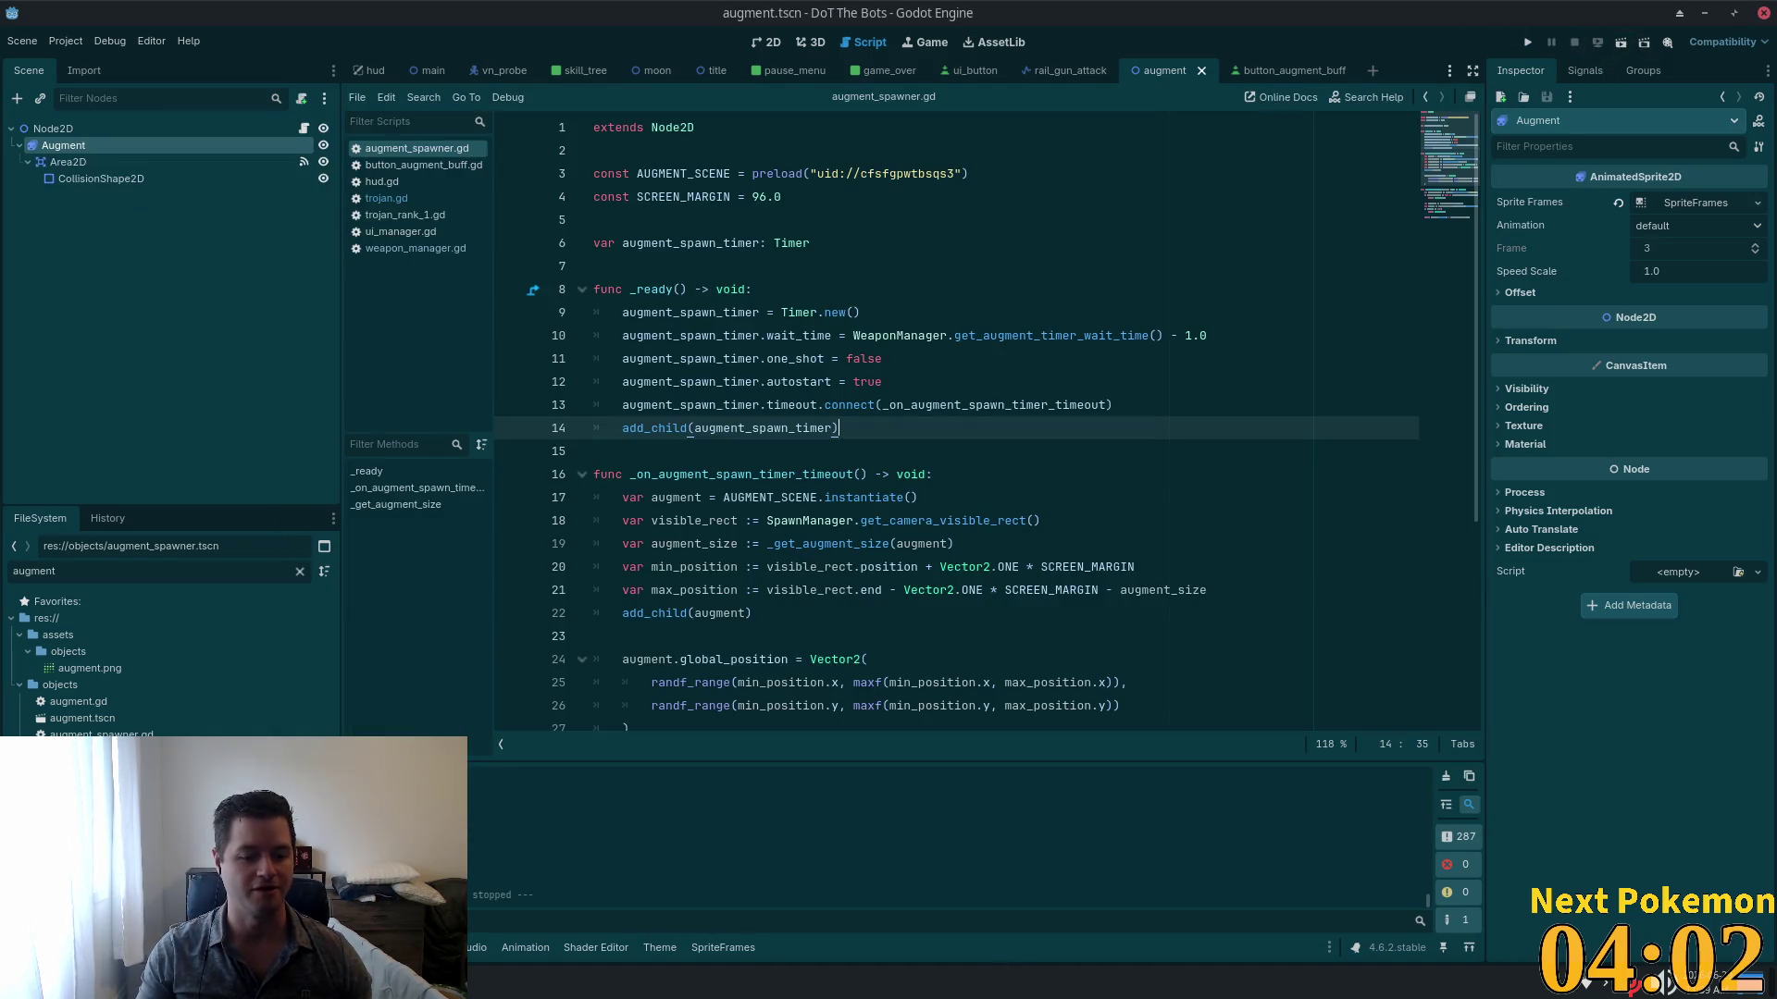
key(super)
text(godot)
key(Escape)
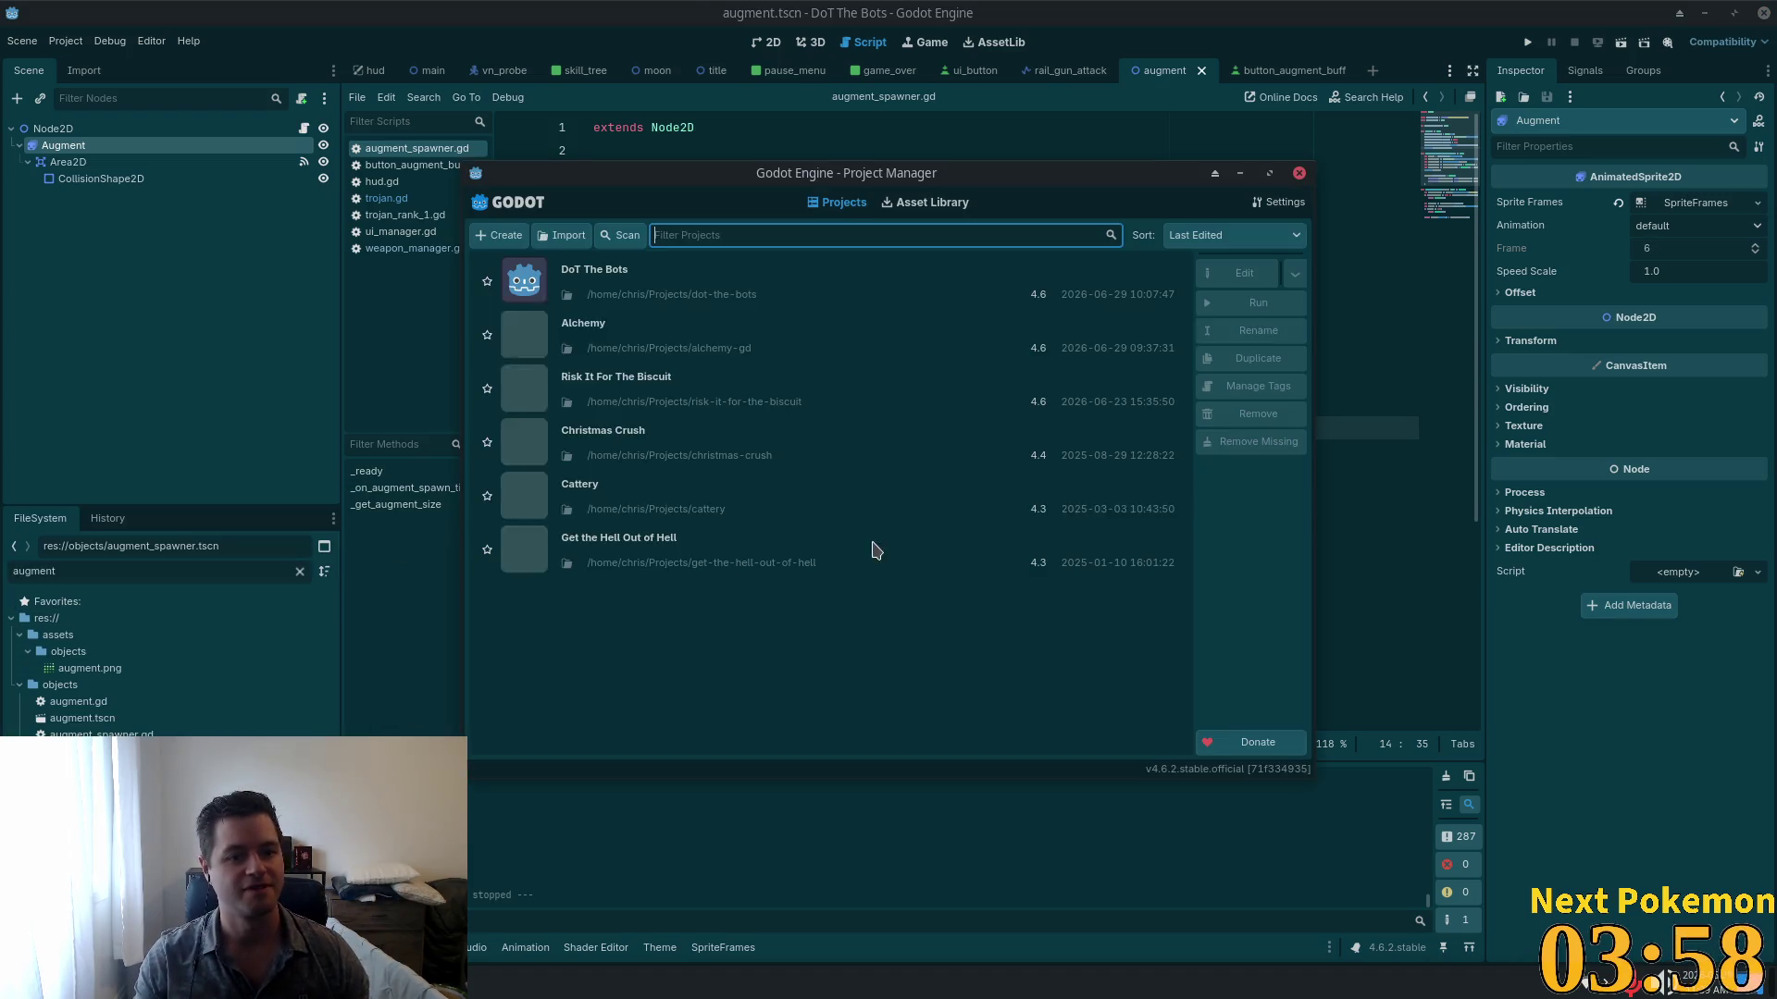
click(1069, 532)
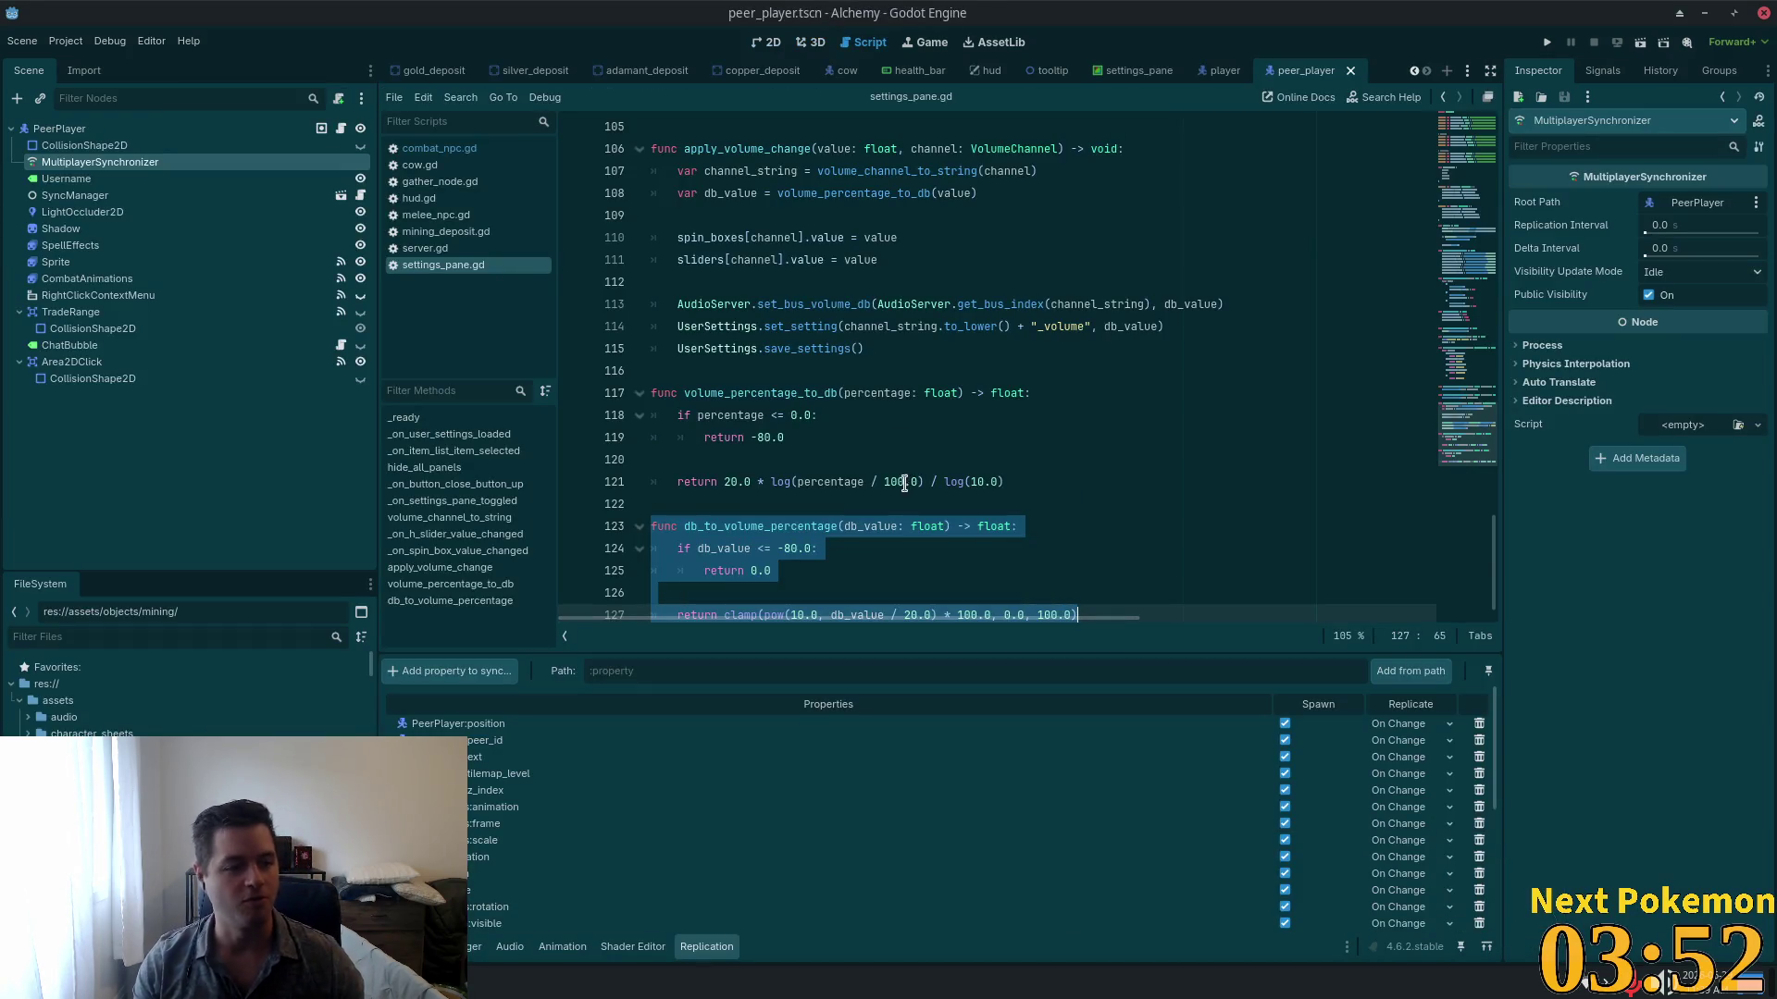
key(F5)
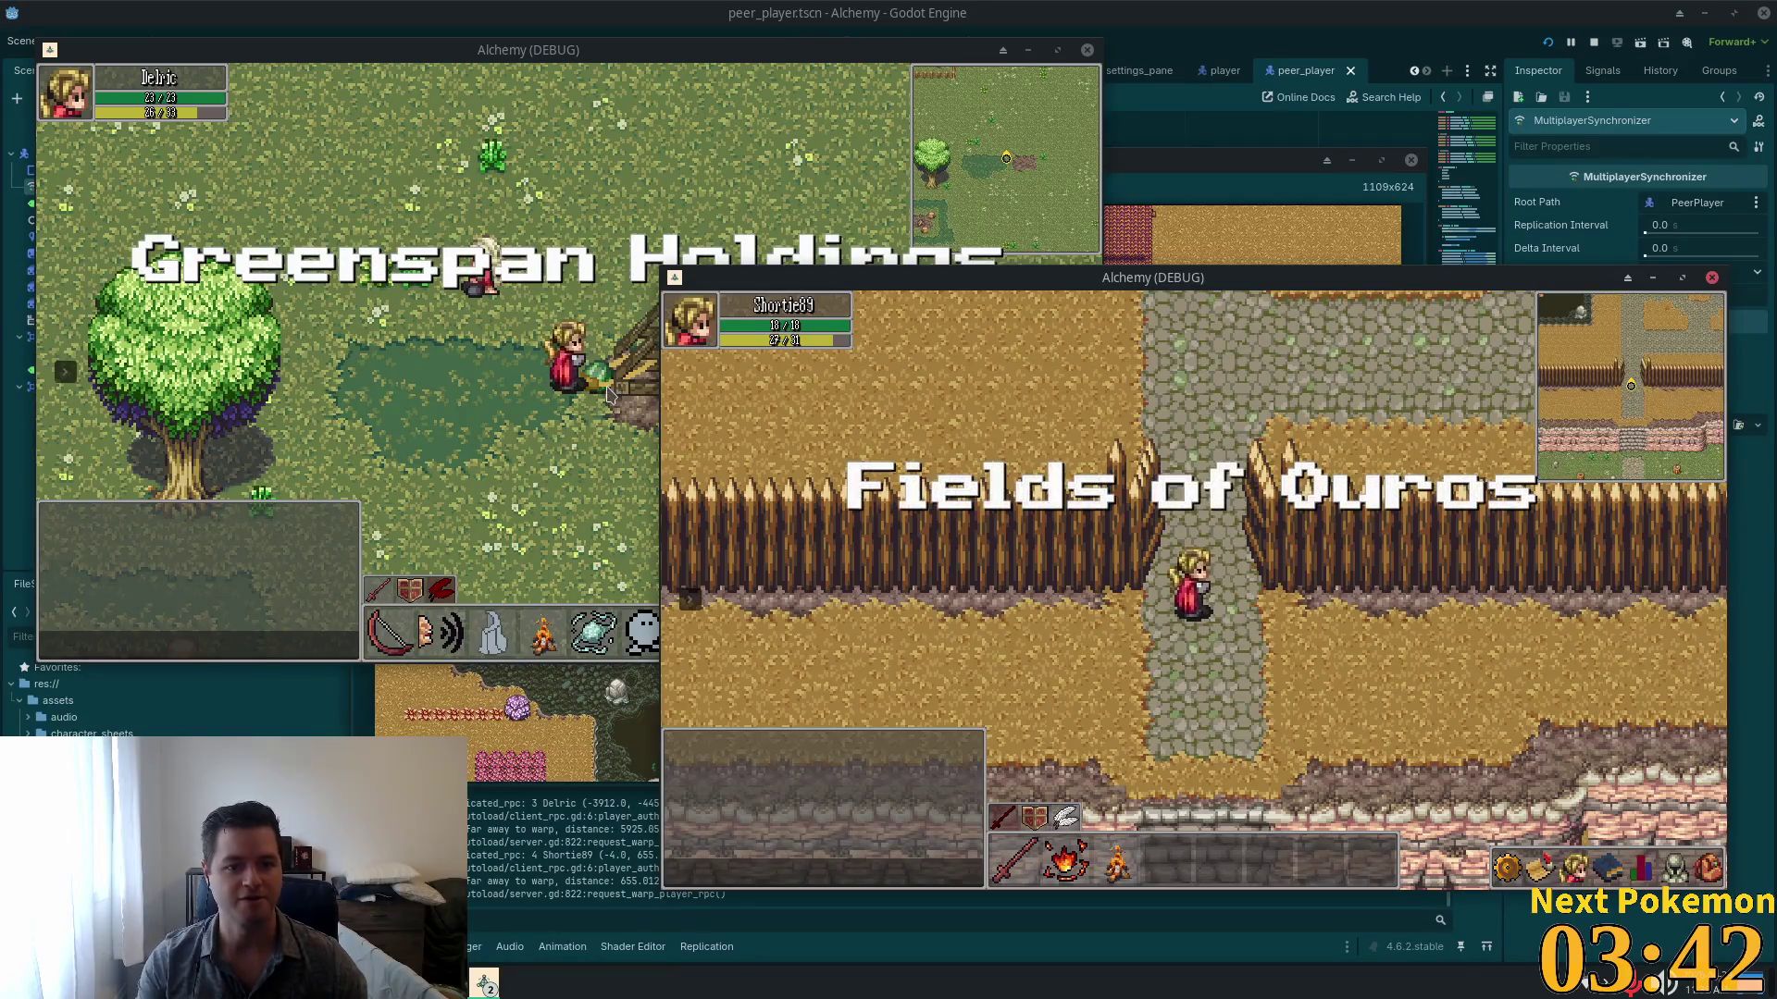
Step: Walk the character west from Greenspan Holdings and down past the barn
key(a)
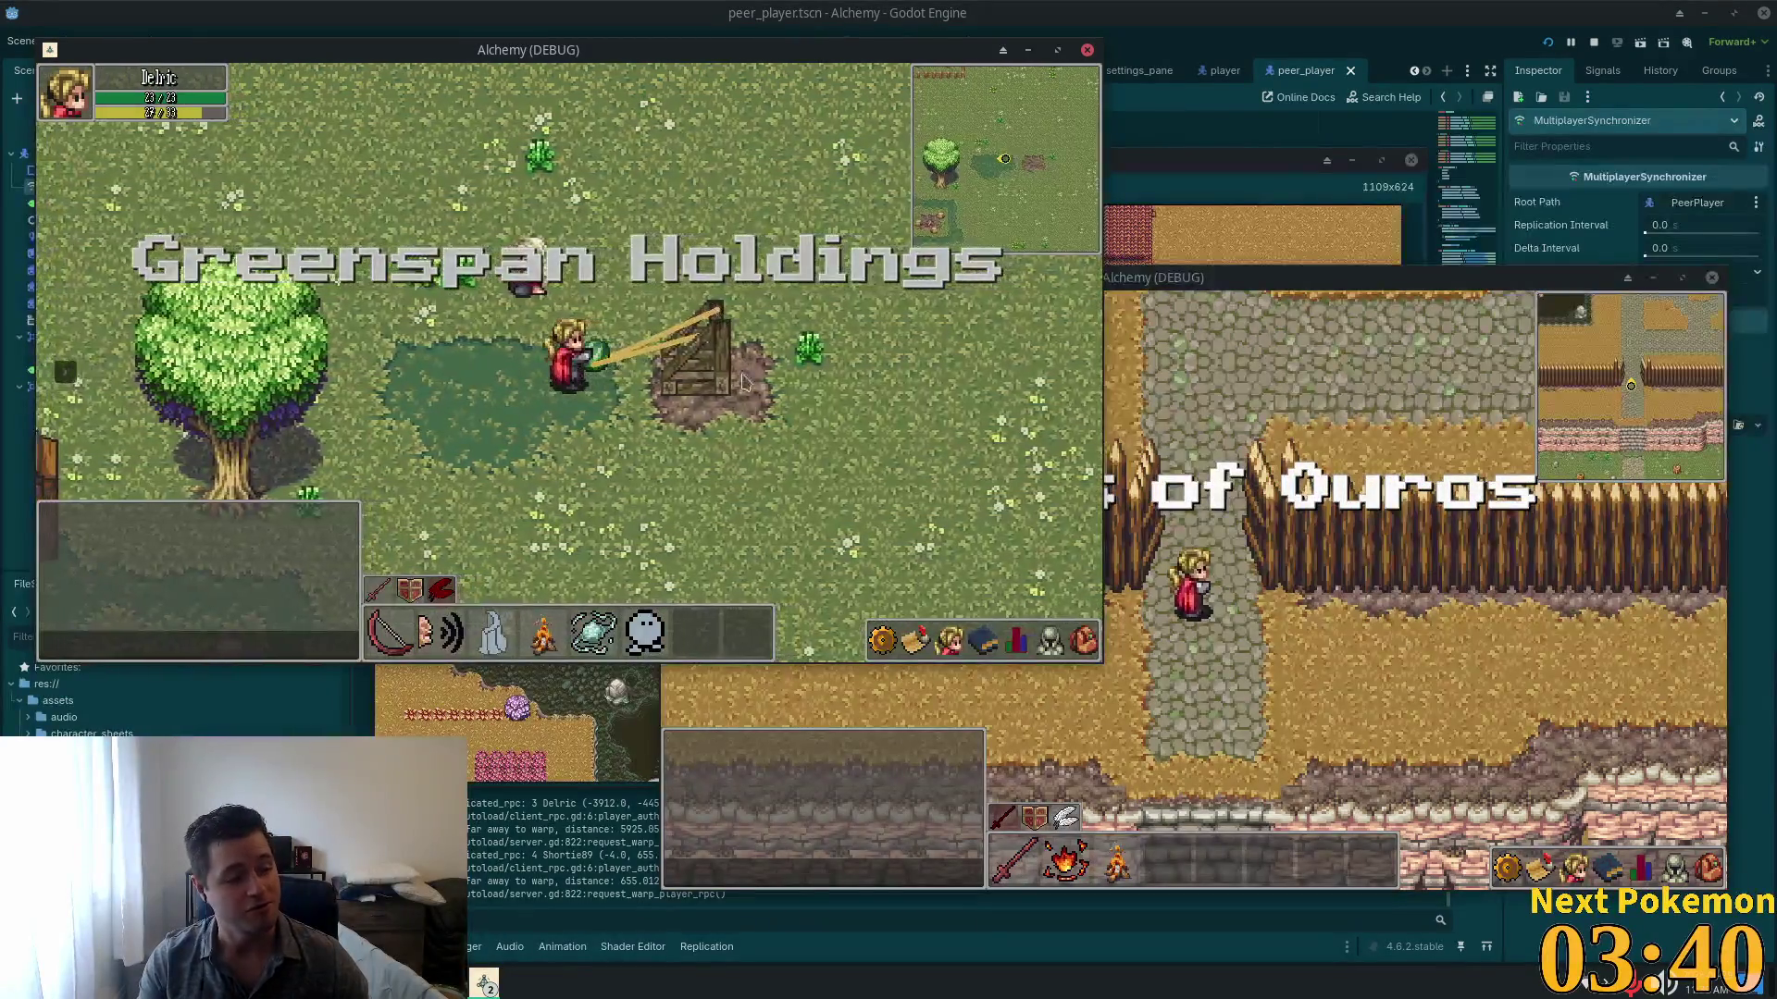
key(a)
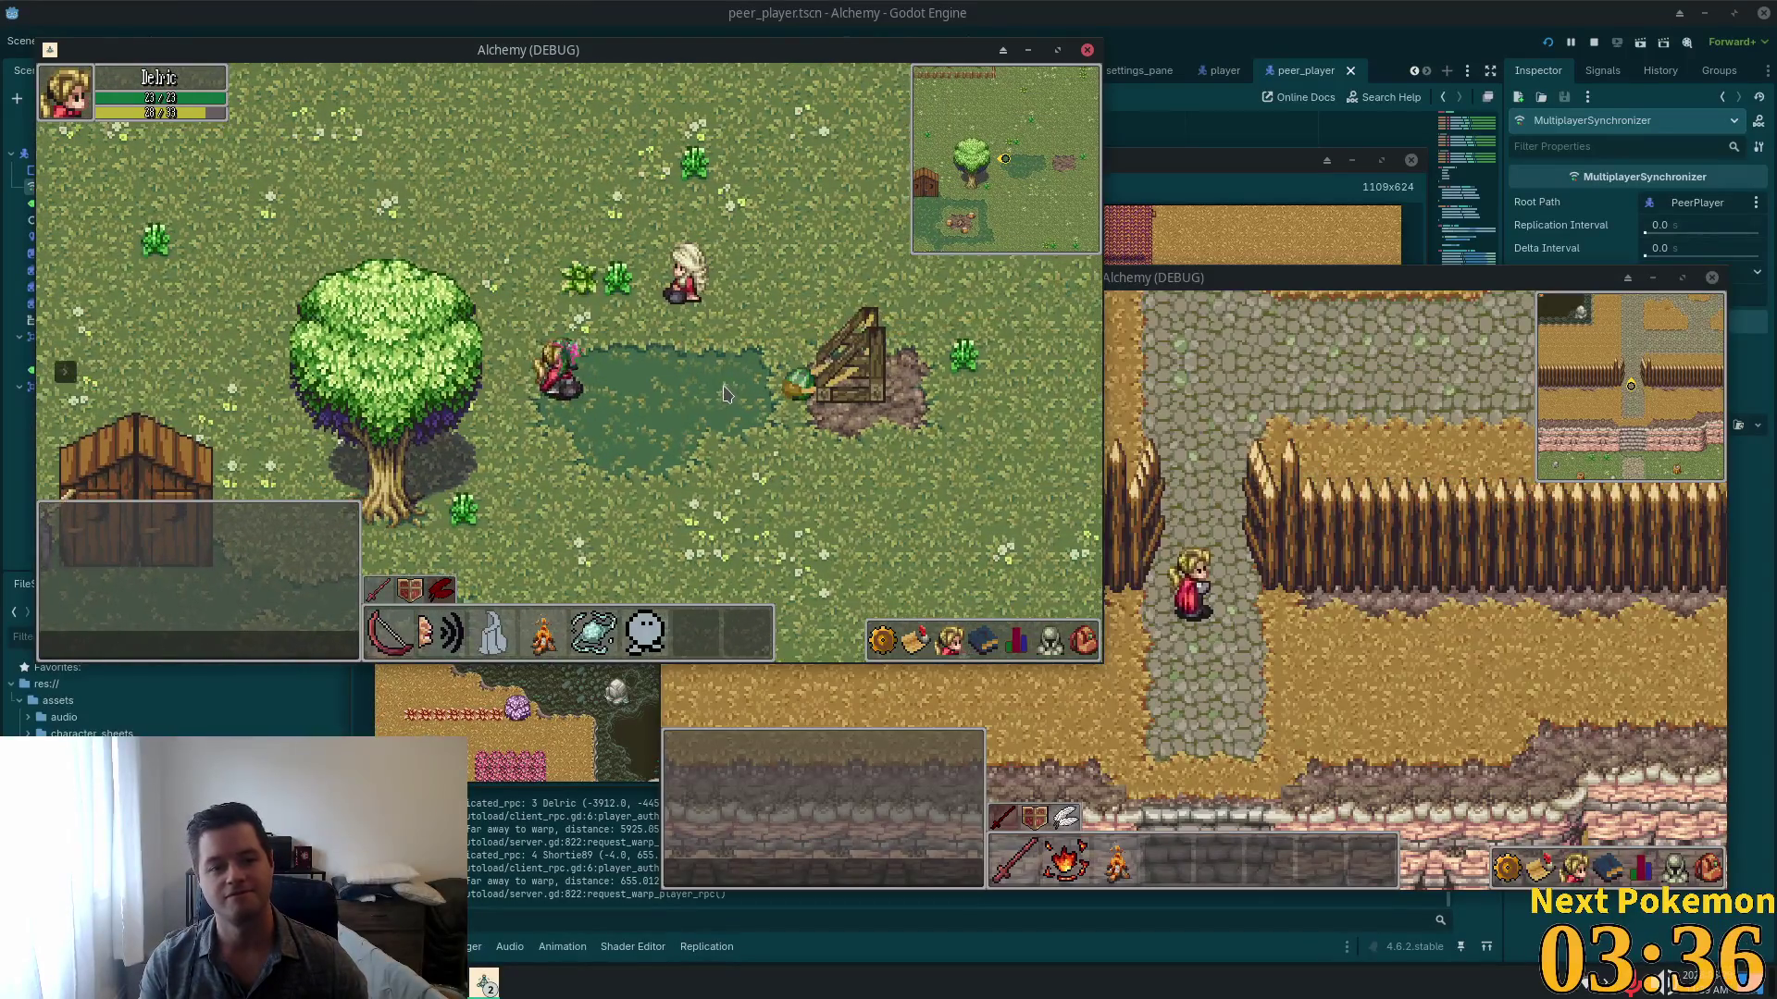
key(s)
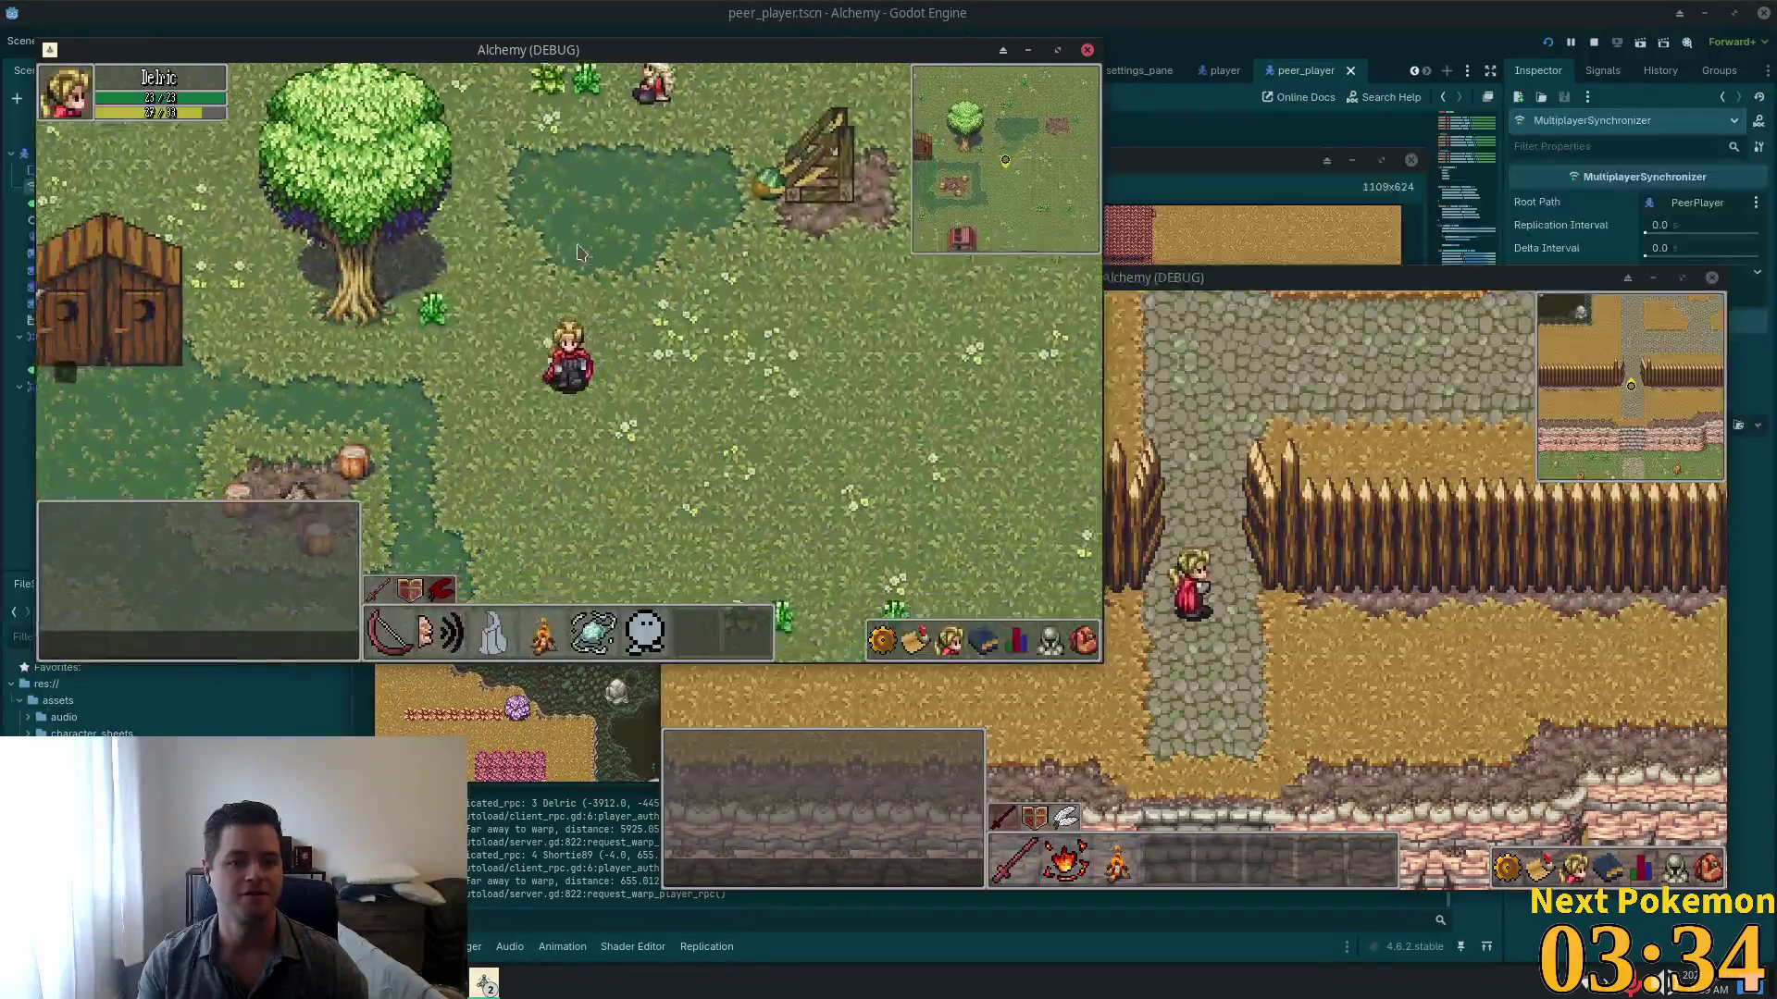
key(s)
key(a)
key(s)
key(a)
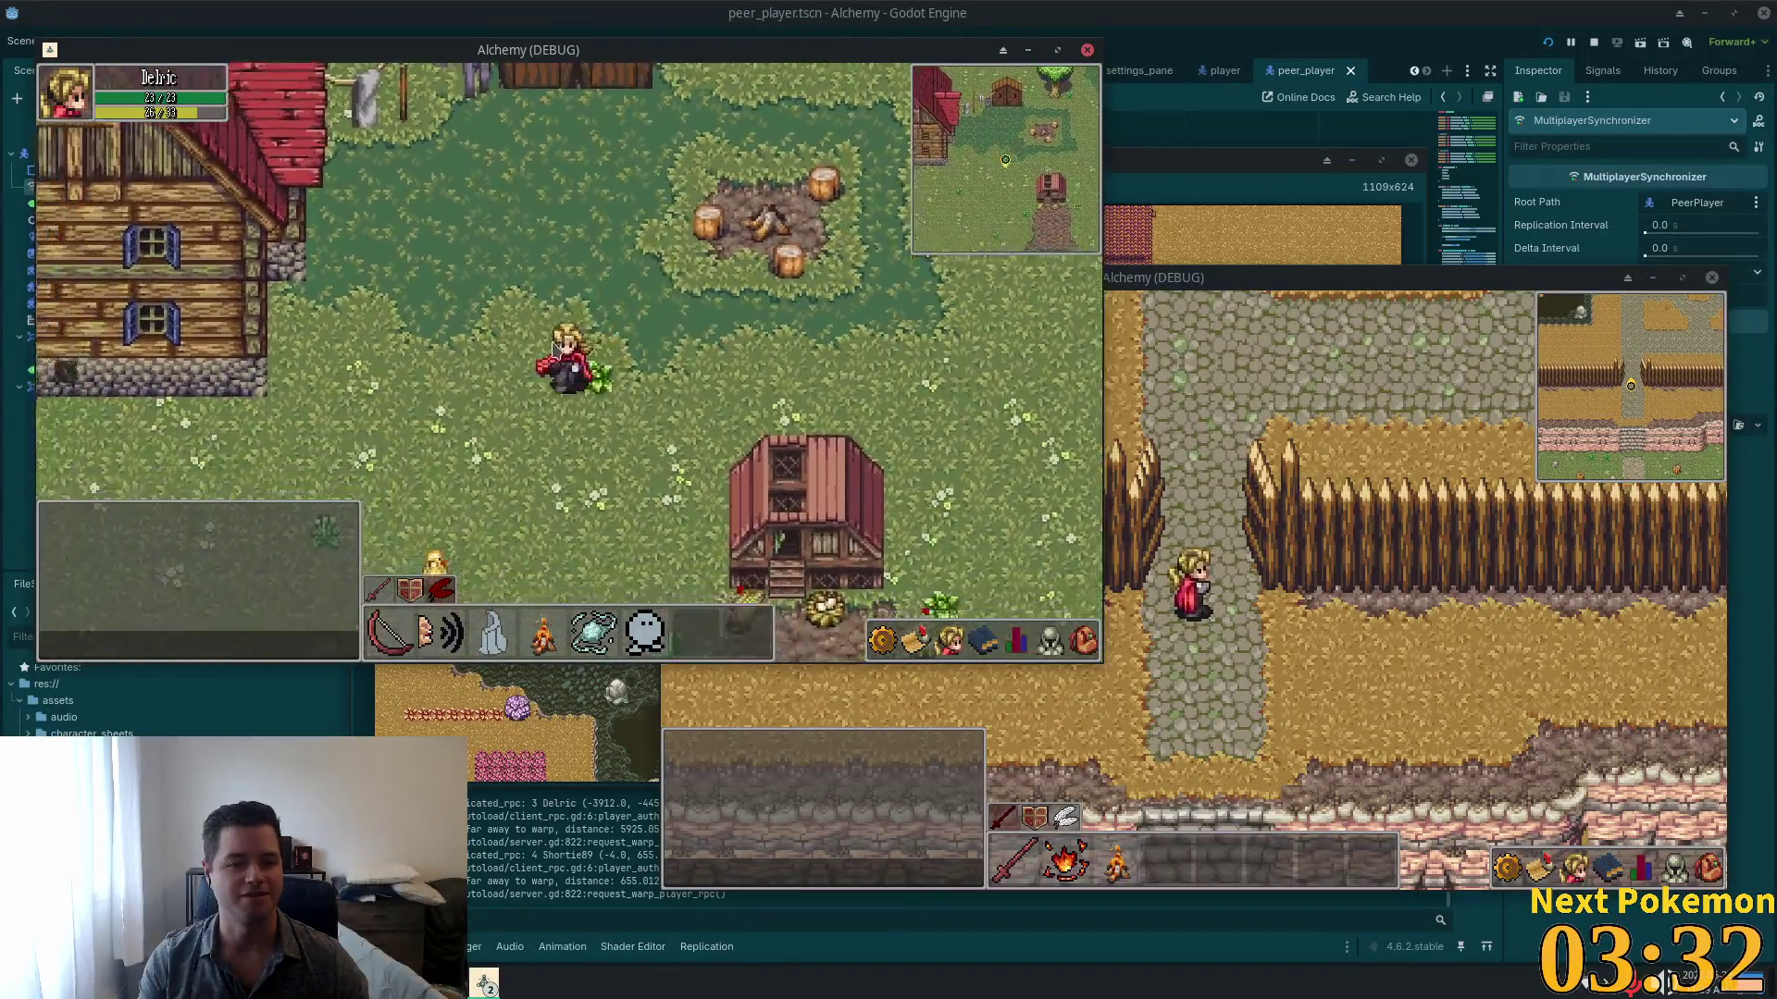
Step: Target a chicken and chase the chickens around near the barn
click(512, 305)
key(w)
key(d)
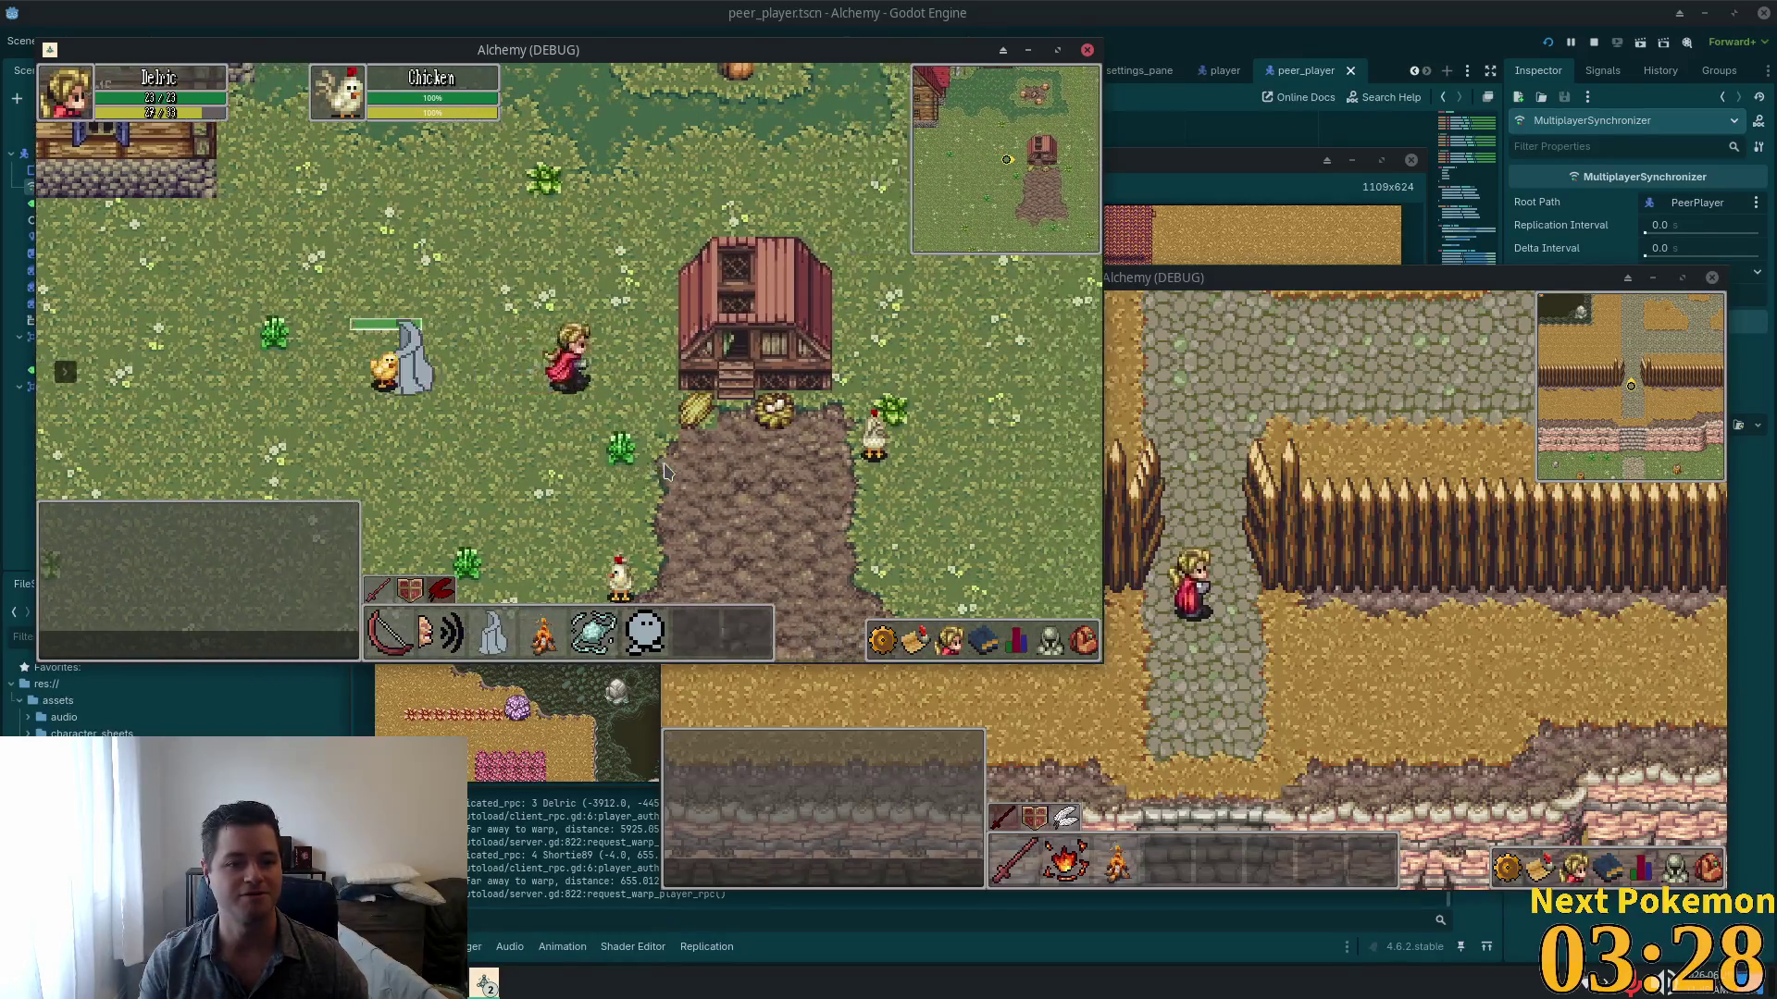
key(a)
key(s)
key(a)
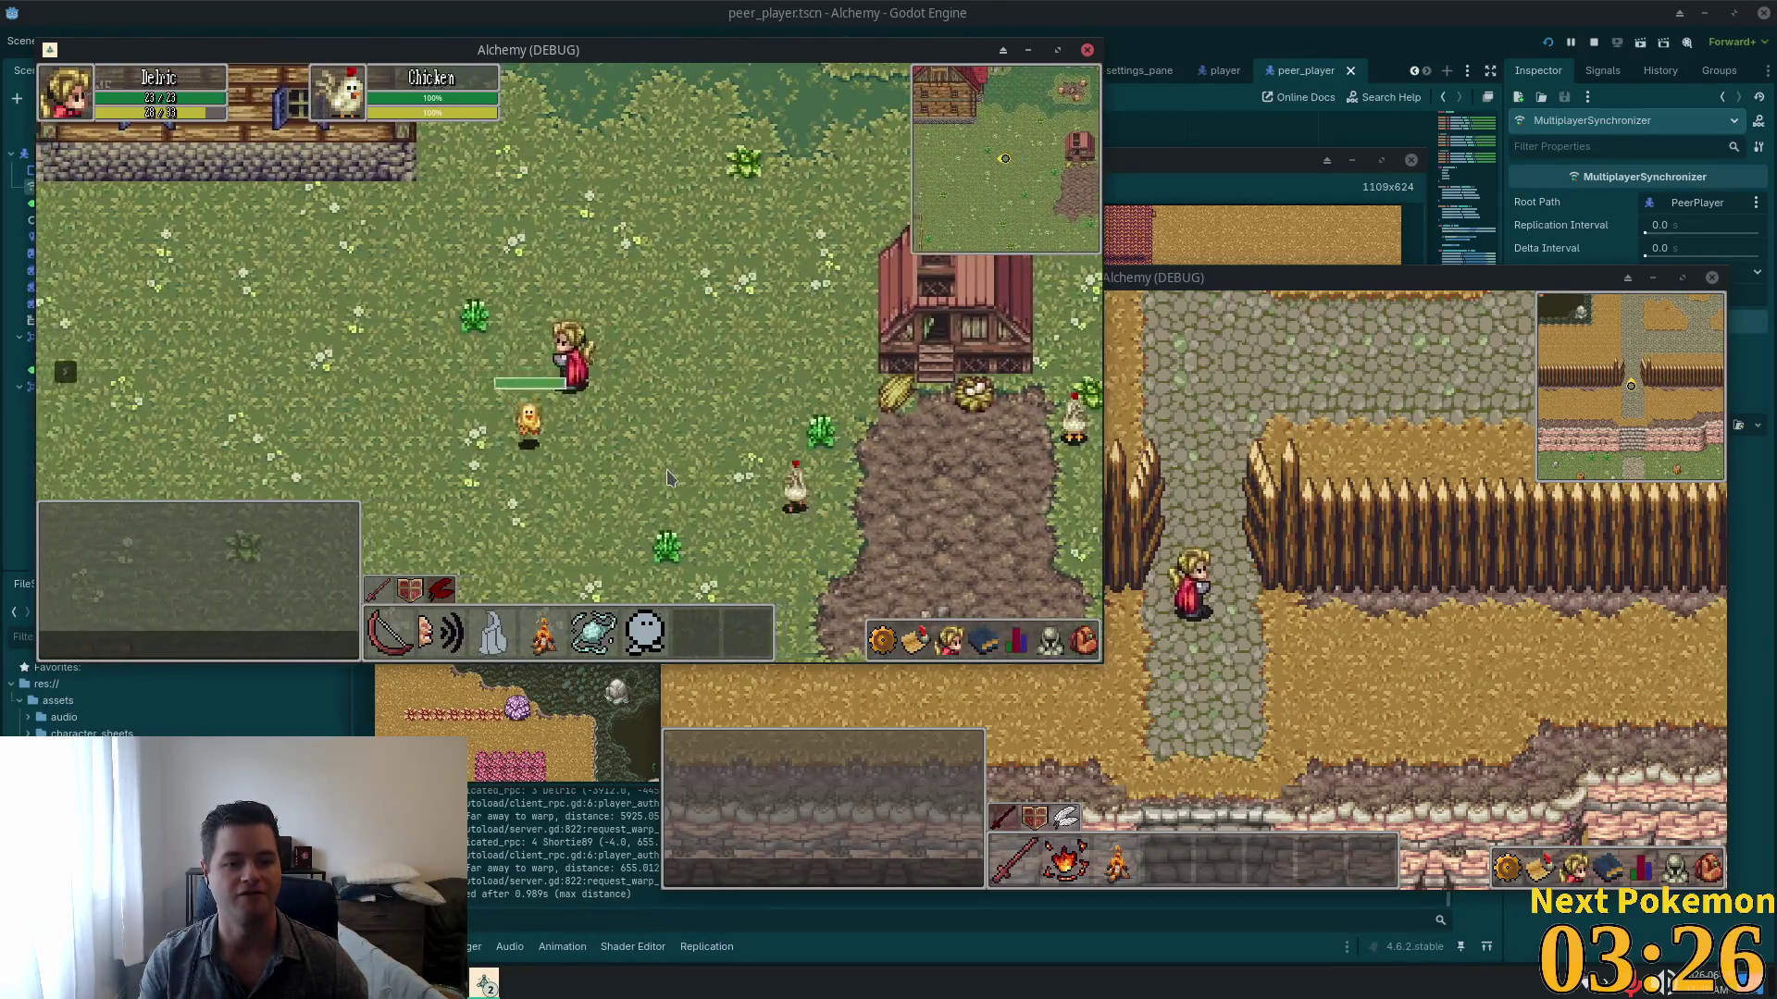
key(s)
key(d)
Step: Shoot the nearby chickens, then close the inventory and open the friends list
click(368, 258)
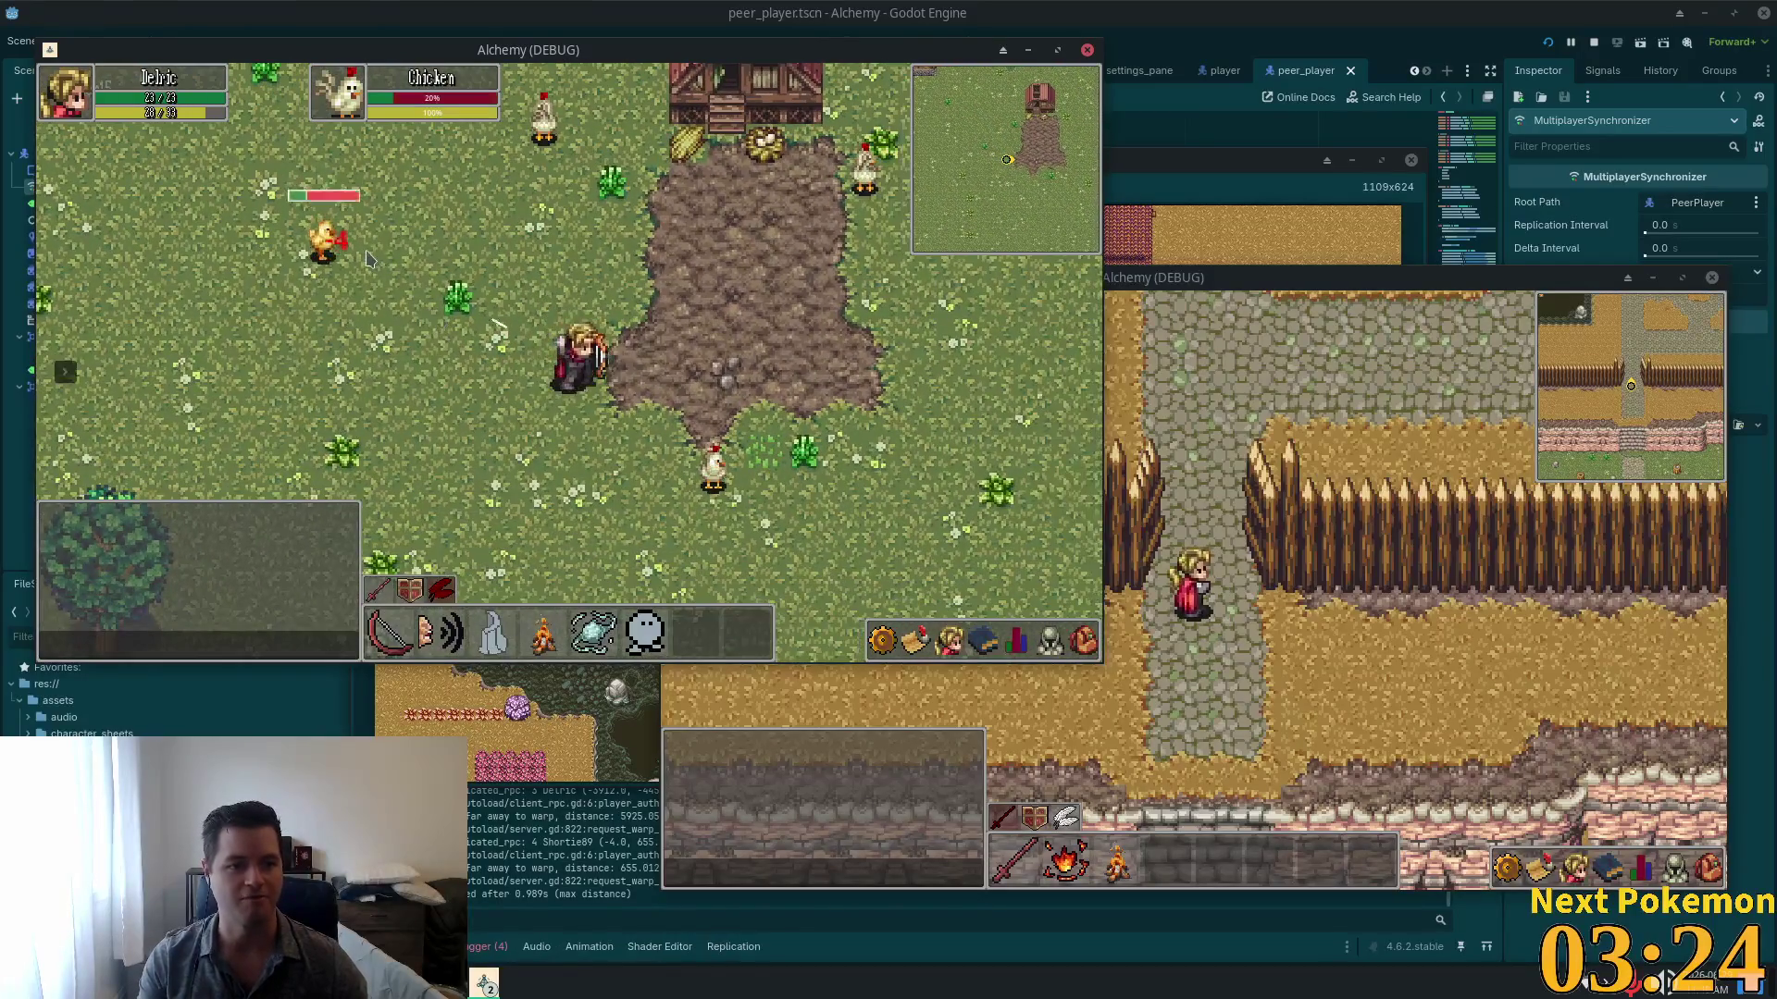
key(s)
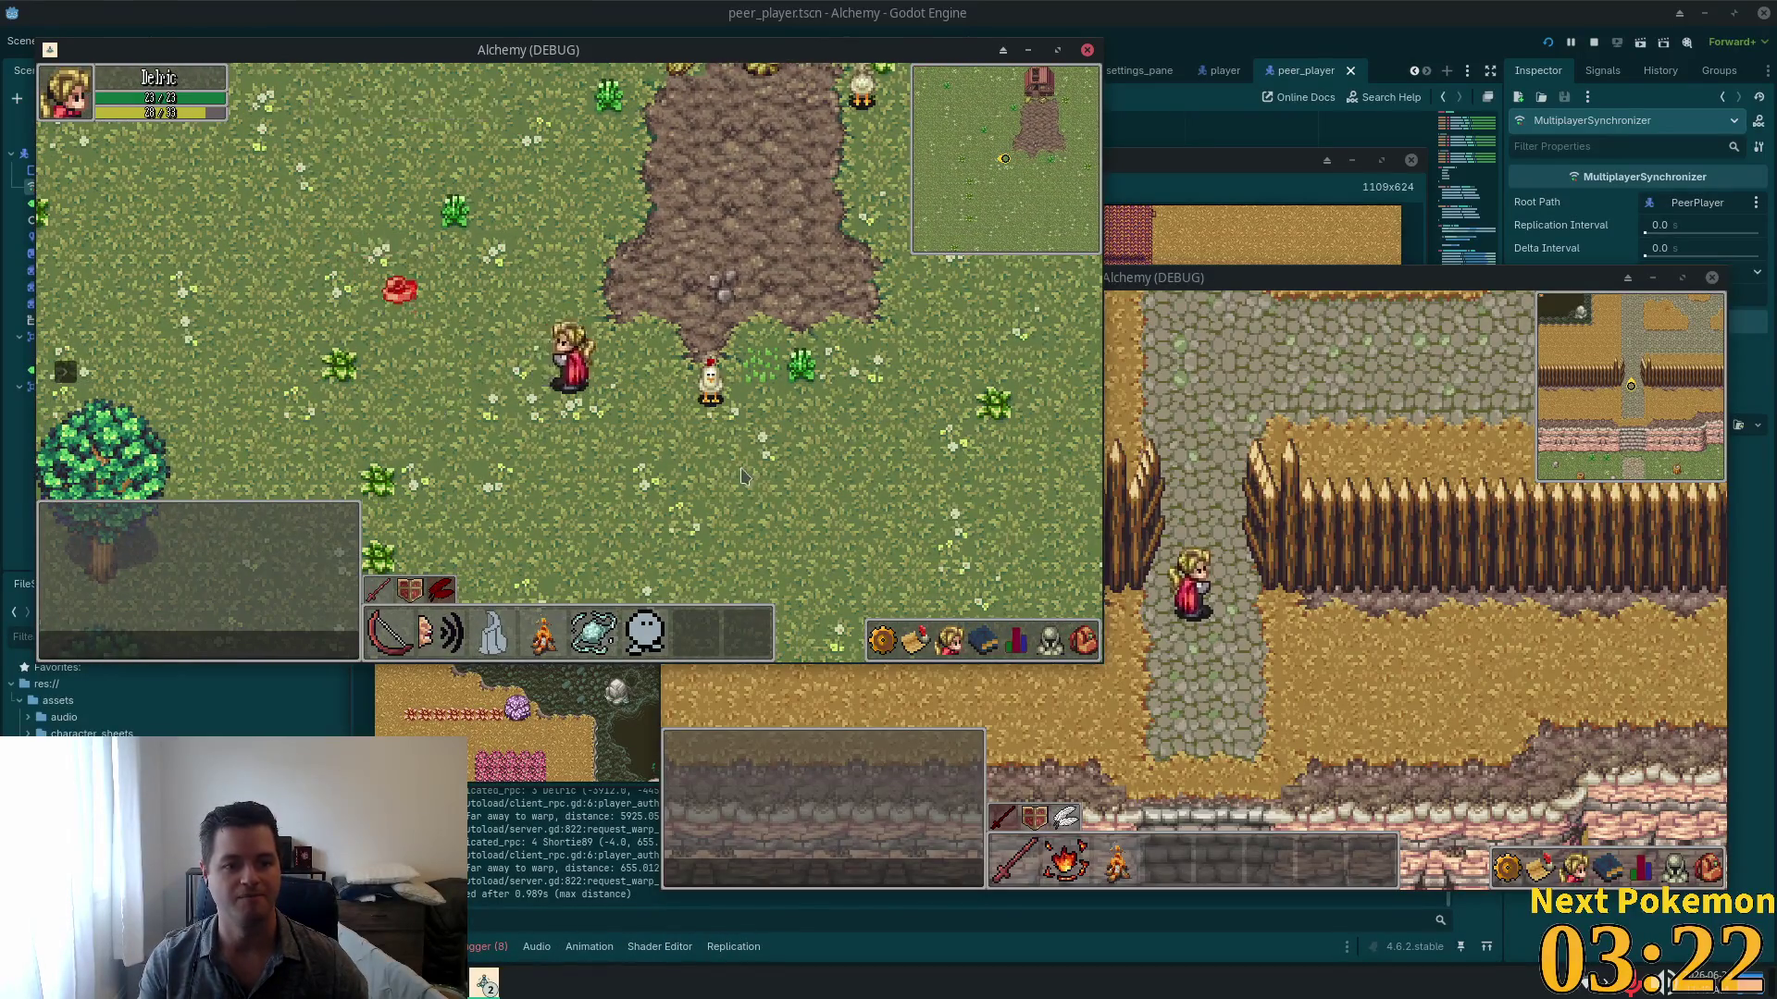
click(632, 428)
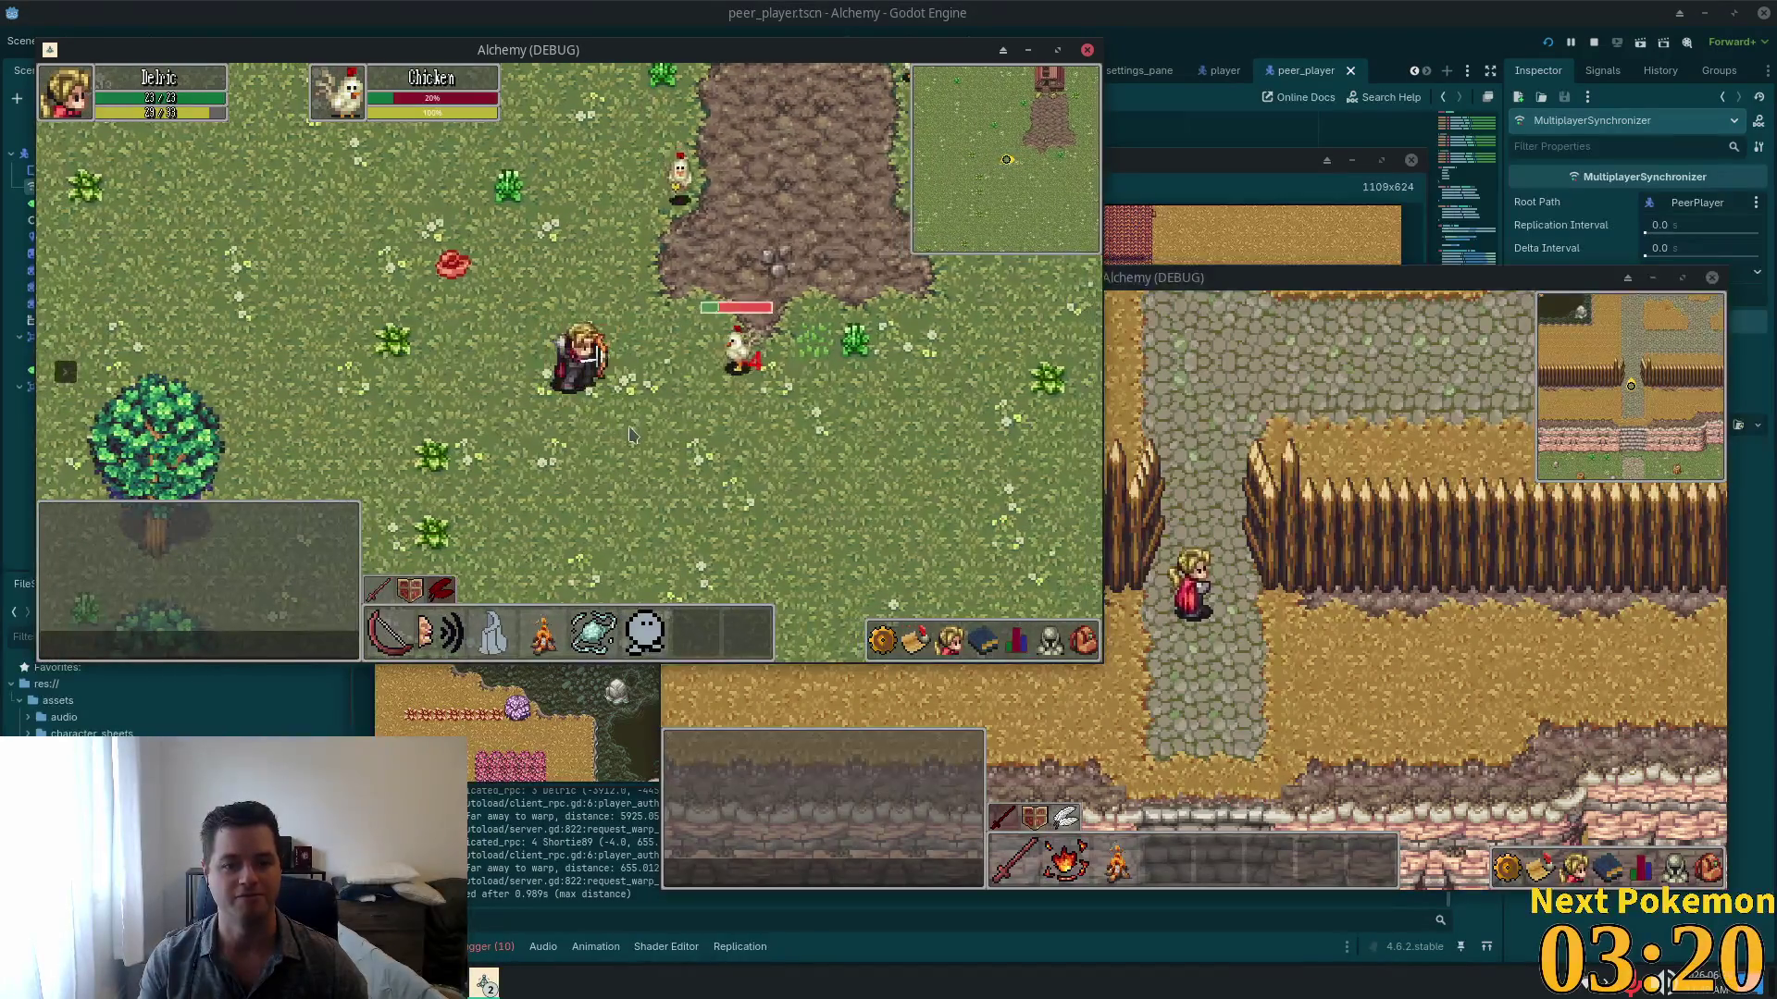
key(a)
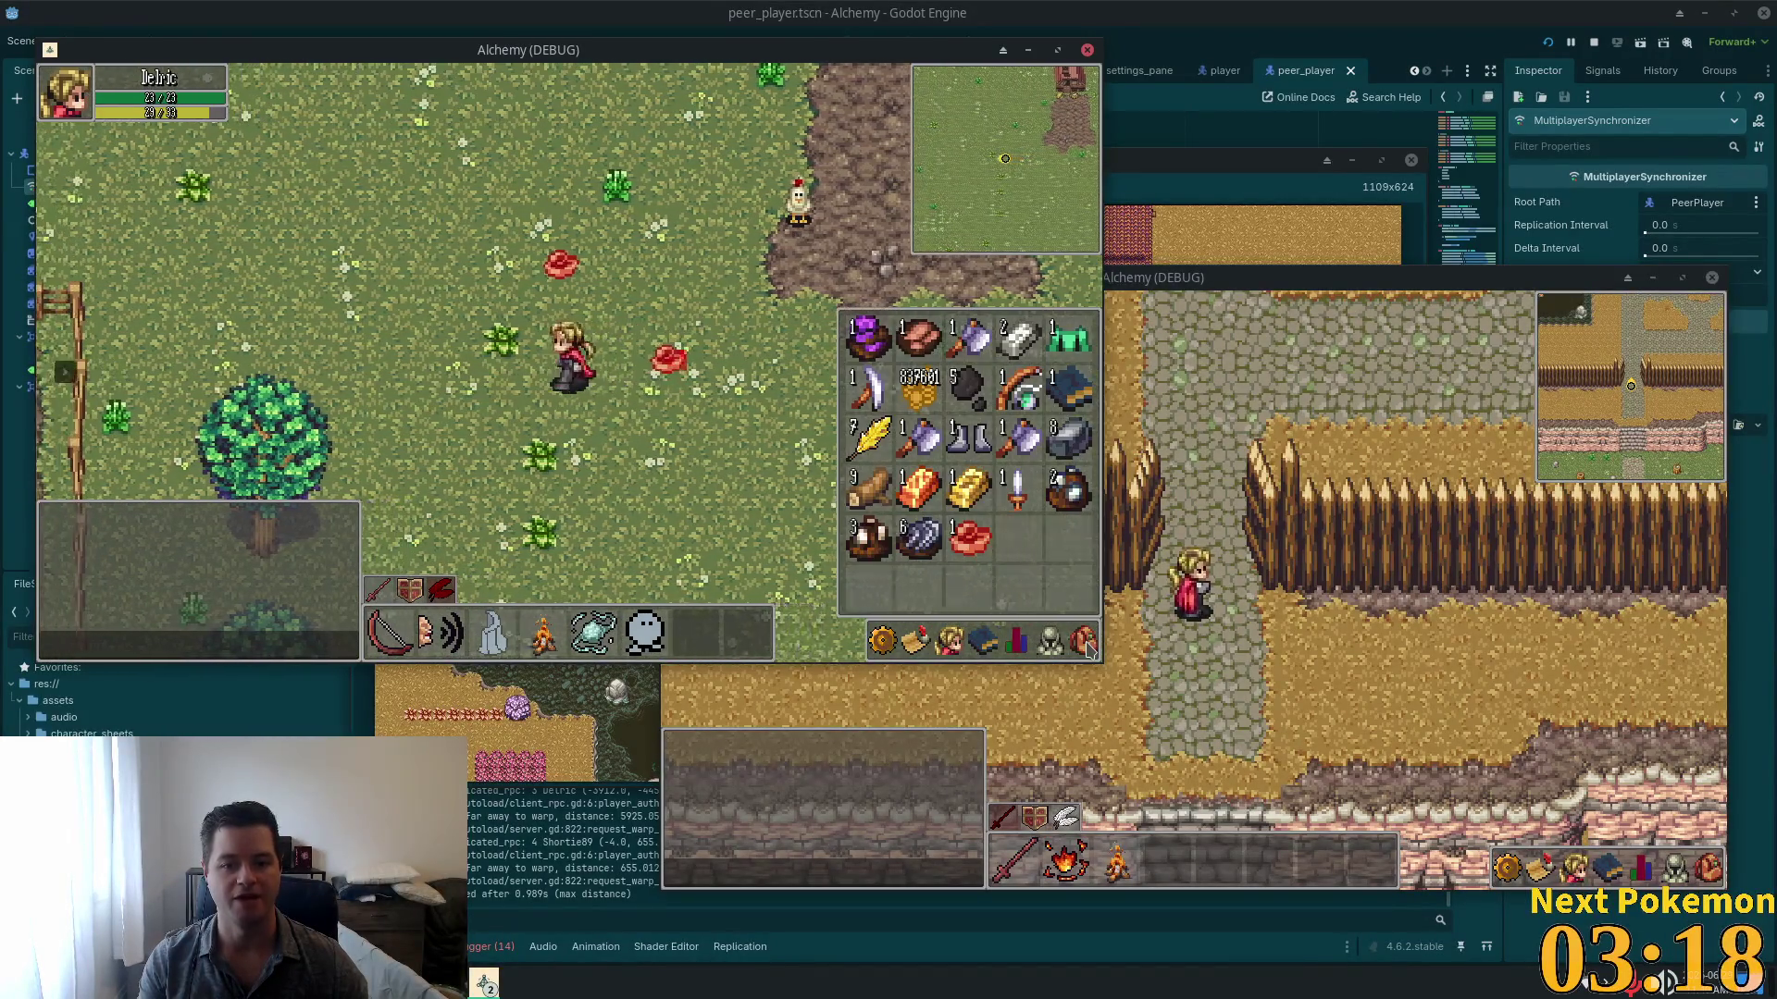
key(s)
click(1086, 646)
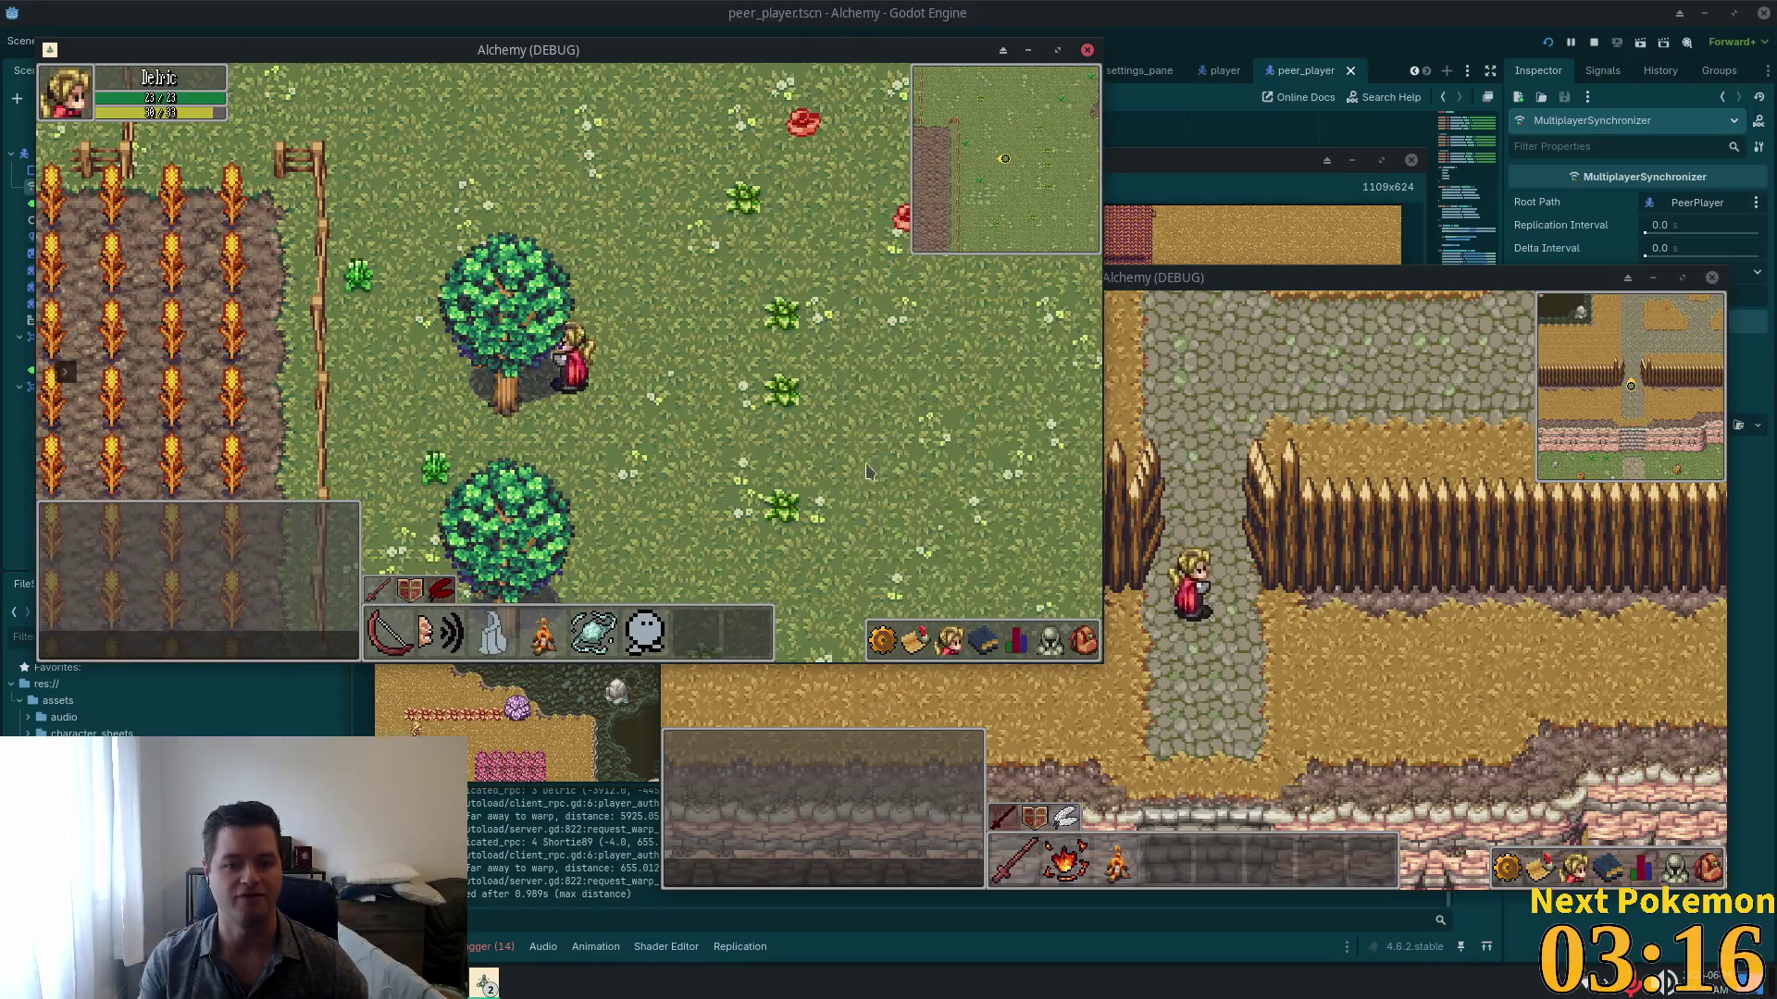
click(953, 637)
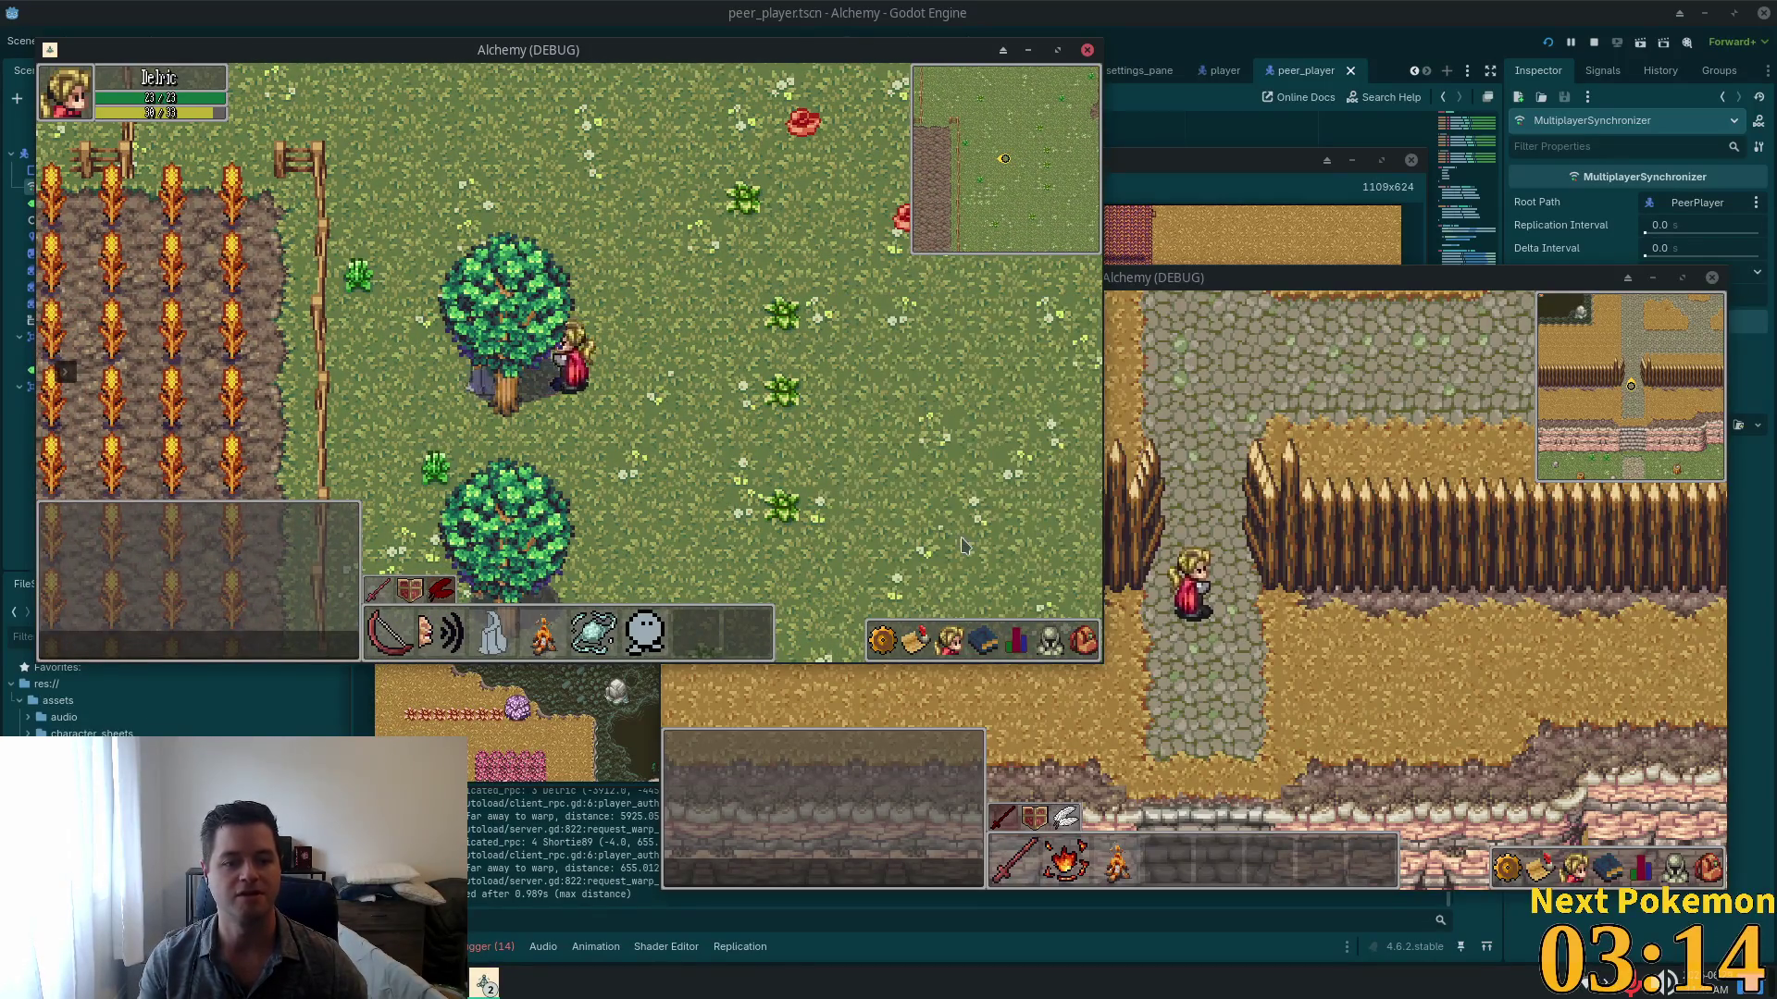
Step: Light a torch from the inventory and place a campfire on the ground
key(d)
click(1064, 637)
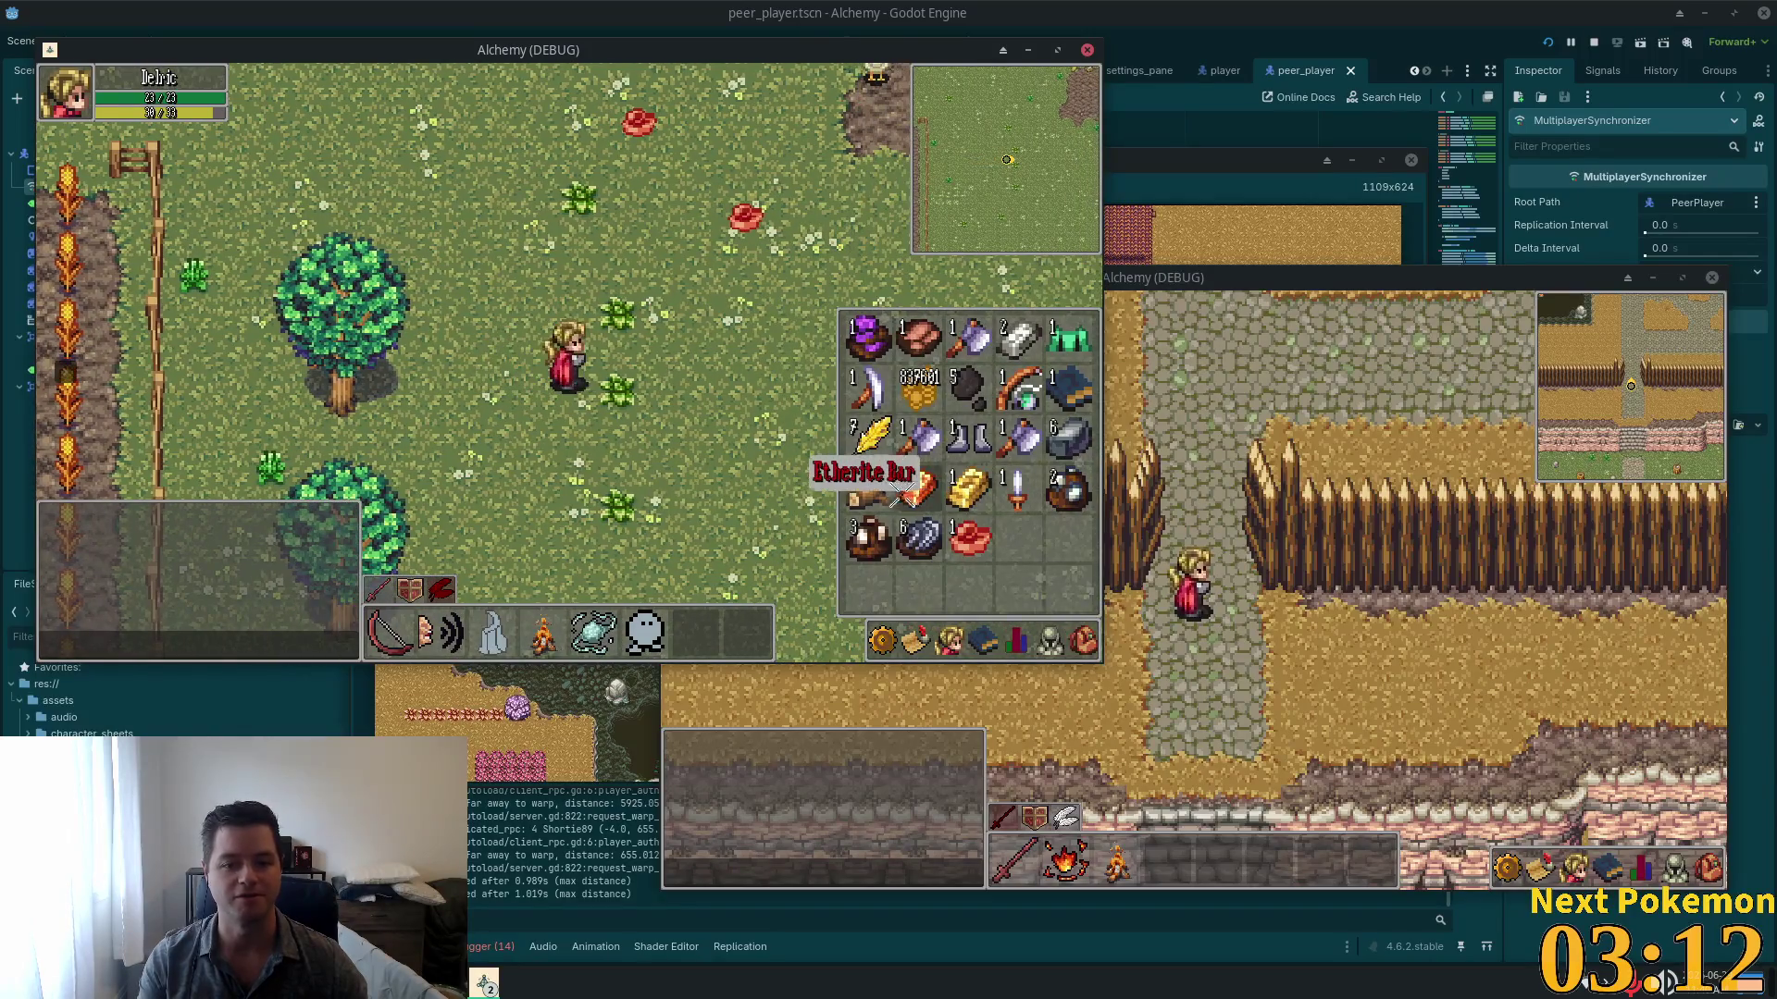
click(916, 488)
key(i)
key(d)
click(534, 421)
key(w)
key(i)
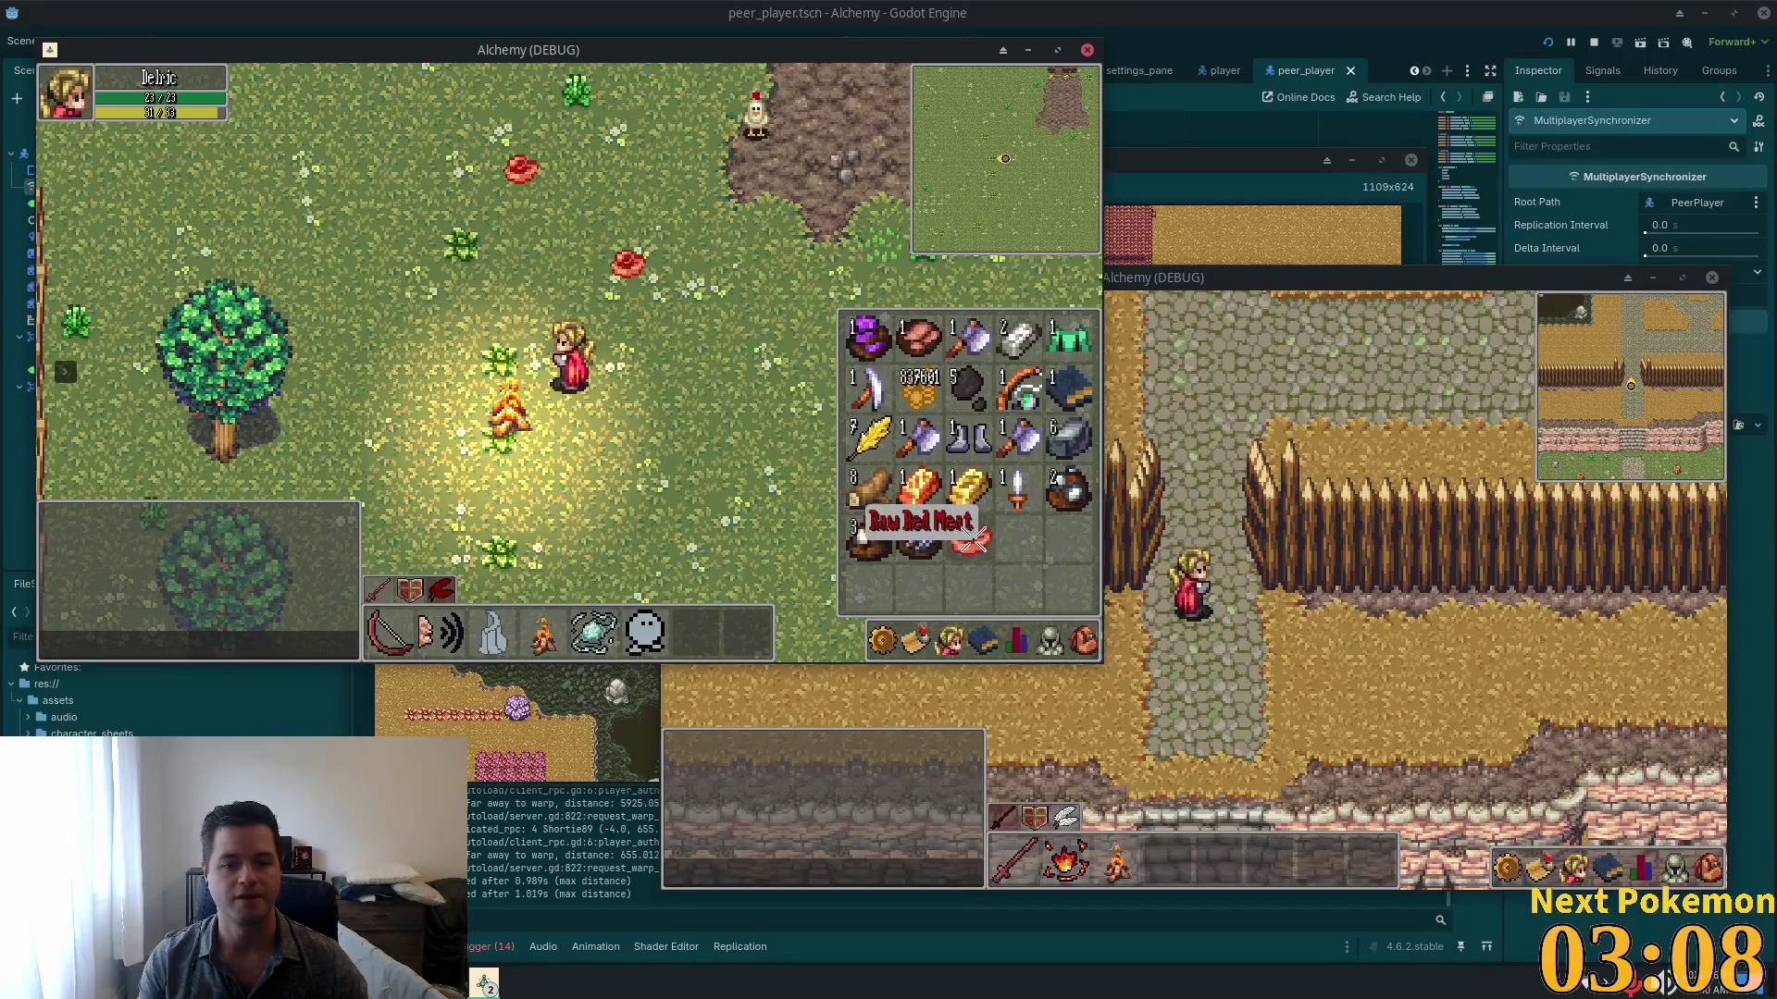
Step: Cook the Raw Red Meat into 1 Cooked Red Meat and reopen the inventory
click(970, 539)
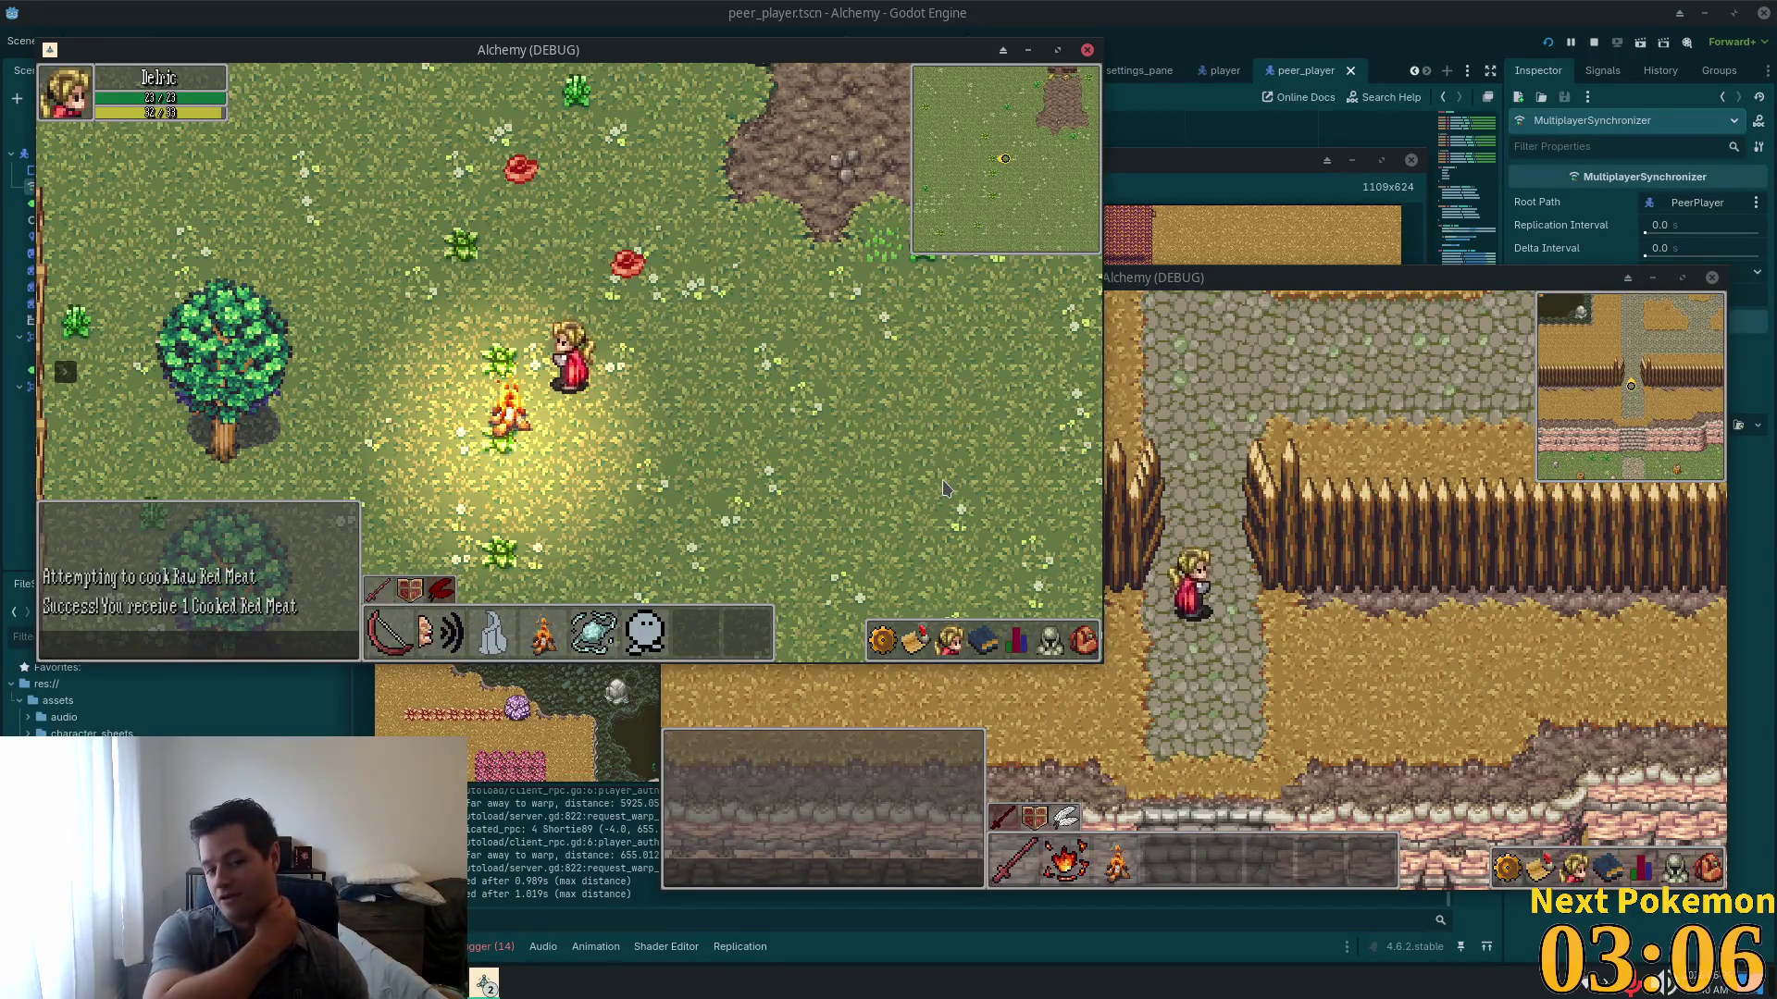
key(d)
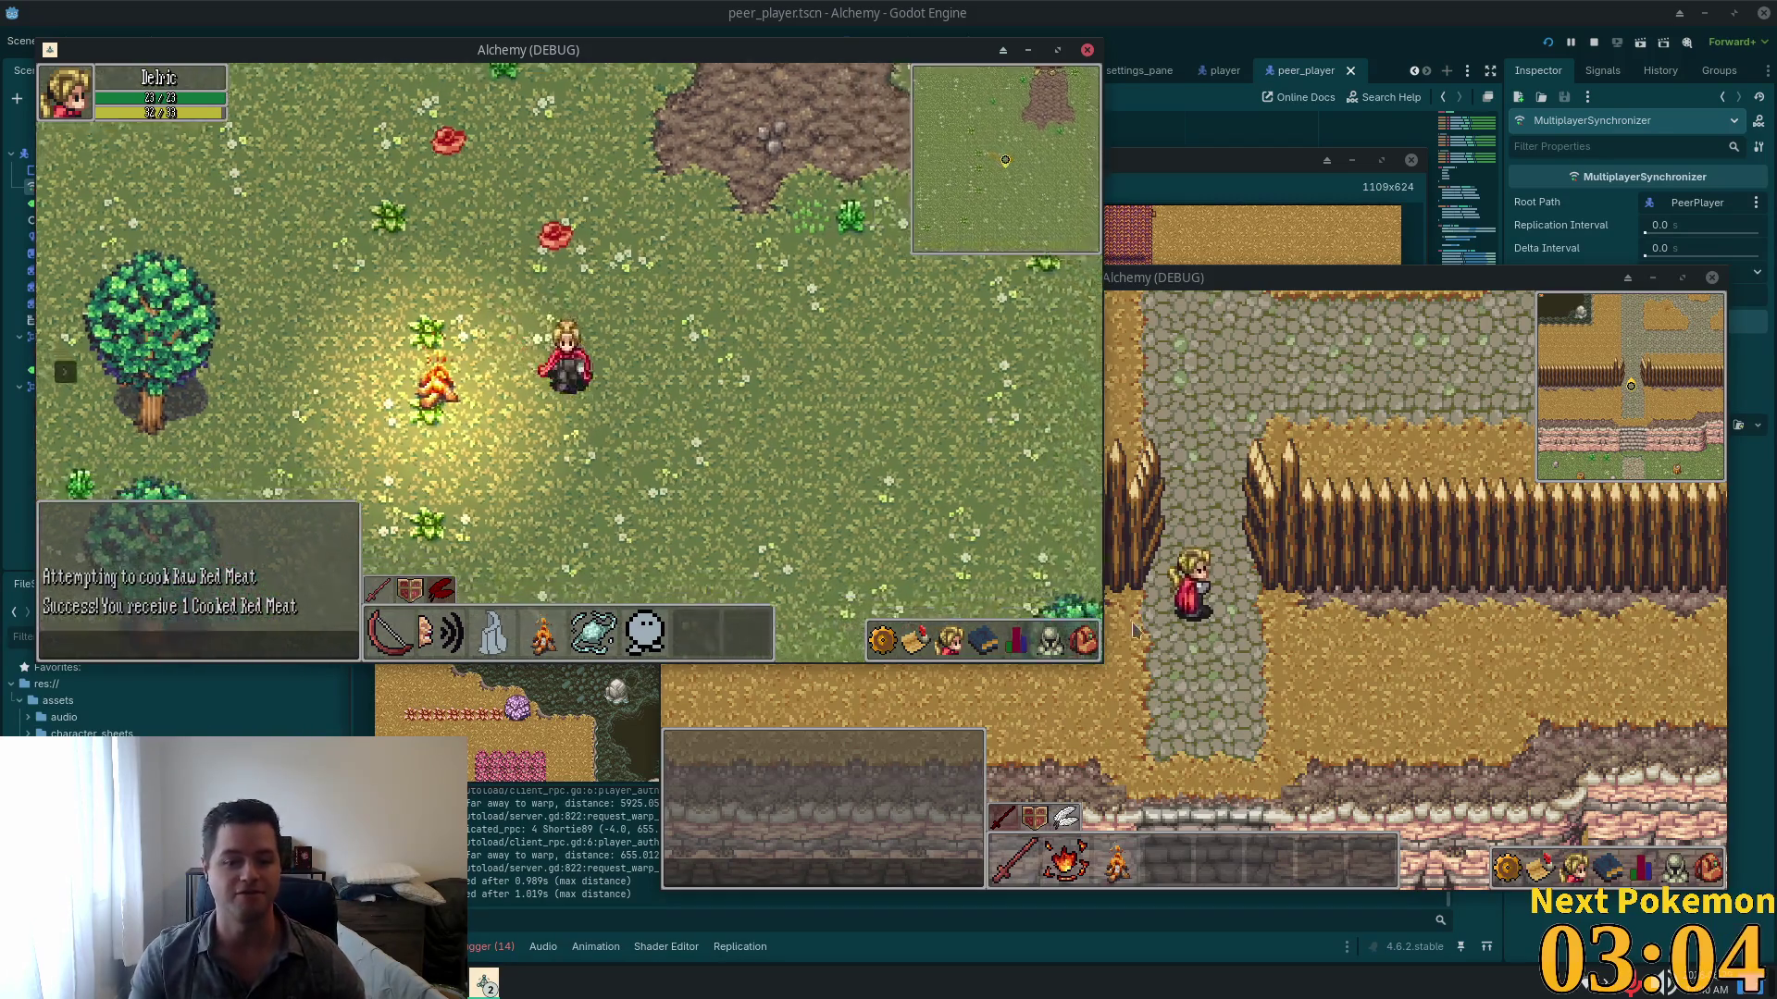
click(1084, 638)
key(w)
key(d)
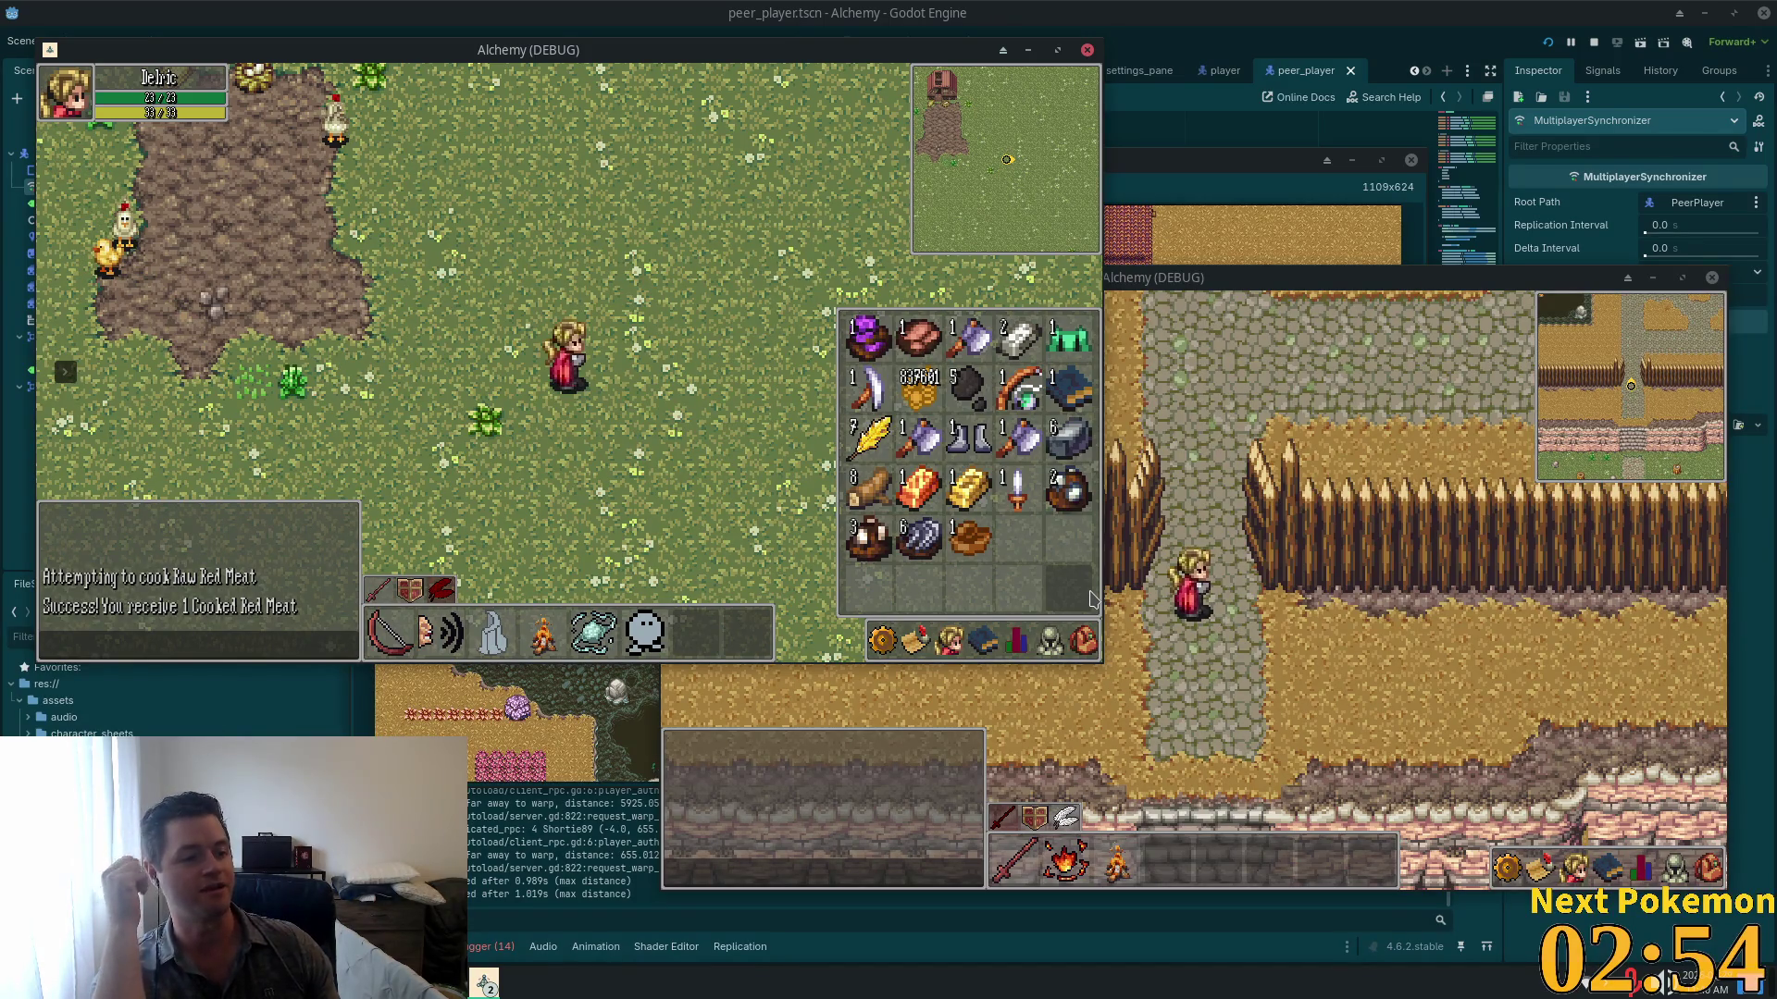
Step: Close the inventory and walk the character around the house and campfire, heading south
key(i)
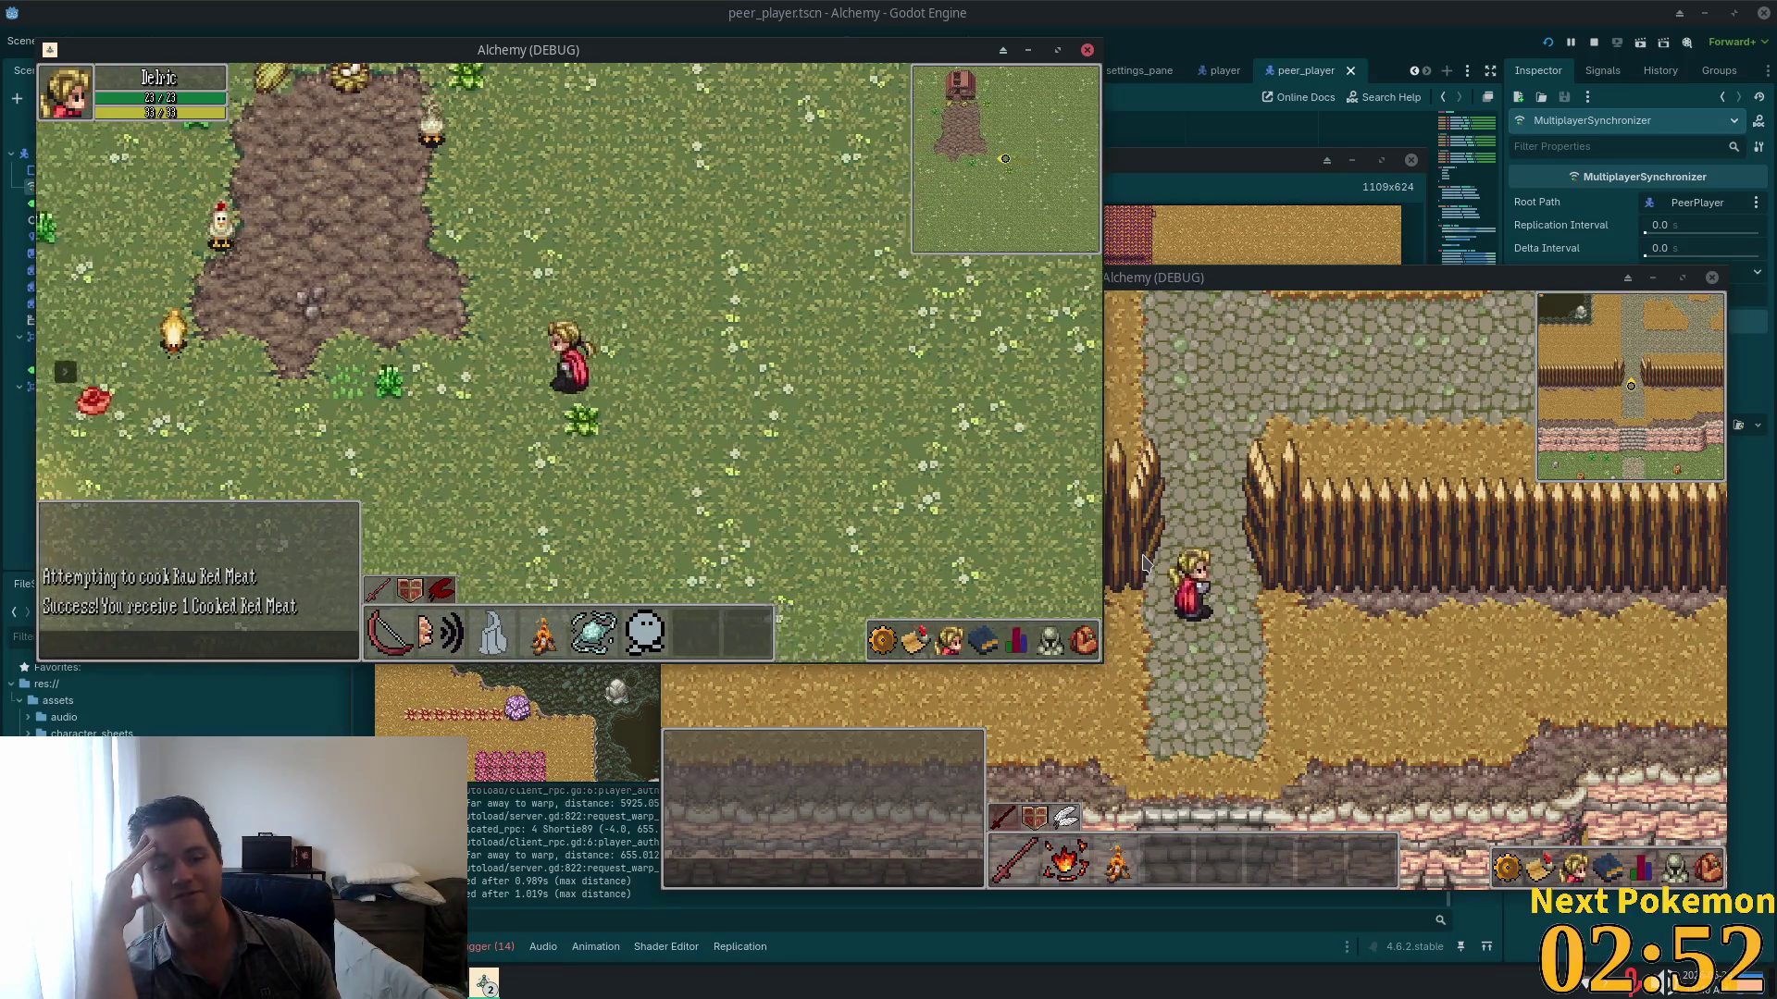
key(Up)
key(Left)
key(Left)
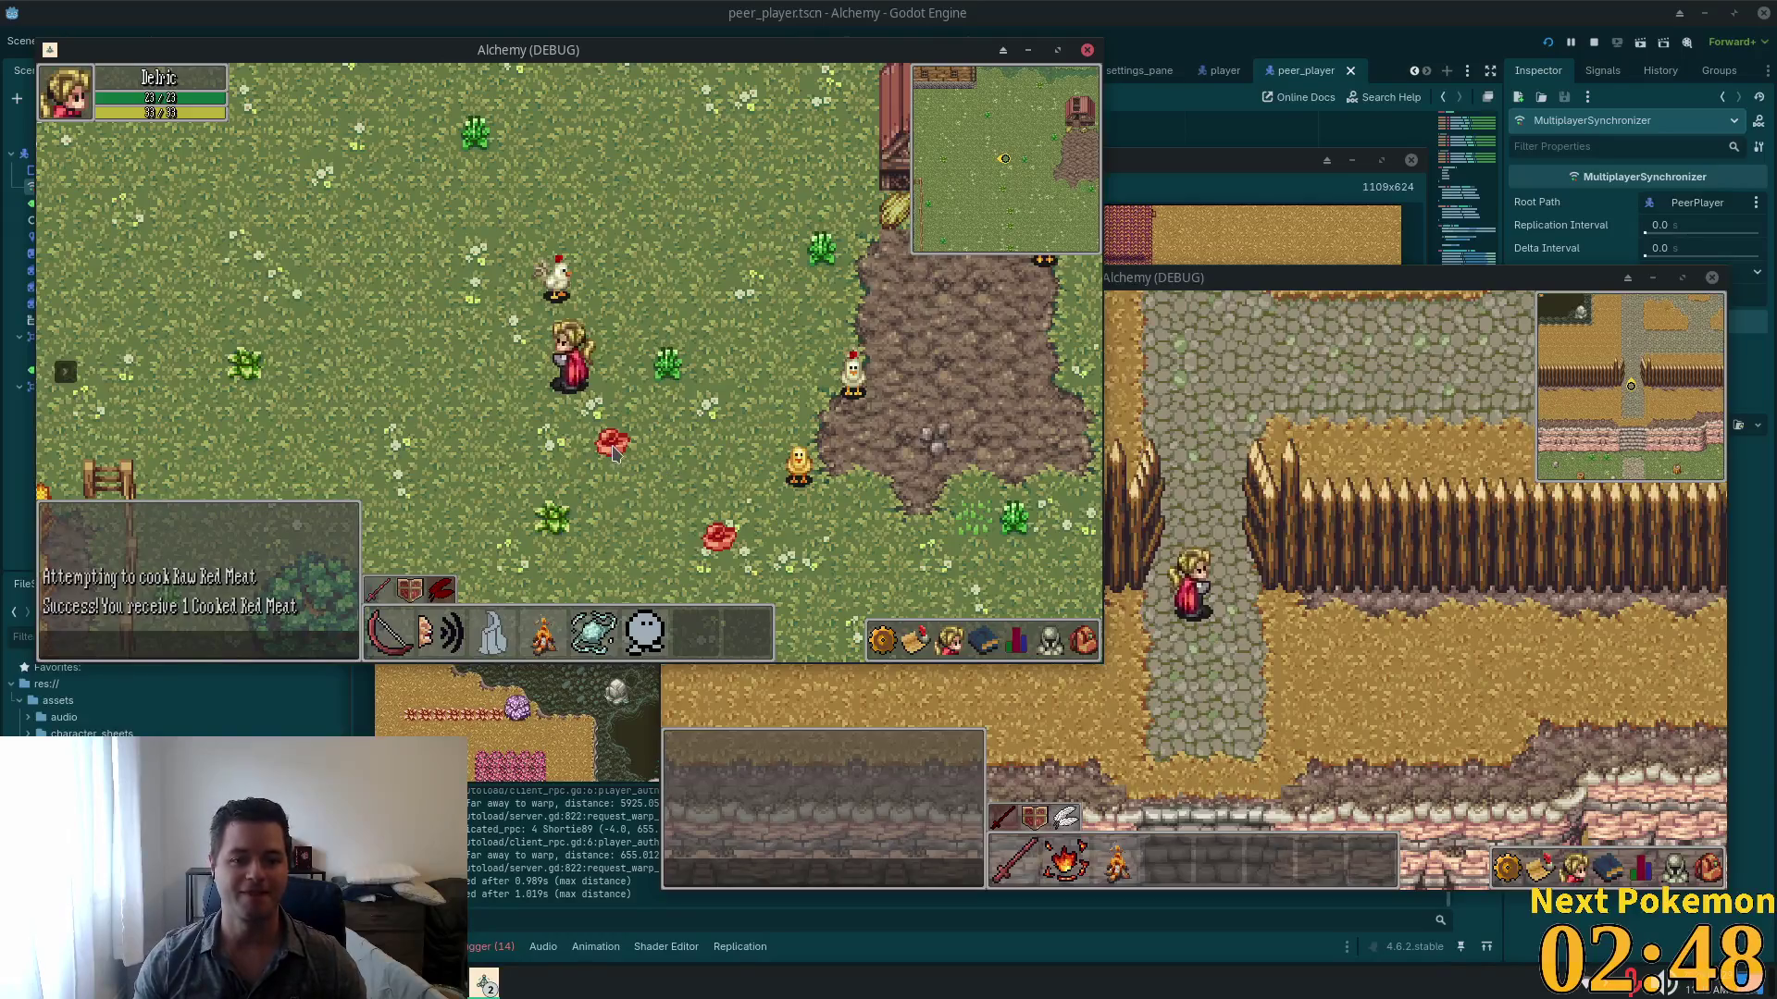
key(Right)
key(Right)
key(Down)
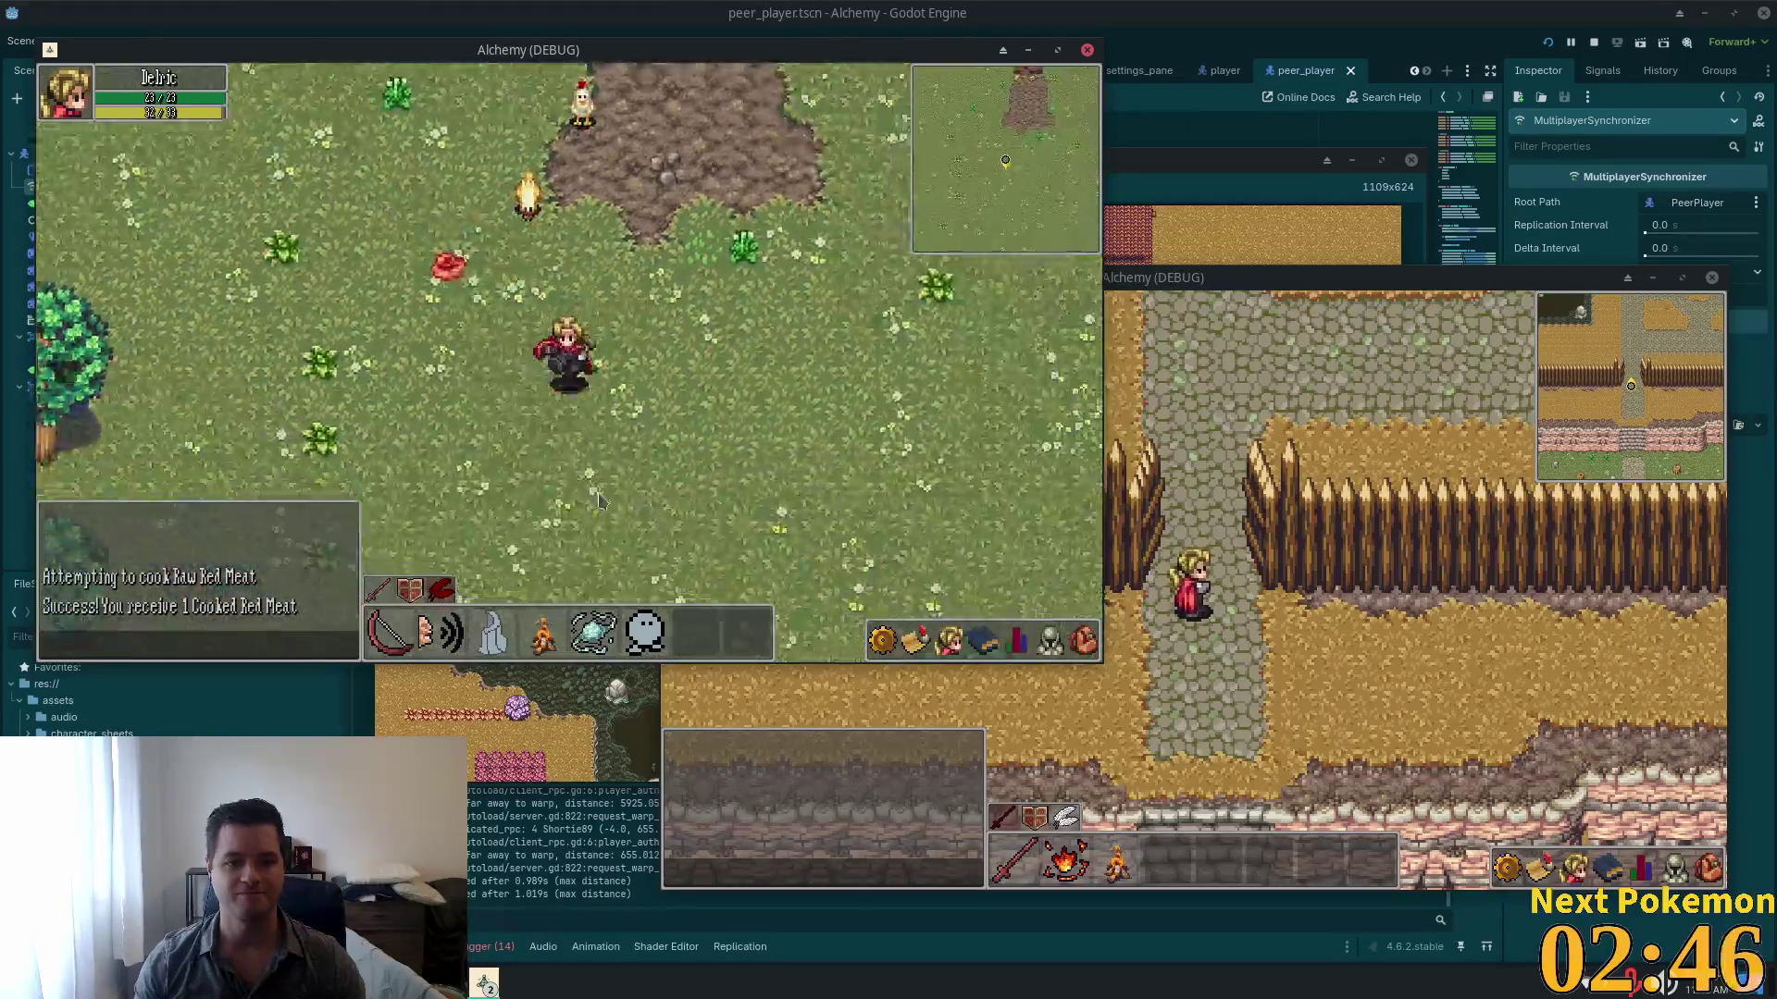
key(Down)
key(Down)
Step: Walk west past the rock and tree onto the dirt path, then down into Sunken Pass
key(Left)
key(Left)
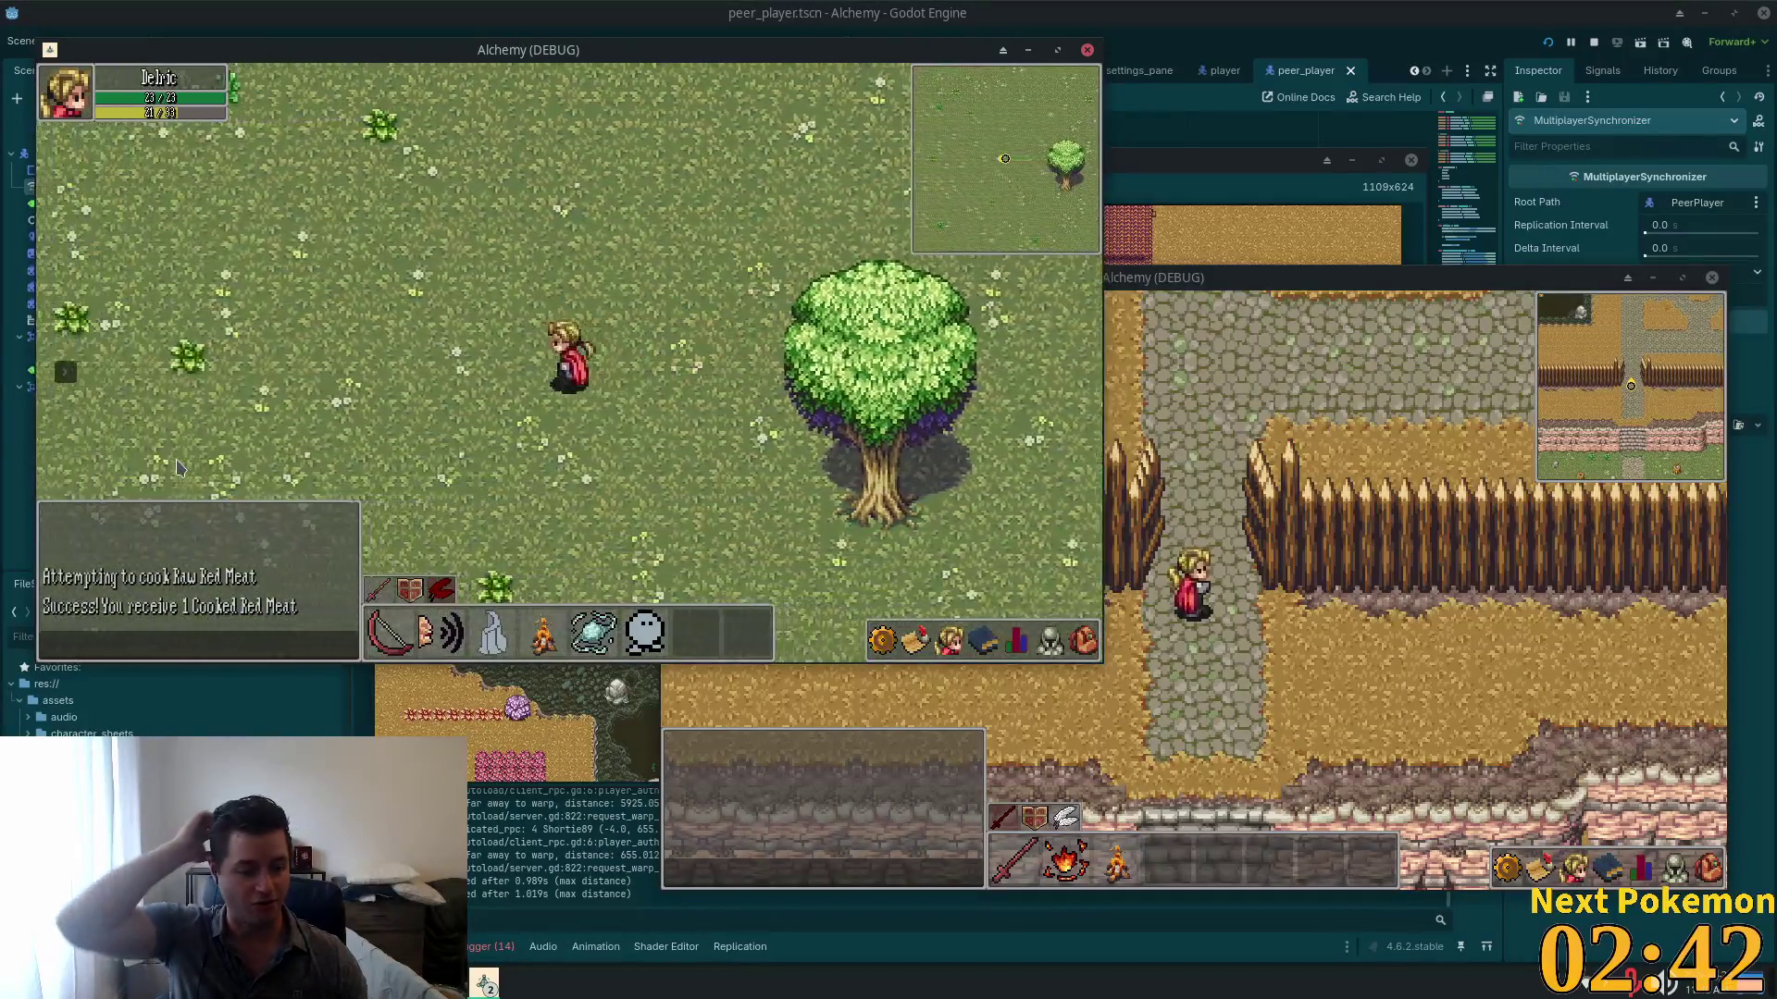
key(Left)
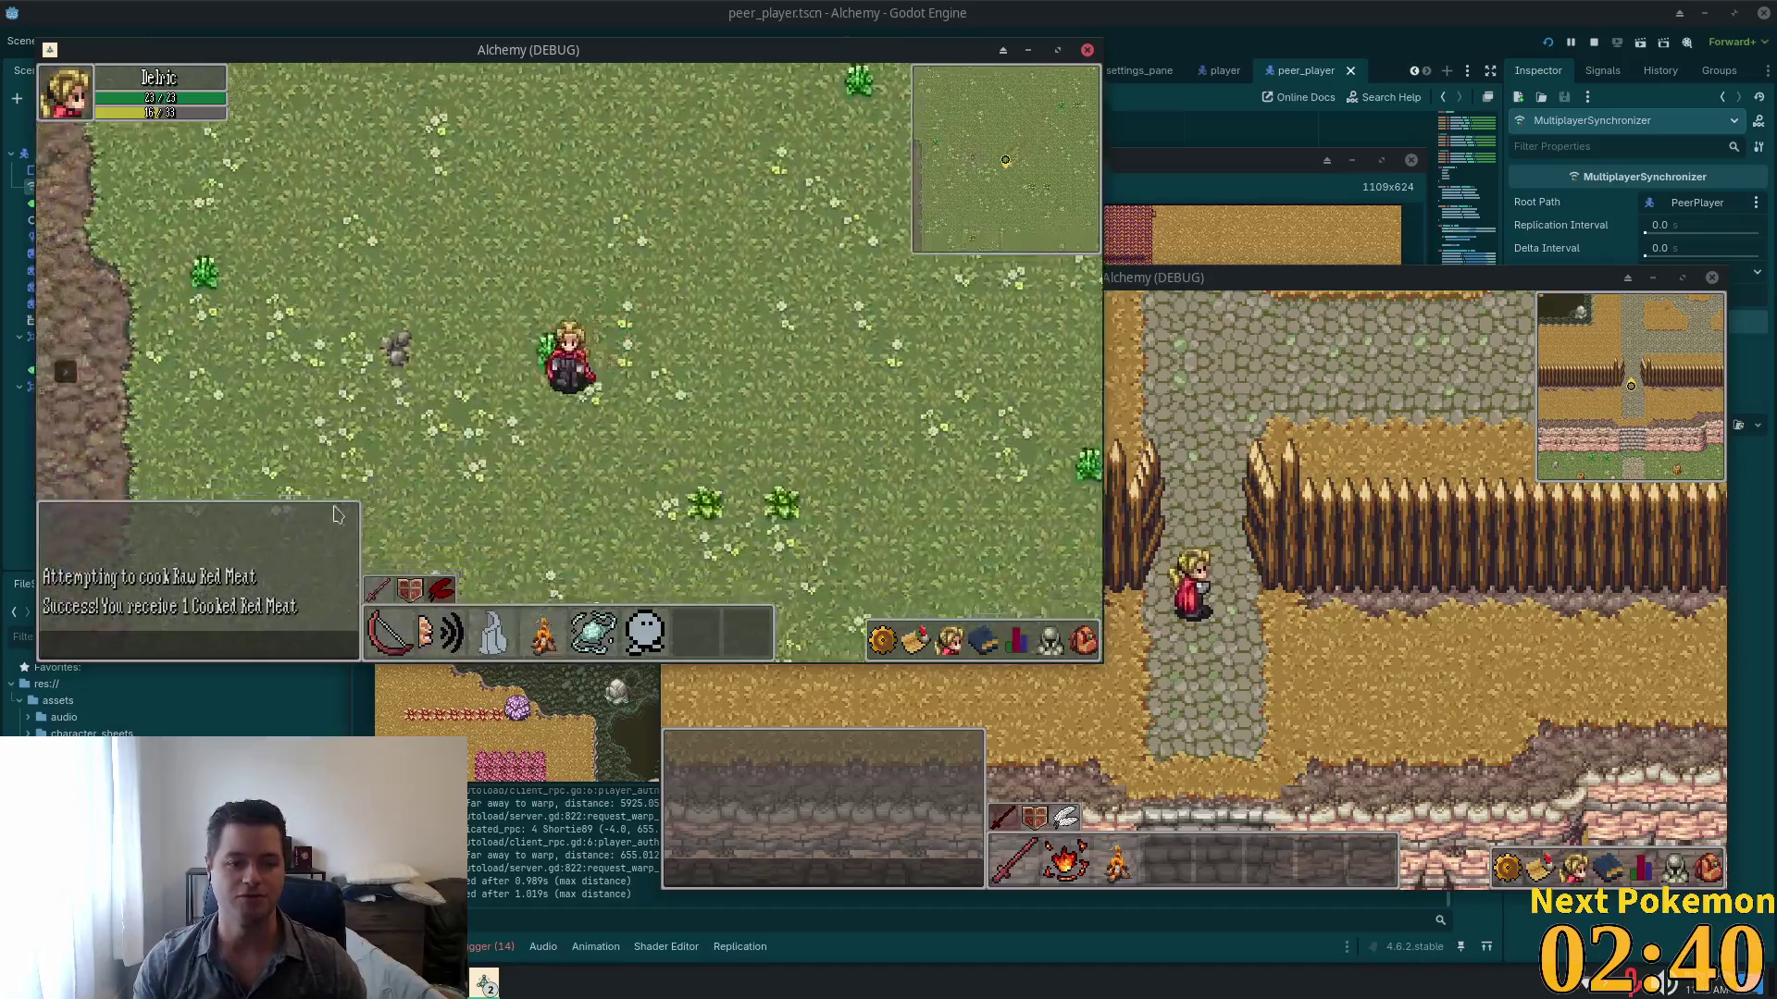
key(Left)
key(Down)
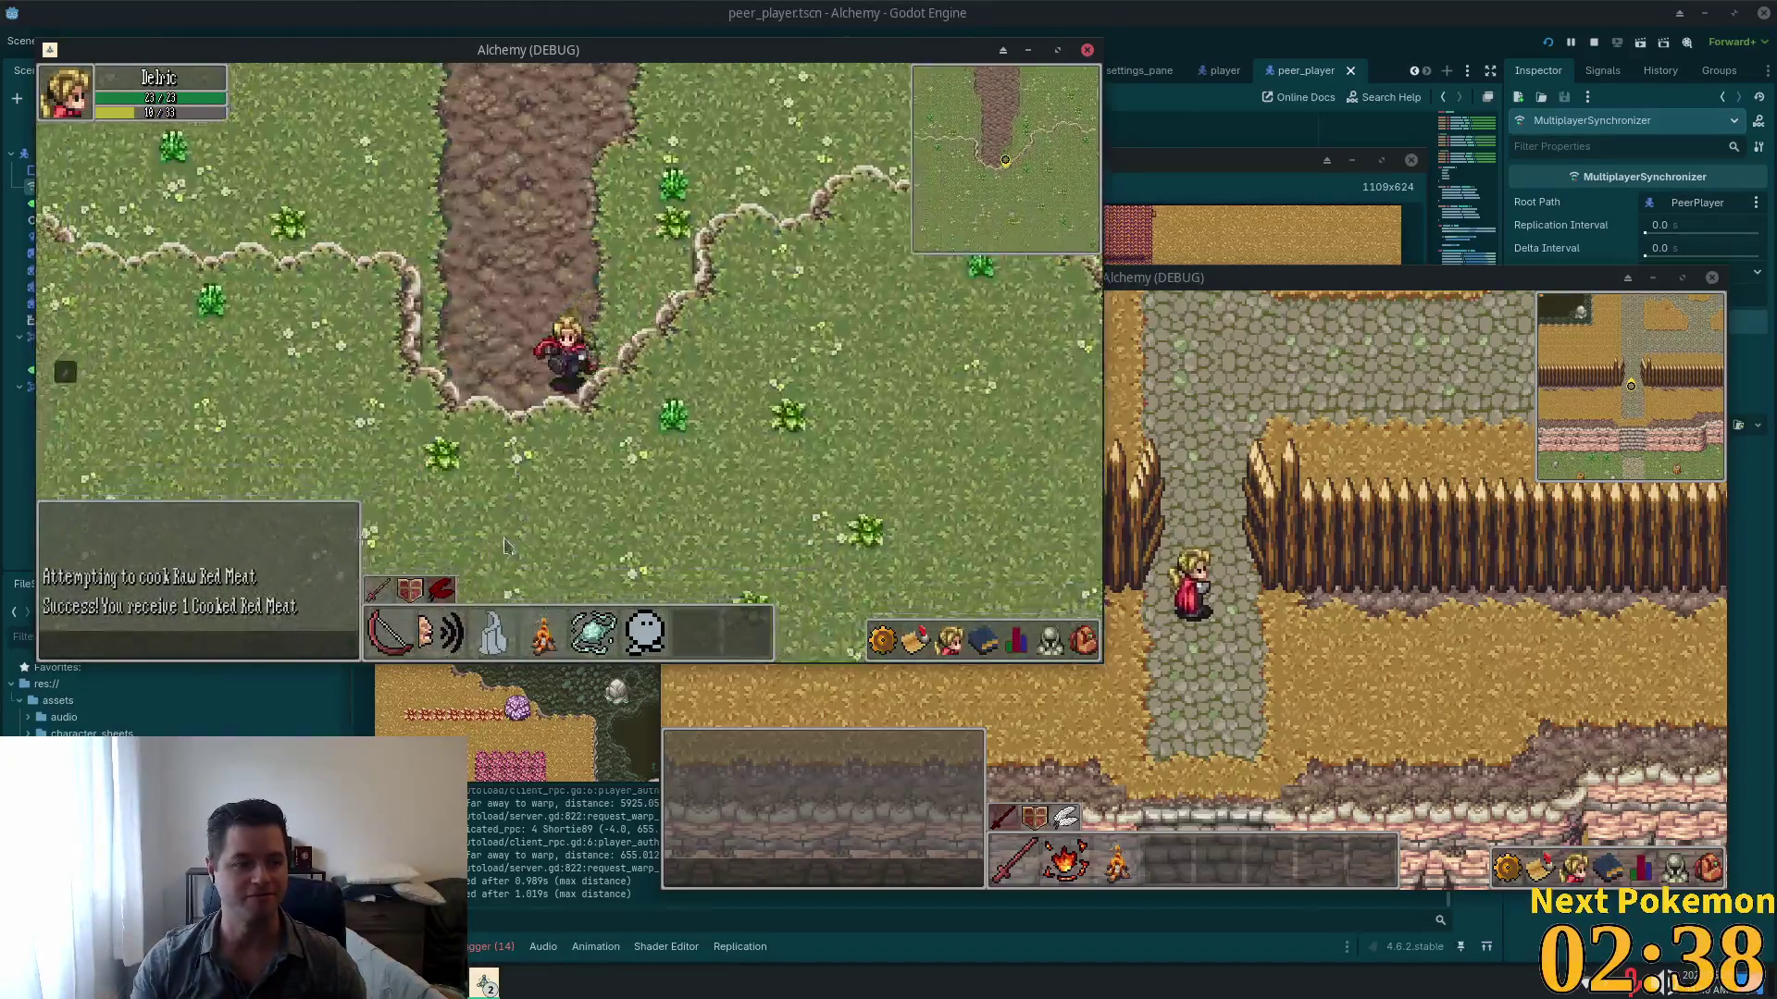
key(Down)
key(Down)
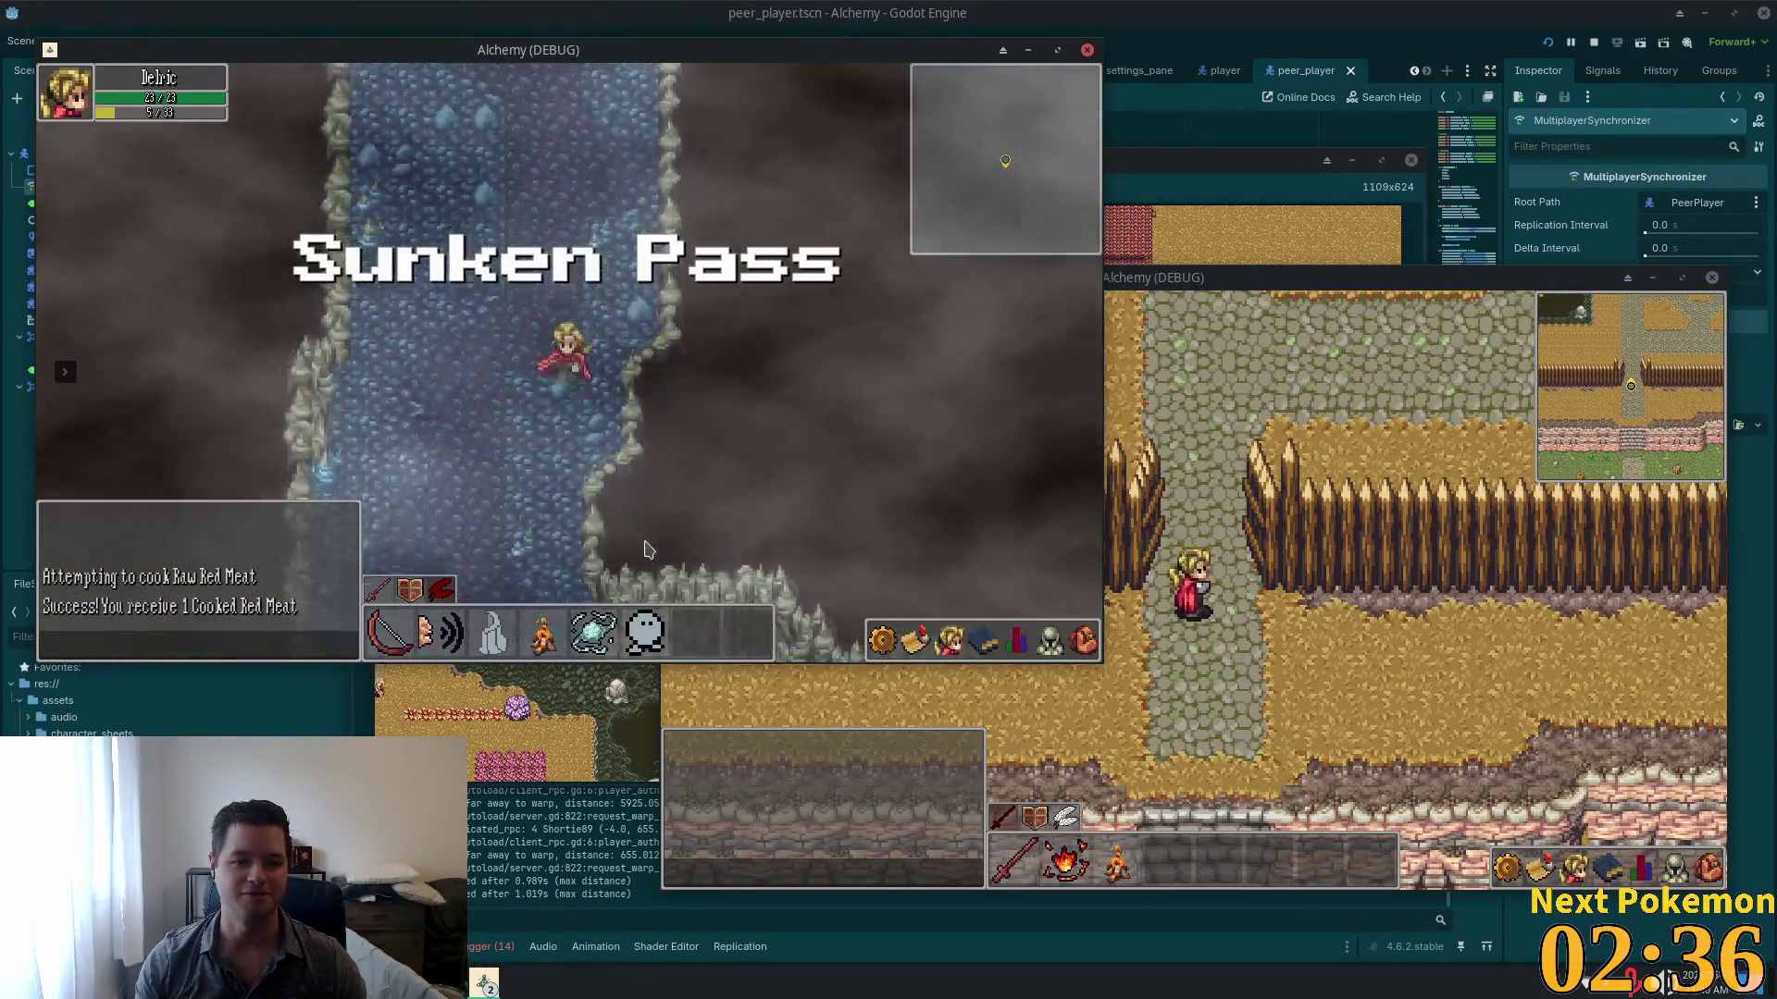
key(Down)
Step: Walk through the Sunken Pass cave down into Indigo Bog
key(Right)
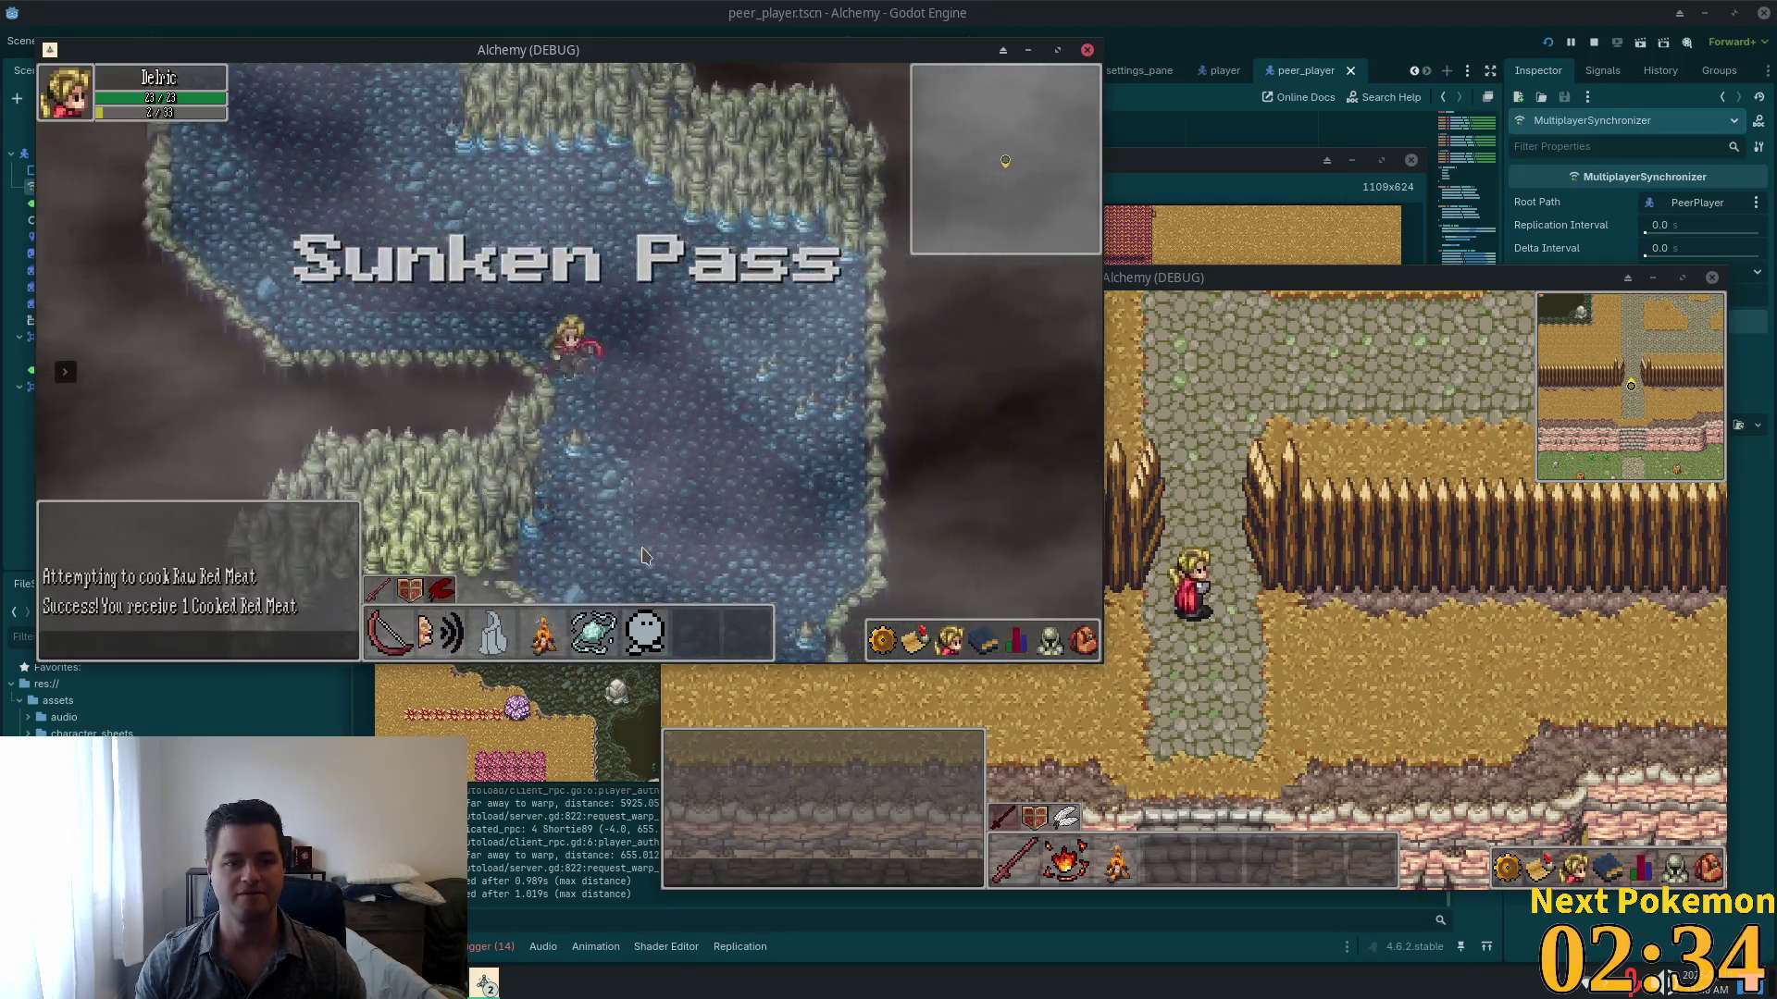
key(Left)
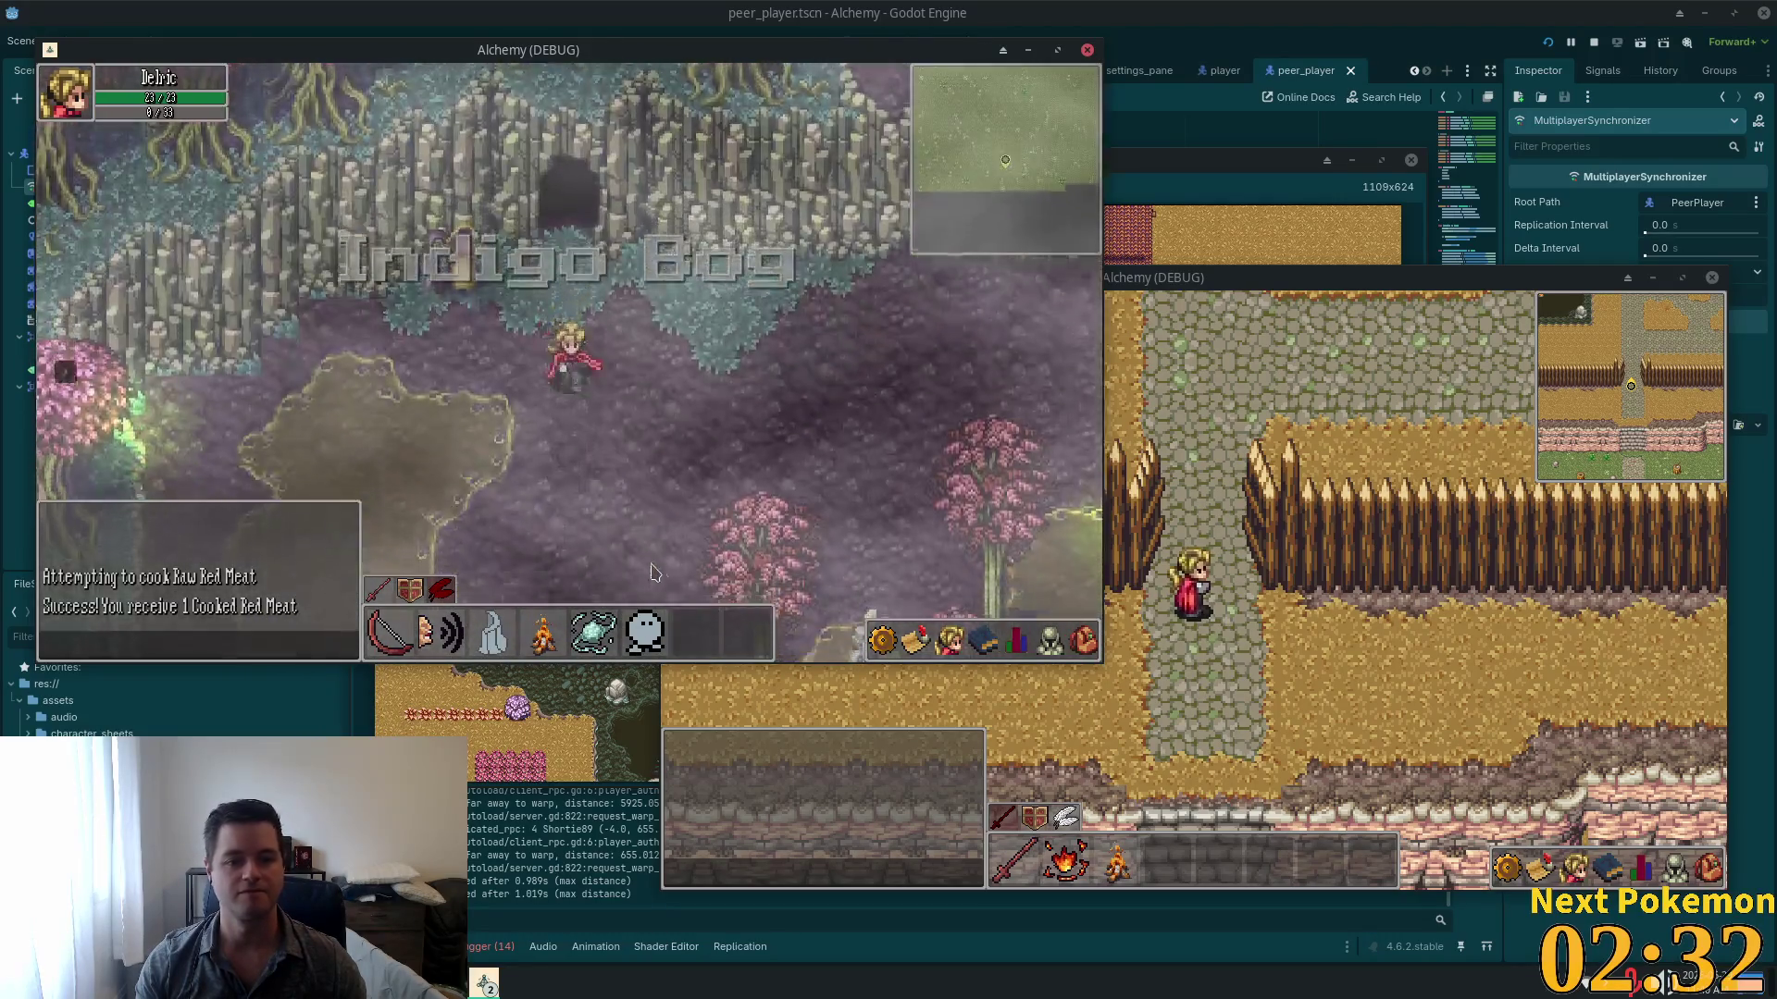
key(Down)
Step: Target the Bog Slime and attack it repeatedly while moving toward the ponds
click(764, 562)
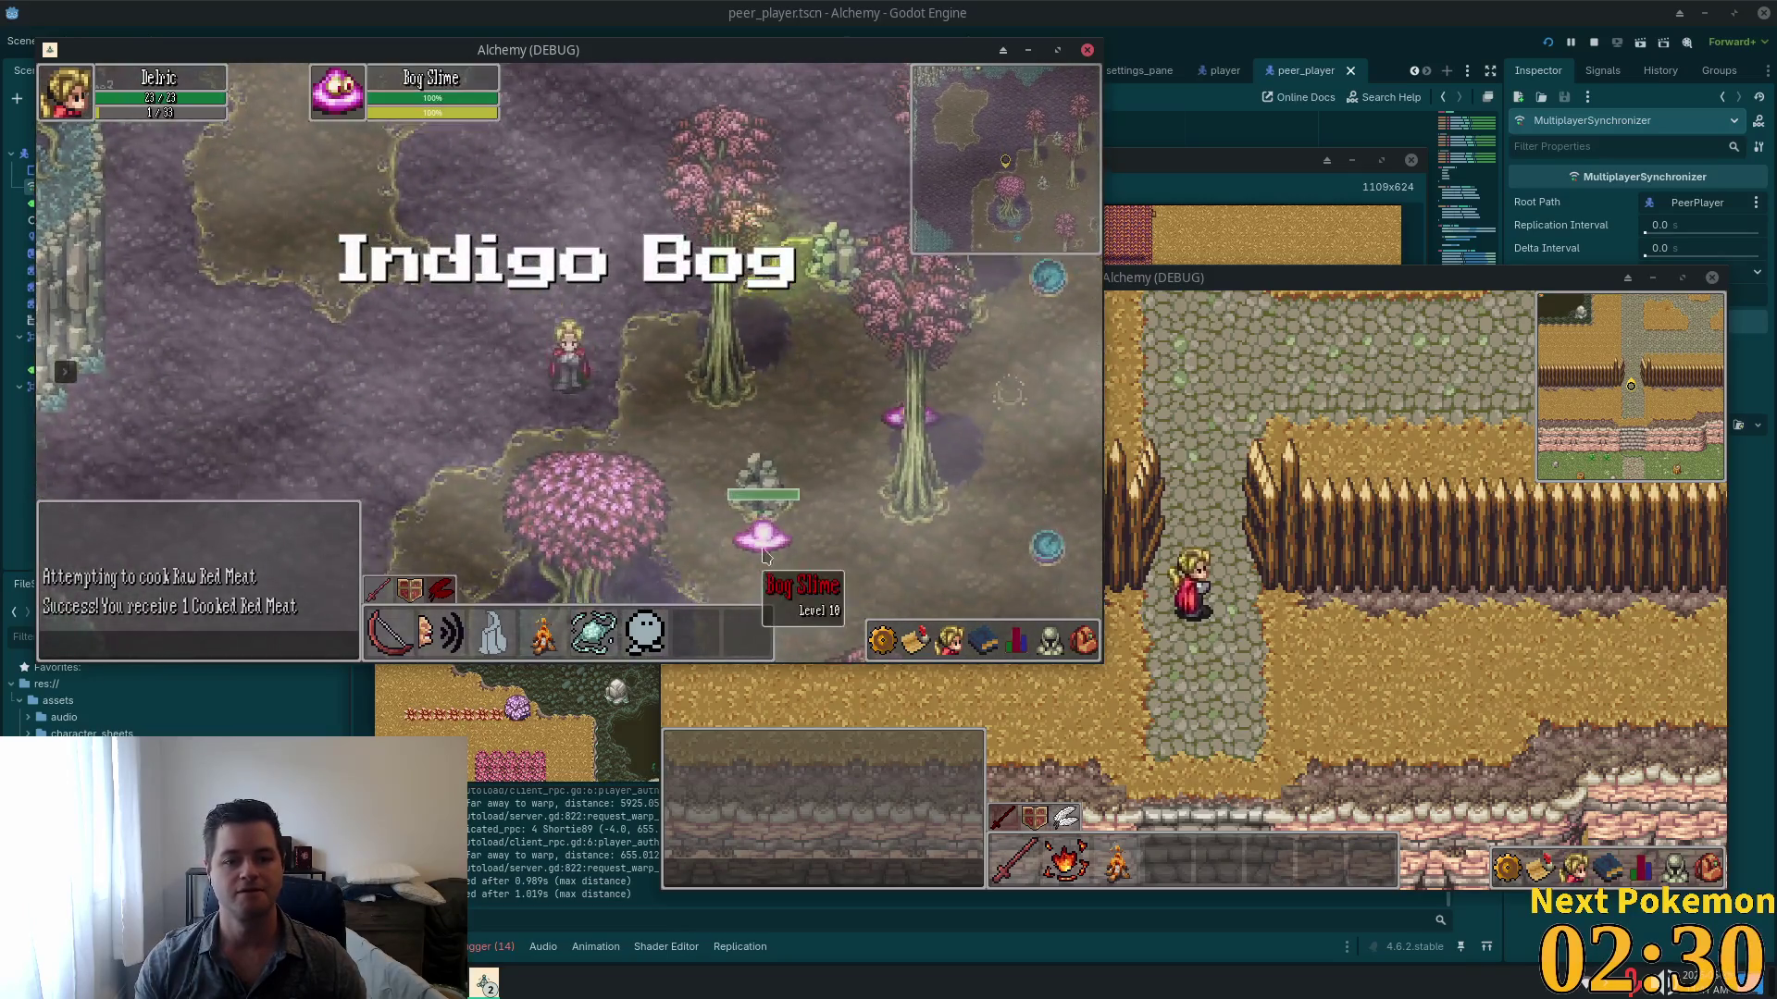
key(Left)
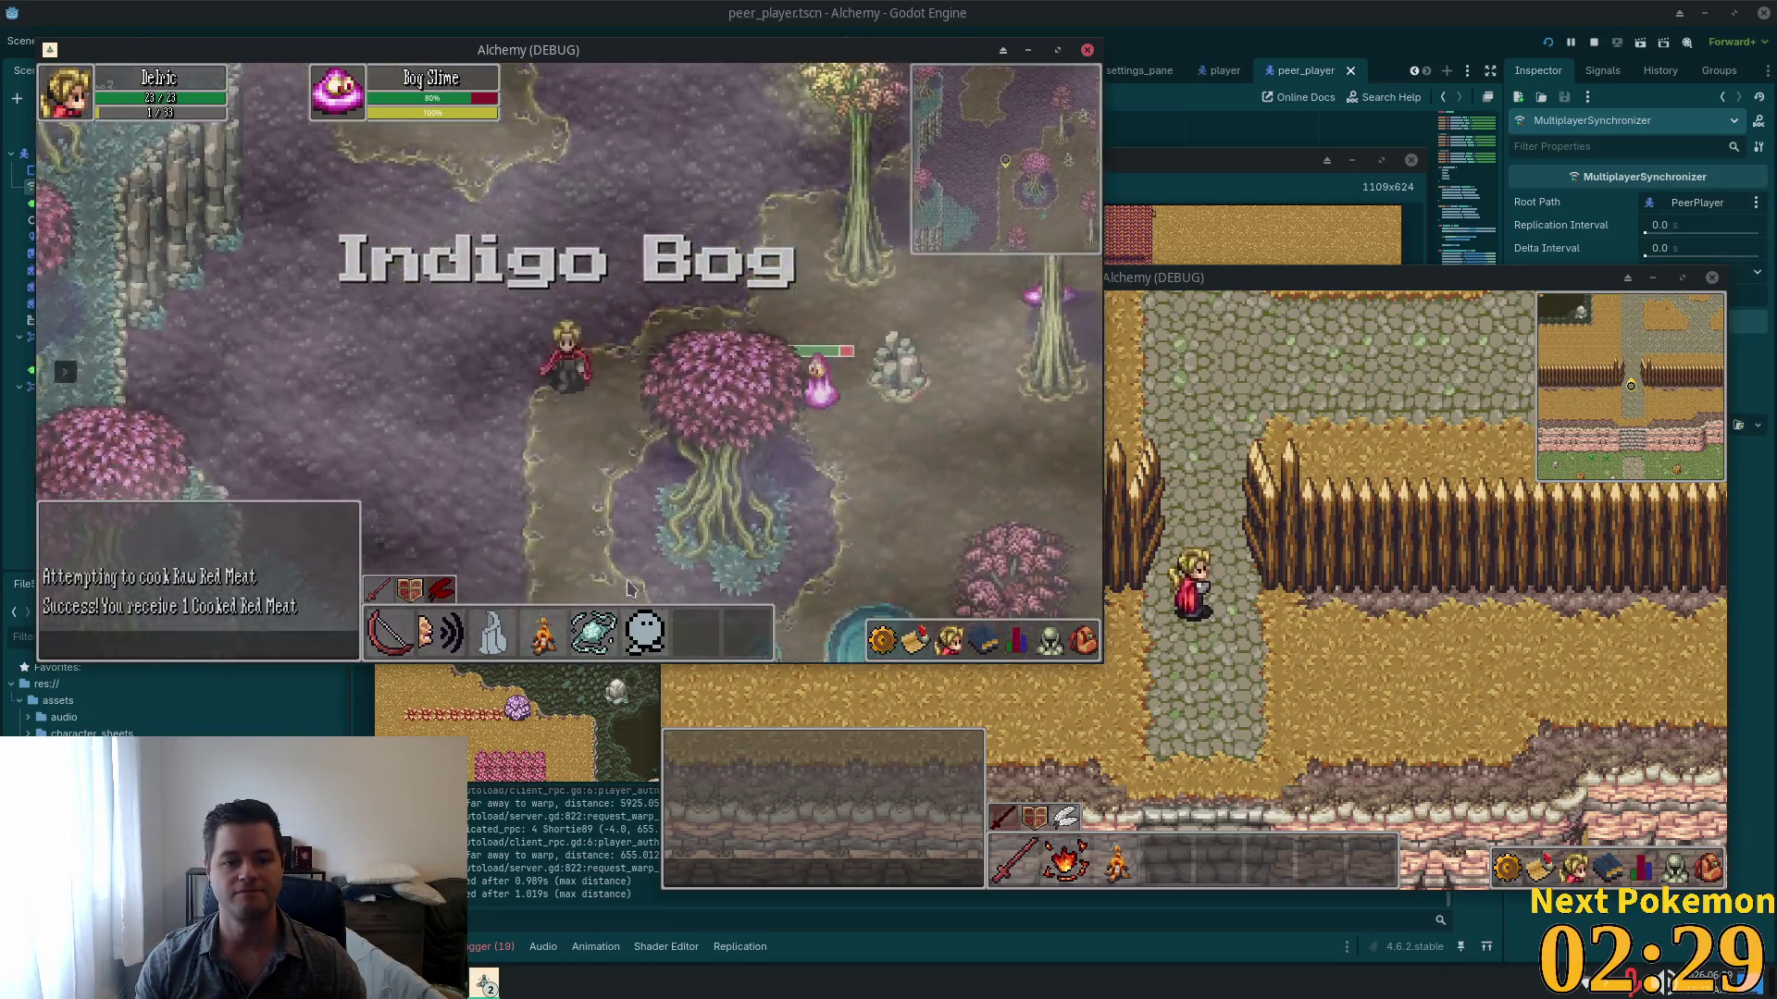
key(Right)
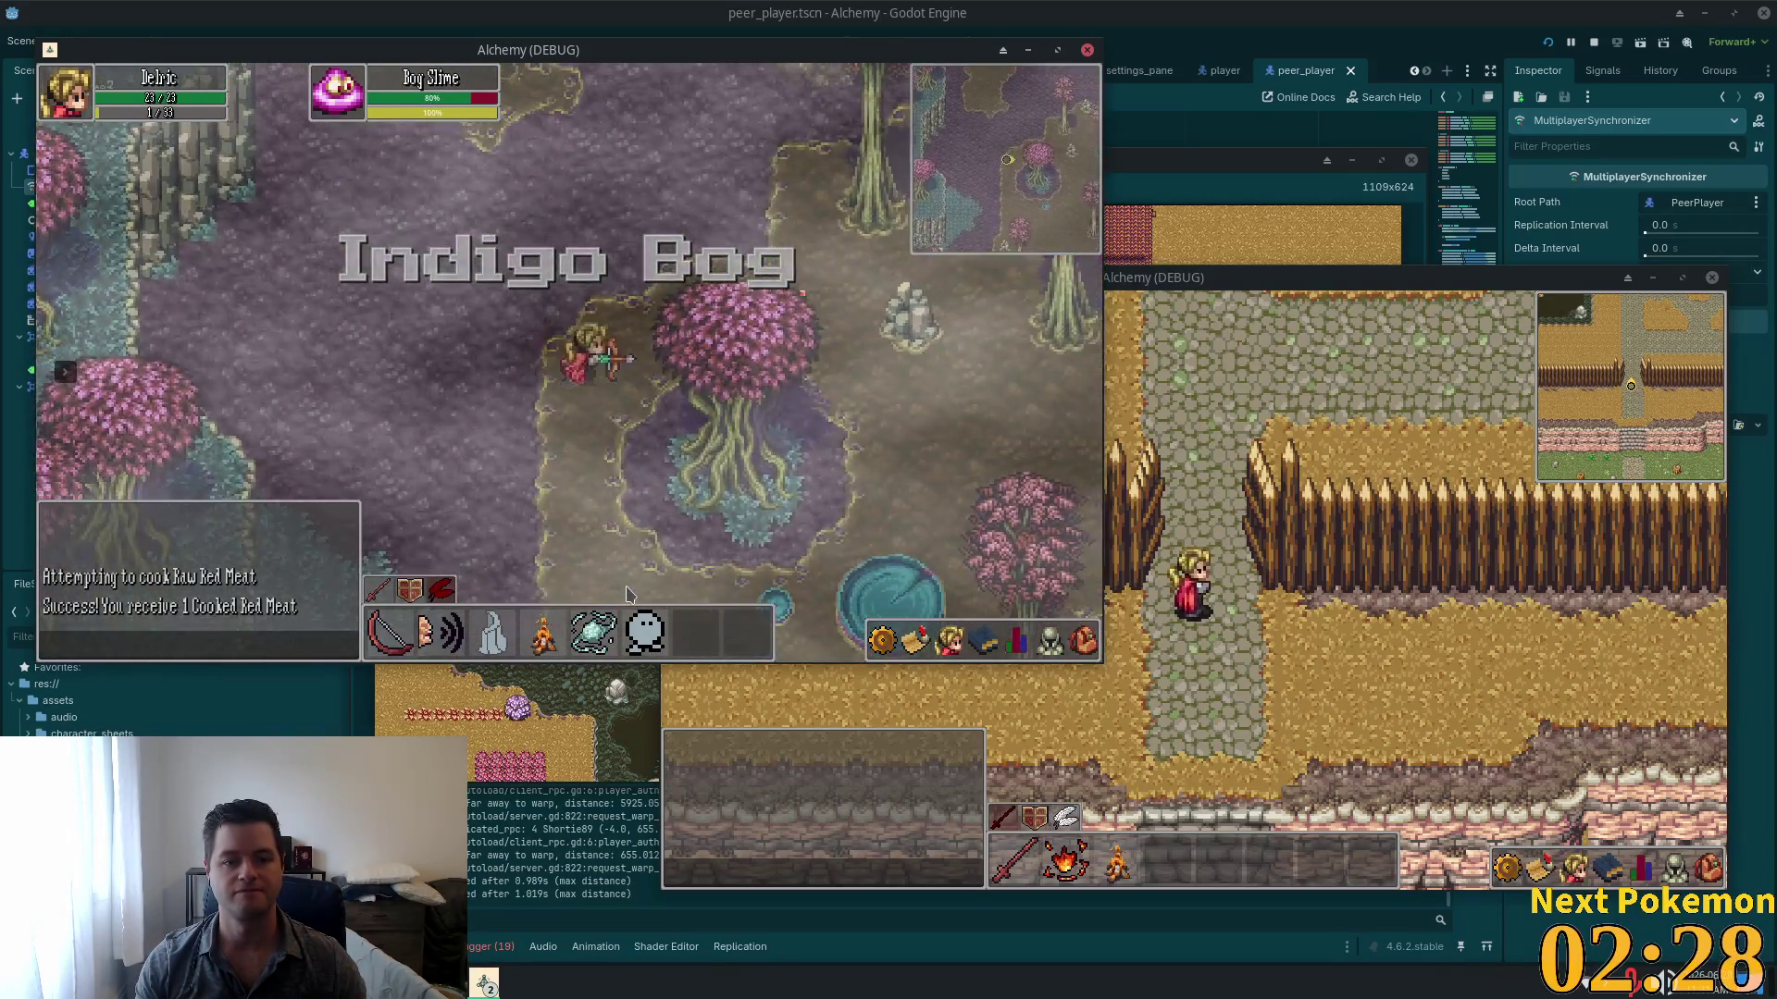
key(Left)
key(Down)
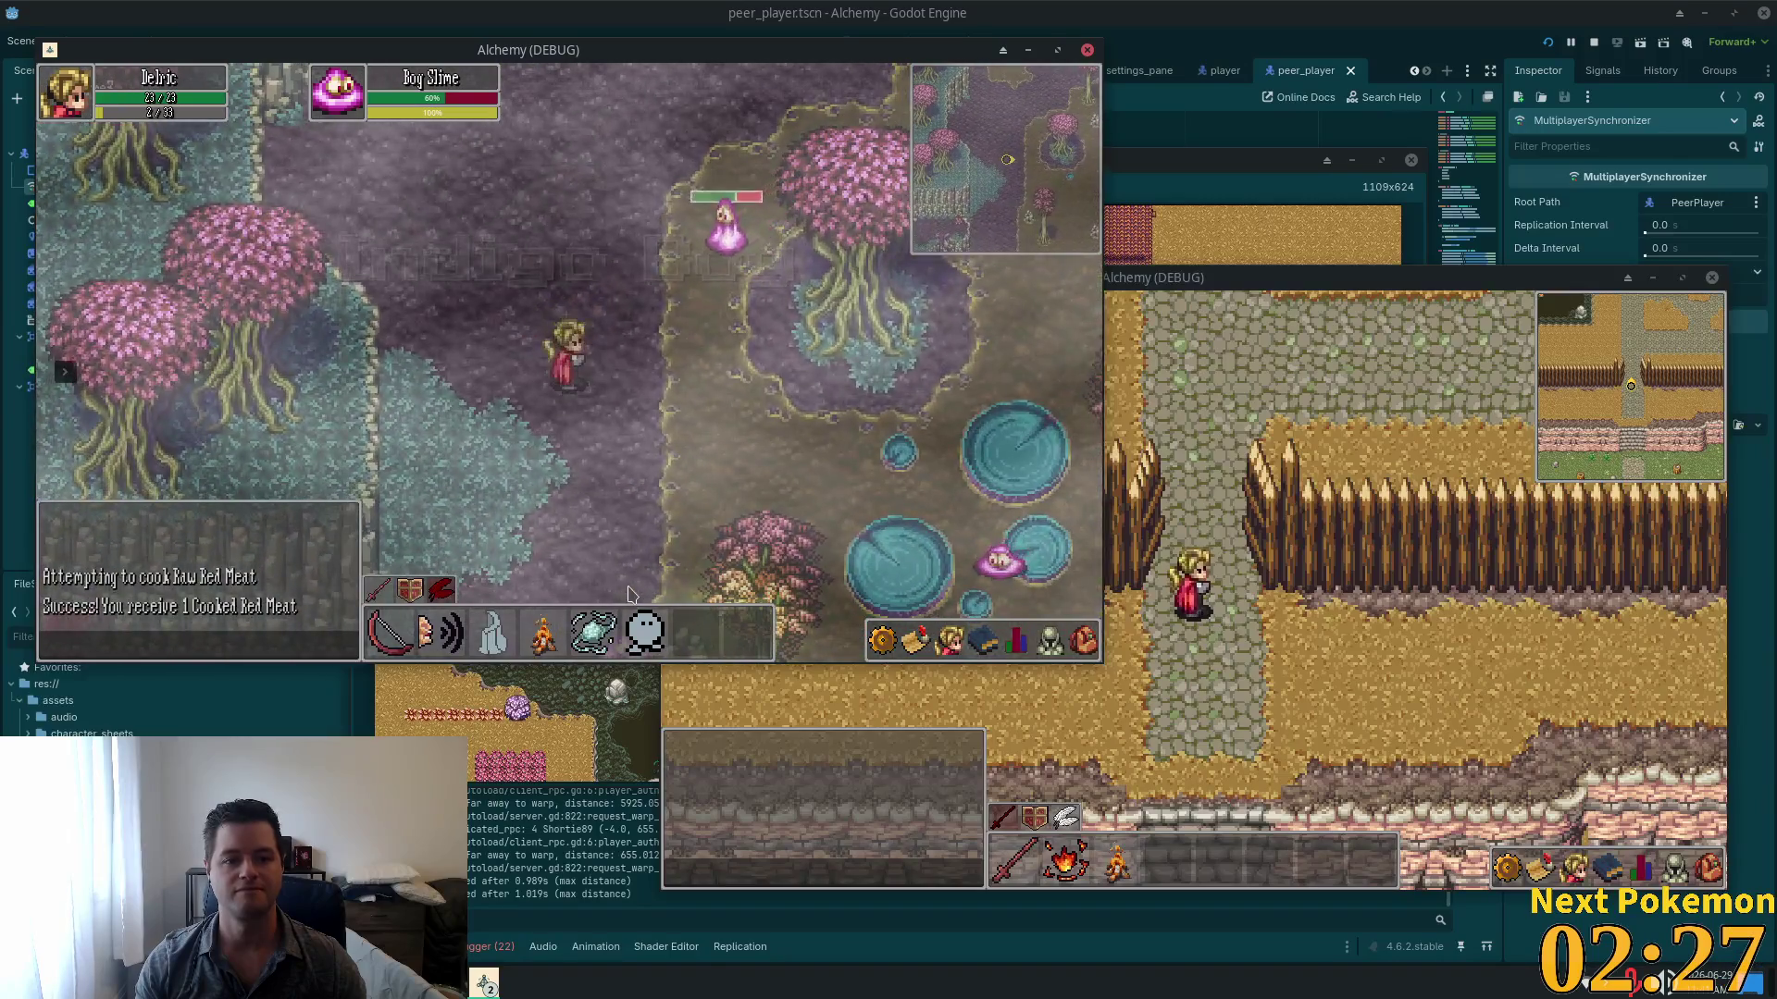
key(Down)
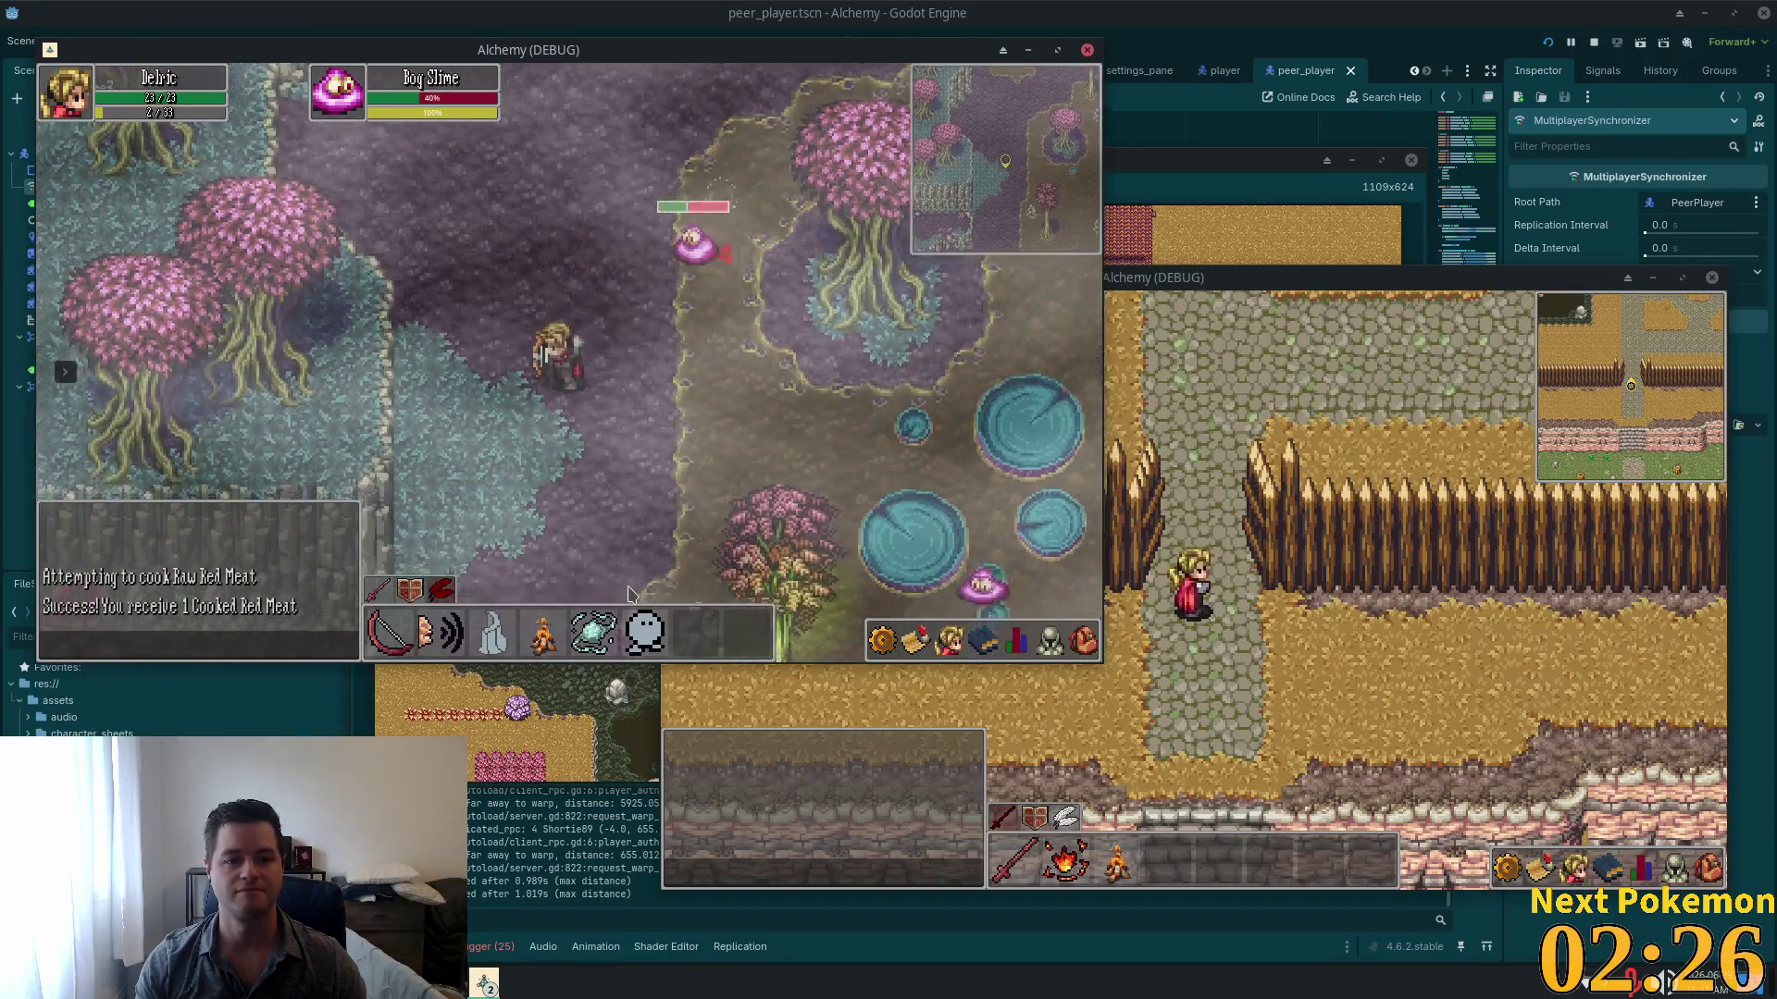
key(Down)
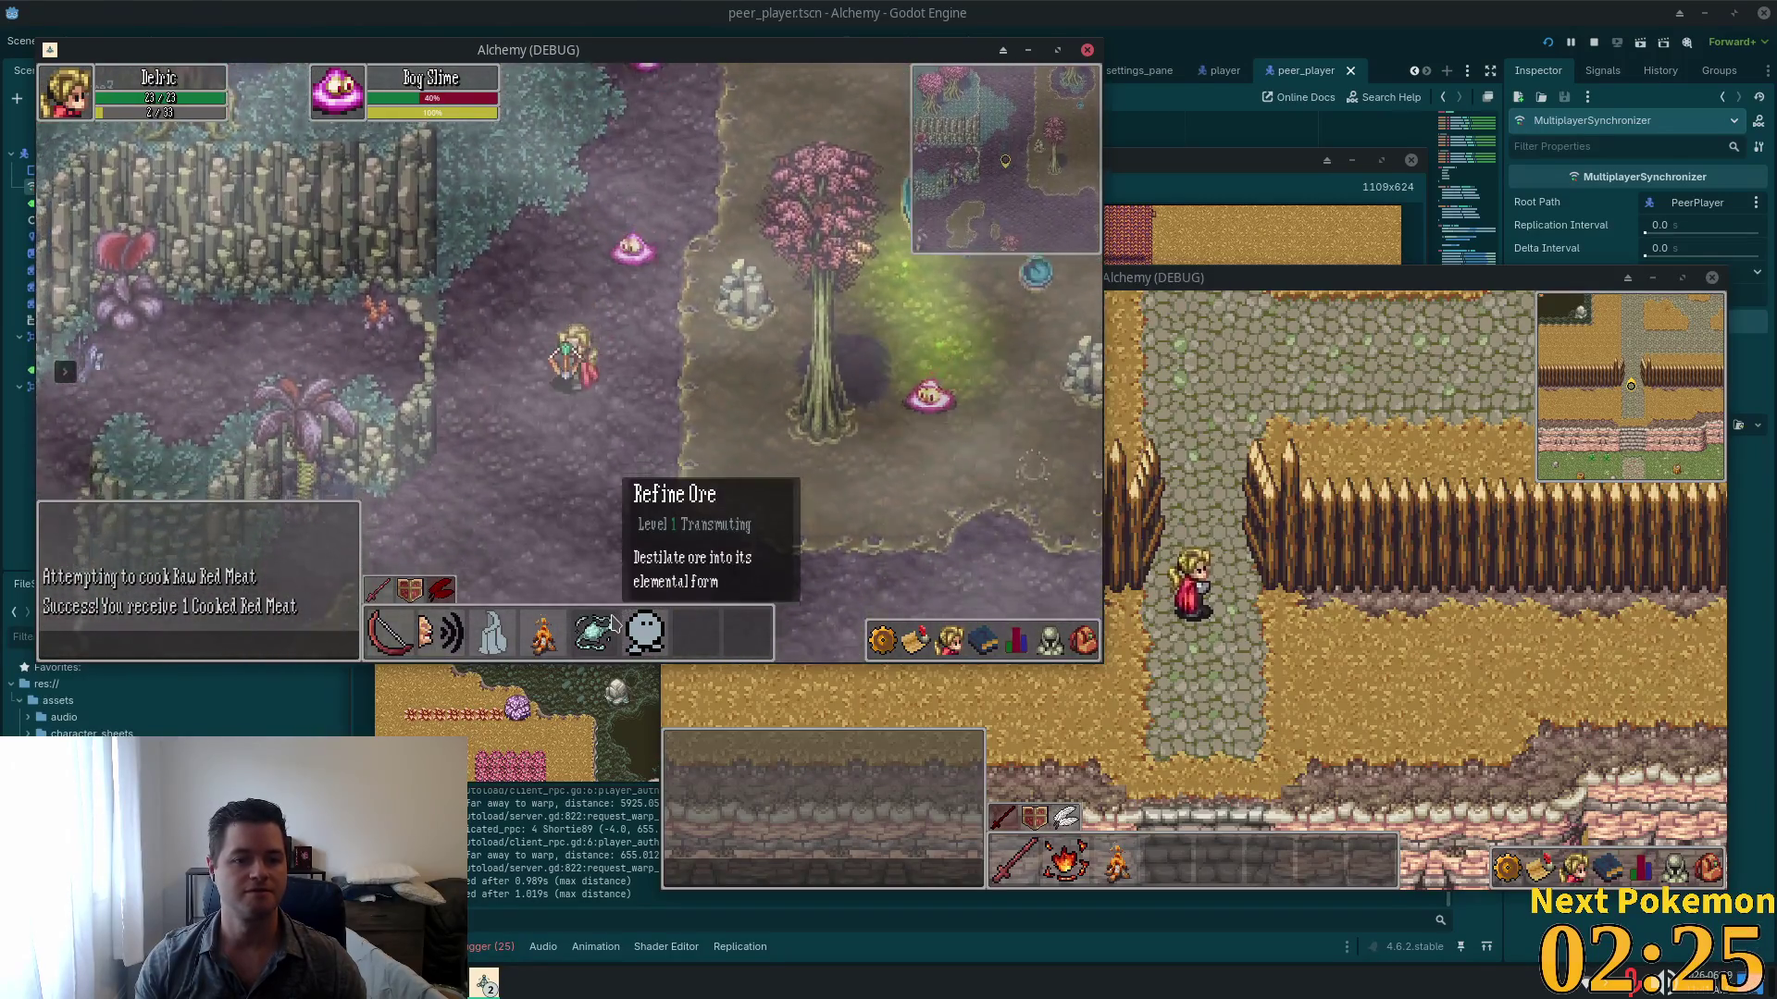
key(Down)
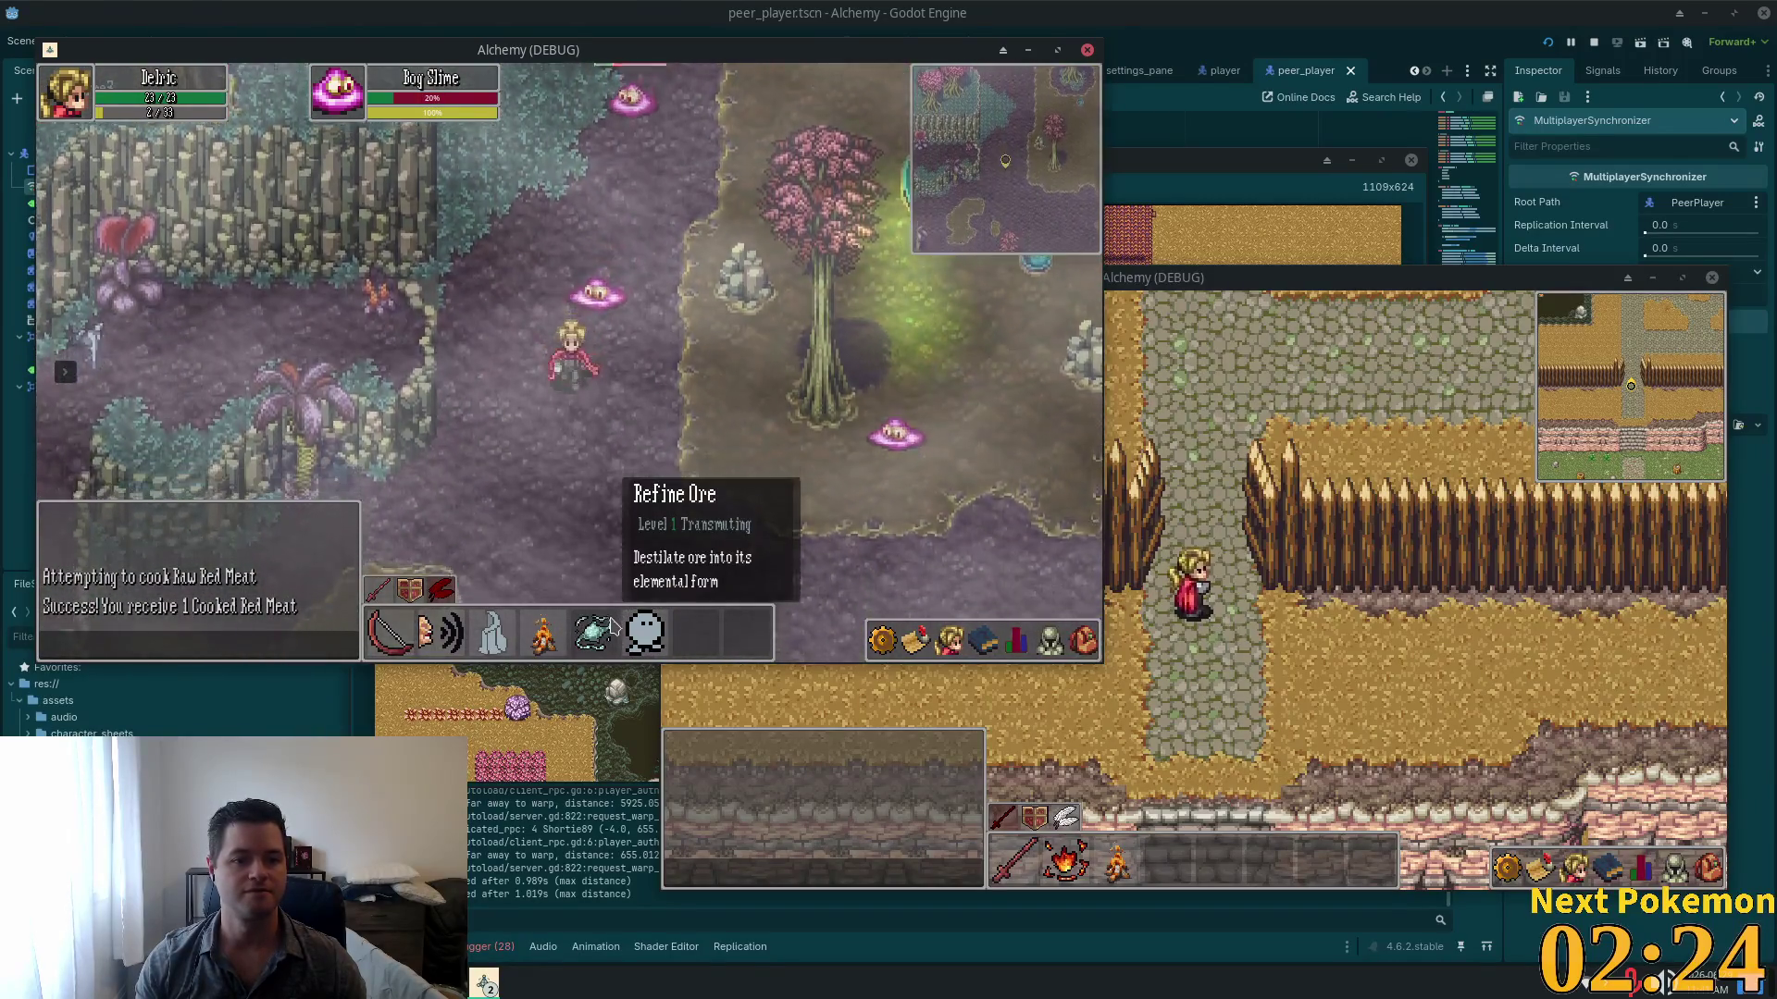
key(Right)
key(Down)
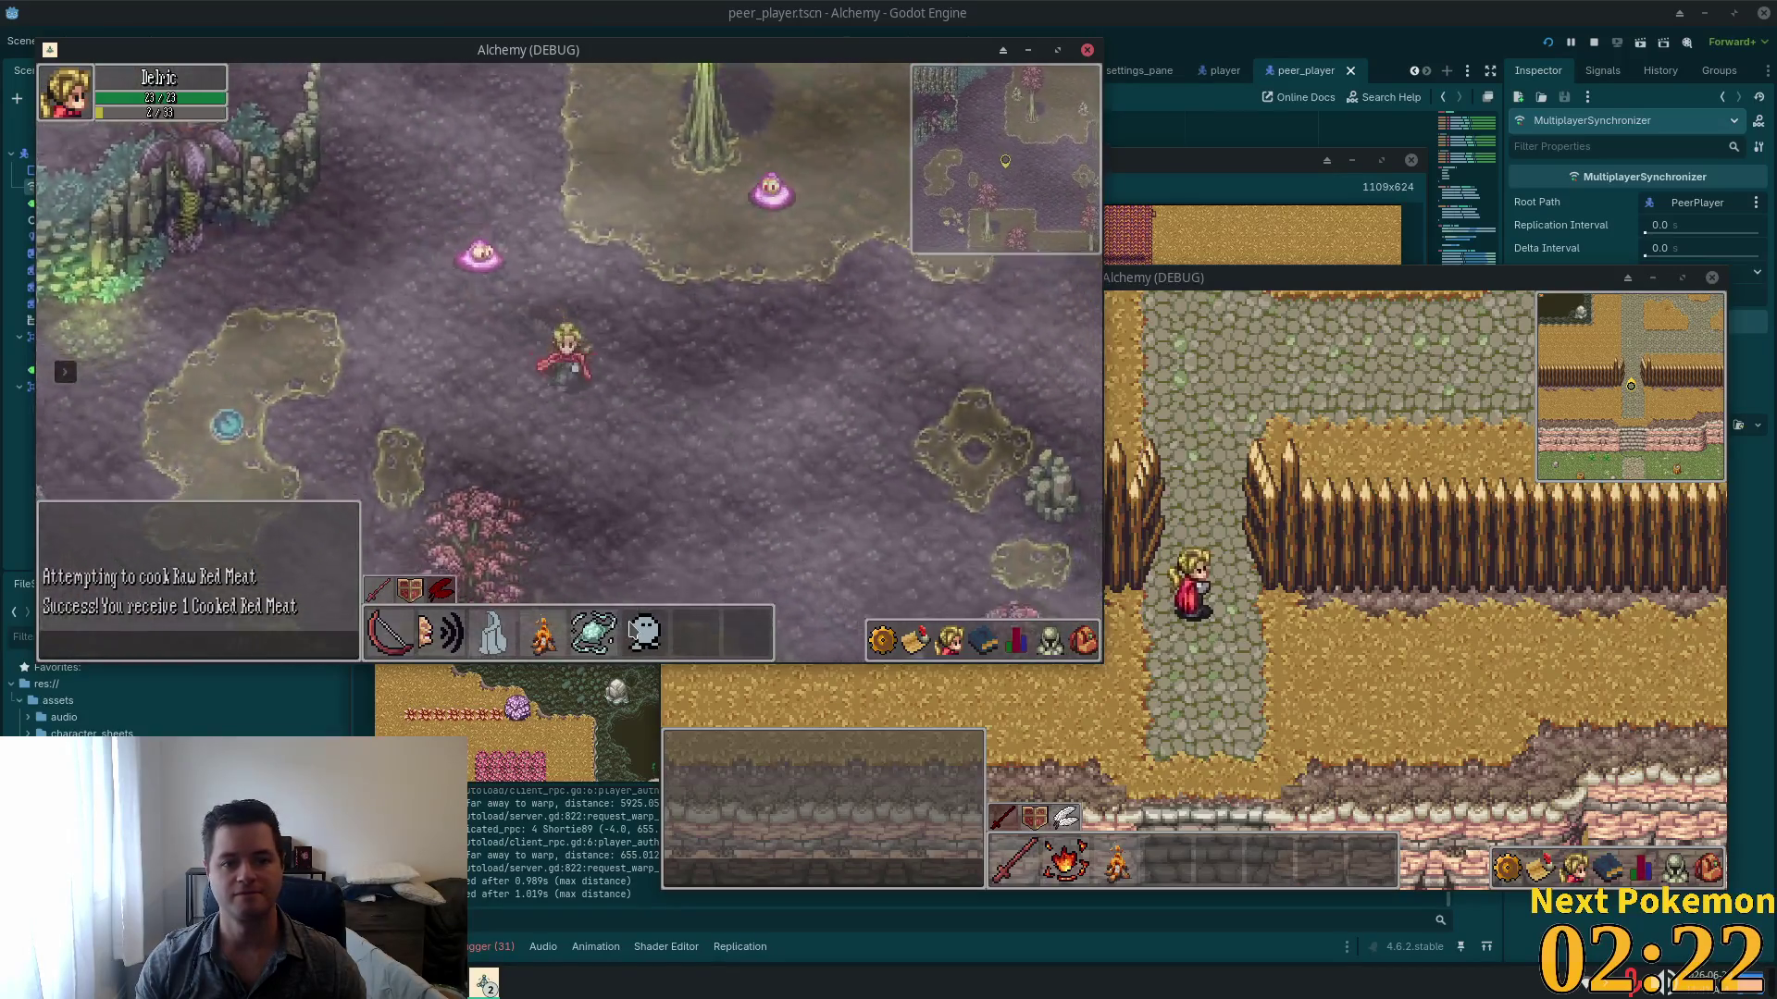
Step: Walk up-right out of the bog and step down-left around the cliffs
key(Right)
key(Up)
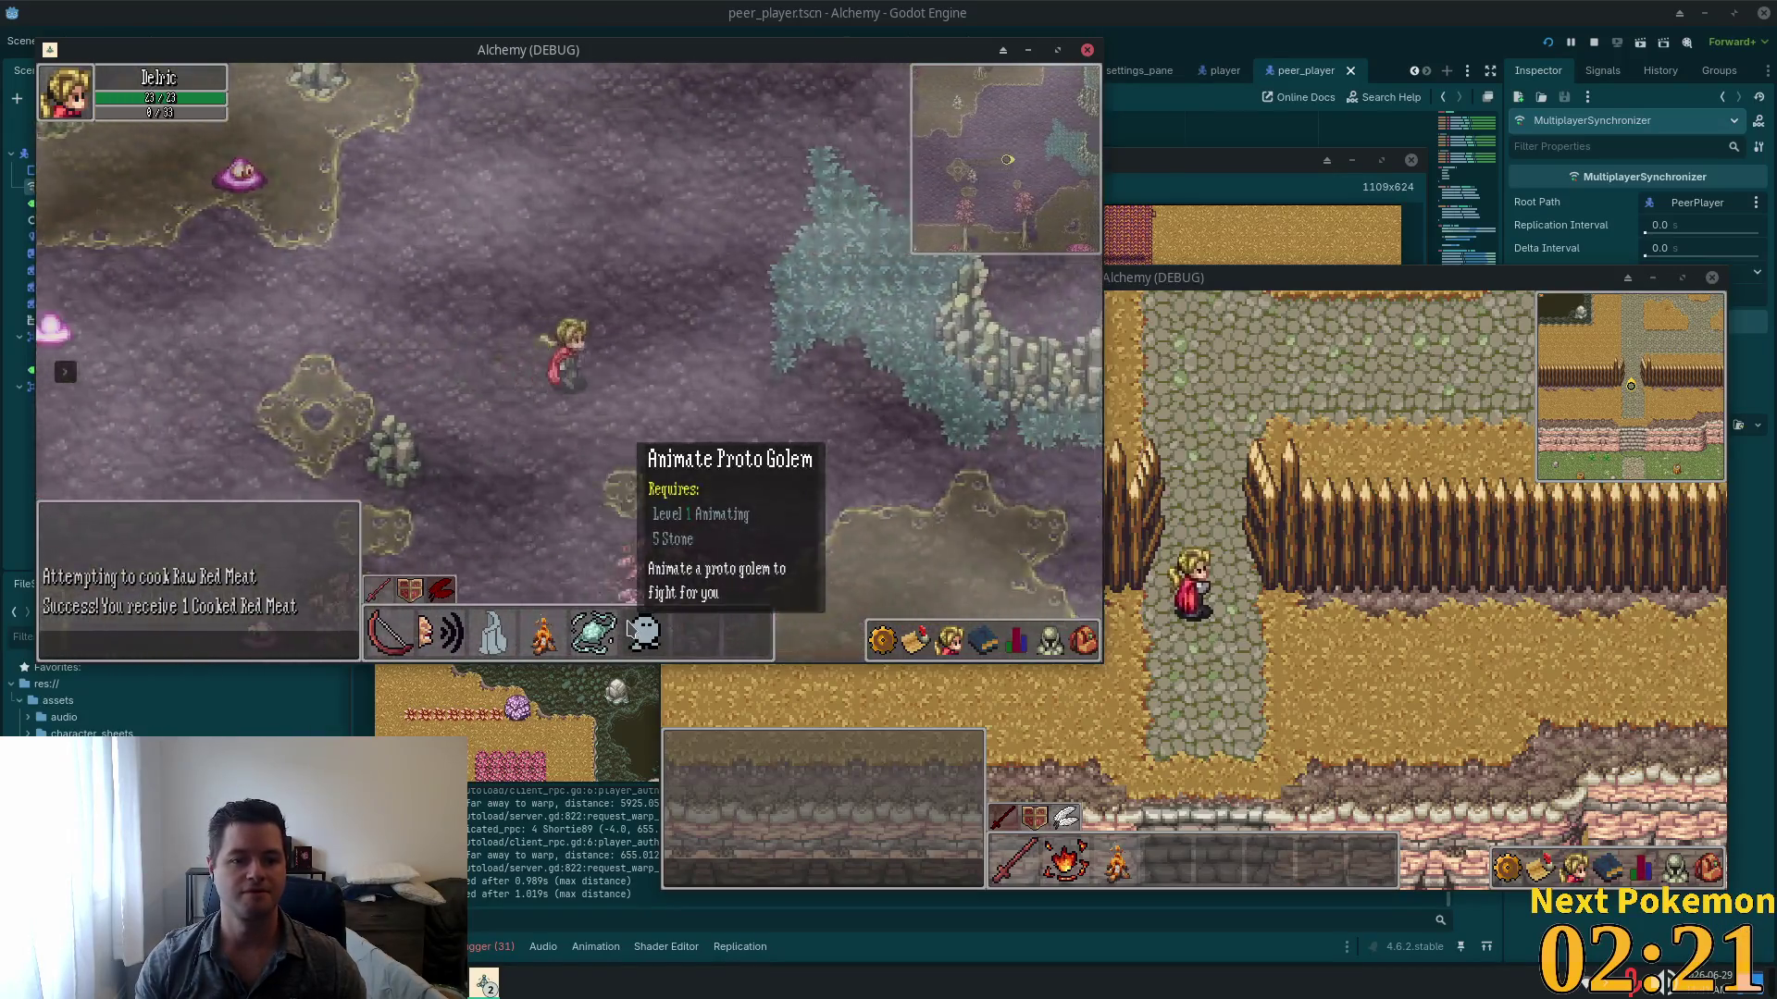
key(Right)
key(Up)
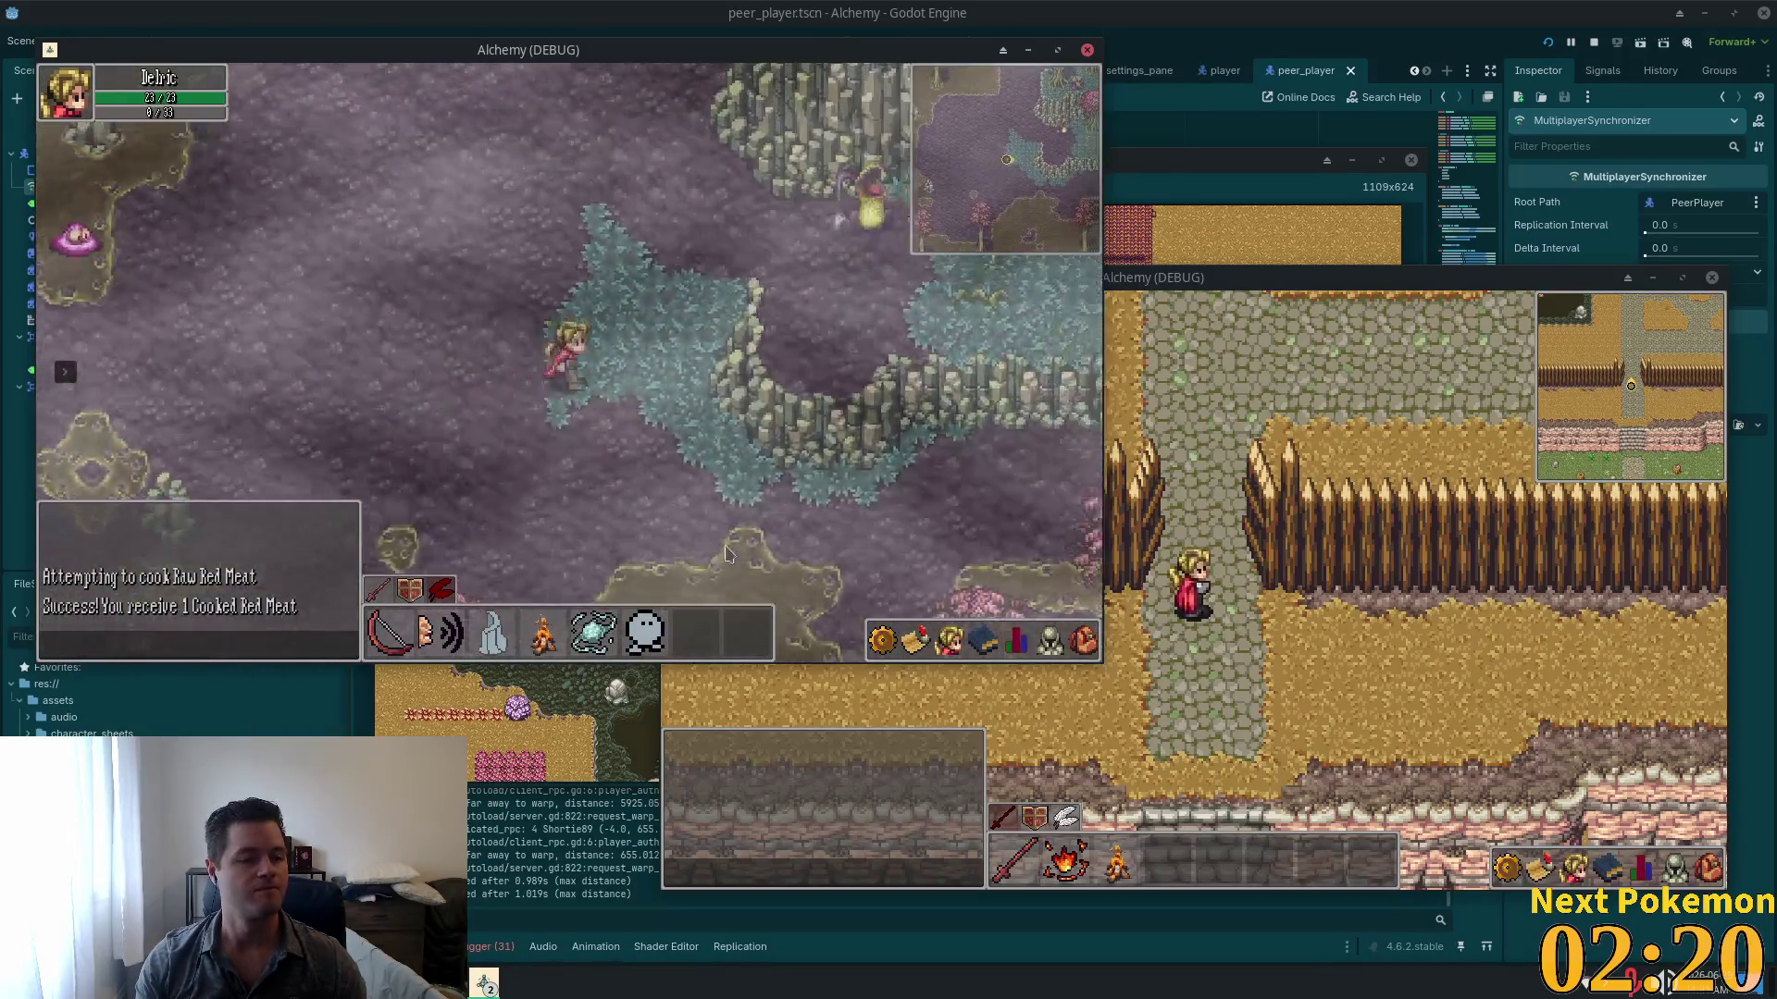
key(Left)
key(Down)
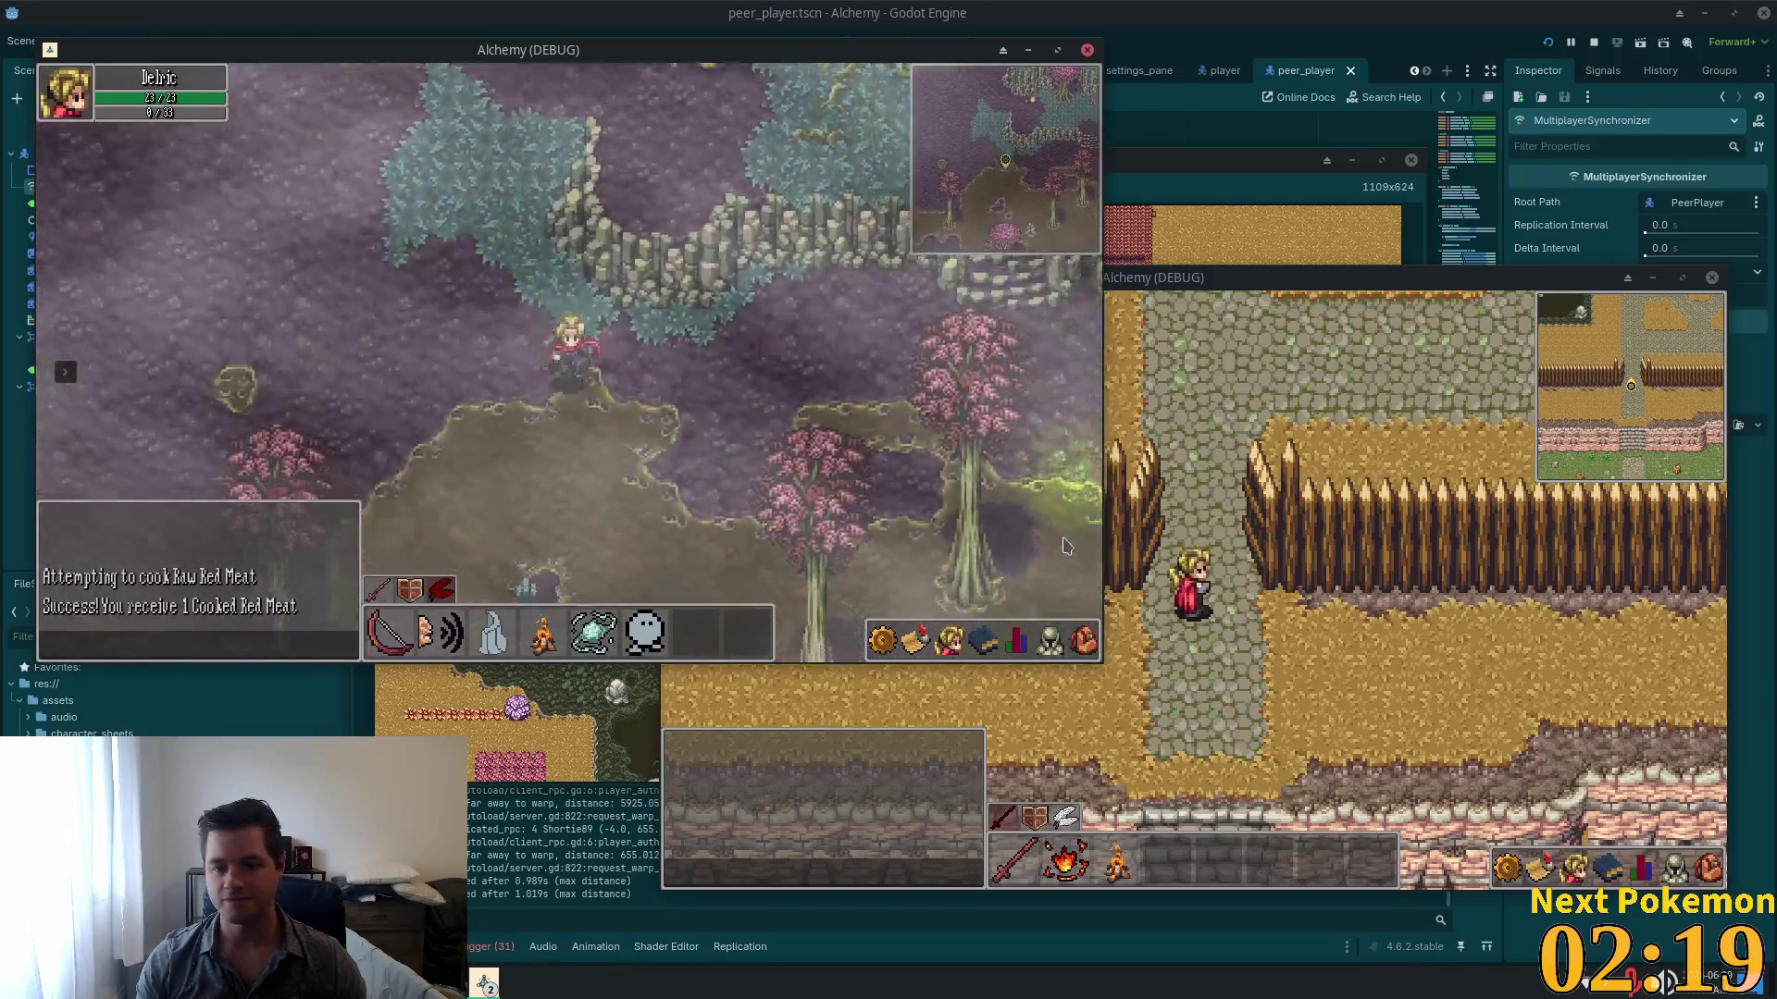
Step: Walk east through the forest between the trees toward Verdigris Meadows
key(Right)
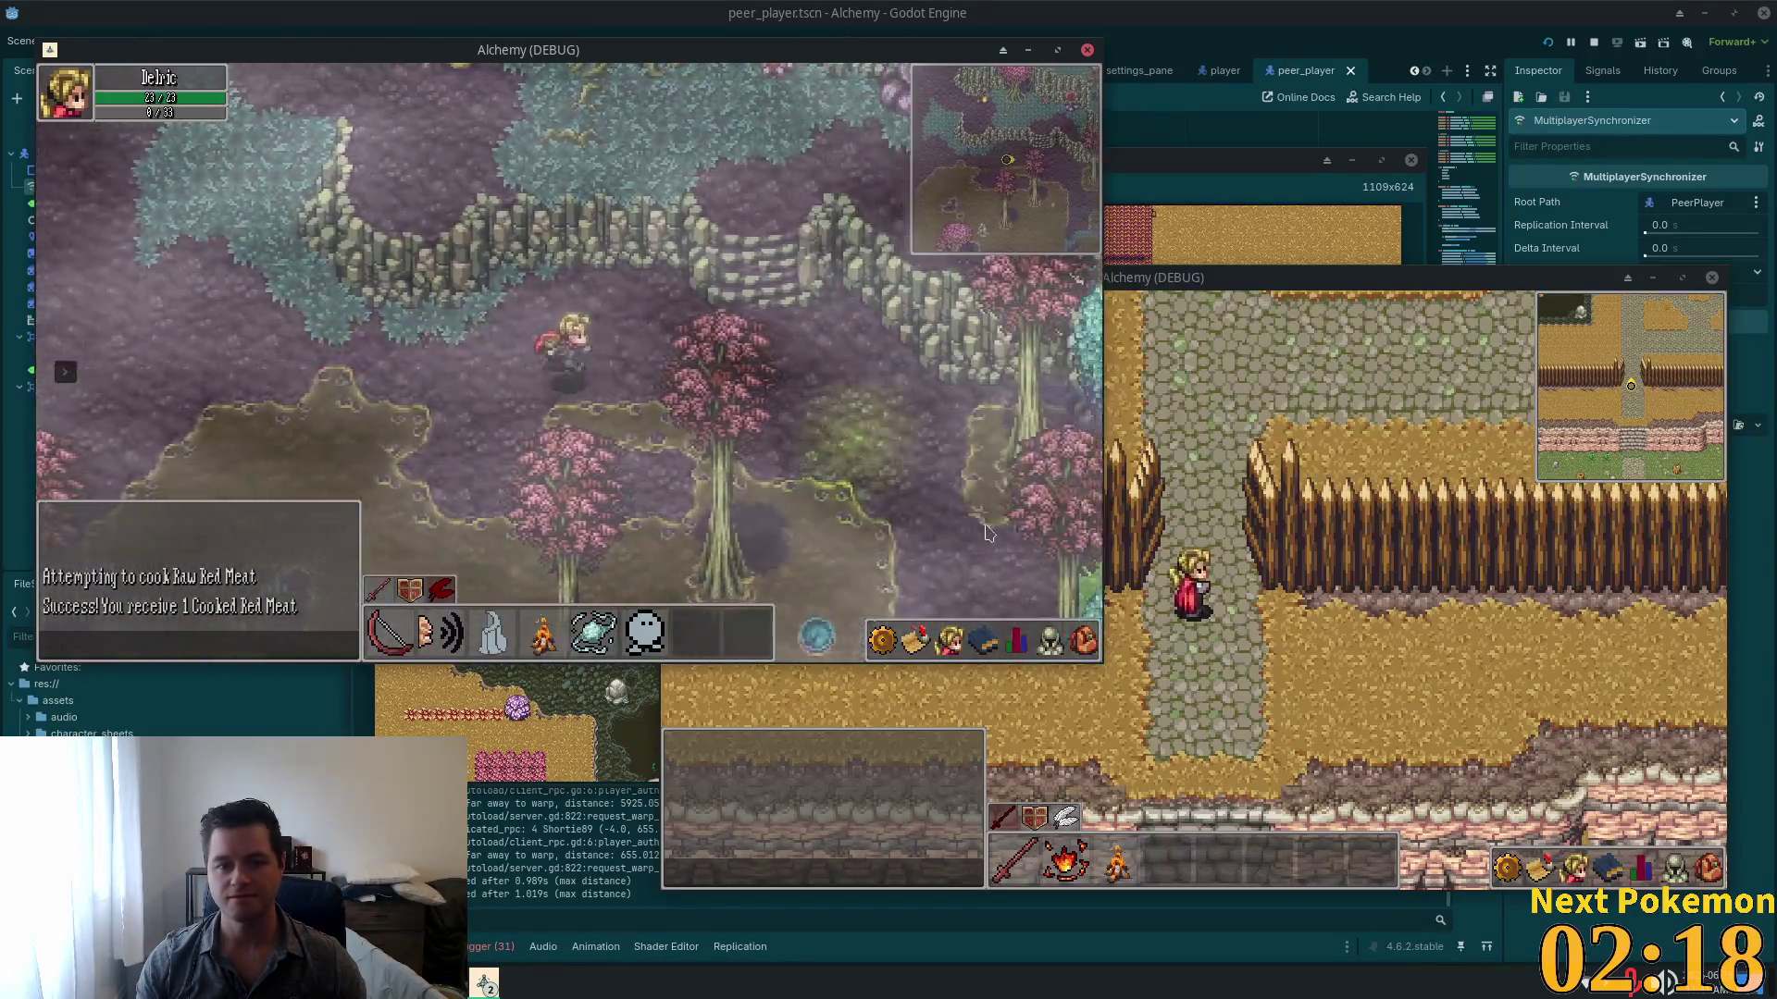
key(Right)
key(Down)
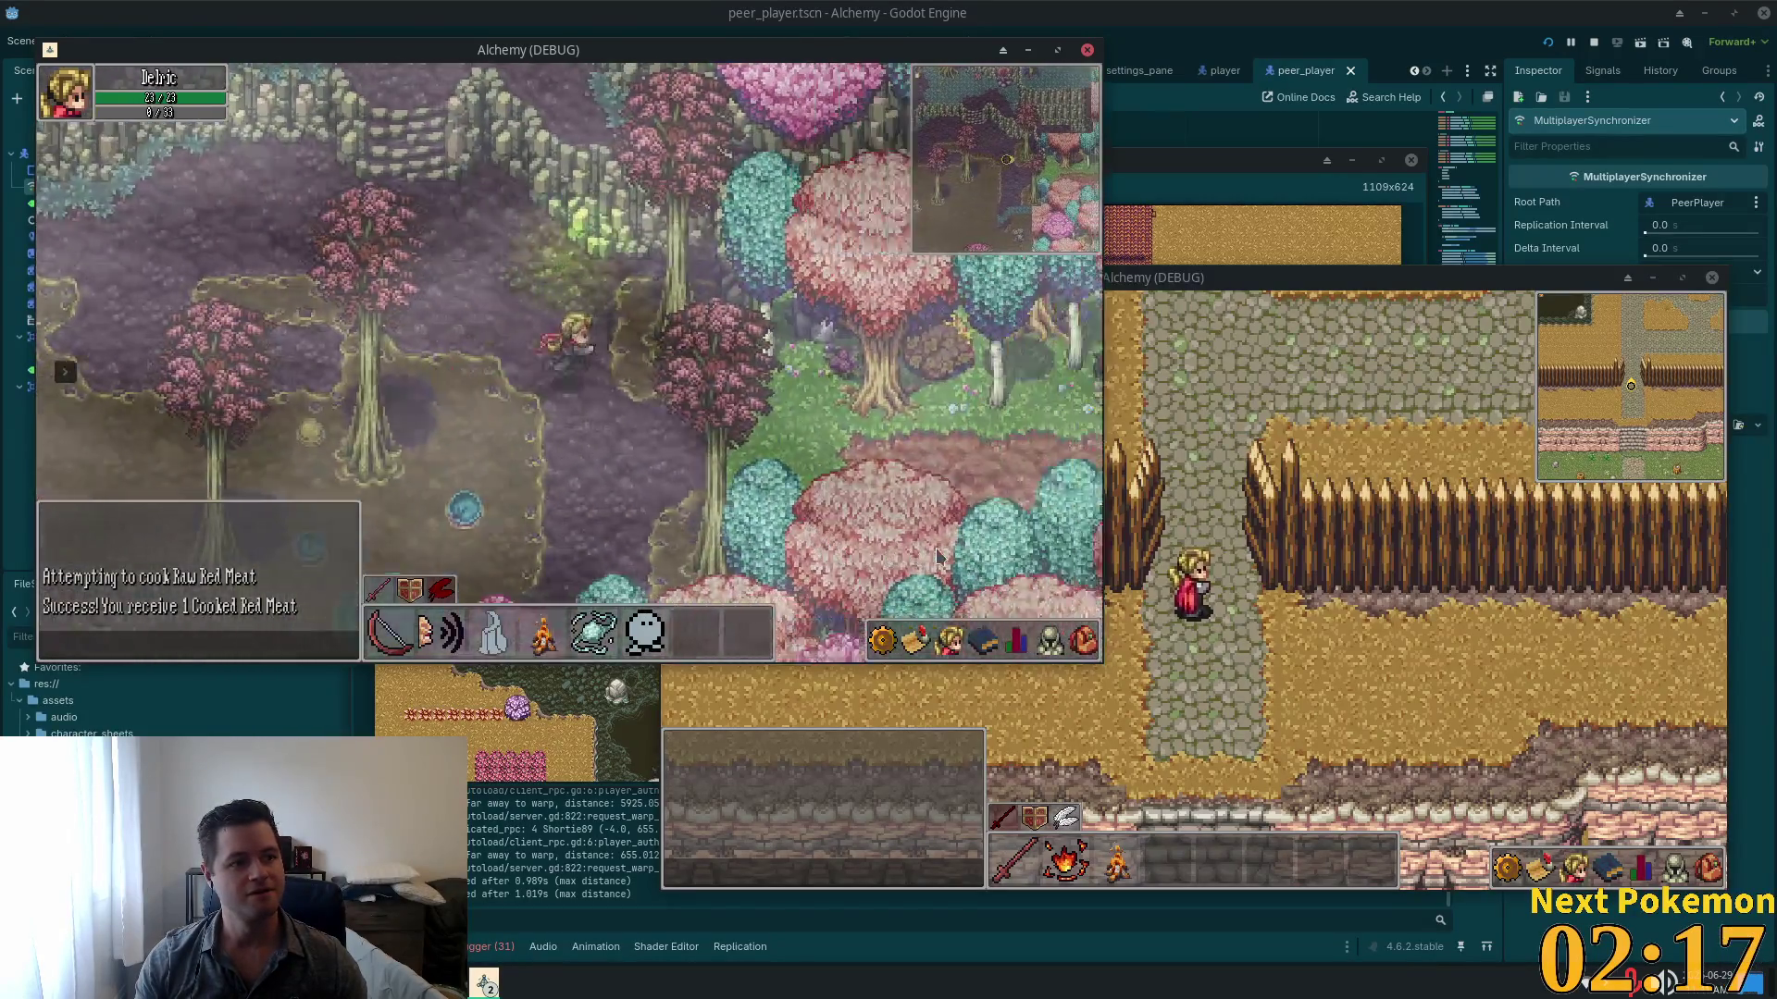
key(Right)
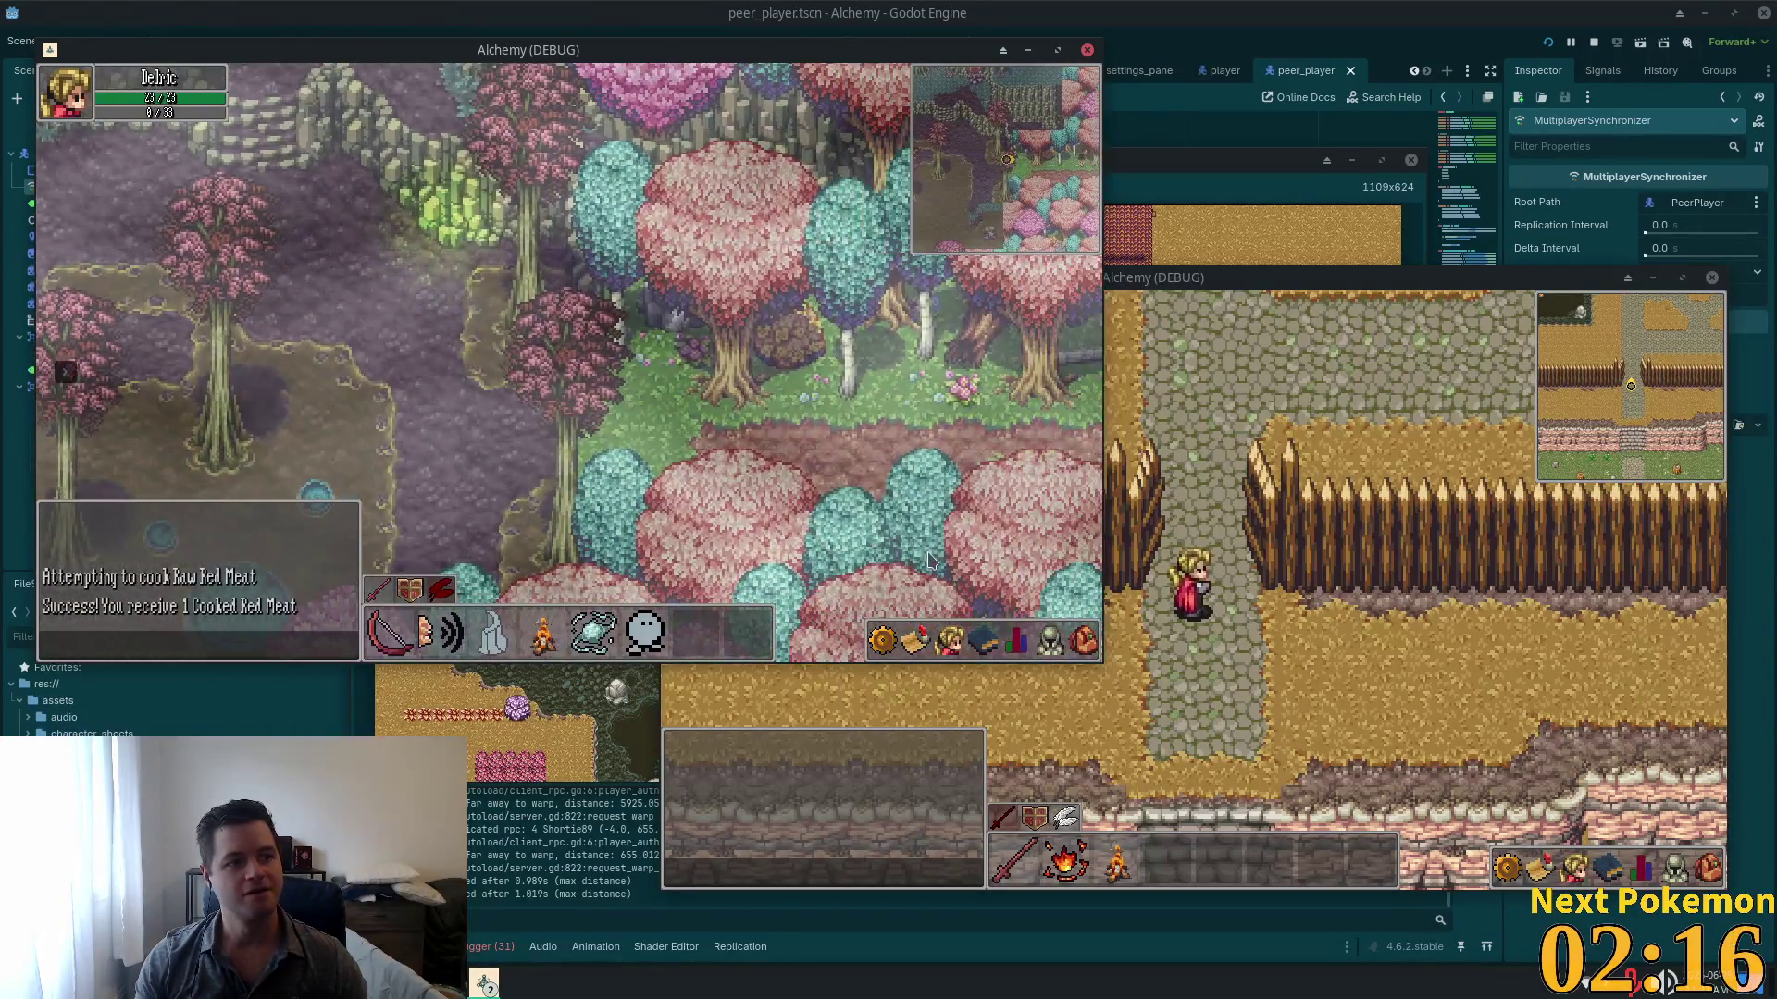
key(Right)
key(Down)
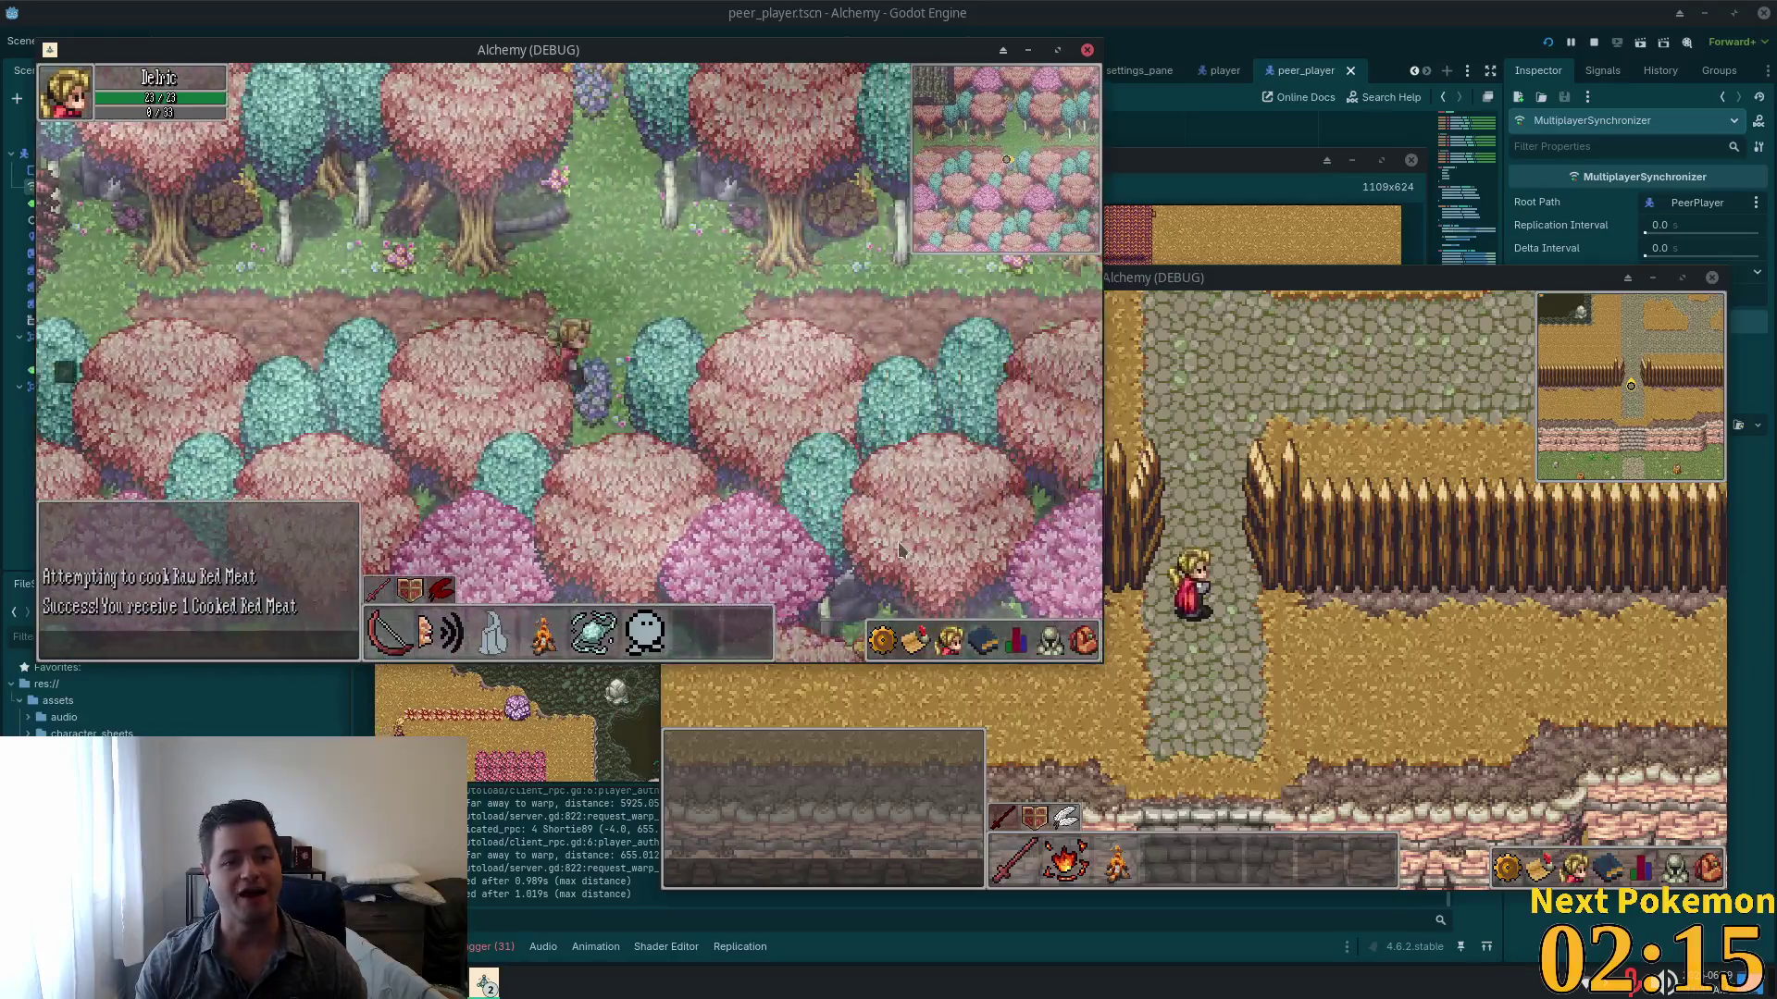
key(Right)
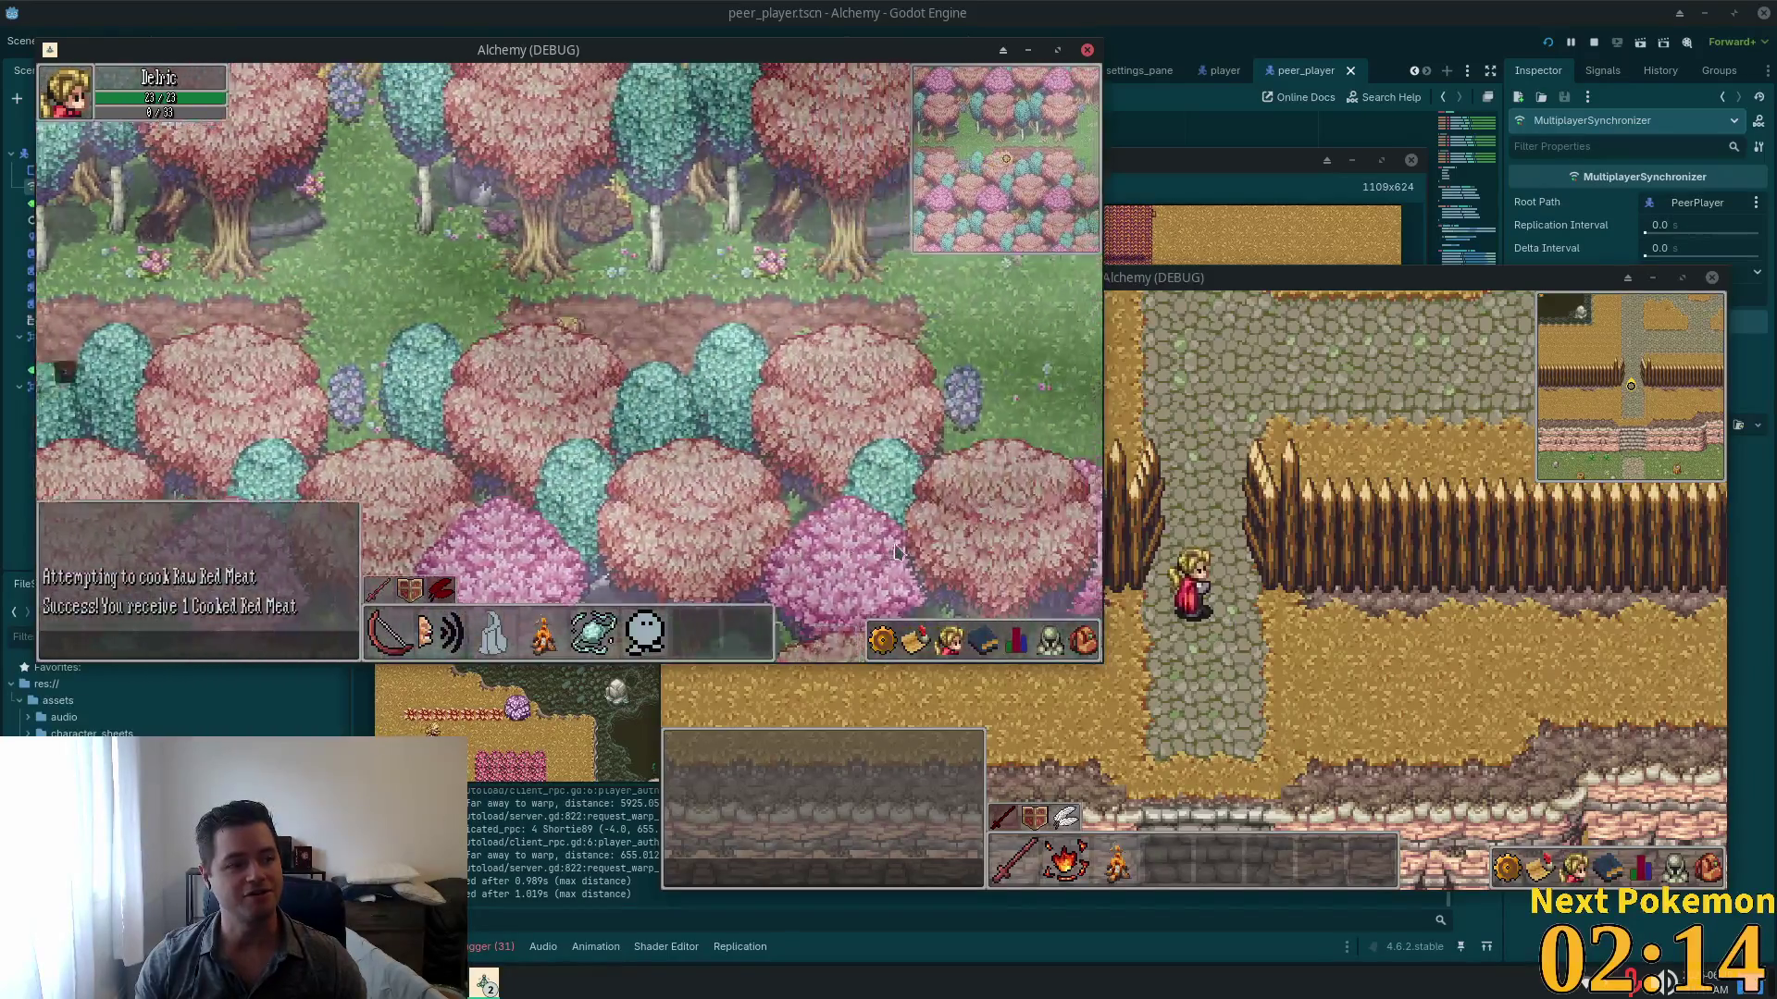
key(Right)
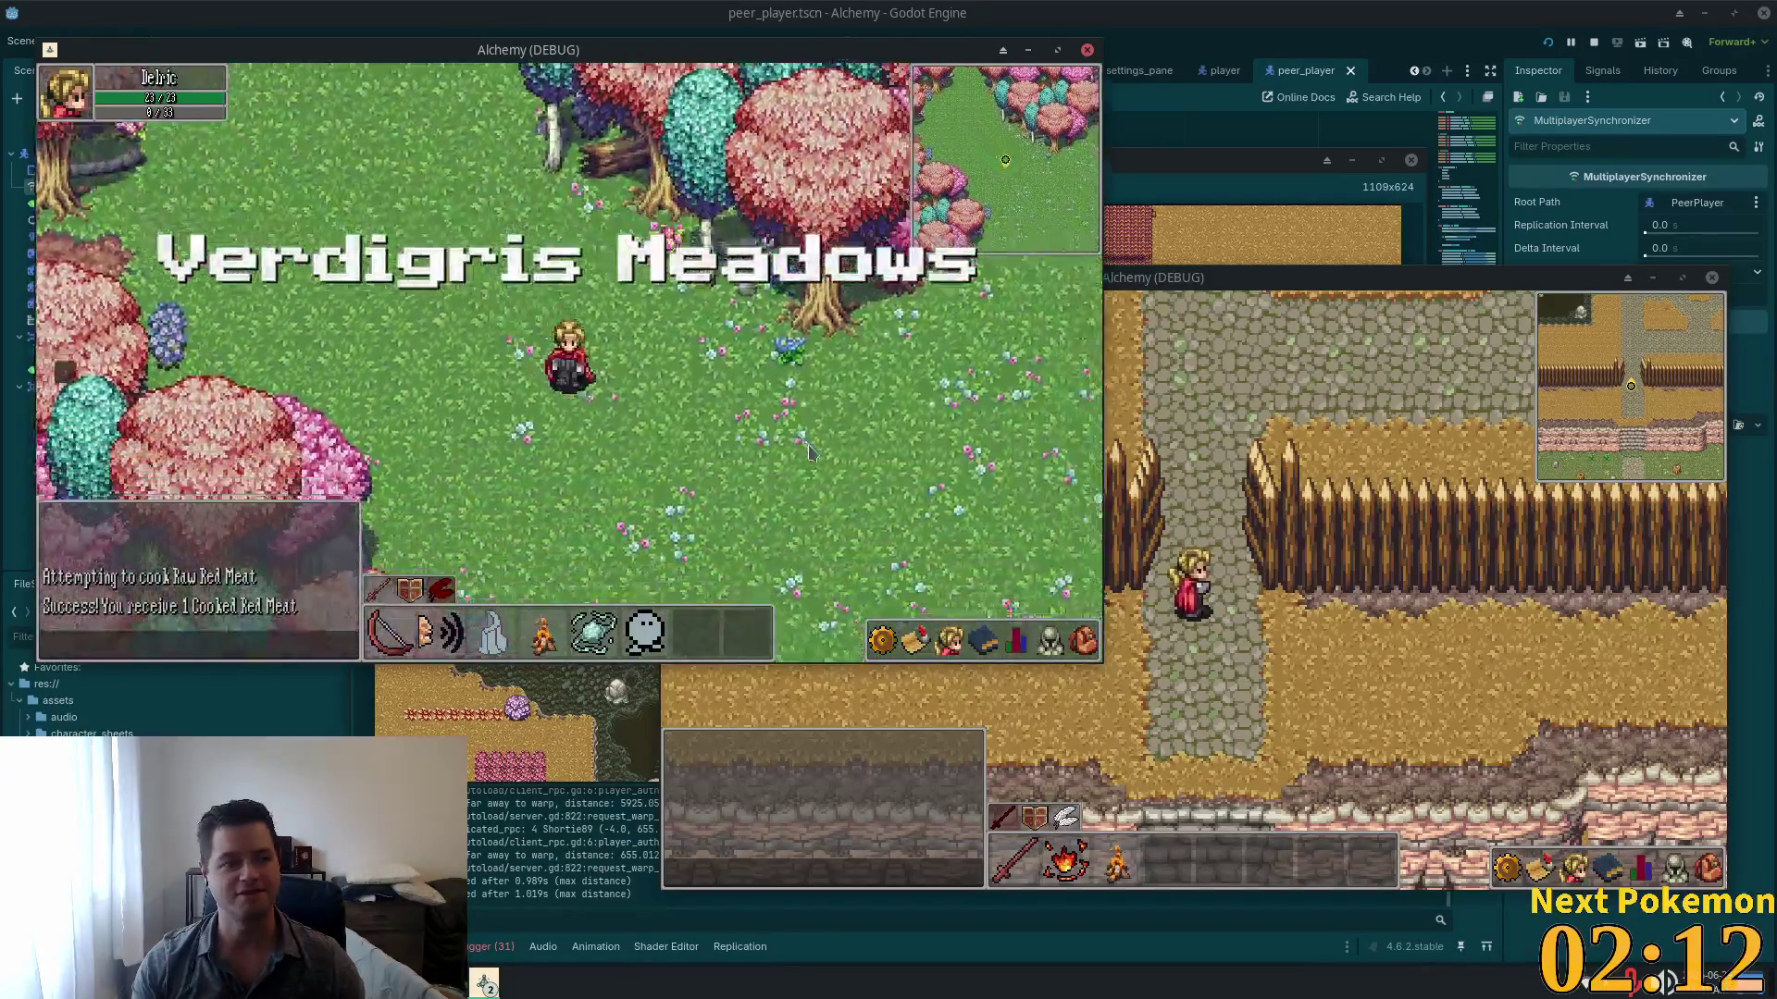
Step: Walk east across Verdigris Meadows, past the pink tree, toward the tall grass and dirt cliffs
key(Right)
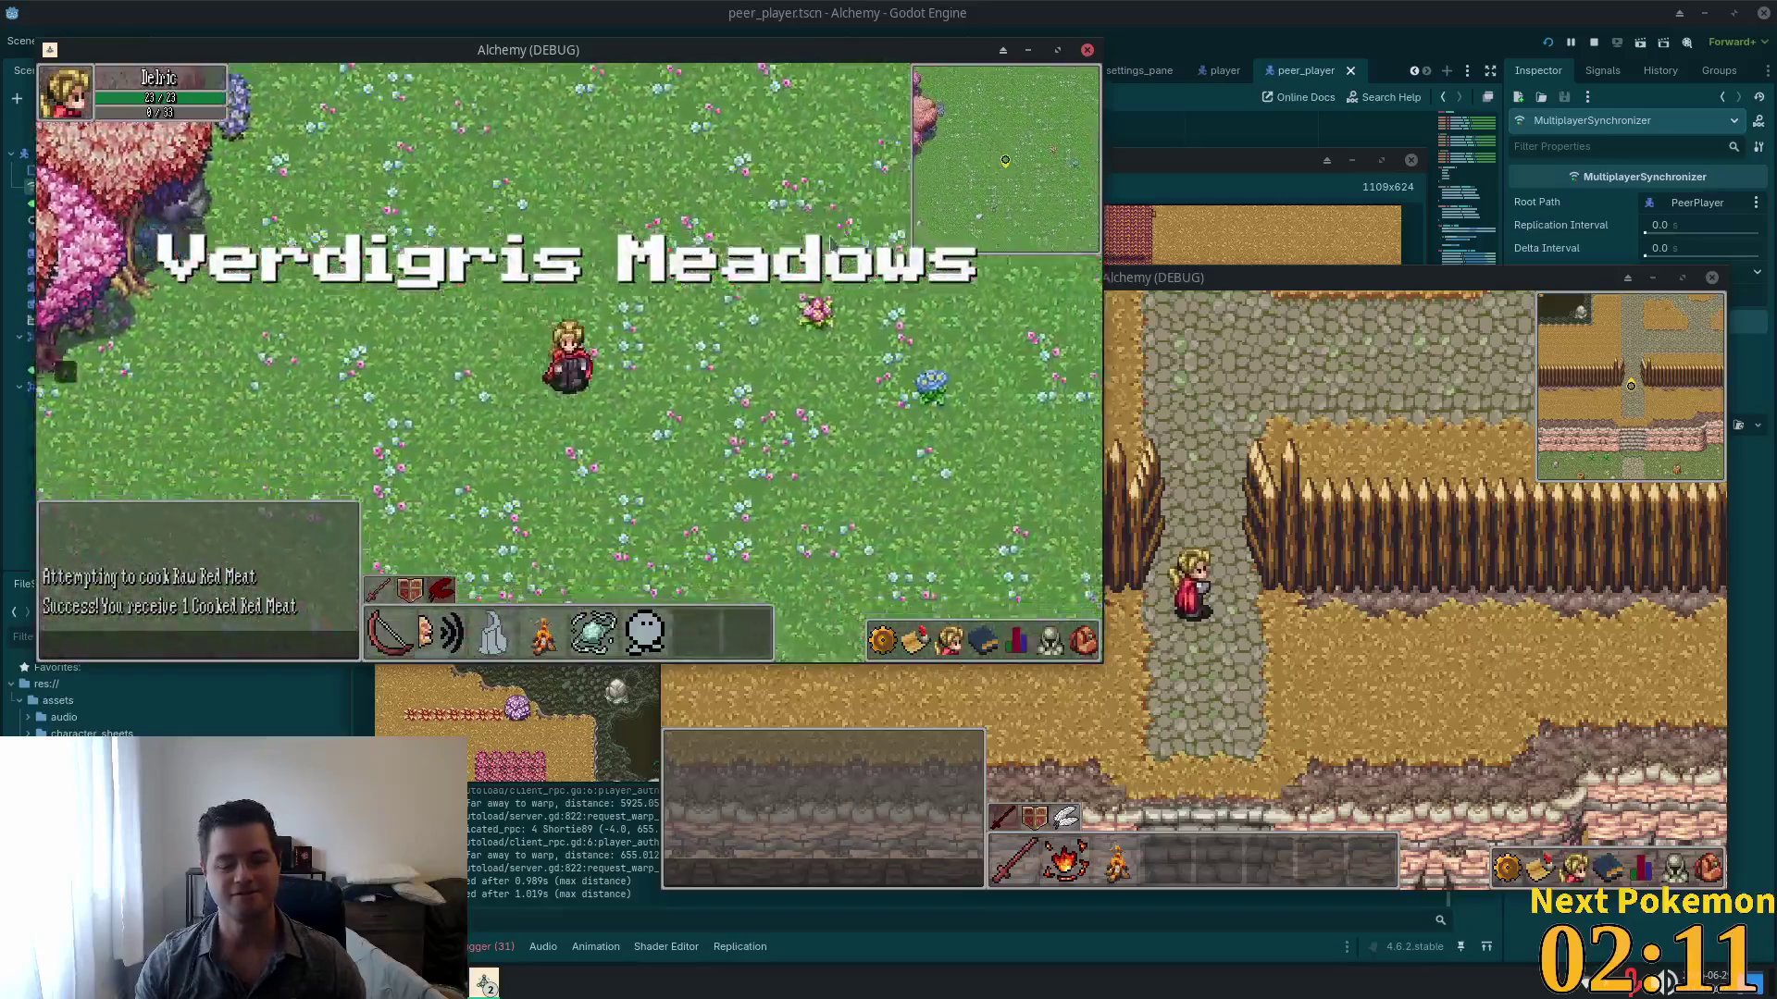
key(Right)
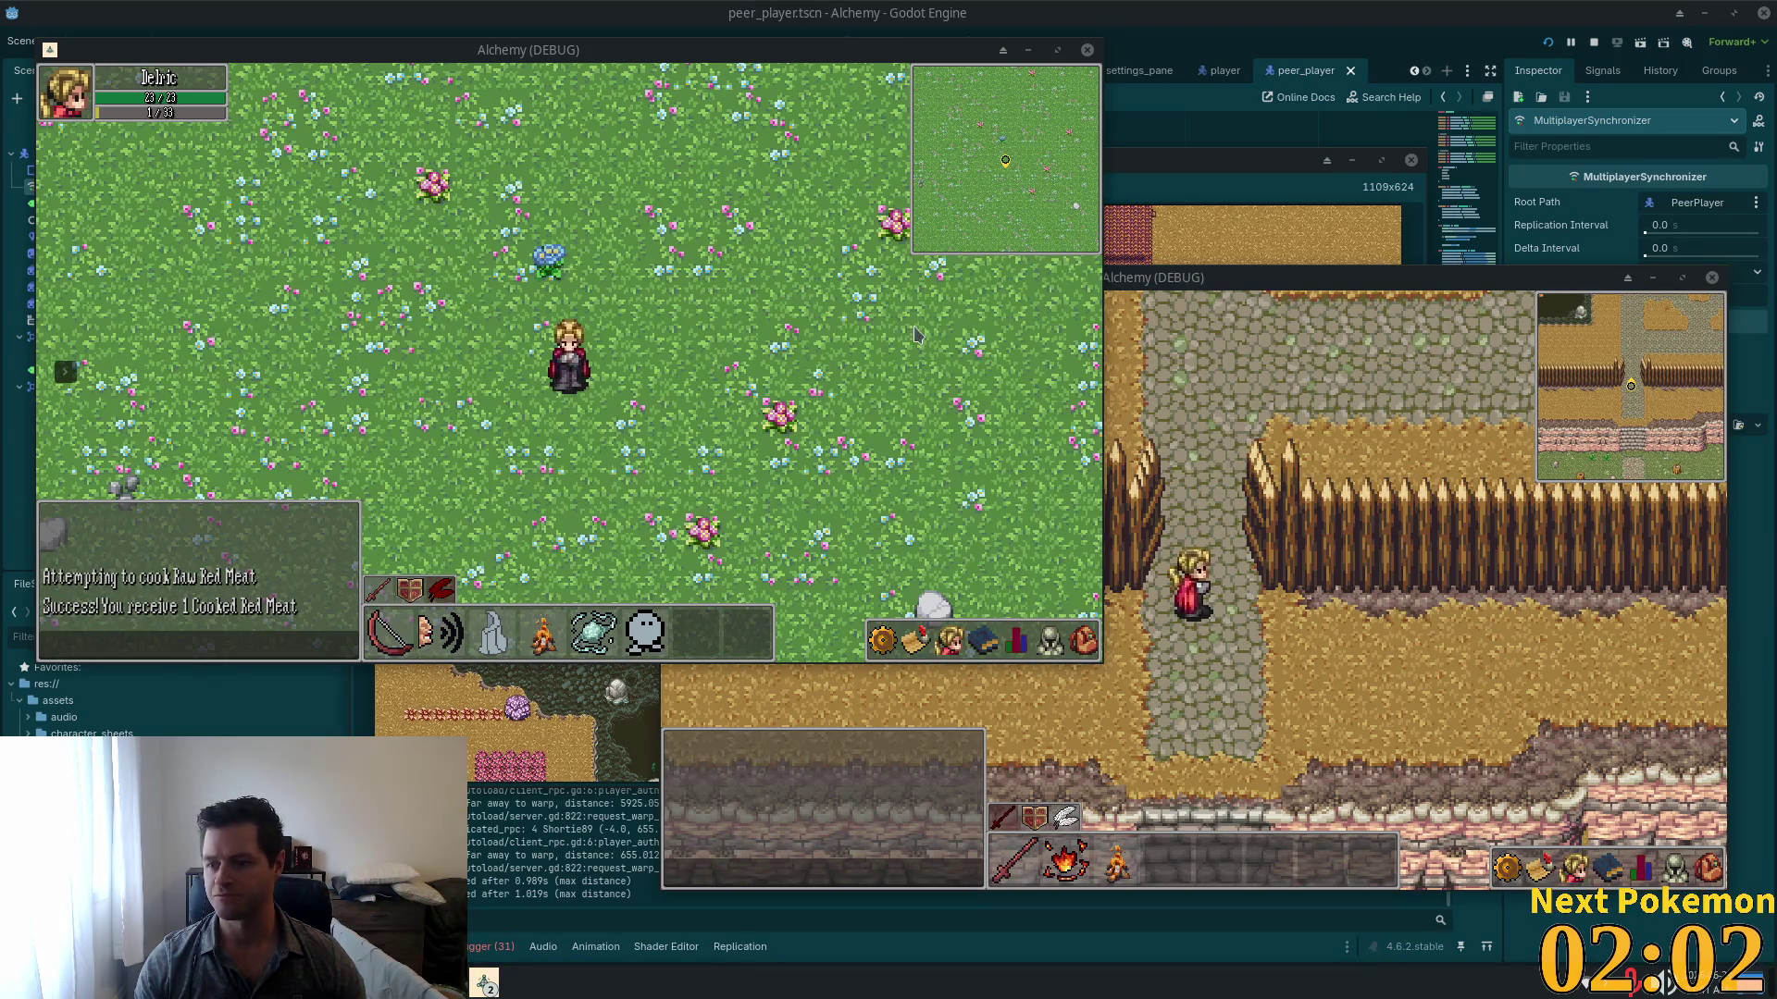
key(Right)
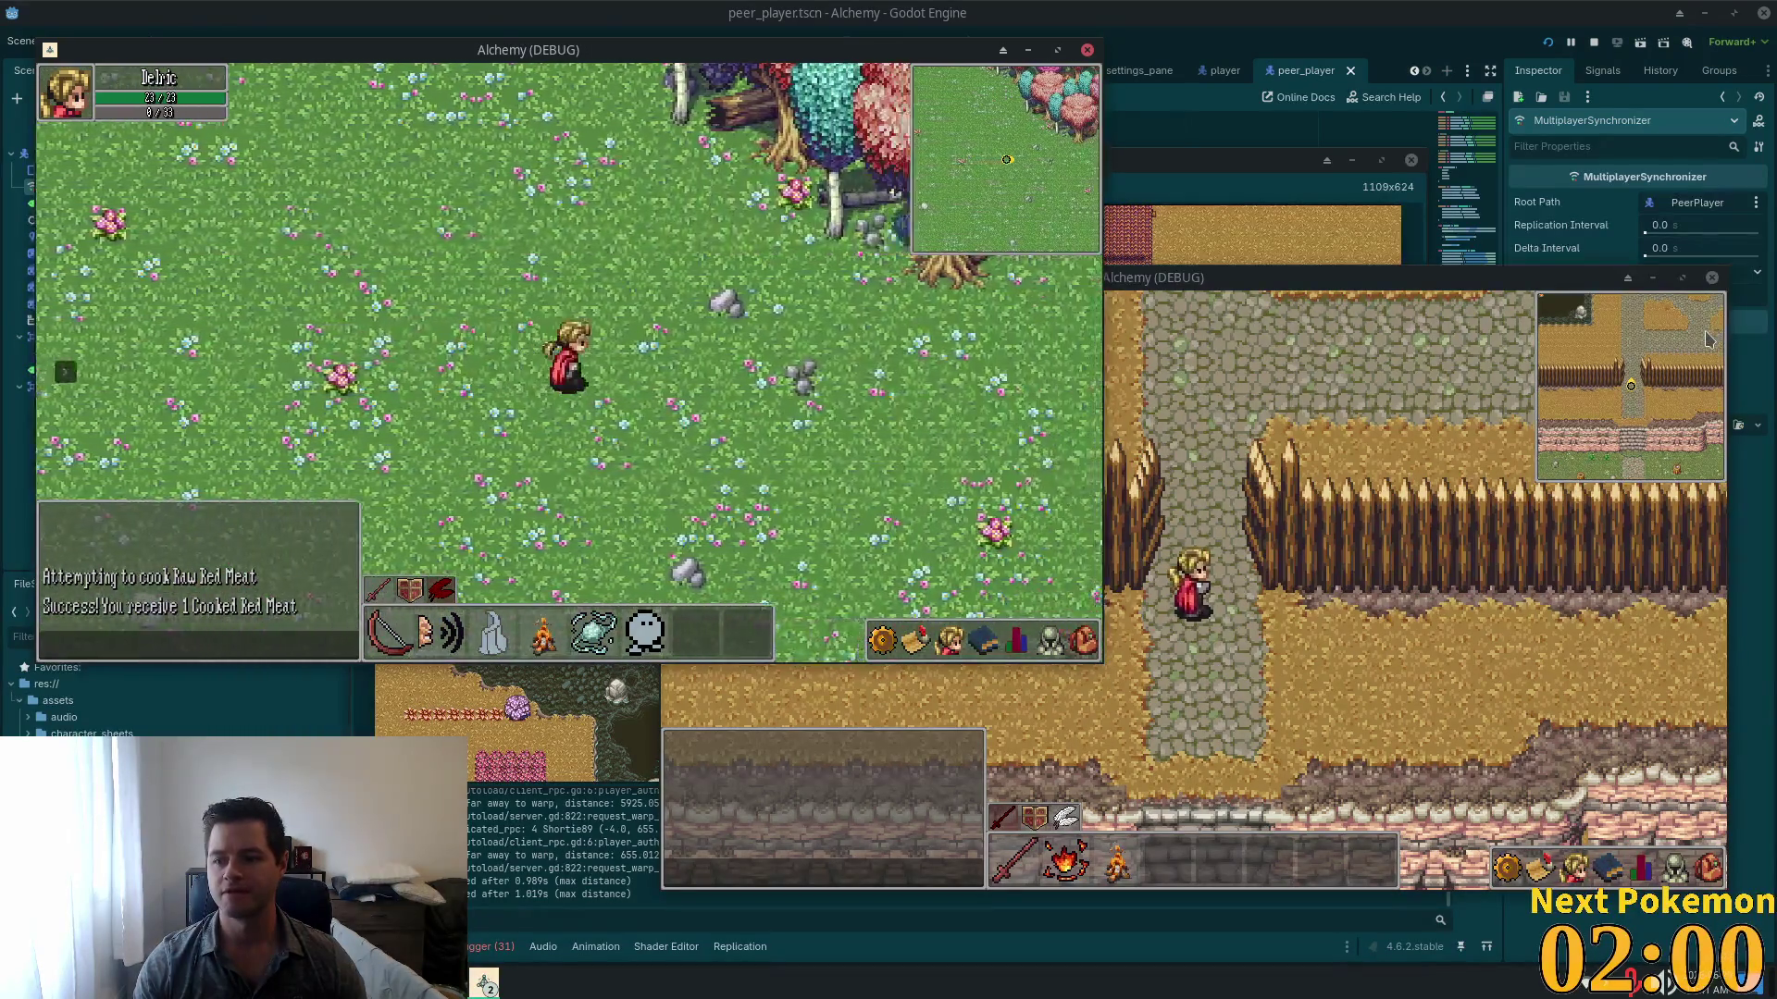
key(Down)
key(Up)
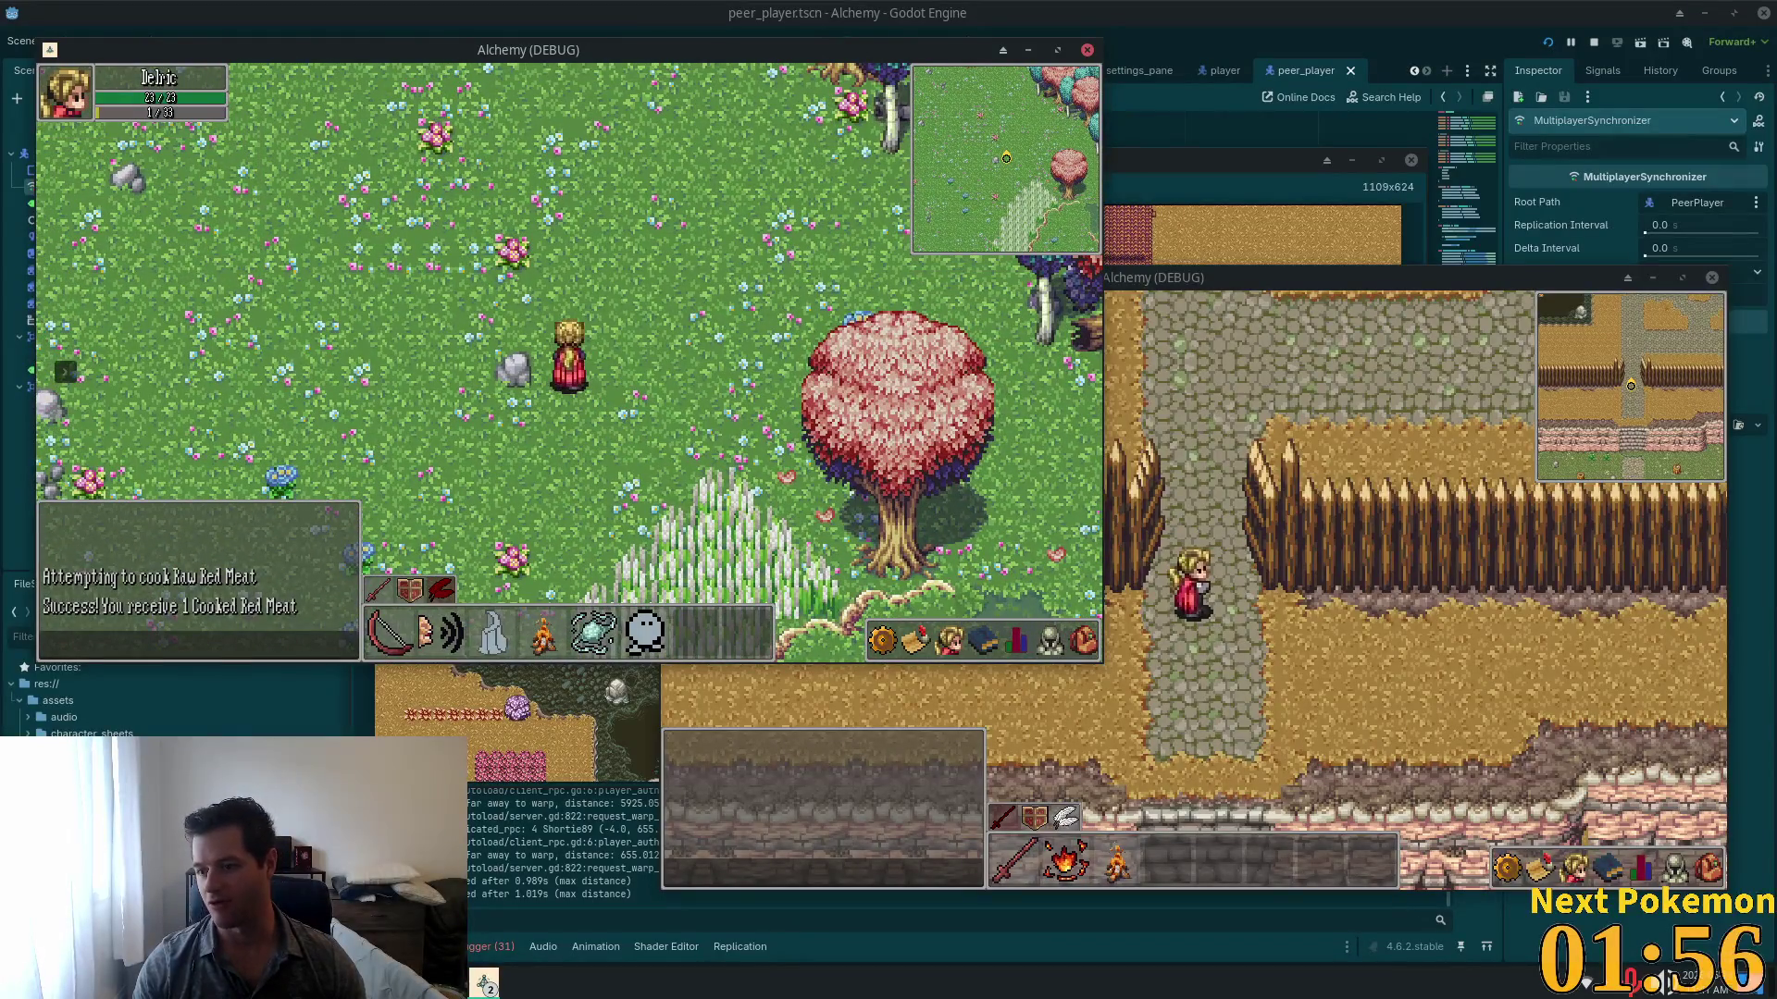
key(Left)
key(Down)
key(Down)
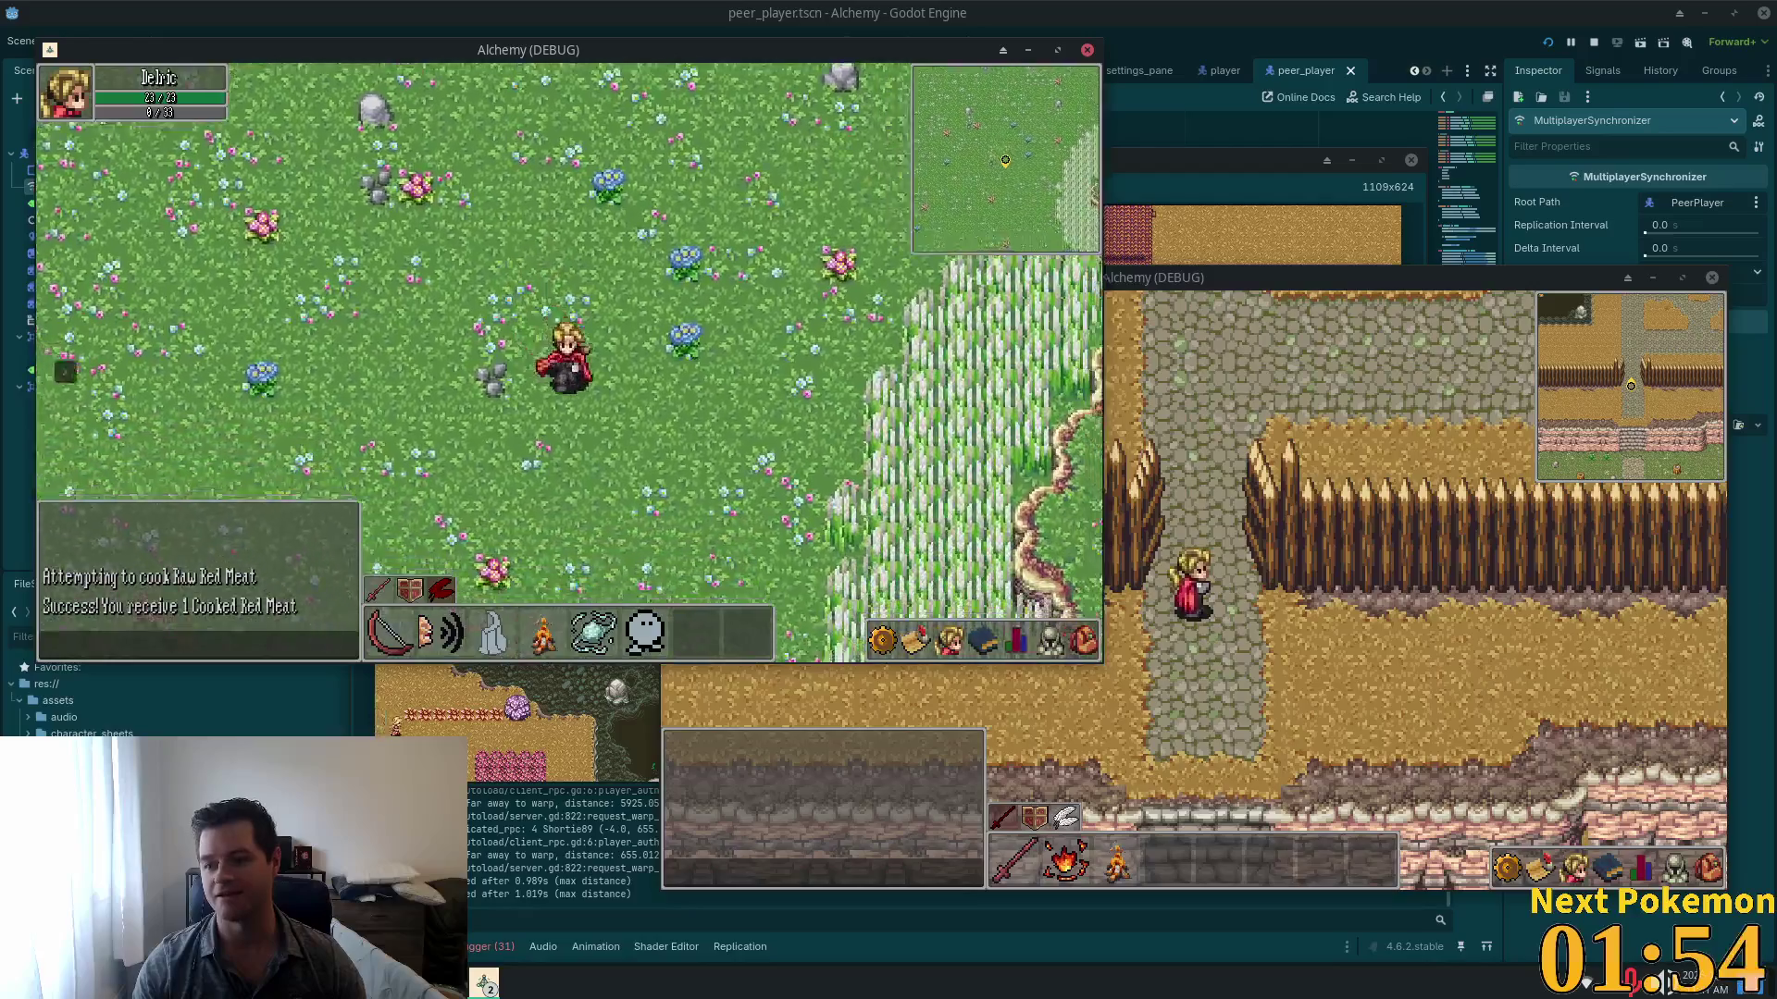
key(Right)
key(Down)
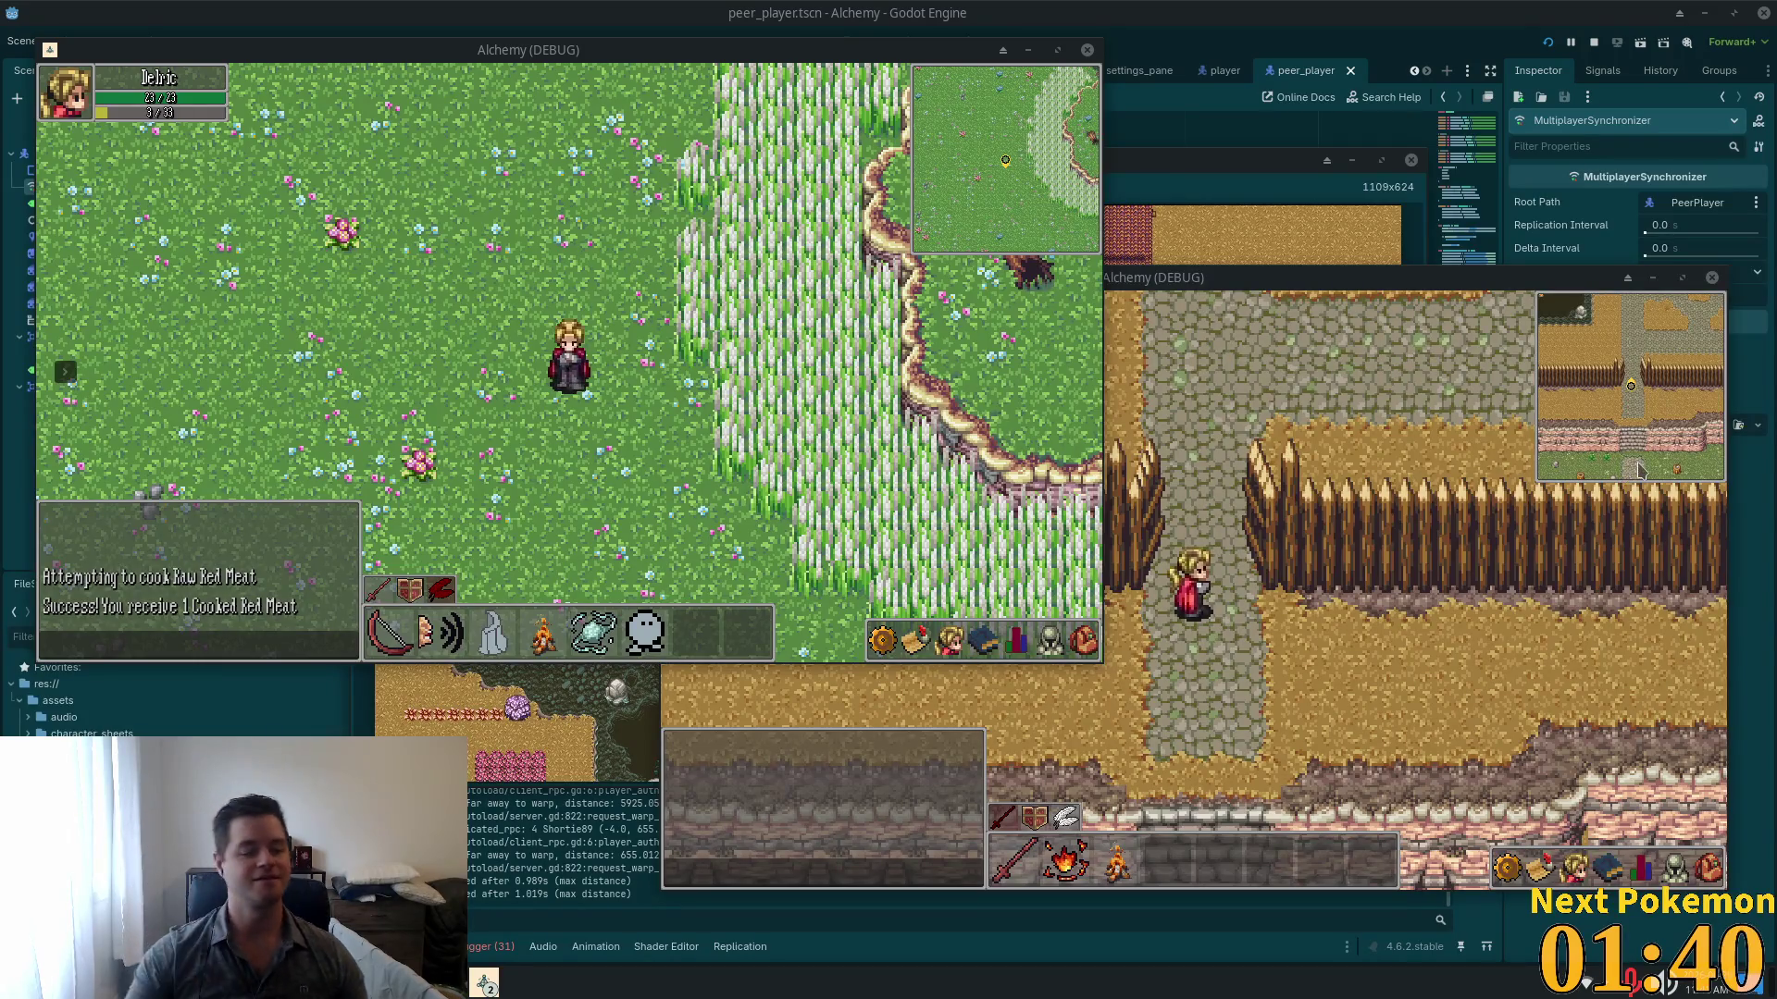
Step: Walk east then south through the meadow, skirting the dirt cliff
key(d)
key(s)
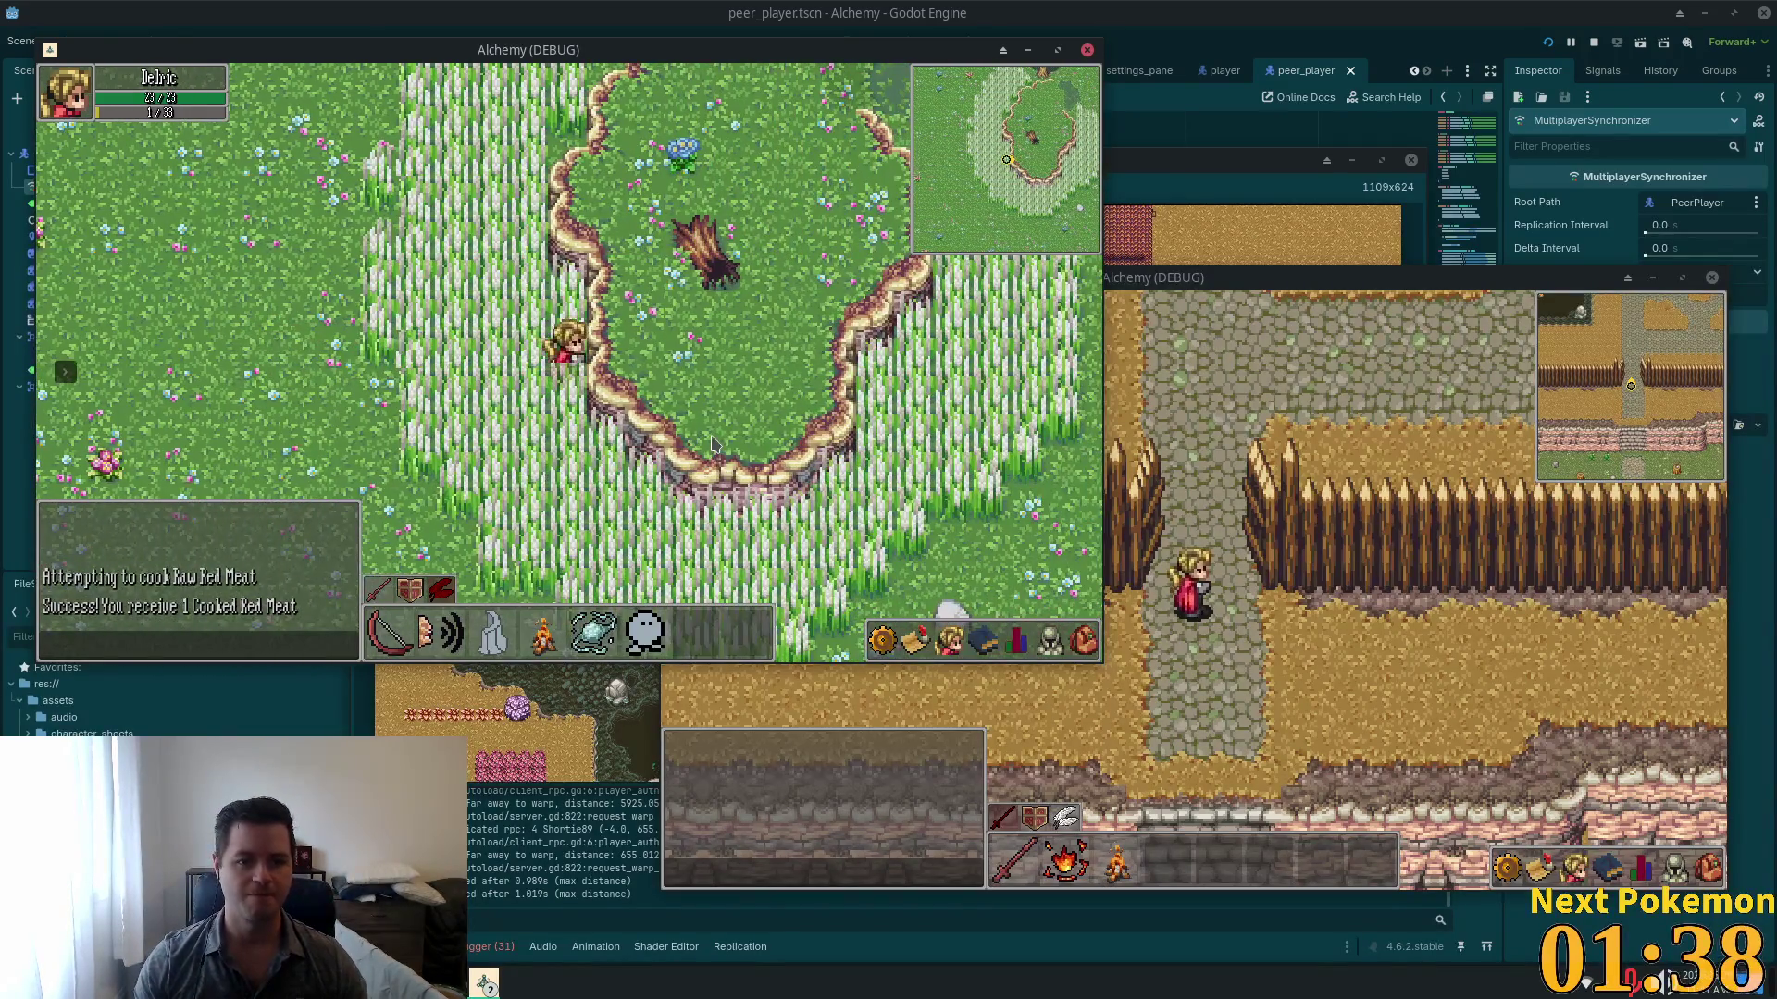
key(d)
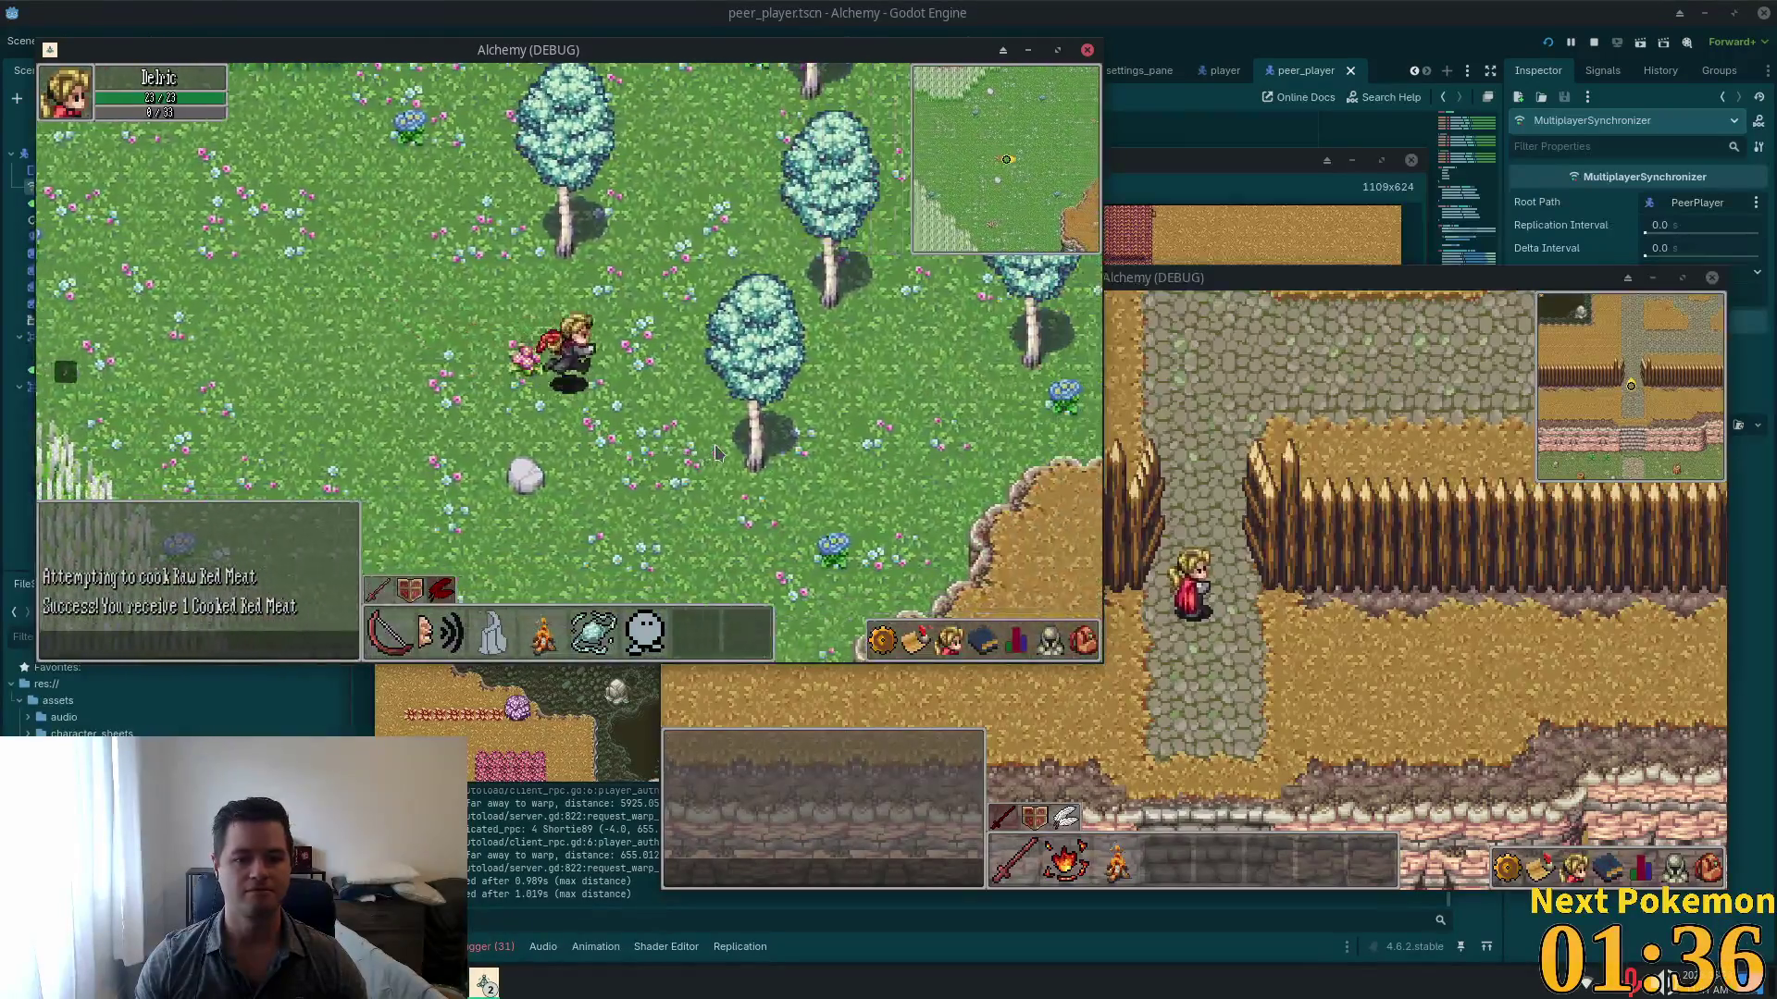
key(a)
key(s)
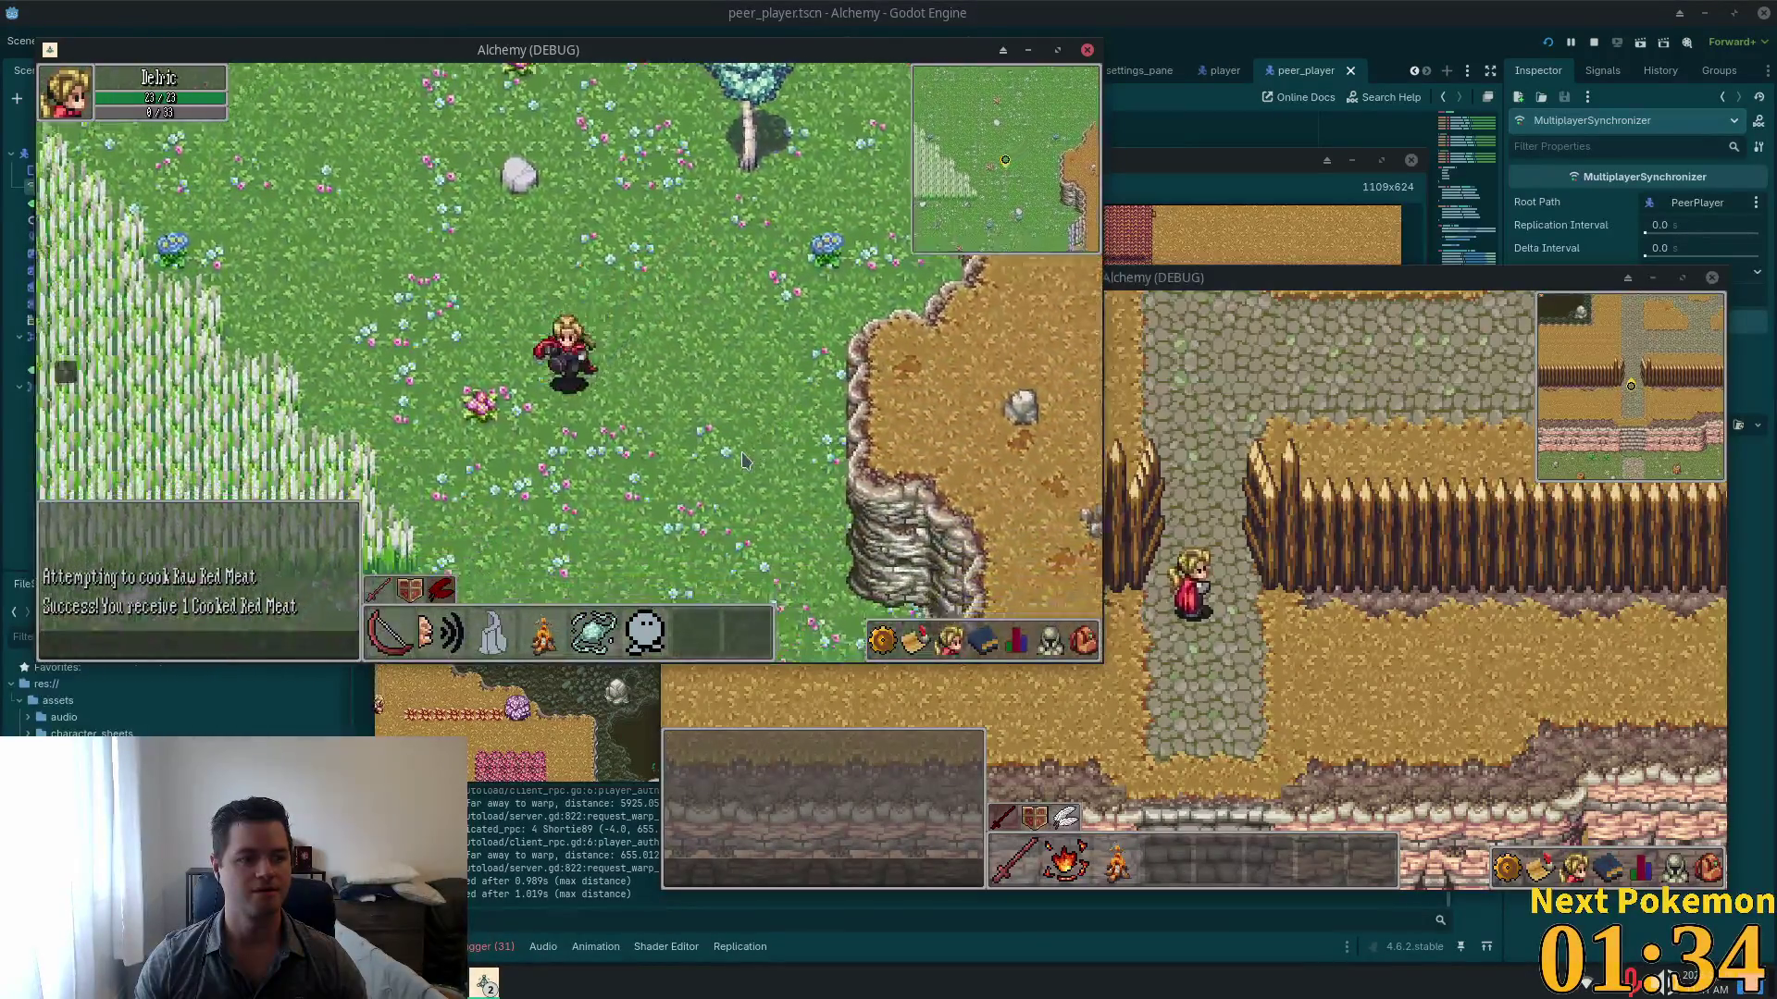
key(s)
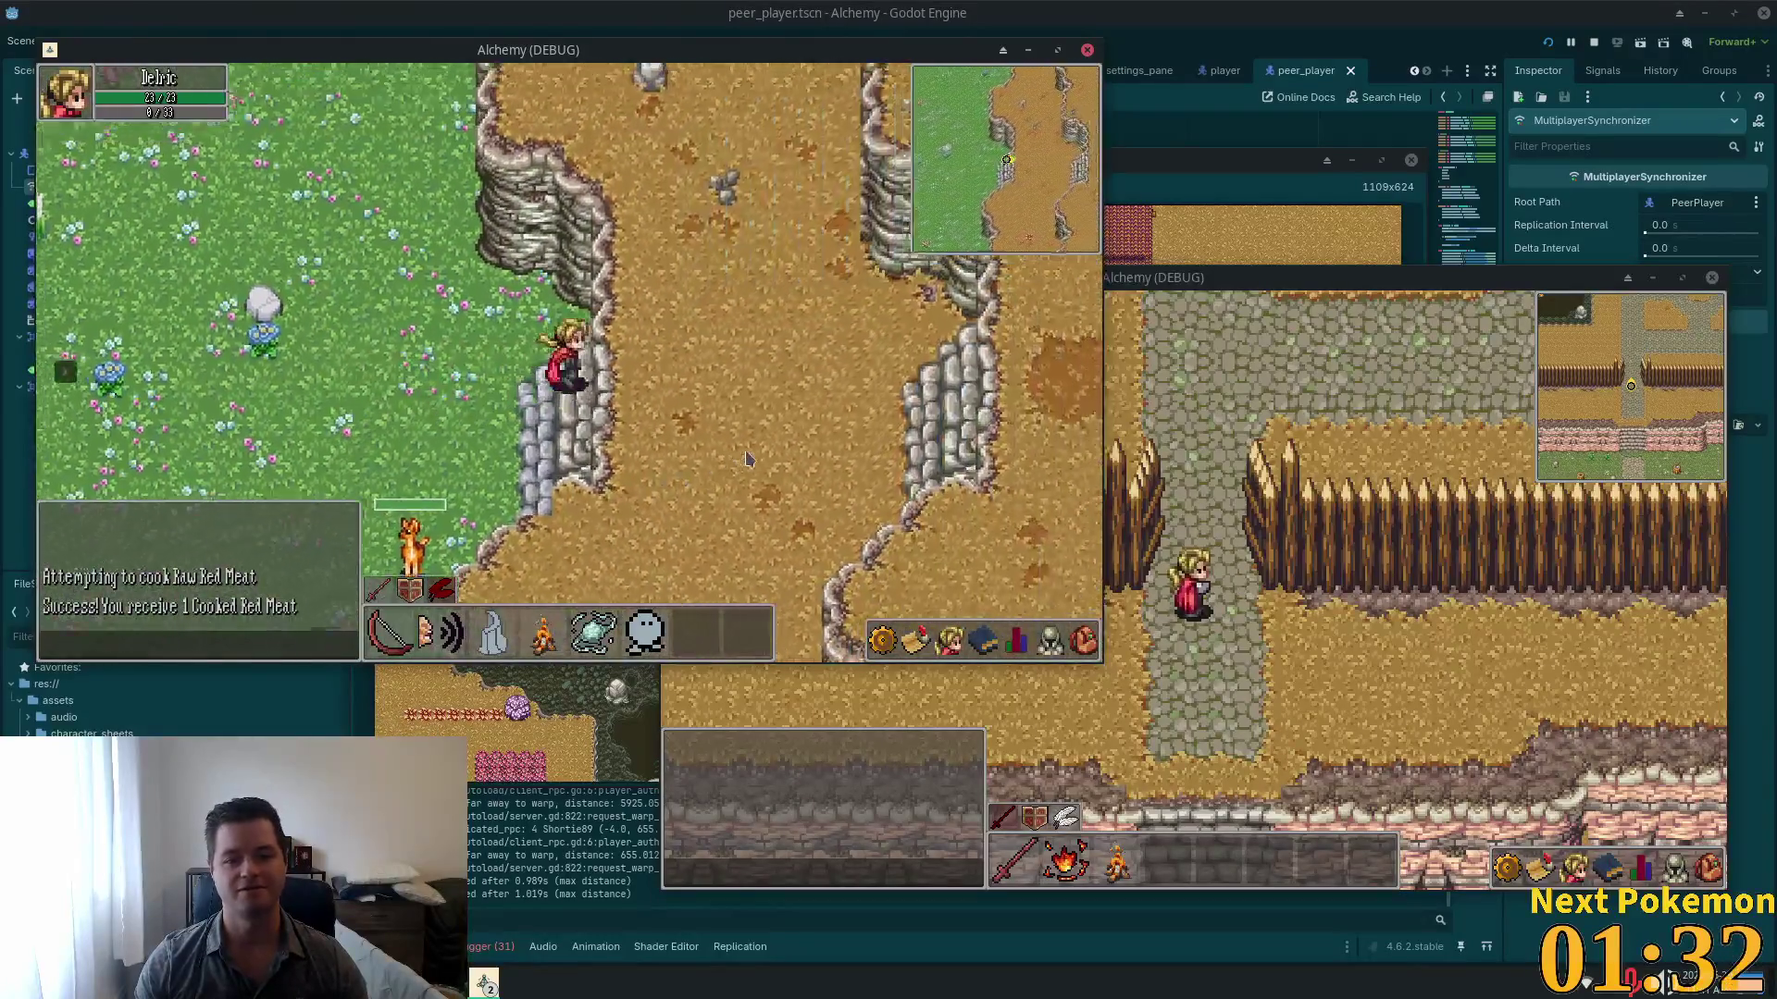
Step: Cross Ouros Highlands eastward, passing between the cliffs toward Ouros
key(d)
key(d)
key(s)
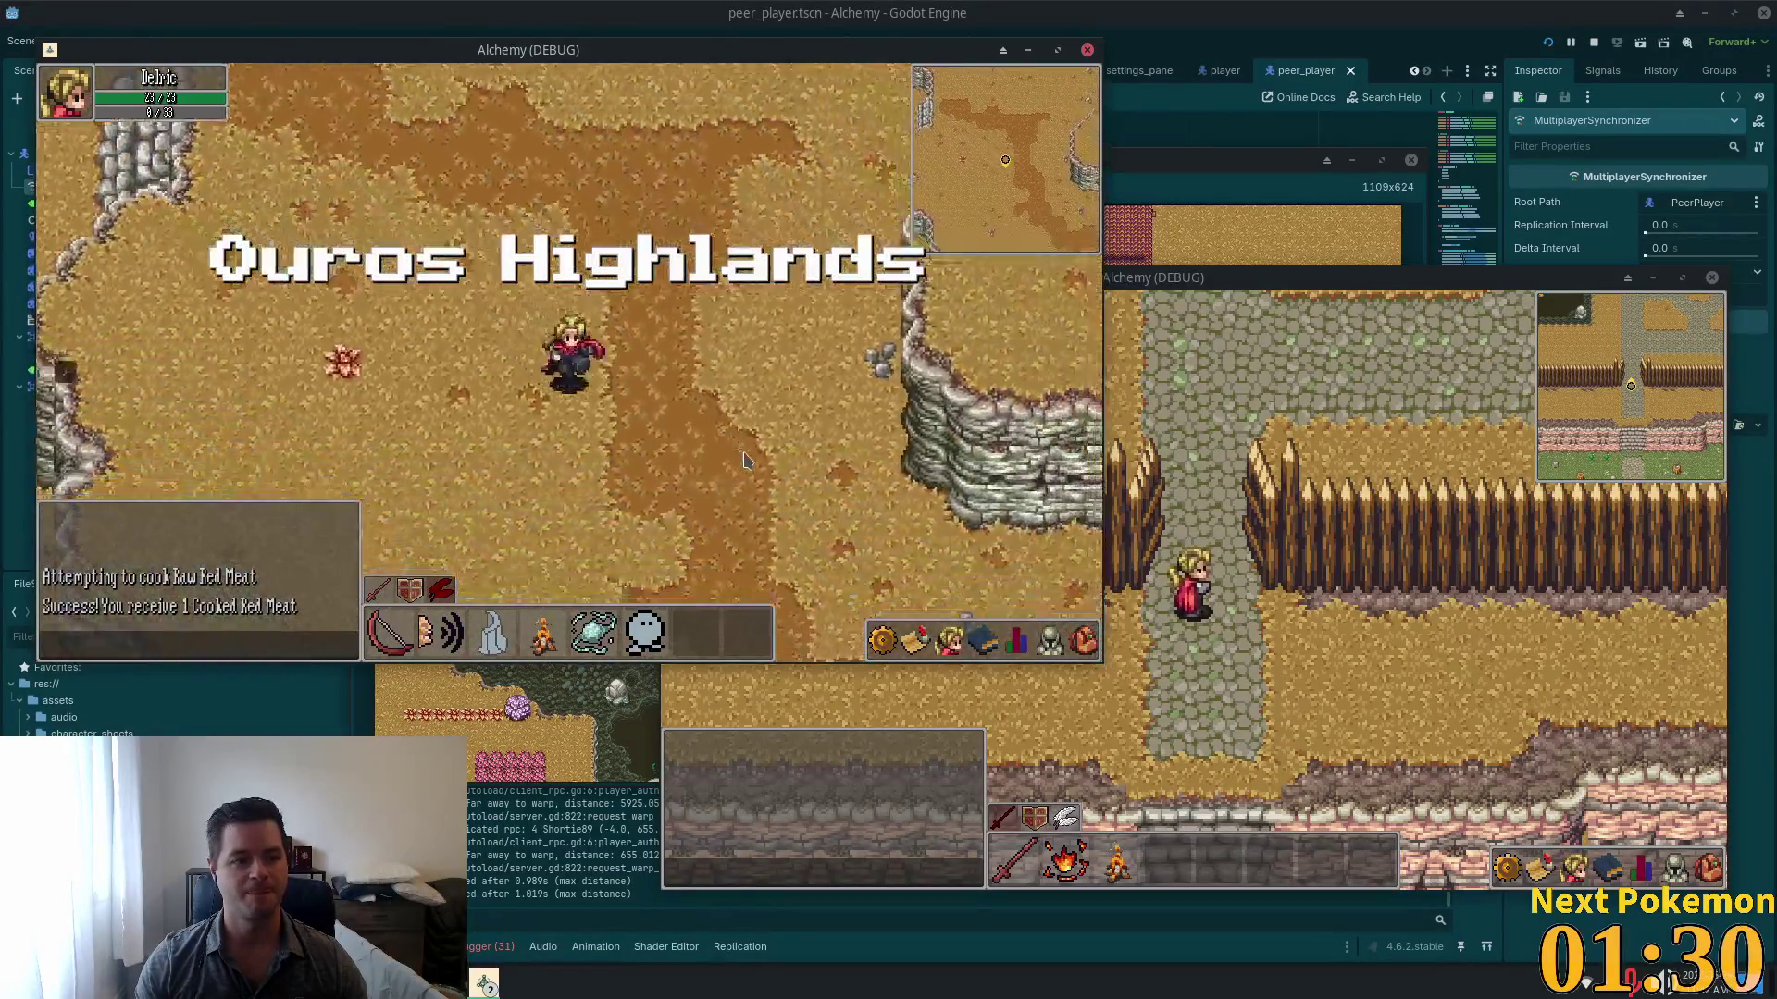
key(a)
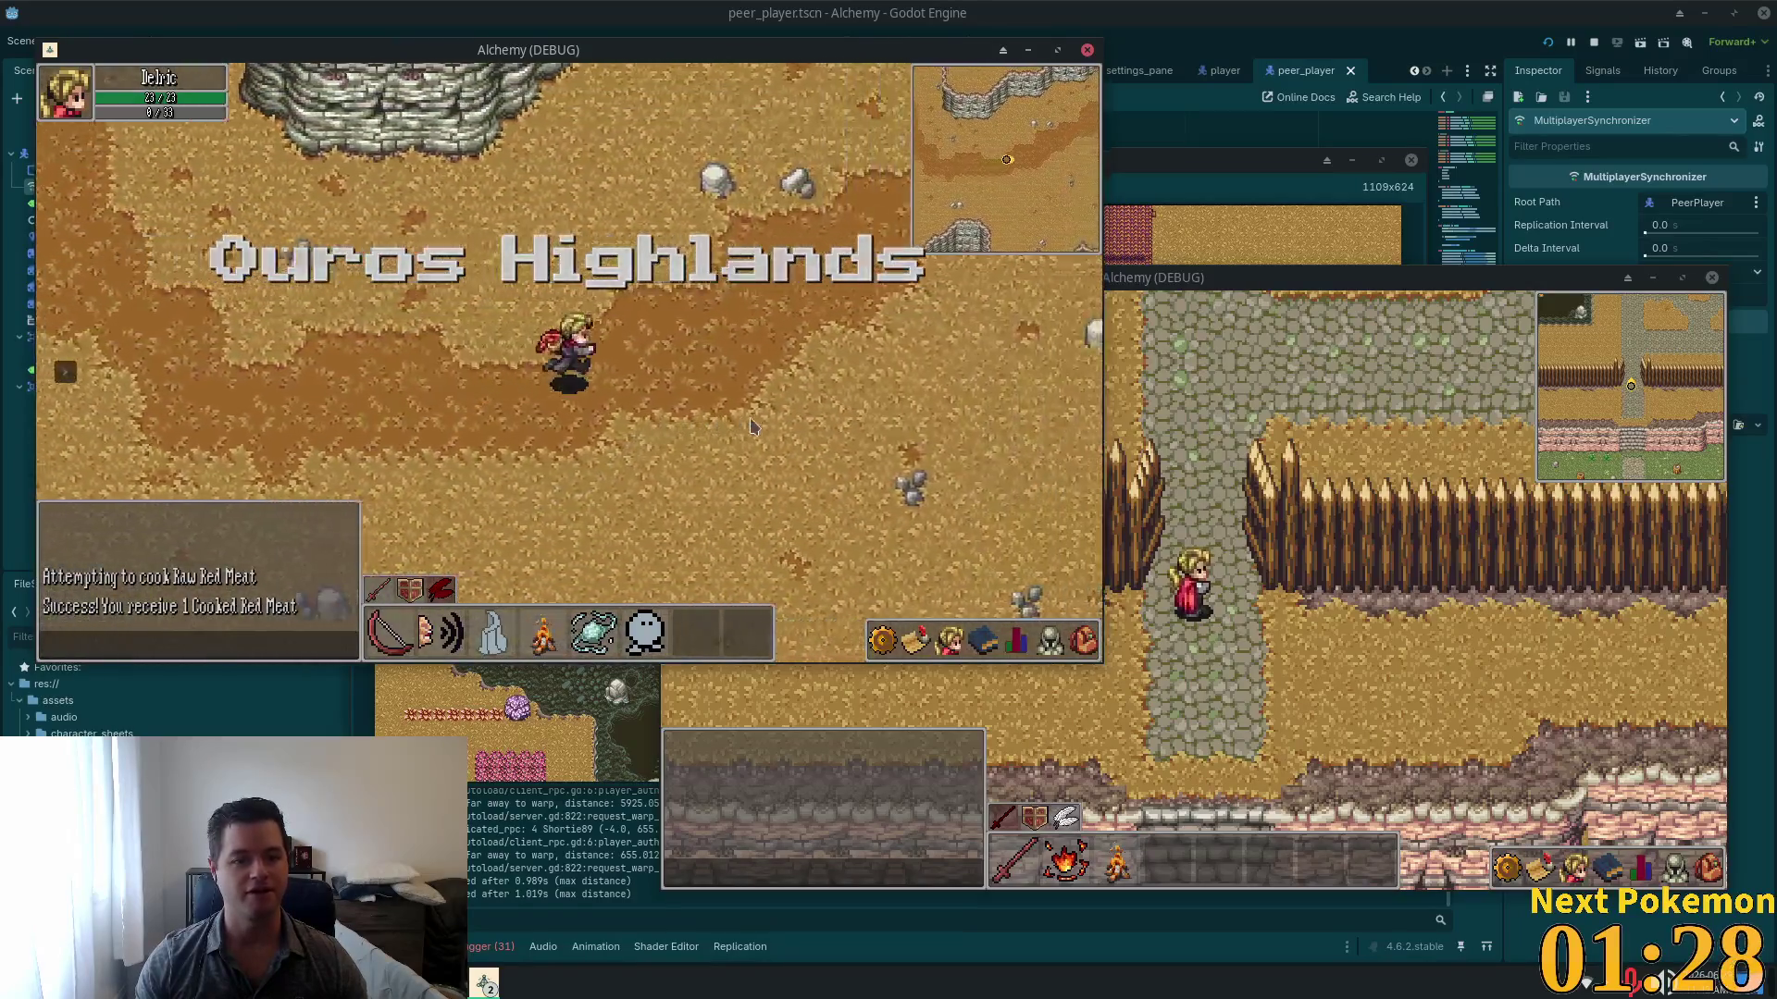
key(w)
key(d)
key(d)
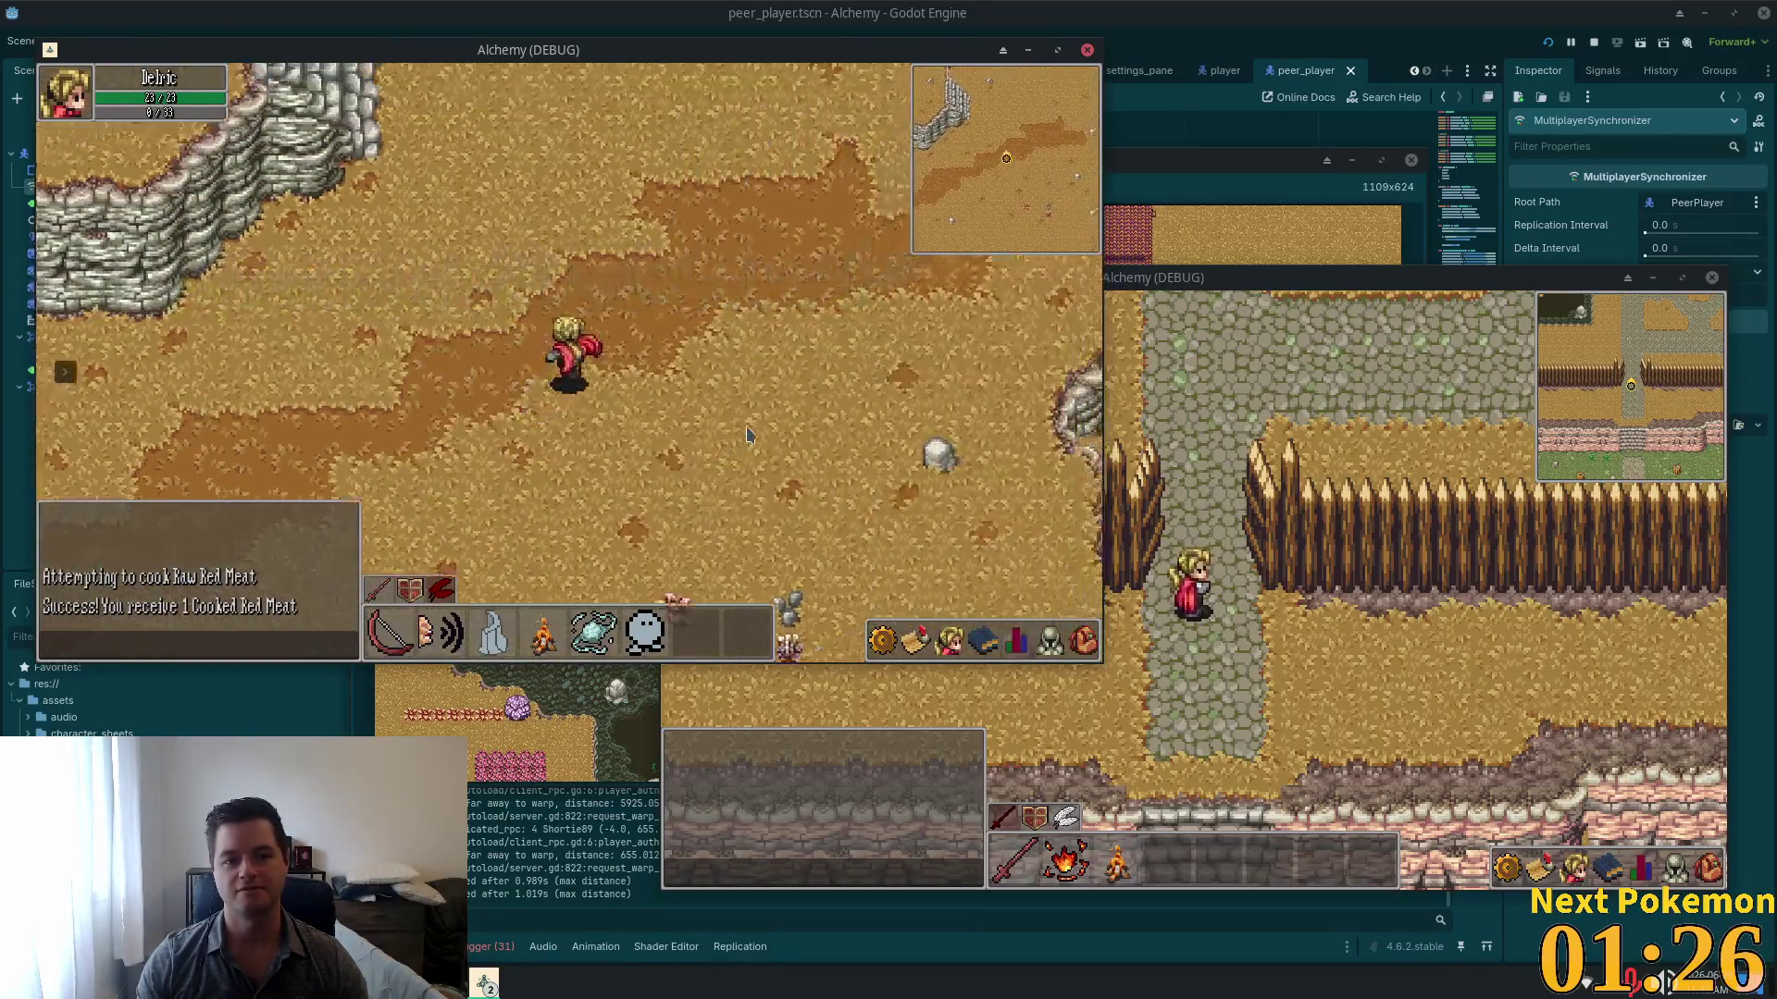
key(d)
key(s)
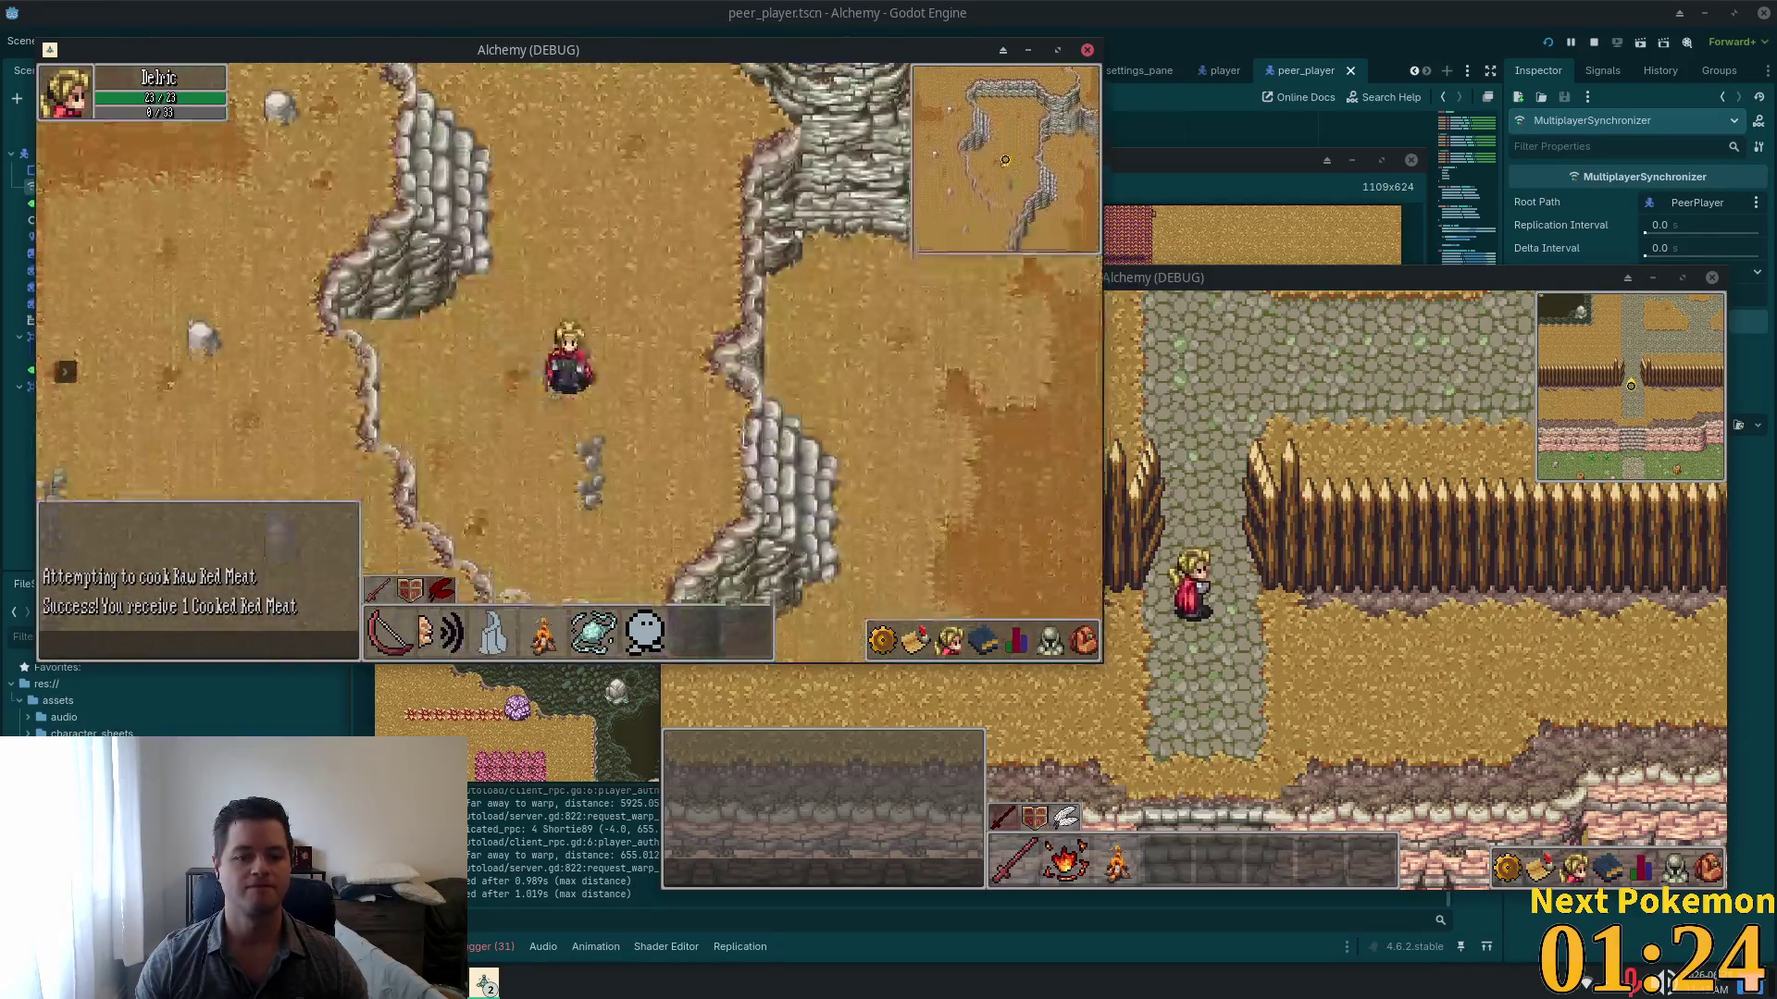
key(d)
Step: Walk into Ouros, down to the river and across the bridge toward the house
key(a)
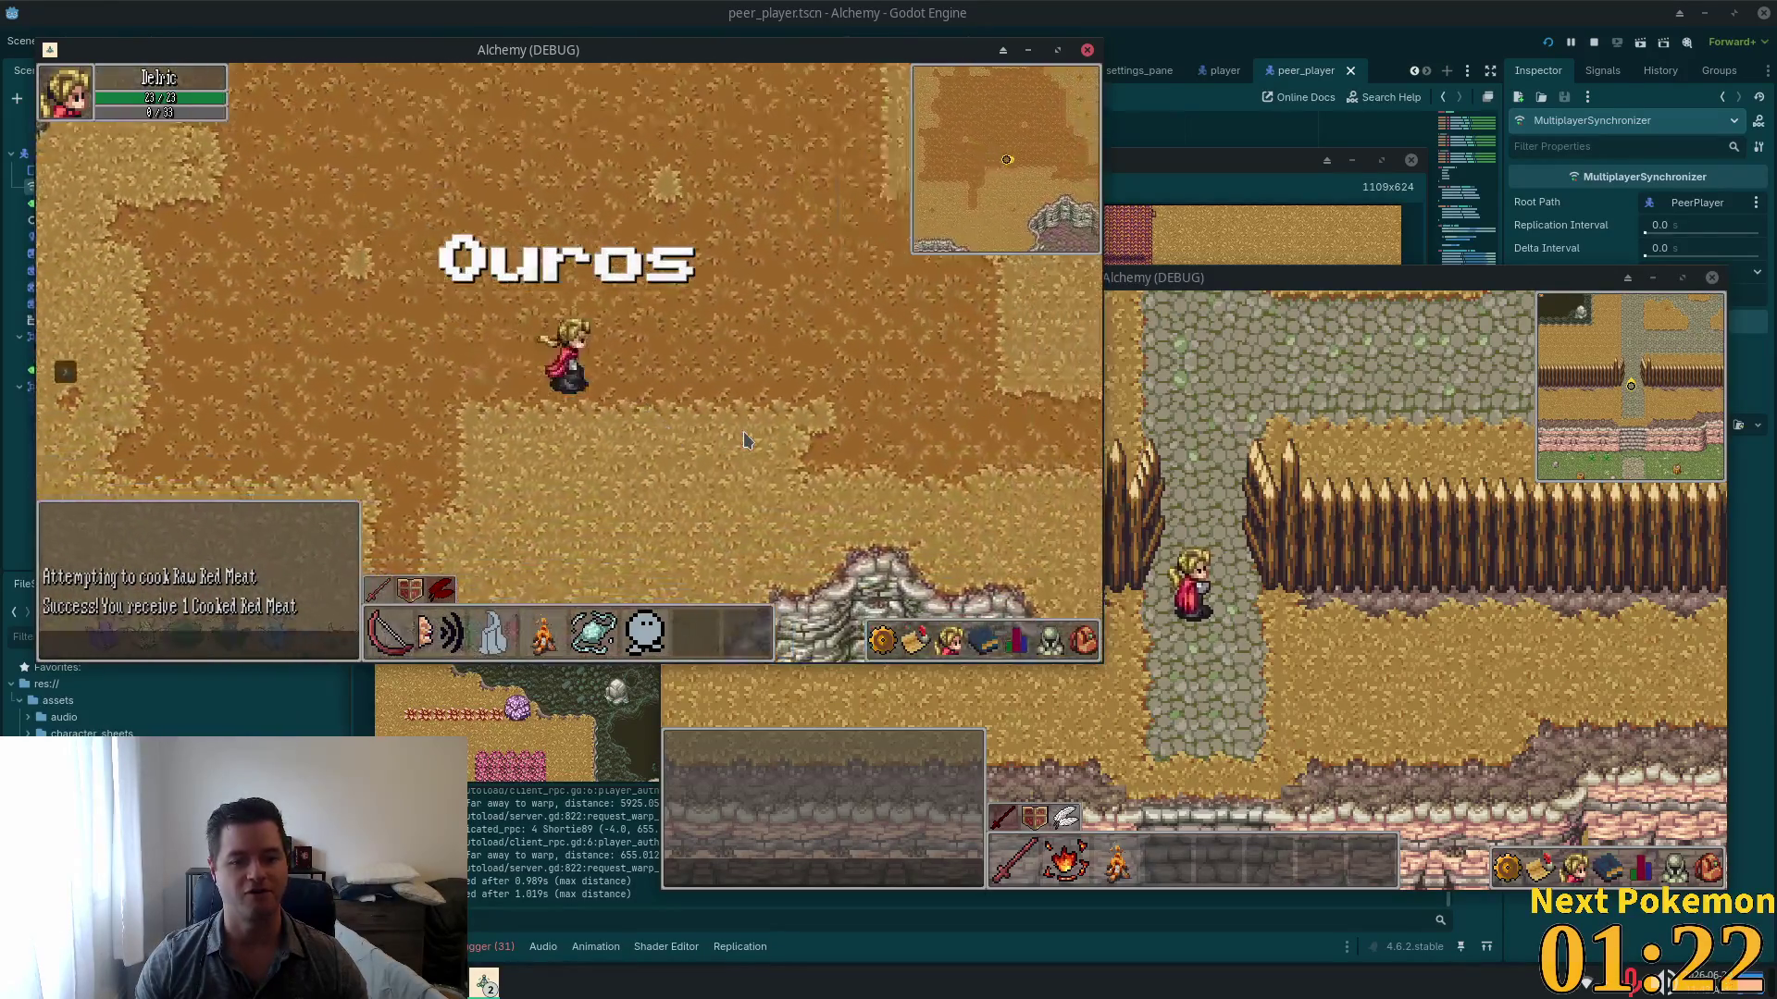
key(s)
key(d)
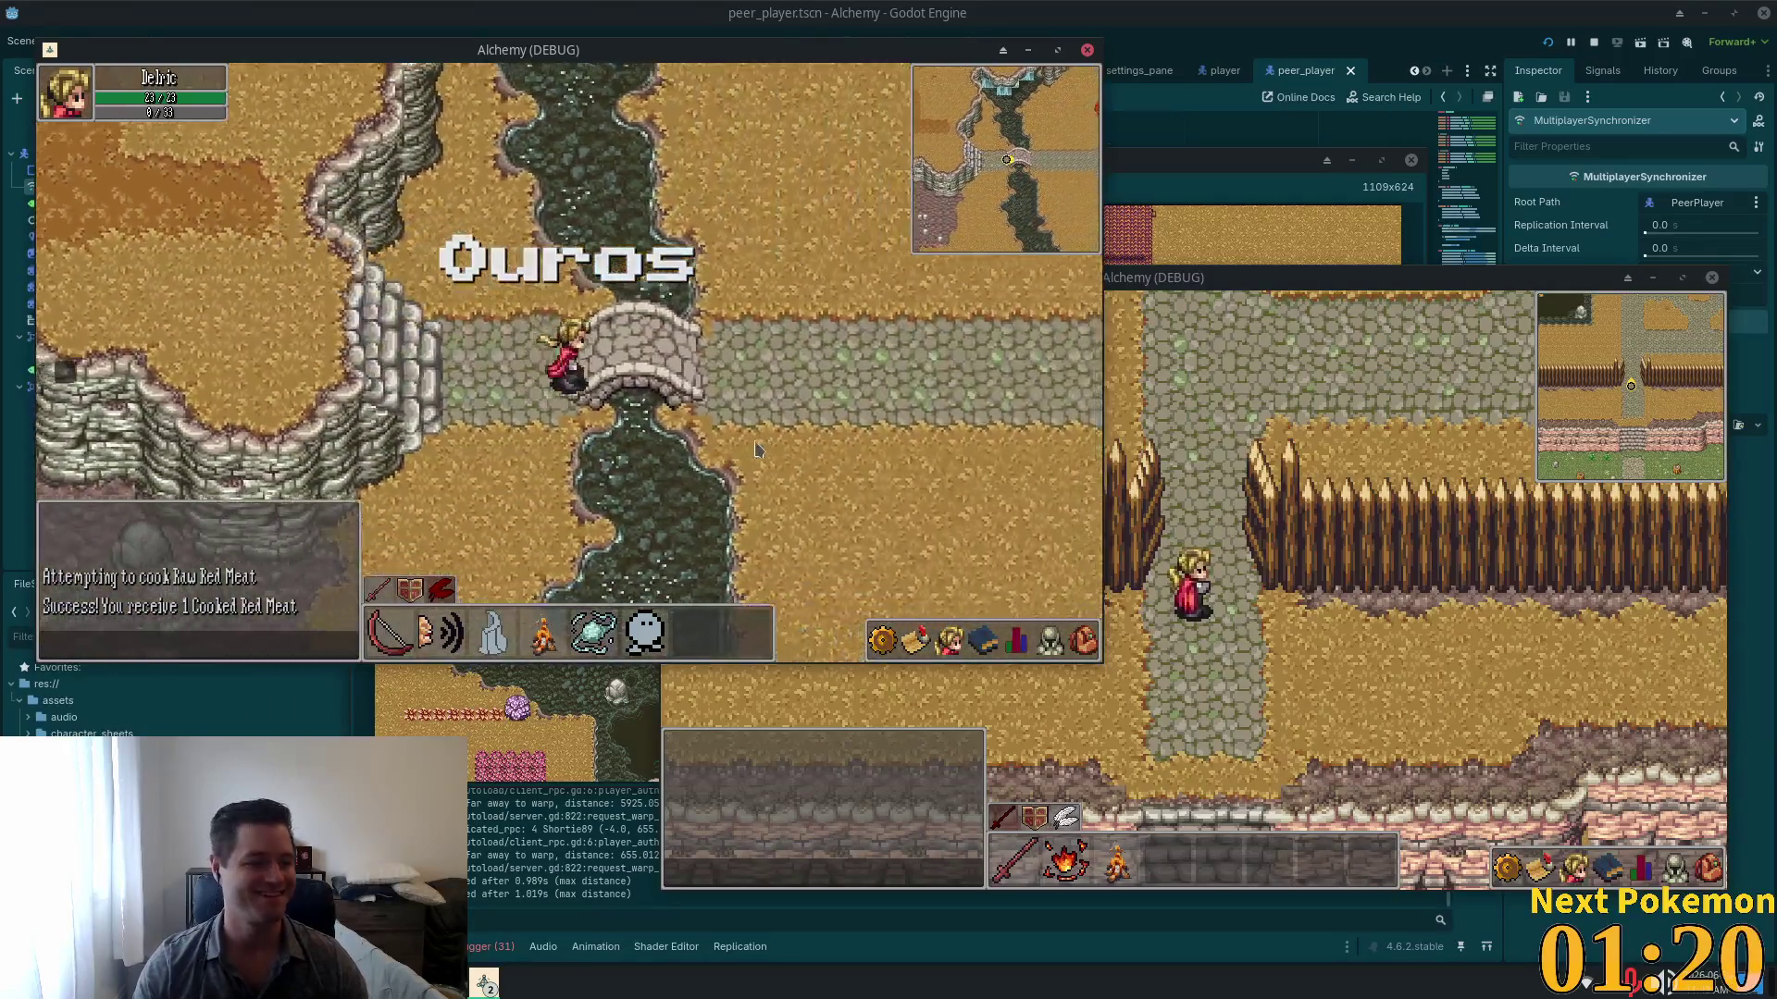
key(s)
Step: Enter the house and climb the stairs to the upper floor
key(s)
key(d)
key(w)
key(s)
key(a)
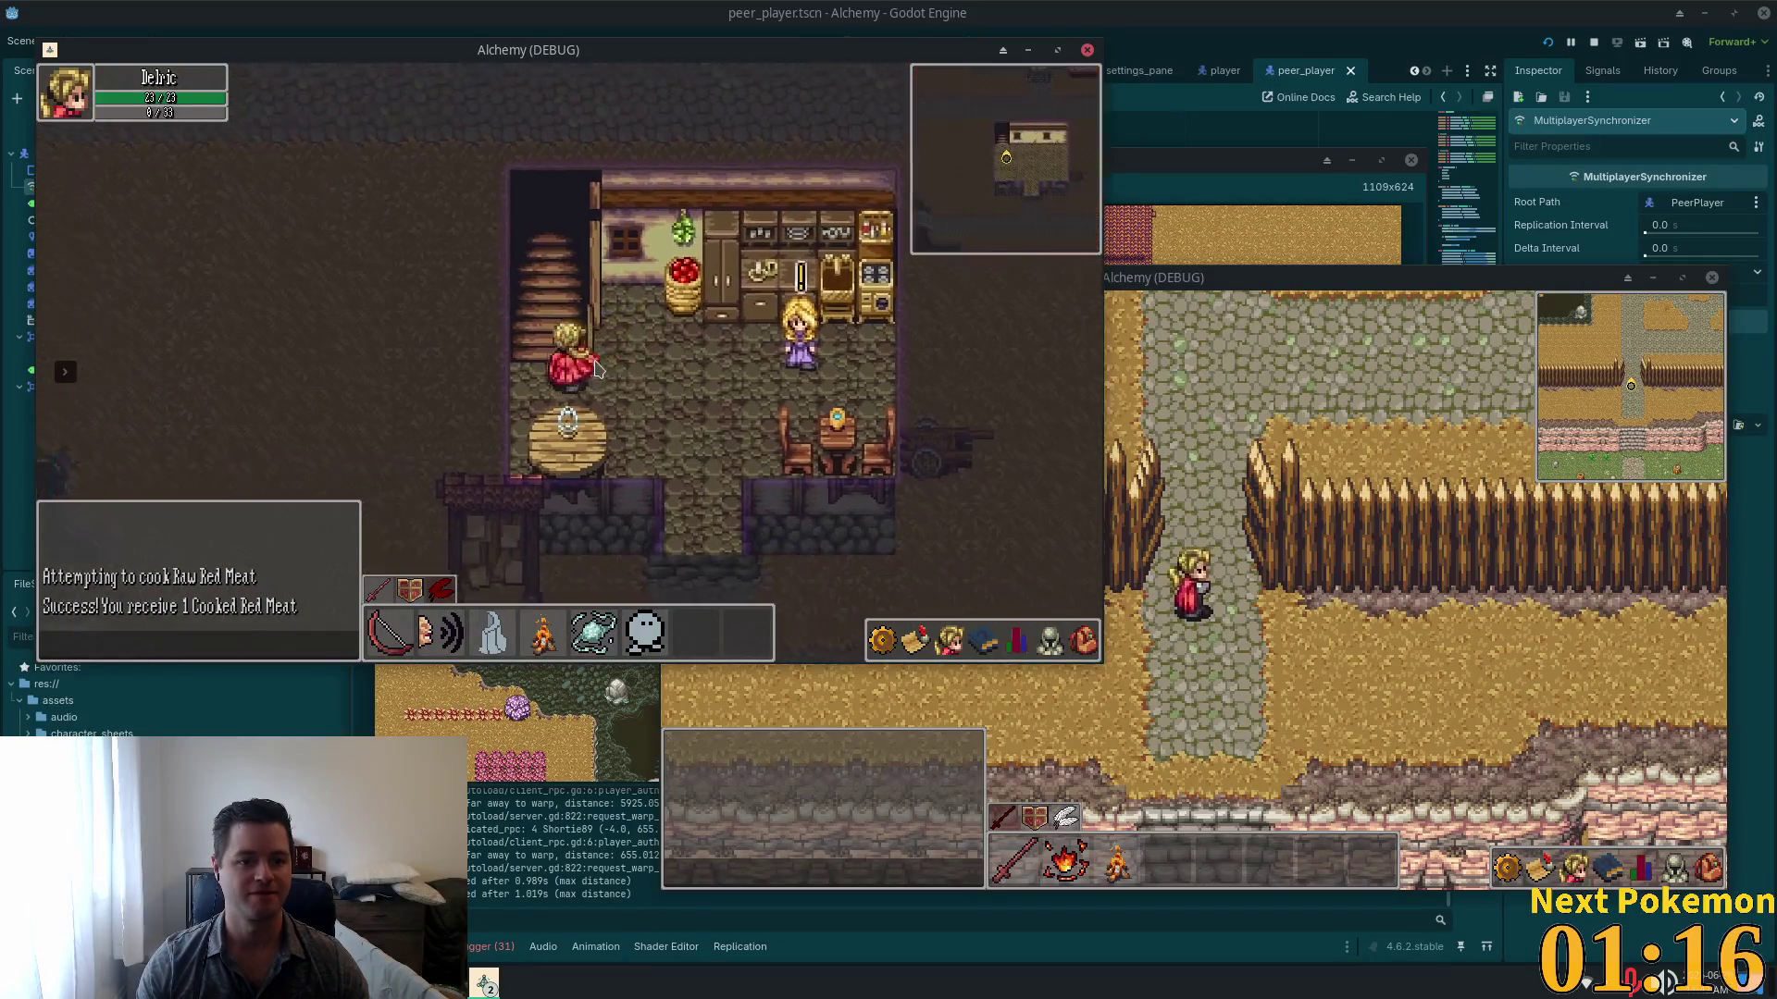
key(w)
key(s)
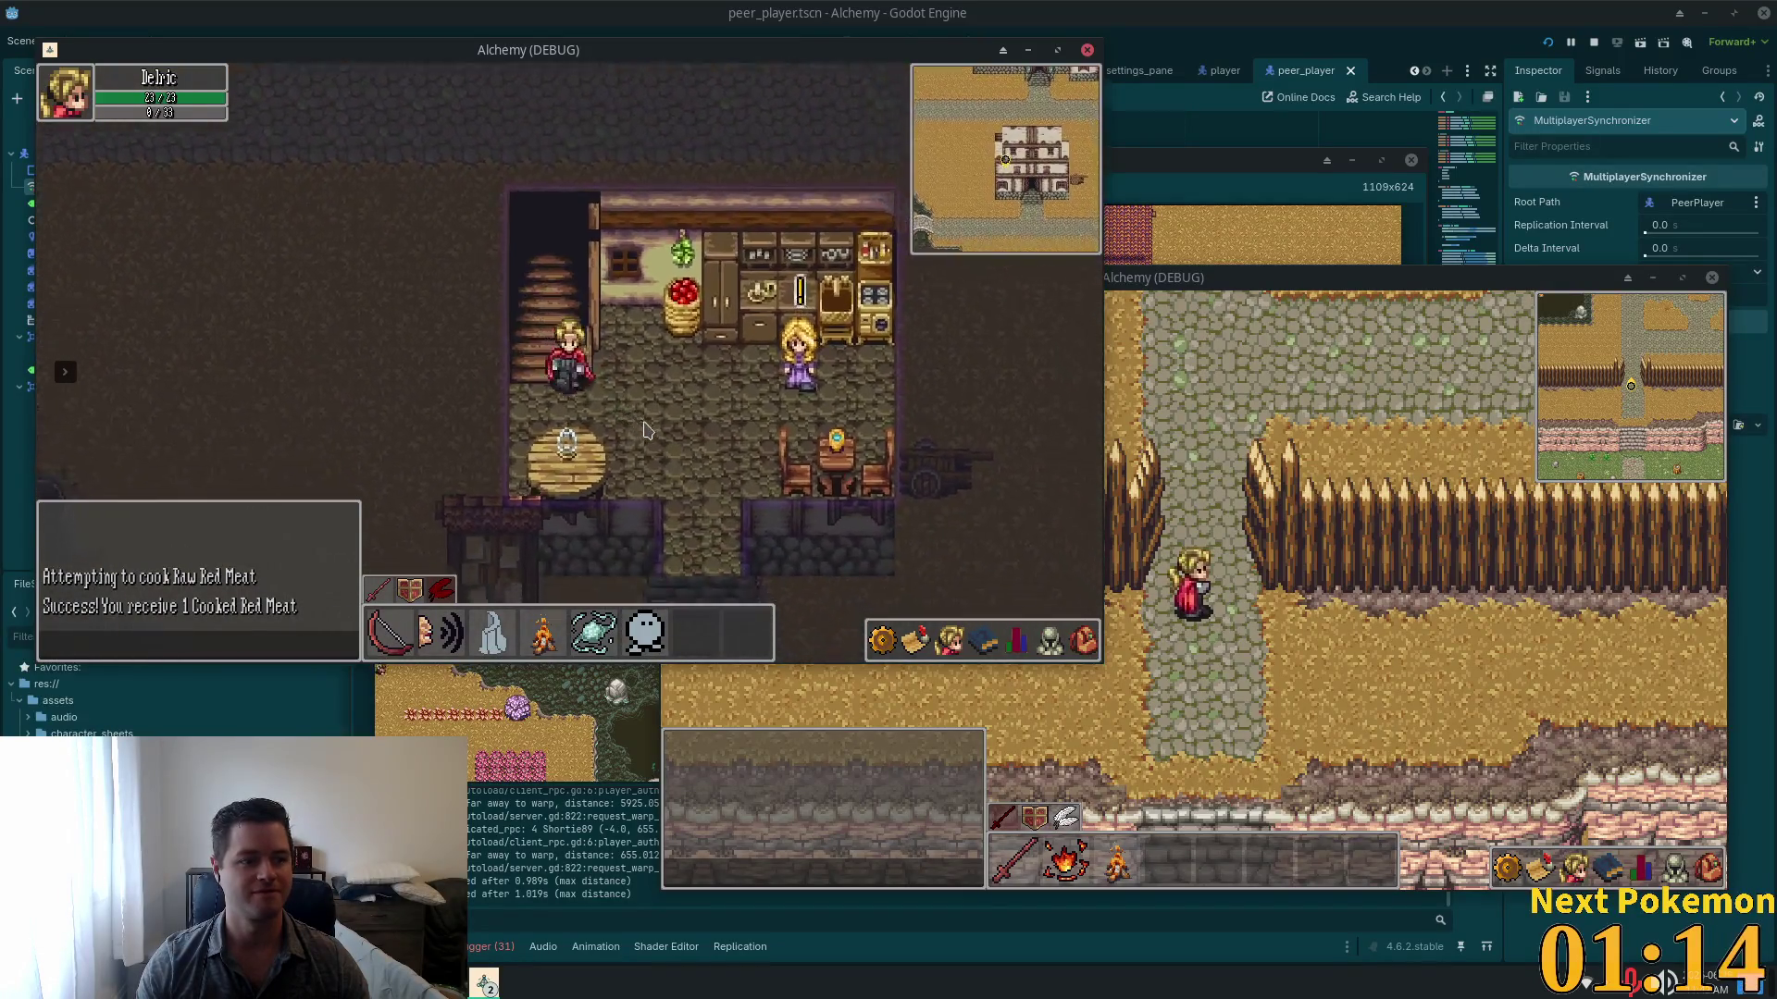
Step: Leave the house and walk north up the cobblestone path into the red-roofed building
key(a)
key(w)
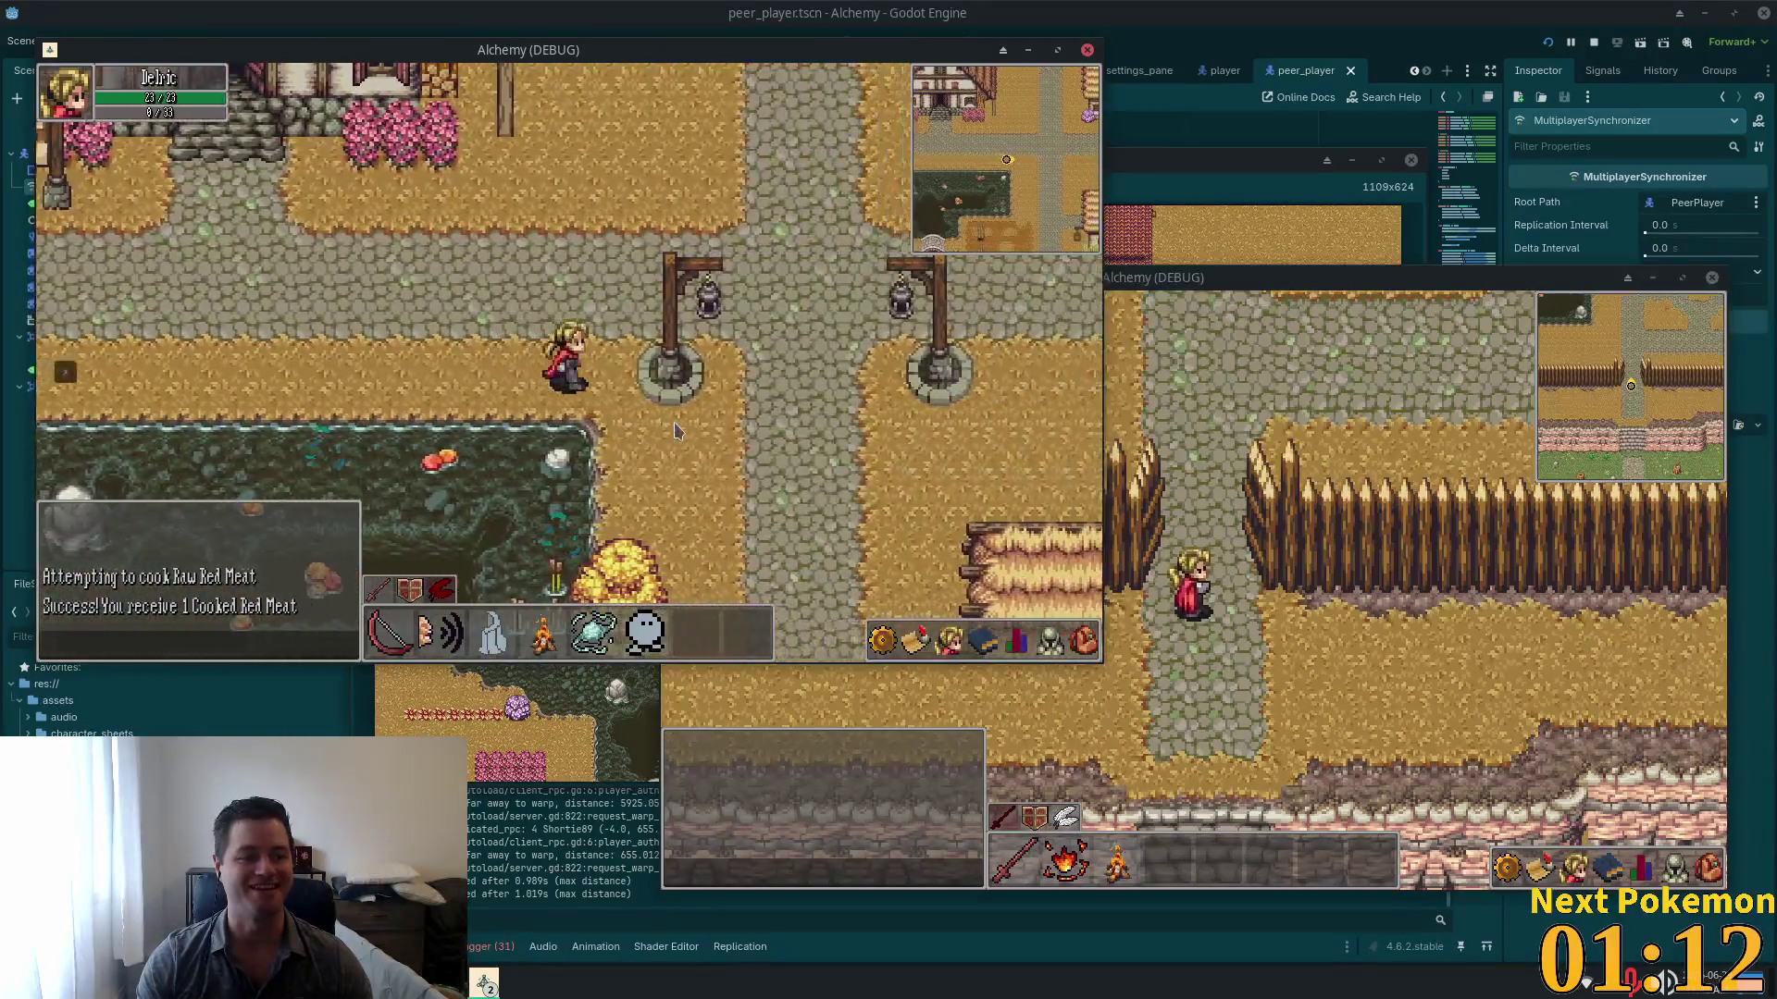
key(w)
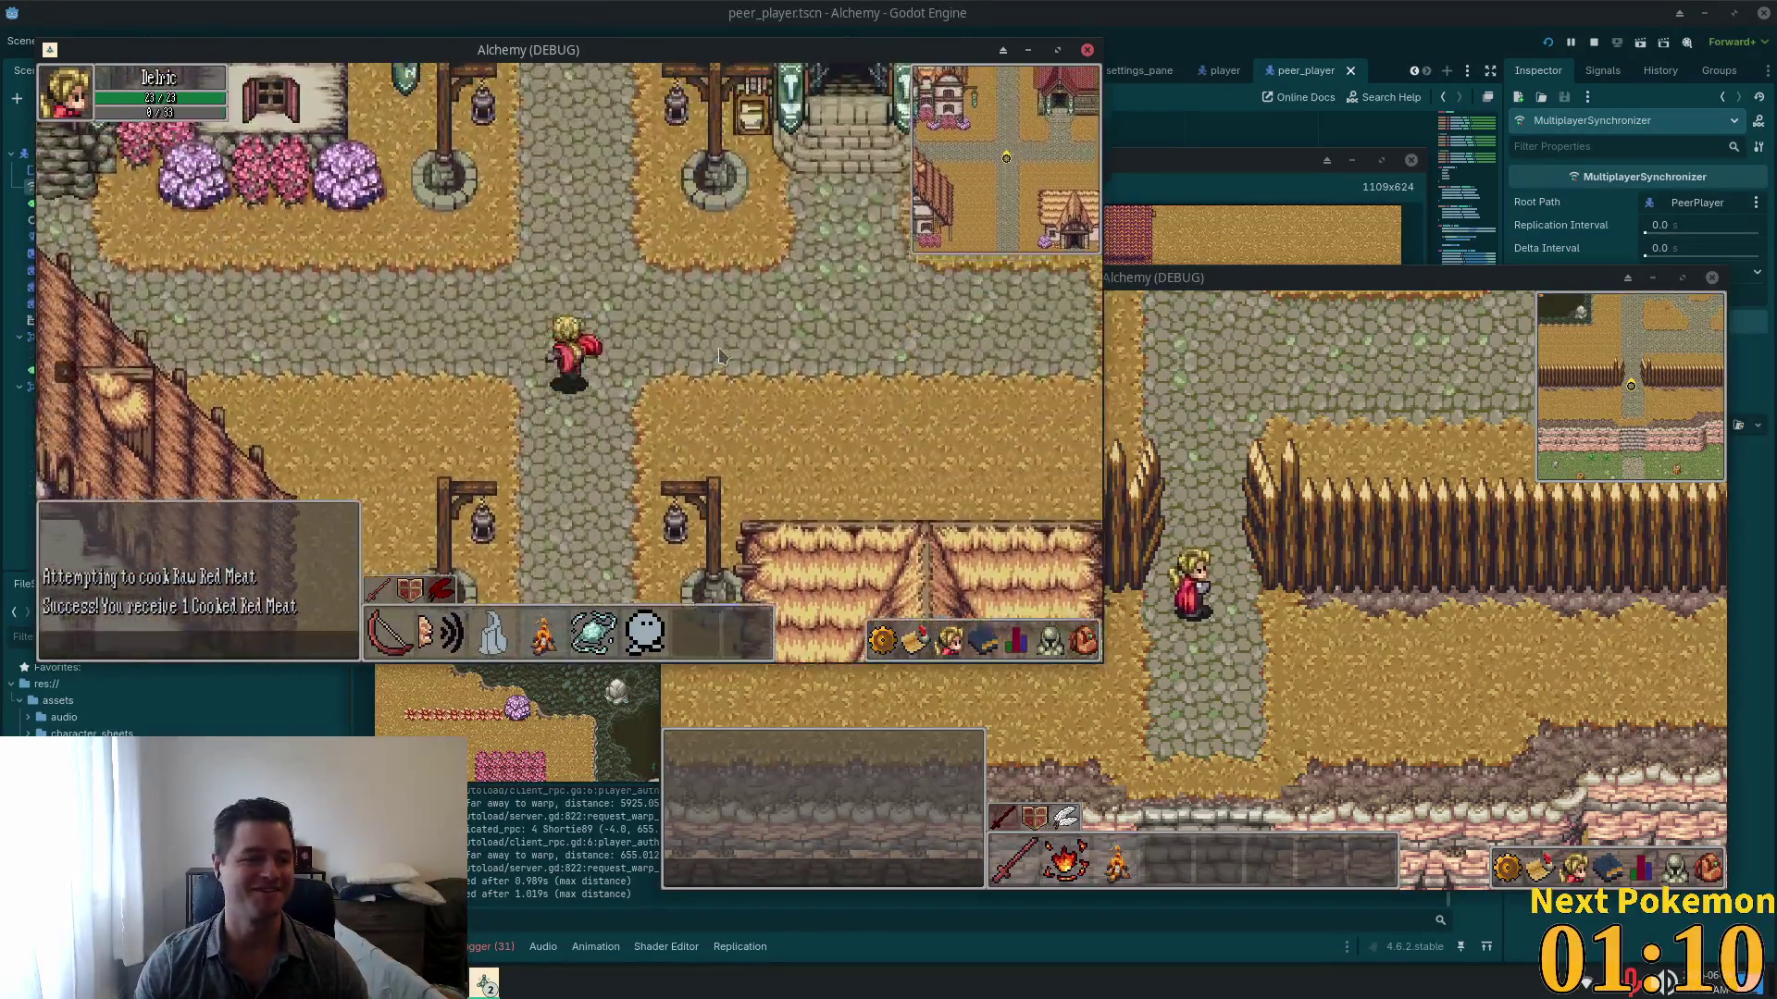
key(w)
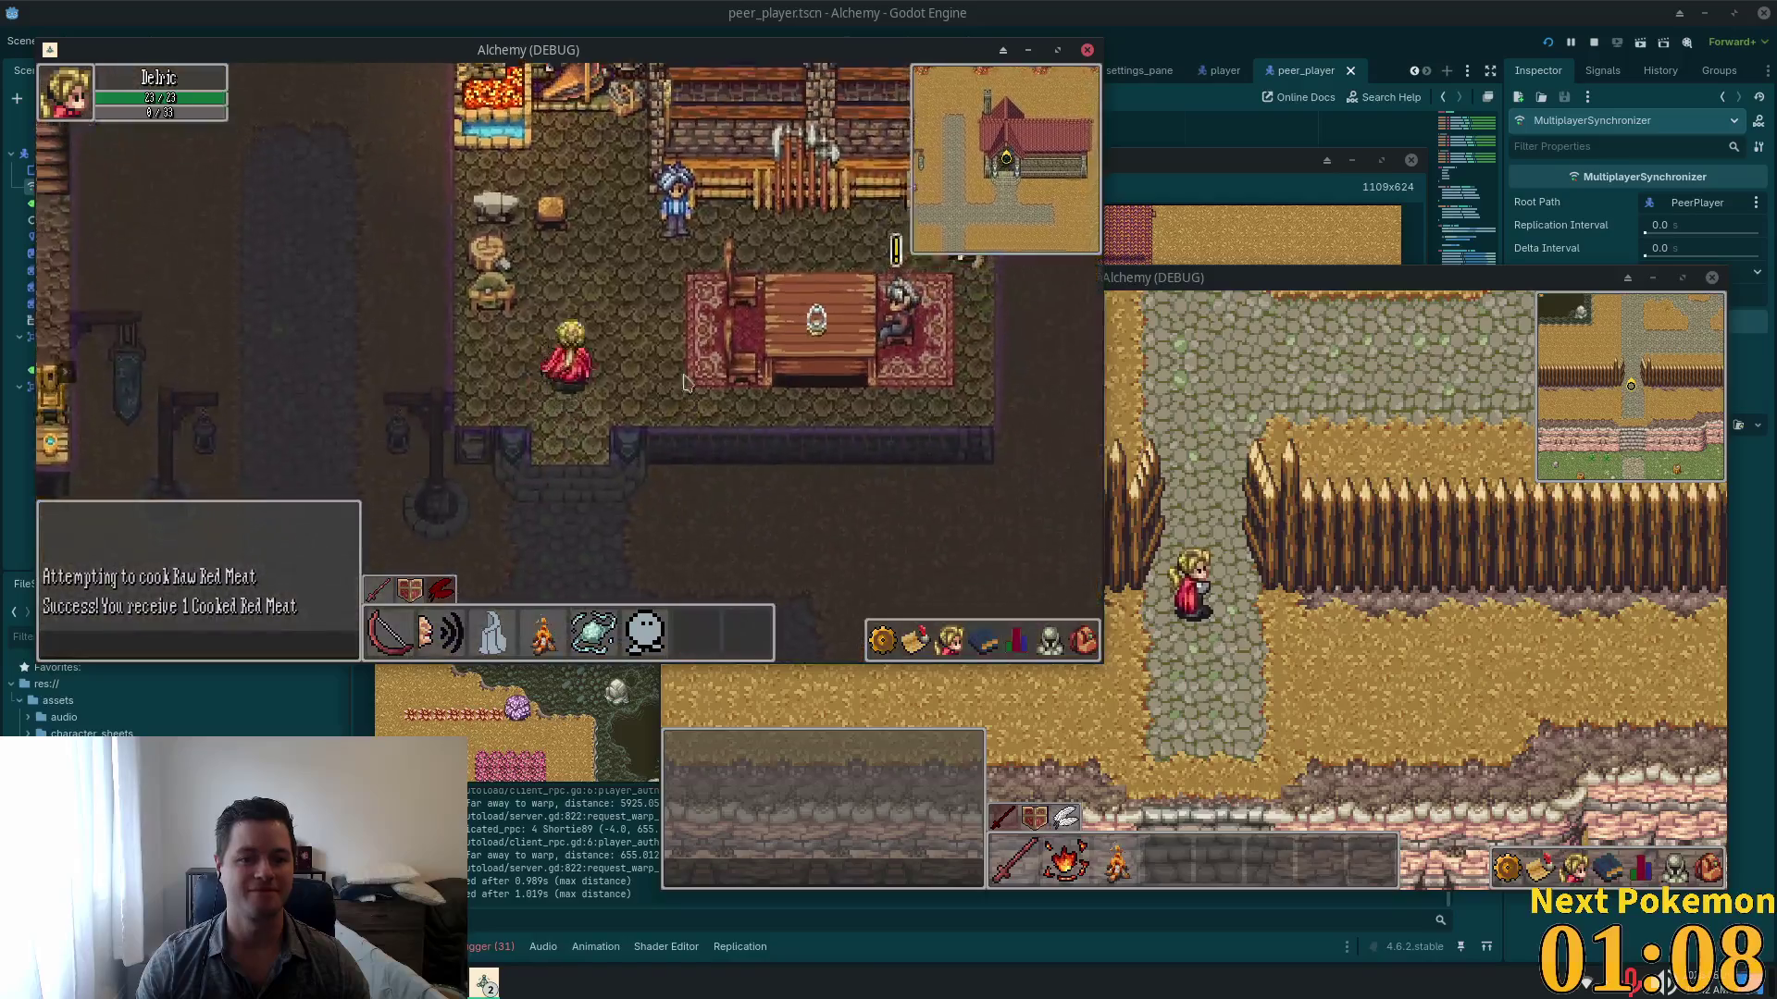
Step: Open the inventory and smelt Copper Ore at the Forge
key(i)
key(w)
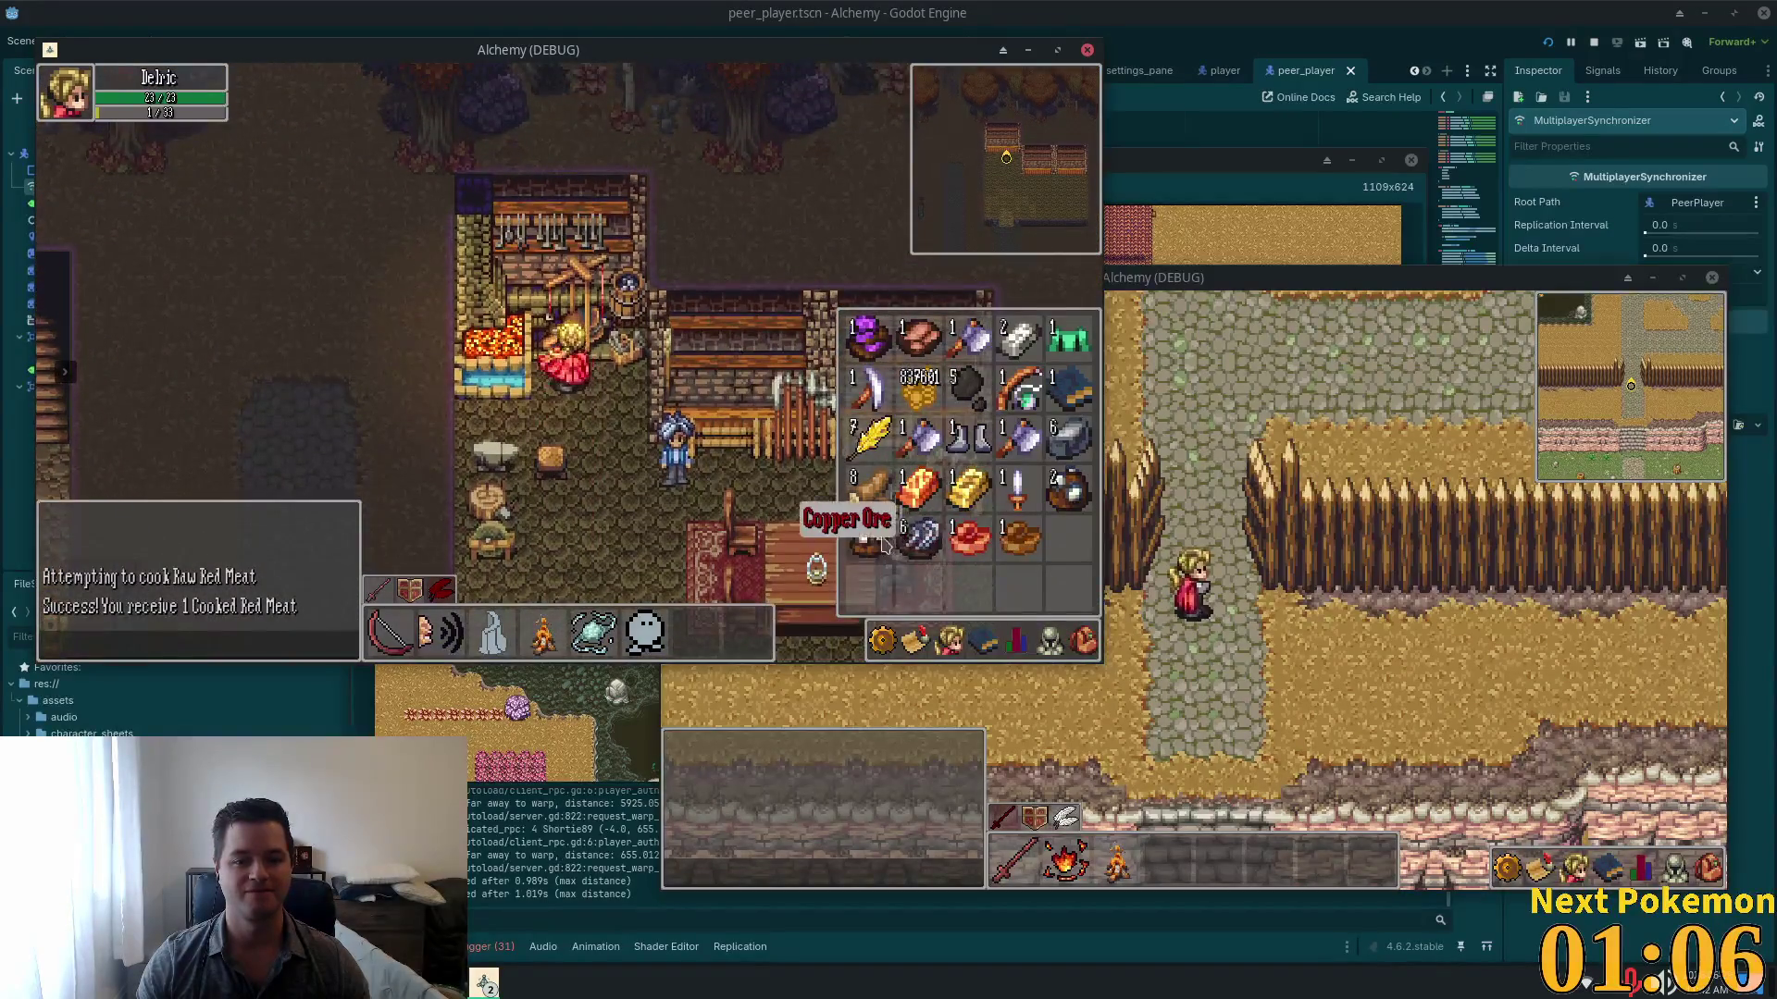
click(867, 495)
click(552, 387)
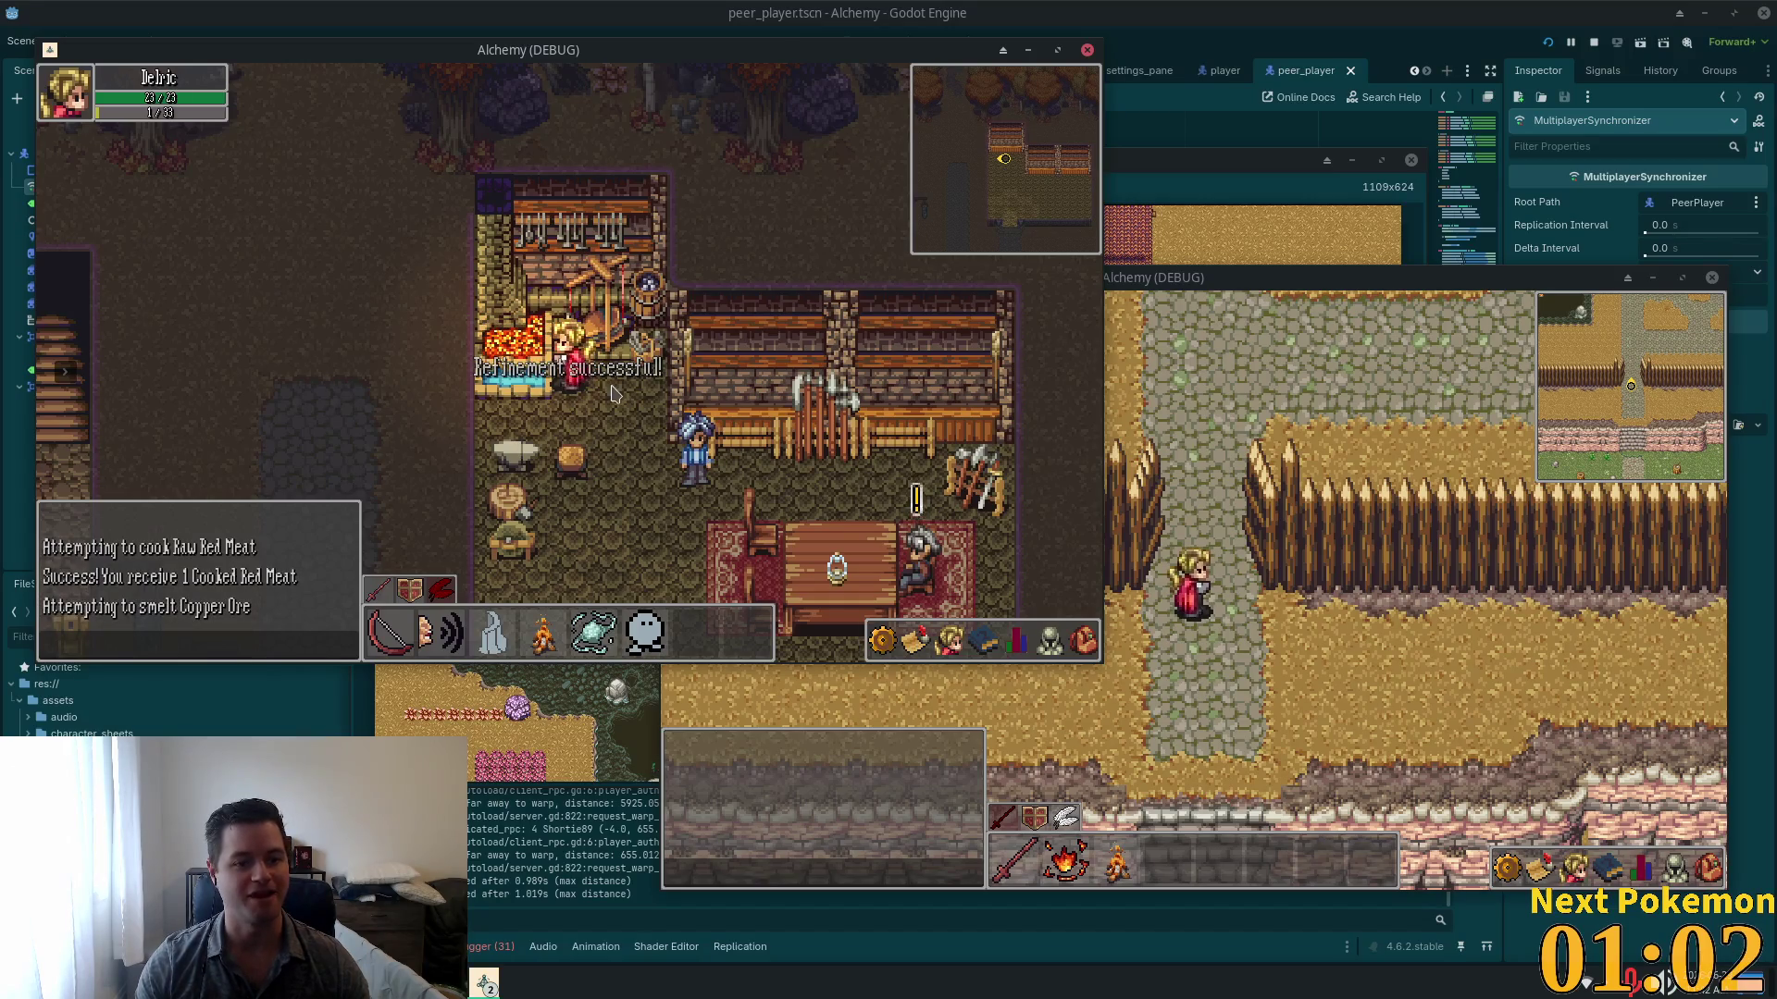
Step: Check the inventory for the new Copper Bar, then close it and walk away
key(s)
key(i)
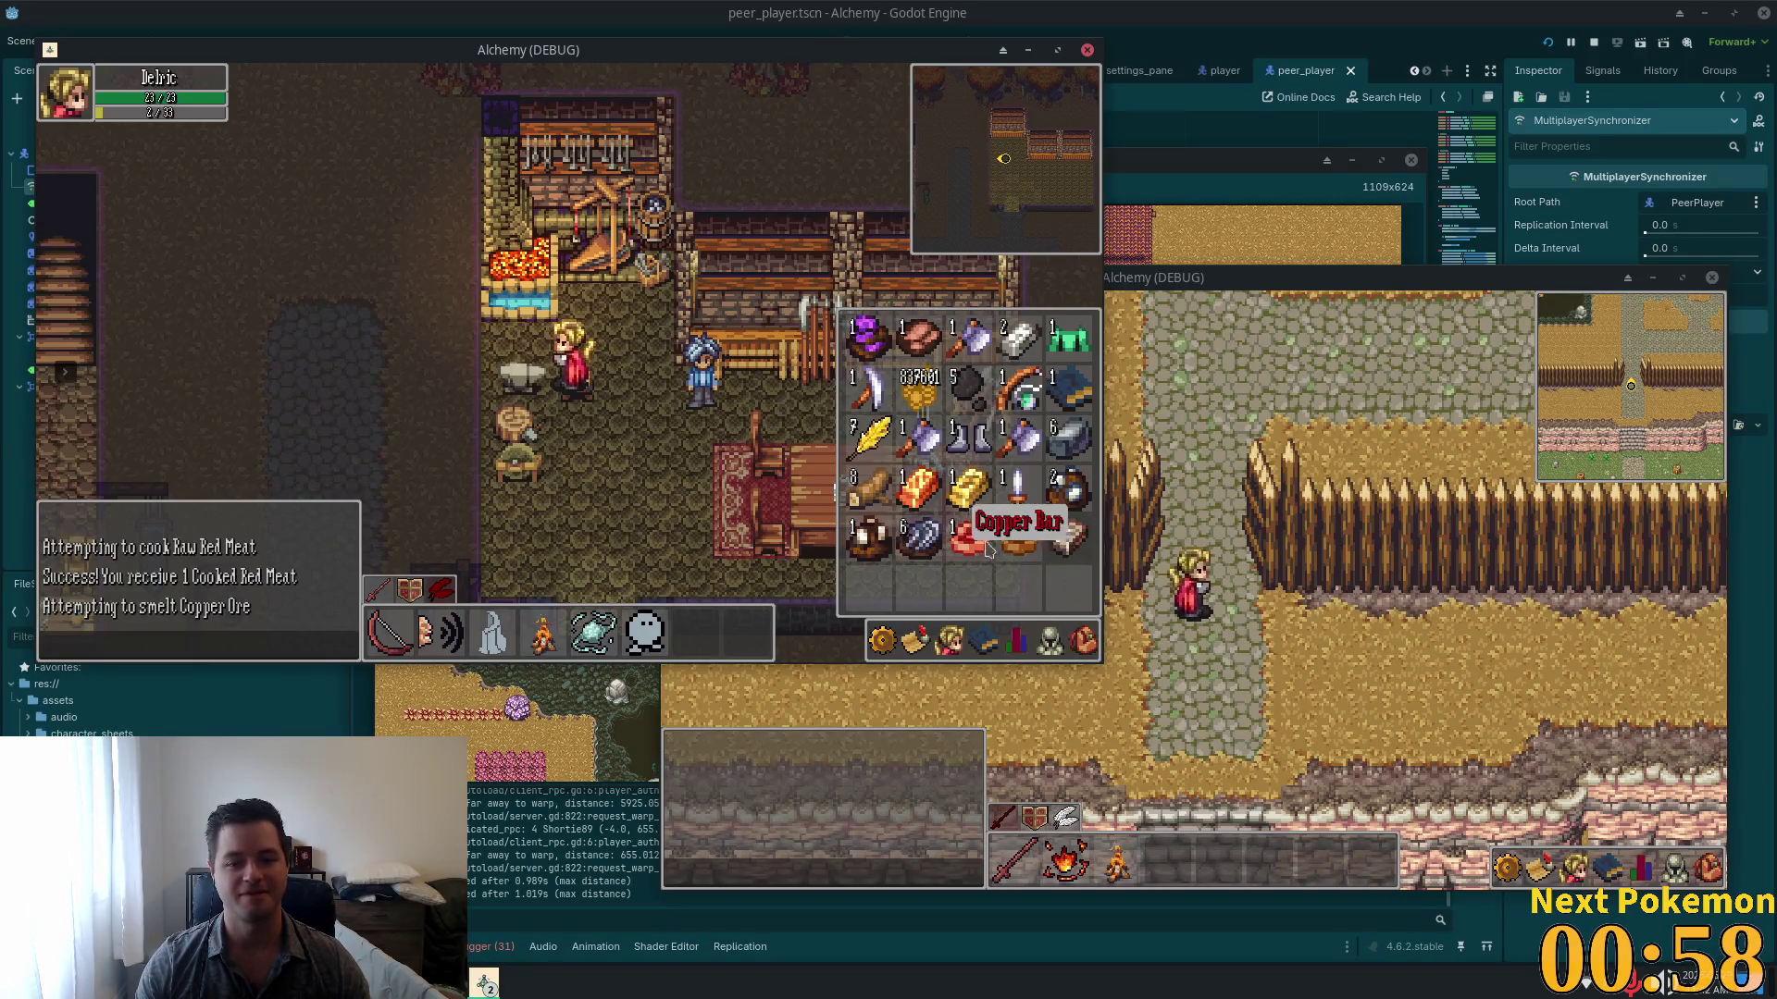
key(i)
key(s)
key(s)
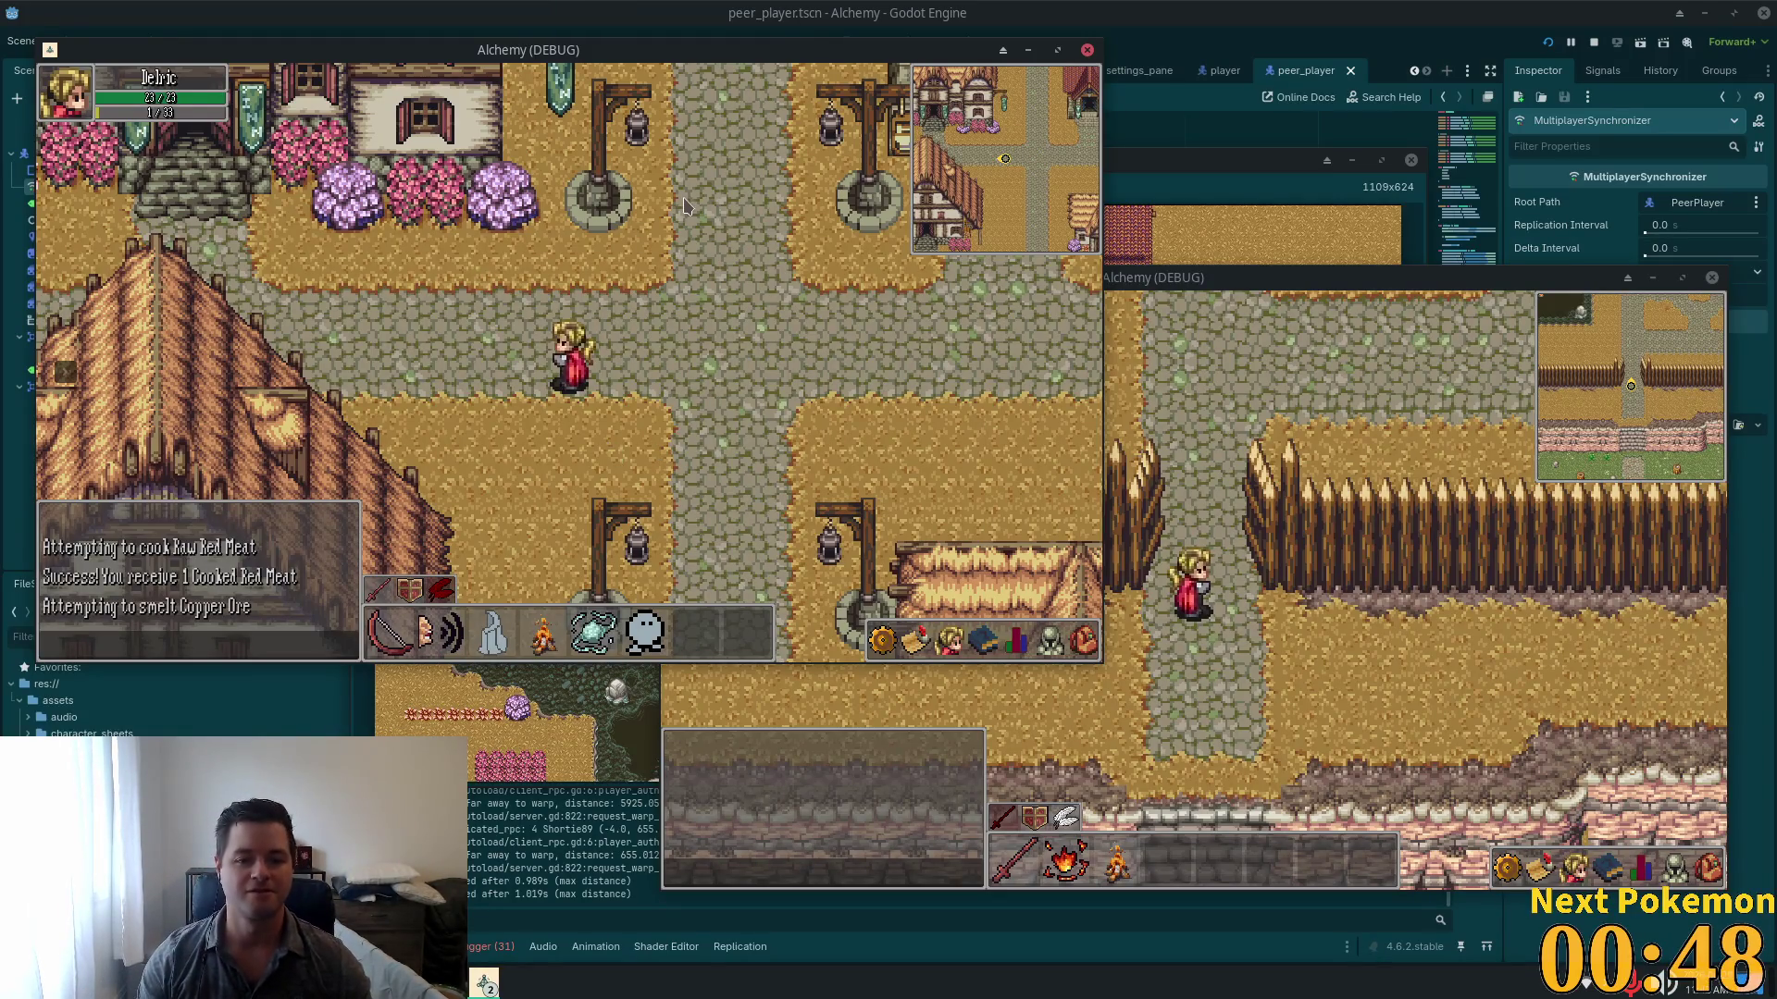
Step: Stop the running game and return to the timer timeout handler in augment_spawner.gd
click(1594, 43)
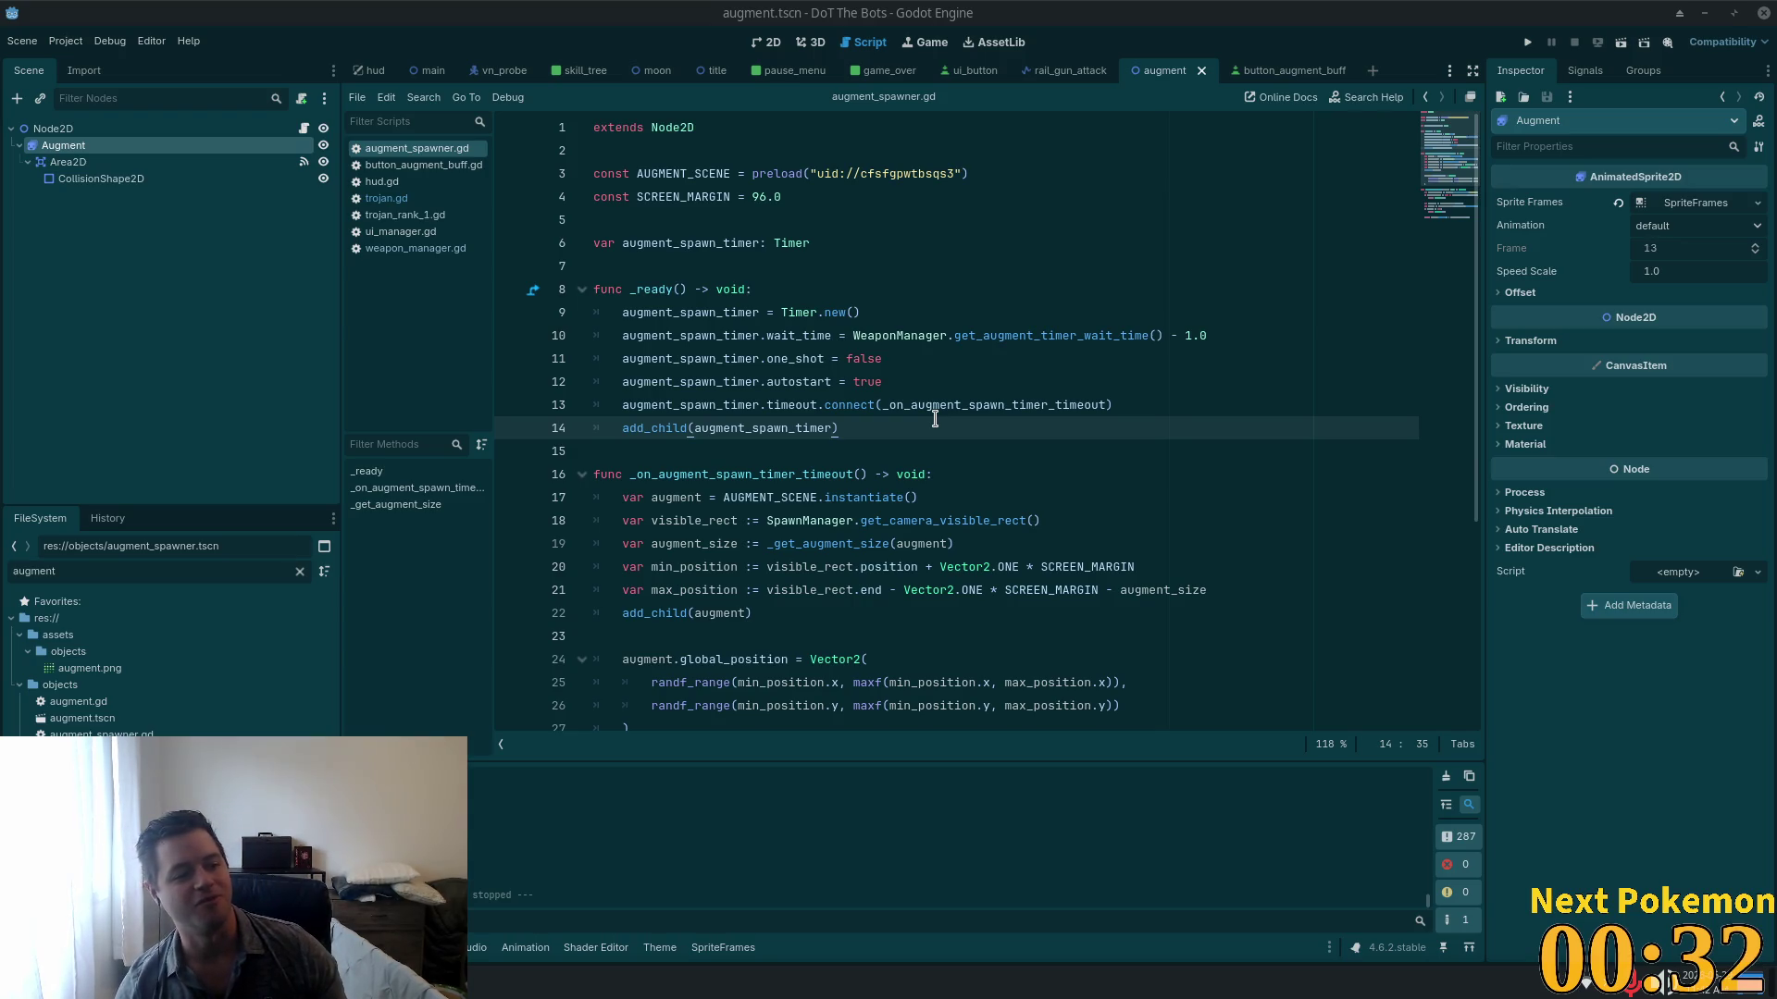
click(740, 475)
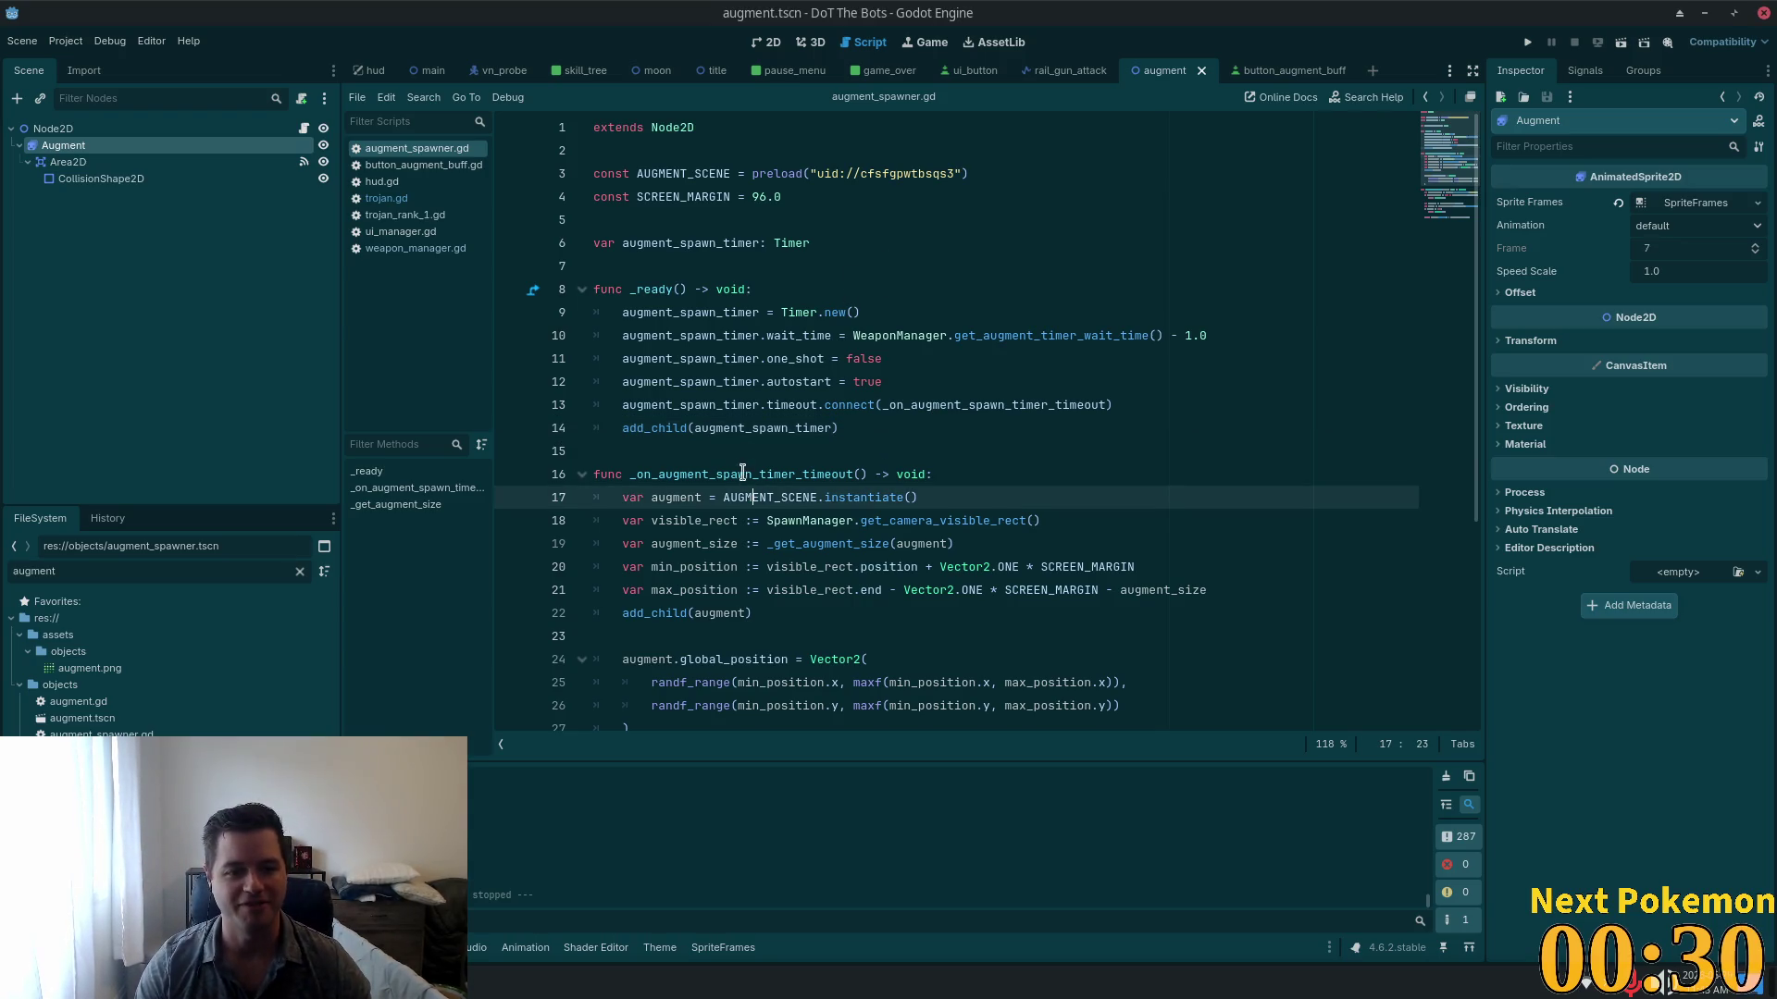
click(738, 404)
Step: Review the spawn timer lines: one_shot, the timeout connect call and add_child
key(Down)
key(Down)
key(Down)
key(End)
click(854, 425)
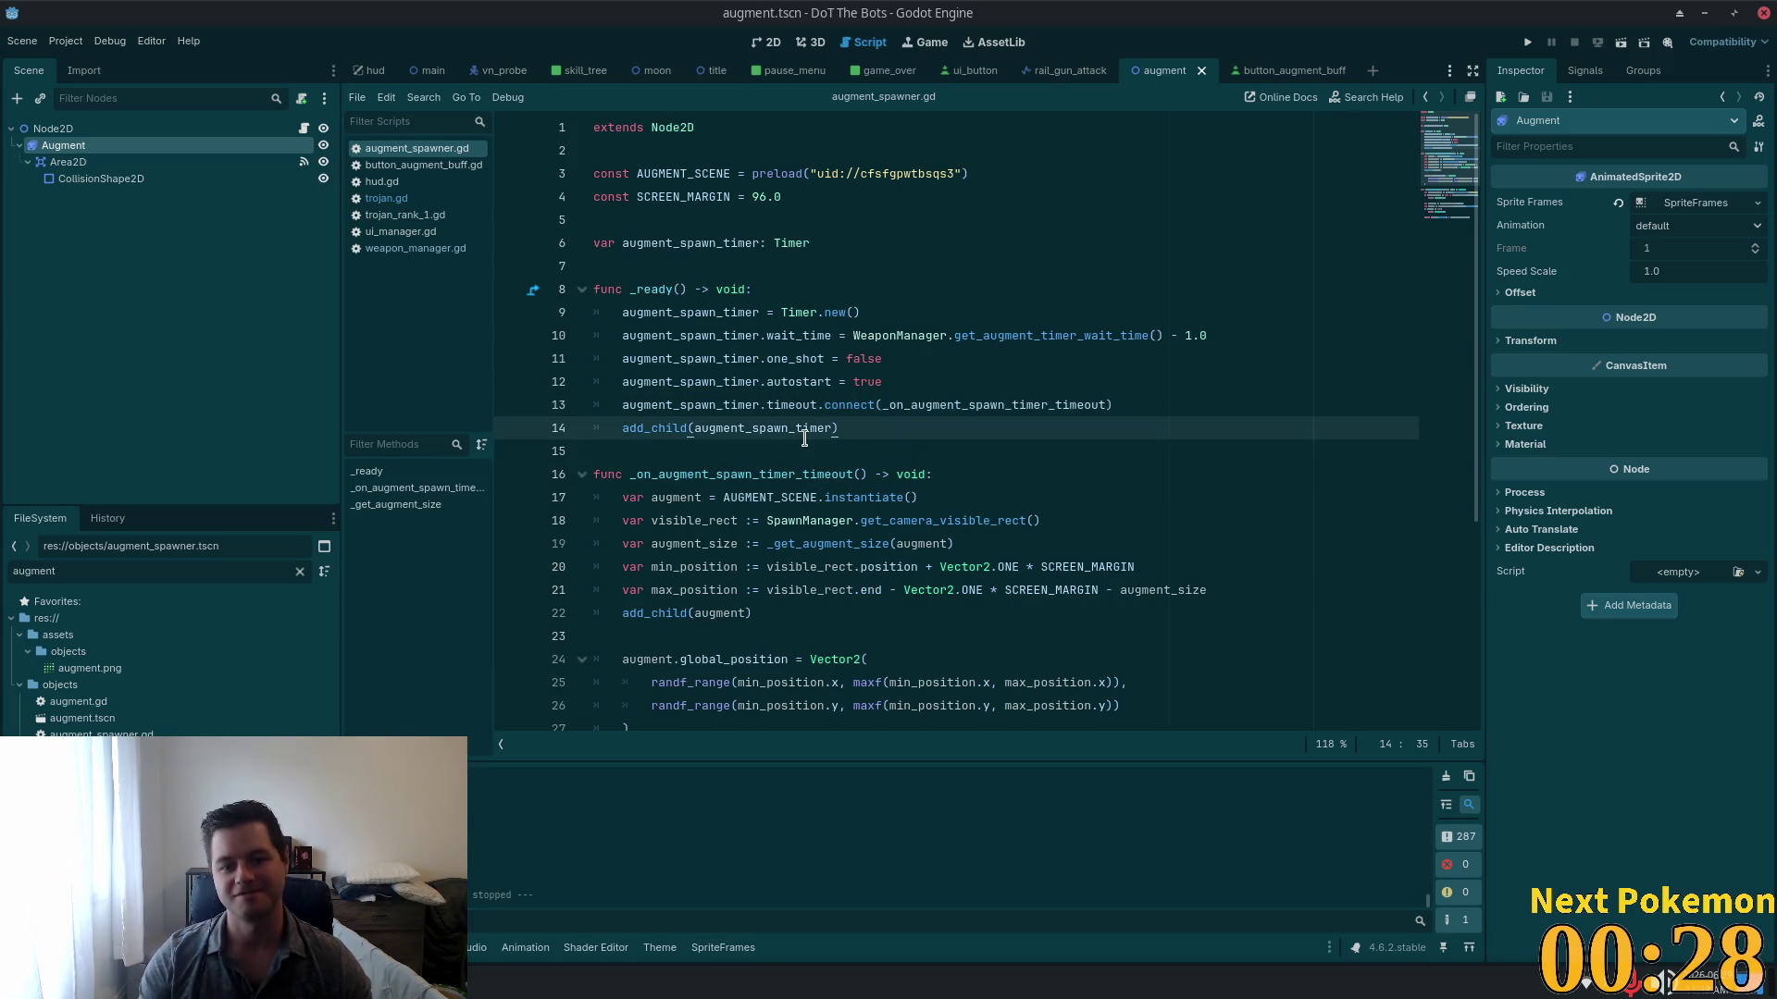
click(843, 357)
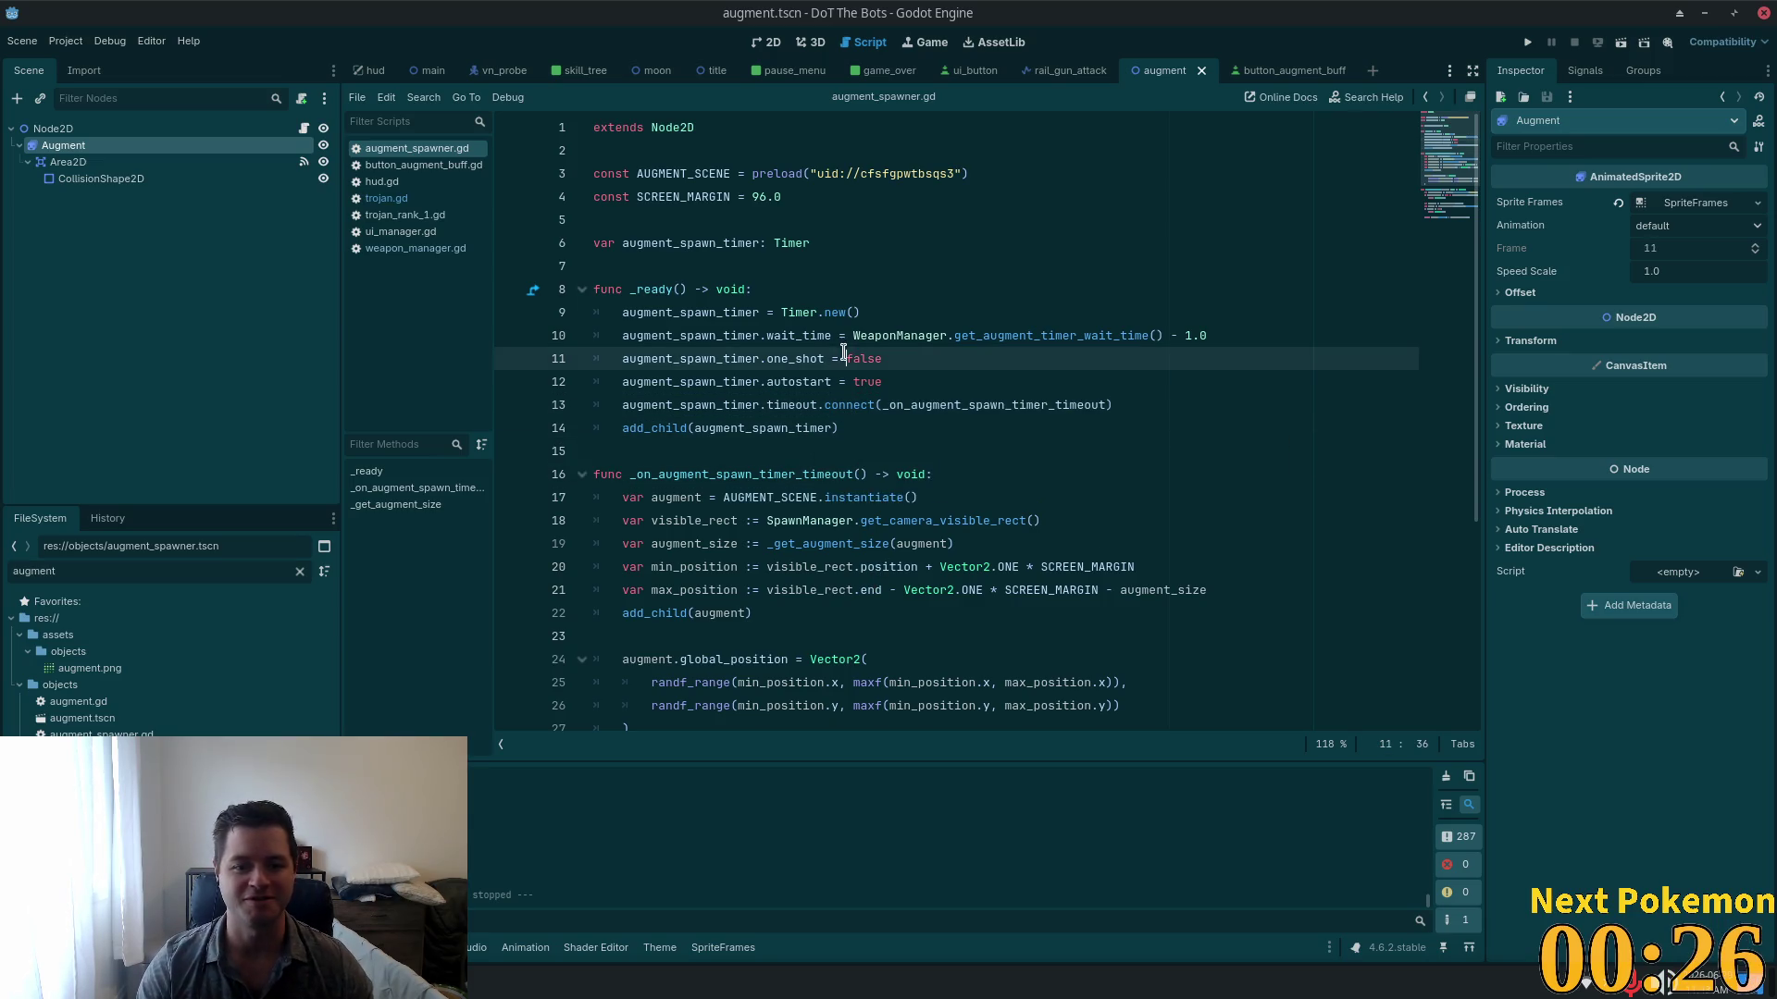
click(1025, 404)
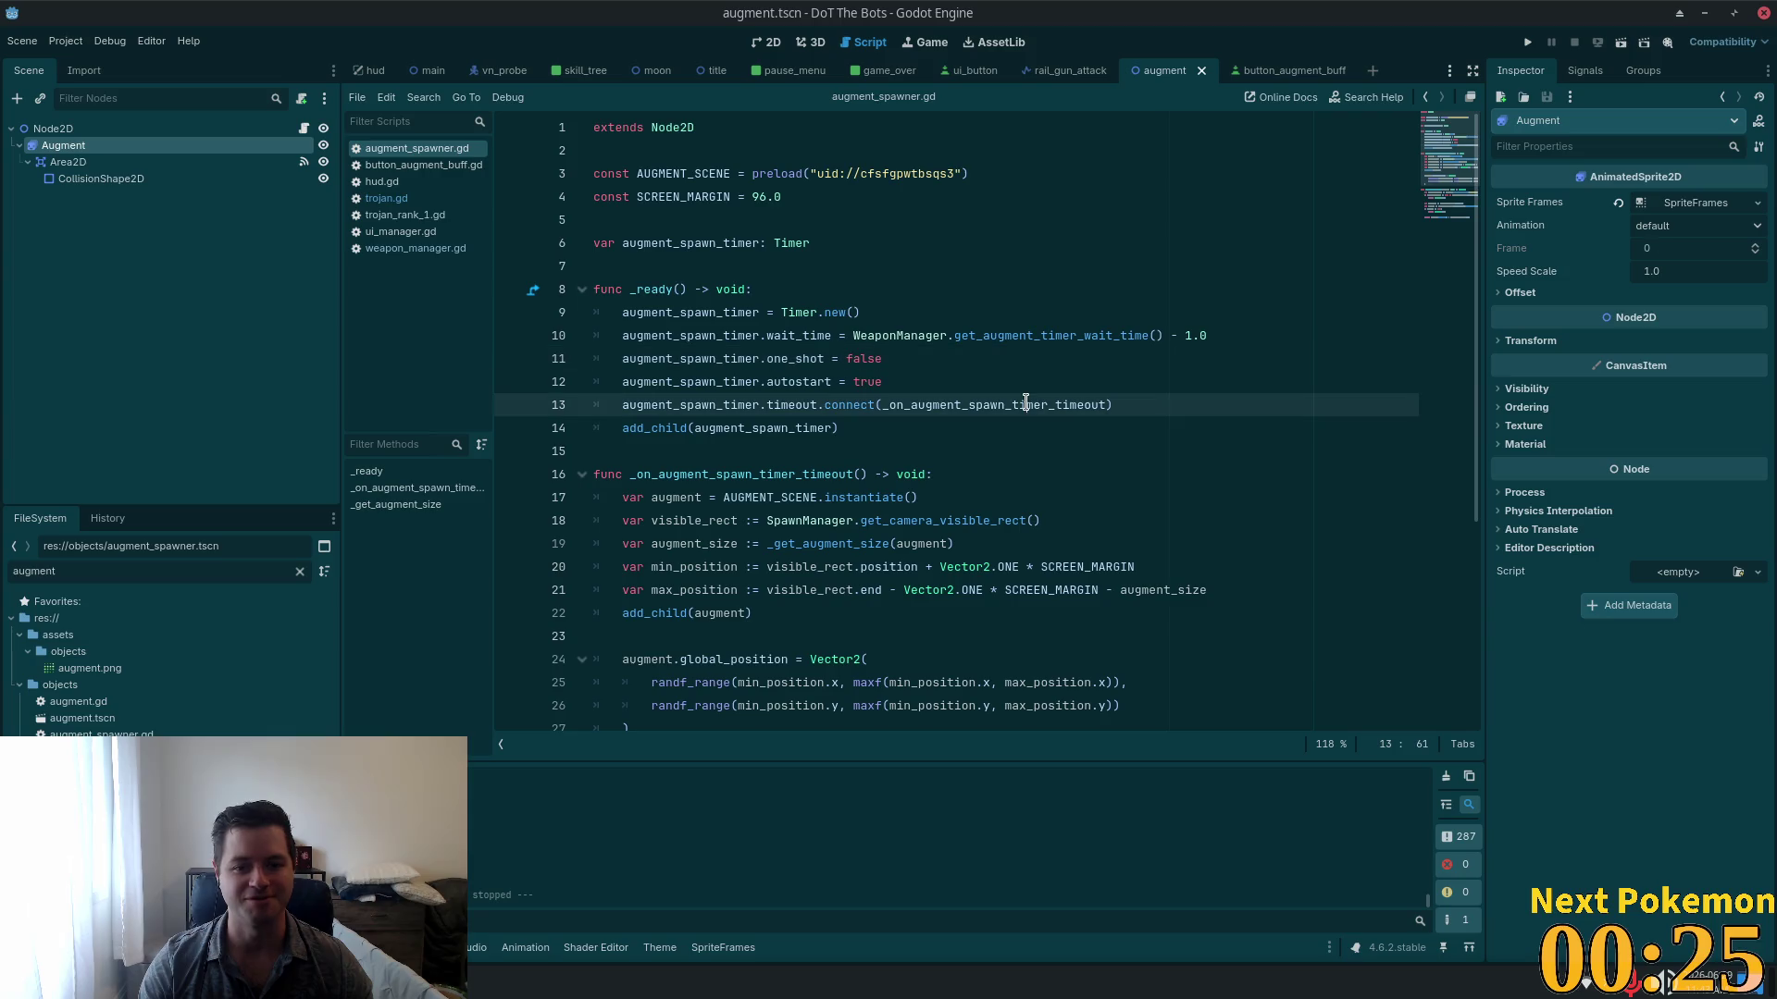
click(879, 470)
click(861, 431)
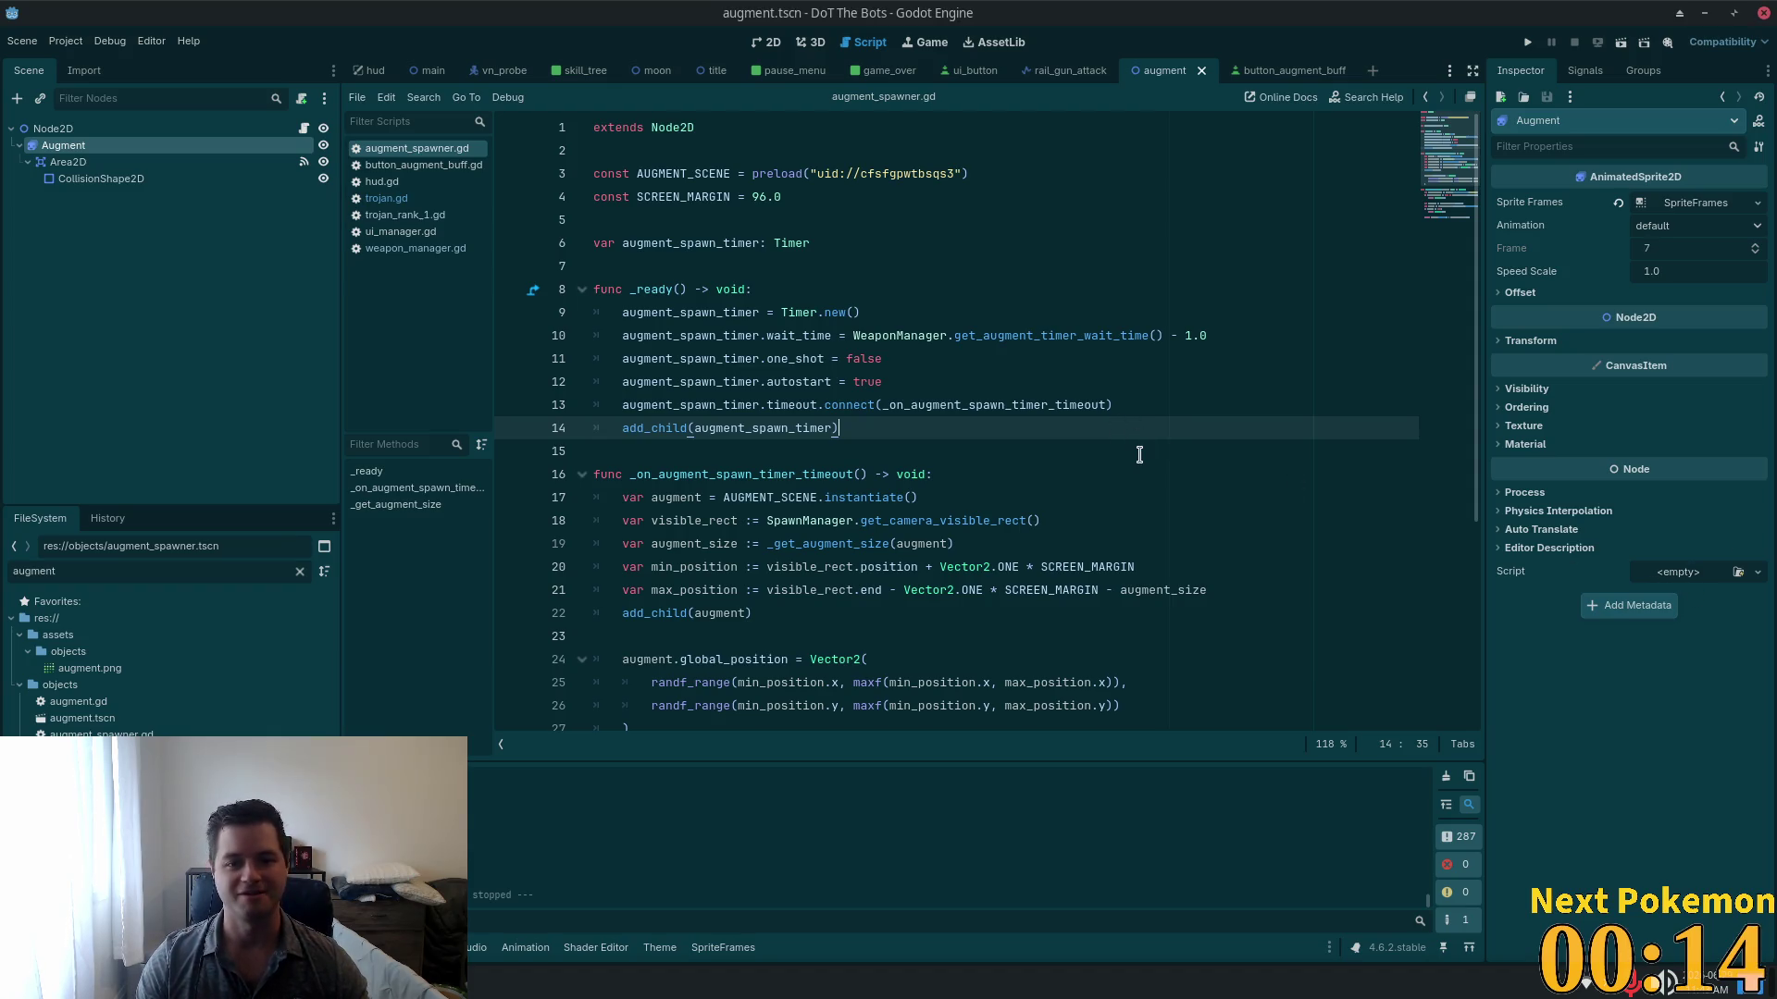
Step: Scroll augment_spawner.gd to the global_position line and _get_augment_size, then return to Cursor
scroll(1127, 444, down, 4)
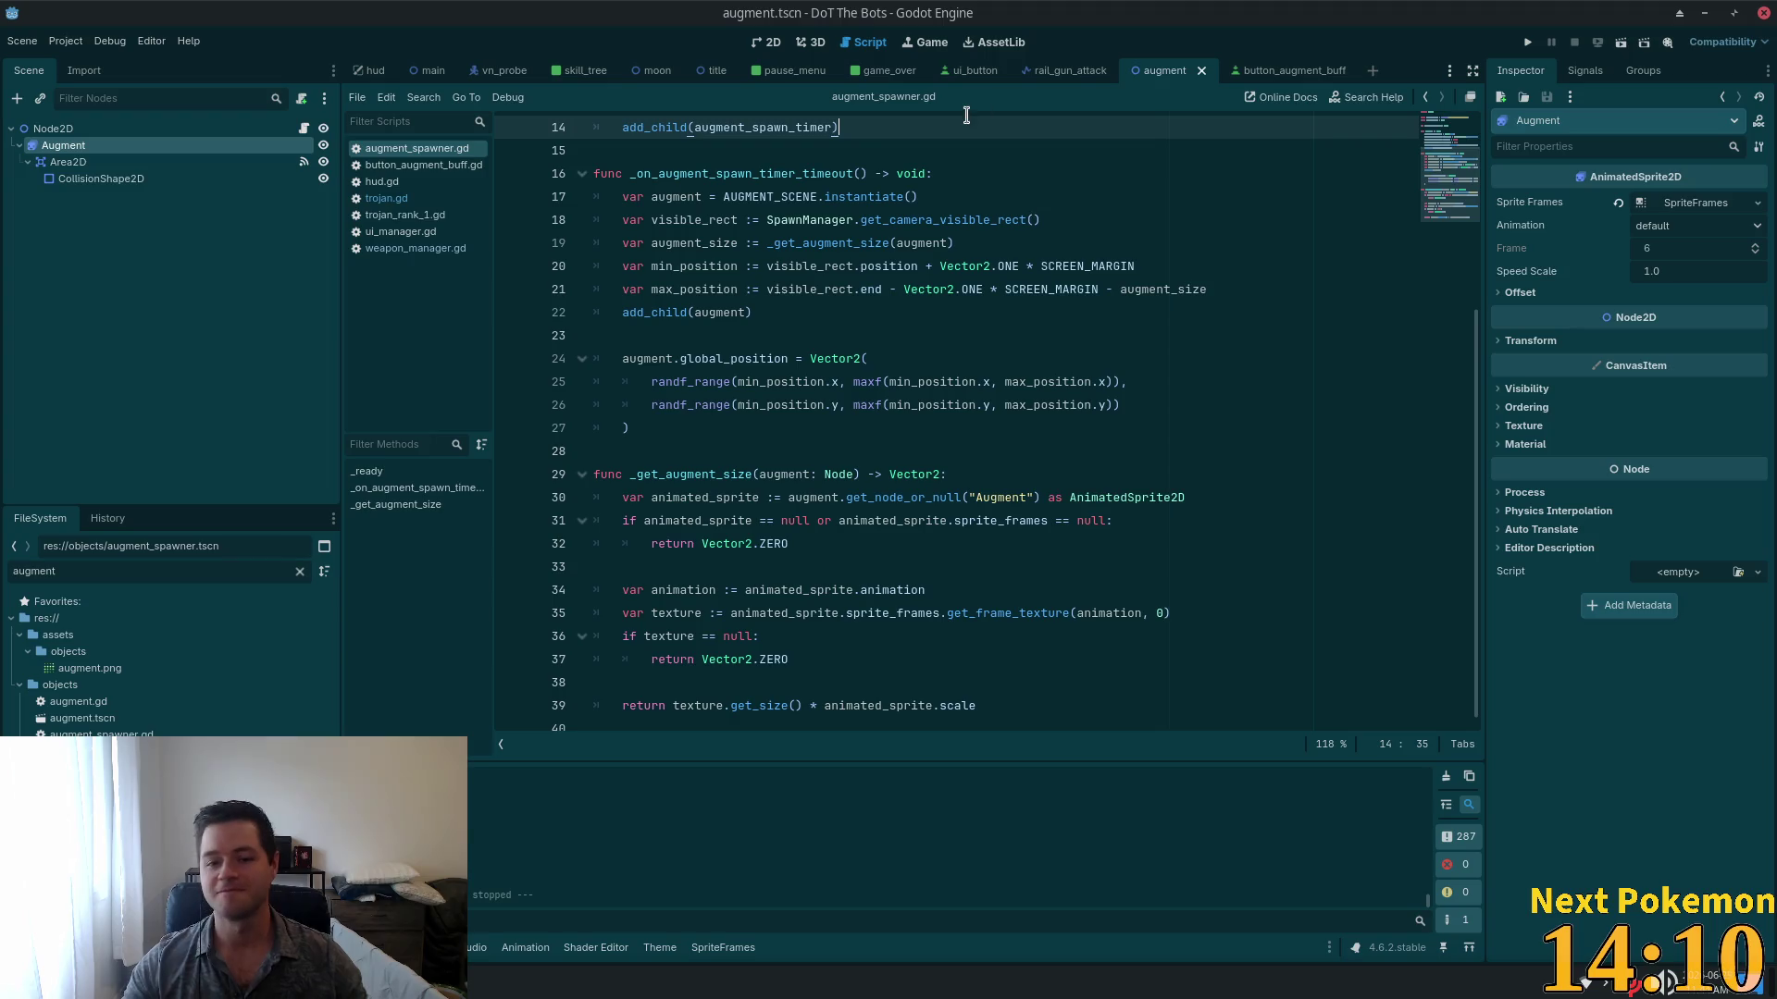
click(789, 357)
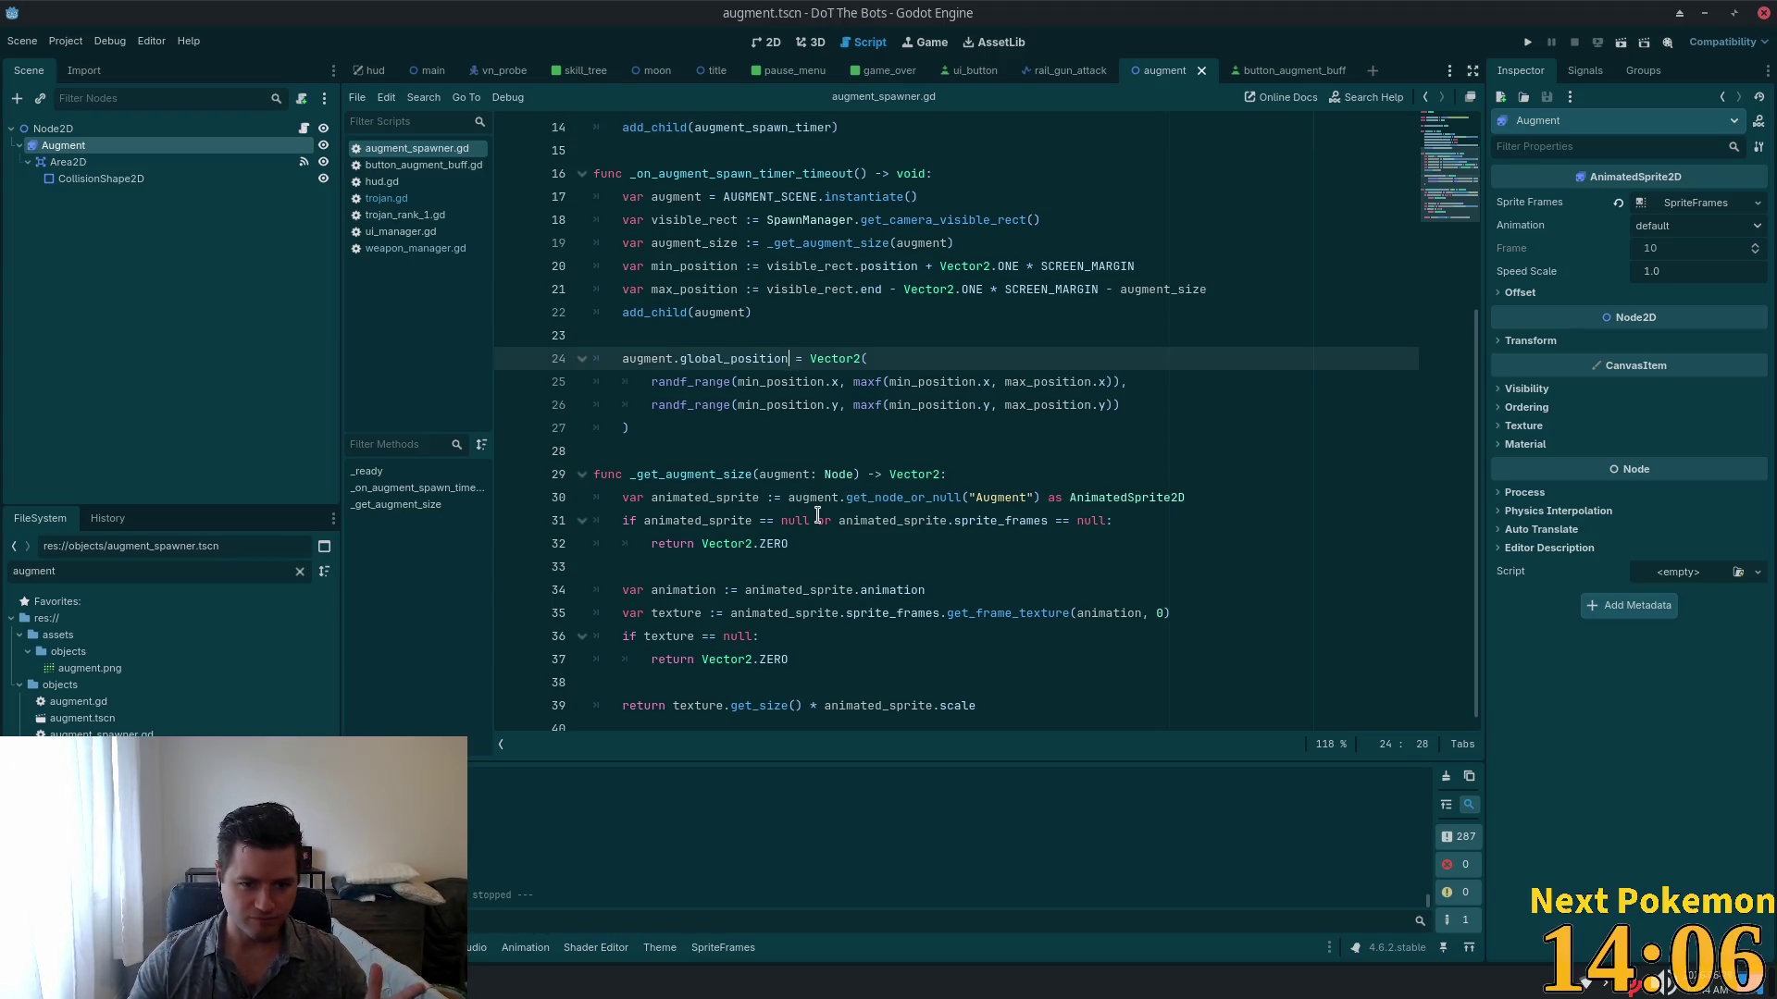
click(807, 475)
key(alt+Tab)
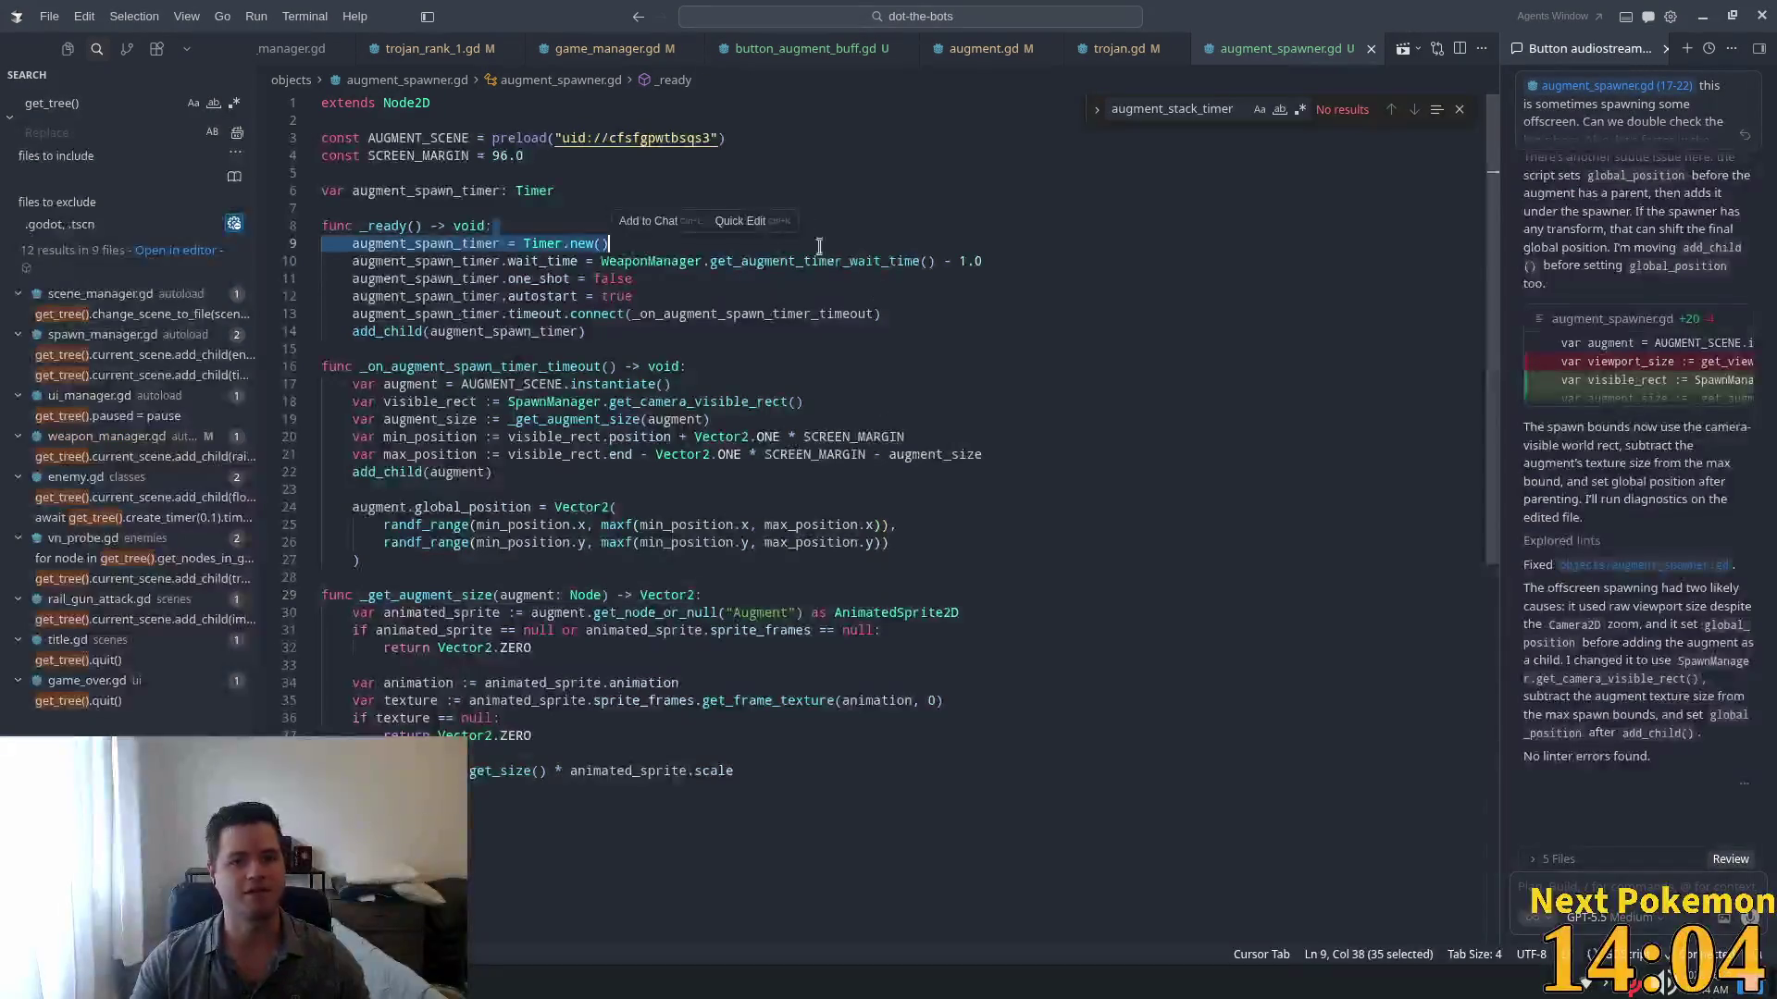
Step: Open trojan.gd and inspect the existing_dot set call on line 16
click(1083, 331)
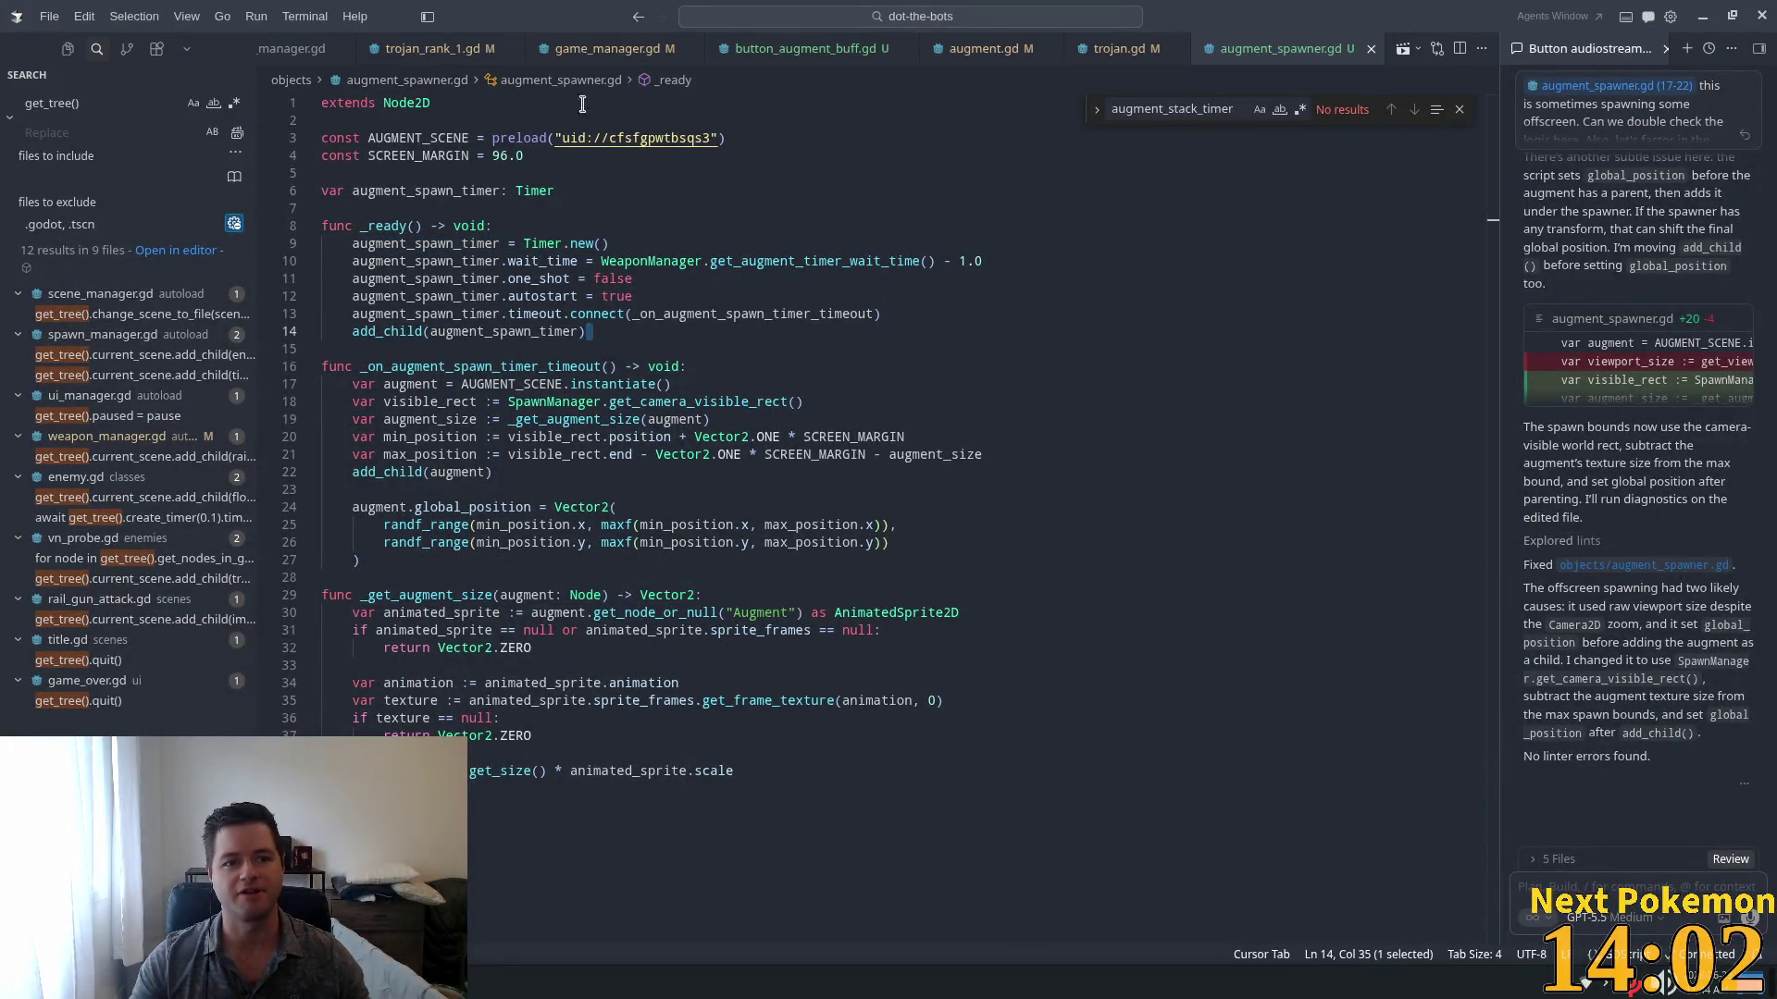
click(1120, 48)
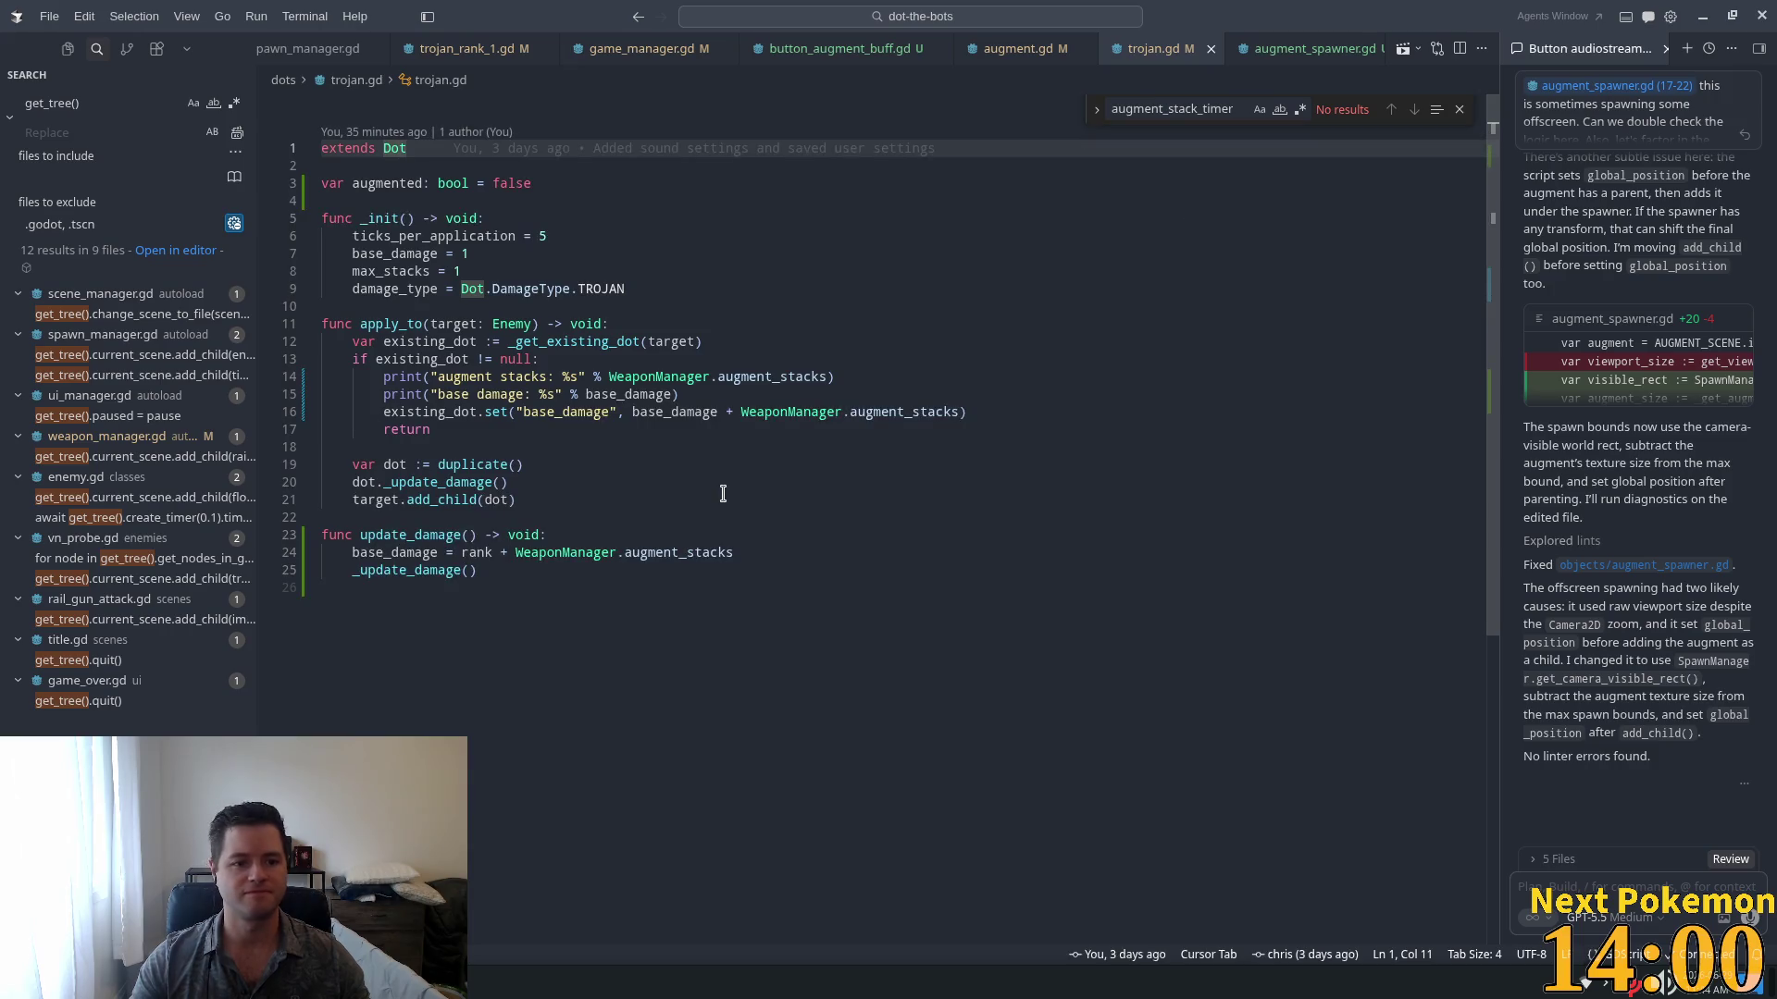
double_click(496, 412)
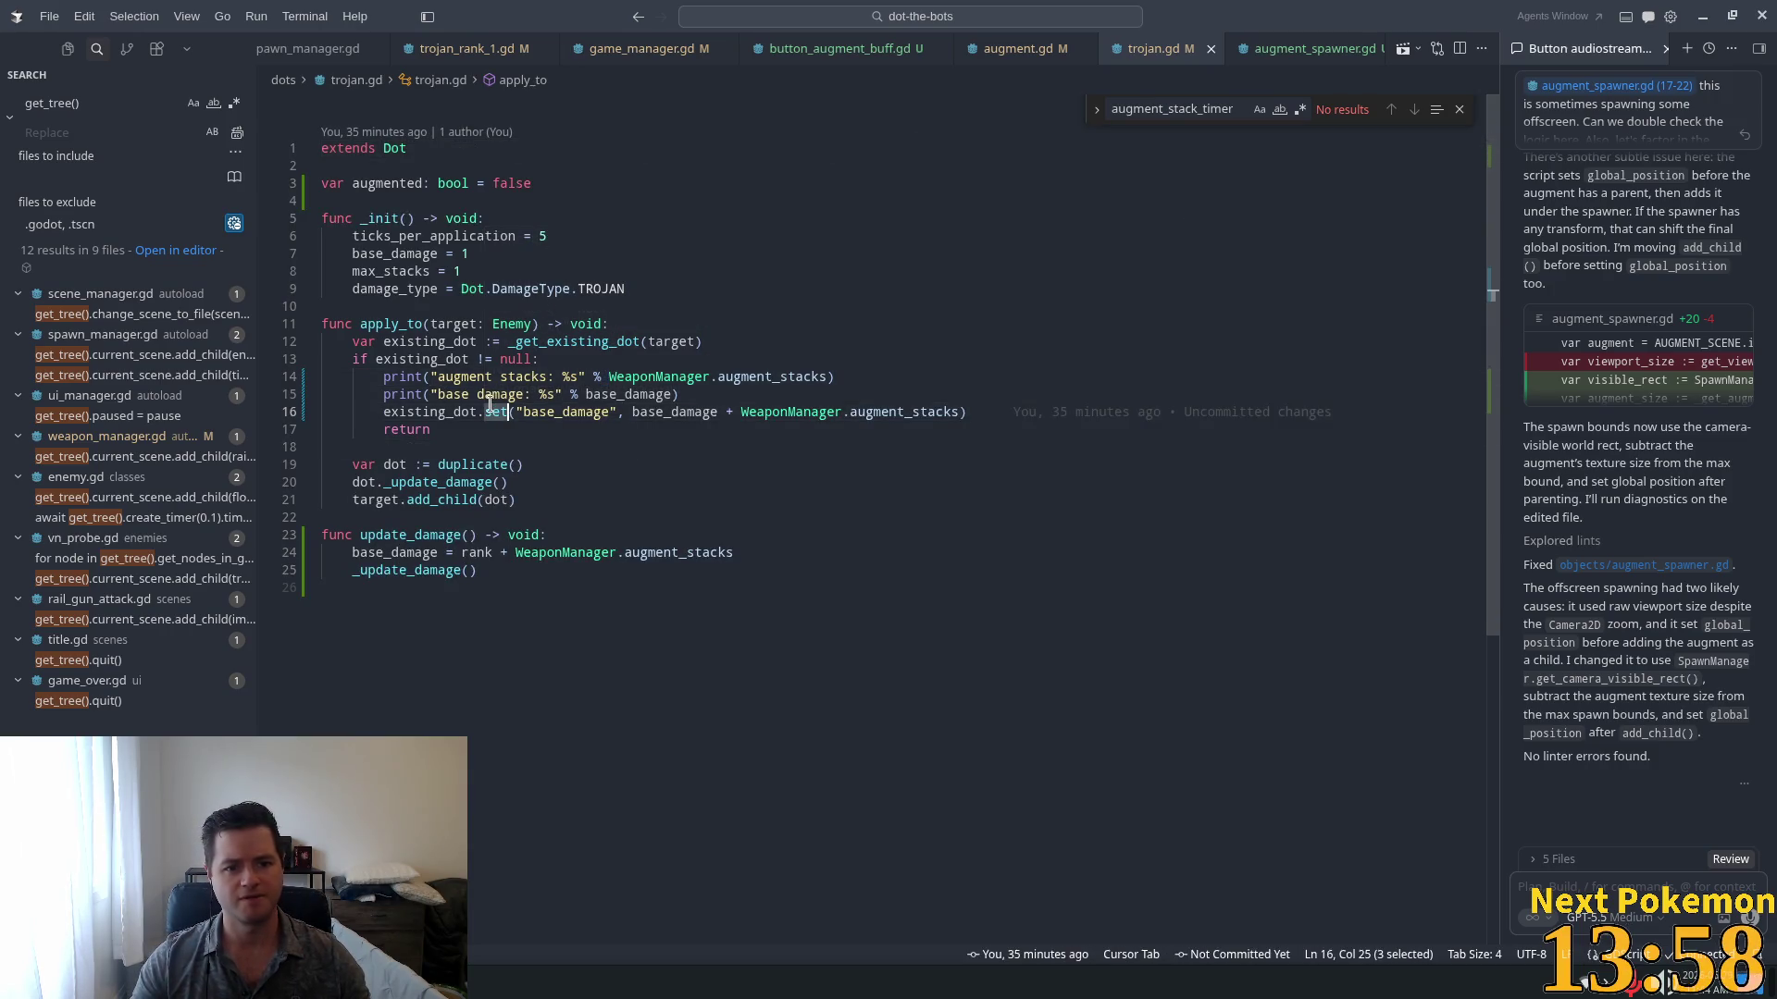
click(491, 412)
double_click(454, 412)
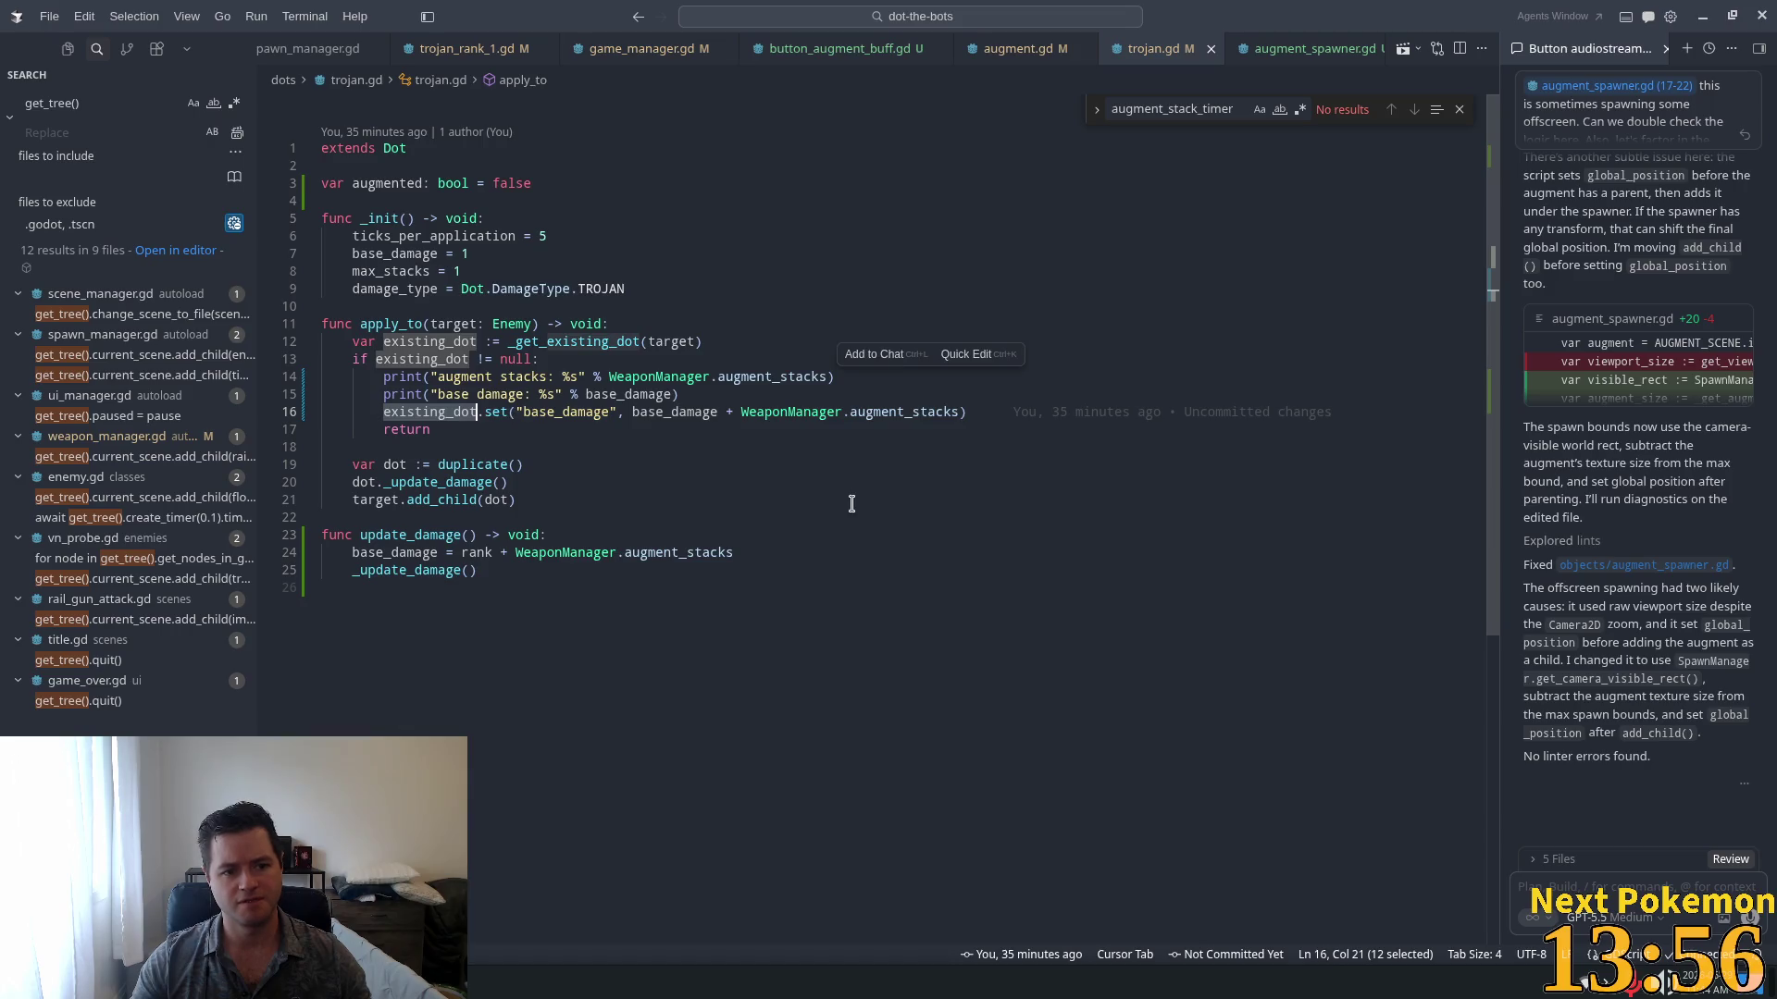
double_click(496, 412)
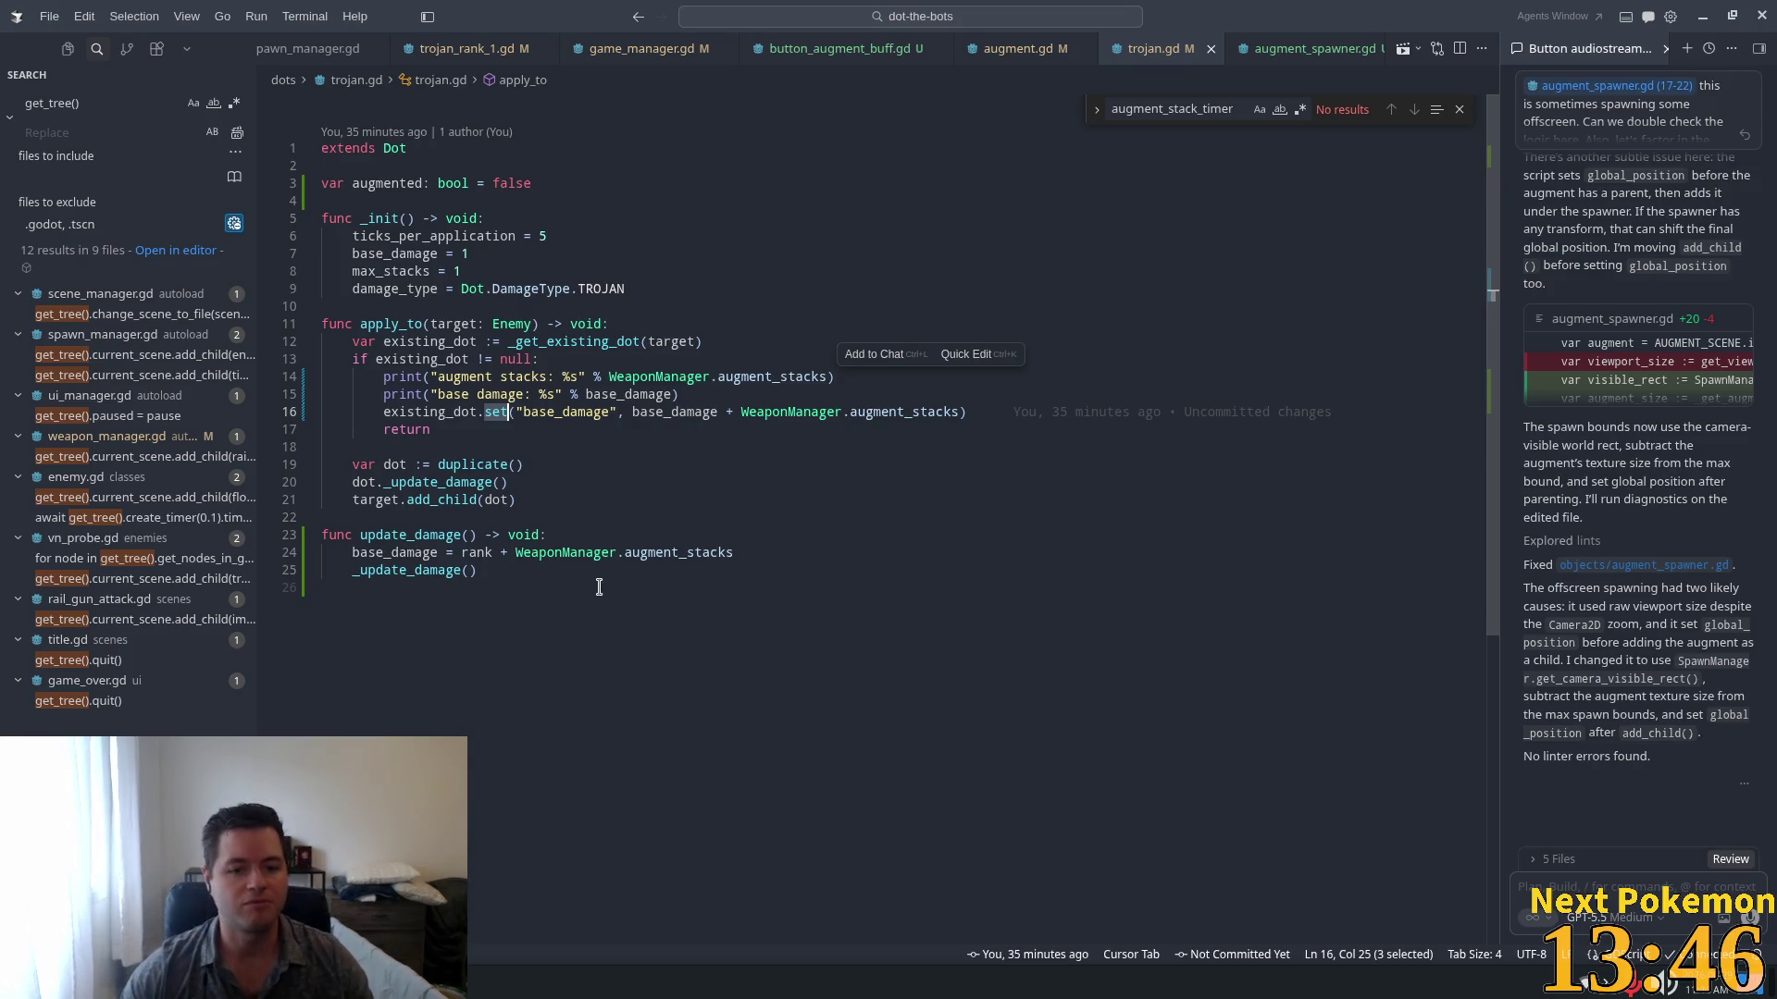
Step: Add the suggested base damage print line after the base_damage assignment in update_damage and save
click(555, 535)
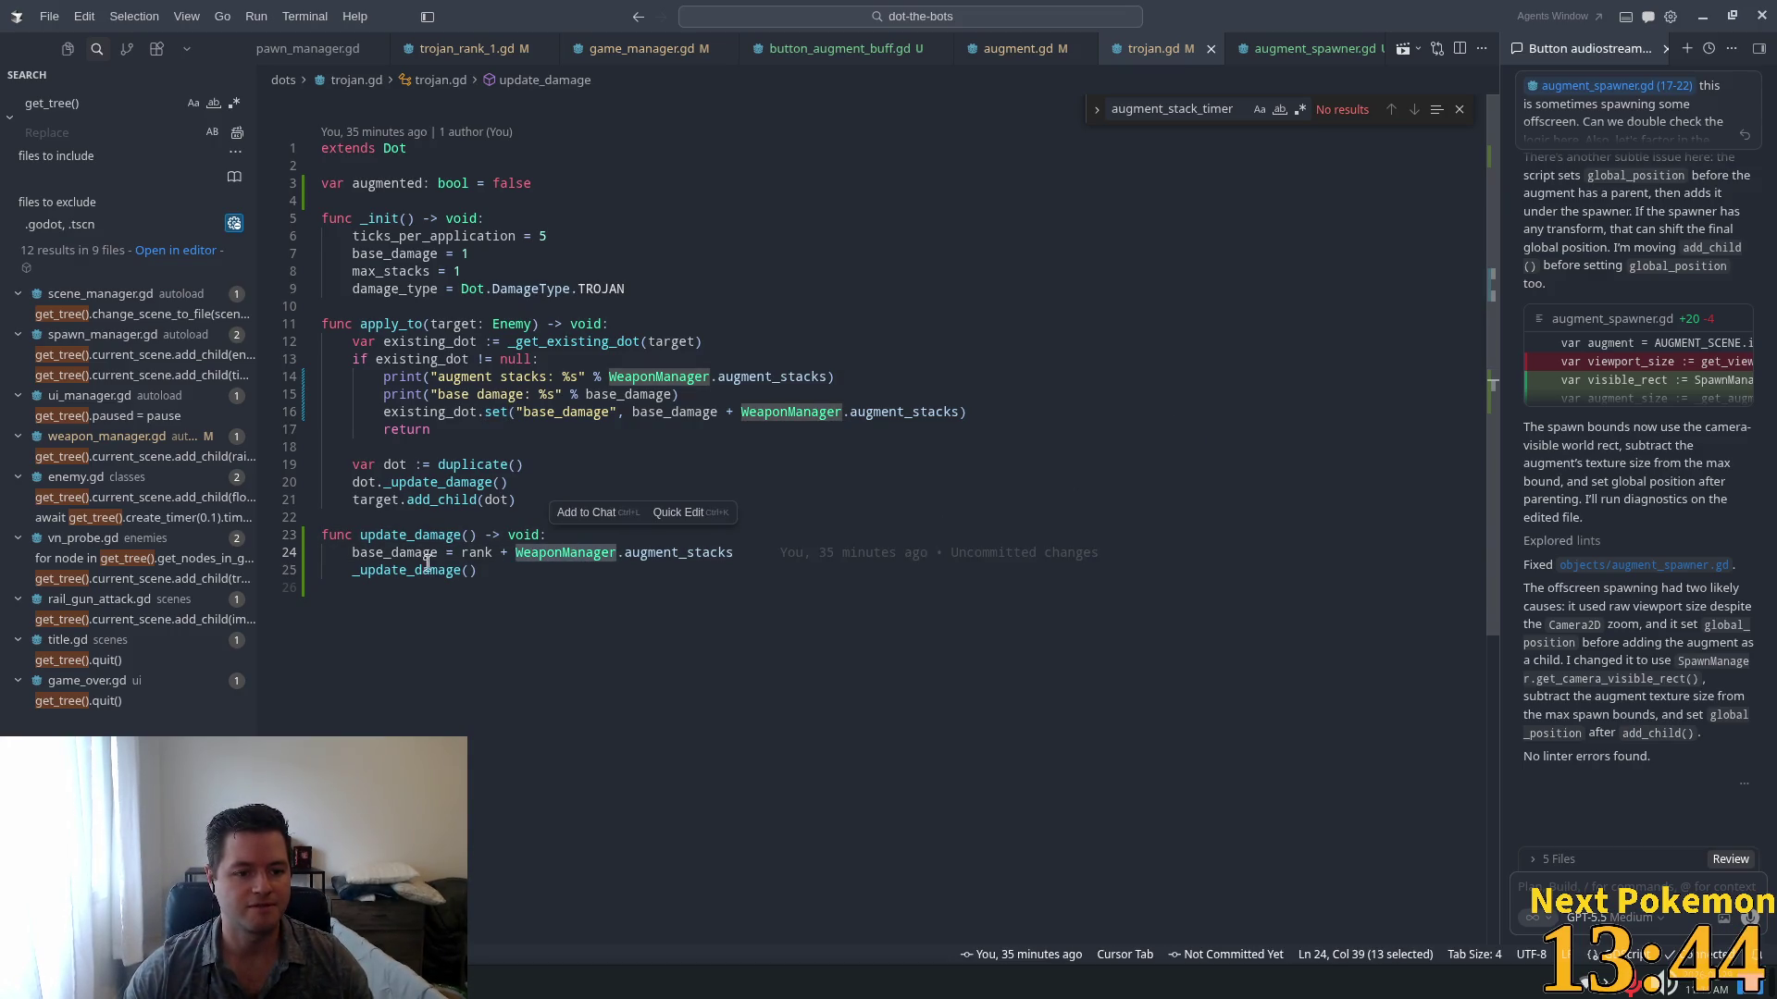
double_click(398, 552)
click(748, 555)
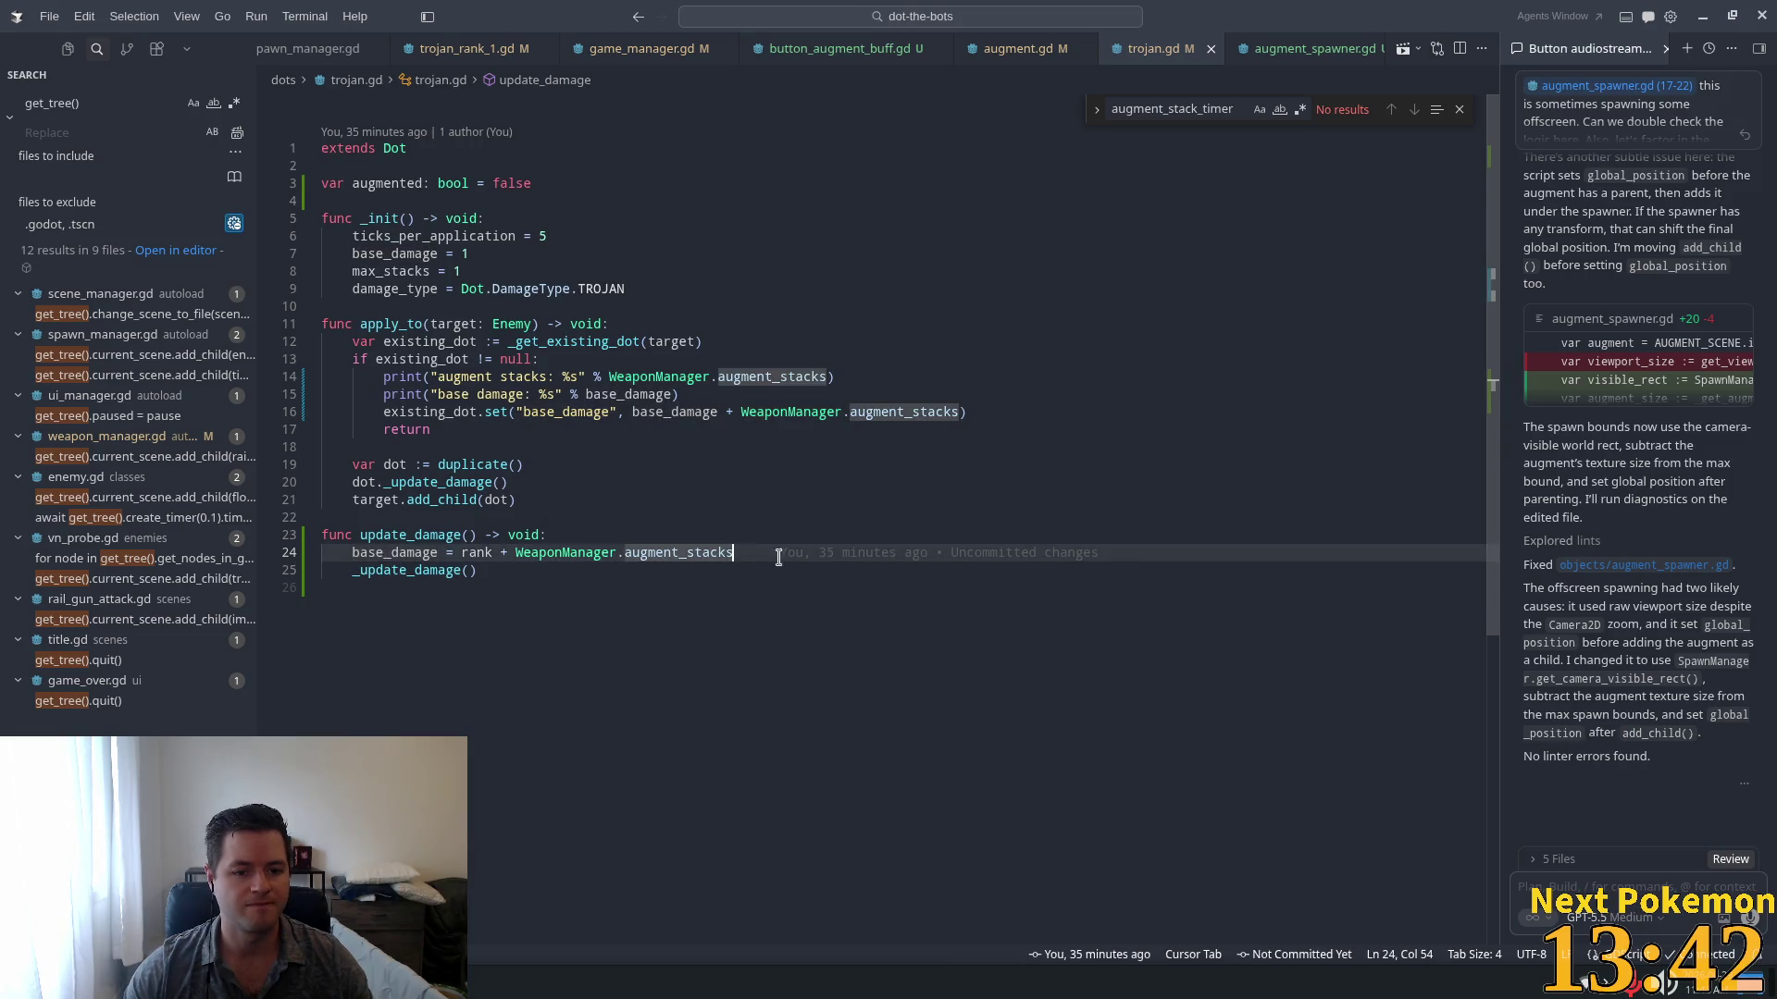
key(Return)
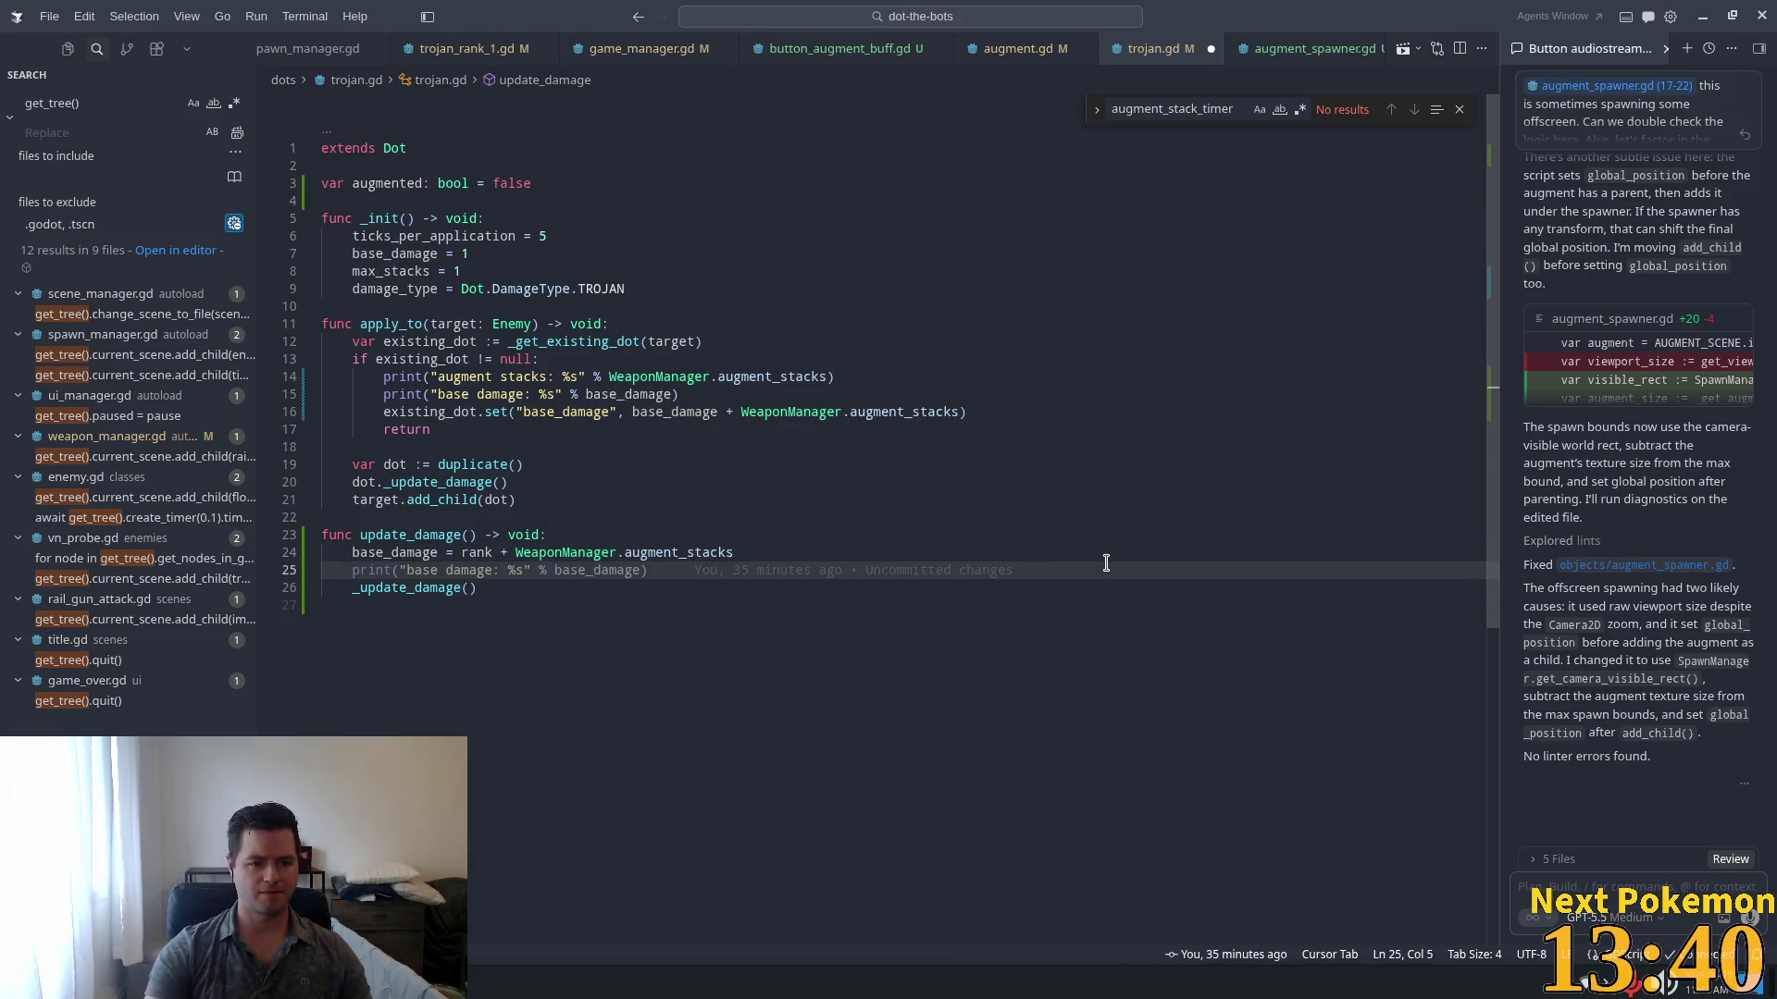
key(Tab)
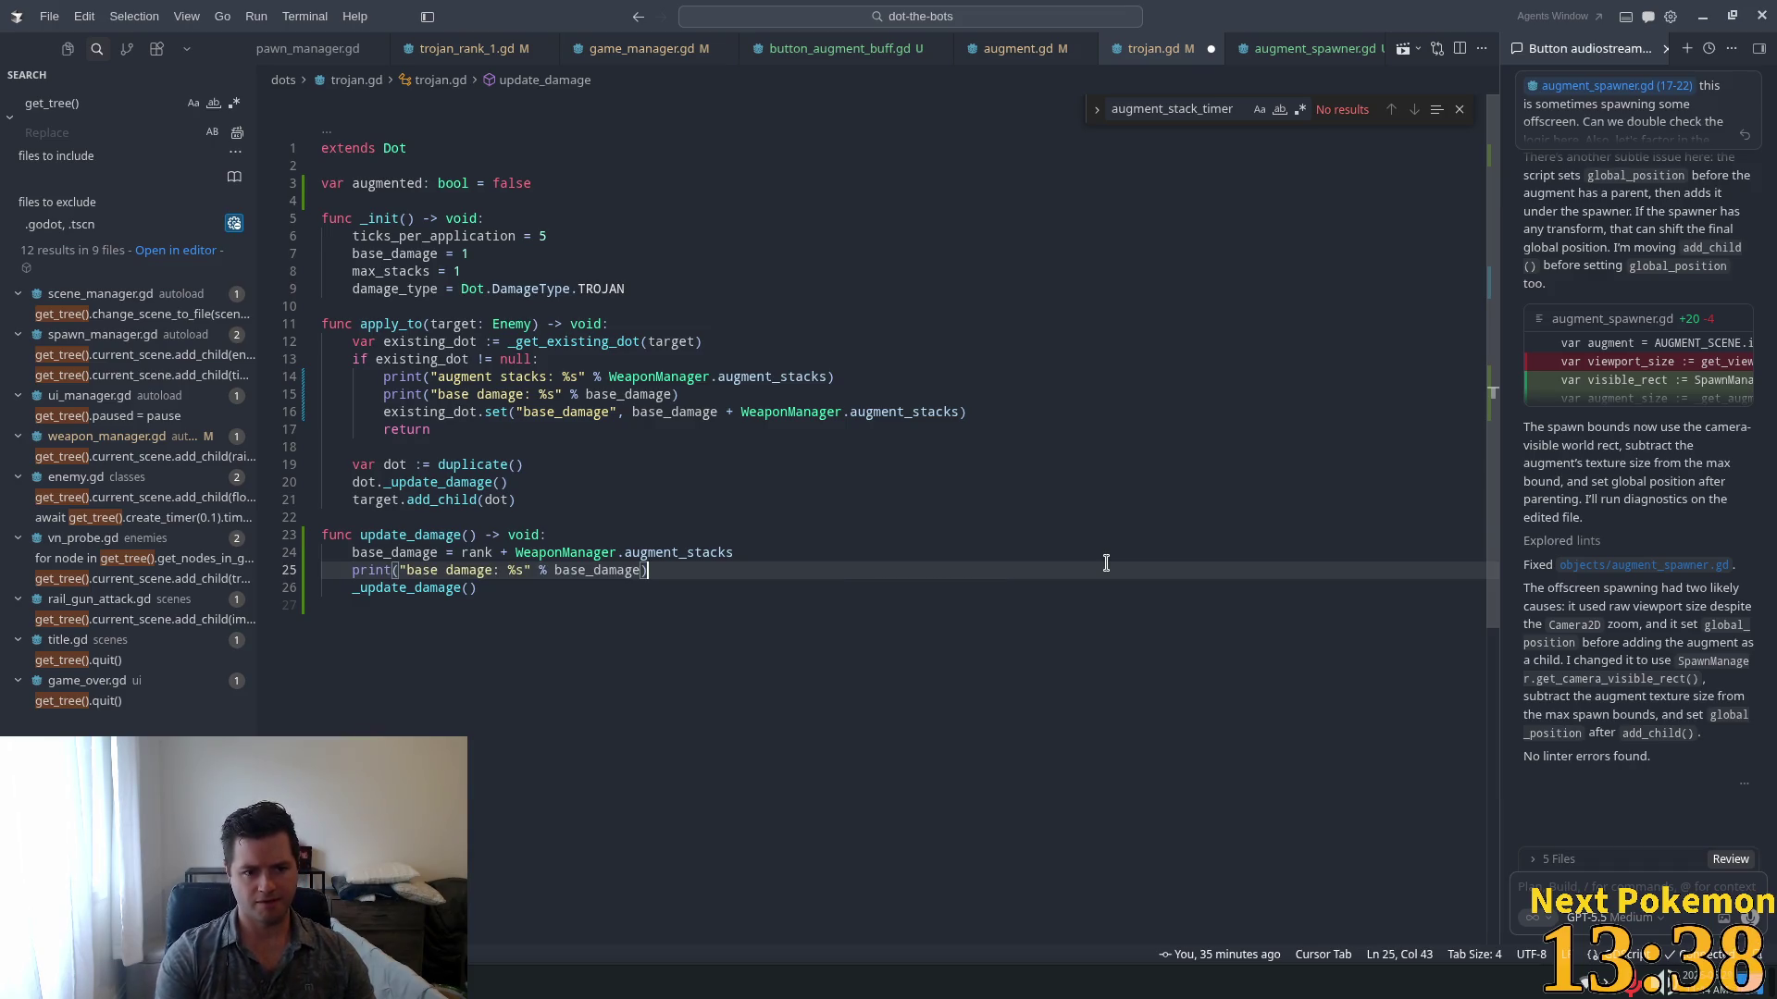
key(ctrl+s)
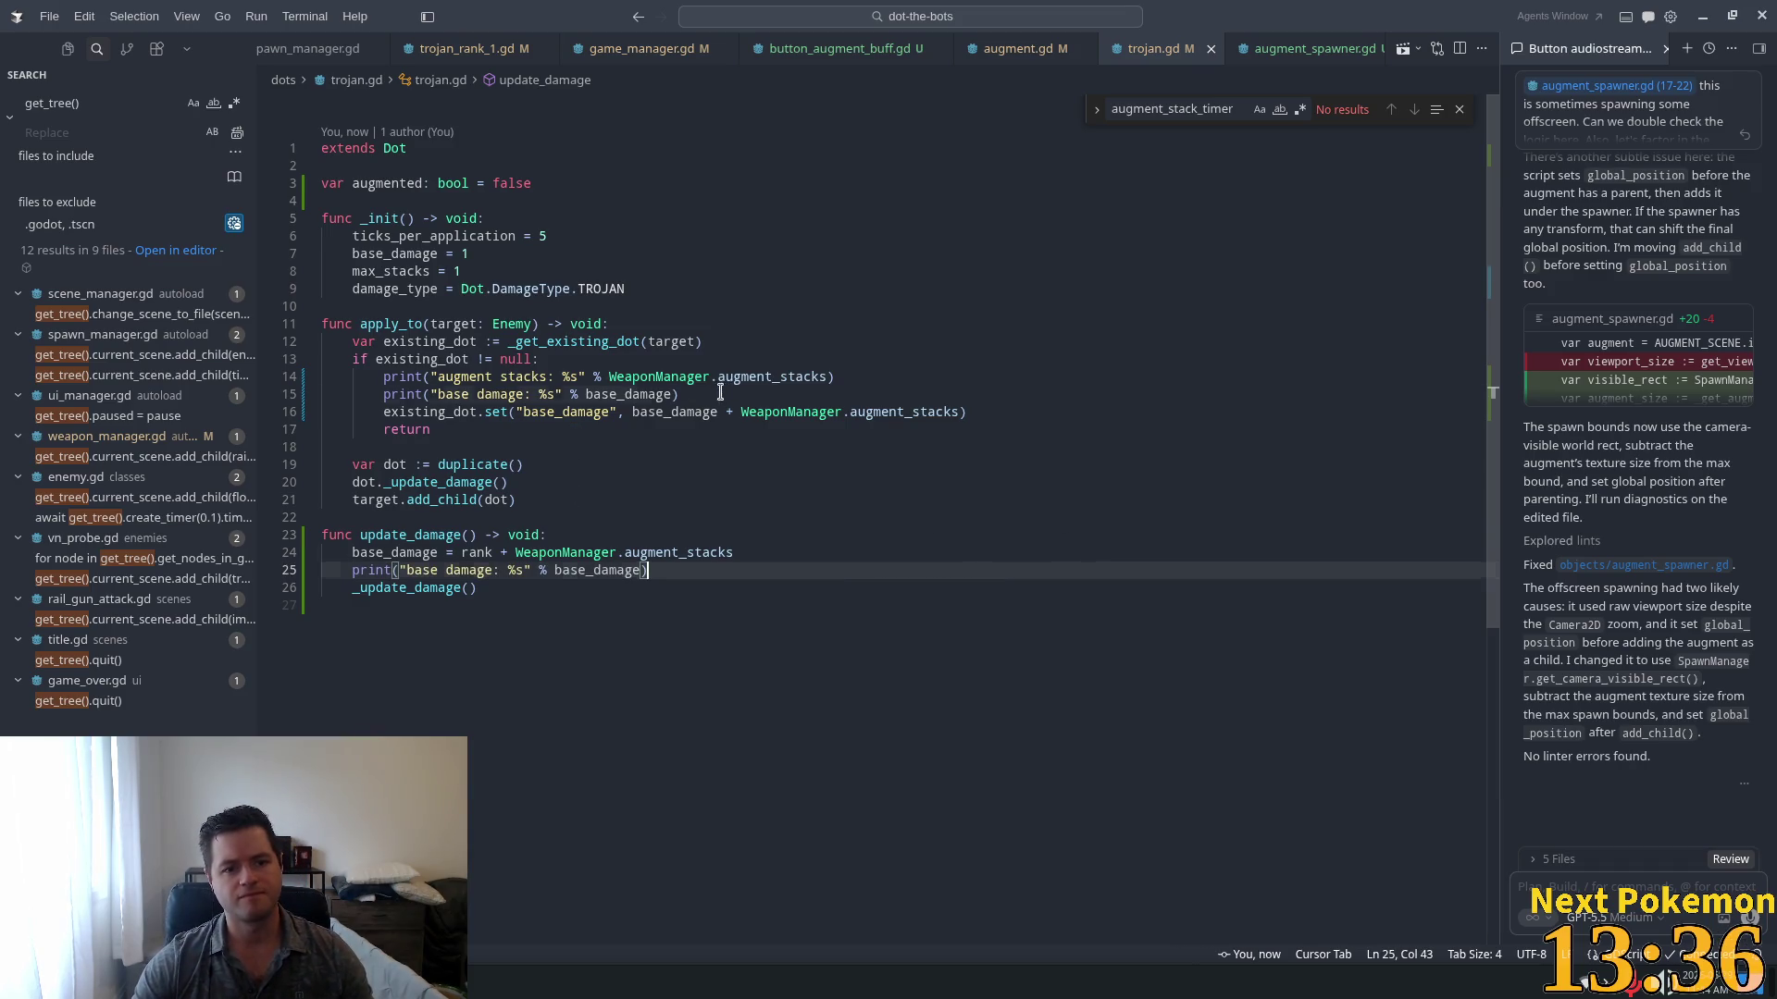
Step: Delete the two debug print lines from apply_to
drag(722, 396, 262, 377)
key(BackSpace)
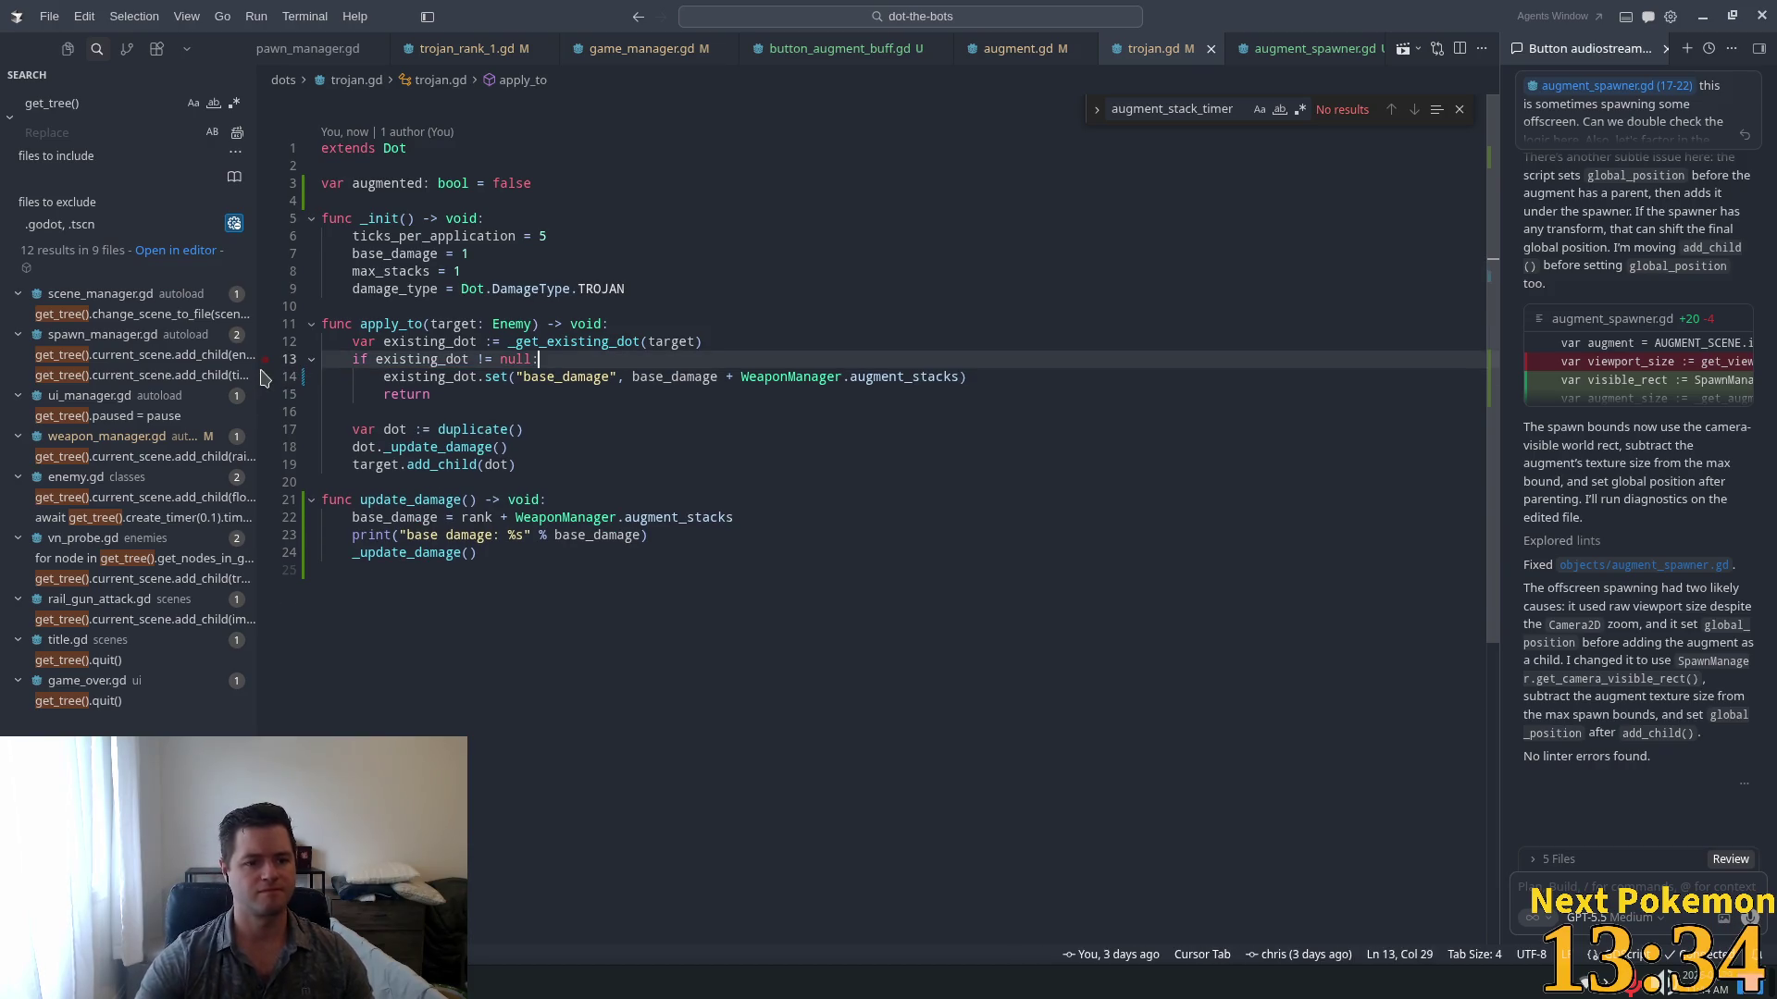
key(Tab)
key(Up)
key(Up)
key(Up)
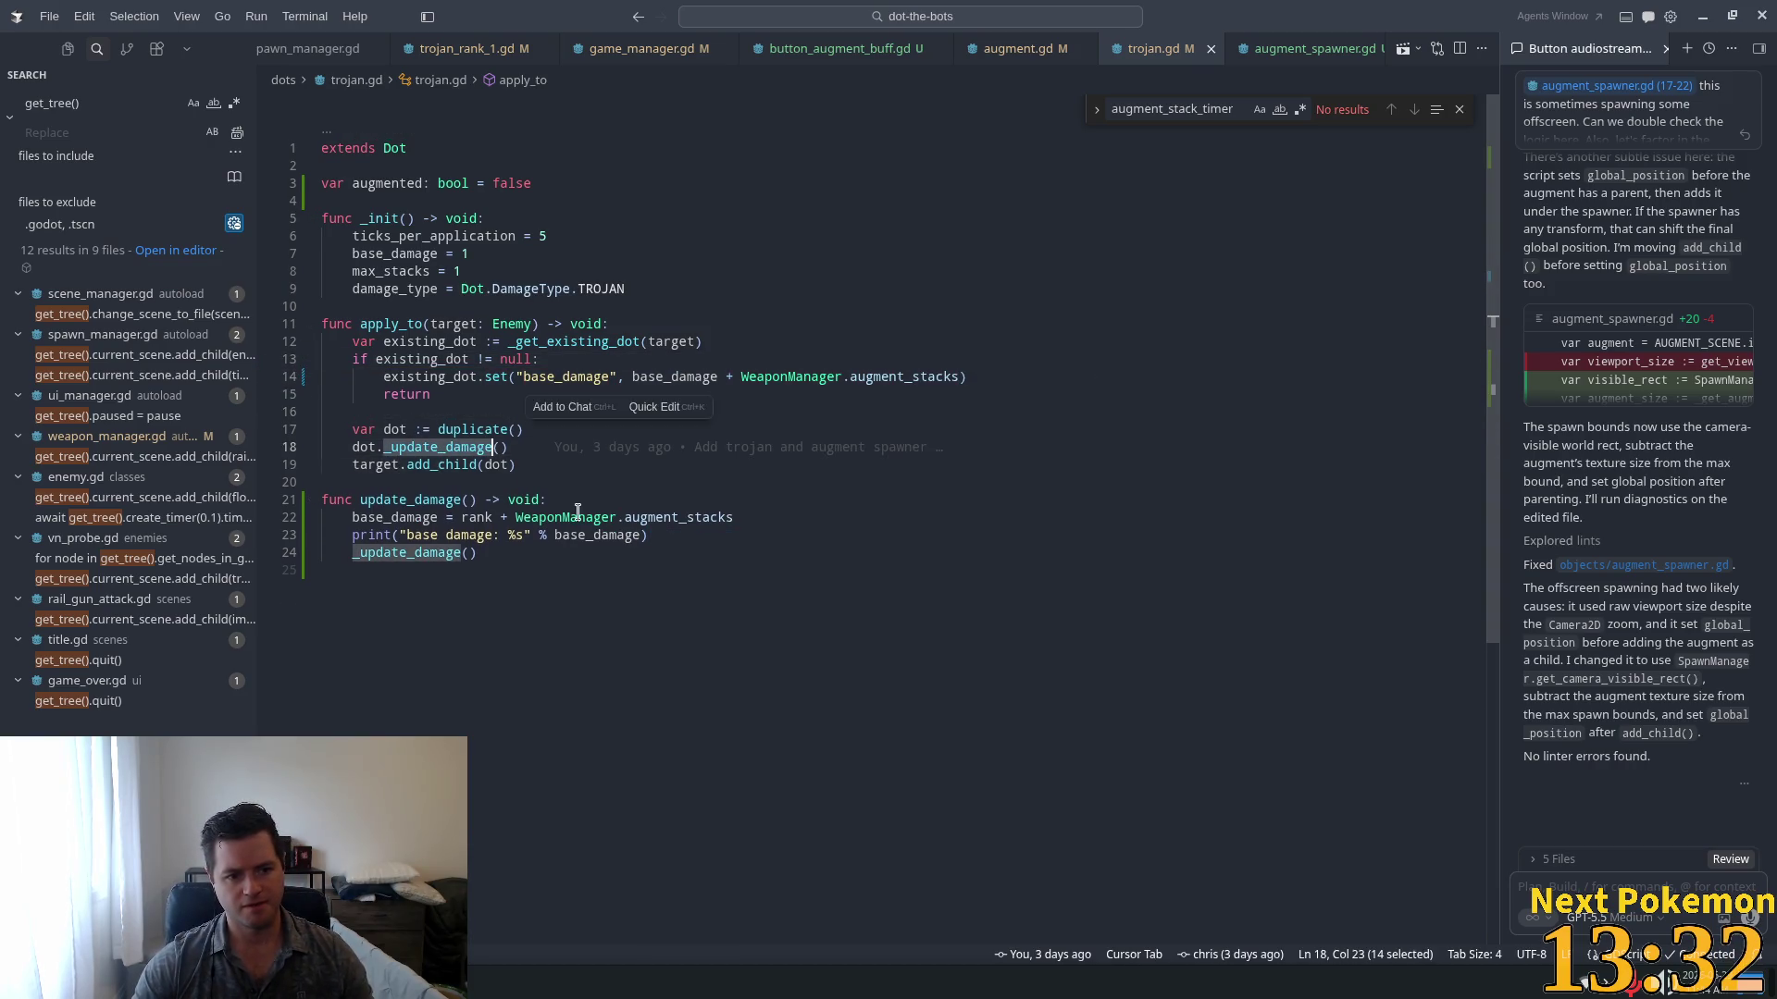
Step: Review the existing_dot null check and update lines, then switch back to Godot
click(556, 376)
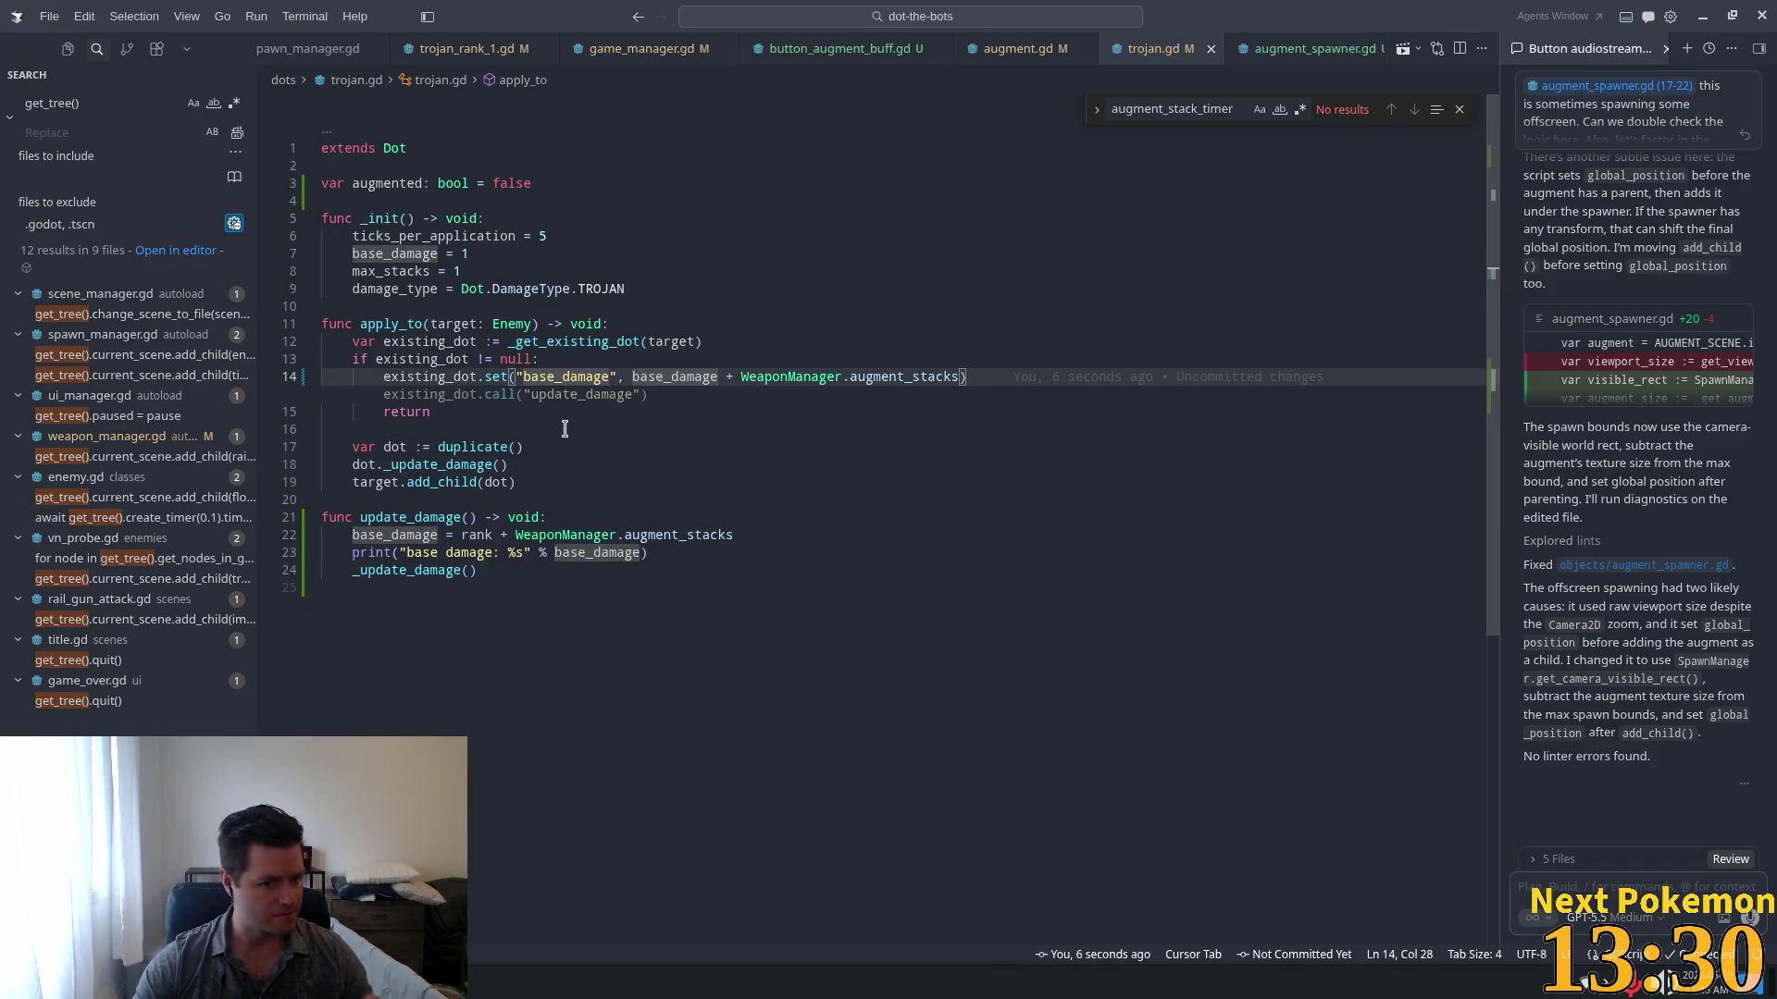
click(493, 359)
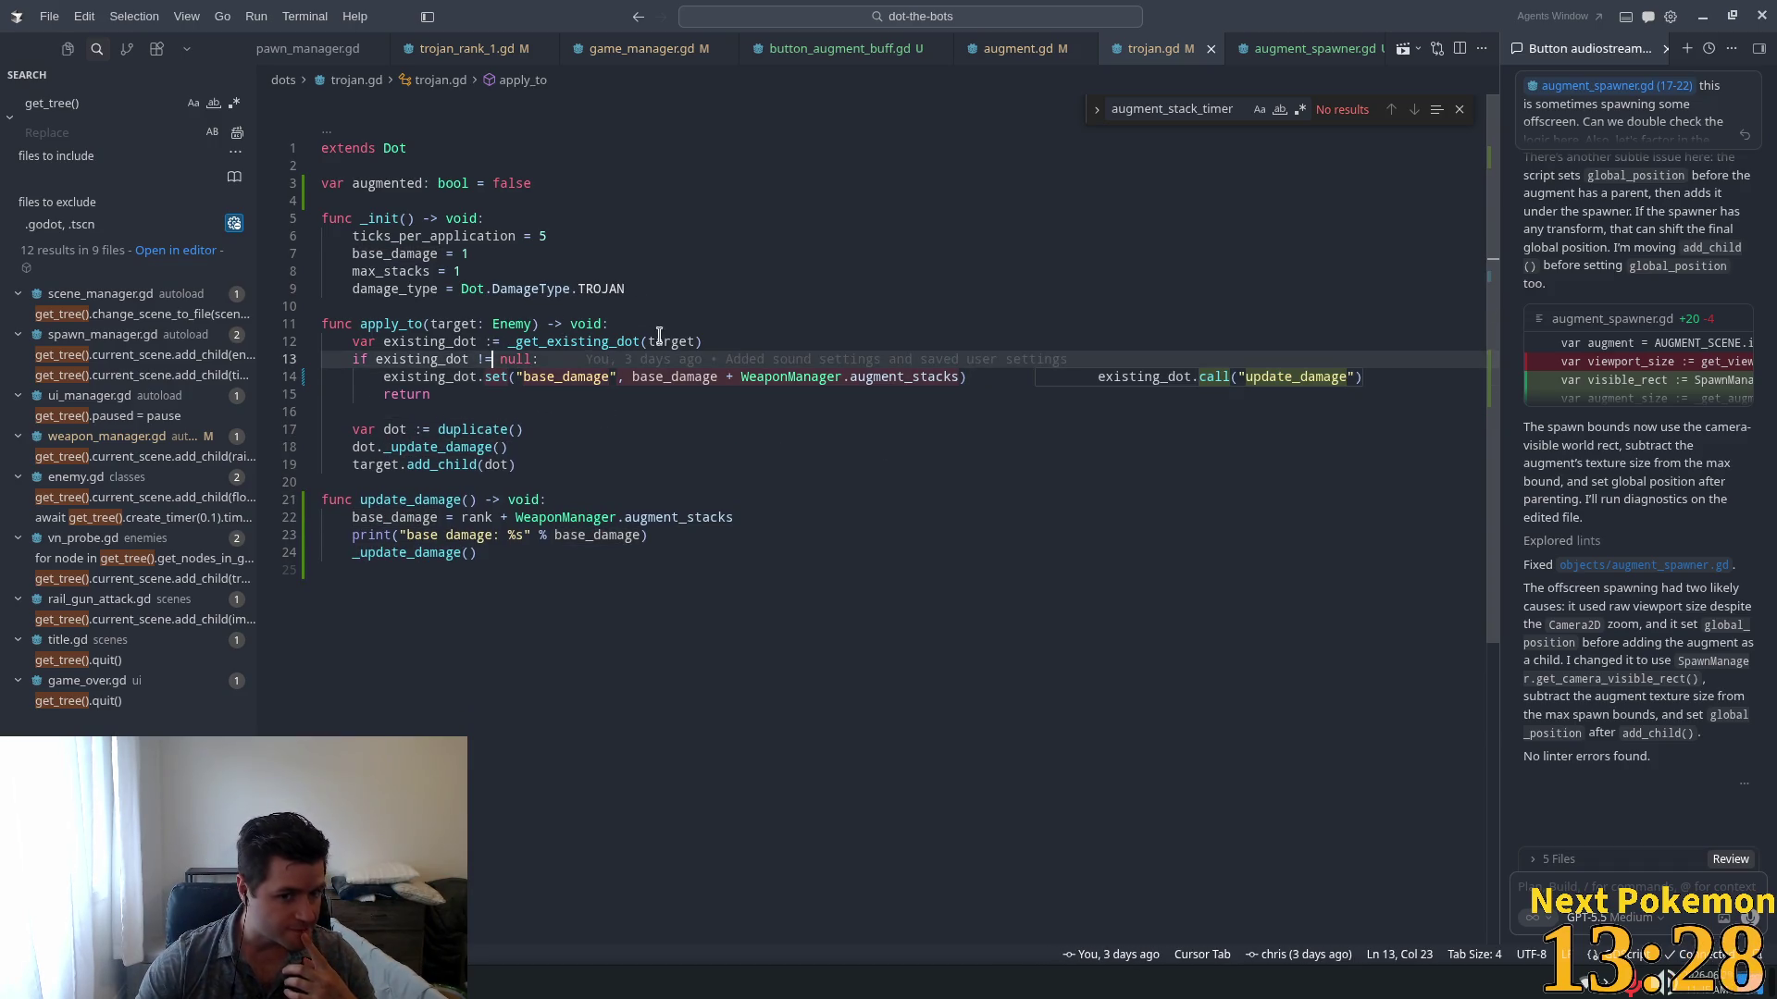
click(640, 427)
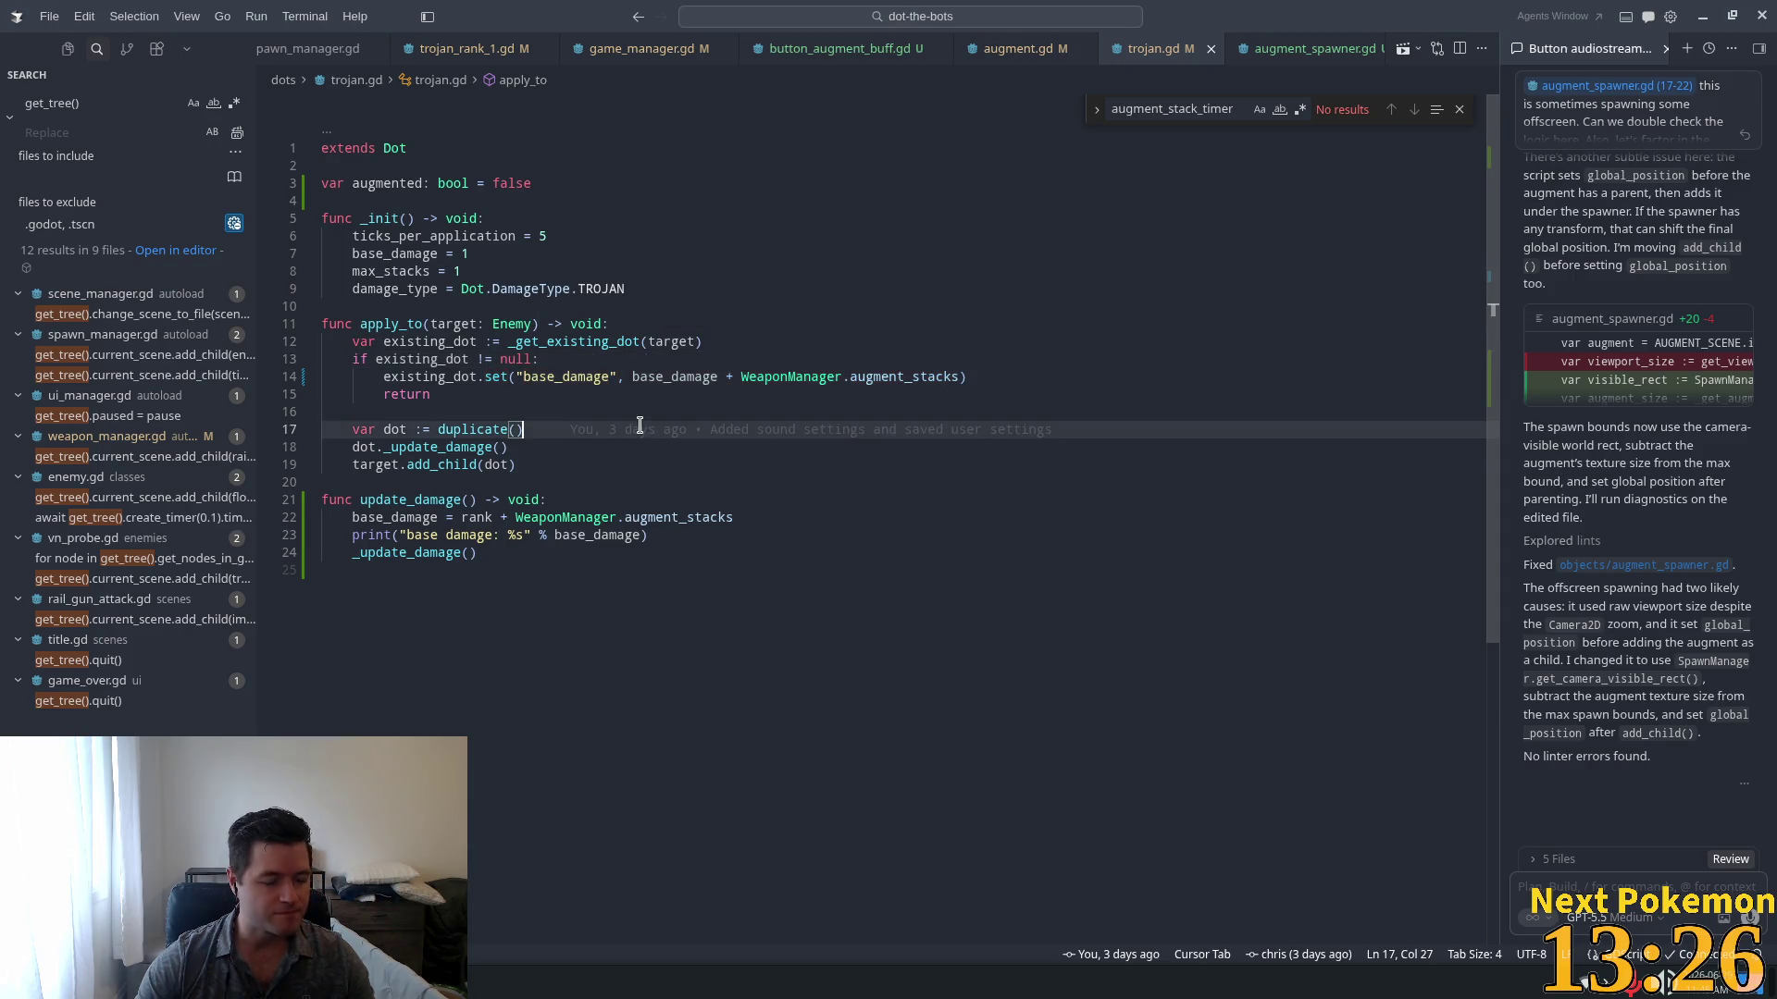
click(483, 382)
key(Down)
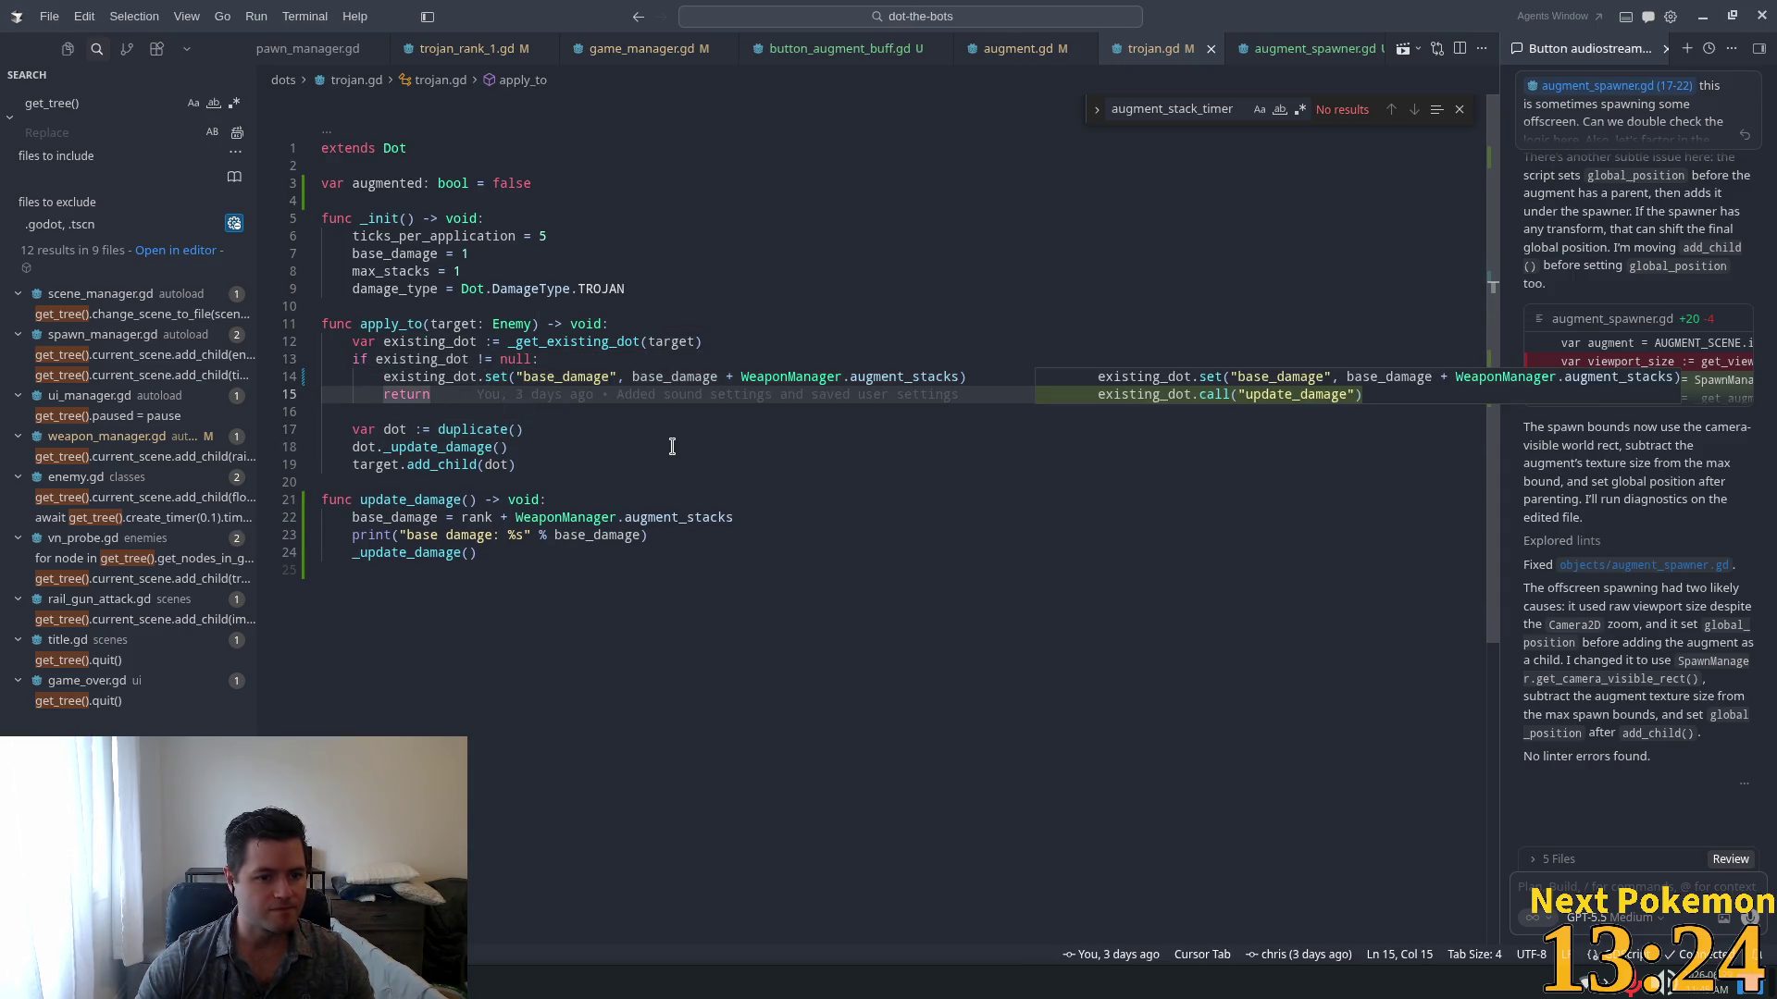
key(alt+Tab)
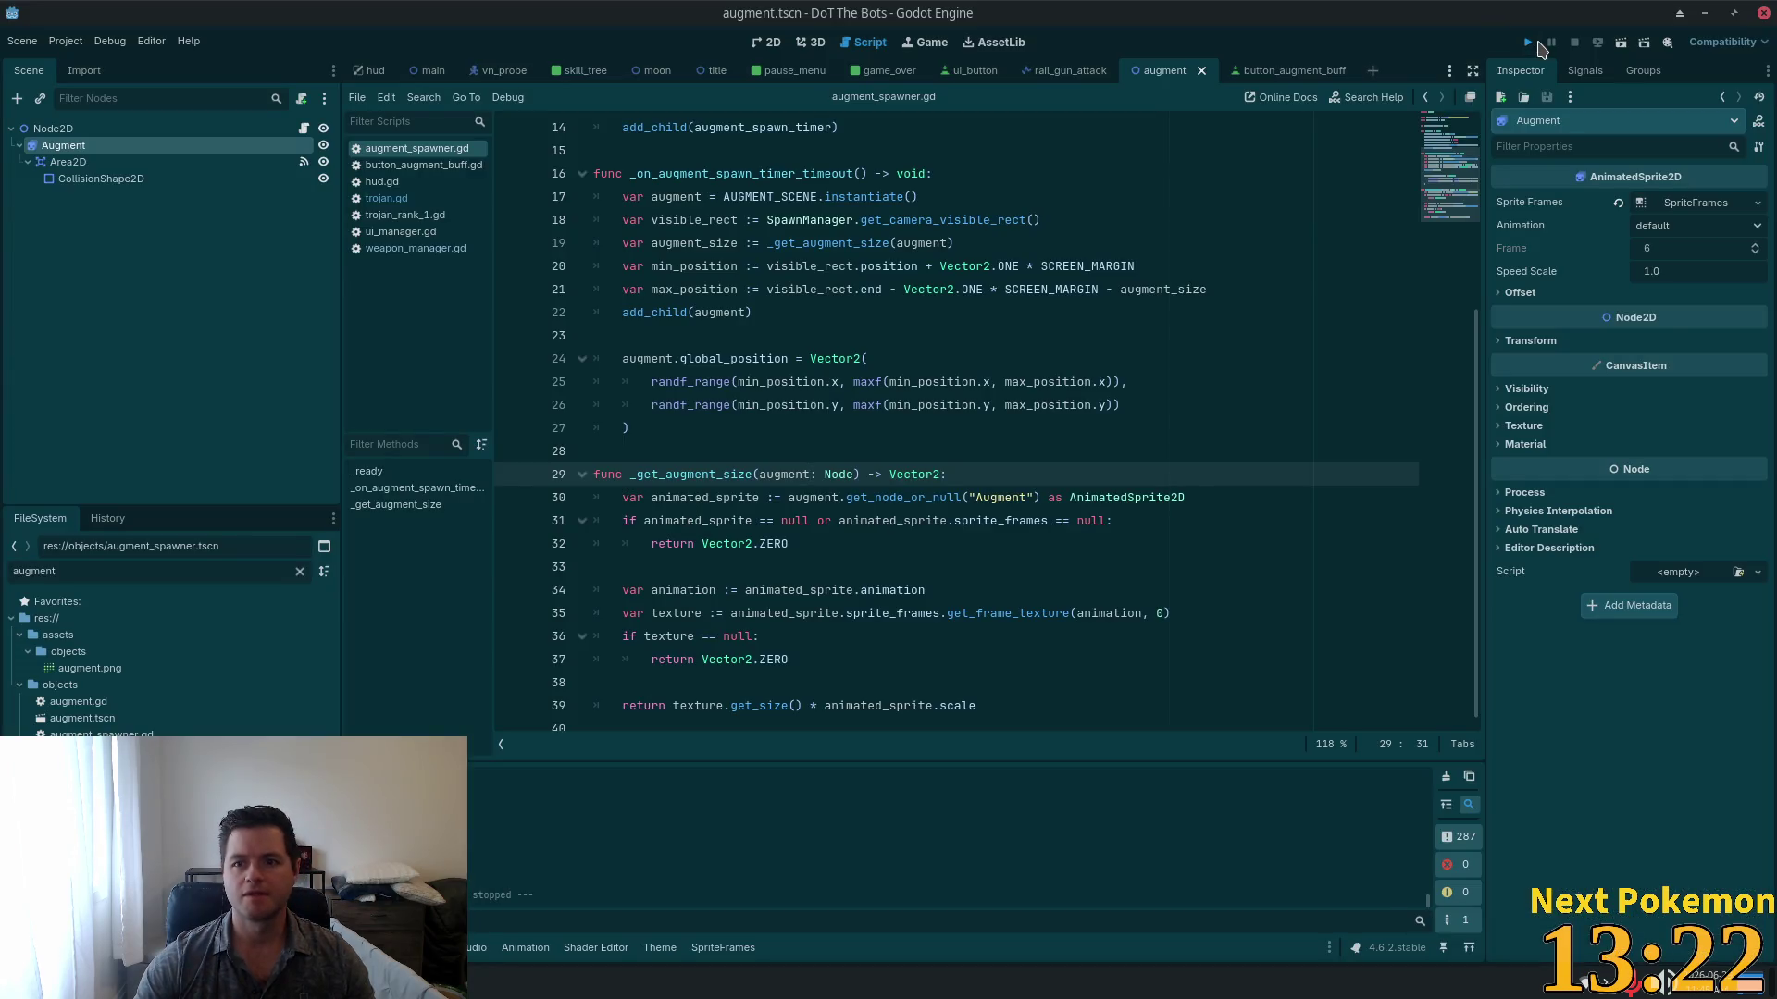
Step: Run the DoT The Bots project and choose Play on its title menu
click(1532, 43)
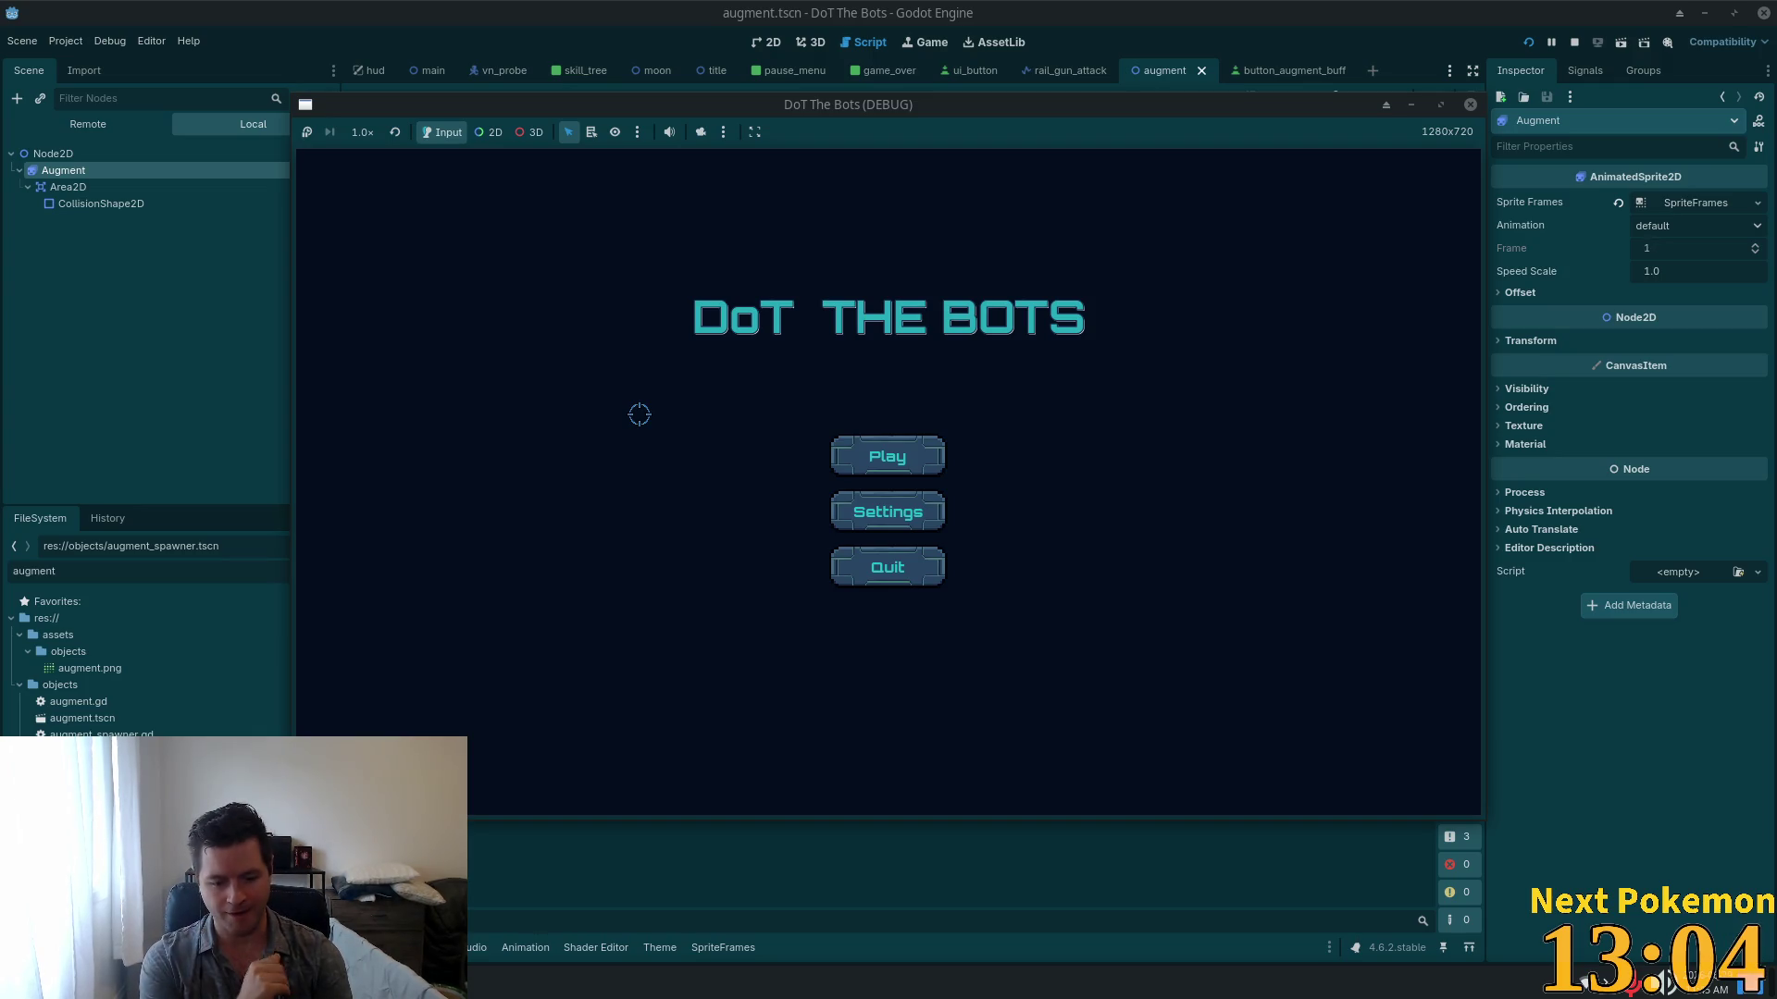
click(924, 436)
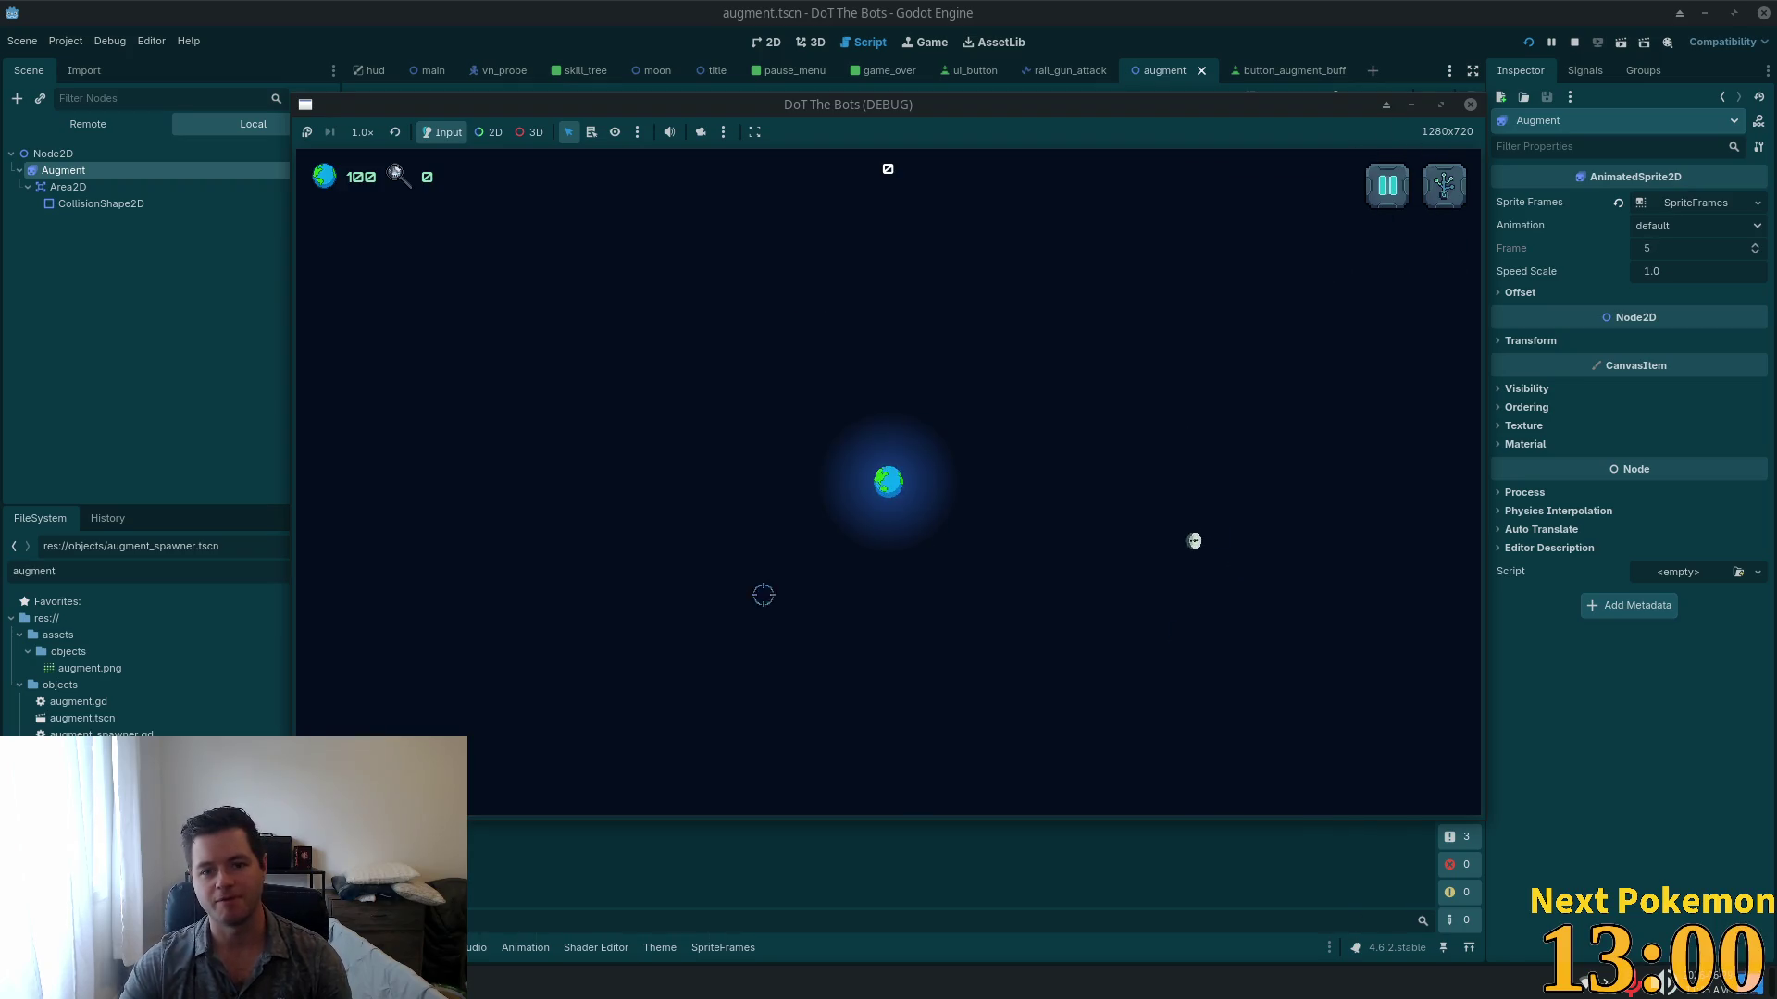
Step: Open and close the skill tree panel, move the game window aside, and stop the game
click(1446, 184)
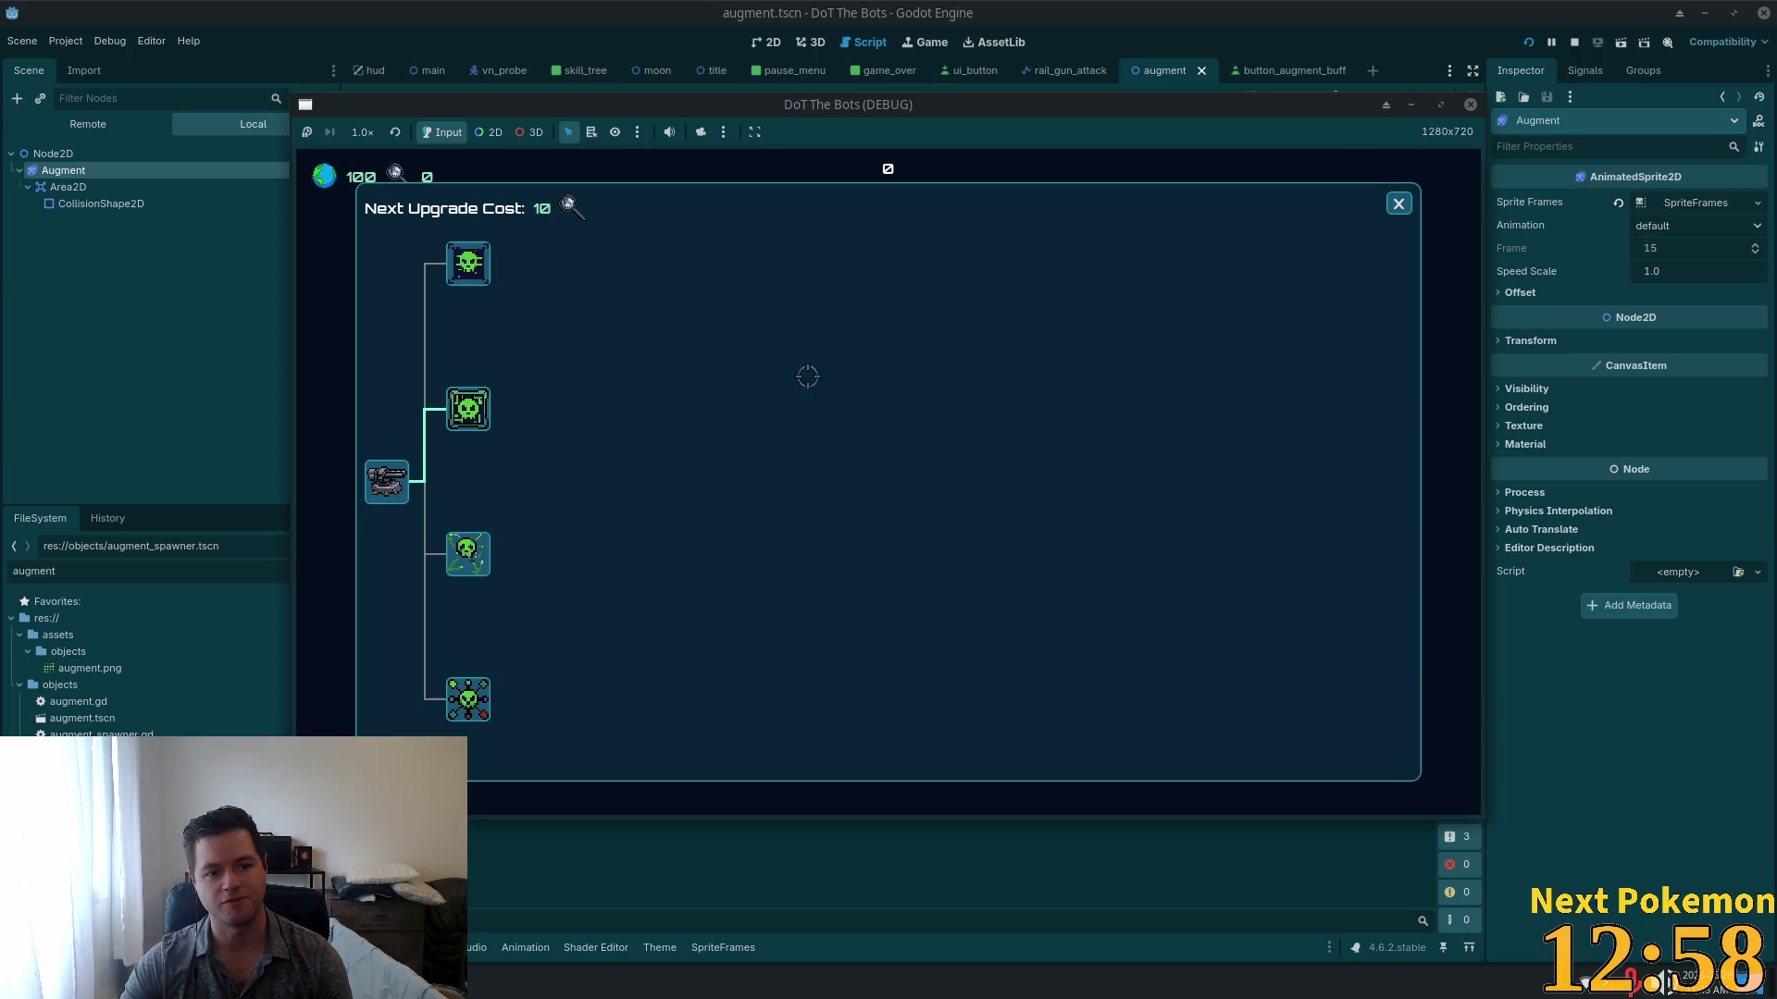
click(1395, 198)
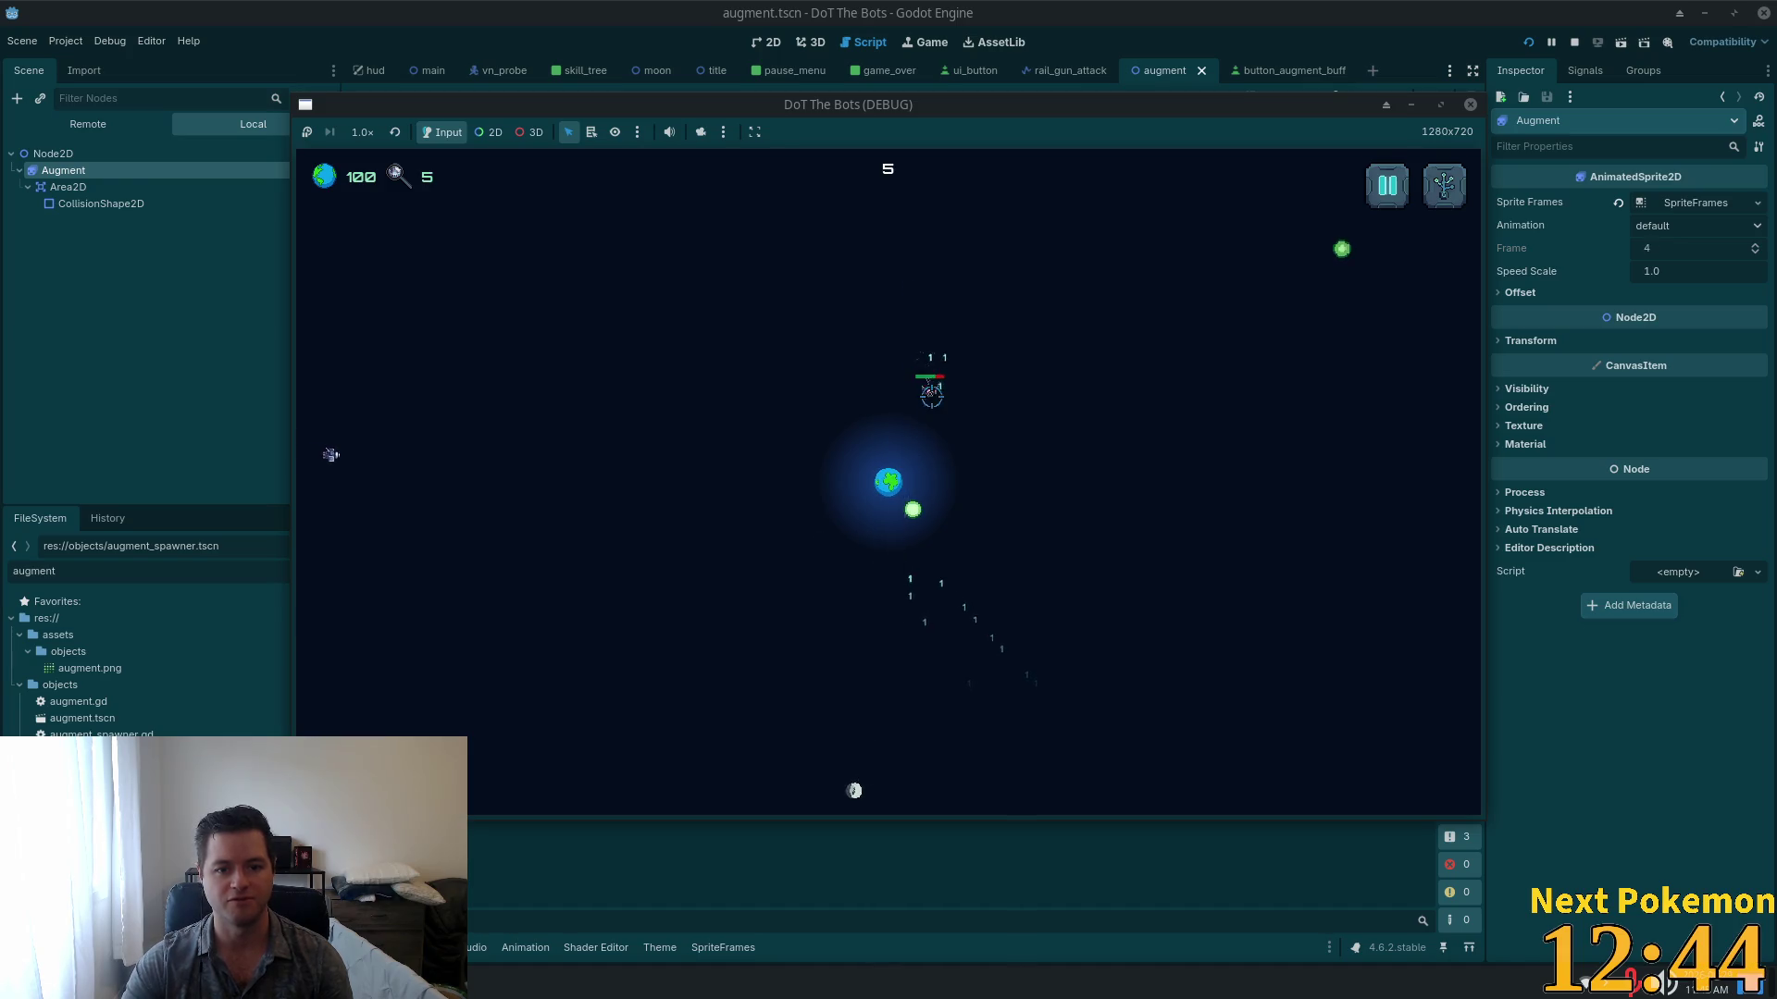
mouse_move(956, 92)
mouse_down()
mouse_move(1138, 154)
mouse_move(1336, 182)
mouse_move(1316, 117)
mouse_up()
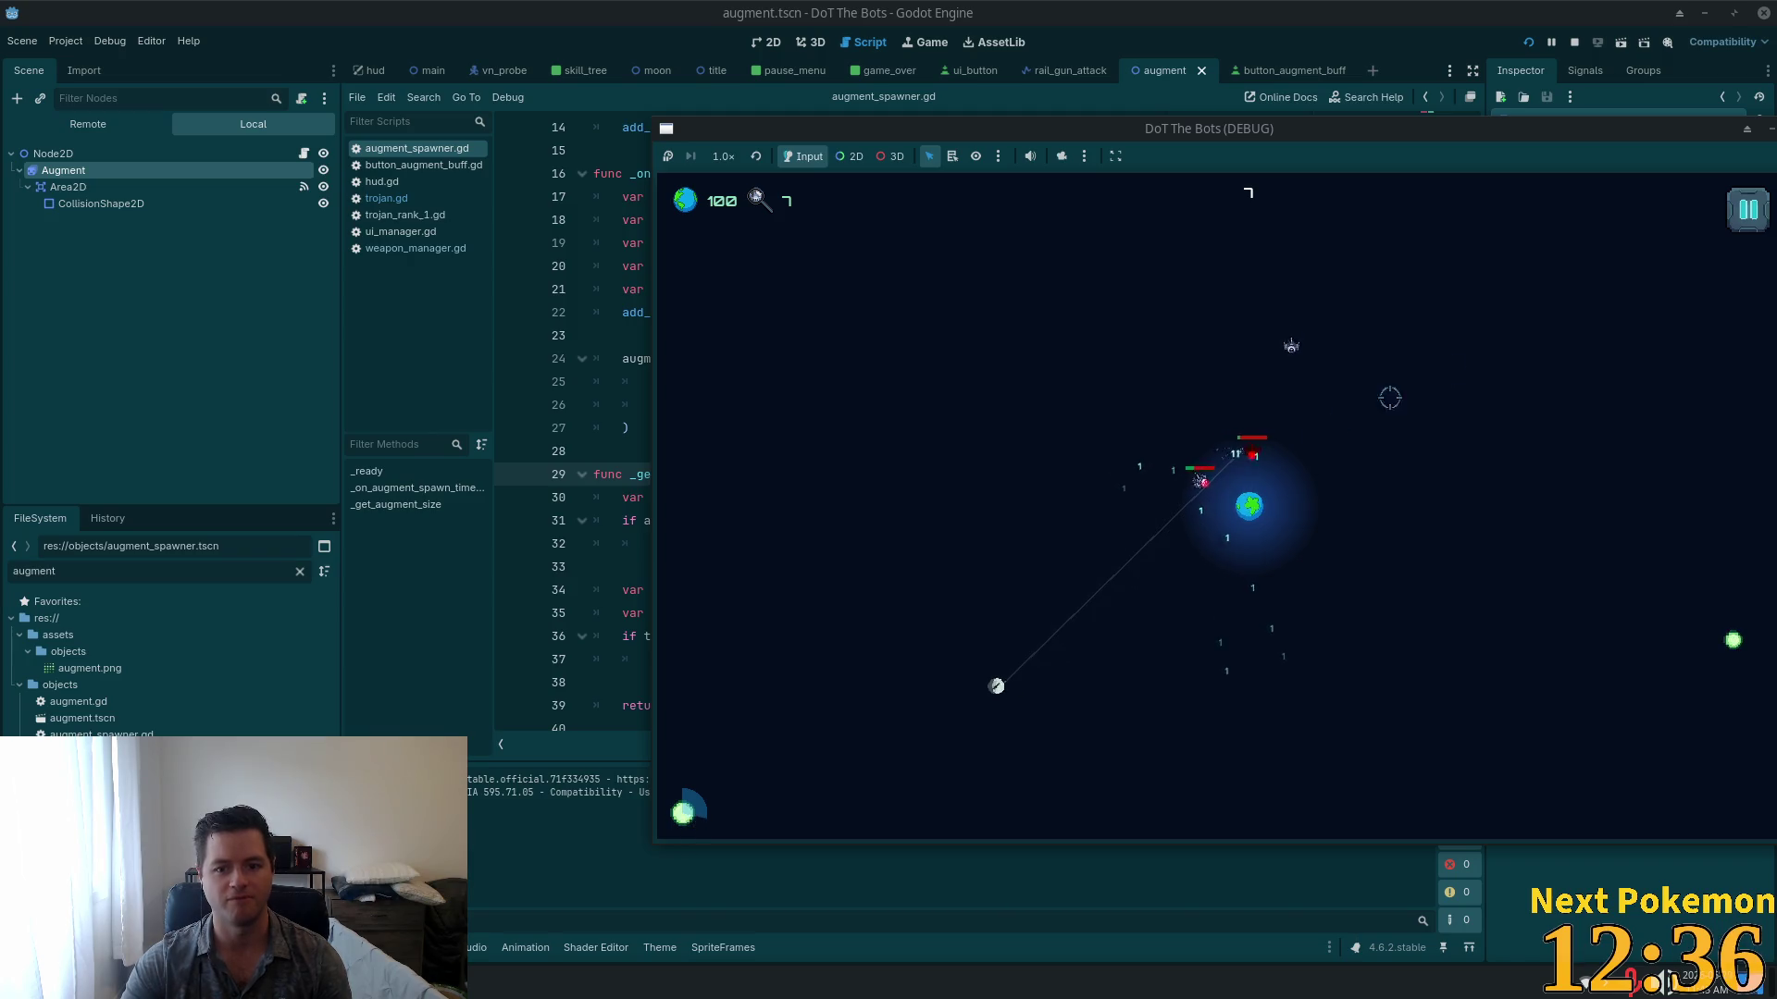
click(1574, 43)
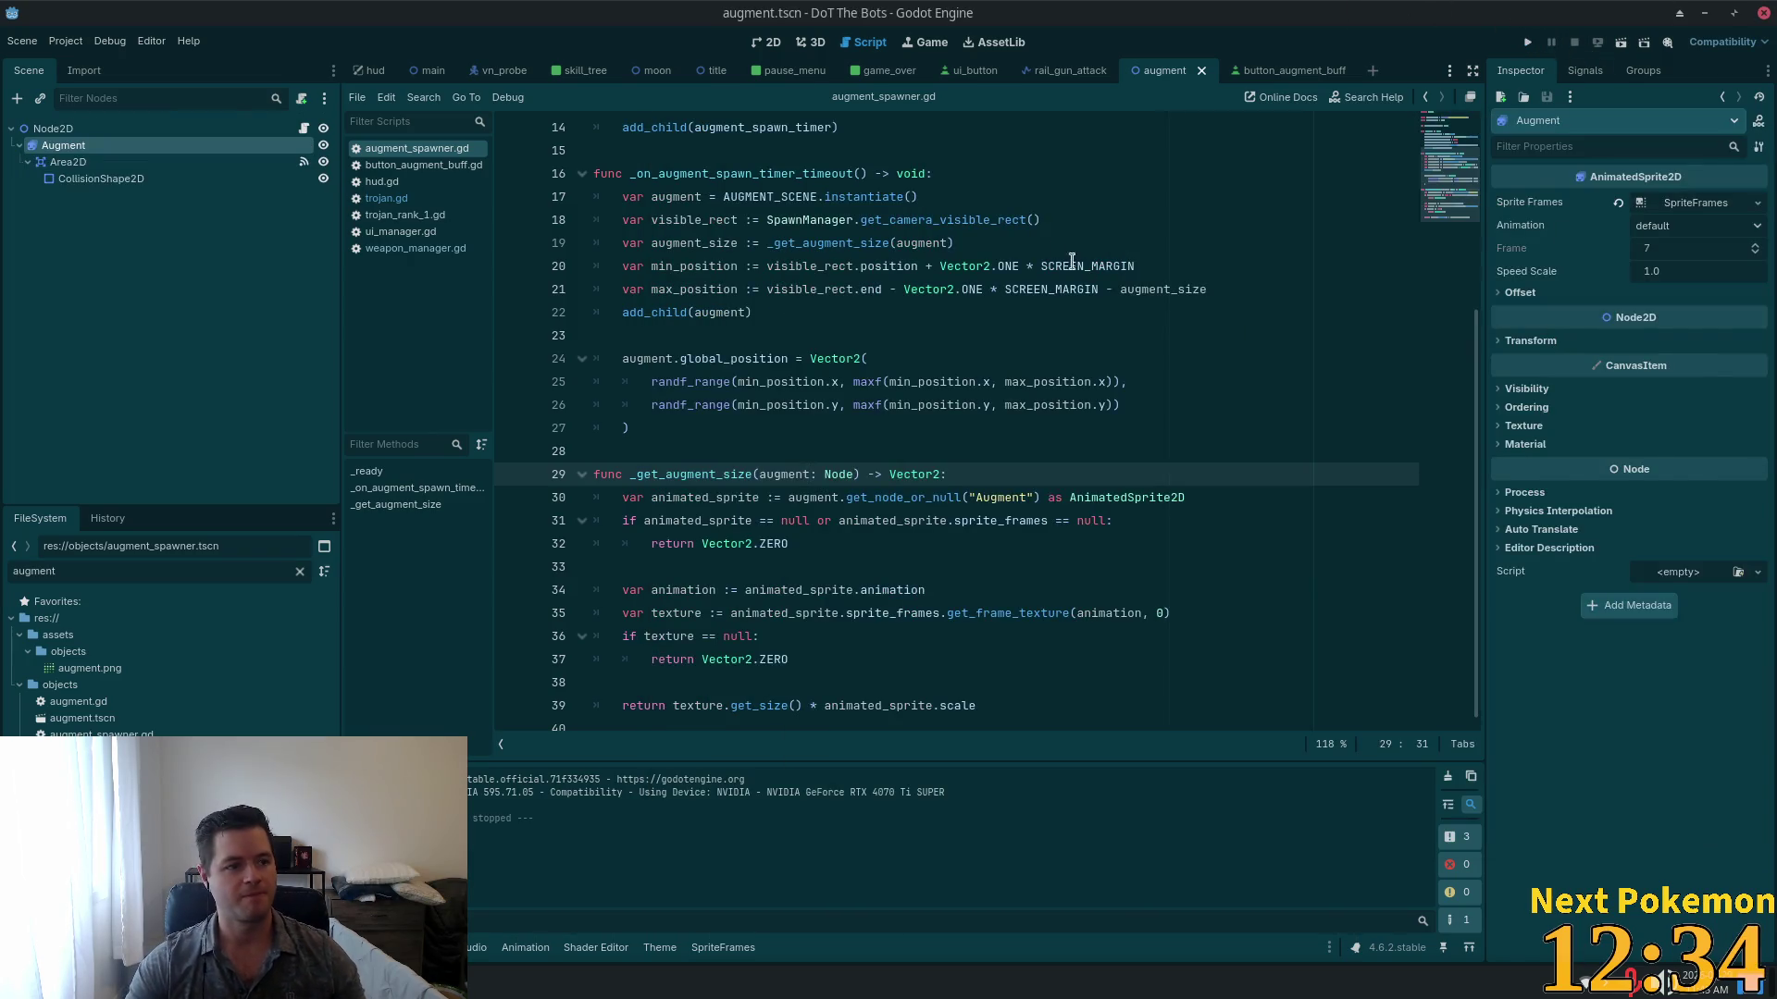
Step: Rename trojan.gd's update_damage function to _update_damage in Cursor
key(alt+Tab)
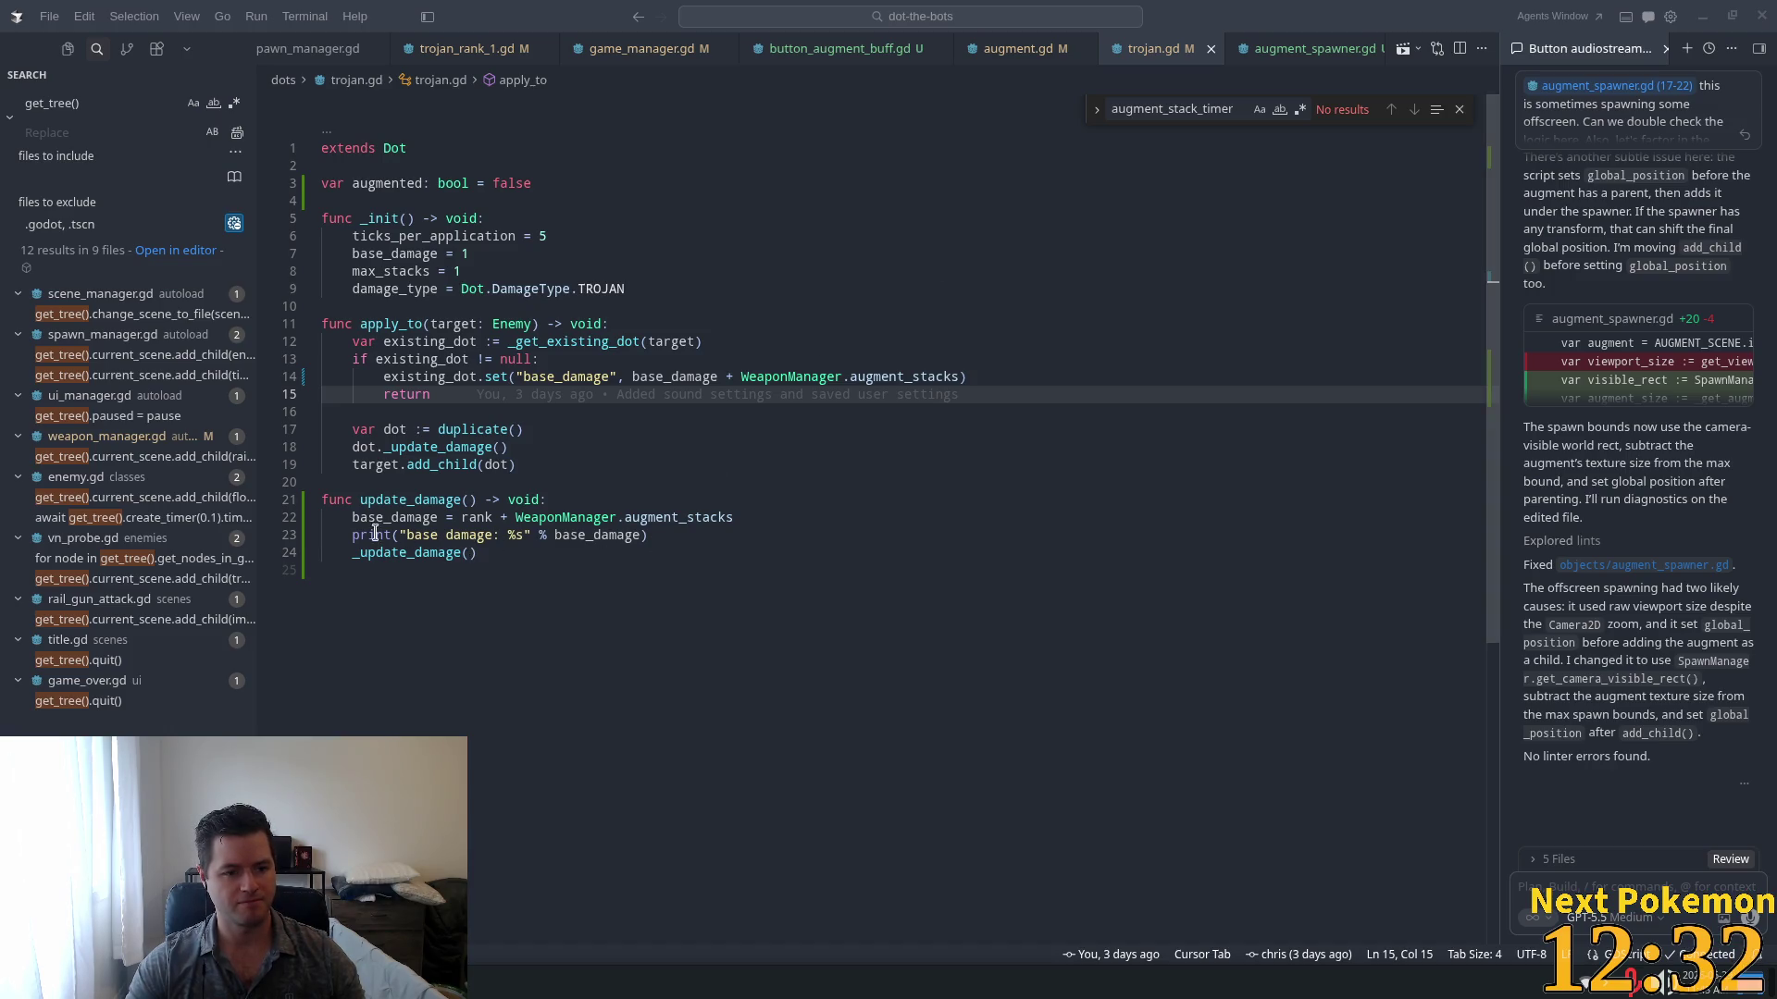
double_click(381, 500)
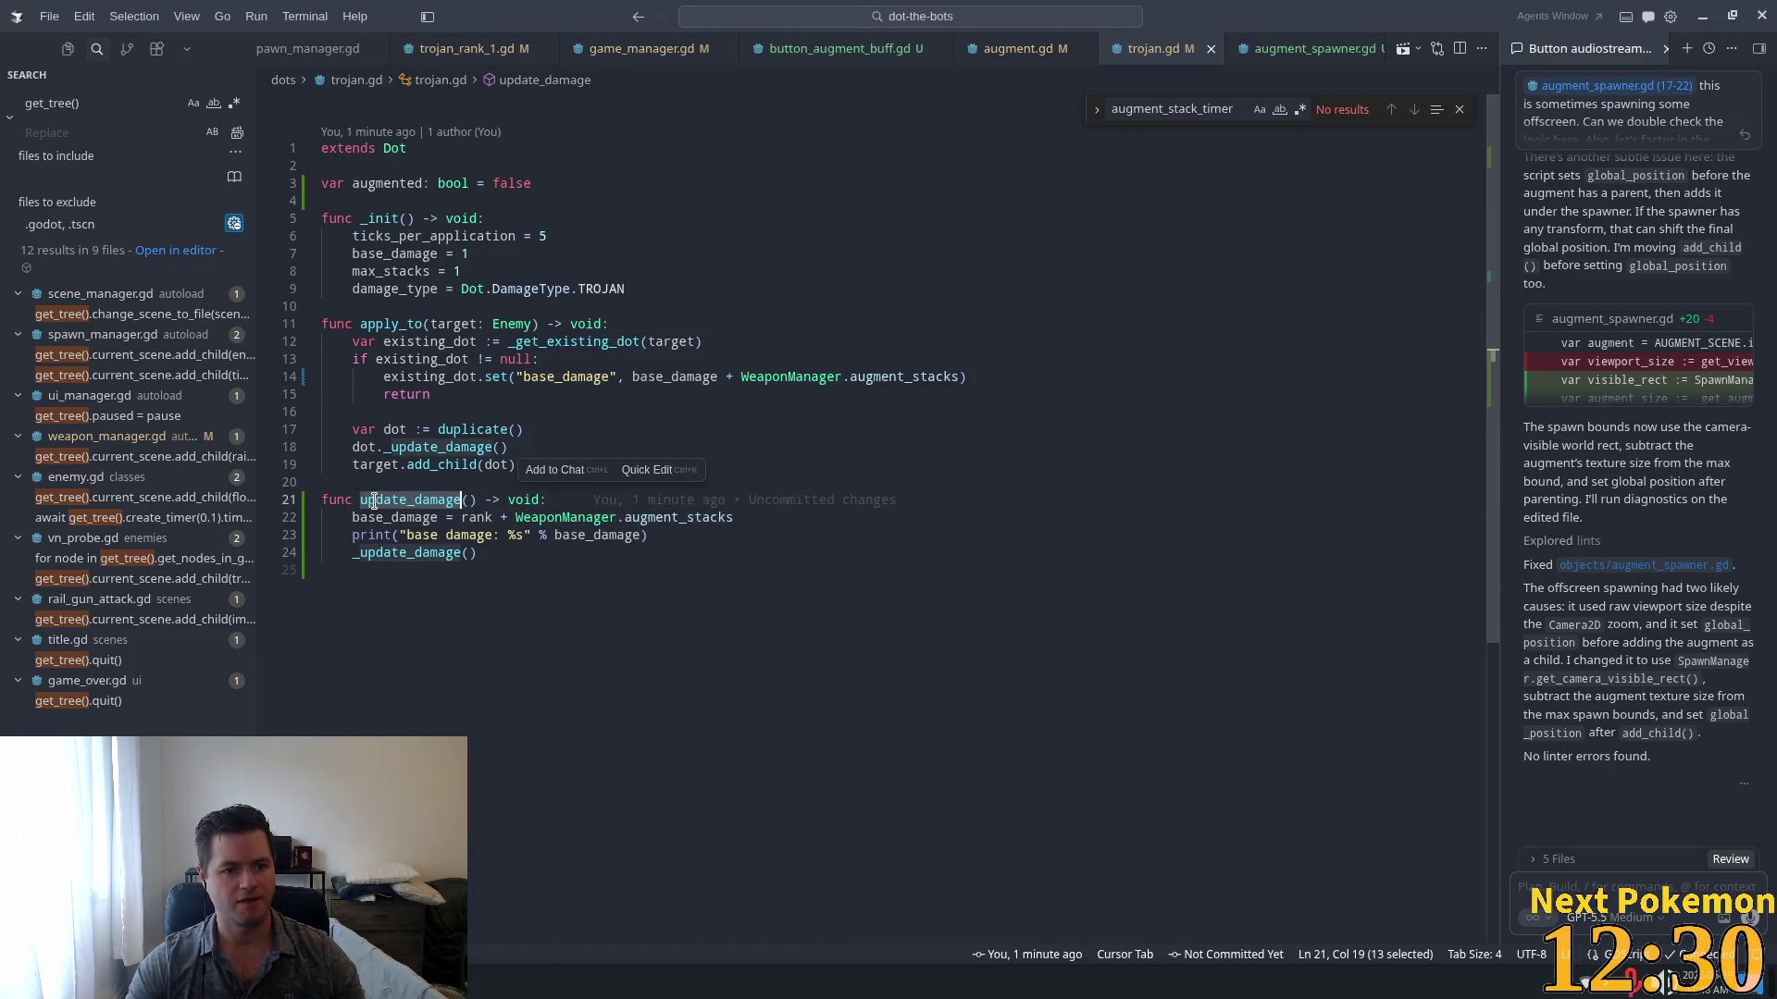
key(Left)
text(_)
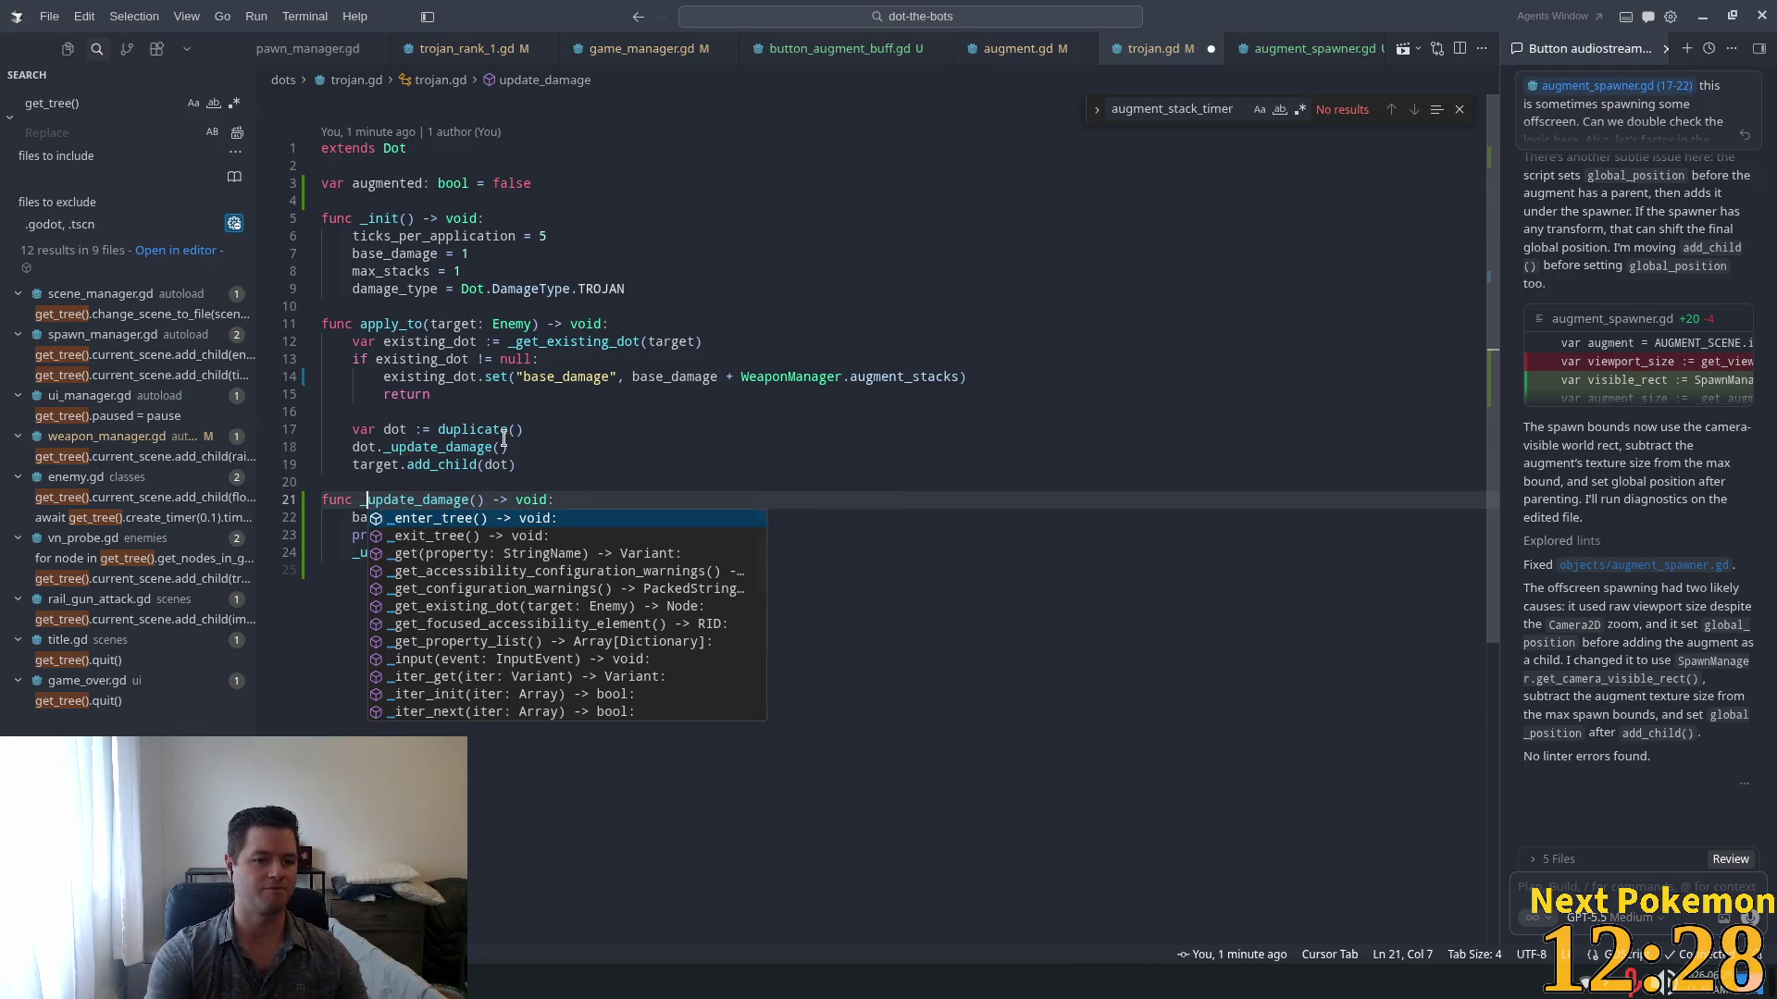
key(Escape)
Step: Delete the recursive _update_damage() call at the end of the function body
click(612, 552)
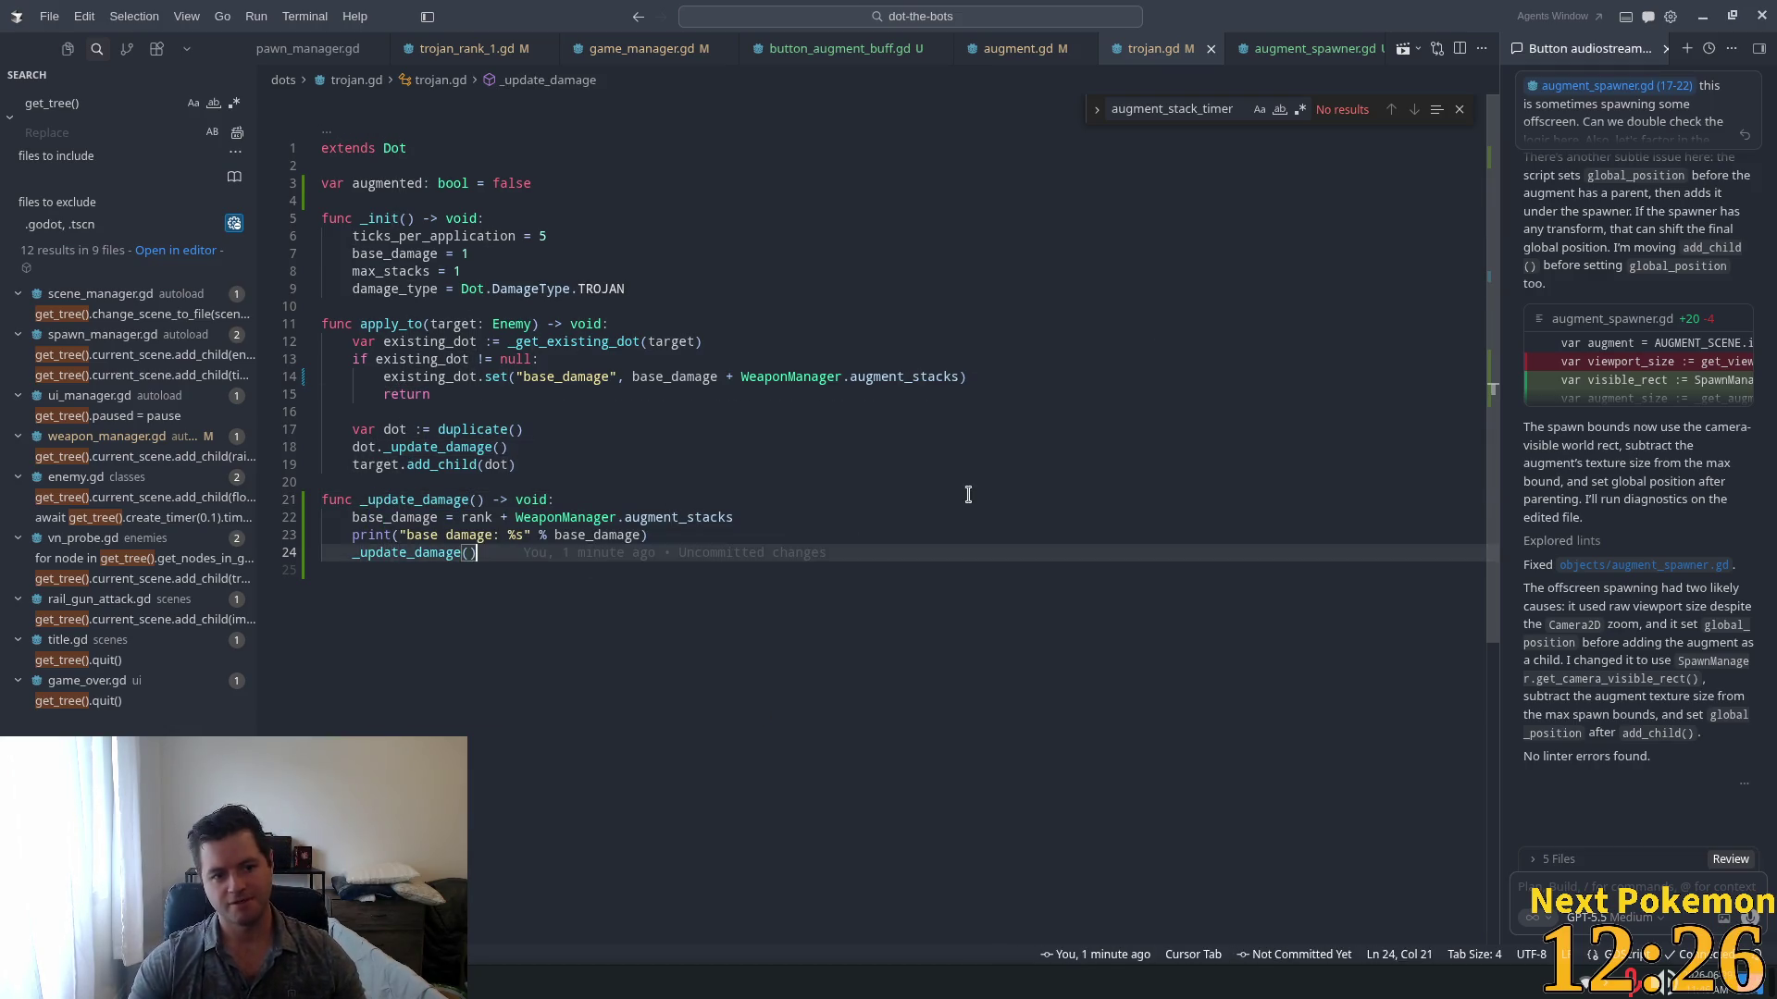
key(shift+Home)
key(shift+Home)
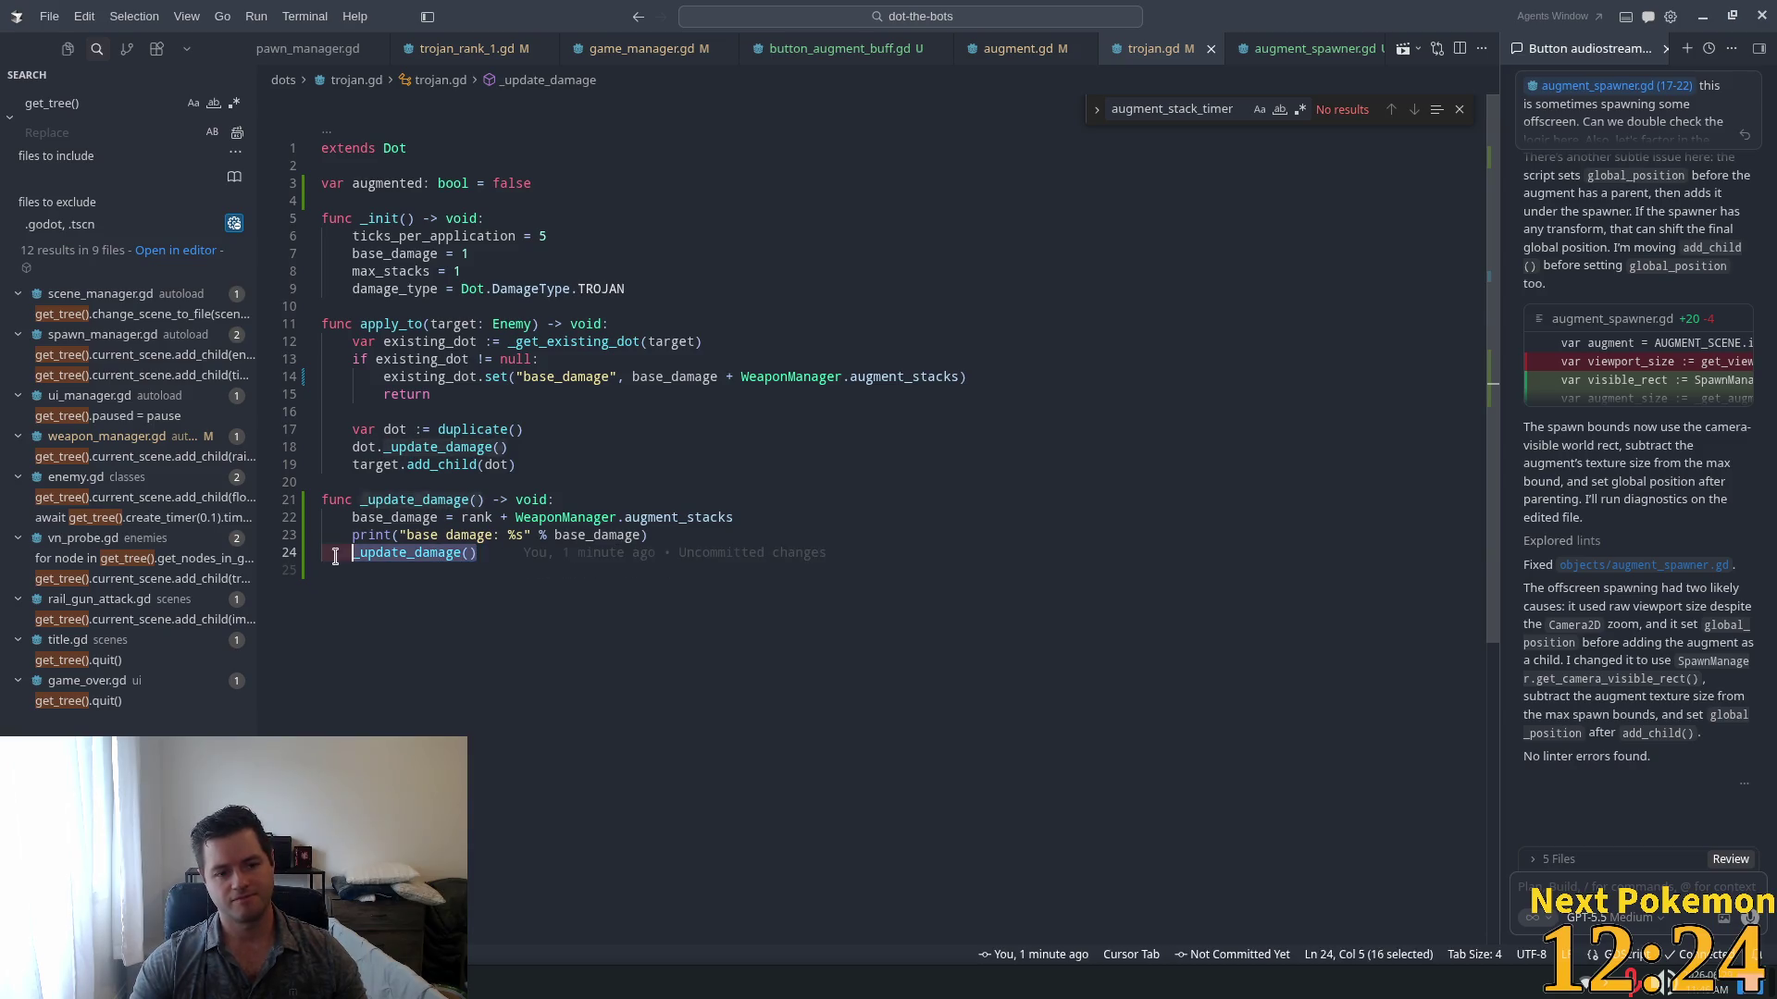
key(BackSpace)
key(BackSpace)
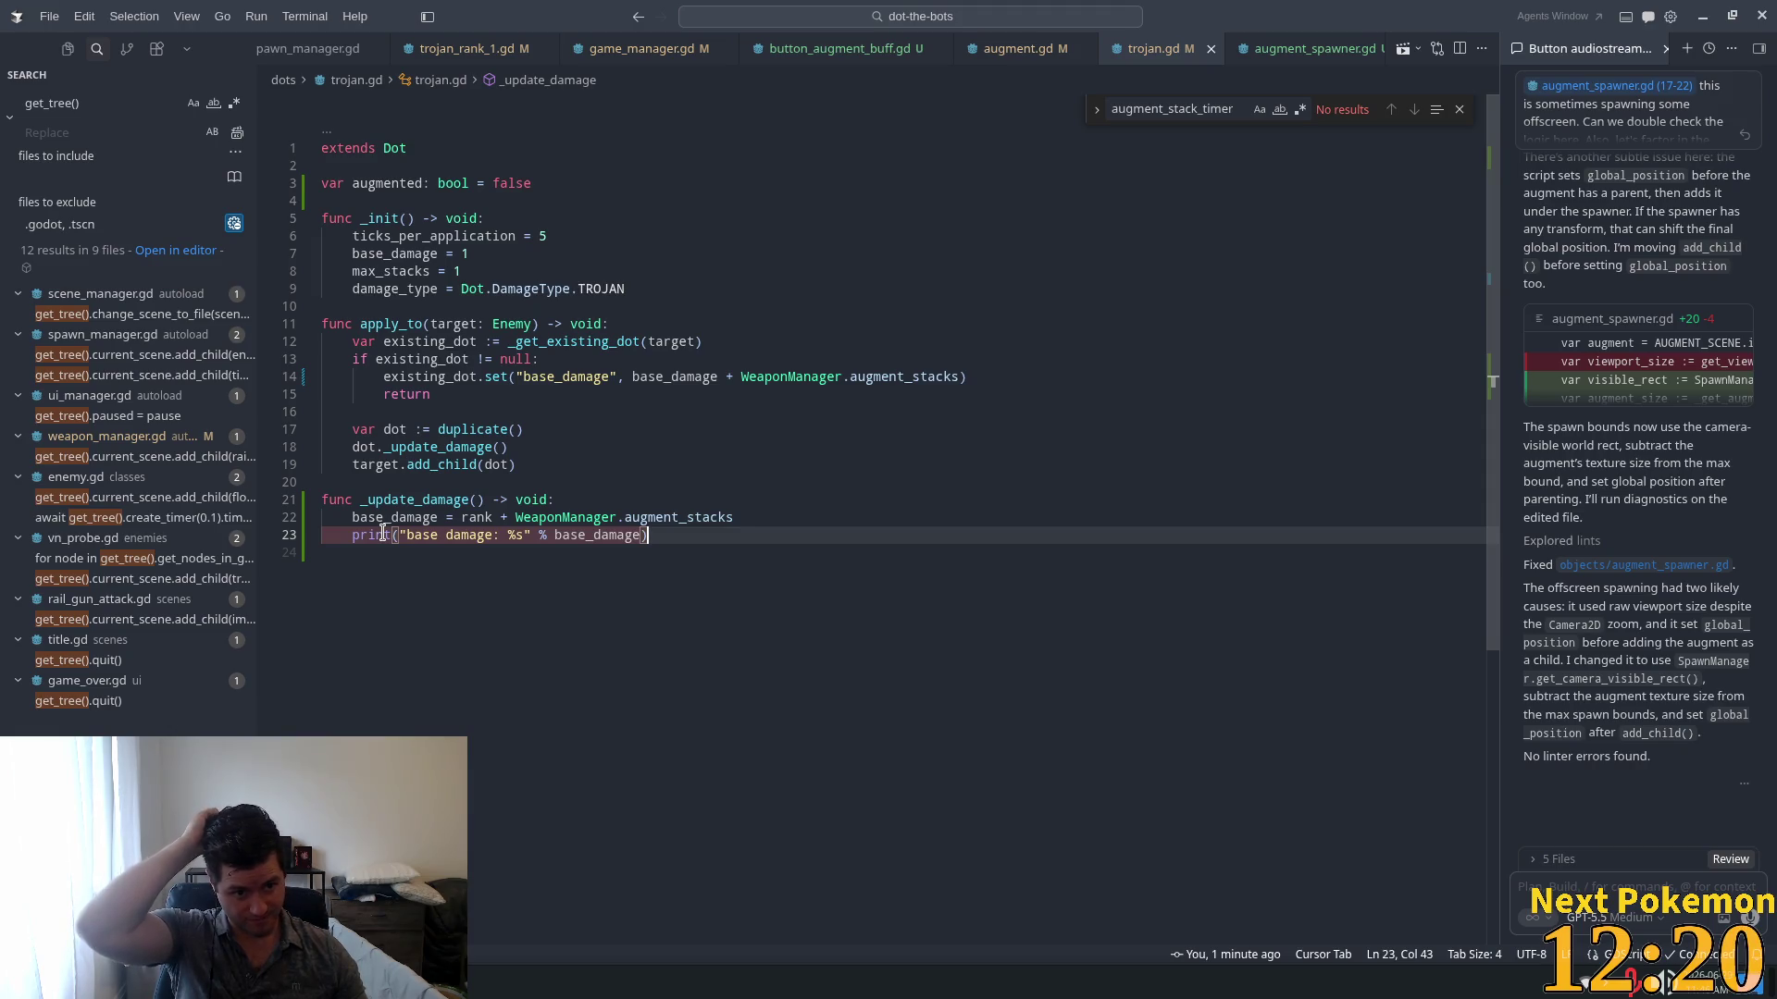
click(443, 504)
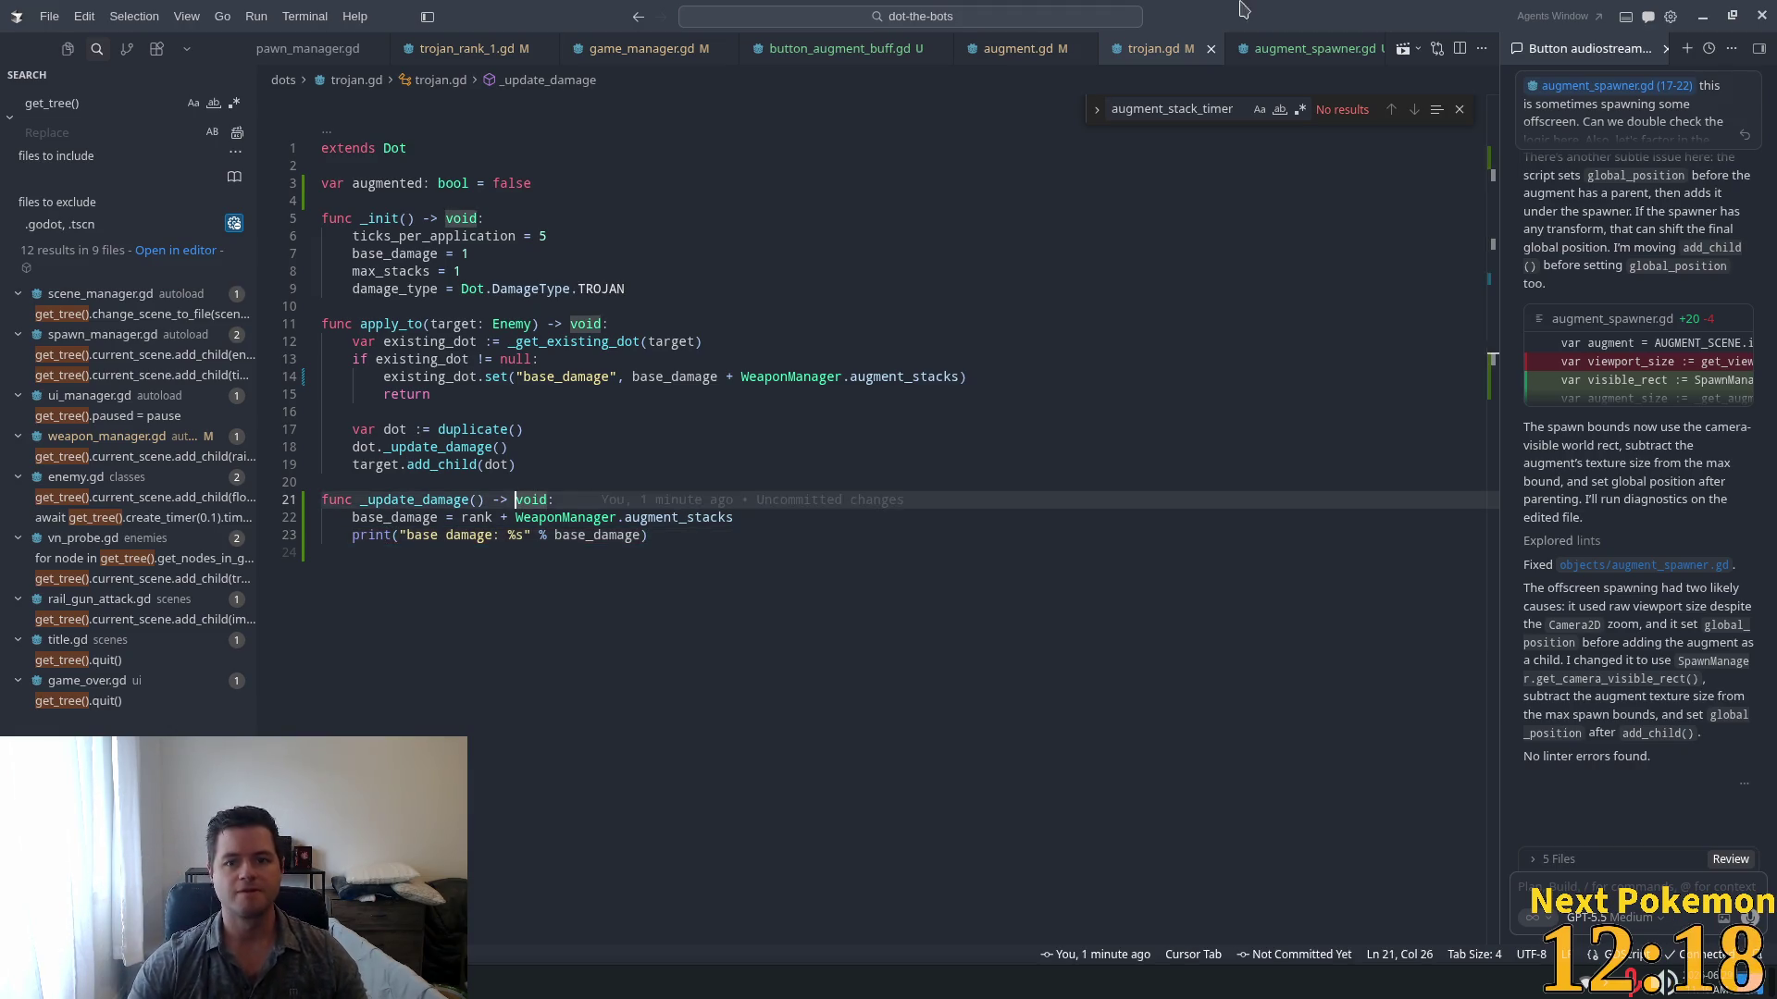
key(alt+Tab)
Step: Relaunch DoT The Bots, glance at the upgrade tree, play down to planet health 61, then stop
click(1528, 42)
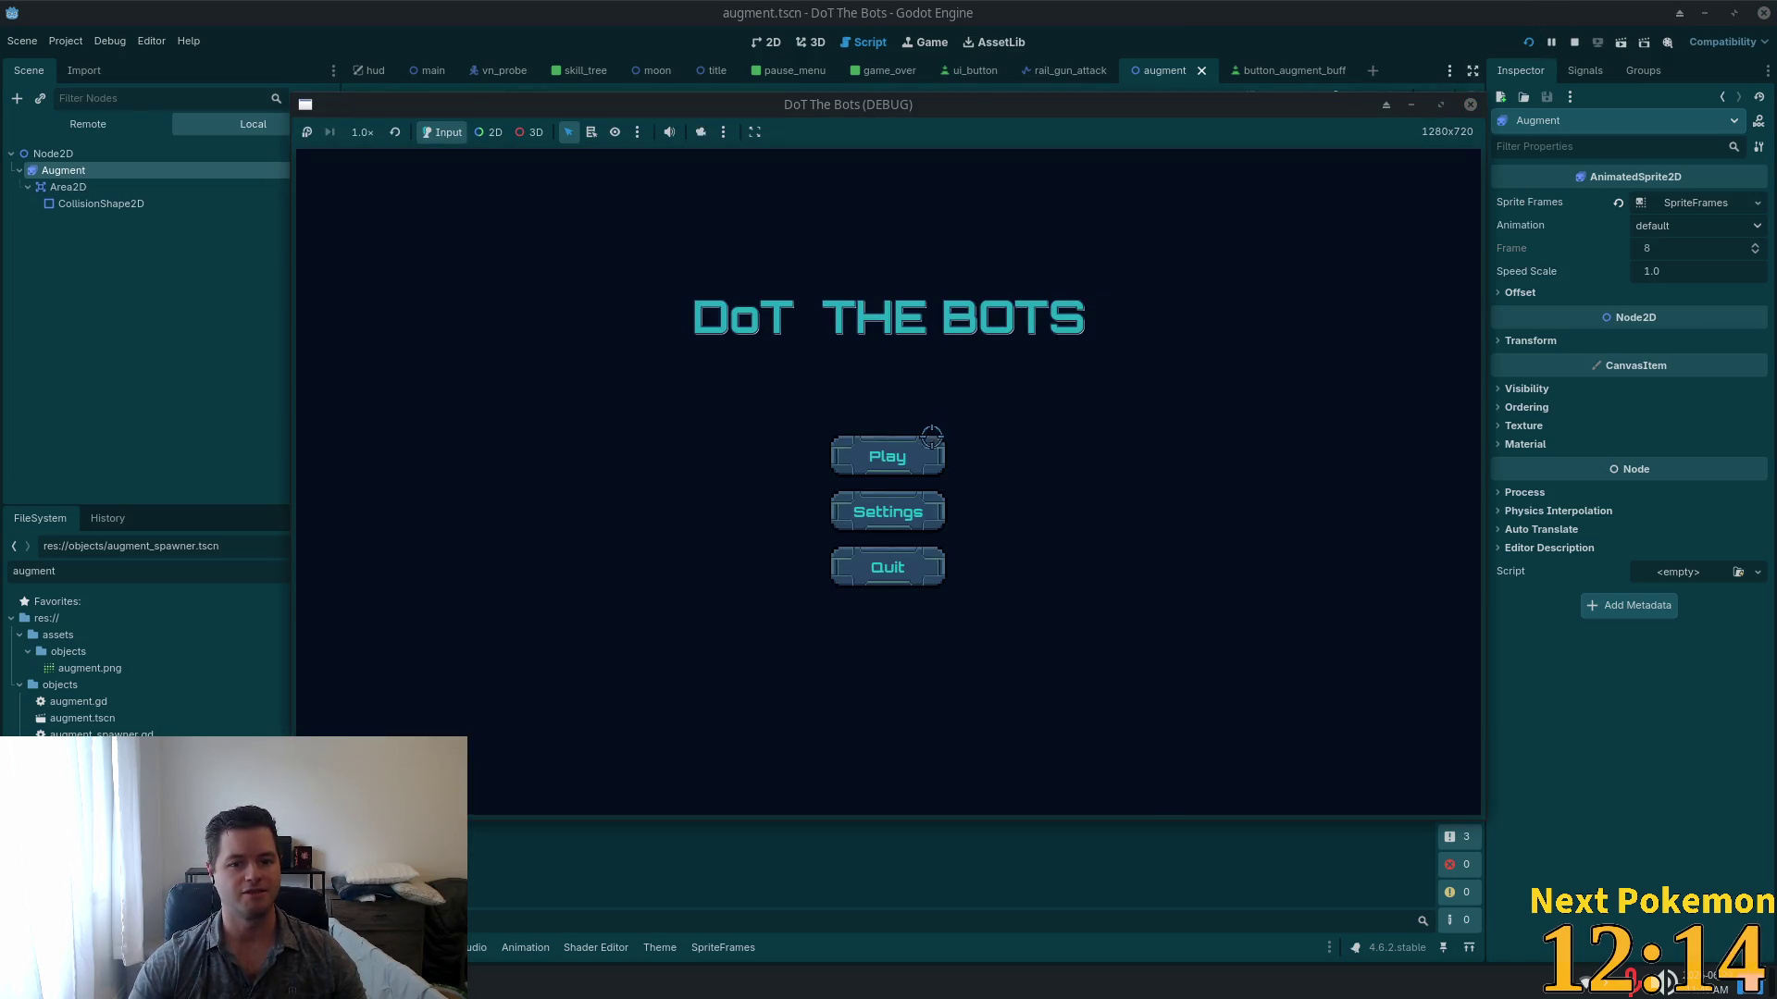
click(925, 452)
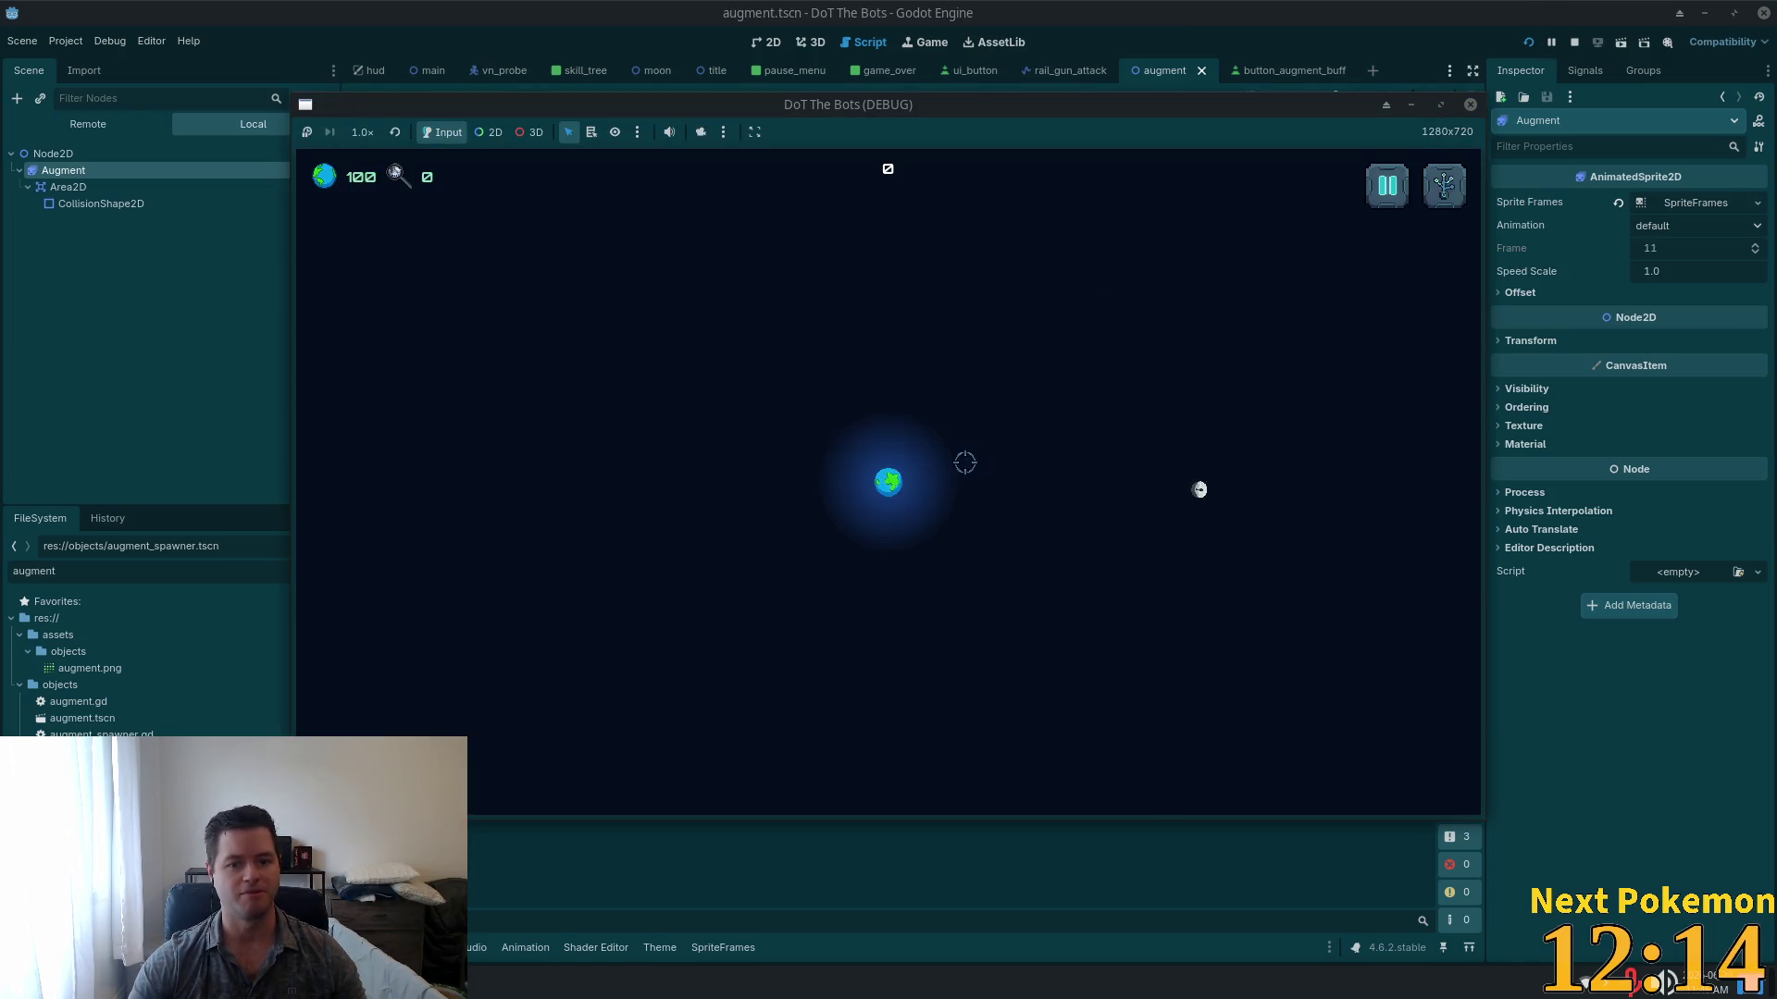
click(1387, 183)
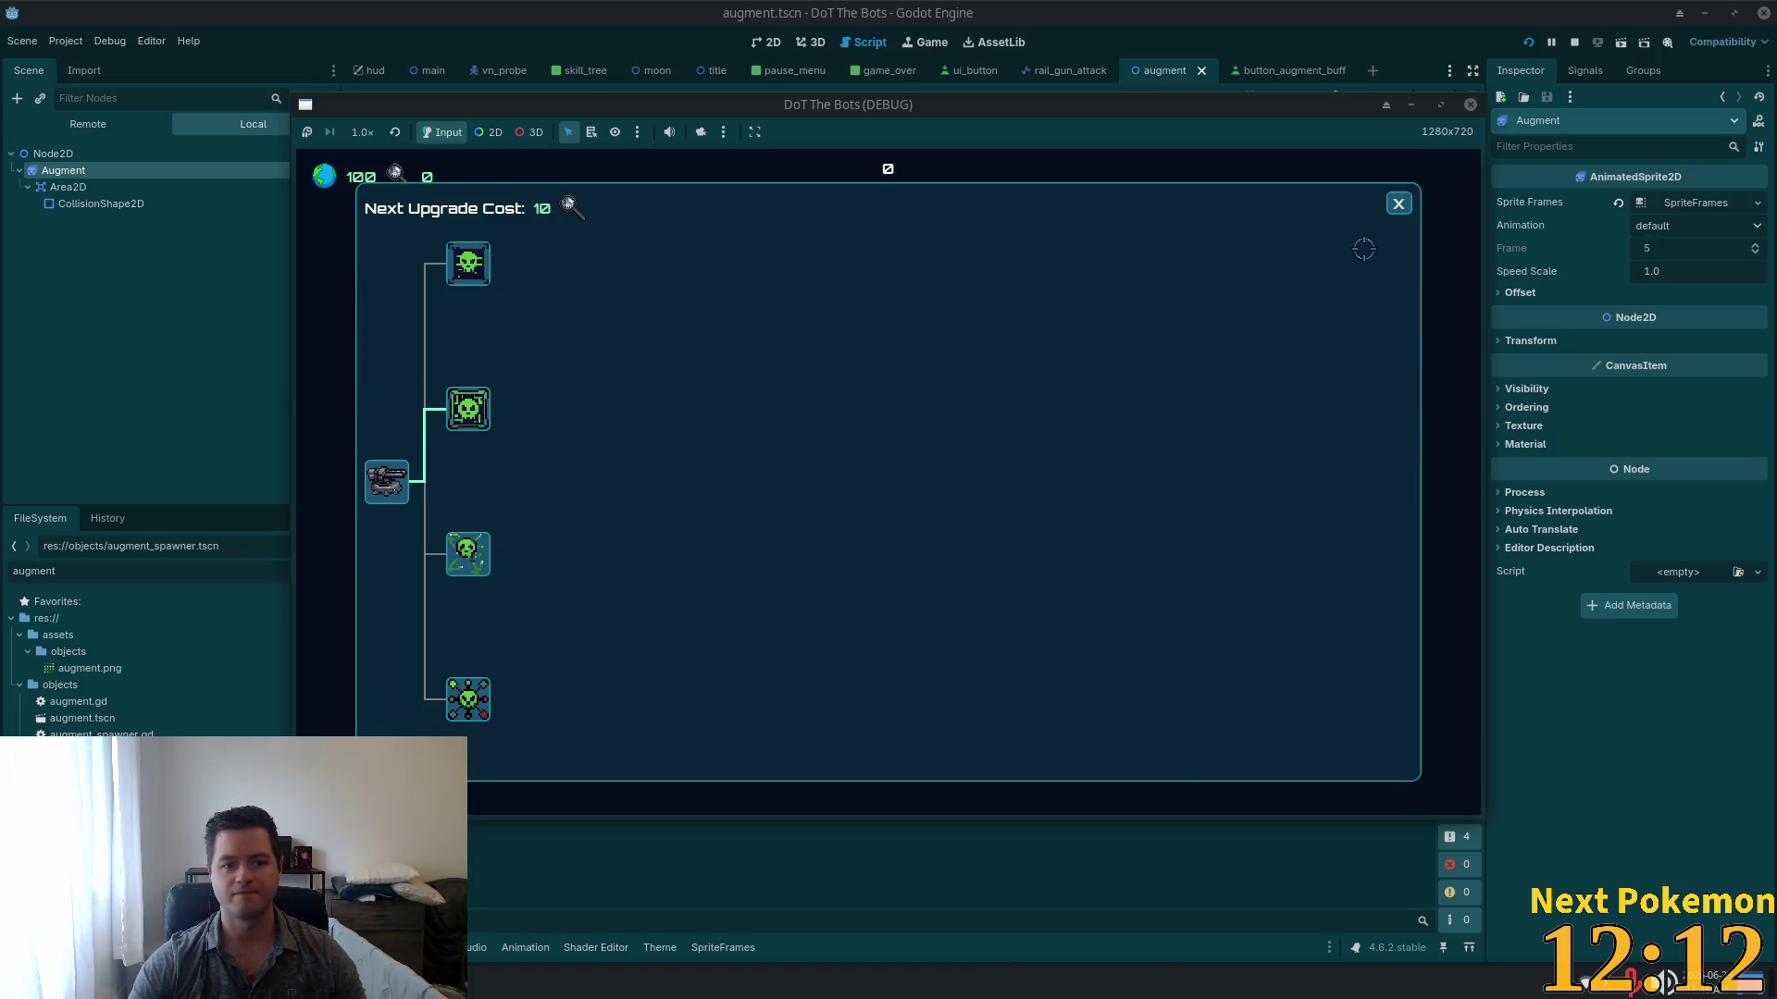
click(1399, 204)
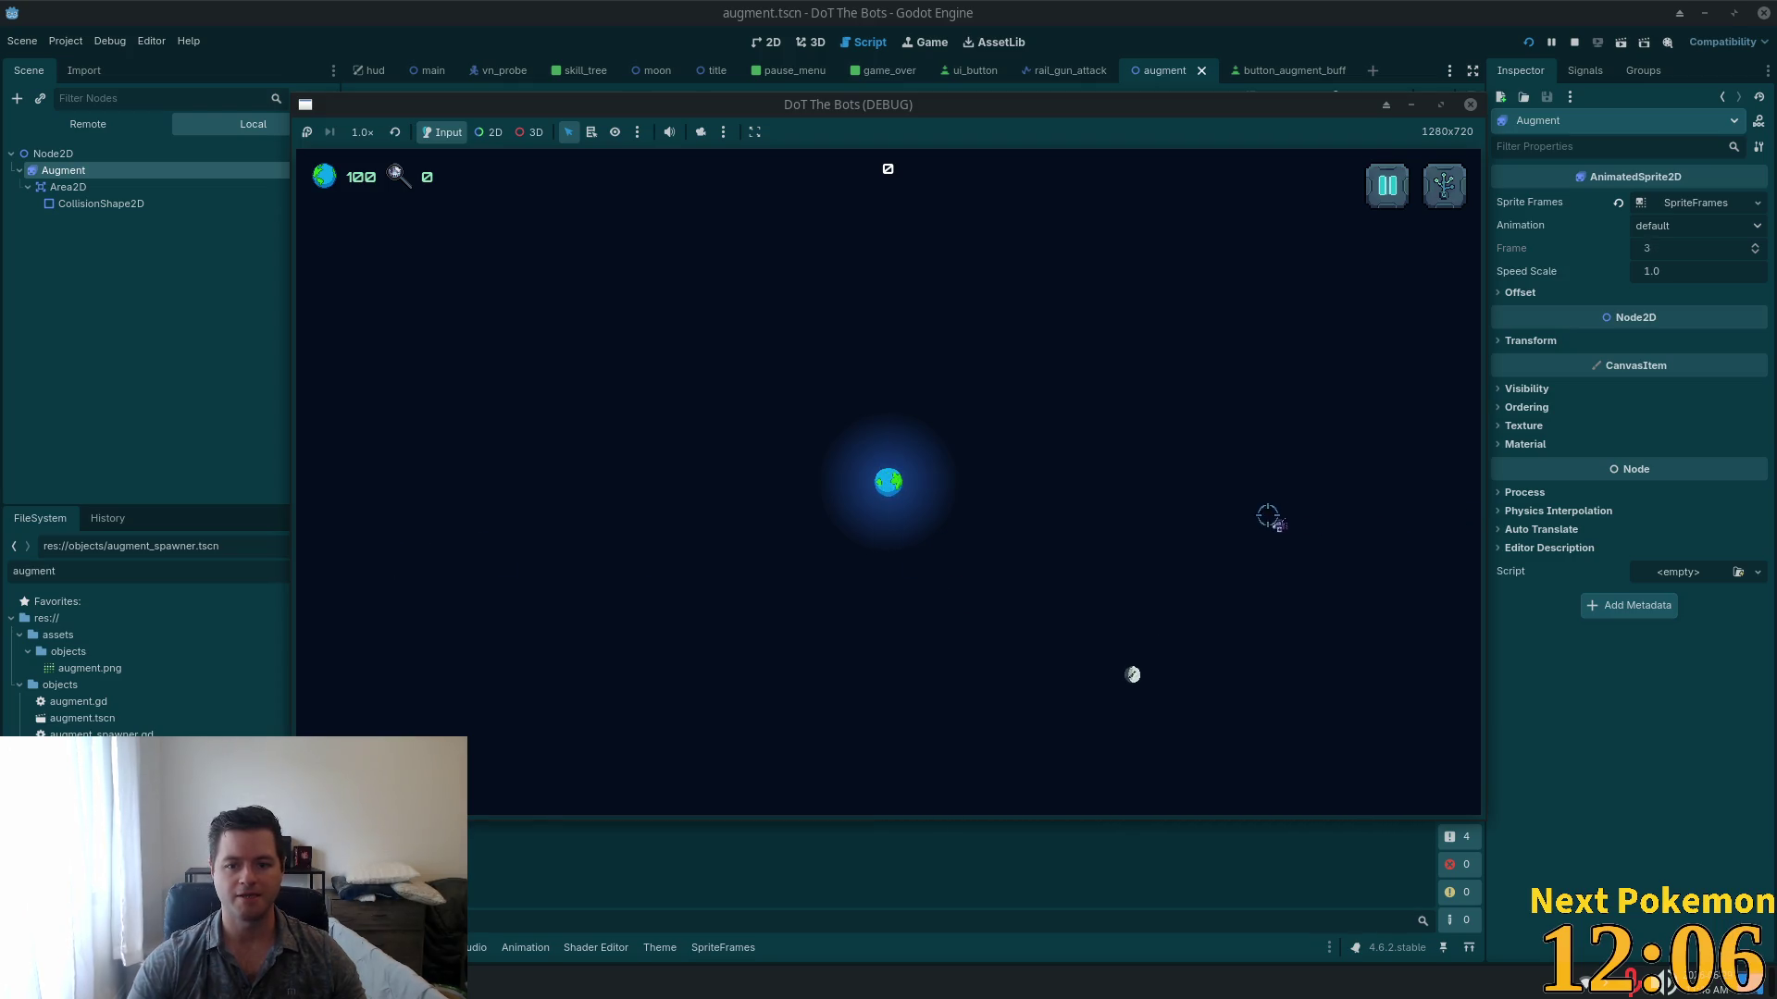
drag(915, 104, 1114, 118)
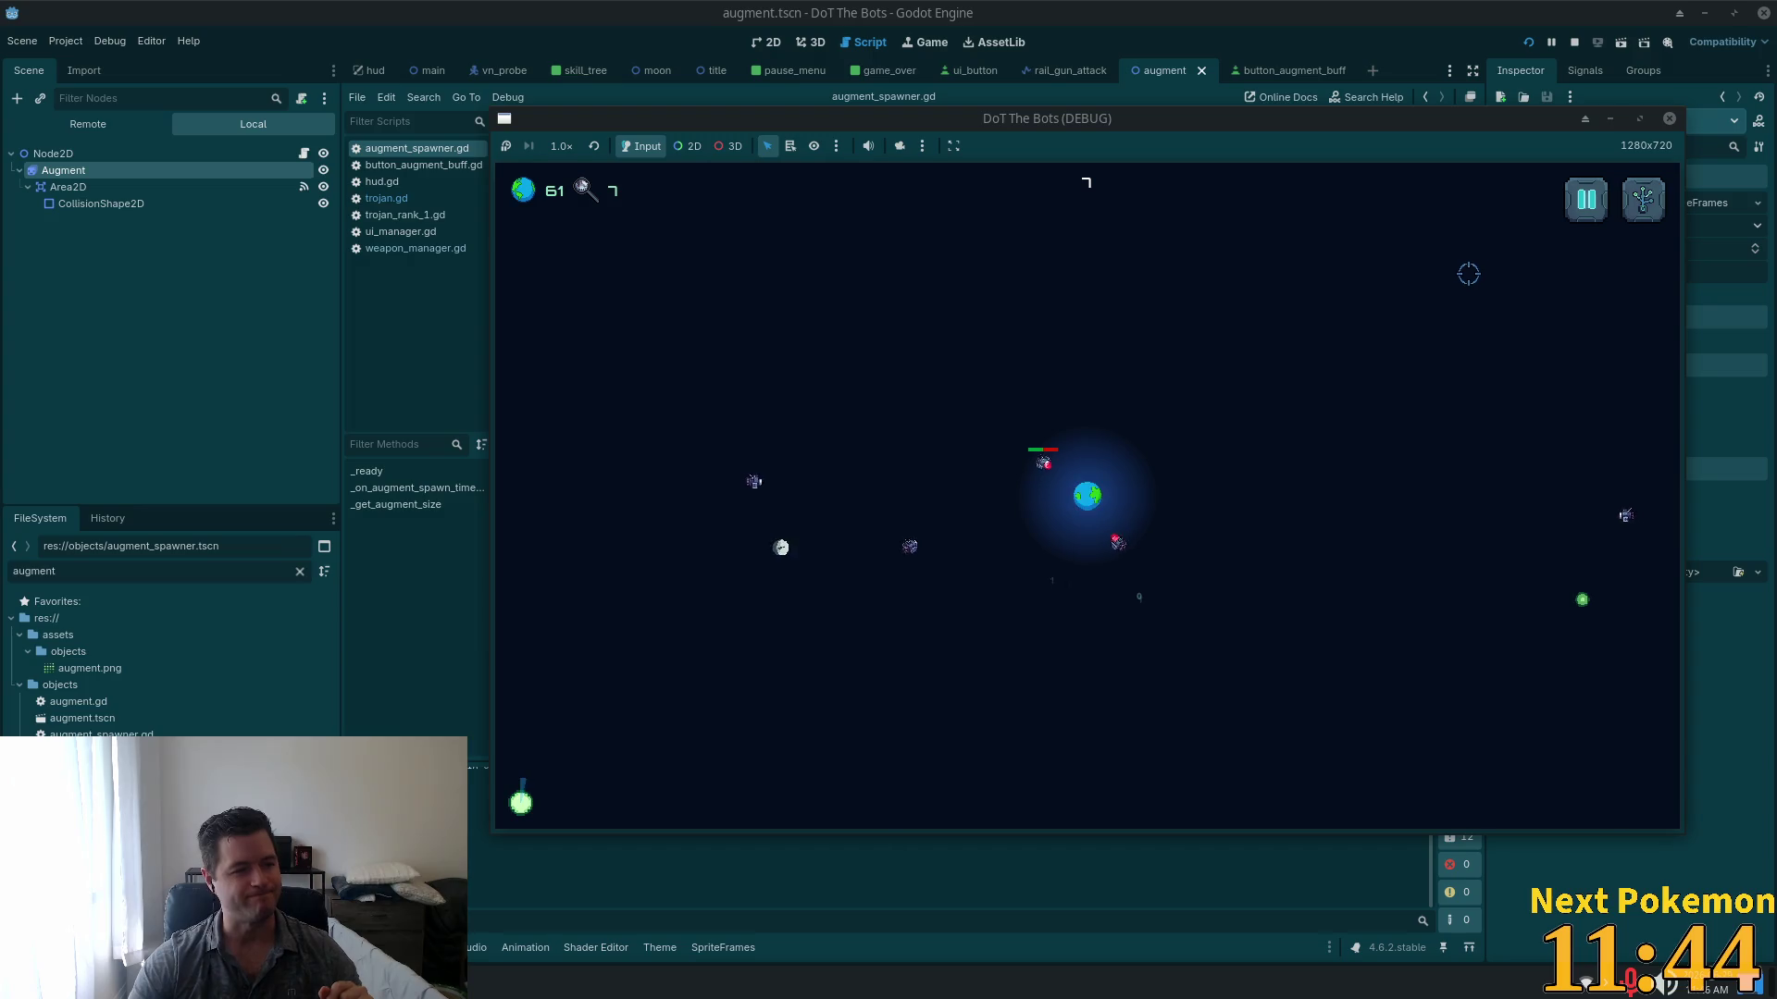
key(F8)
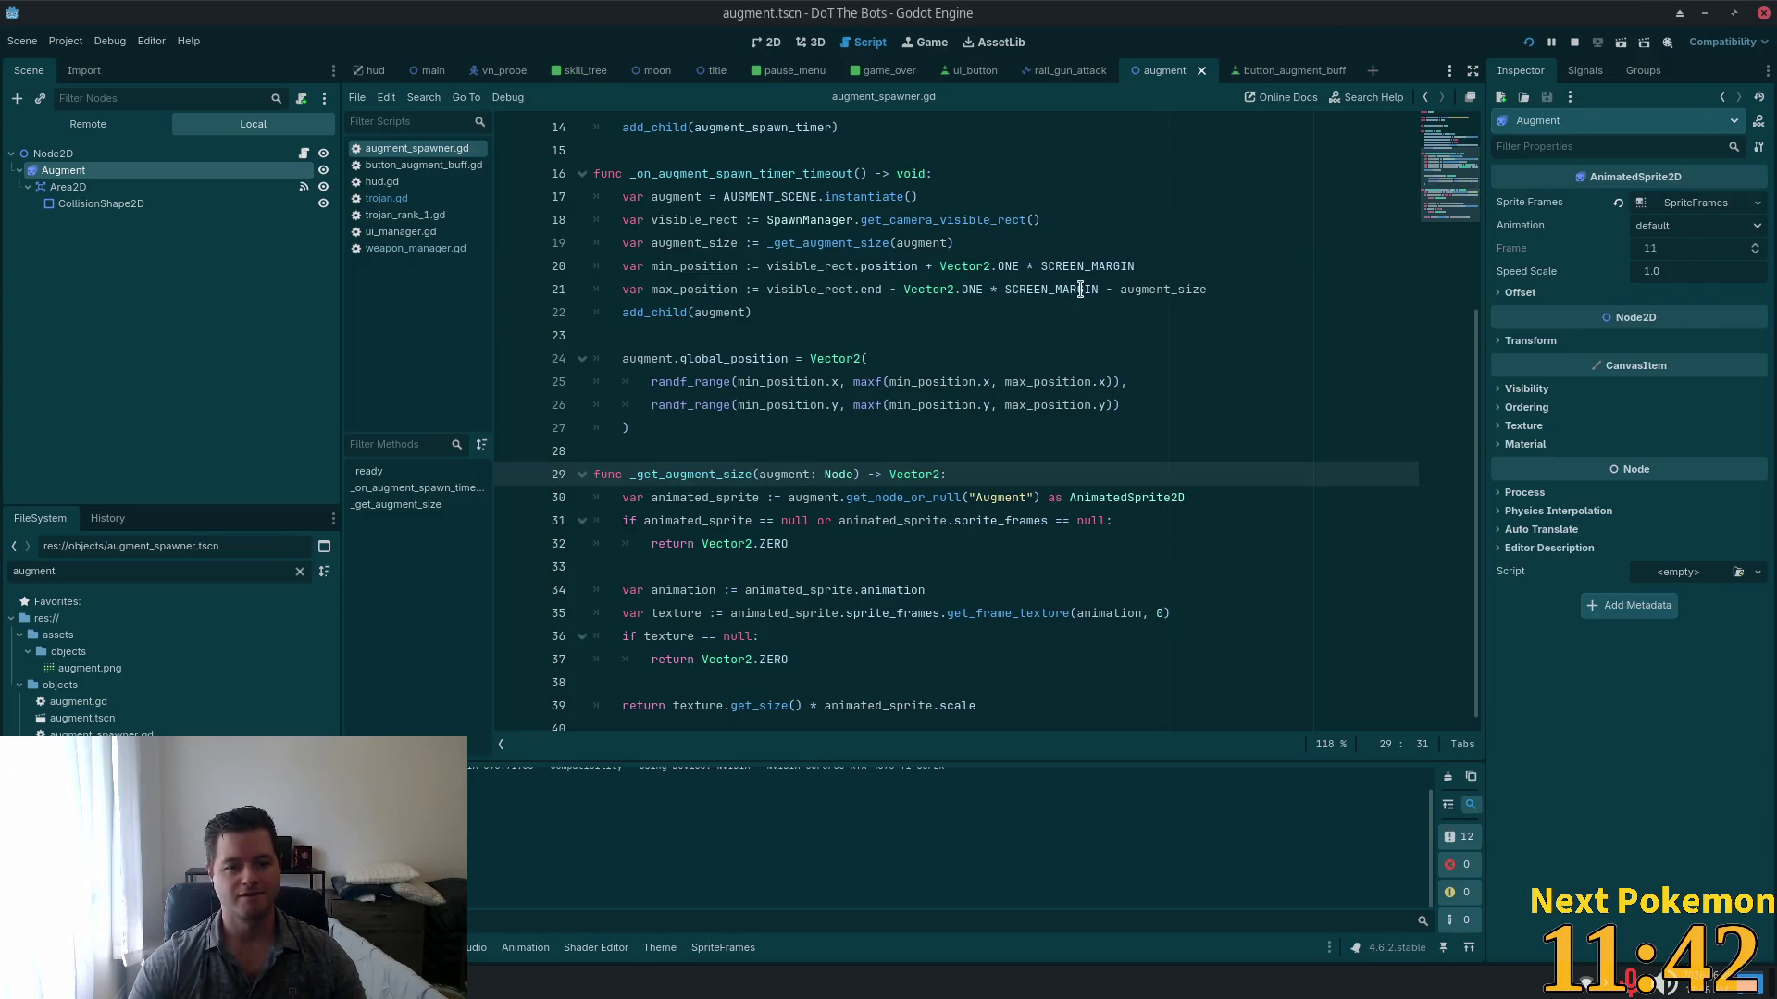
Step: Trace base_damage, damage_timer, damage and stacks usage through dot.gd's Dot class
key(alt+Tab)
click(388, 306)
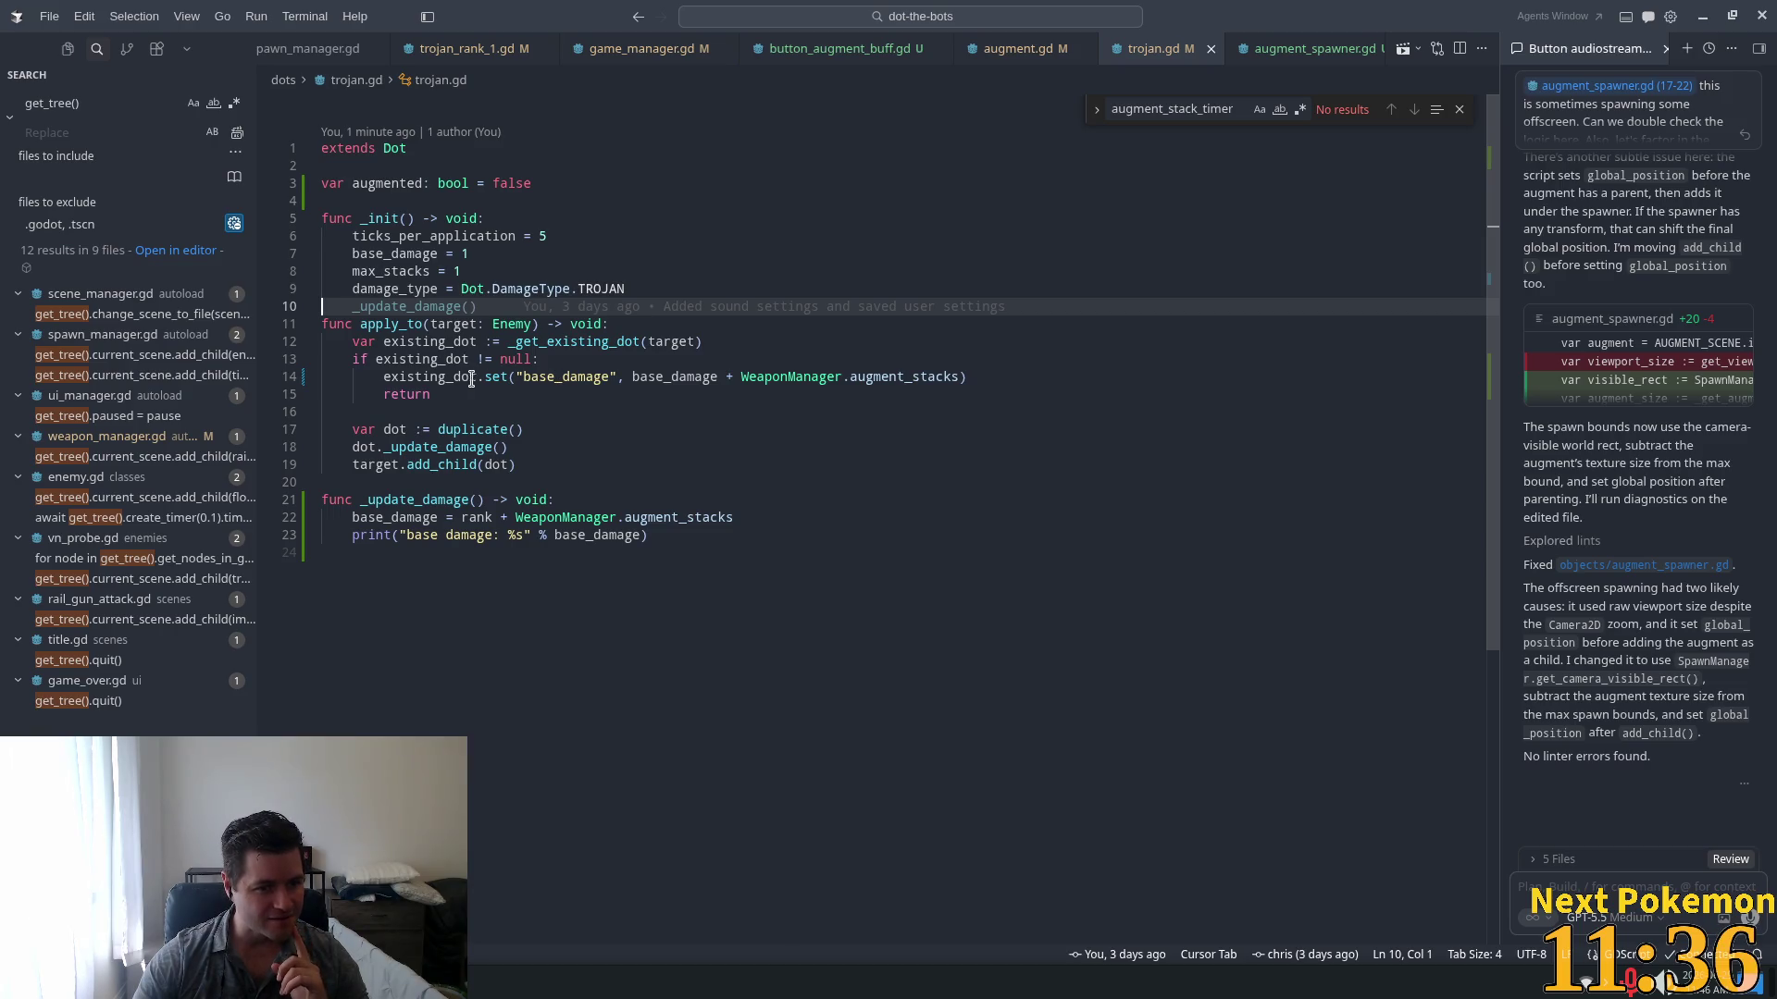
double_click(674, 380)
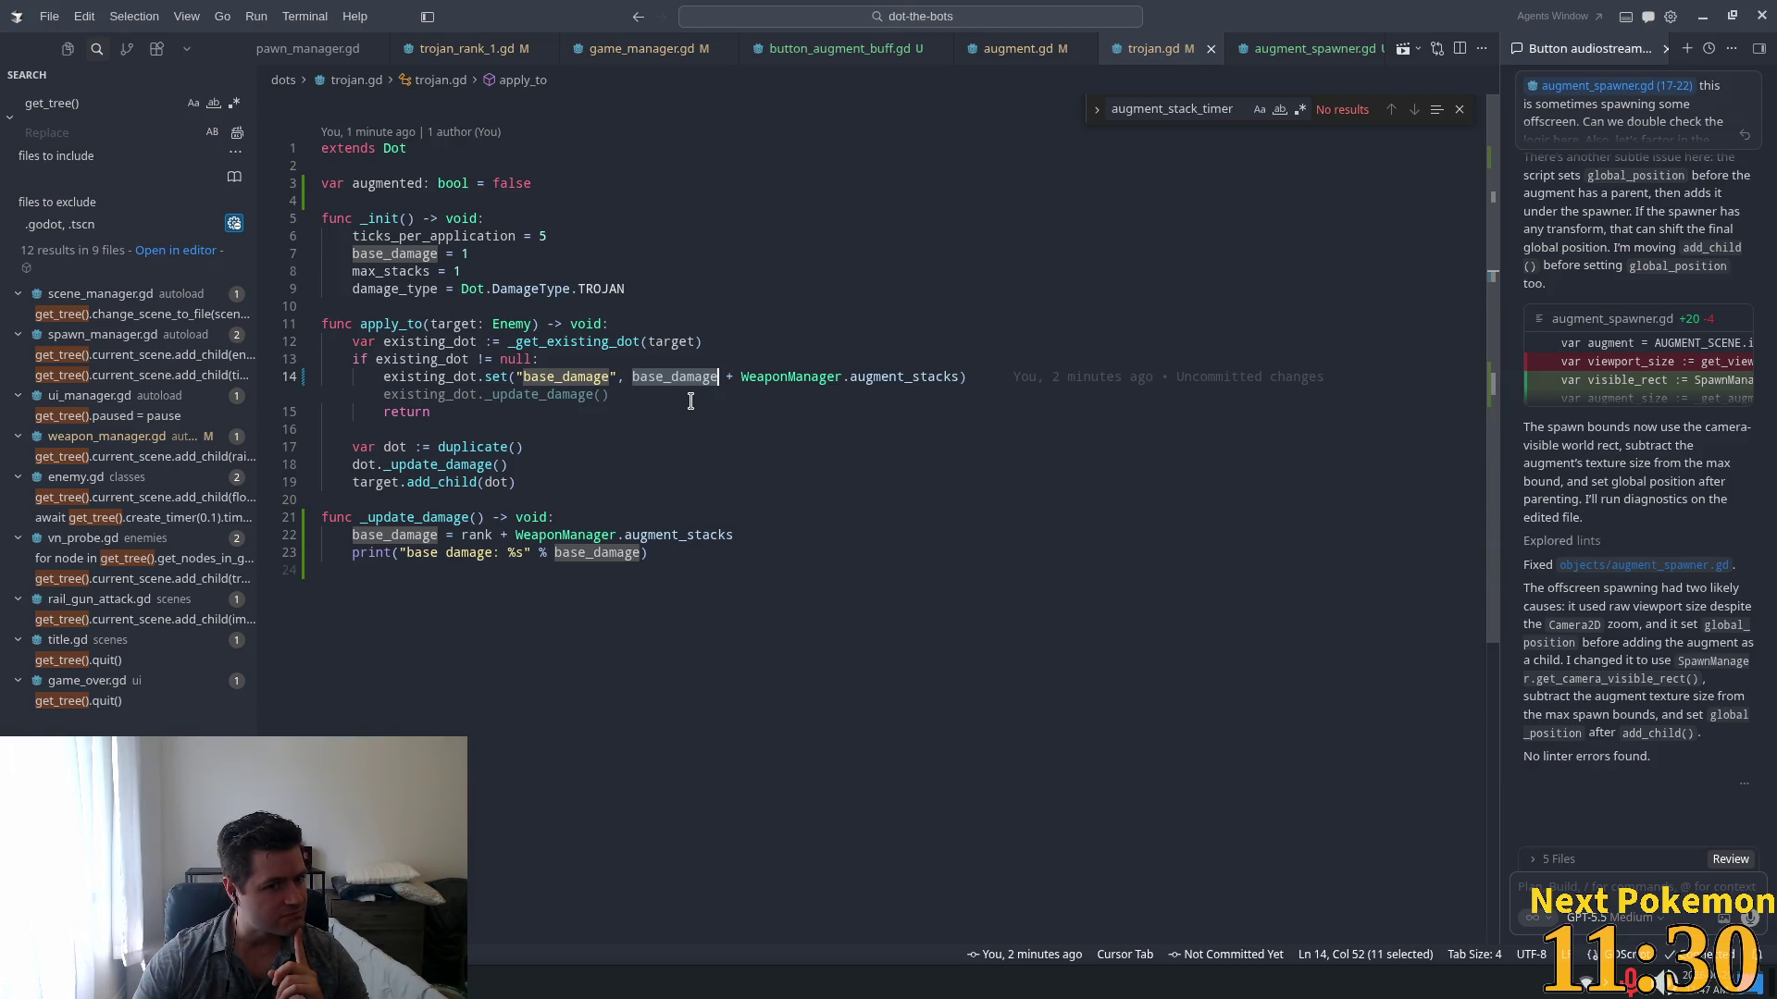
ctrl+click(395, 148)
scroll(481, 597, down, 5)
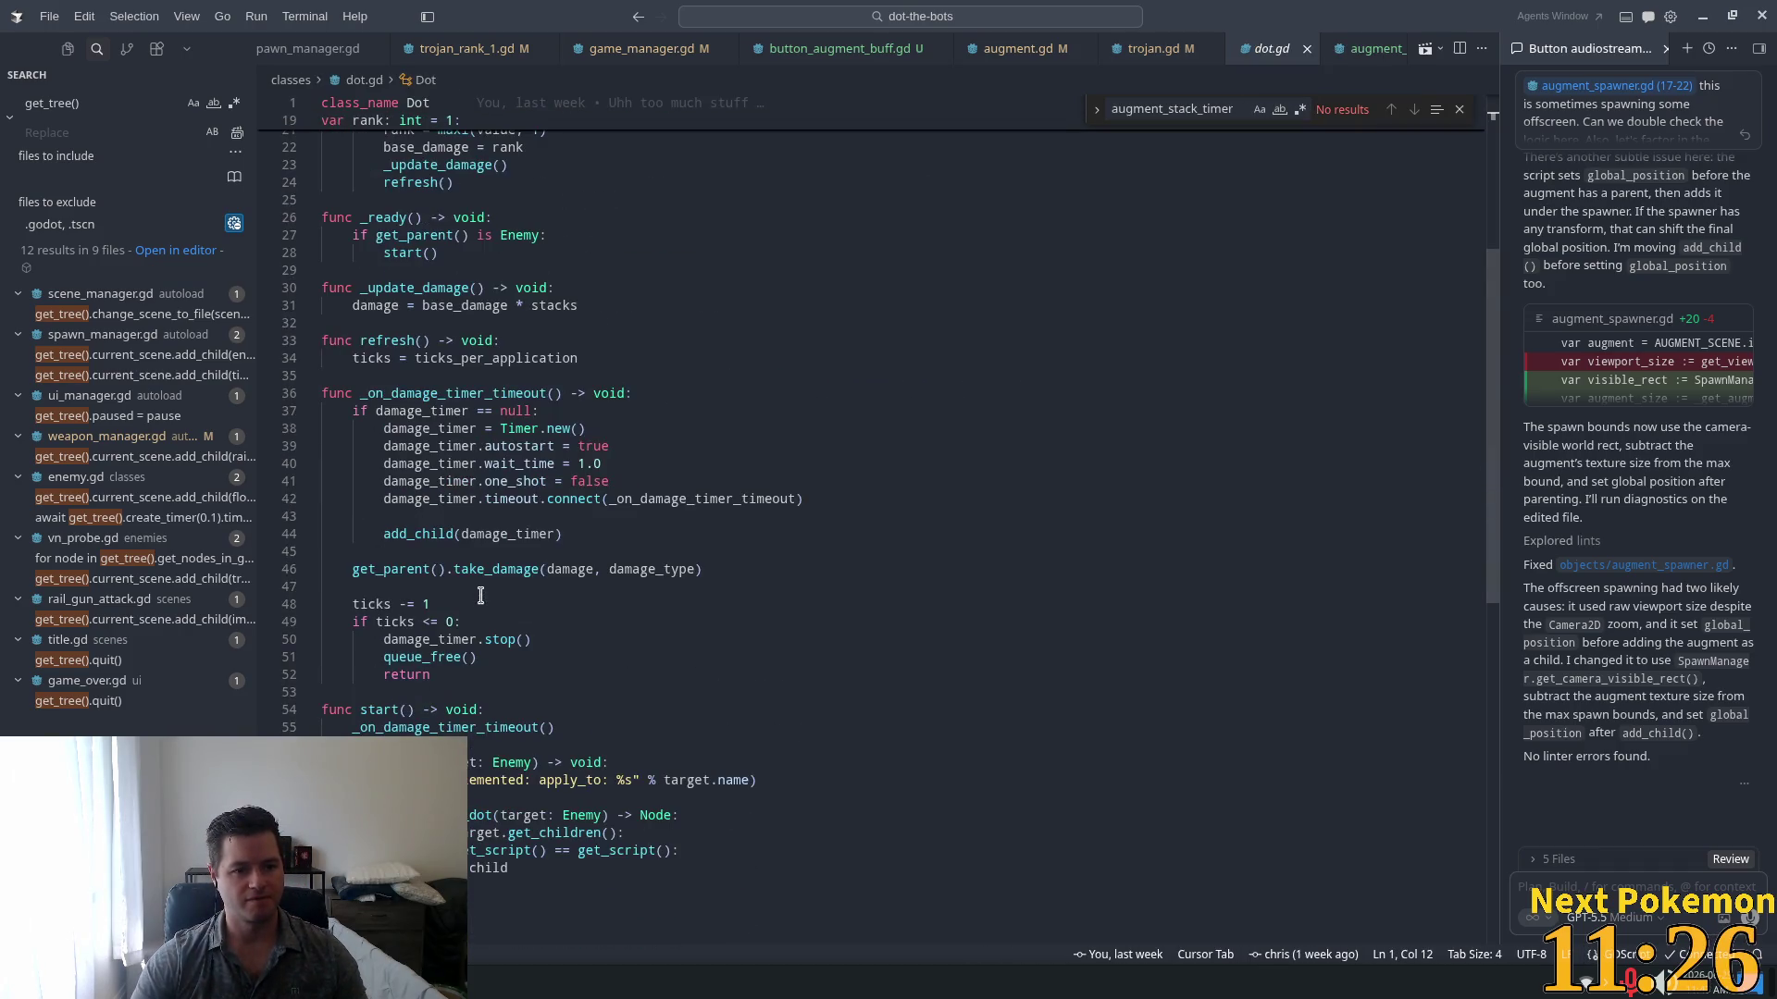
double_click(473, 452)
scroll(737, 574, down, 5)
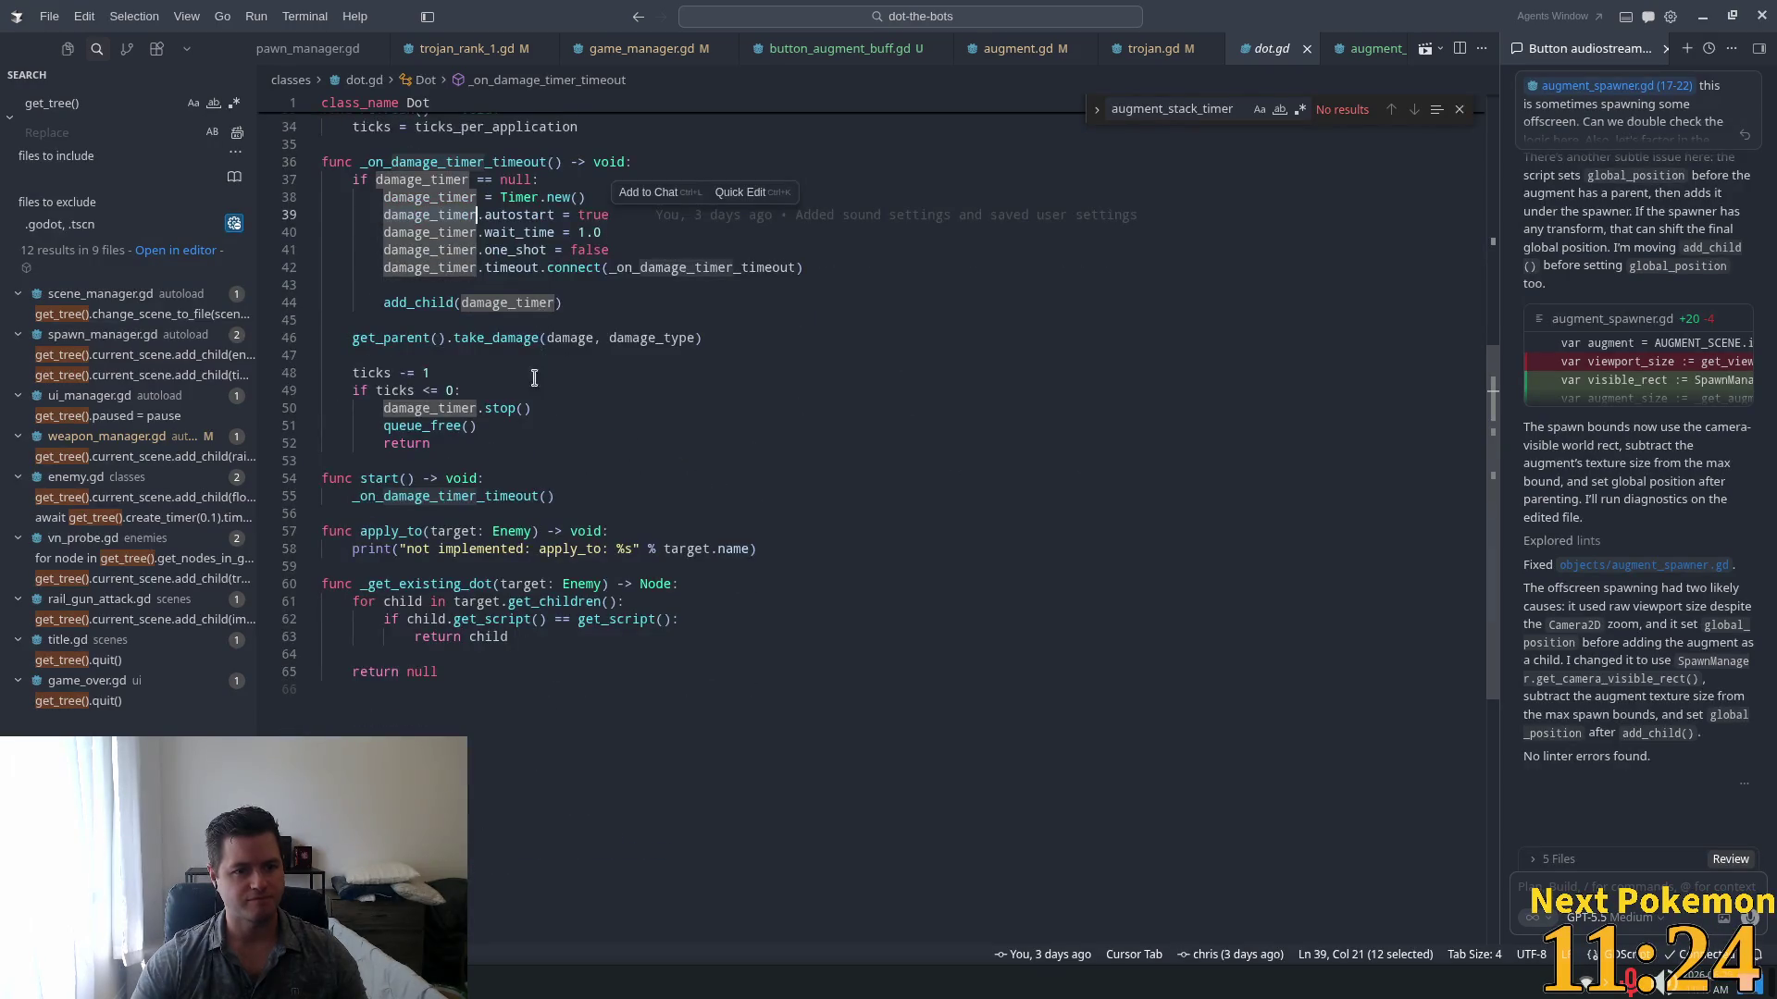
scroll(536, 375, up, 2)
double_click(498, 430)
scroll(635, 562, up, 3)
double_click(645, 569)
double_click(574, 569)
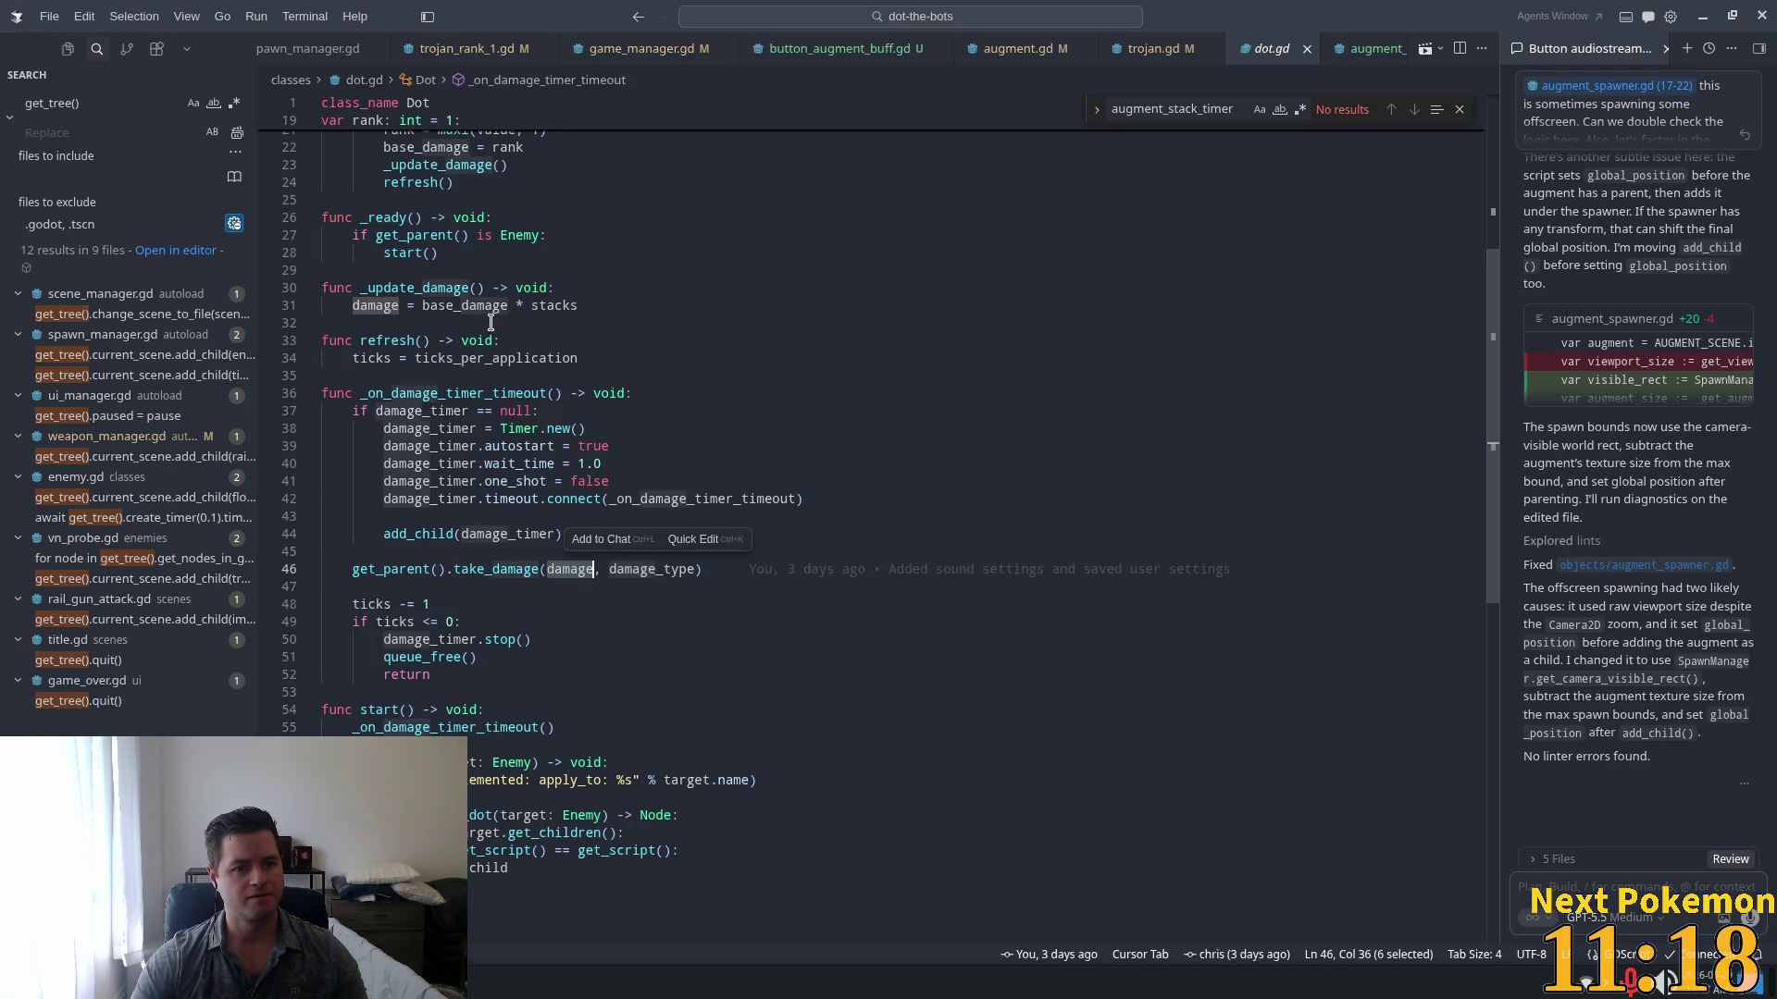
double_click(374, 306)
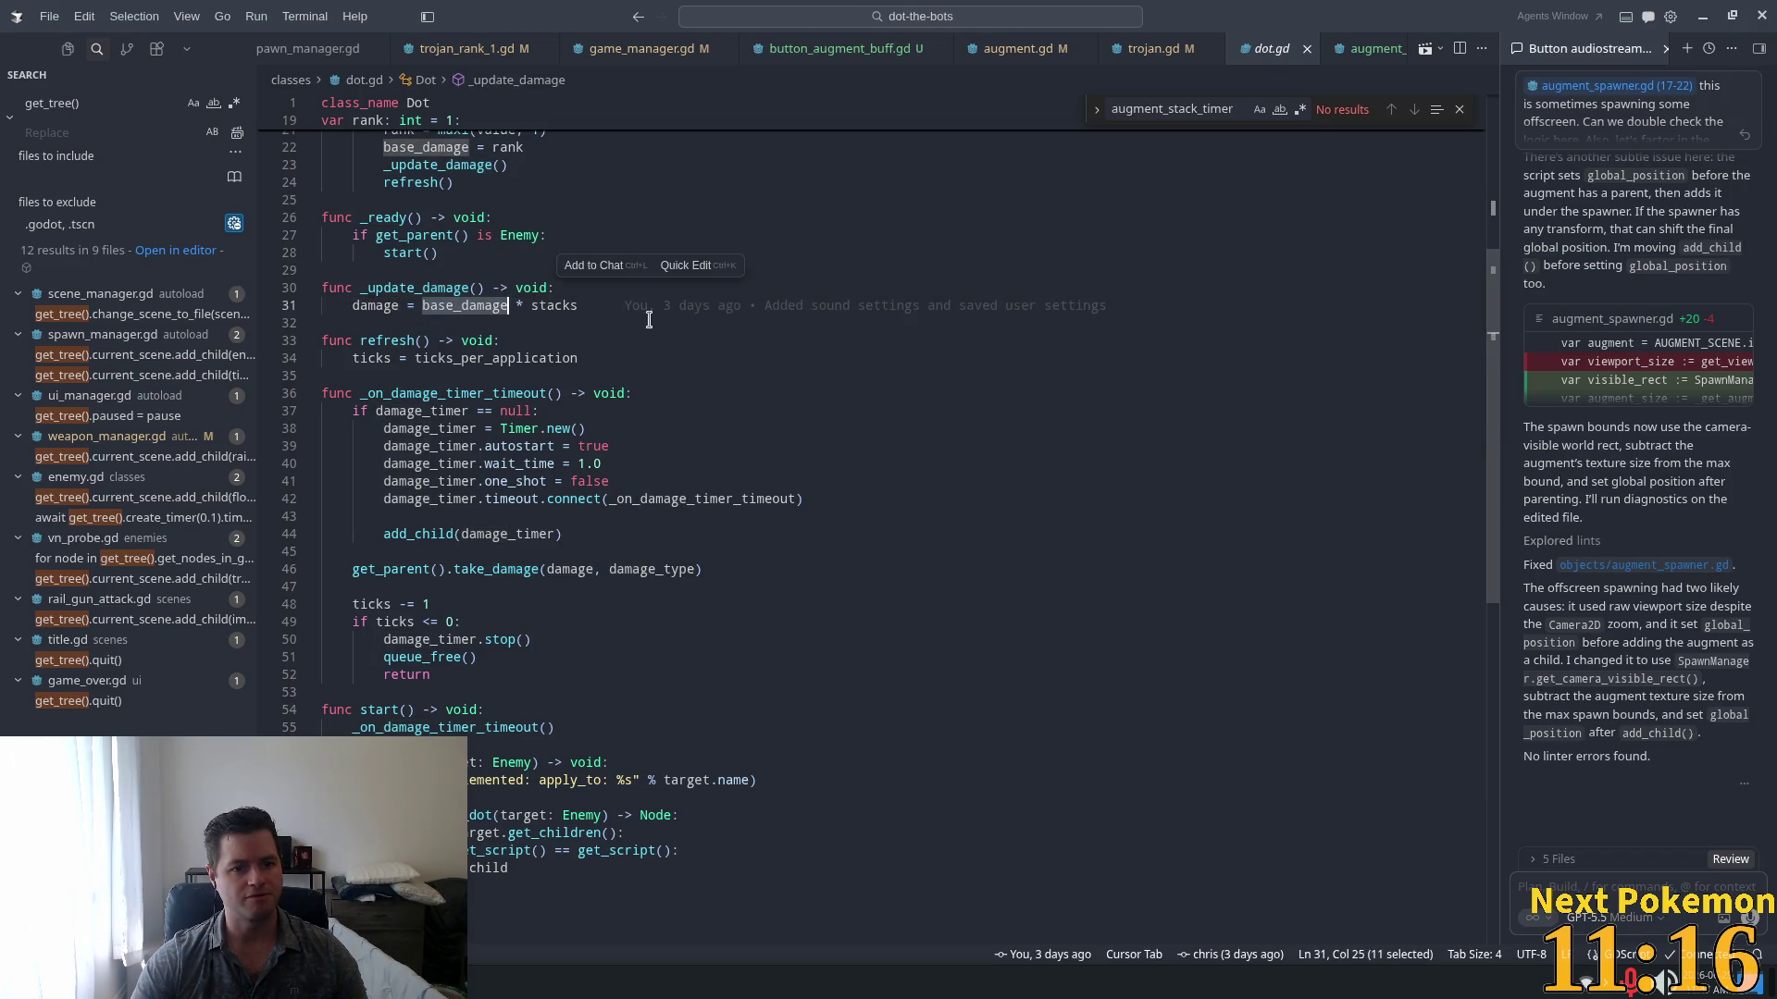
double_click(554, 306)
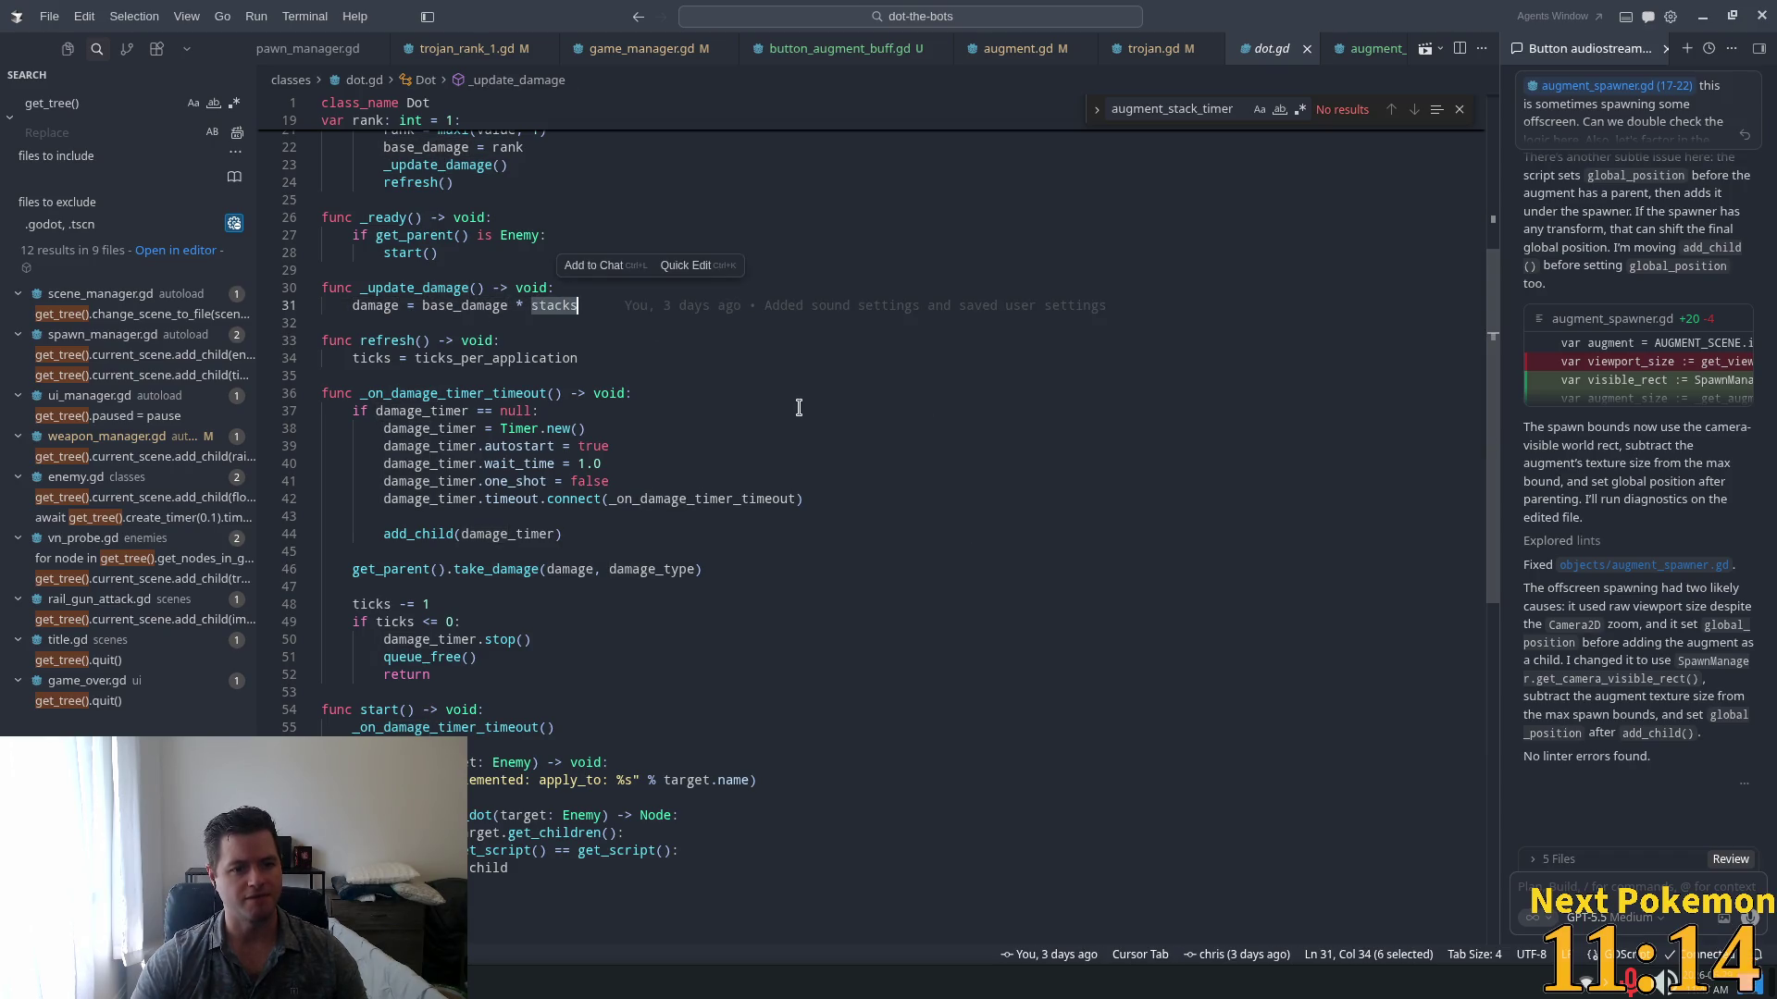
scroll(713, 493, up, 5)
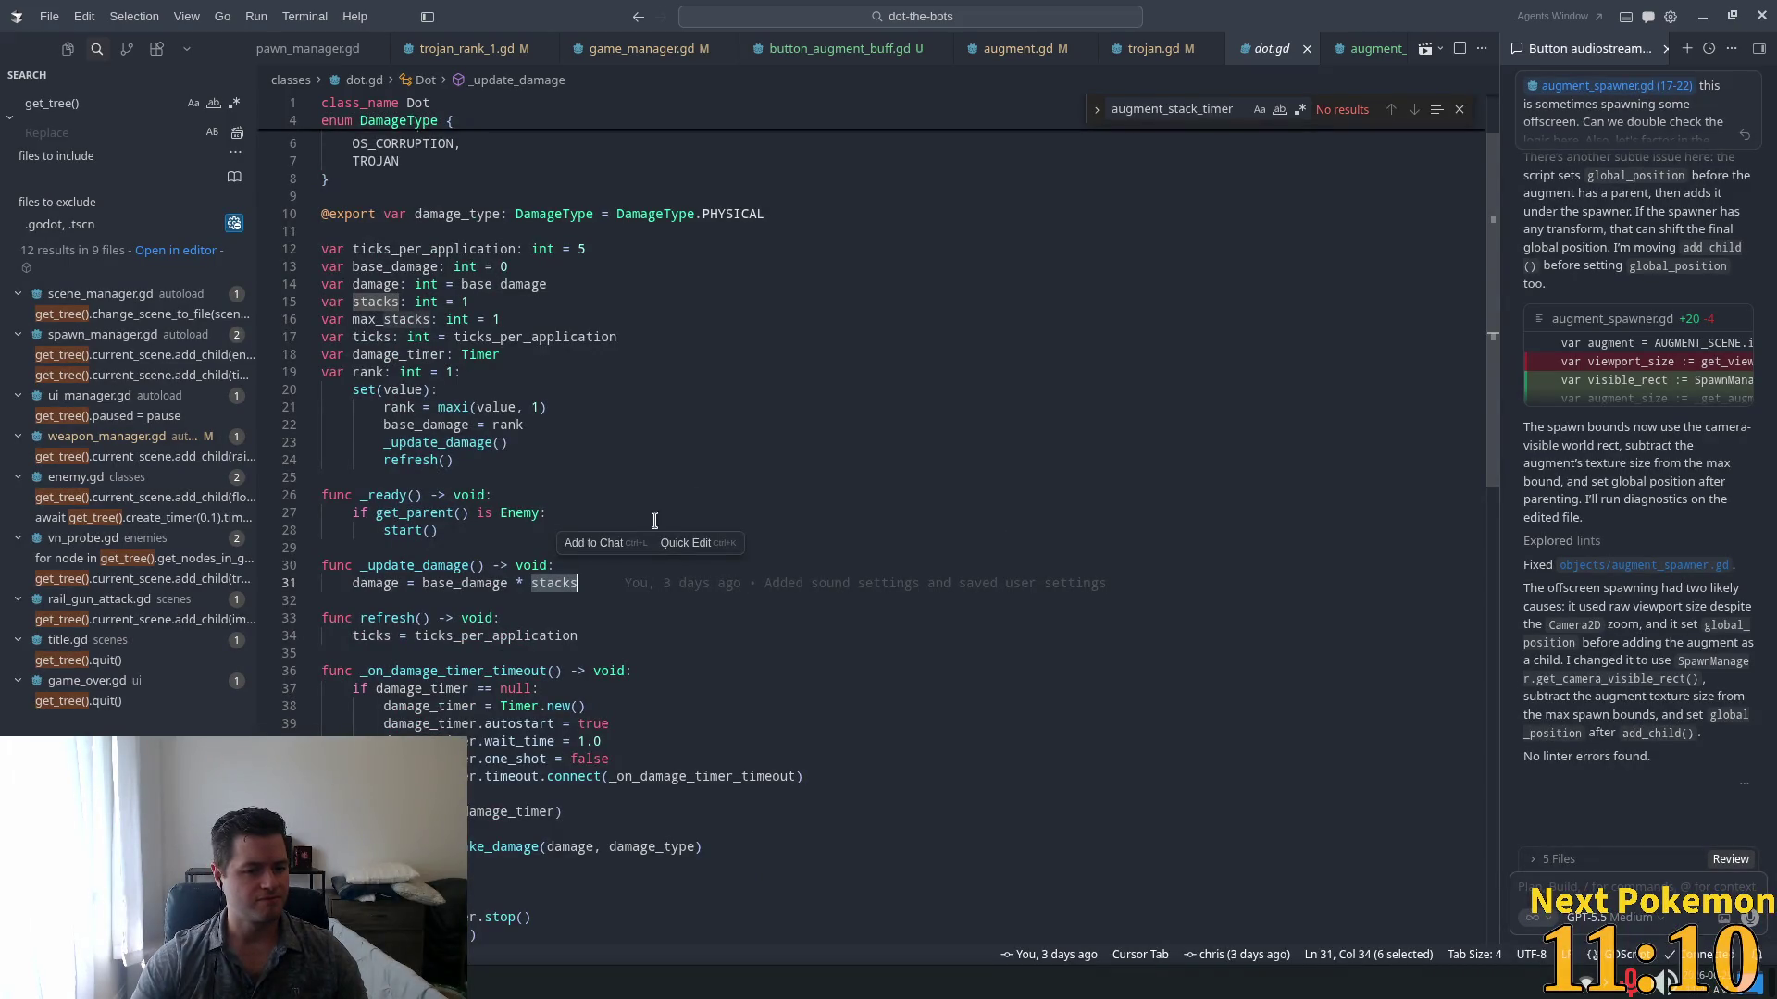
scroll(621, 611, down, 5)
Step: Insert print("taking damage: %s" % damage) above the take_damage call and save dot.gd
click(445, 562)
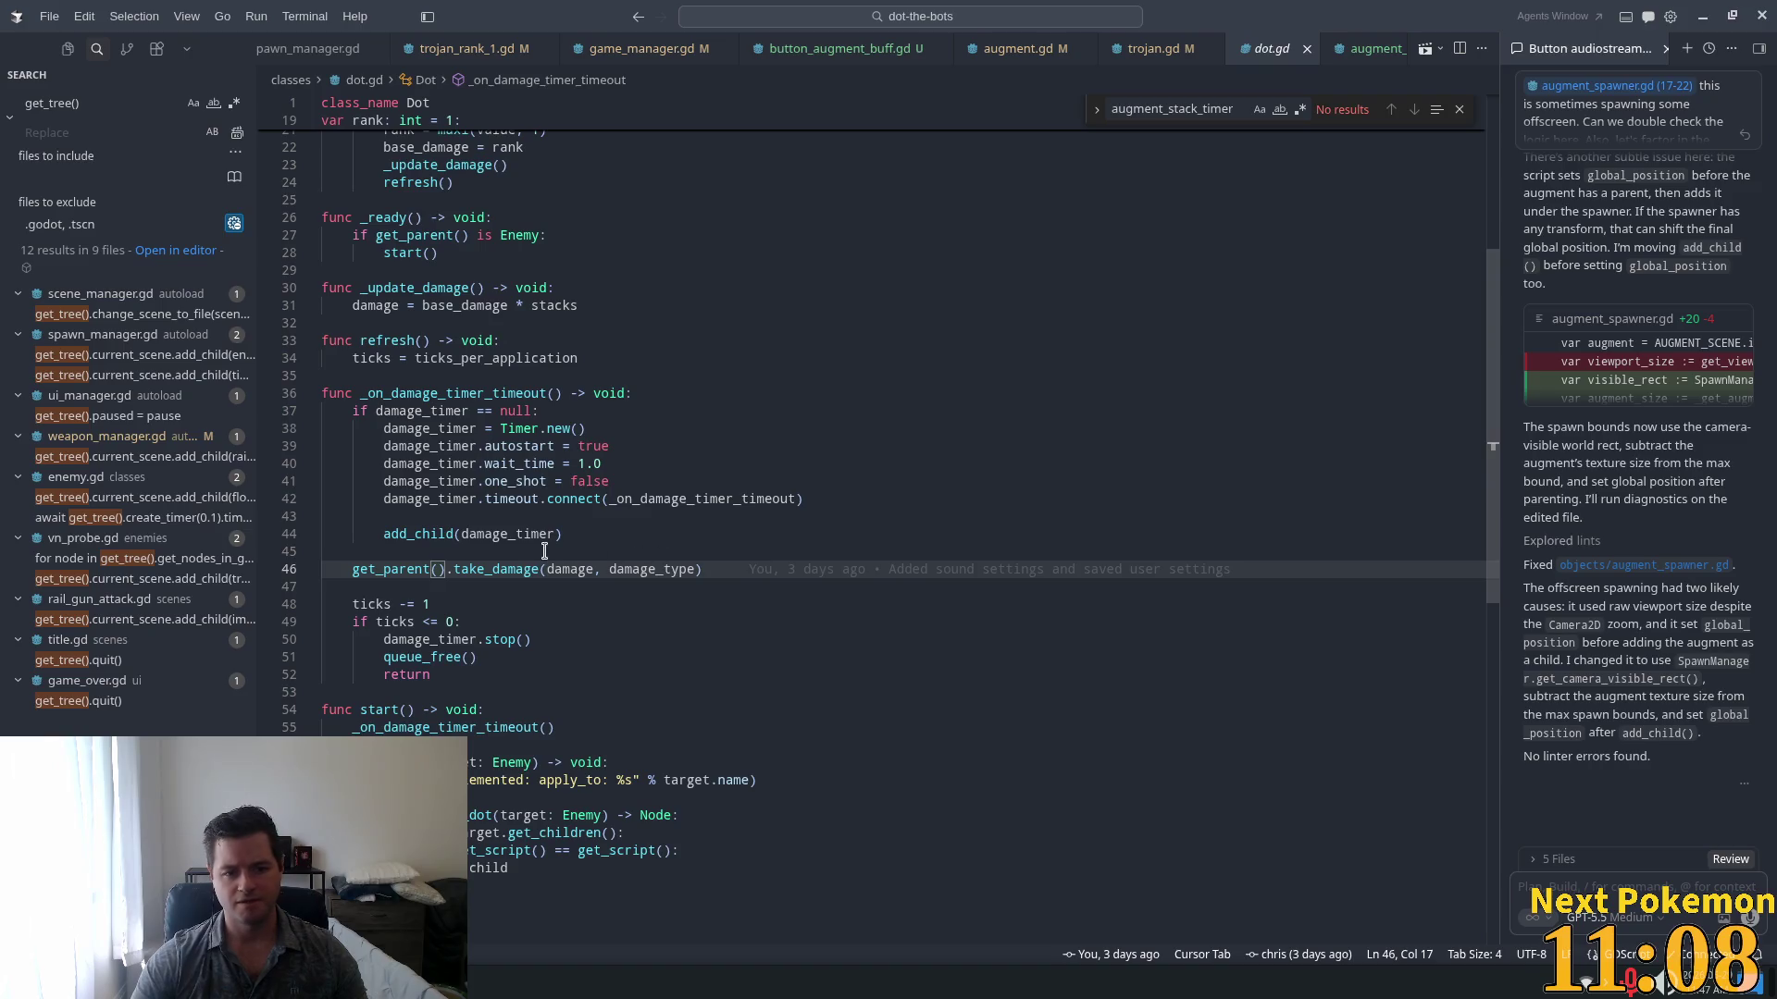
key(Home)
key(Return)
key(Up)
key(Tab)
text(print("taking damage: %s" % damage))
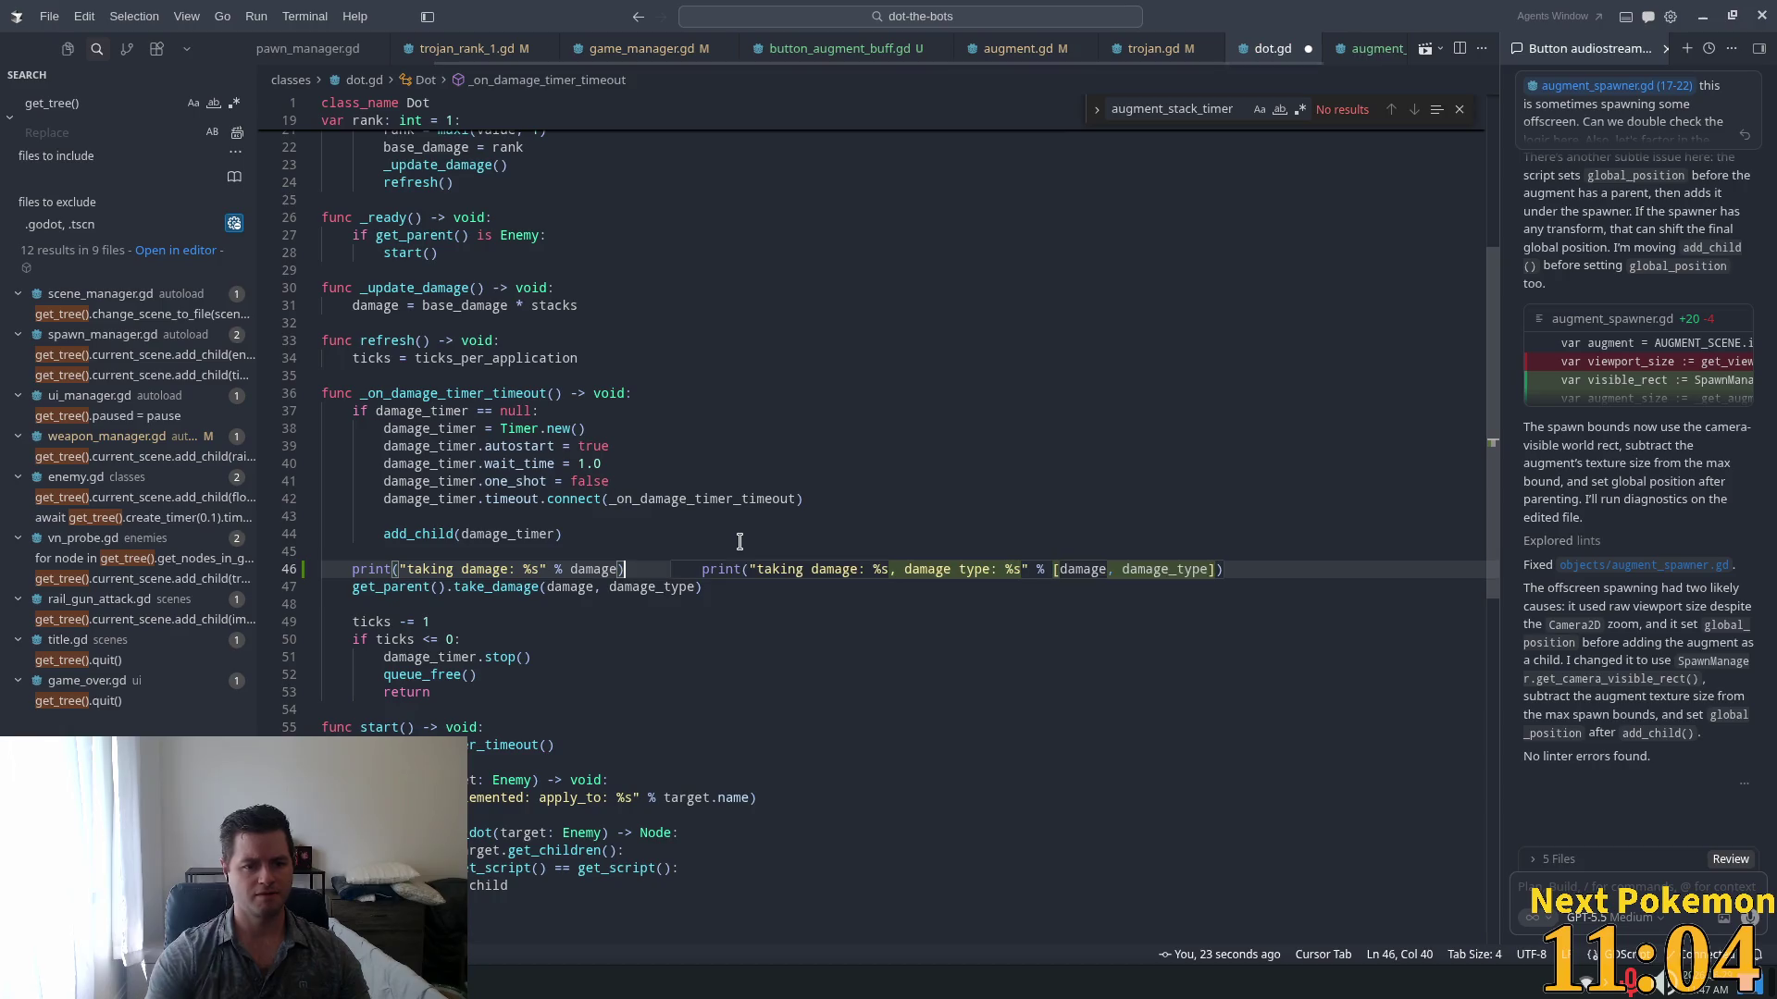
click(767, 393)
scroll(768, 398, up, 5)
key(ctrl+s)
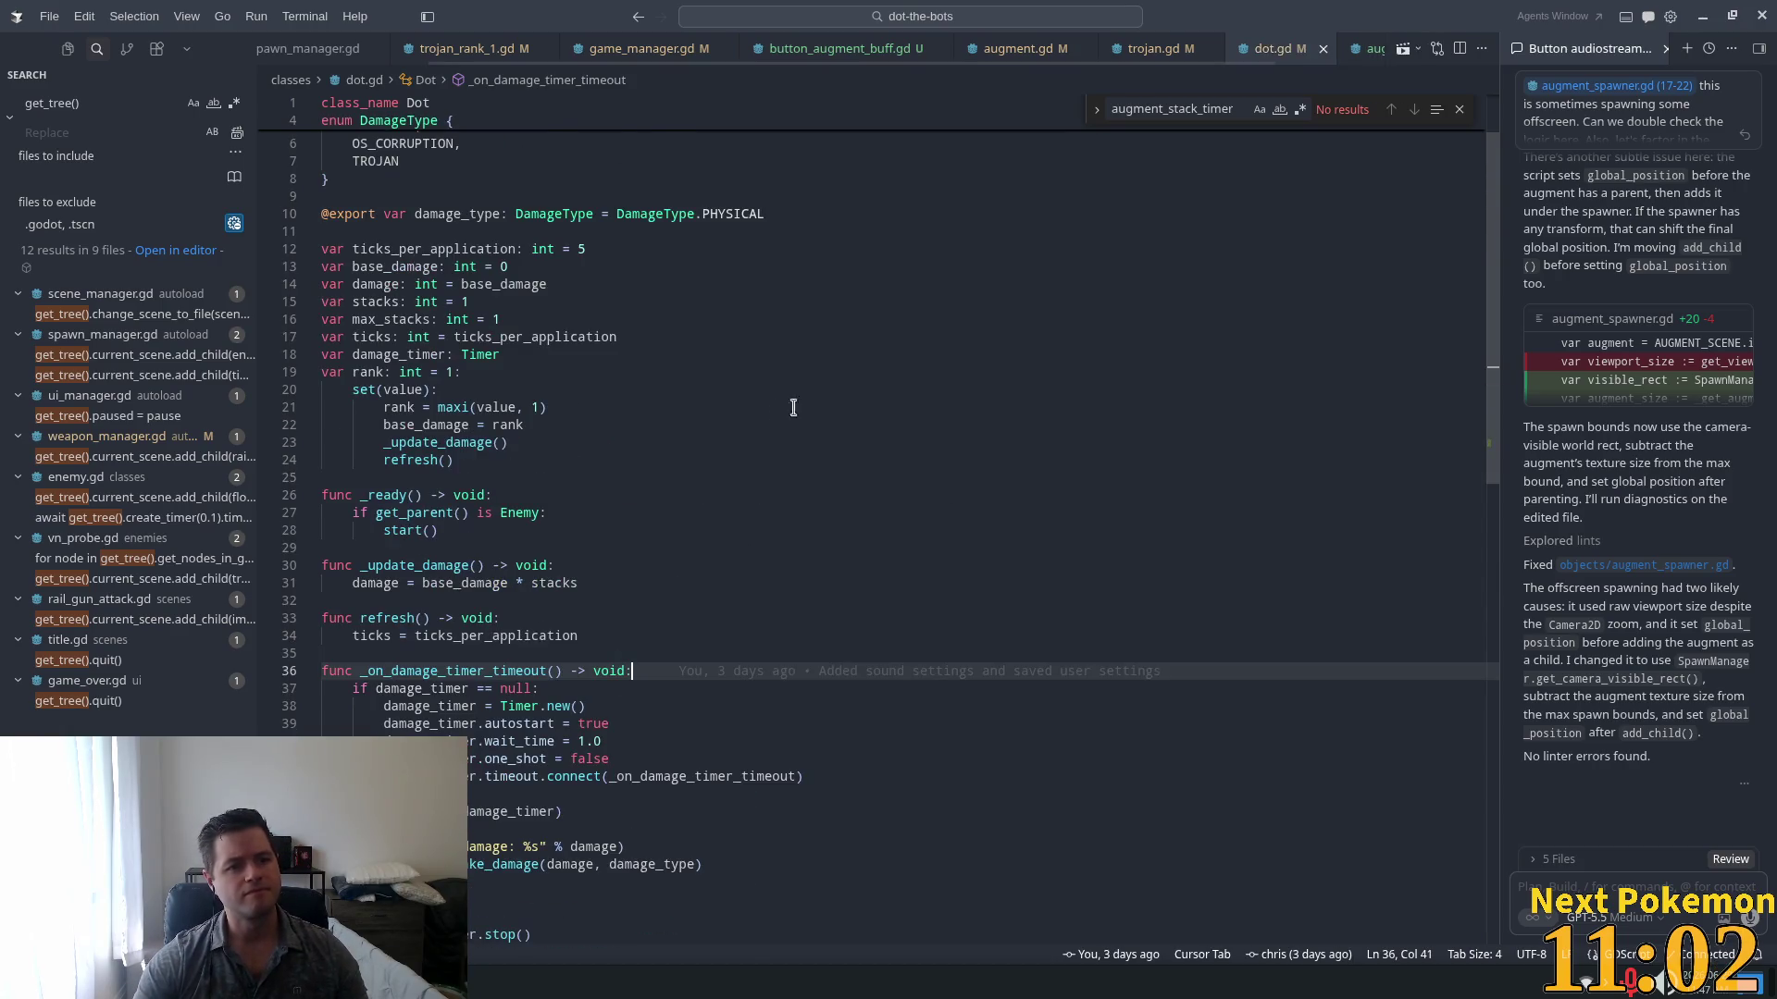
key(alt+Tab)
Step: Run the game, buy the second skill-tree upgrade, play to health 98, then pause
click(1534, 42)
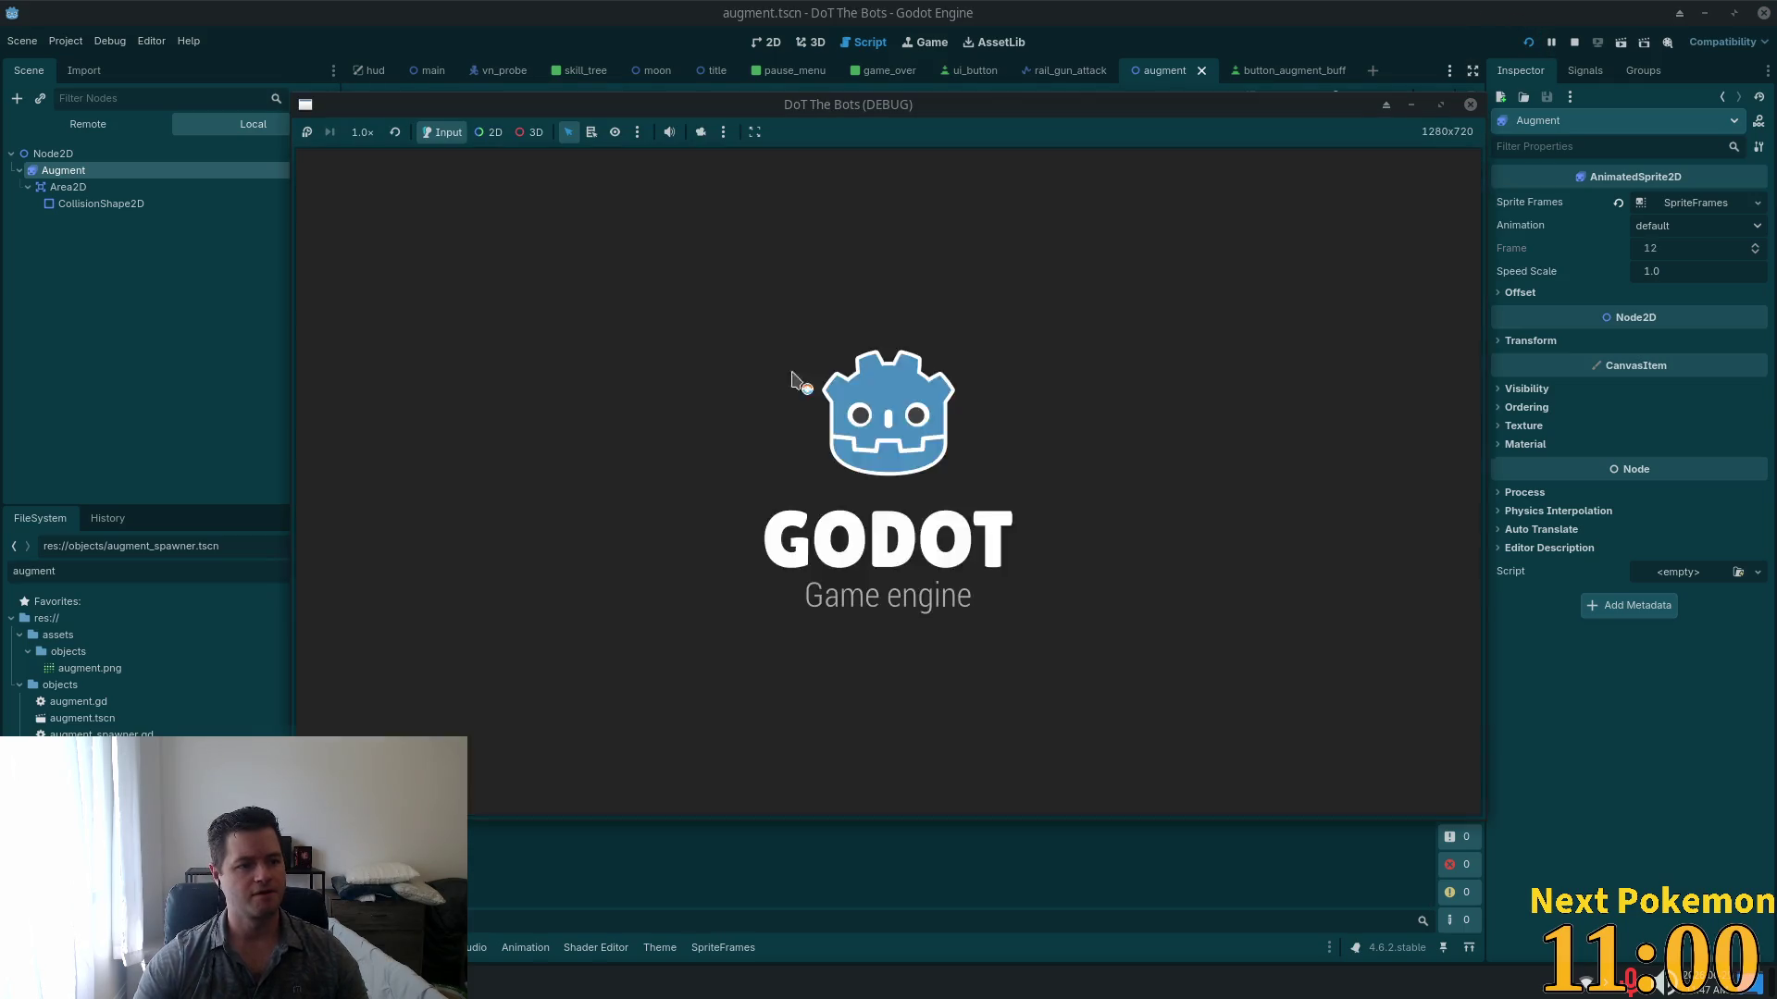
key(Return)
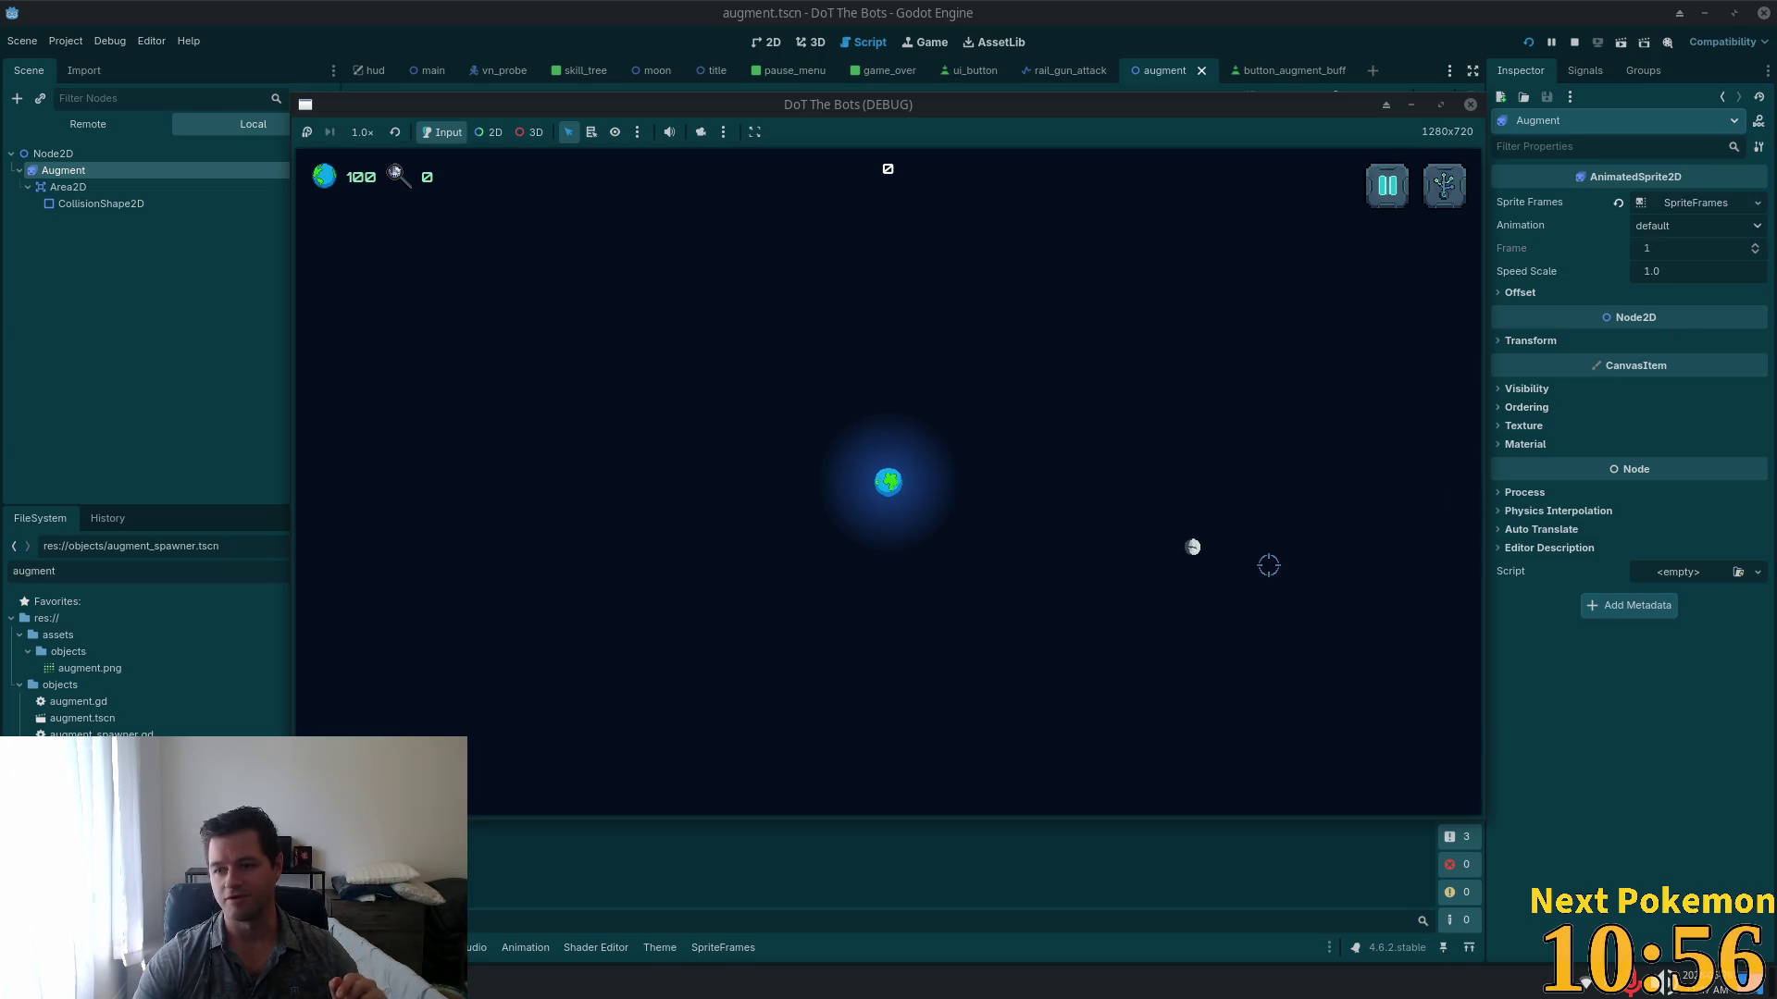
click(1446, 196)
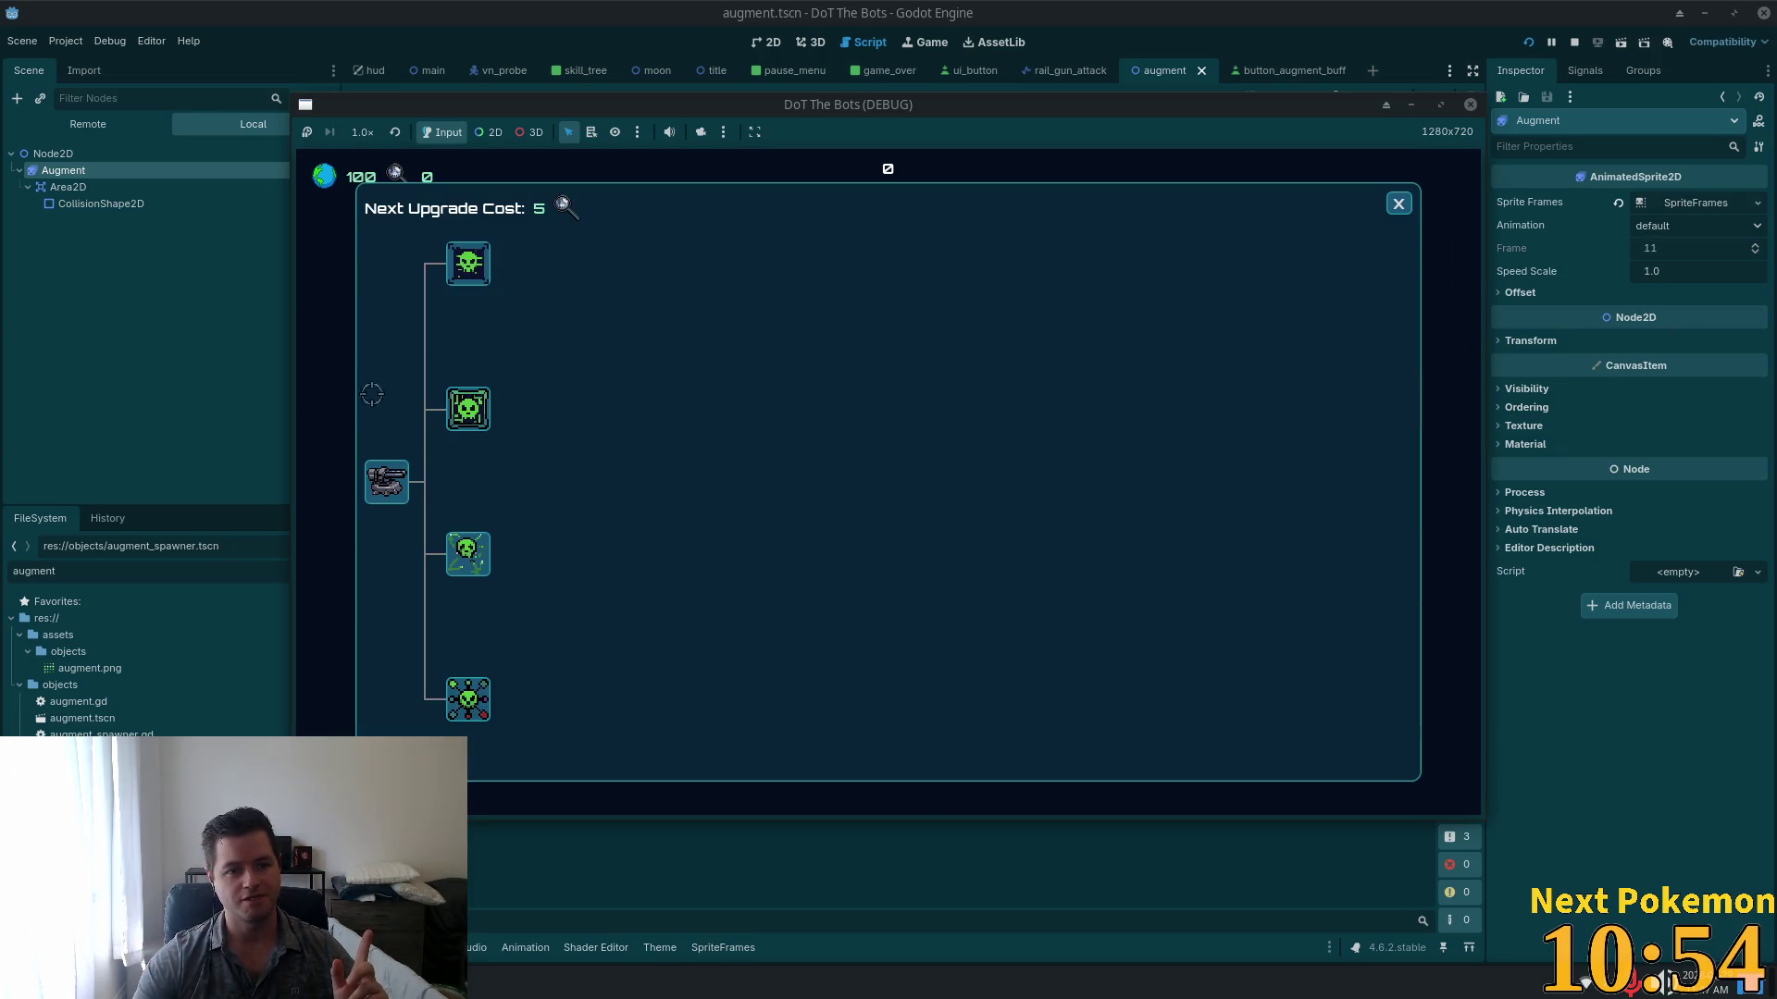
click(468, 408)
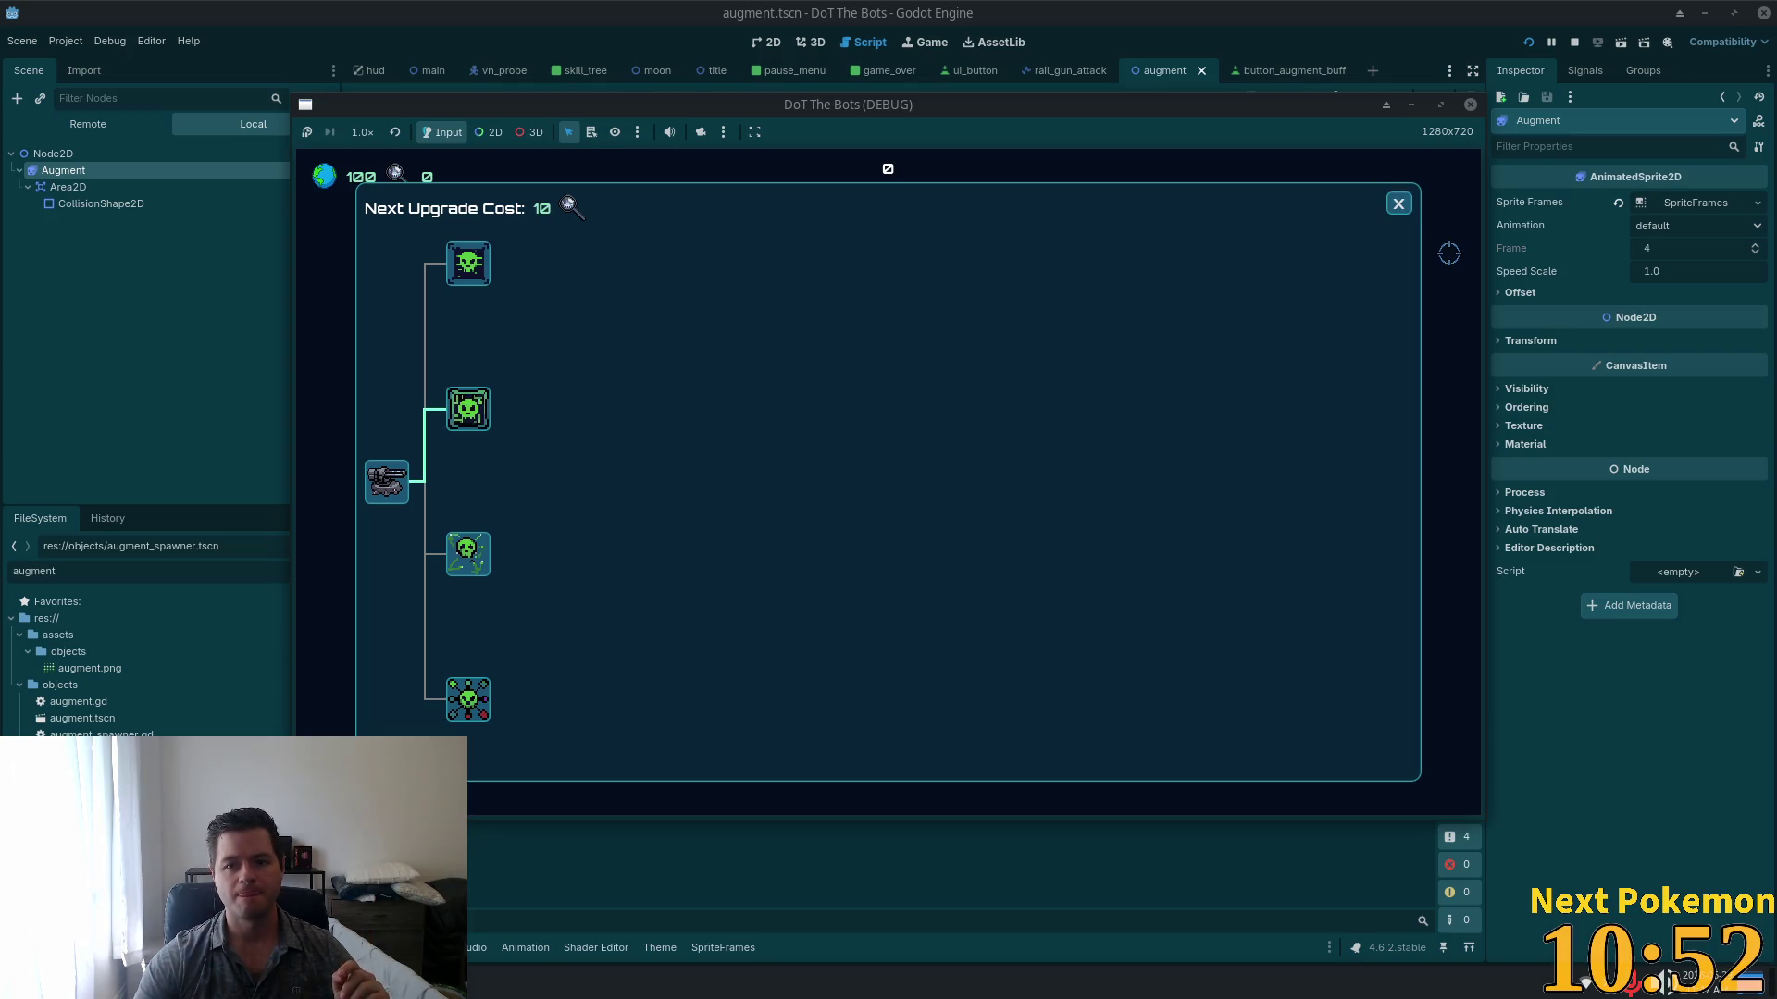
click(1398, 204)
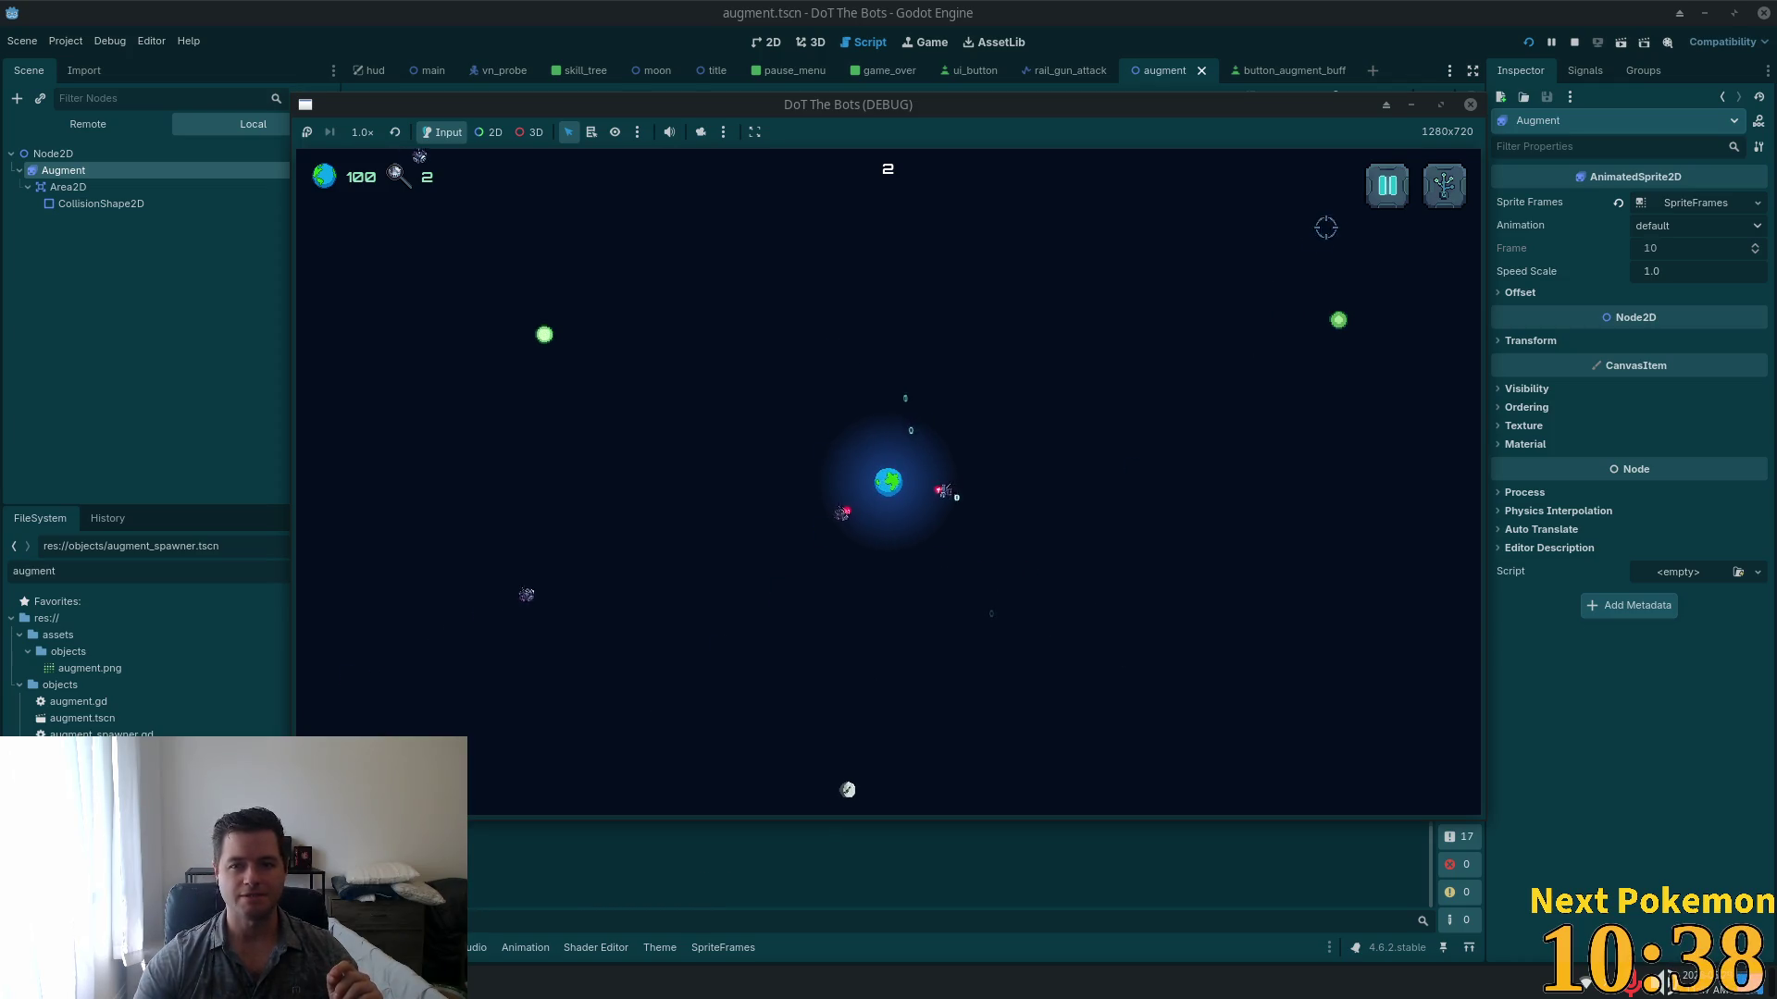
click(1386, 185)
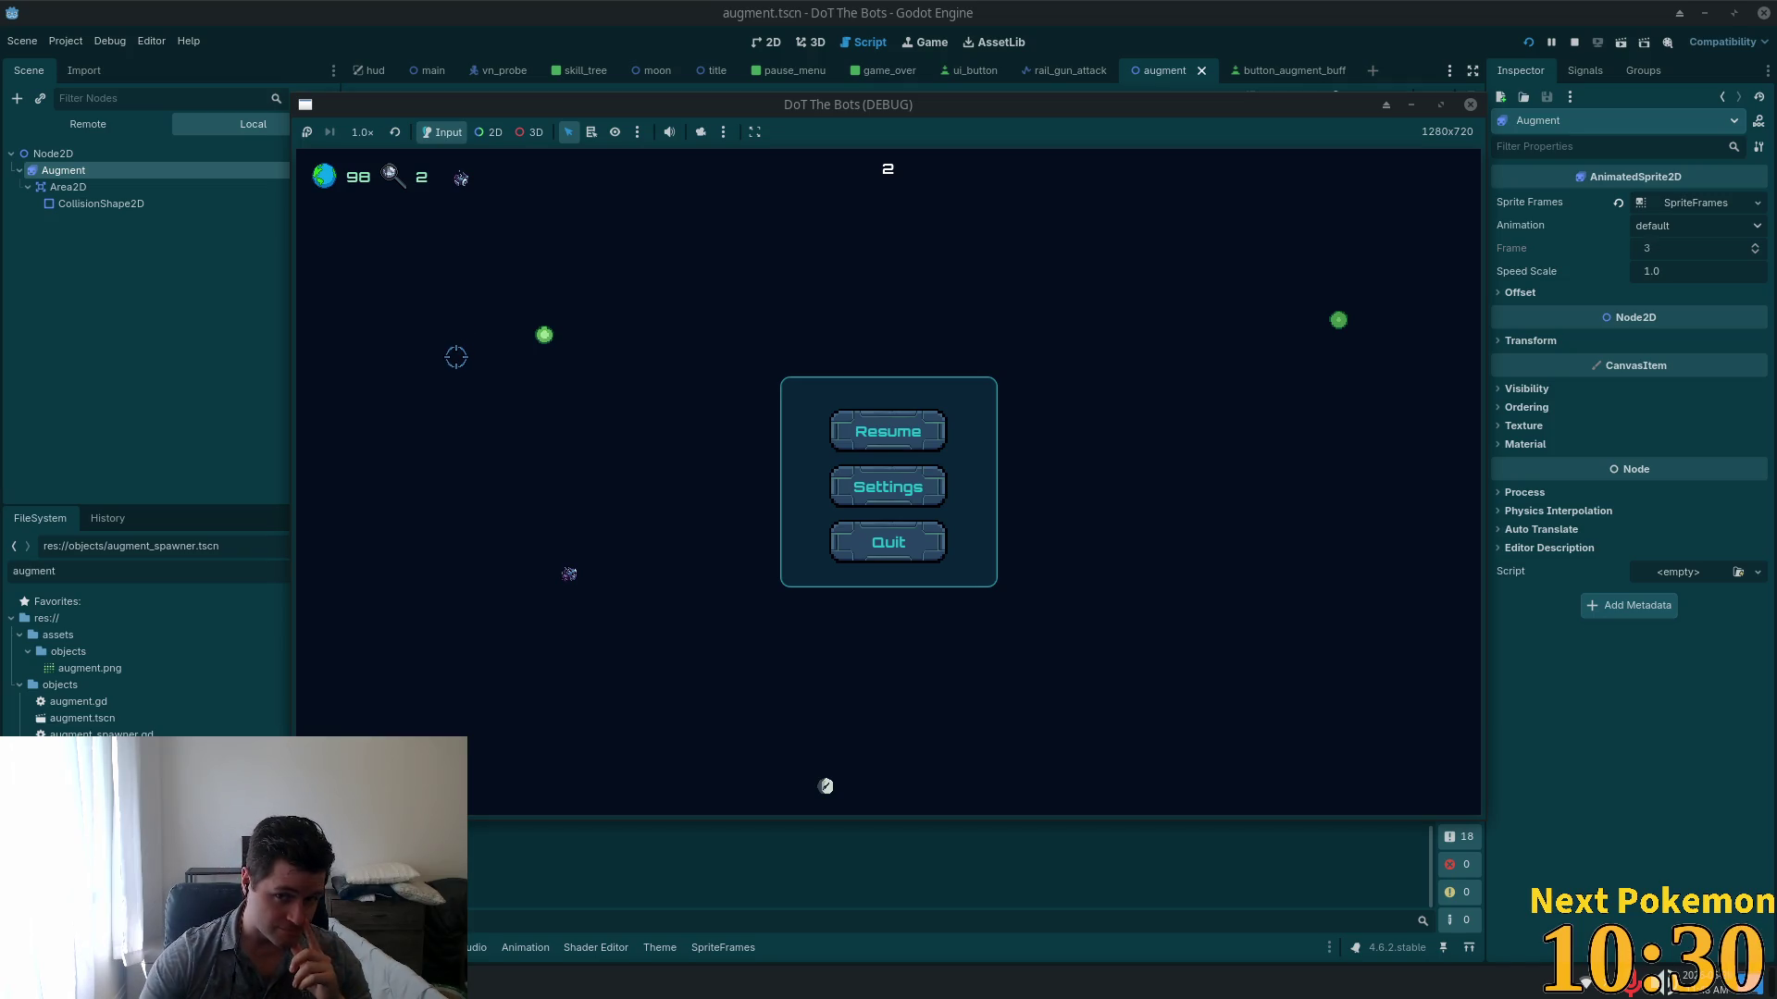
click(88, 124)
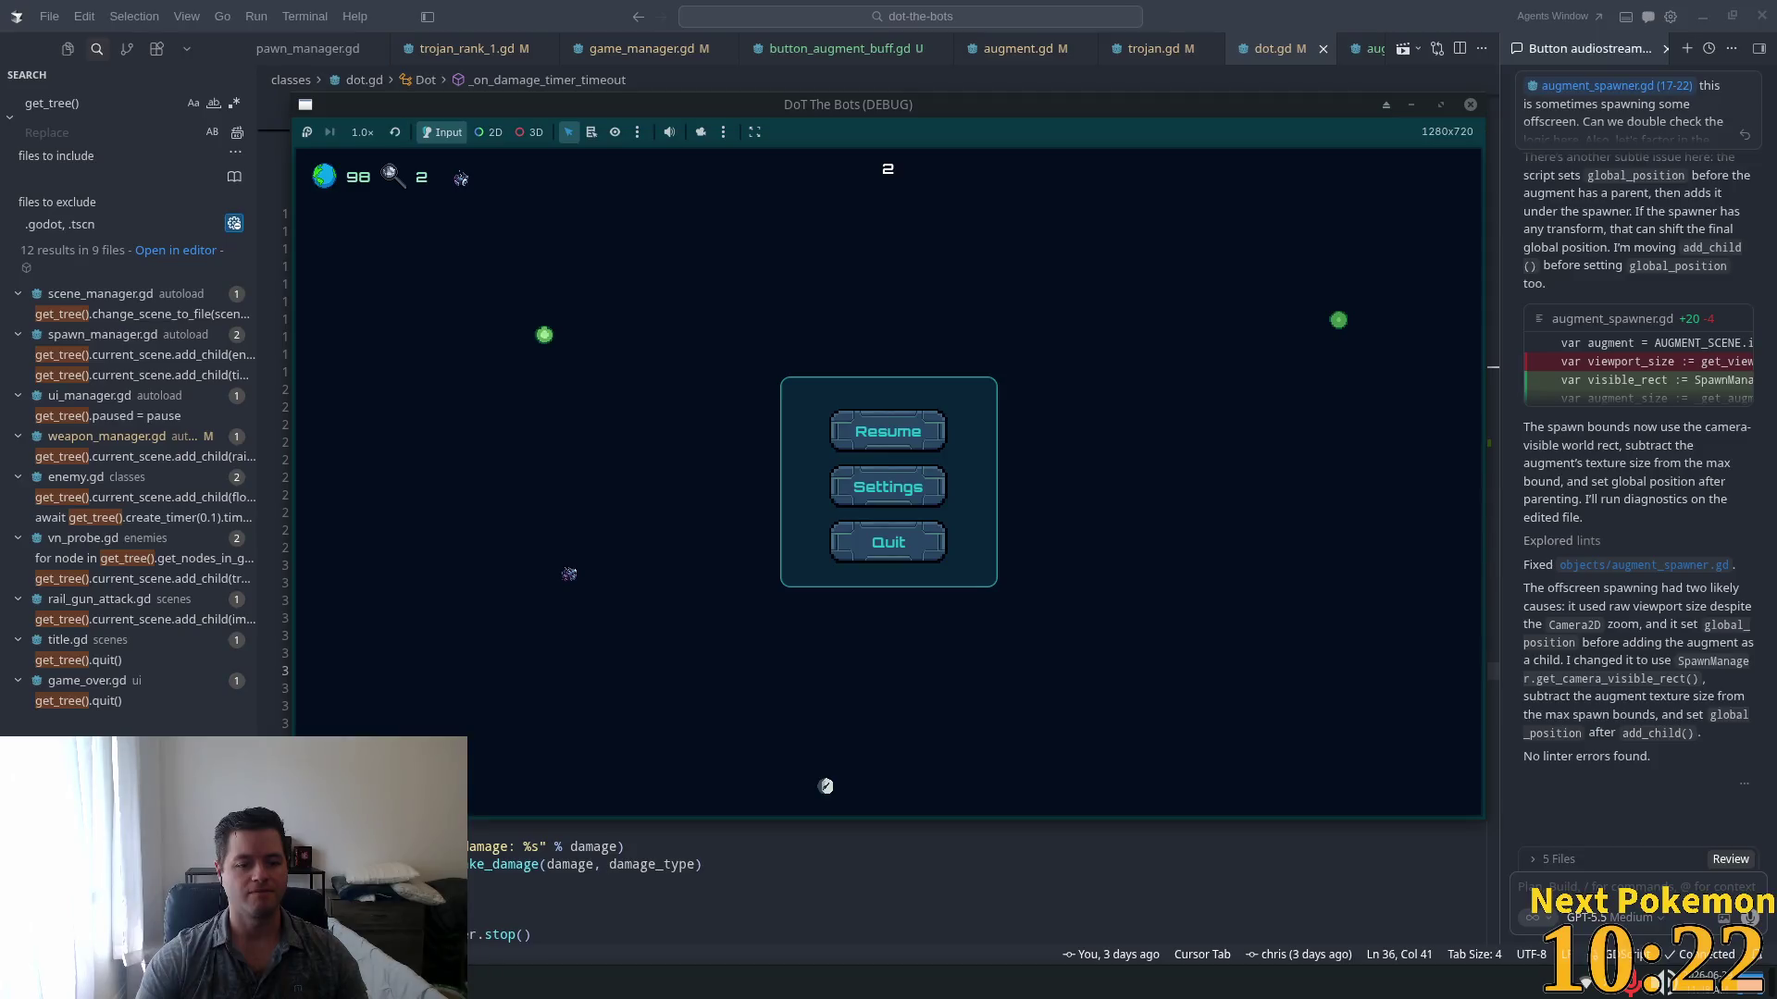
Step: Bring the game window forward, resume it, then quit to the title screen
click(588, 983)
click(582, 872)
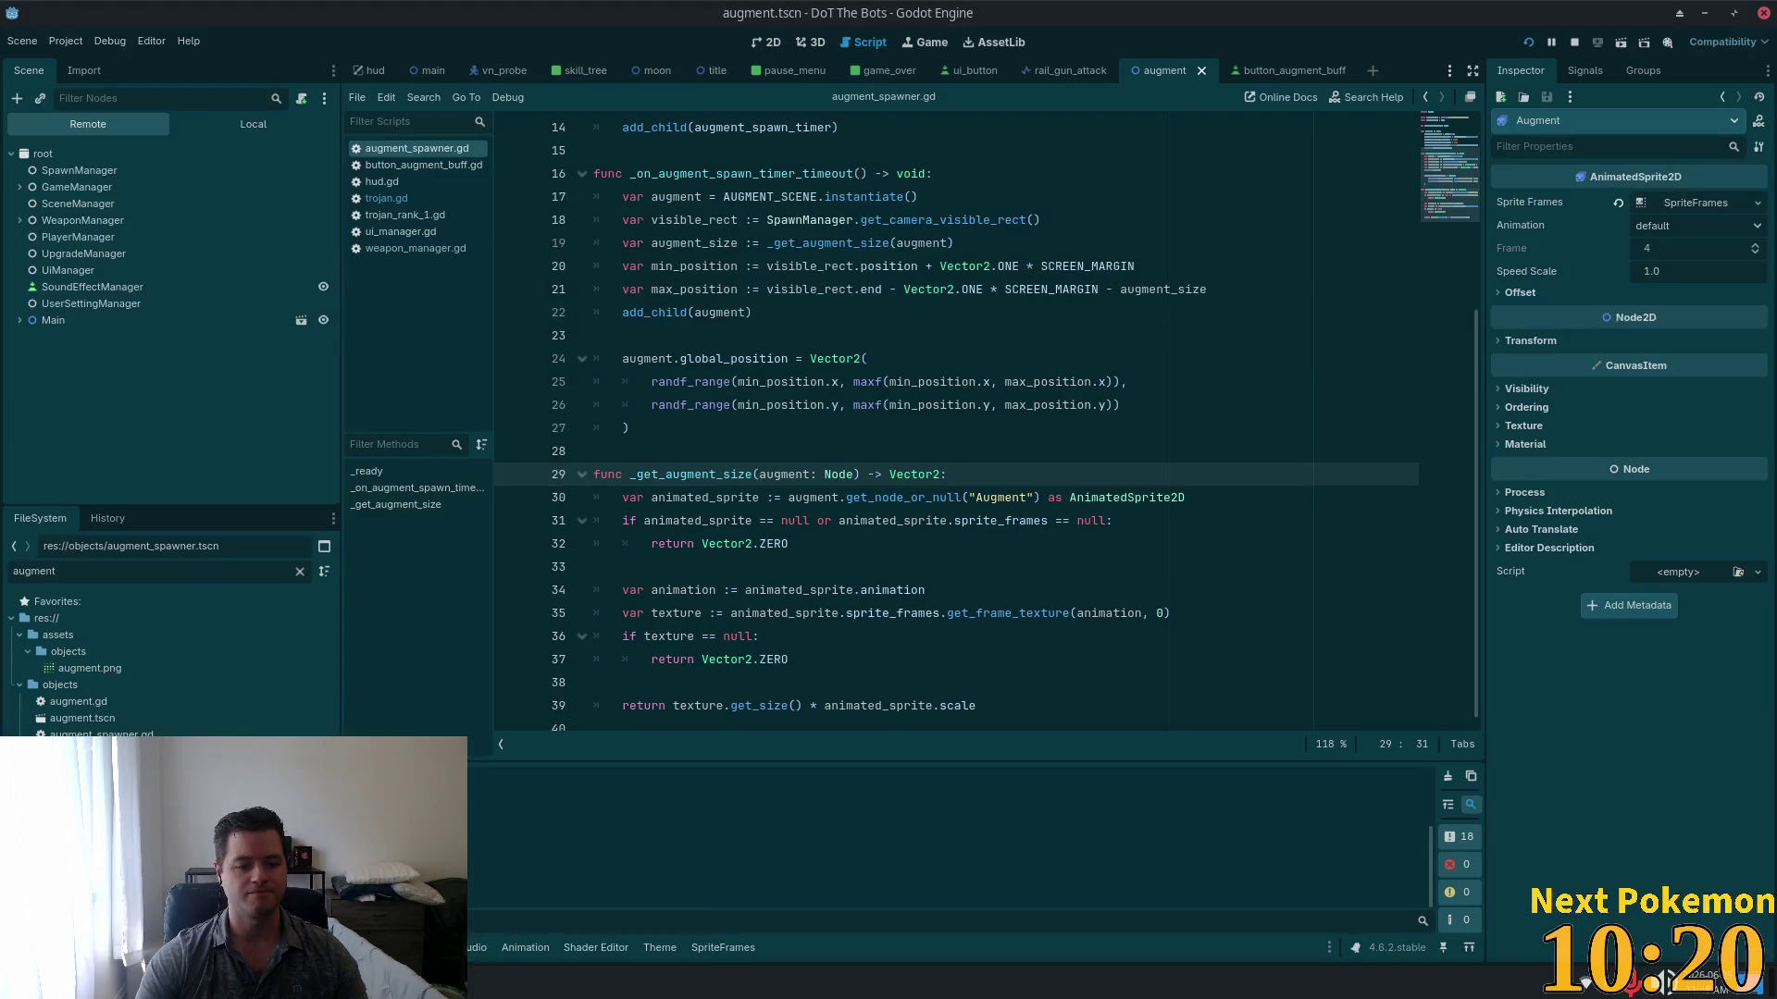
click(588, 982)
click(583, 909)
click(880, 430)
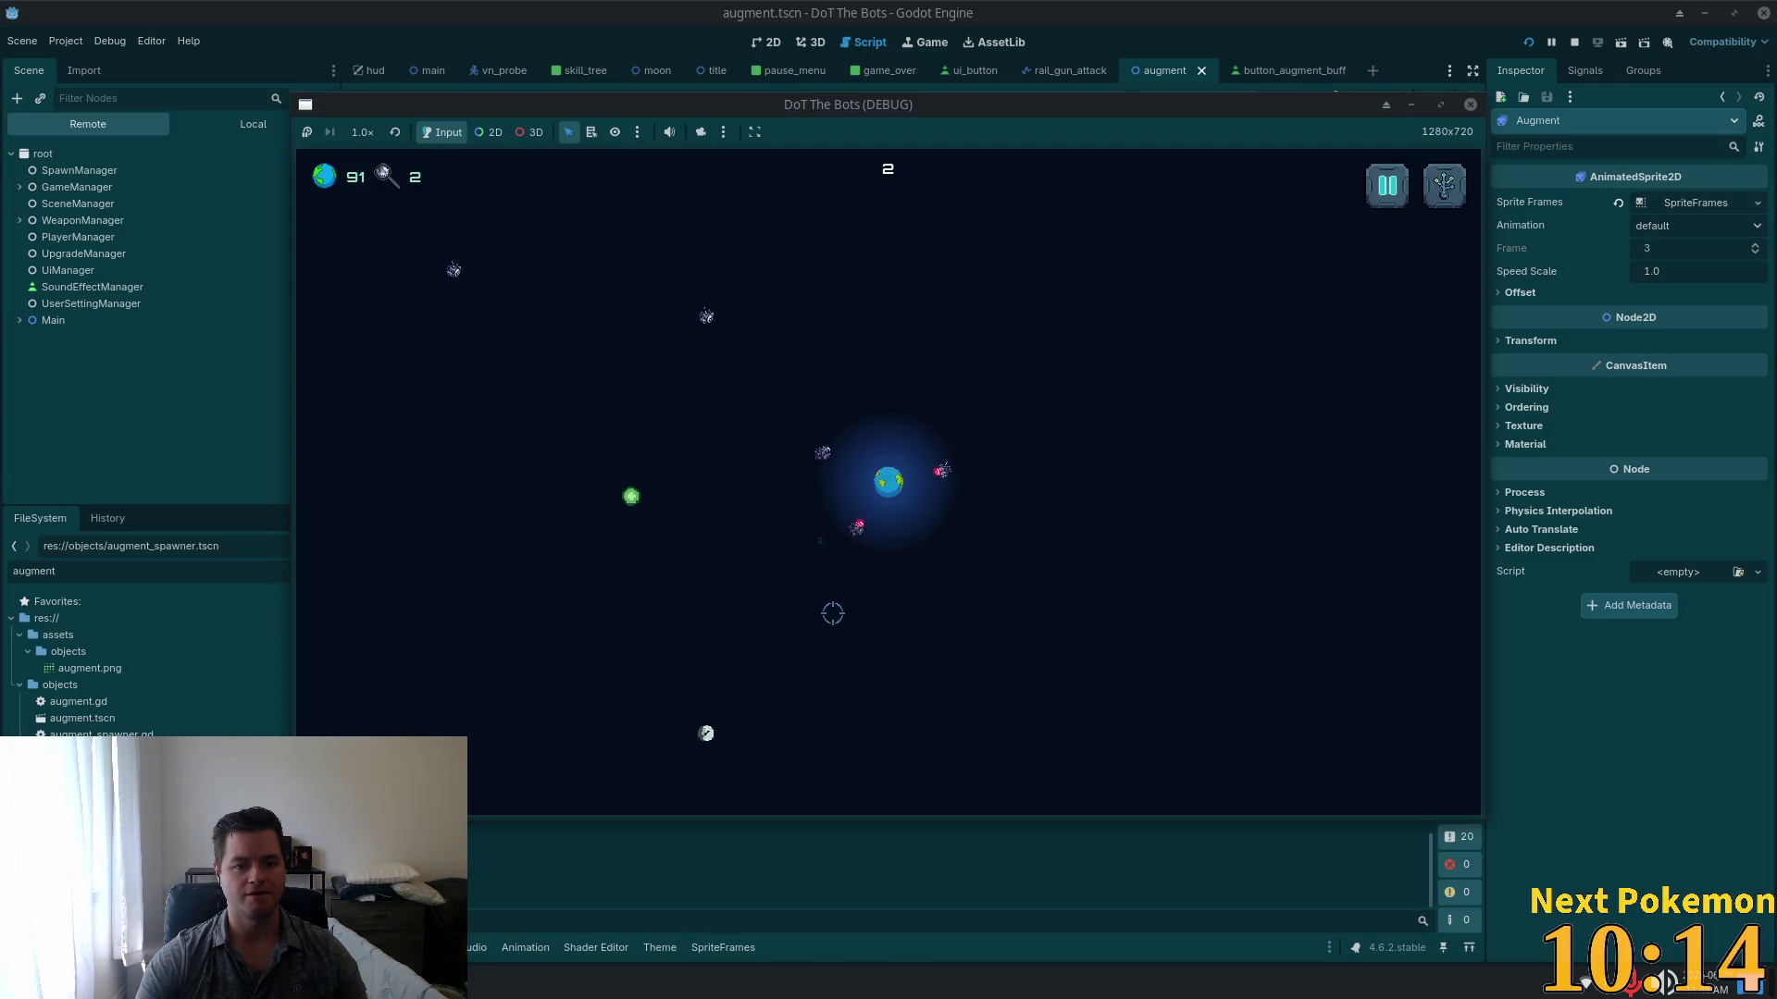
click(1372, 188)
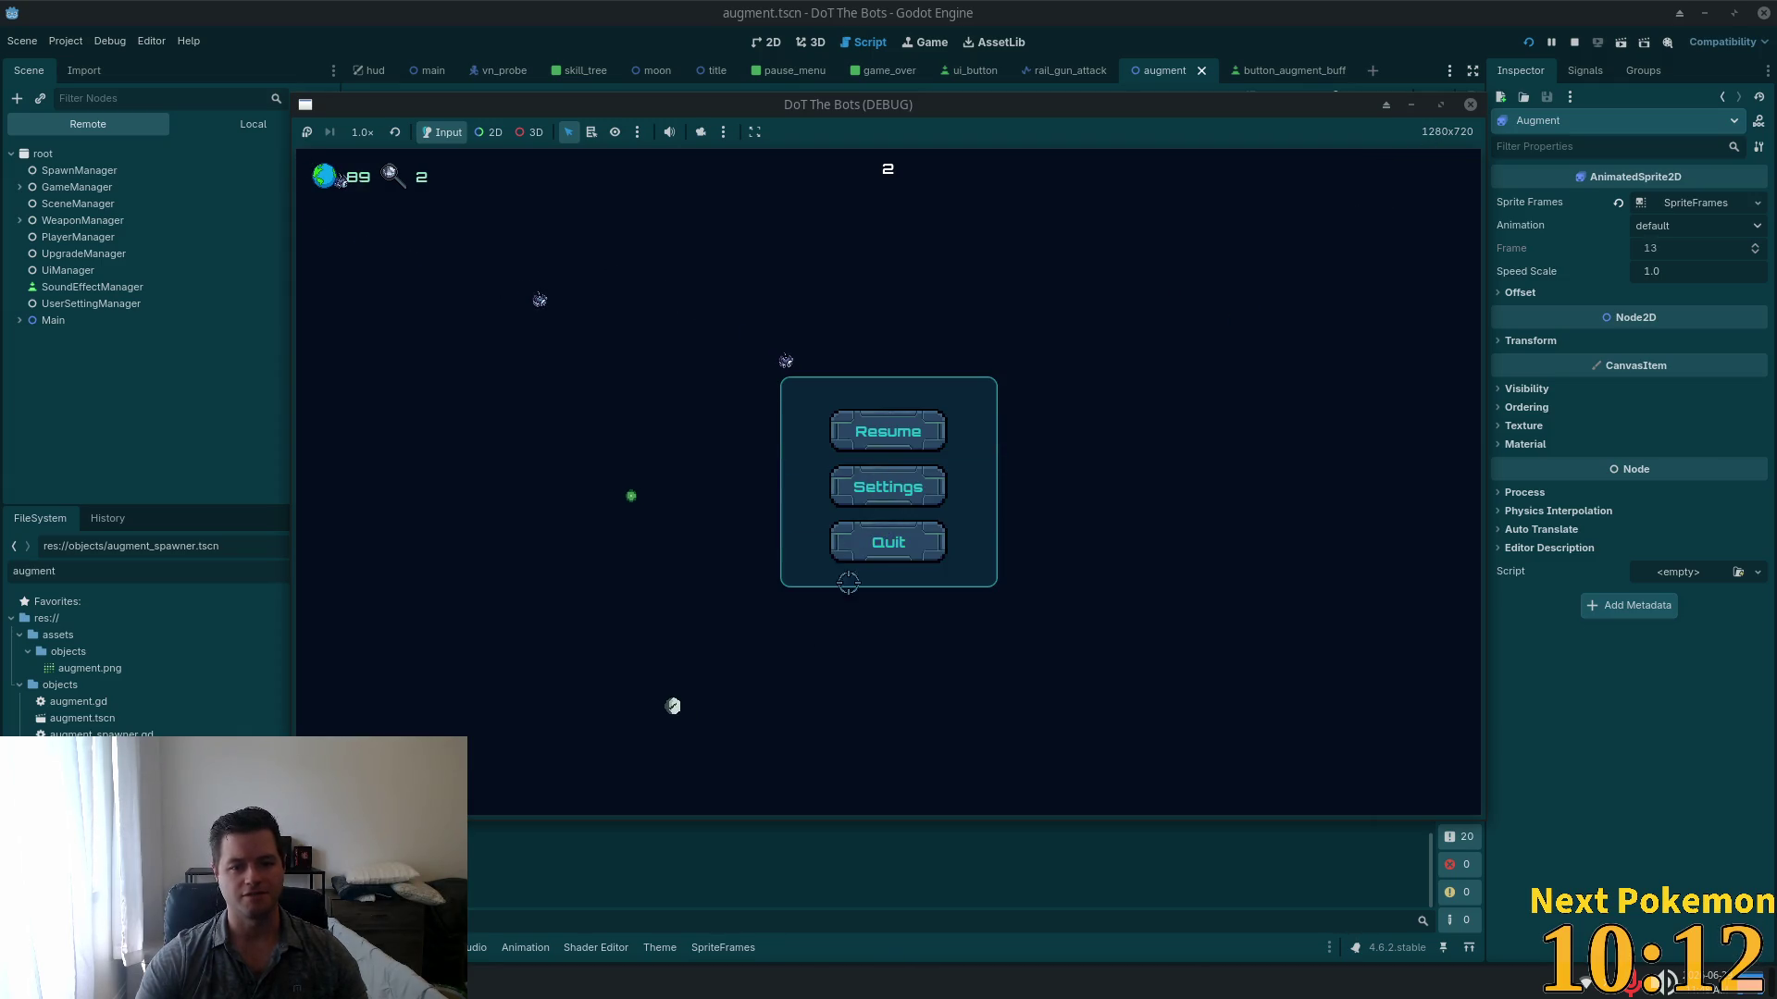
click(886, 546)
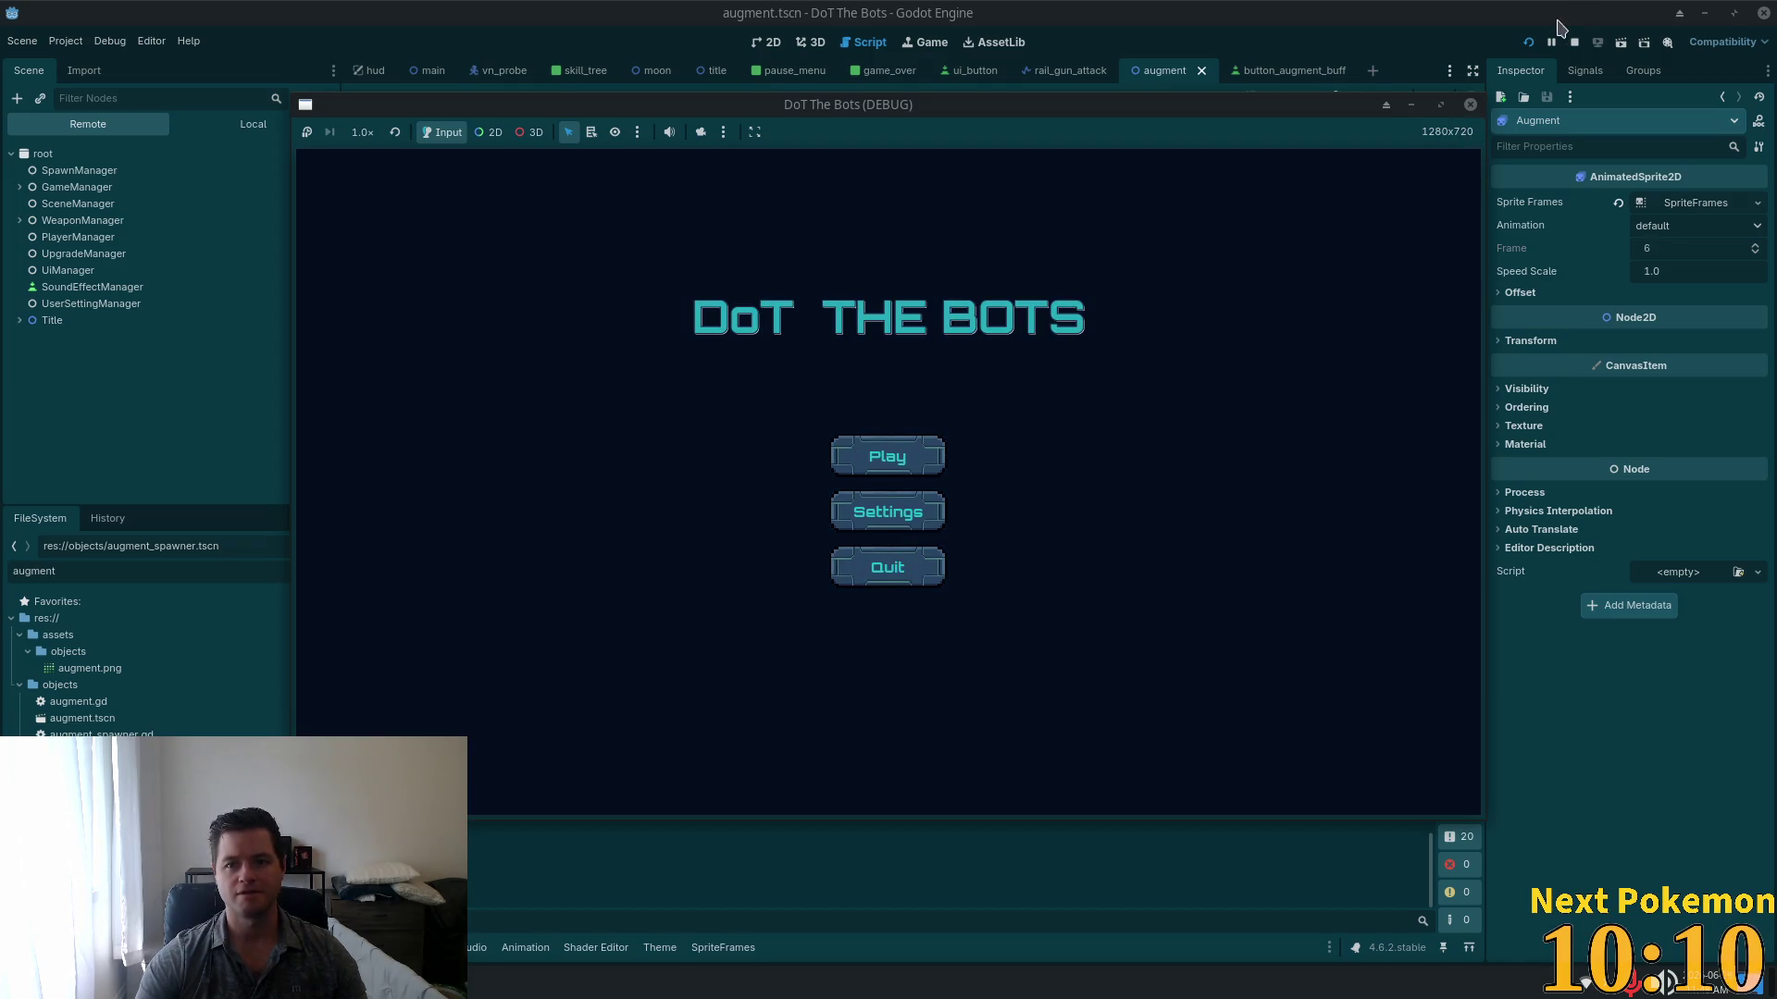
Step: Restart into a fresh round, check the skill tree, and pause at planet health 99
click(1528, 41)
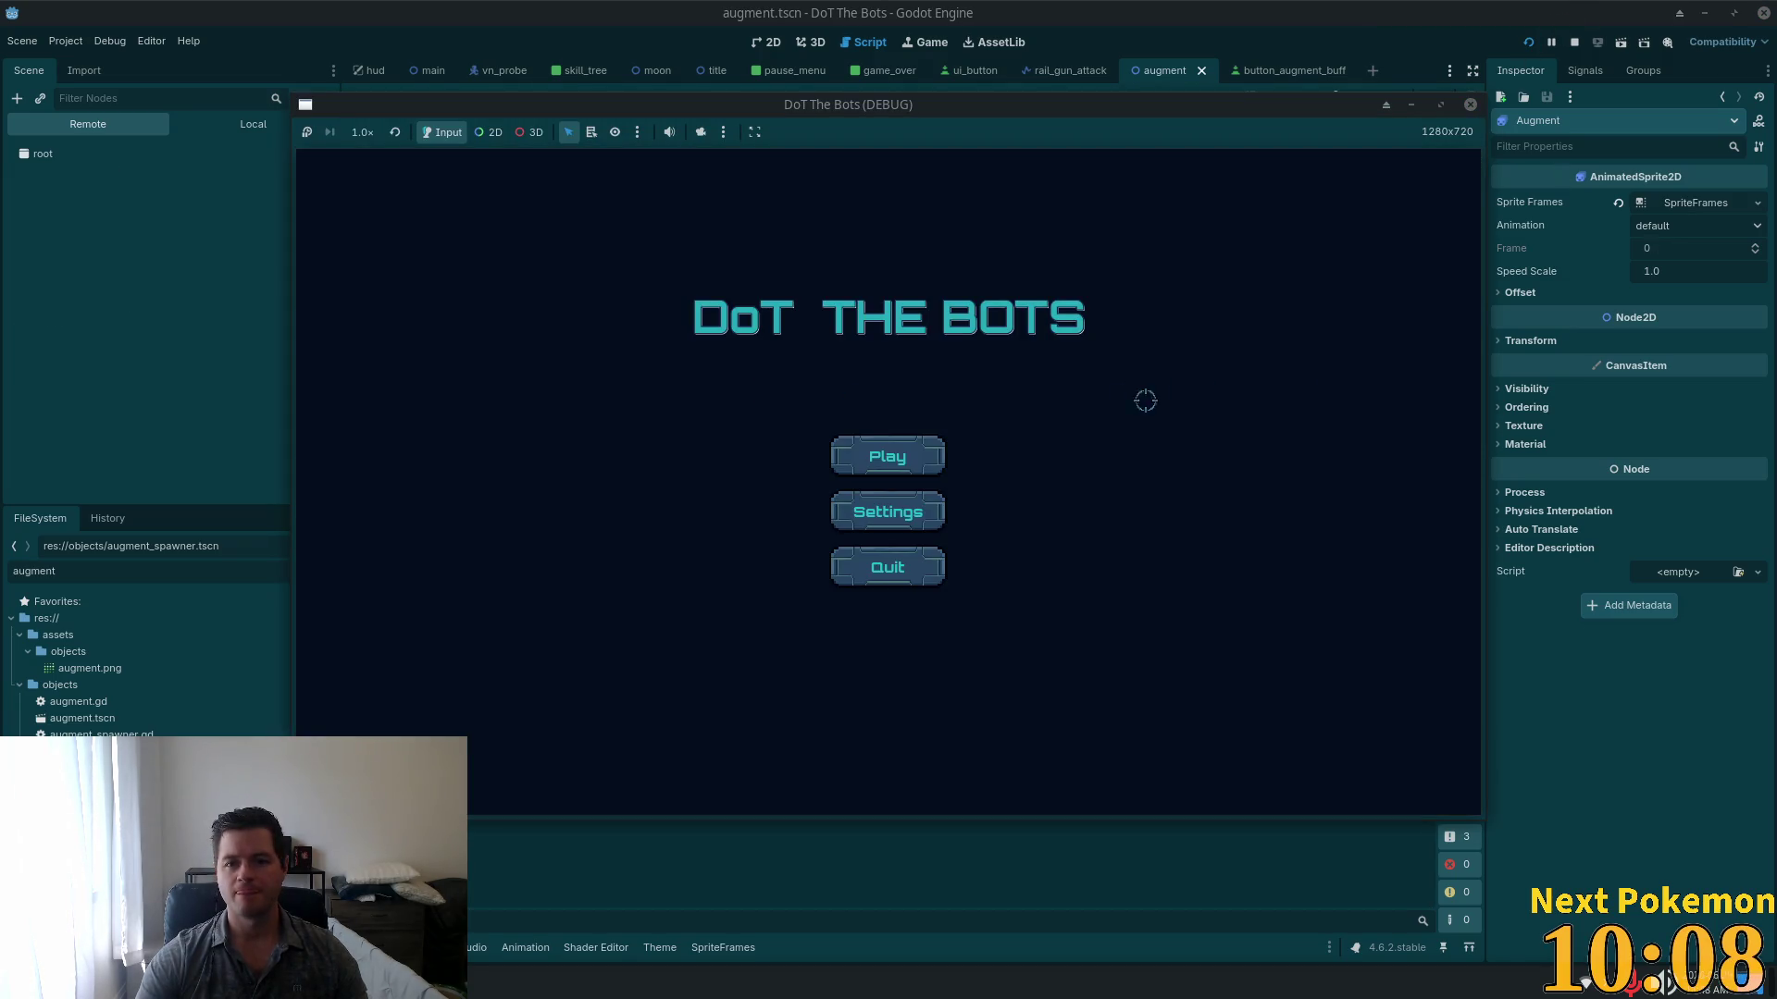
click(914, 459)
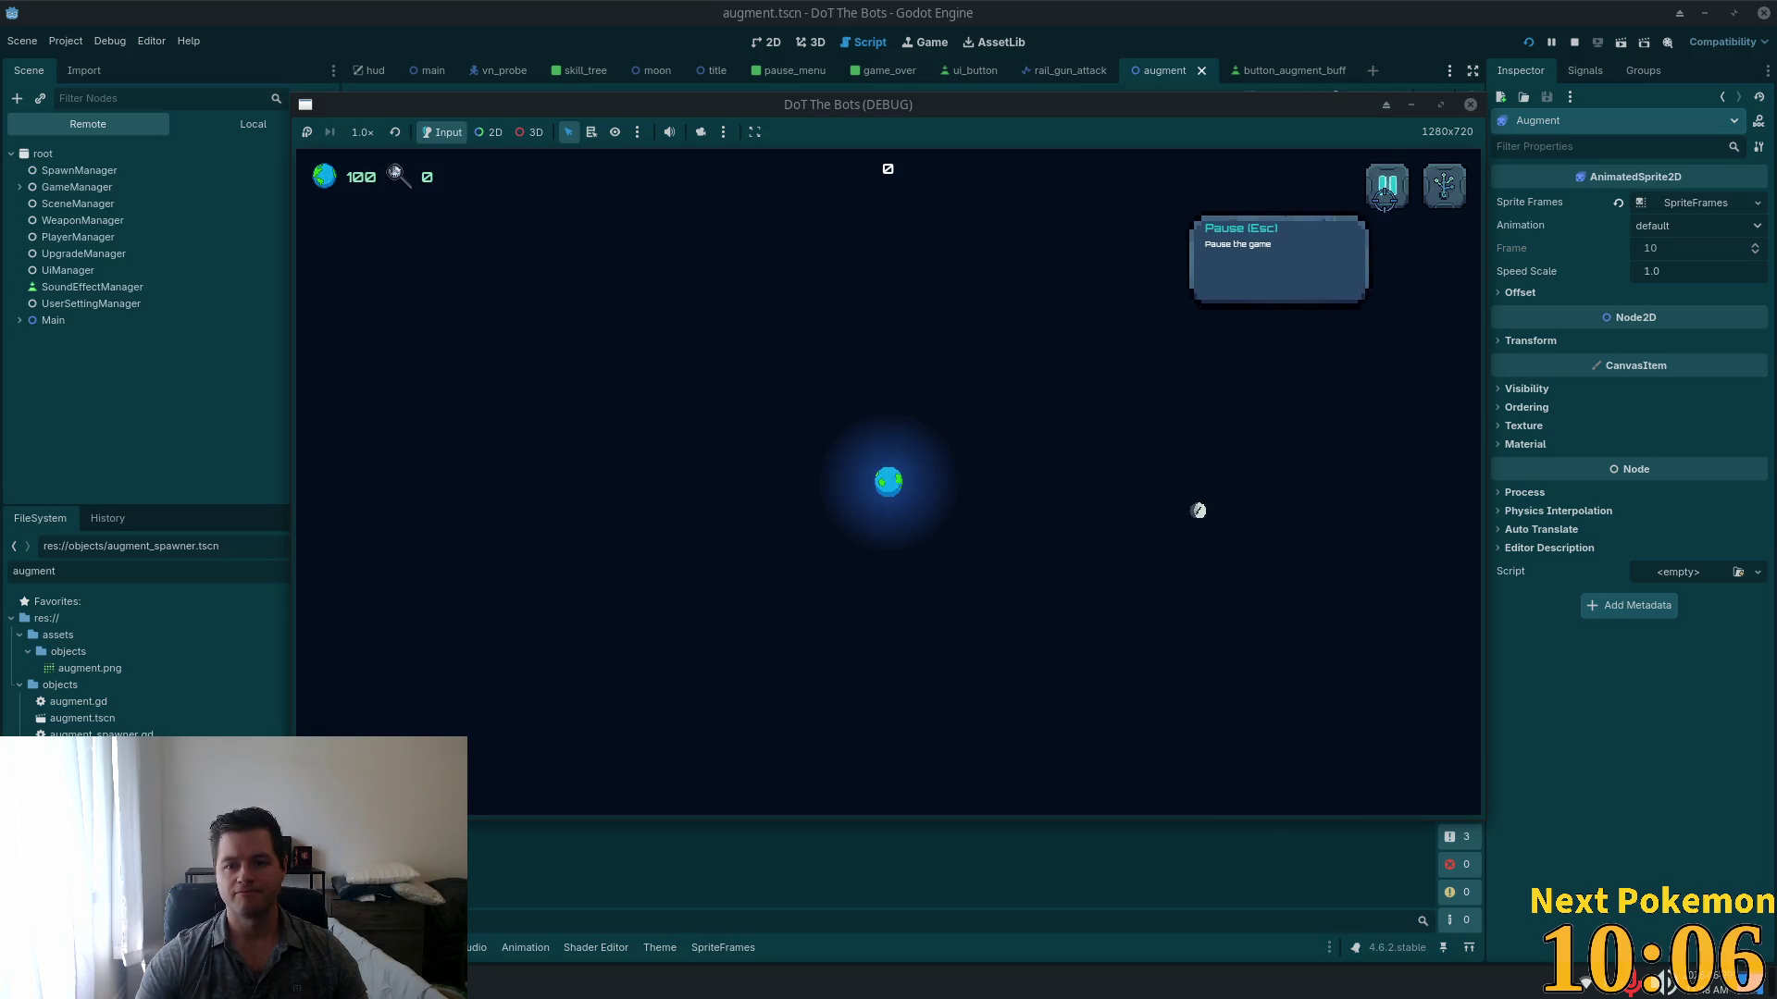
click(1444, 186)
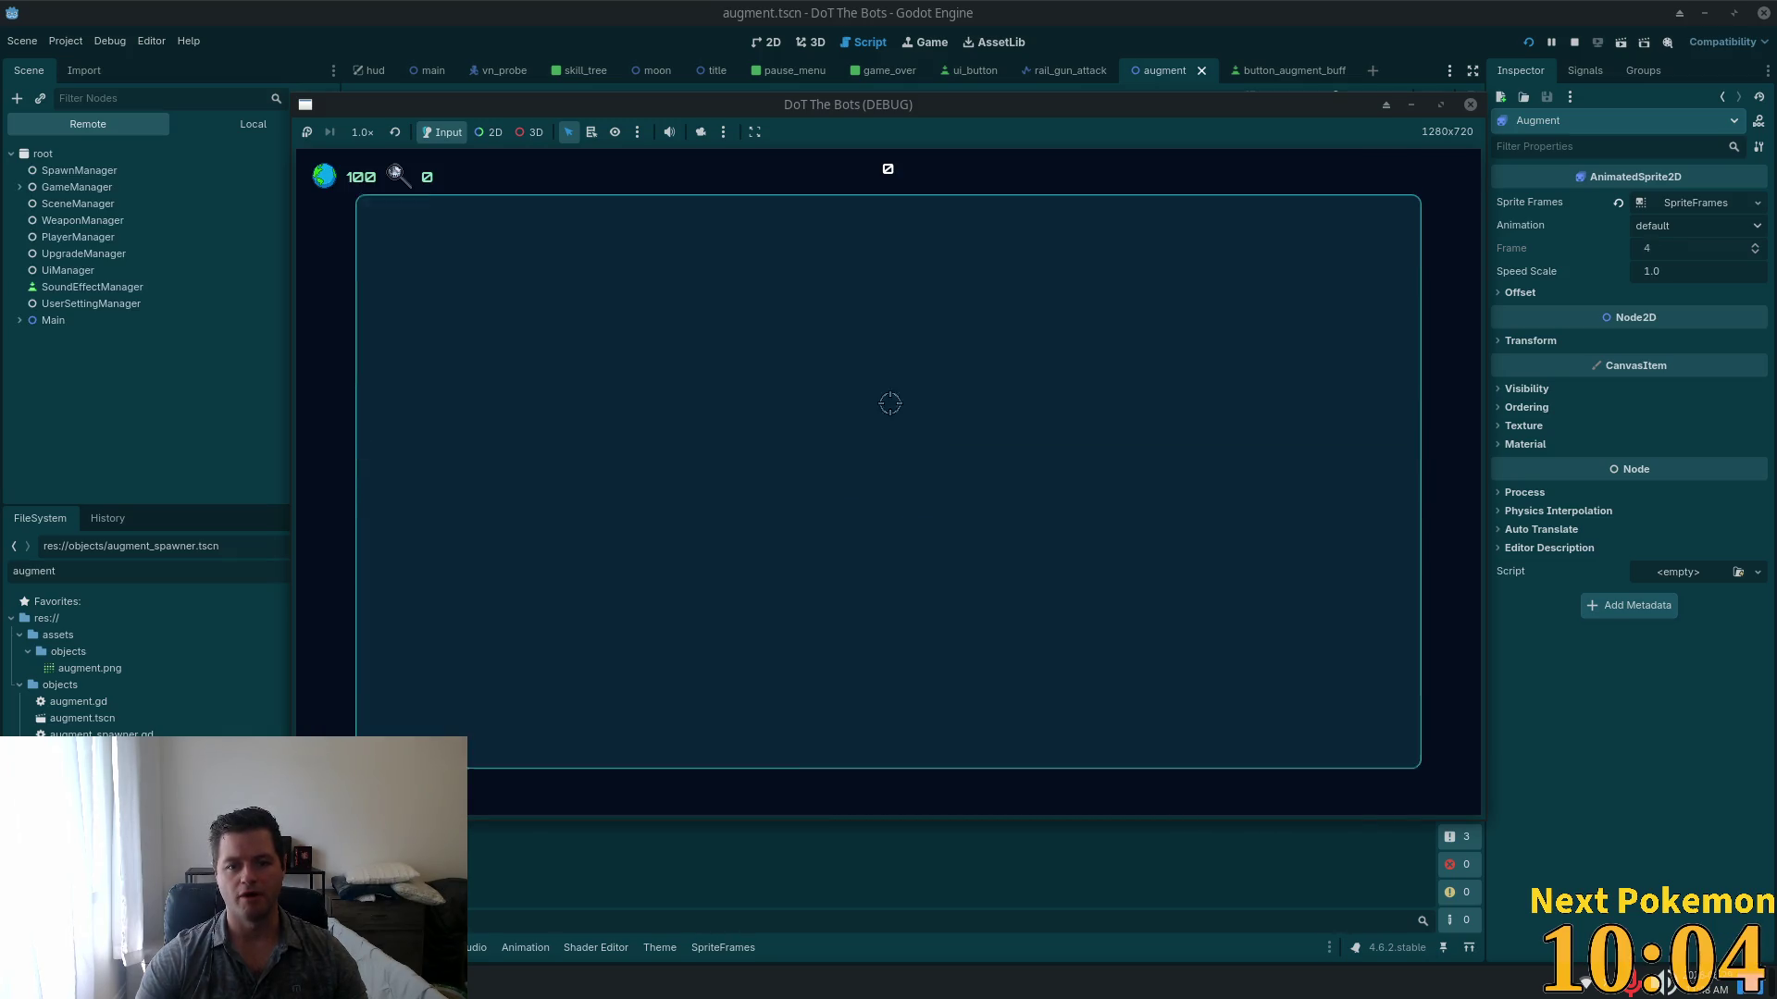
click(1399, 205)
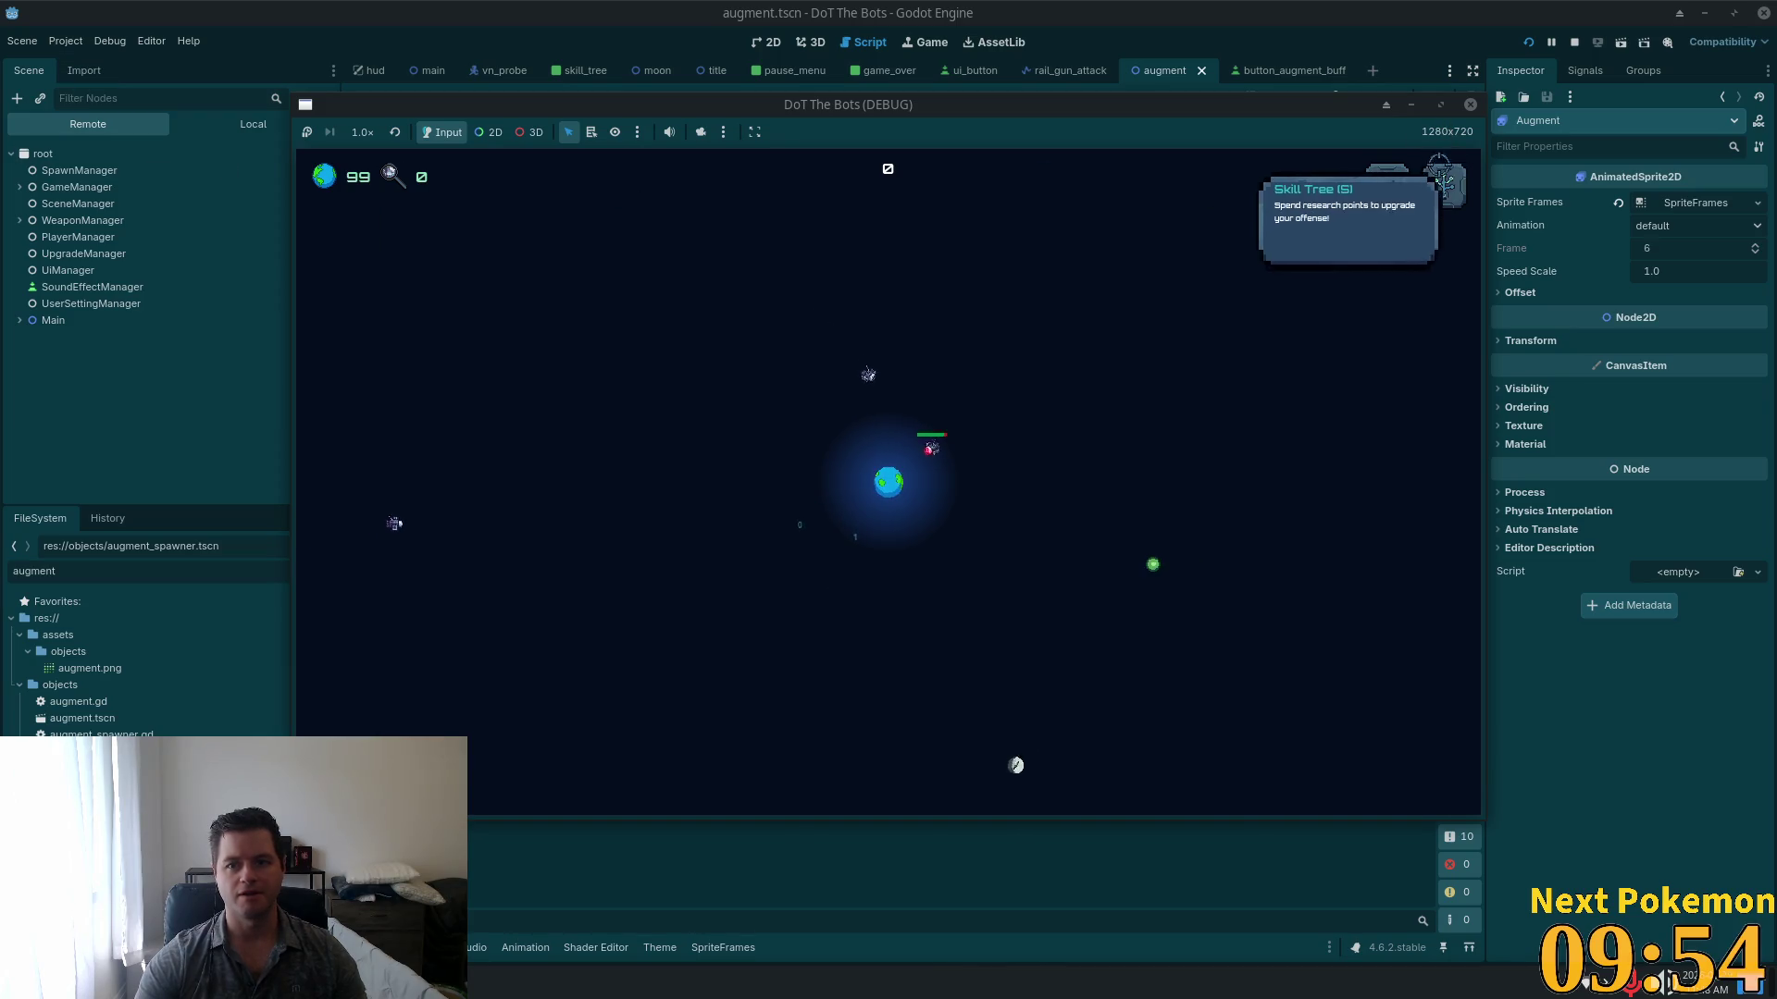
key(Escape)
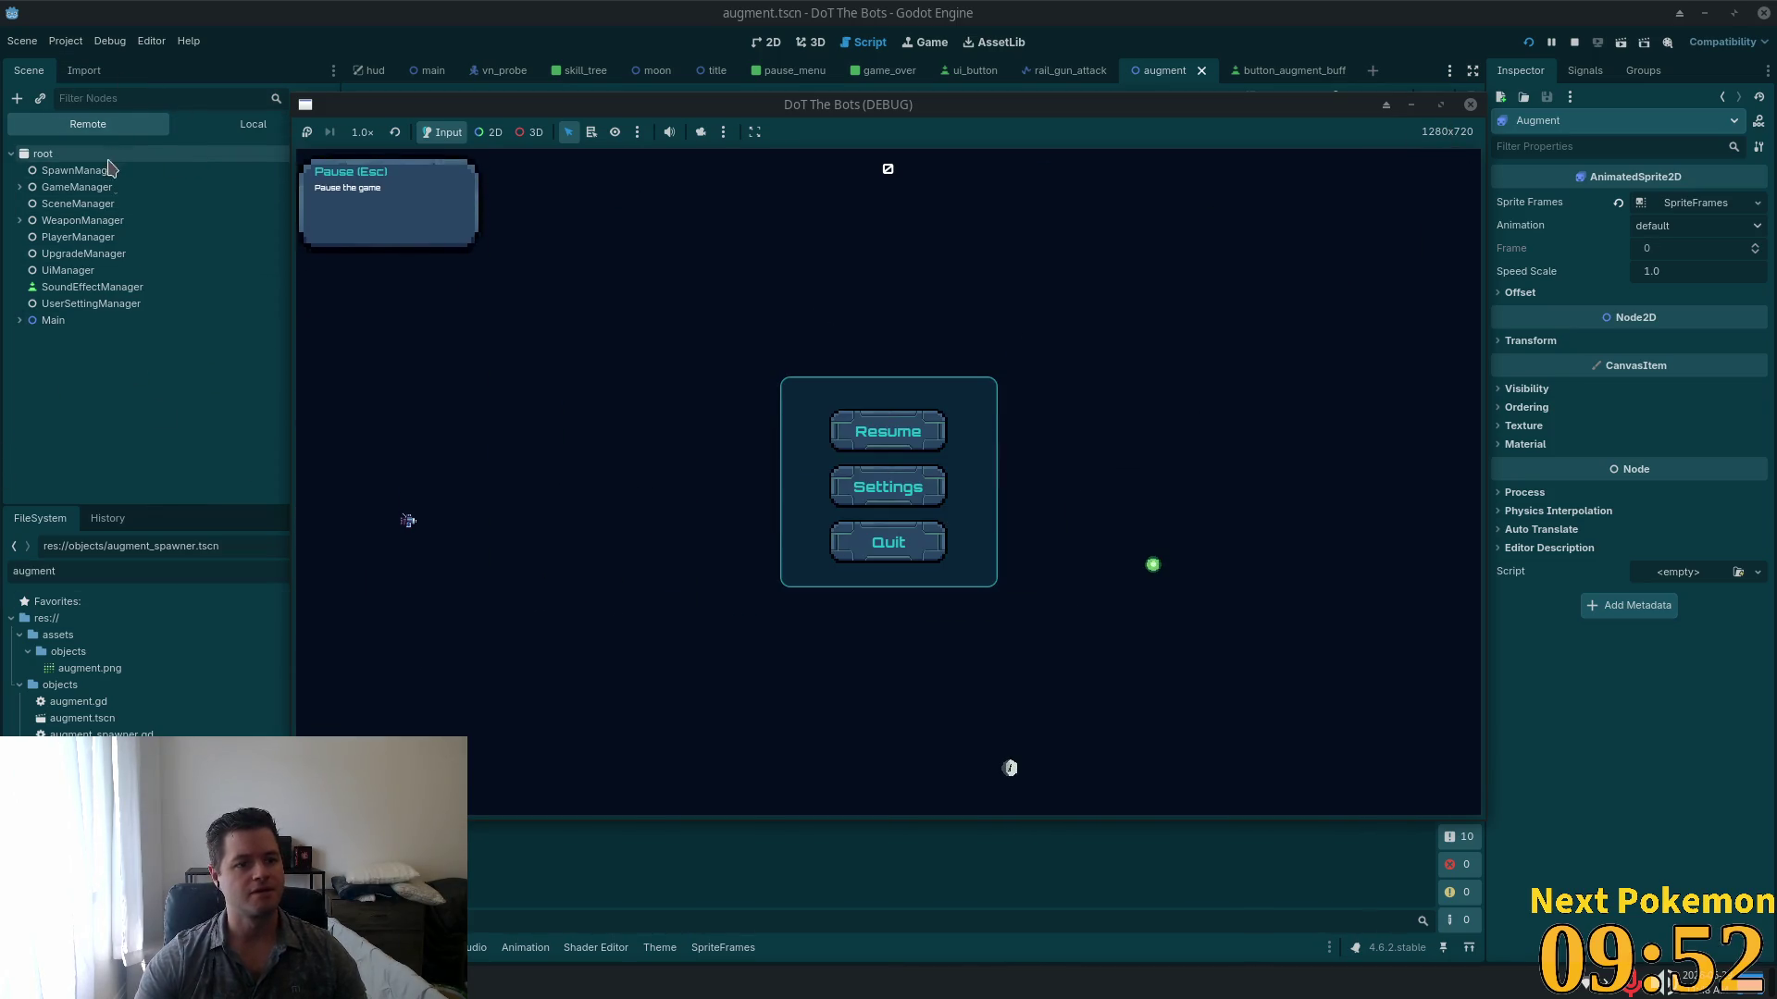
Step: Expand Main in the Remote scene tree, select VNProbe and expand its children
click(111, 159)
click(20, 320)
scroll(181, 451, down, 2)
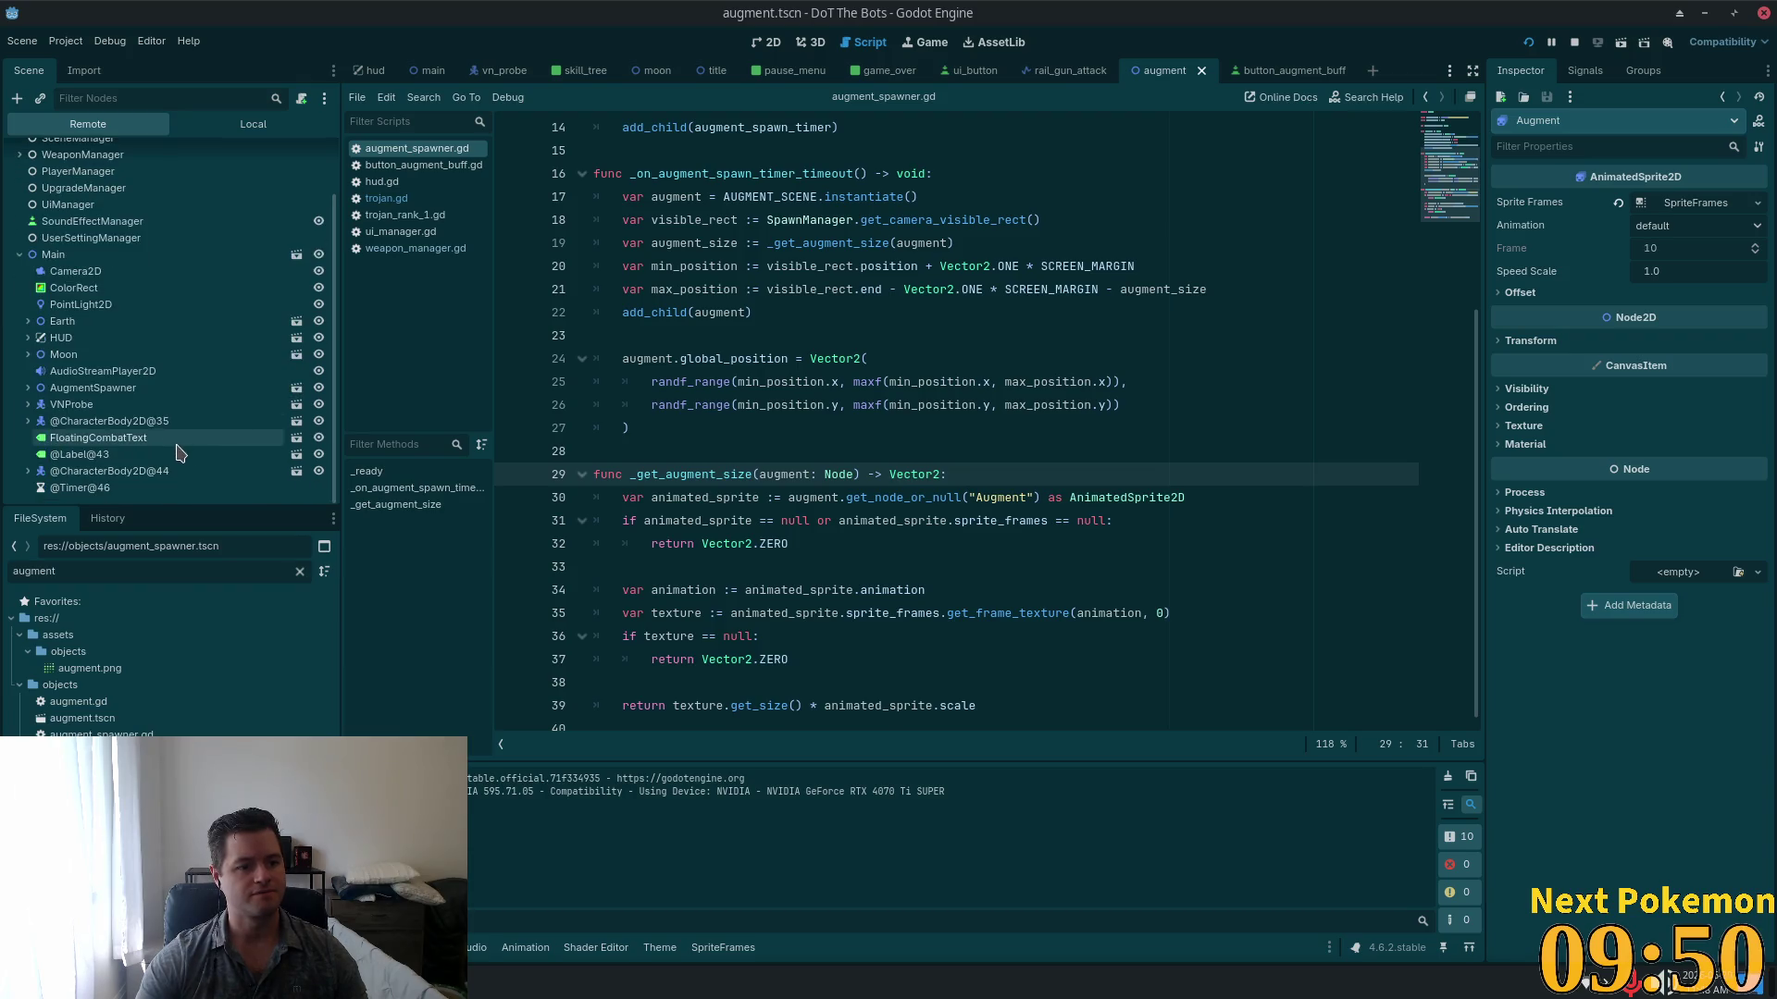
click(71, 405)
click(28, 404)
scroll(55, 398, down, 2)
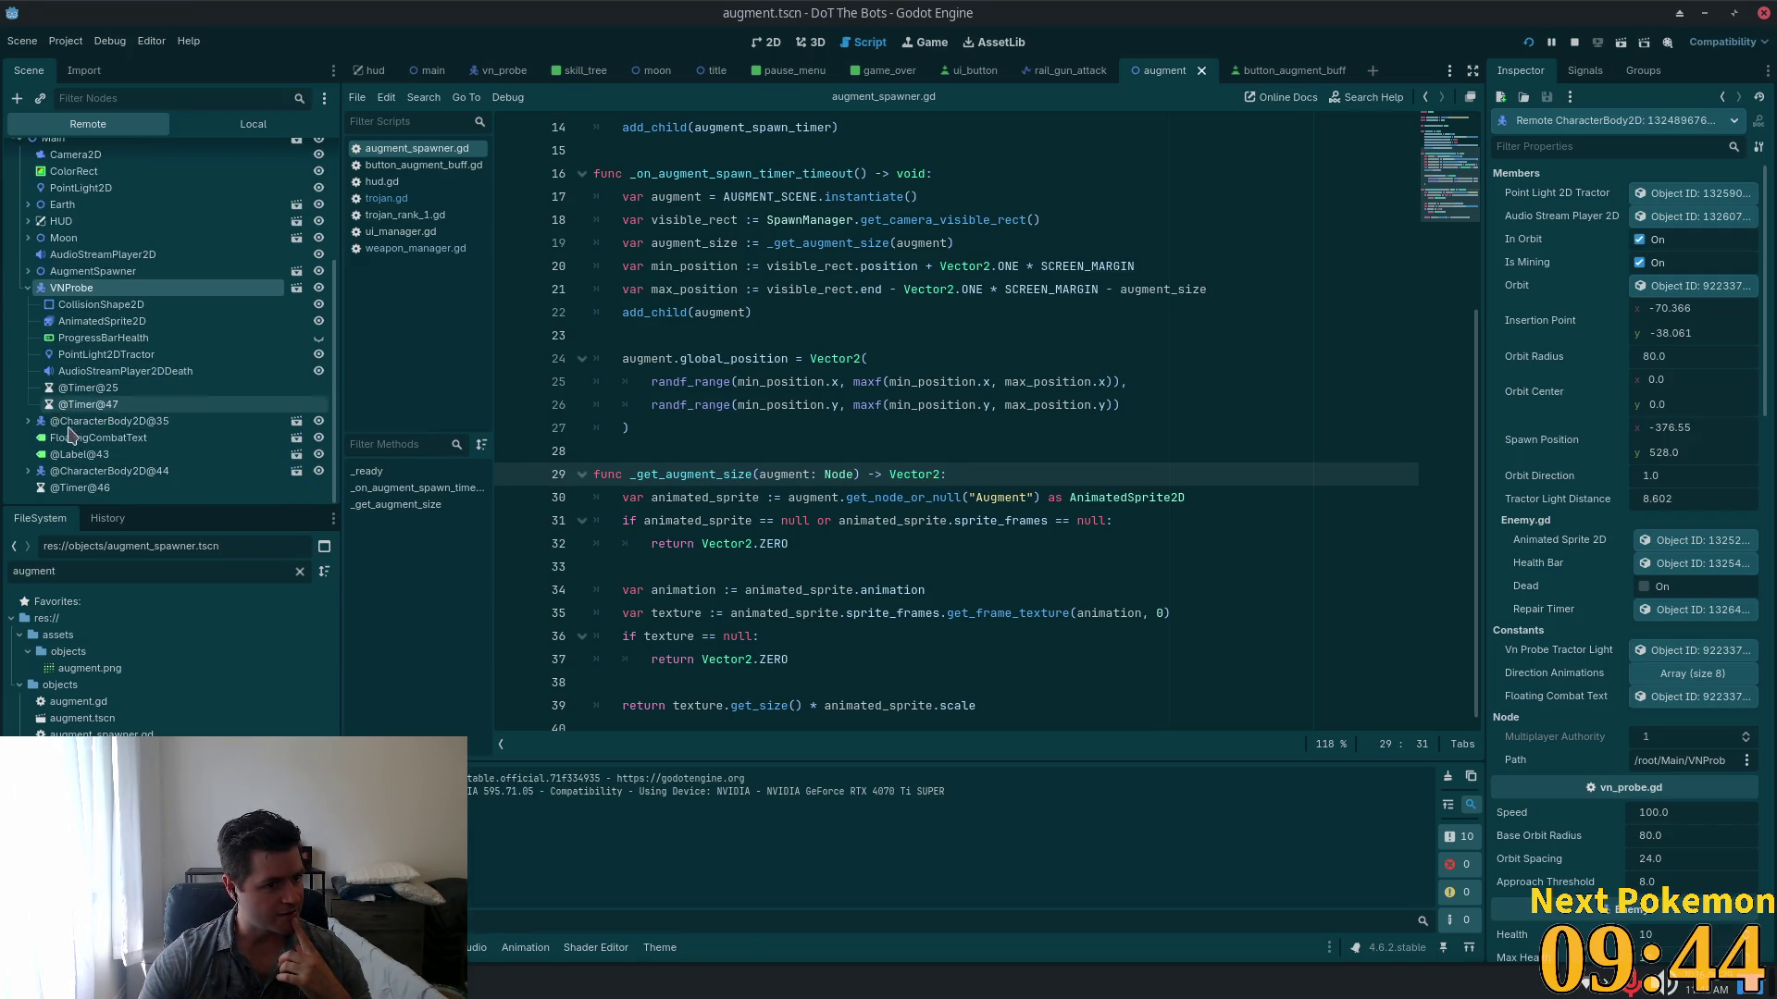
click(28, 421)
scroll(67, 418, down, 2)
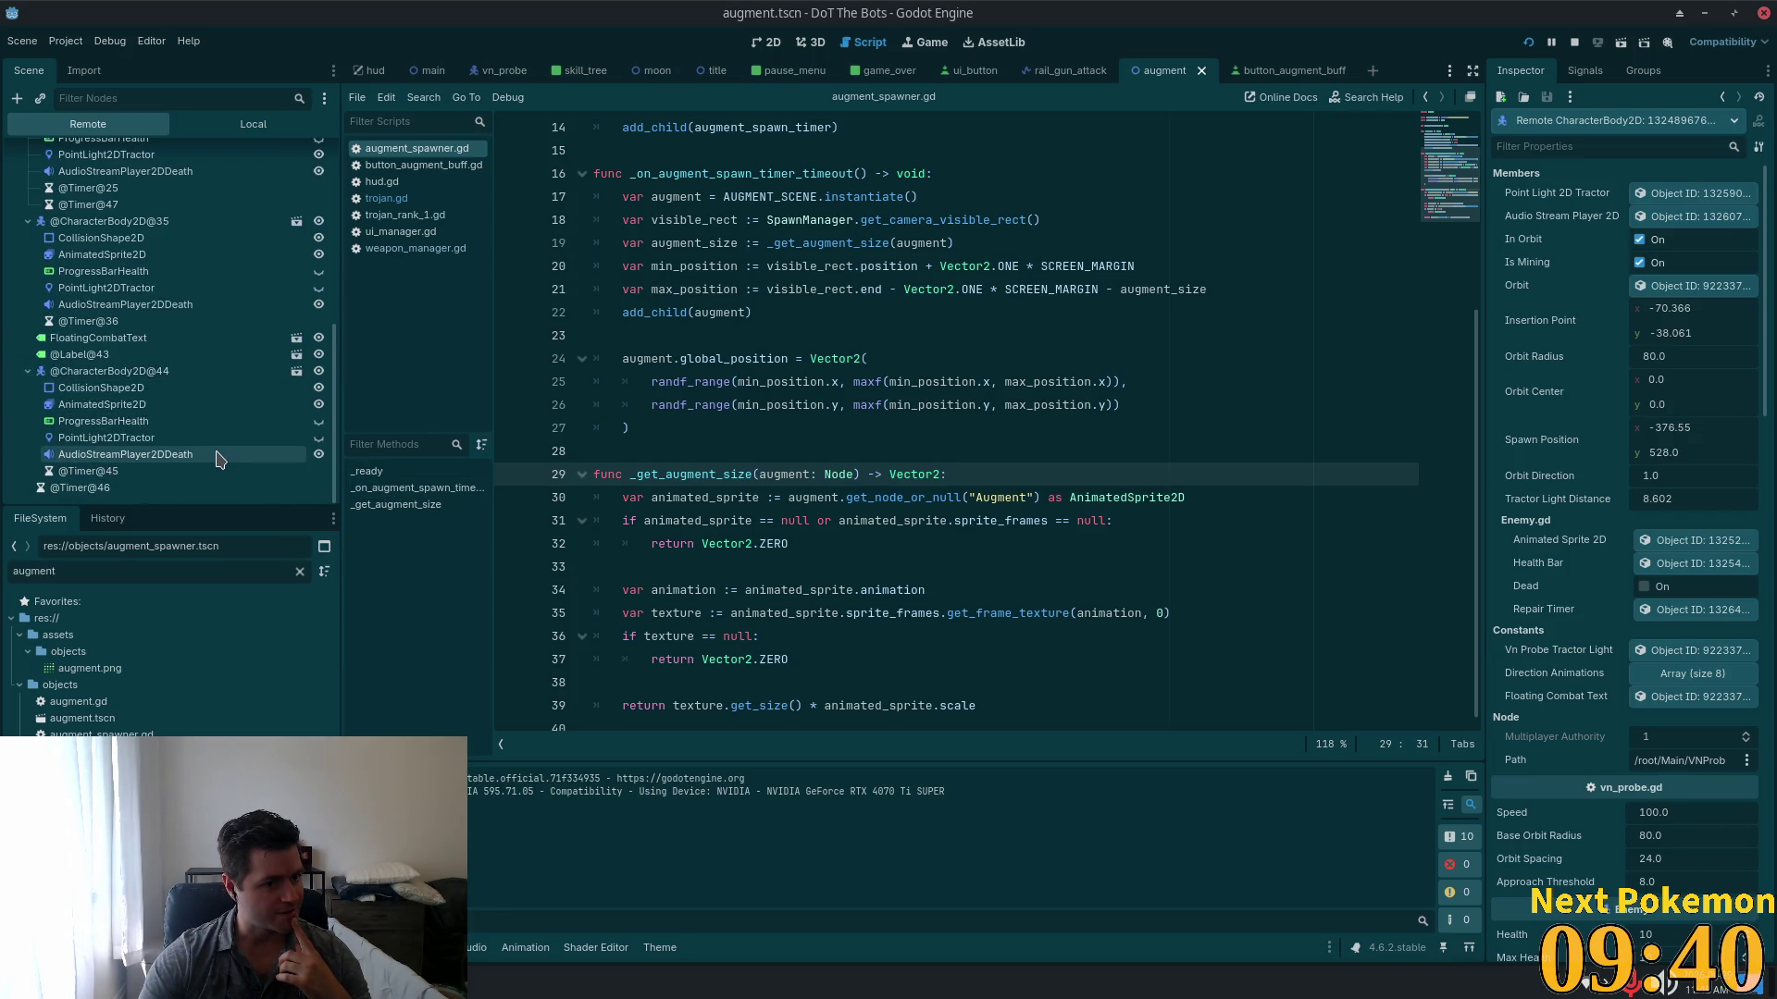
scroll(218, 454, up, 5)
click(88, 364)
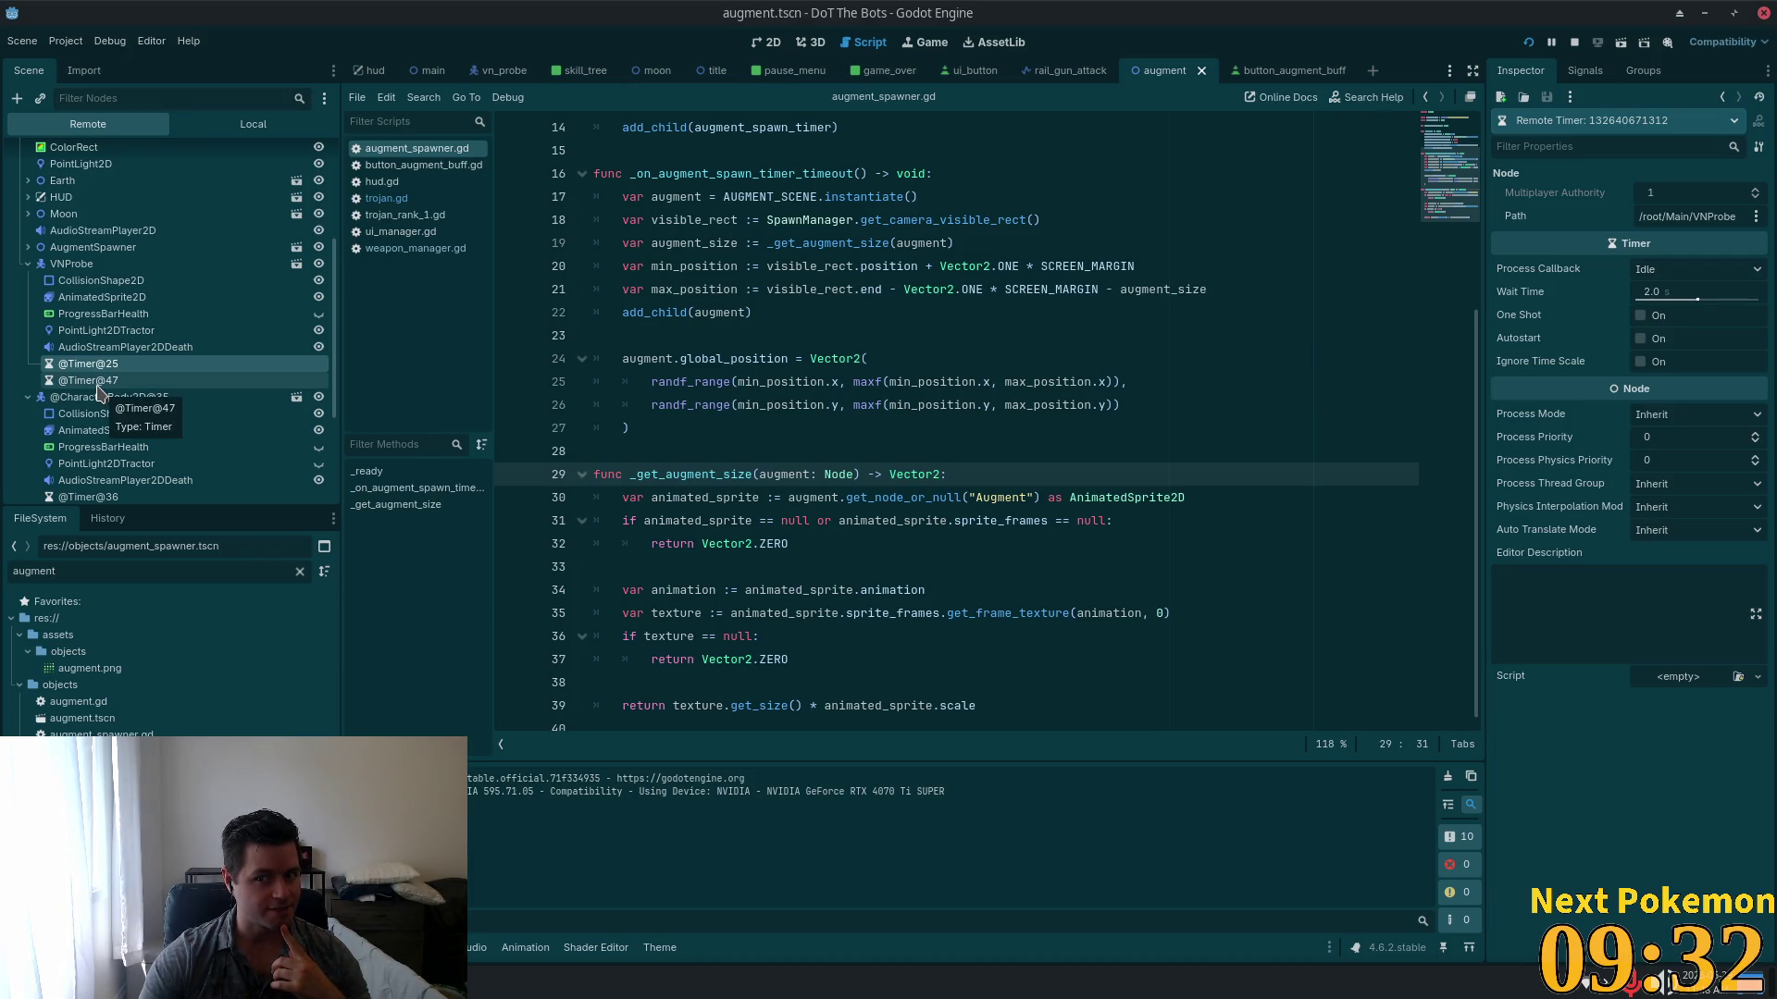
click(97, 384)
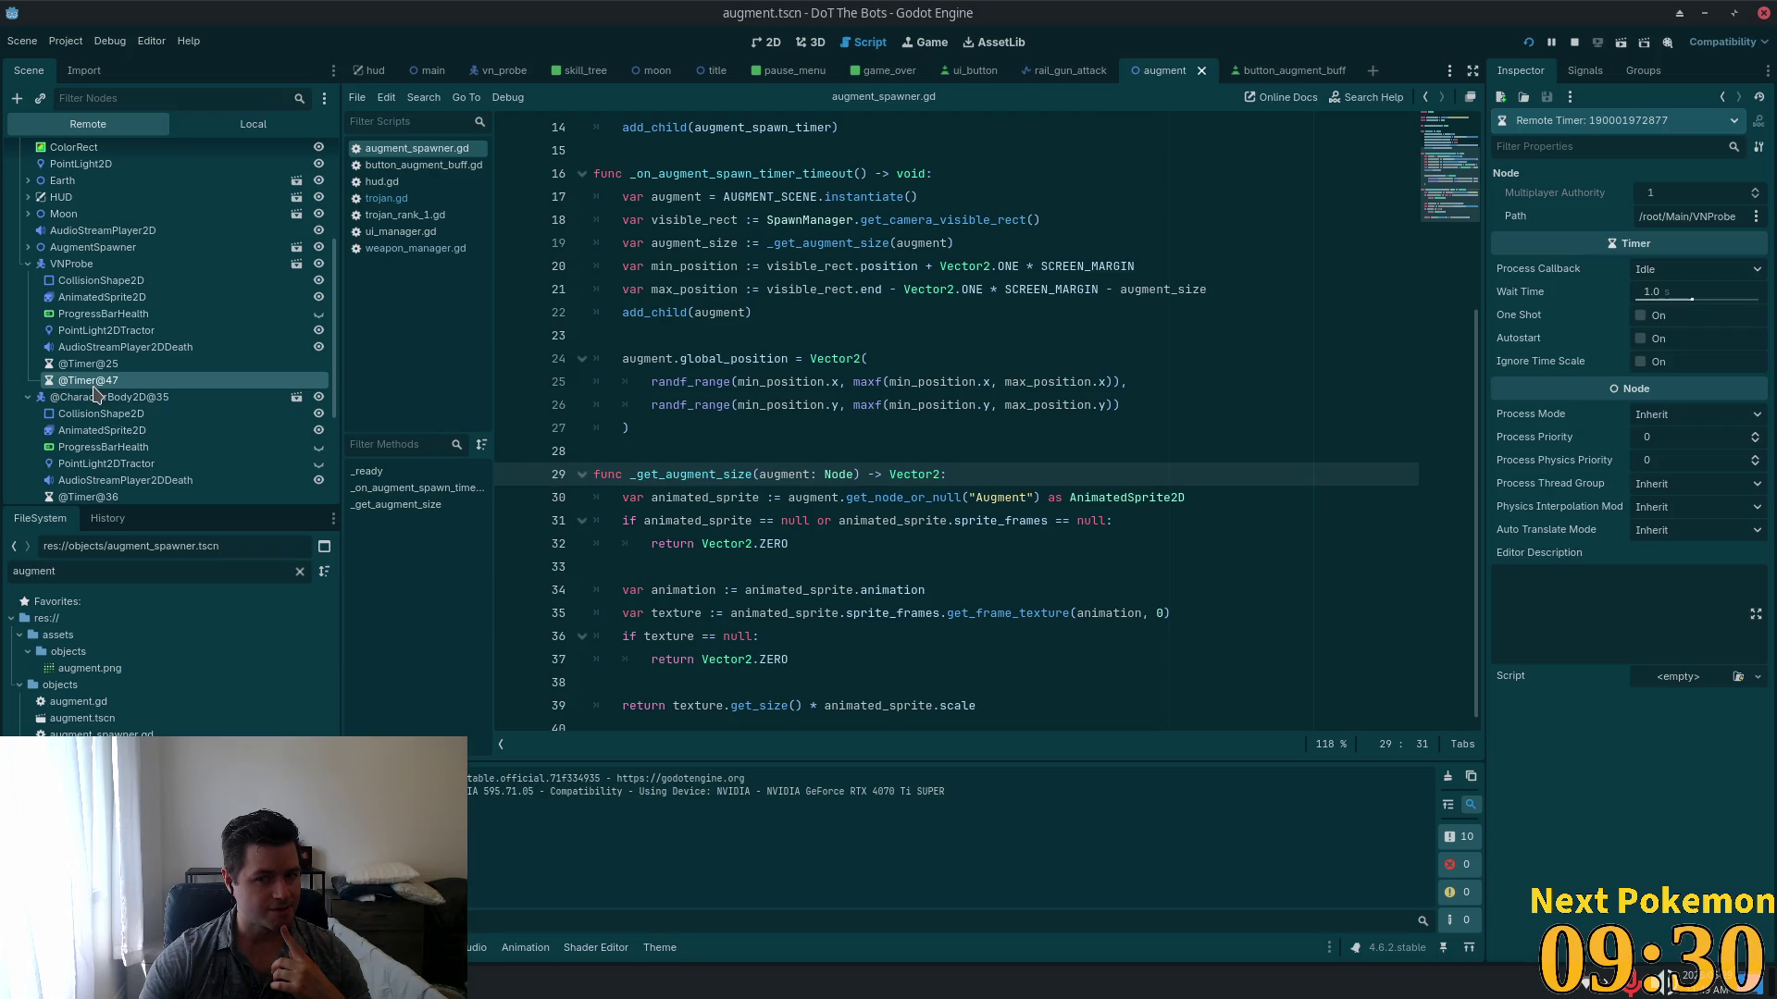
click(139, 285)
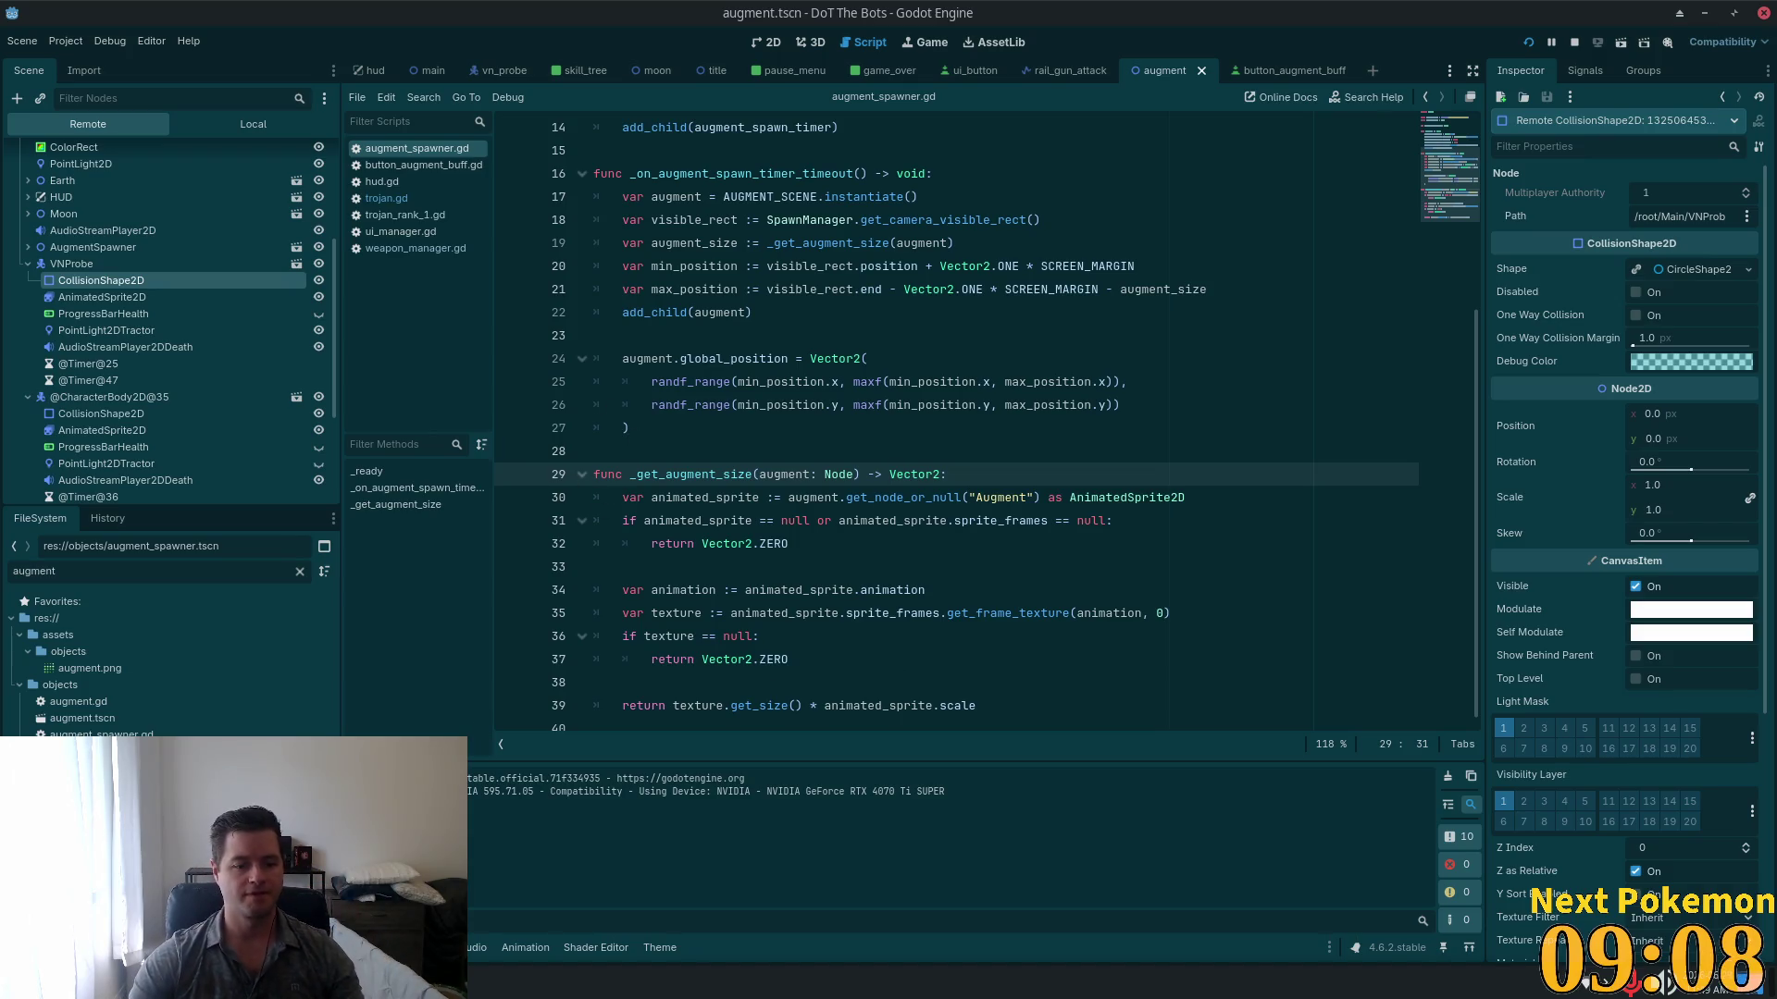
mouse_move(504, 982)
click(561, 870)
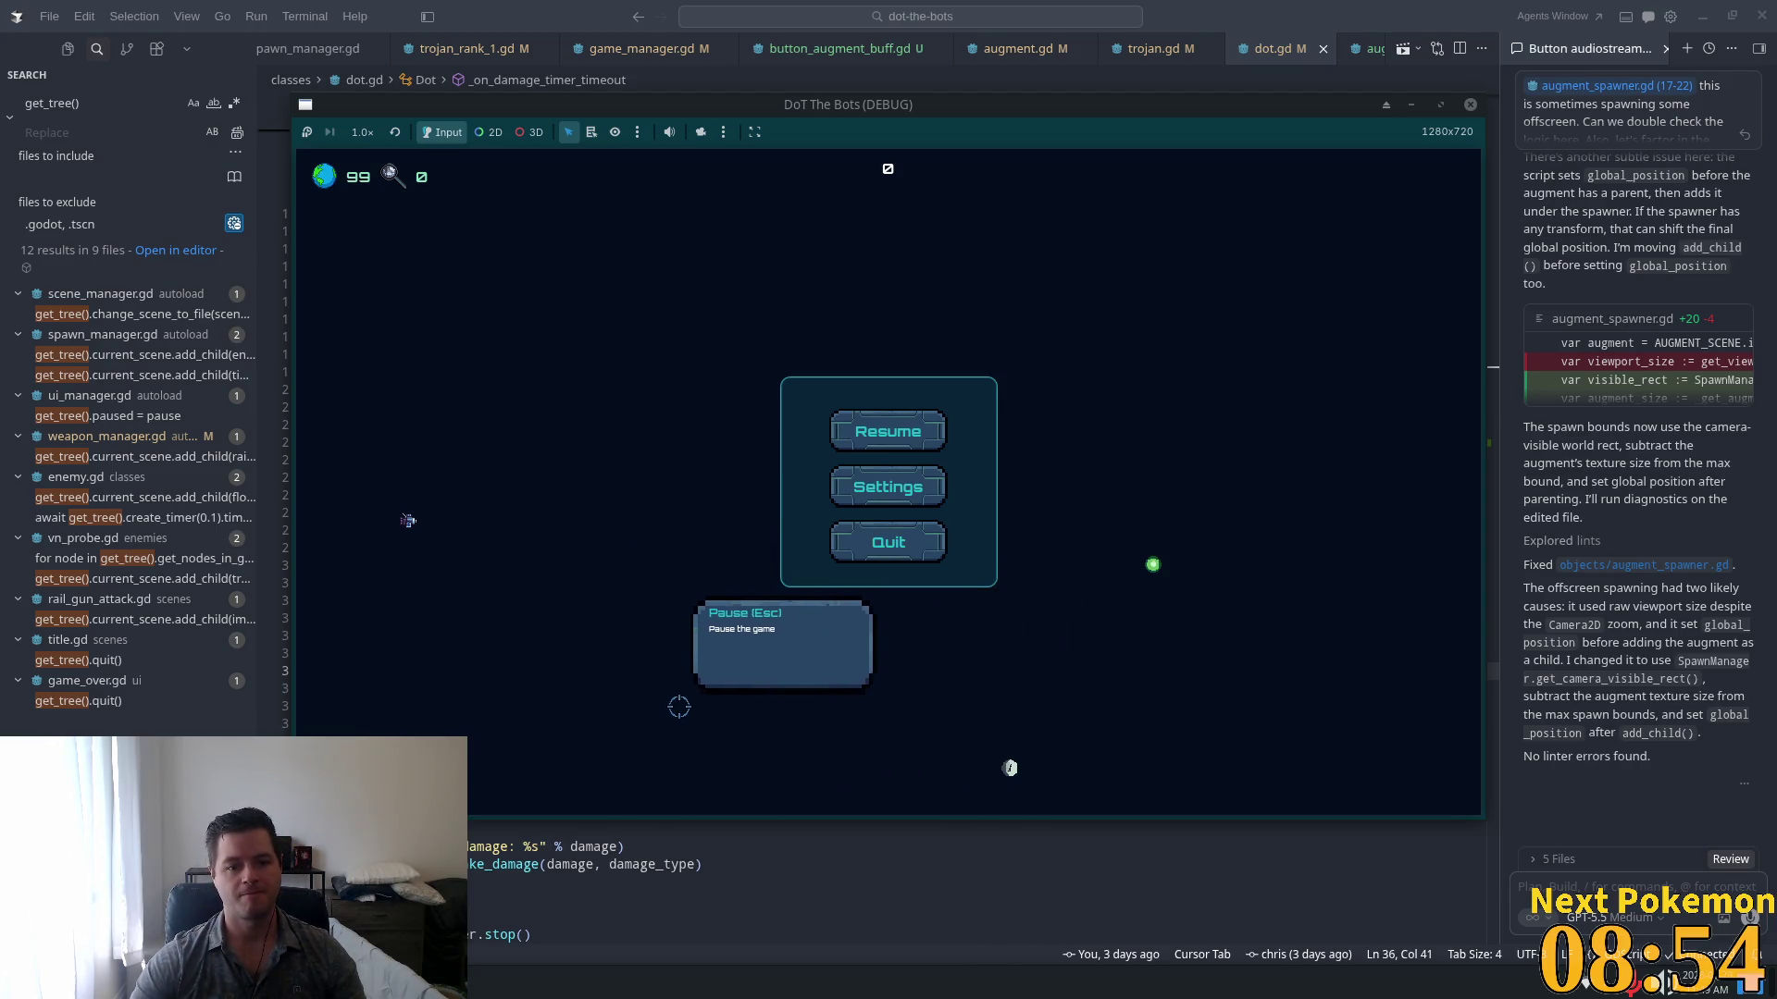
Step: Resume the paused game, close the DoT The Bots window with Alt+F4, and return to Godot
click(888, 432)
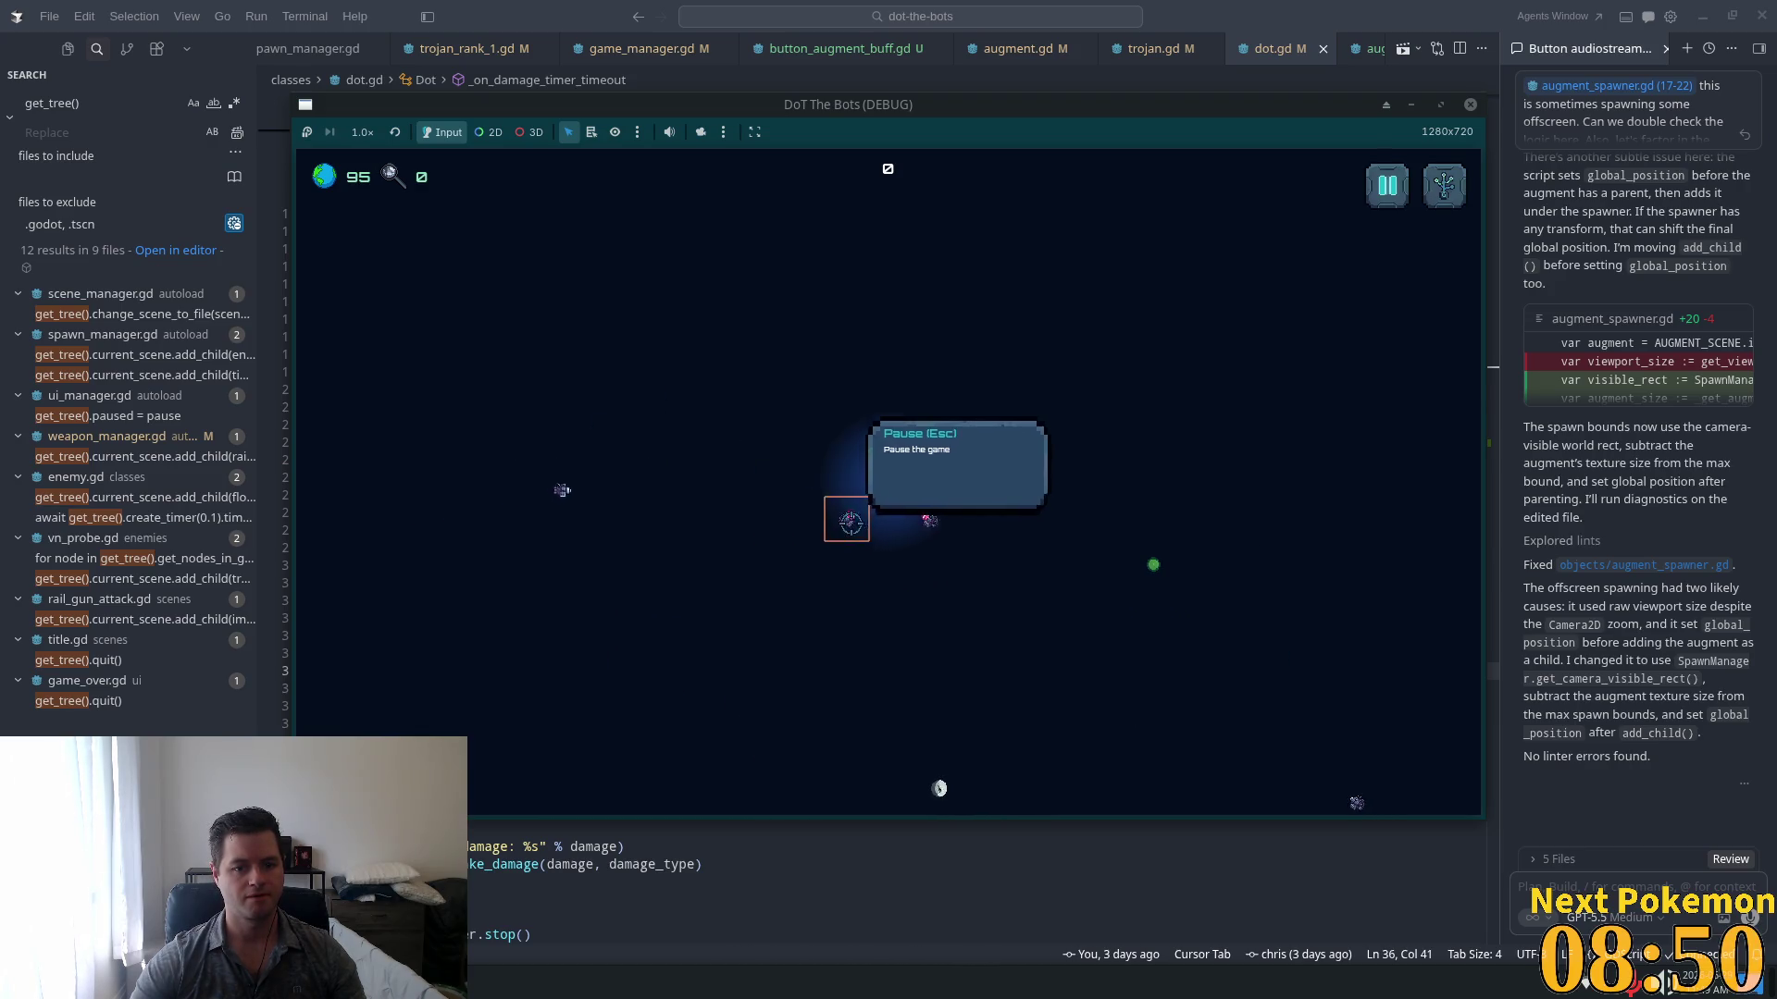
key(Escape)
key(Escape)
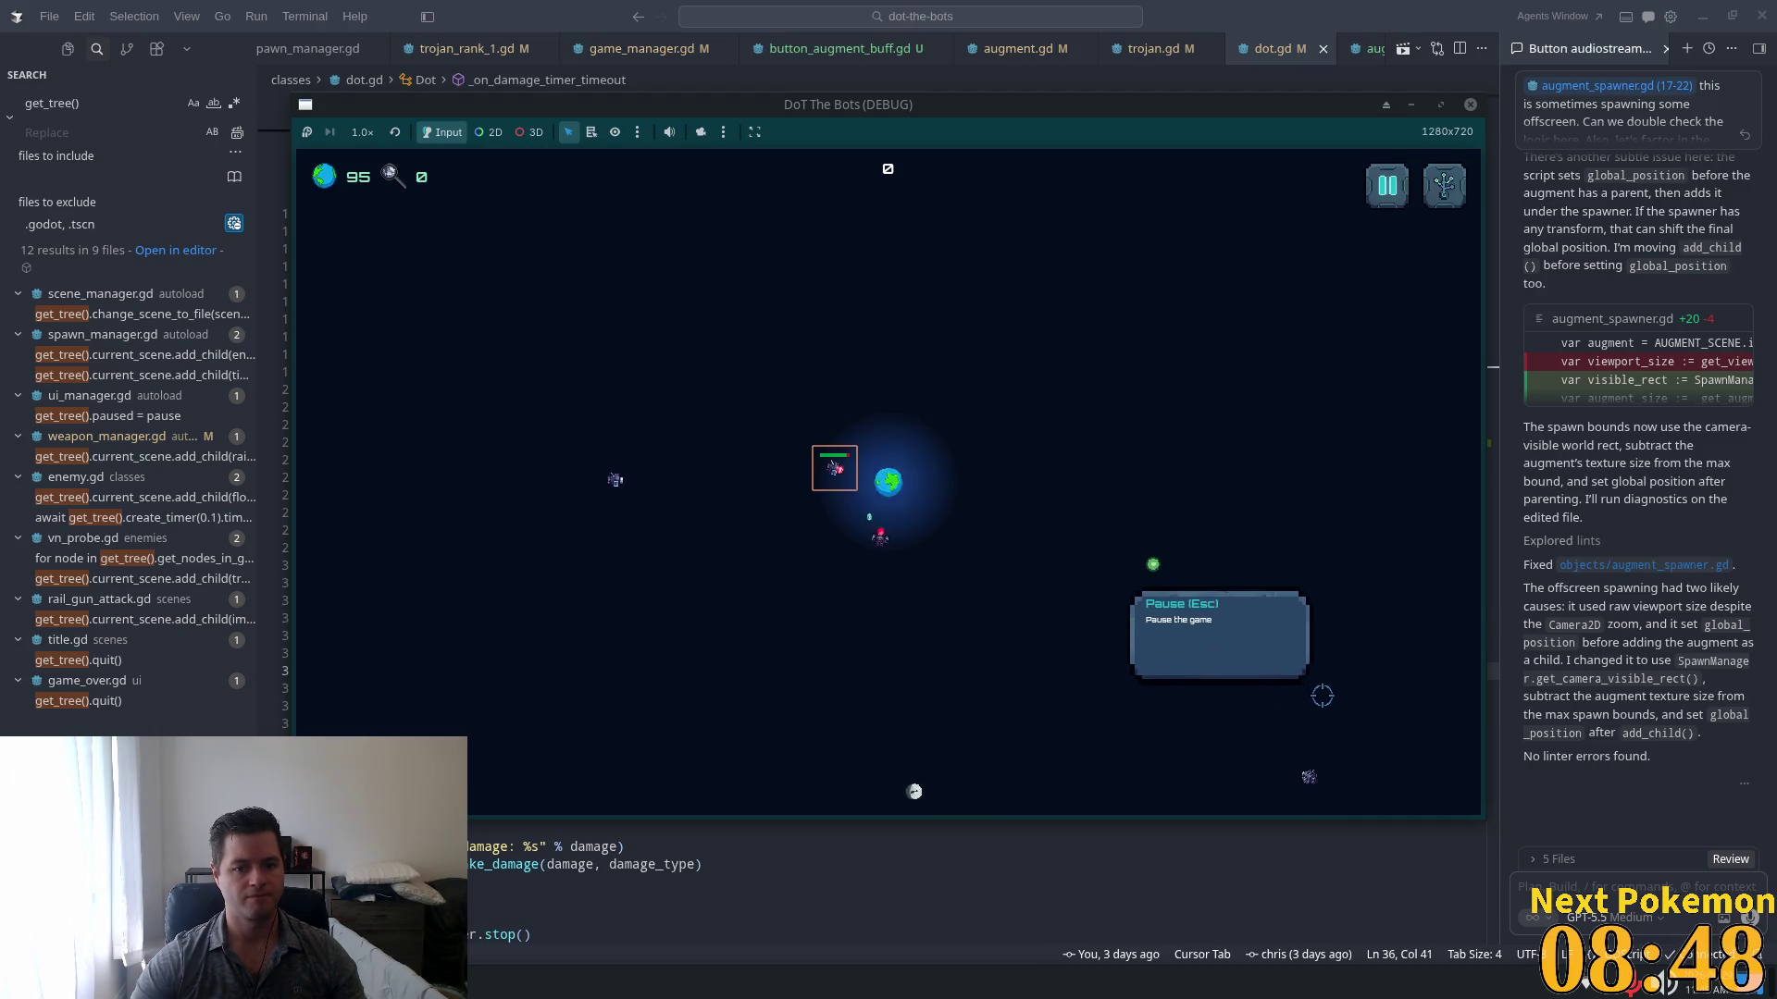
key(Escape)
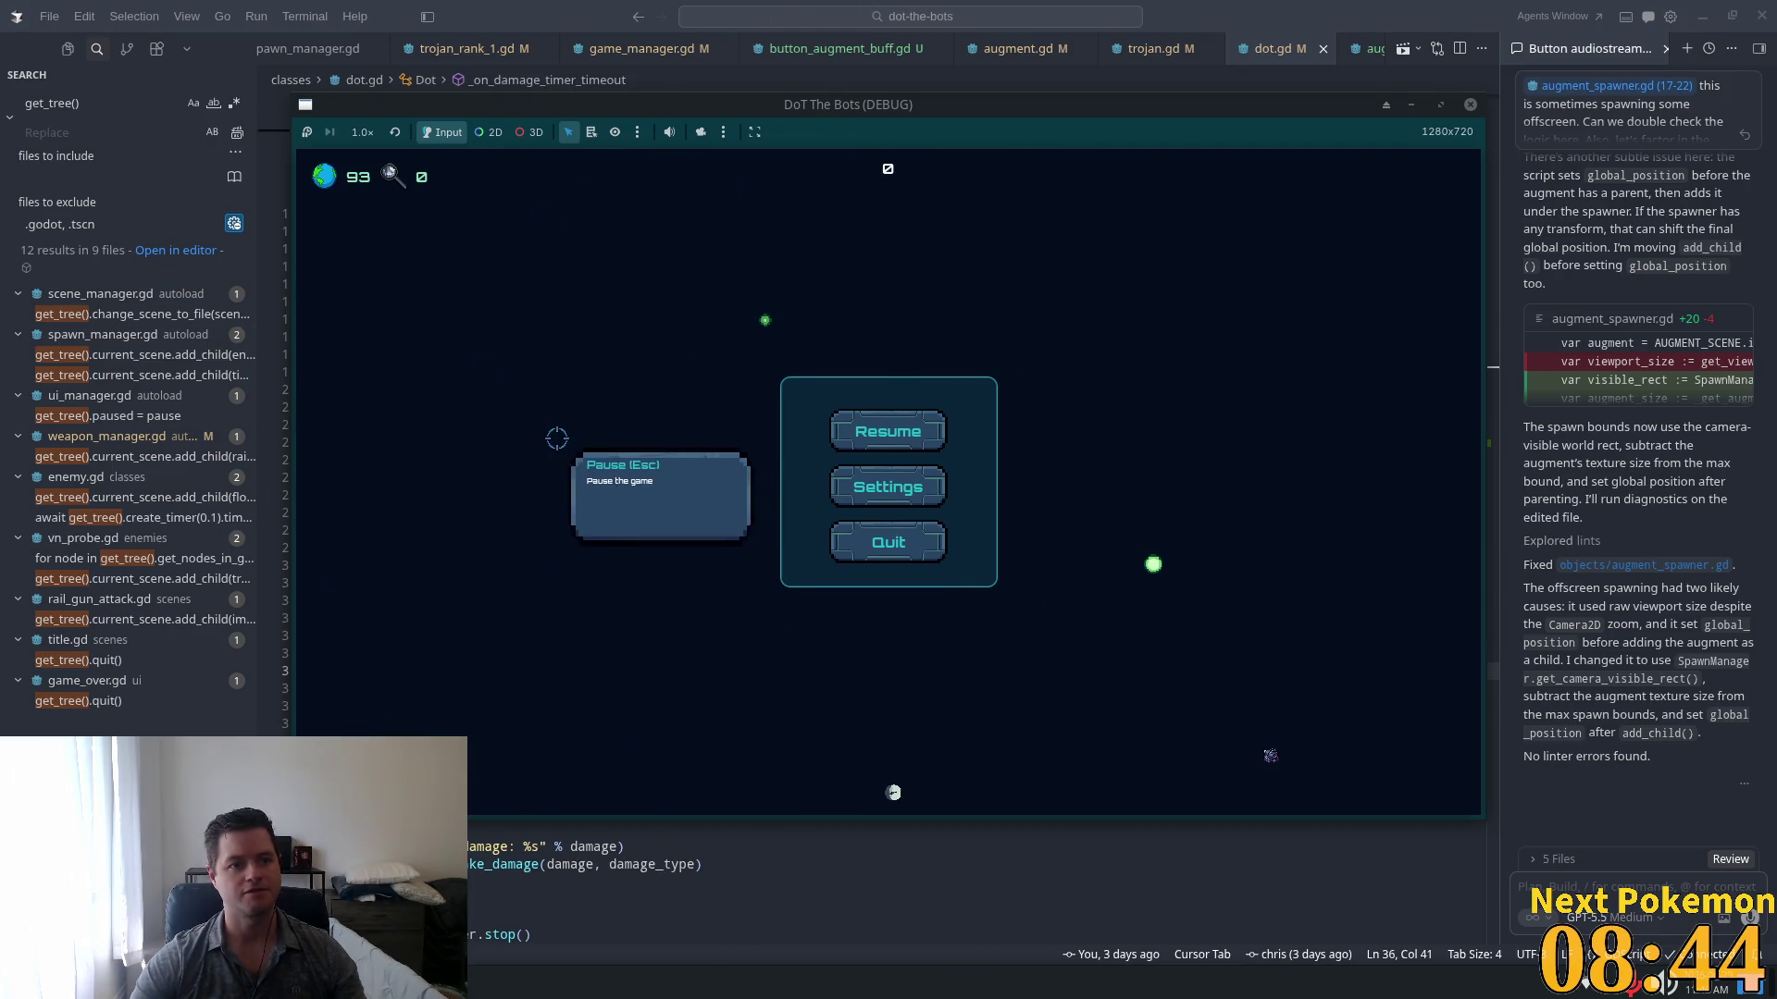
key(alt+F4)
key(alt+Tab)
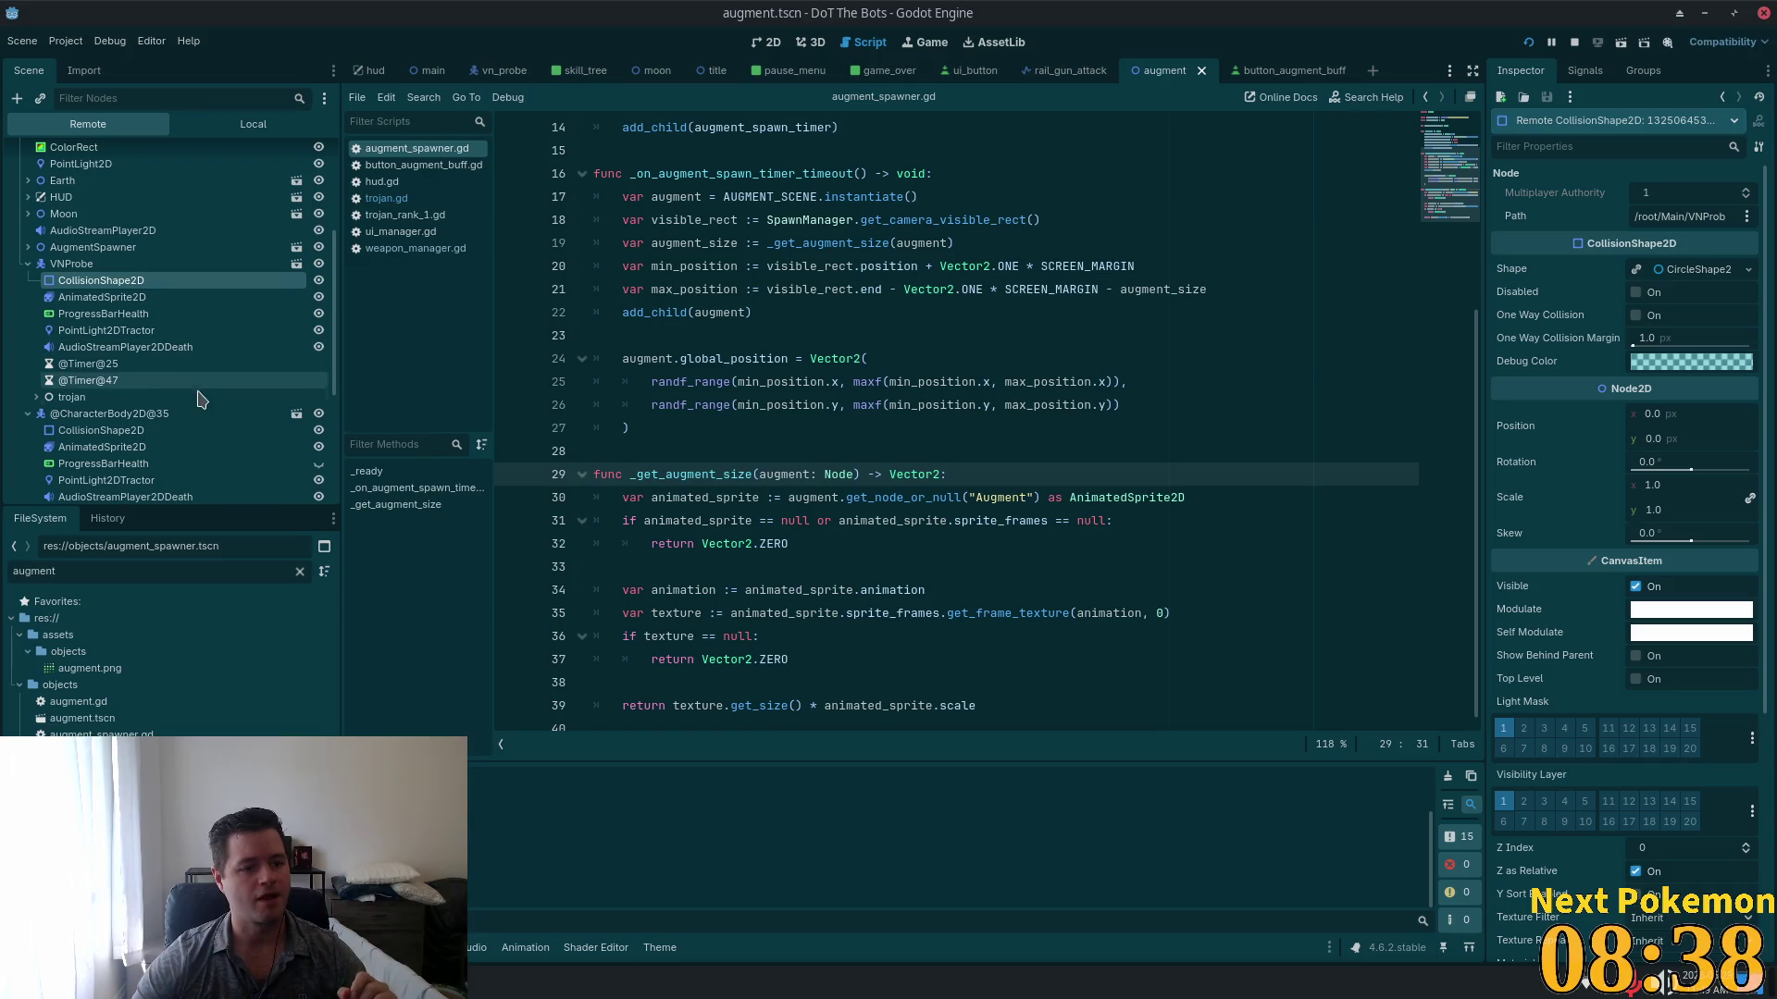
Step: Show the live trojan node's Base Damage 2, Stacks 1, Max Stacks 1 in the Inspector
click(37, 397)
click(143, 399)
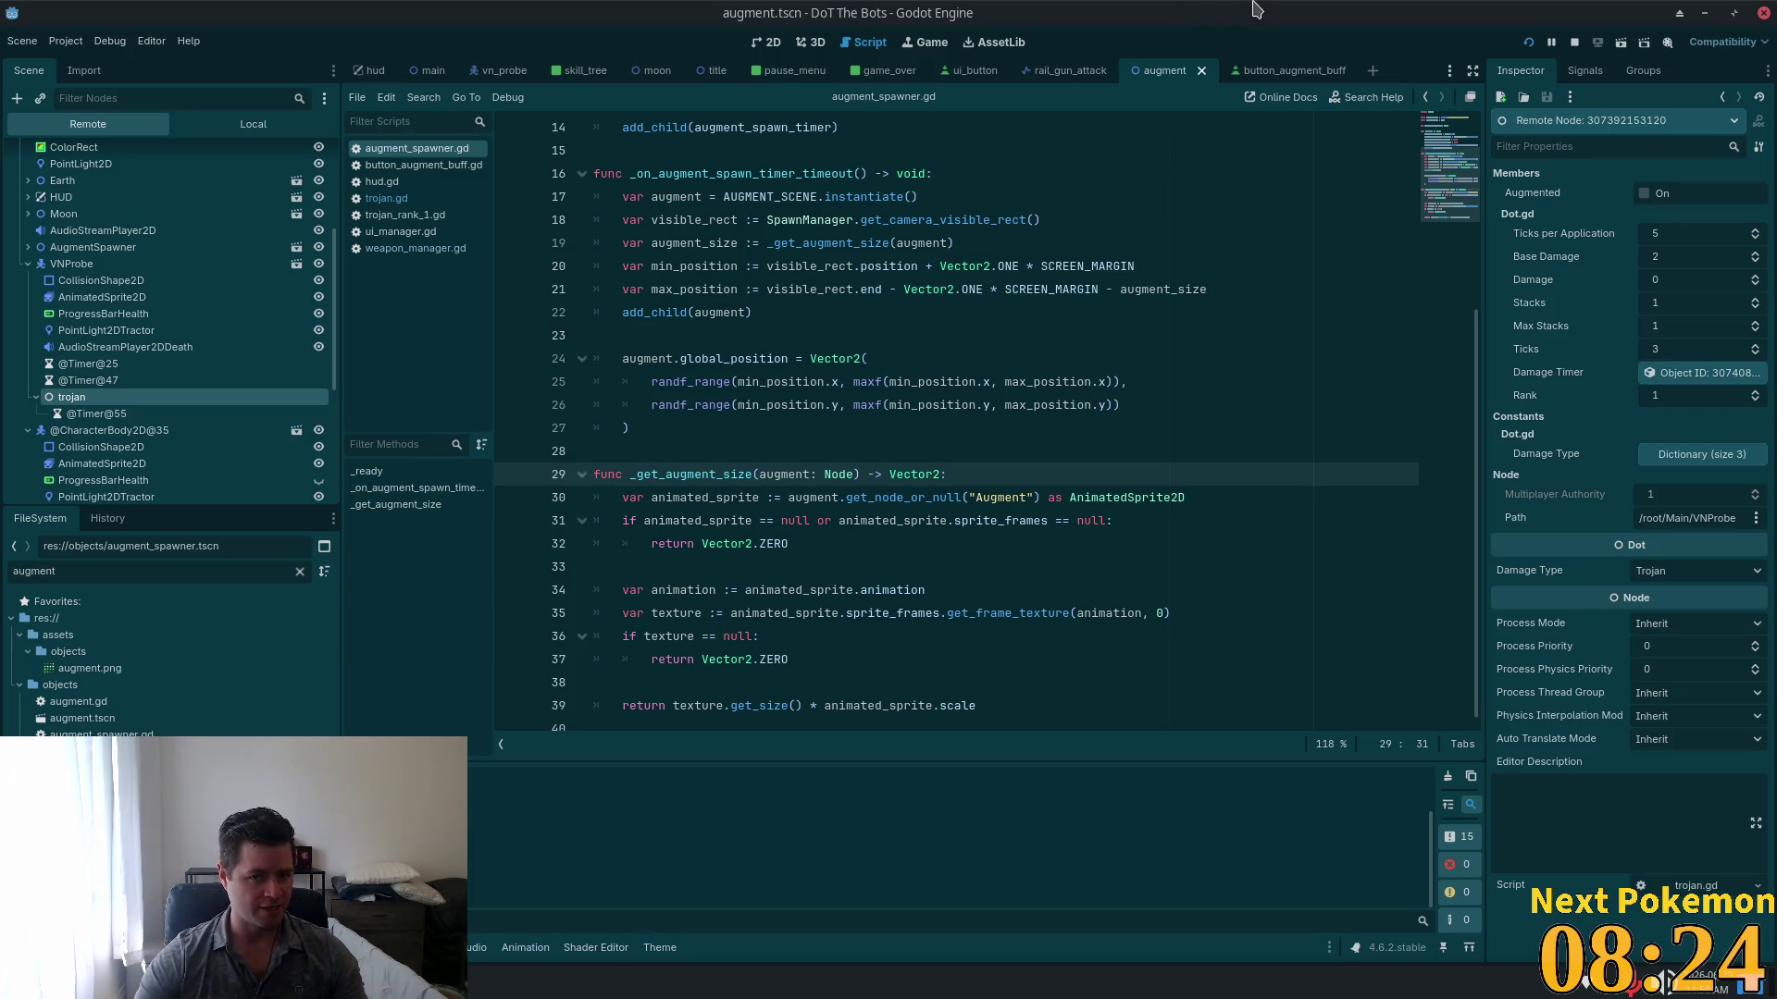
key(alt+Tab)
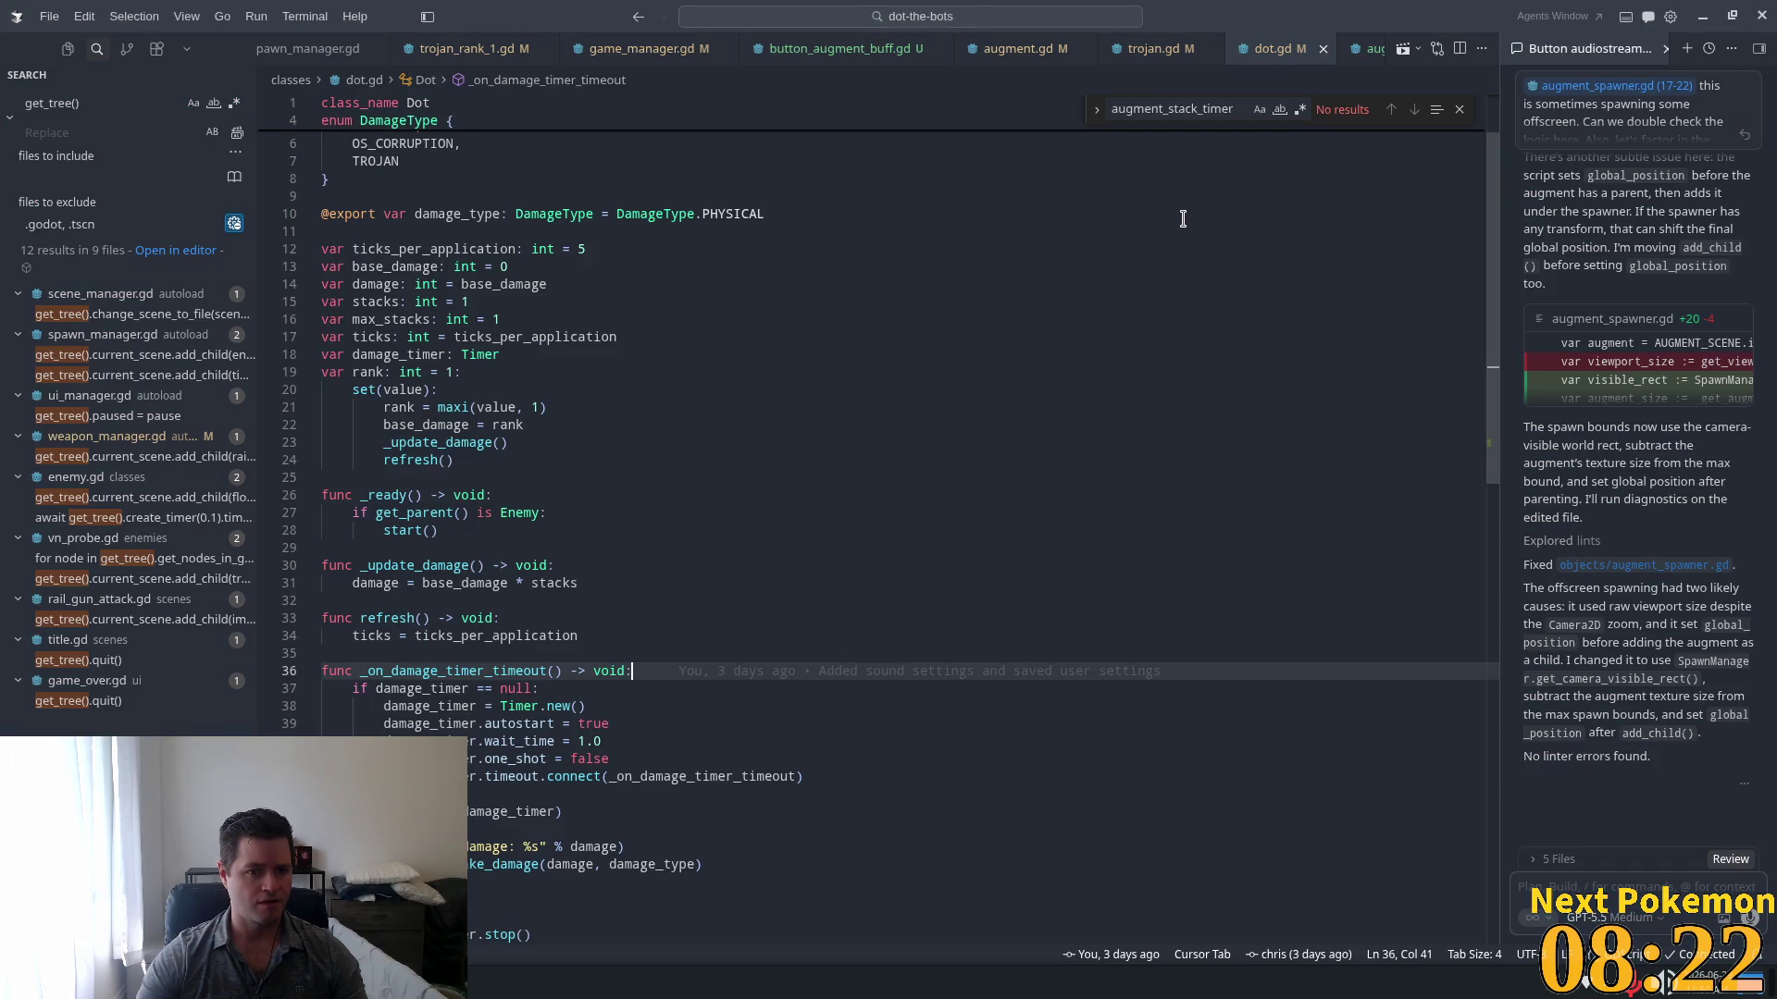
Step: Trace damage, damage_timer and base_damage in dot.gd, then find base_damage on trojan.gd line 22
double_click(465, 267)
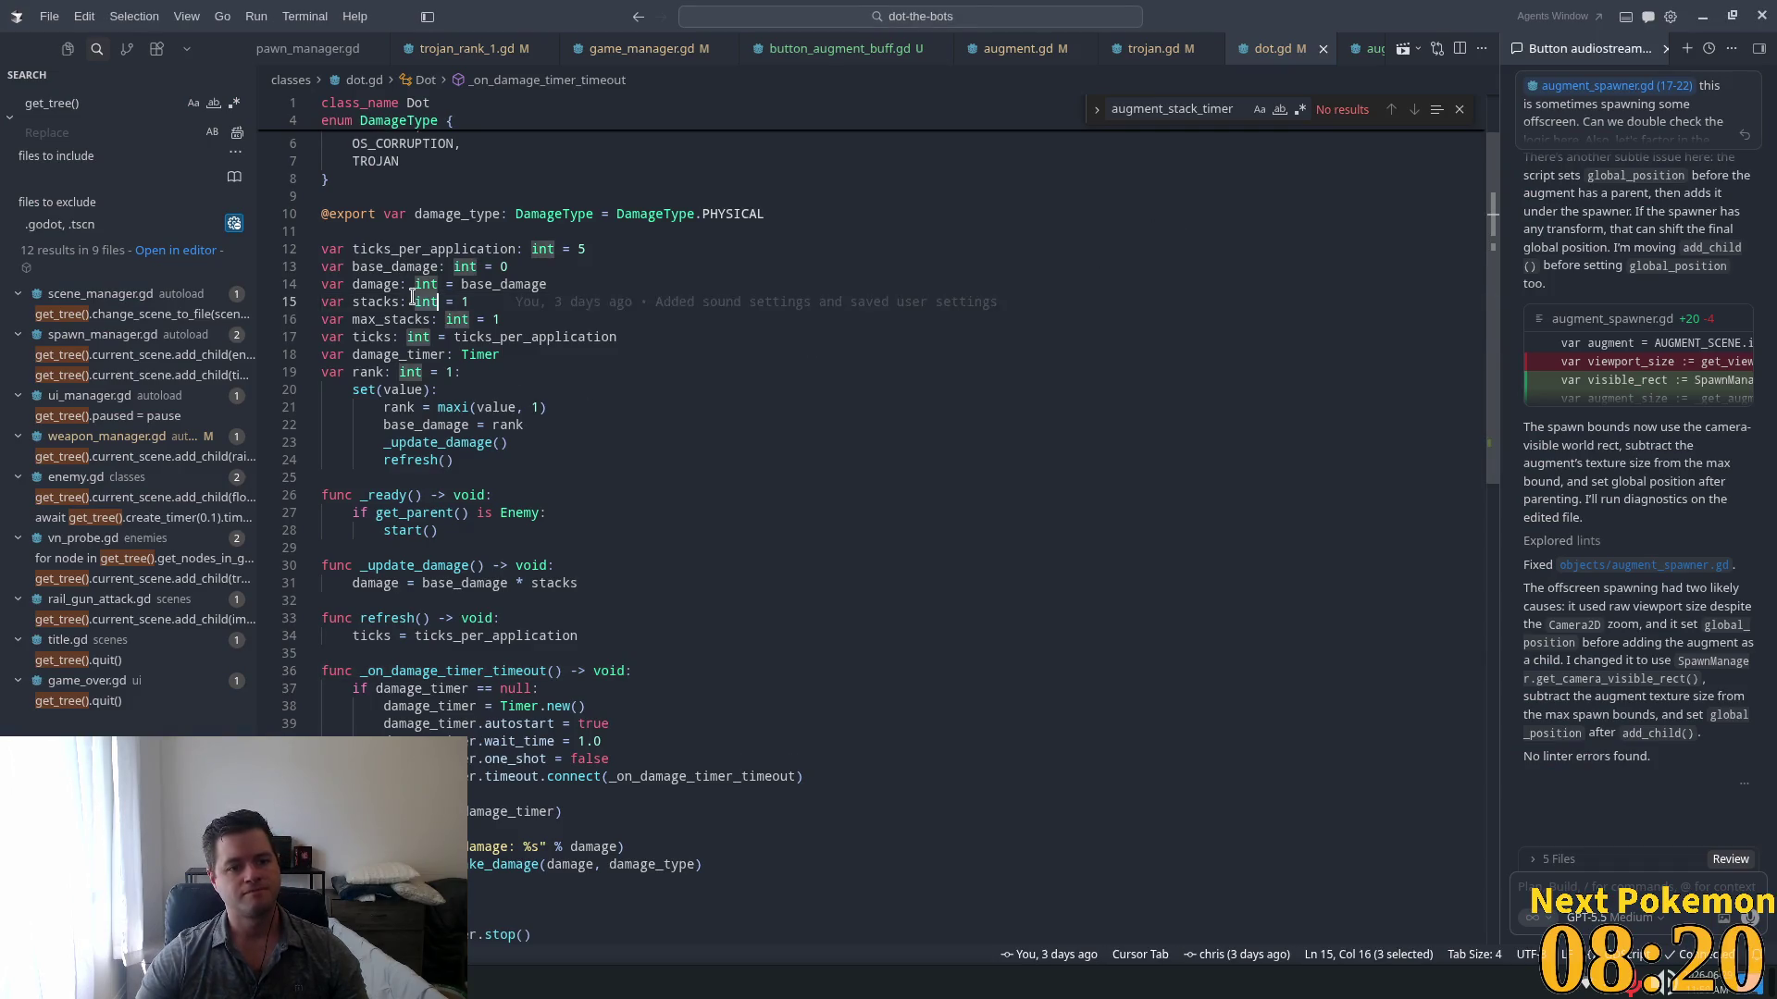
drag(328, 284, 547, 284)
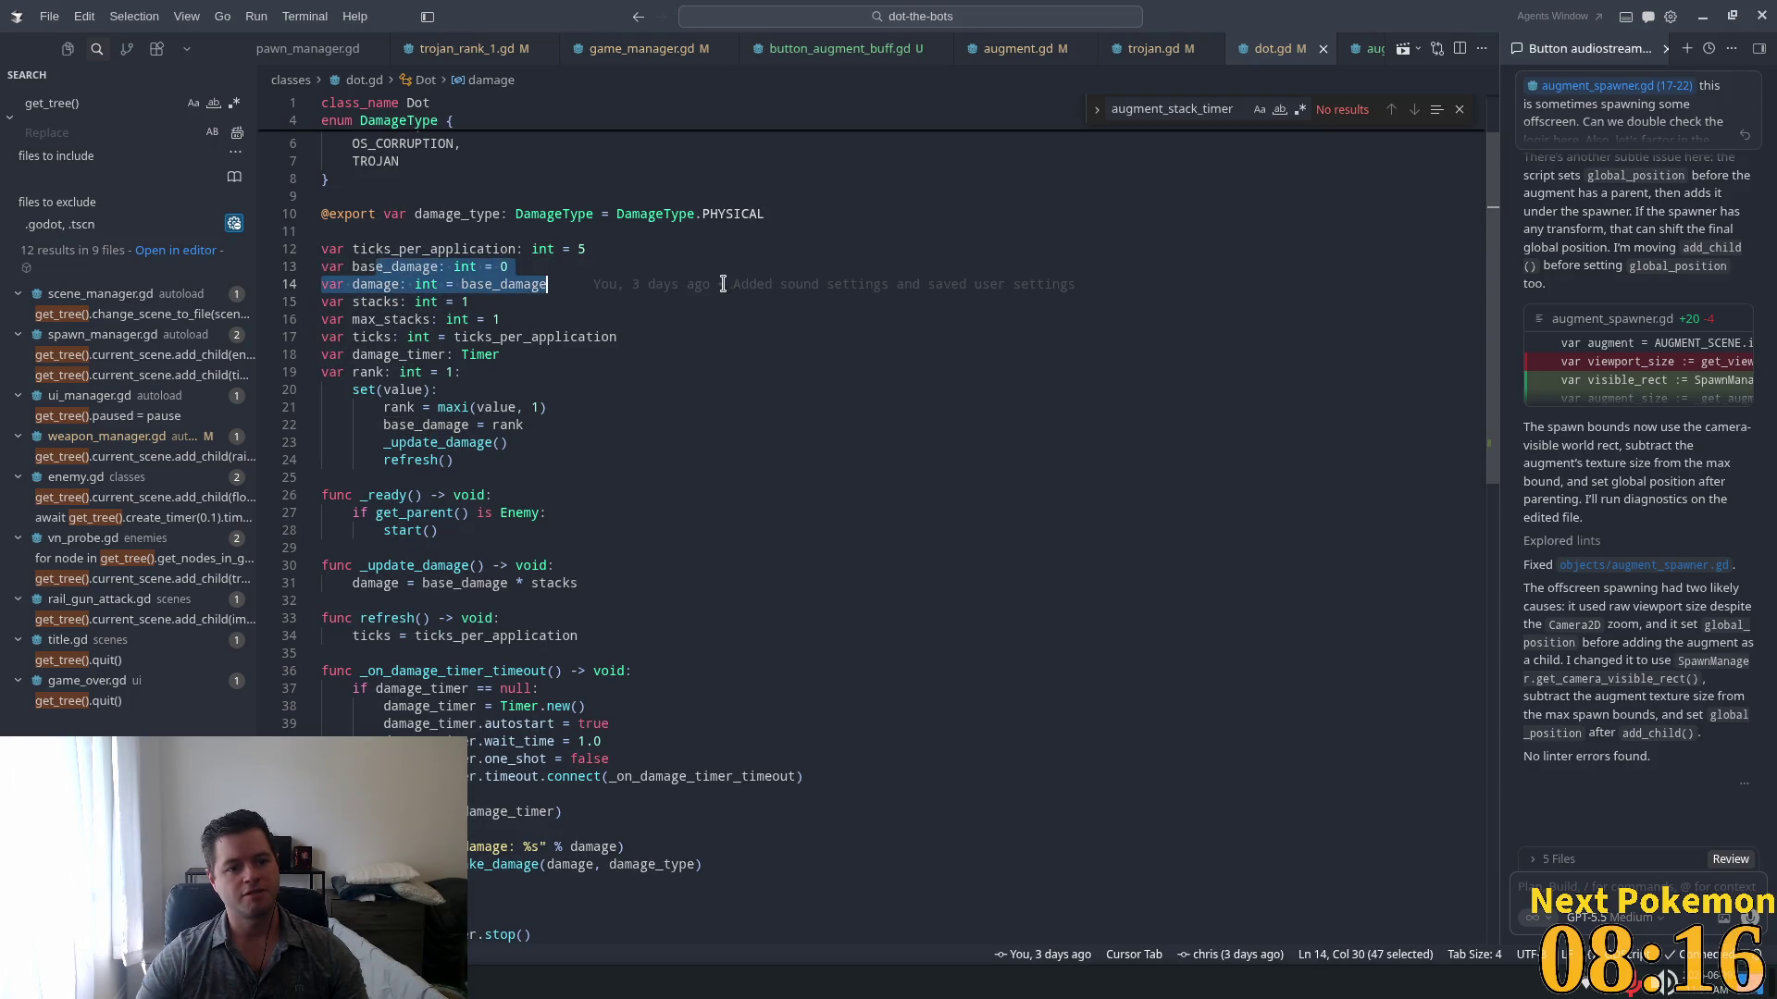
click(337, 284)
drag(352, 284, 547, 285)
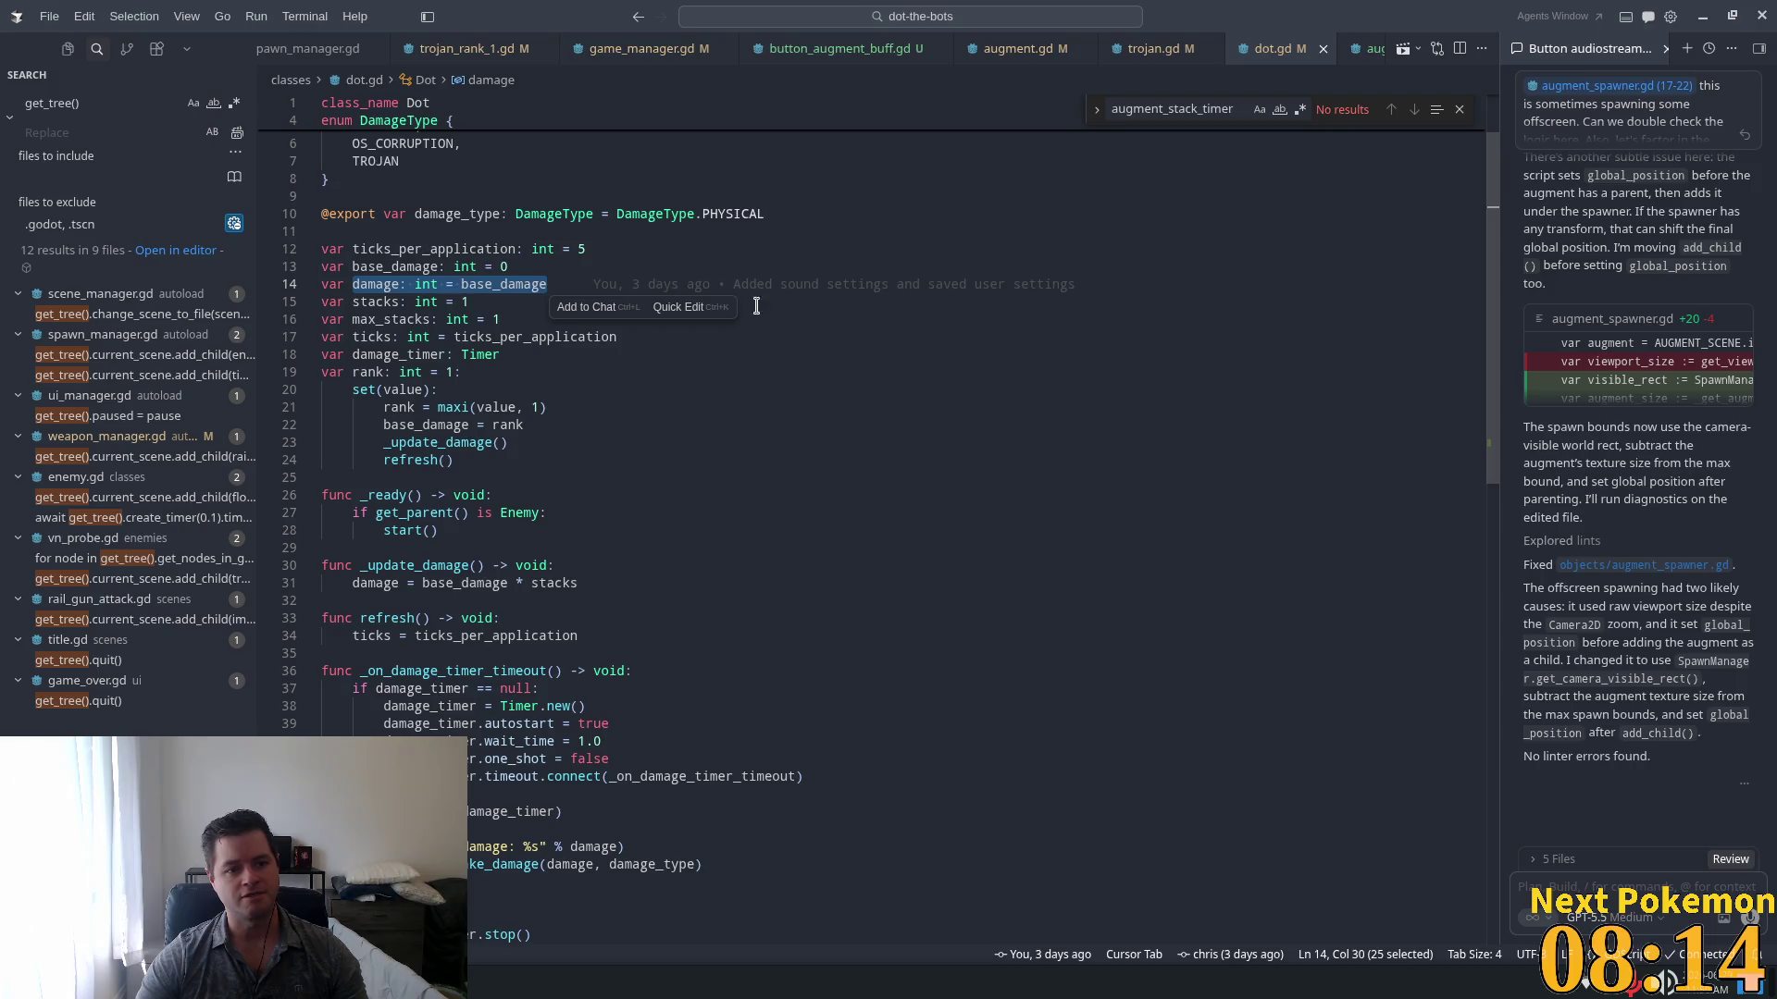
scroll(722, 370, down, 7)
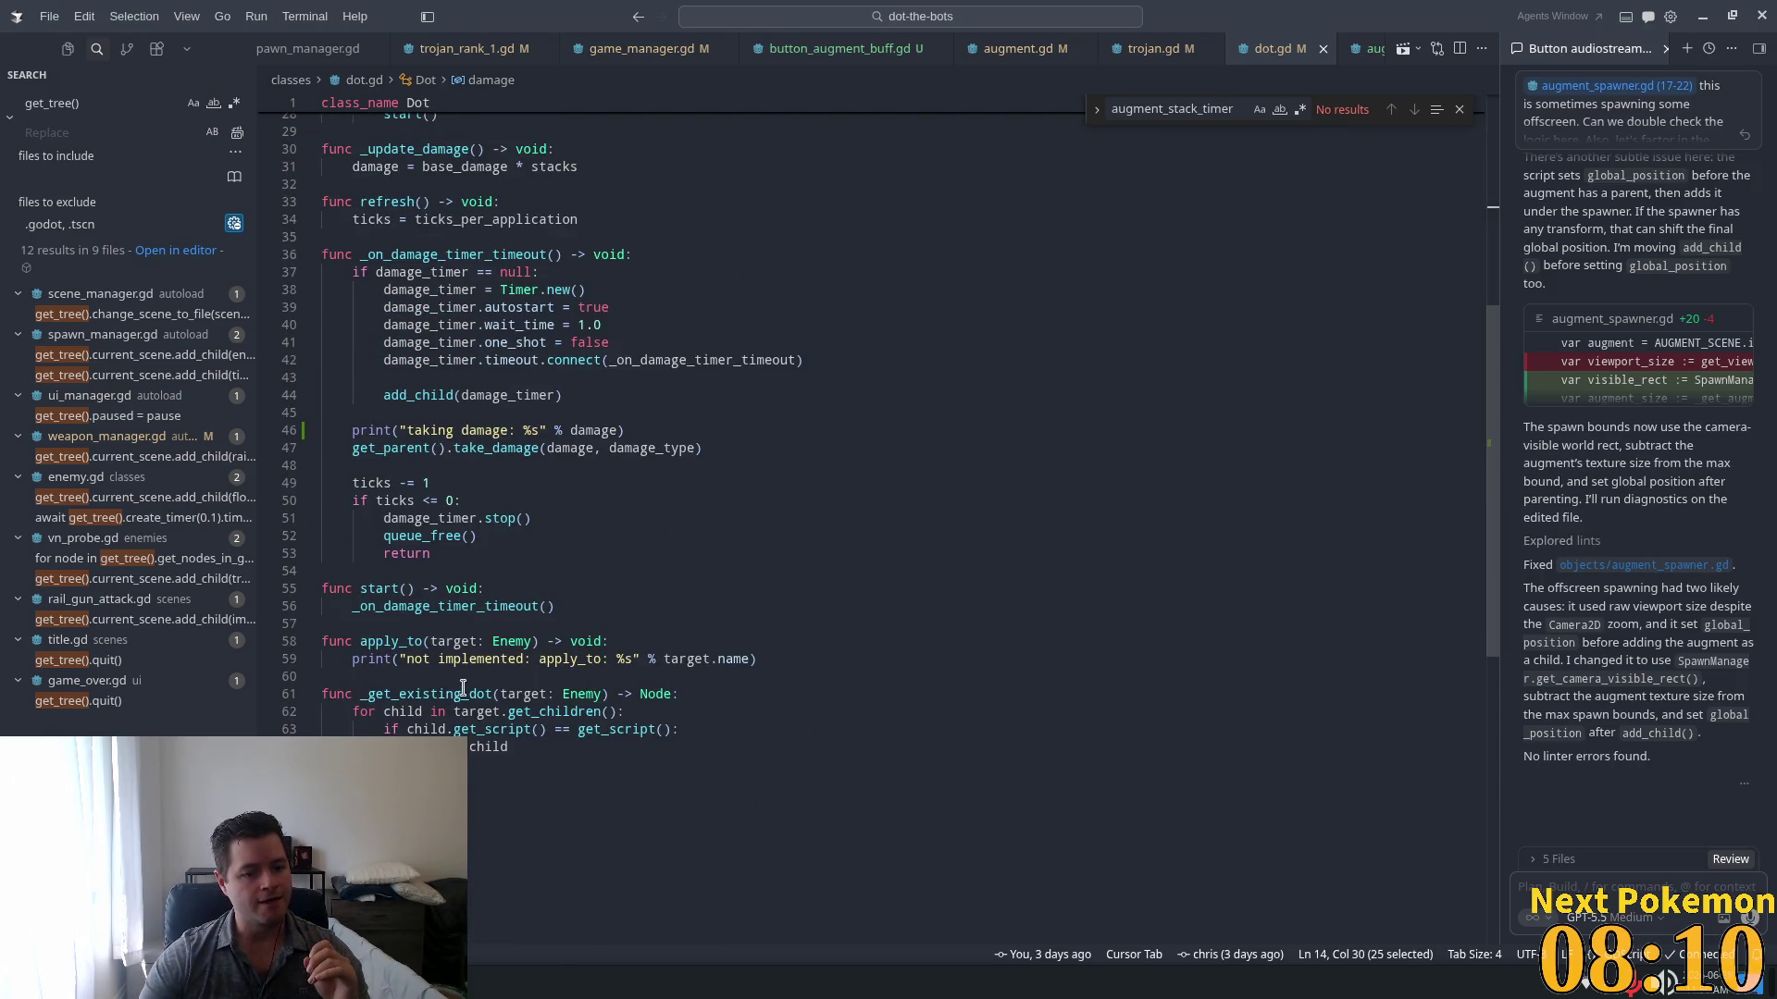
scroll(456, 585, up, 2)
double_click(440, 363)
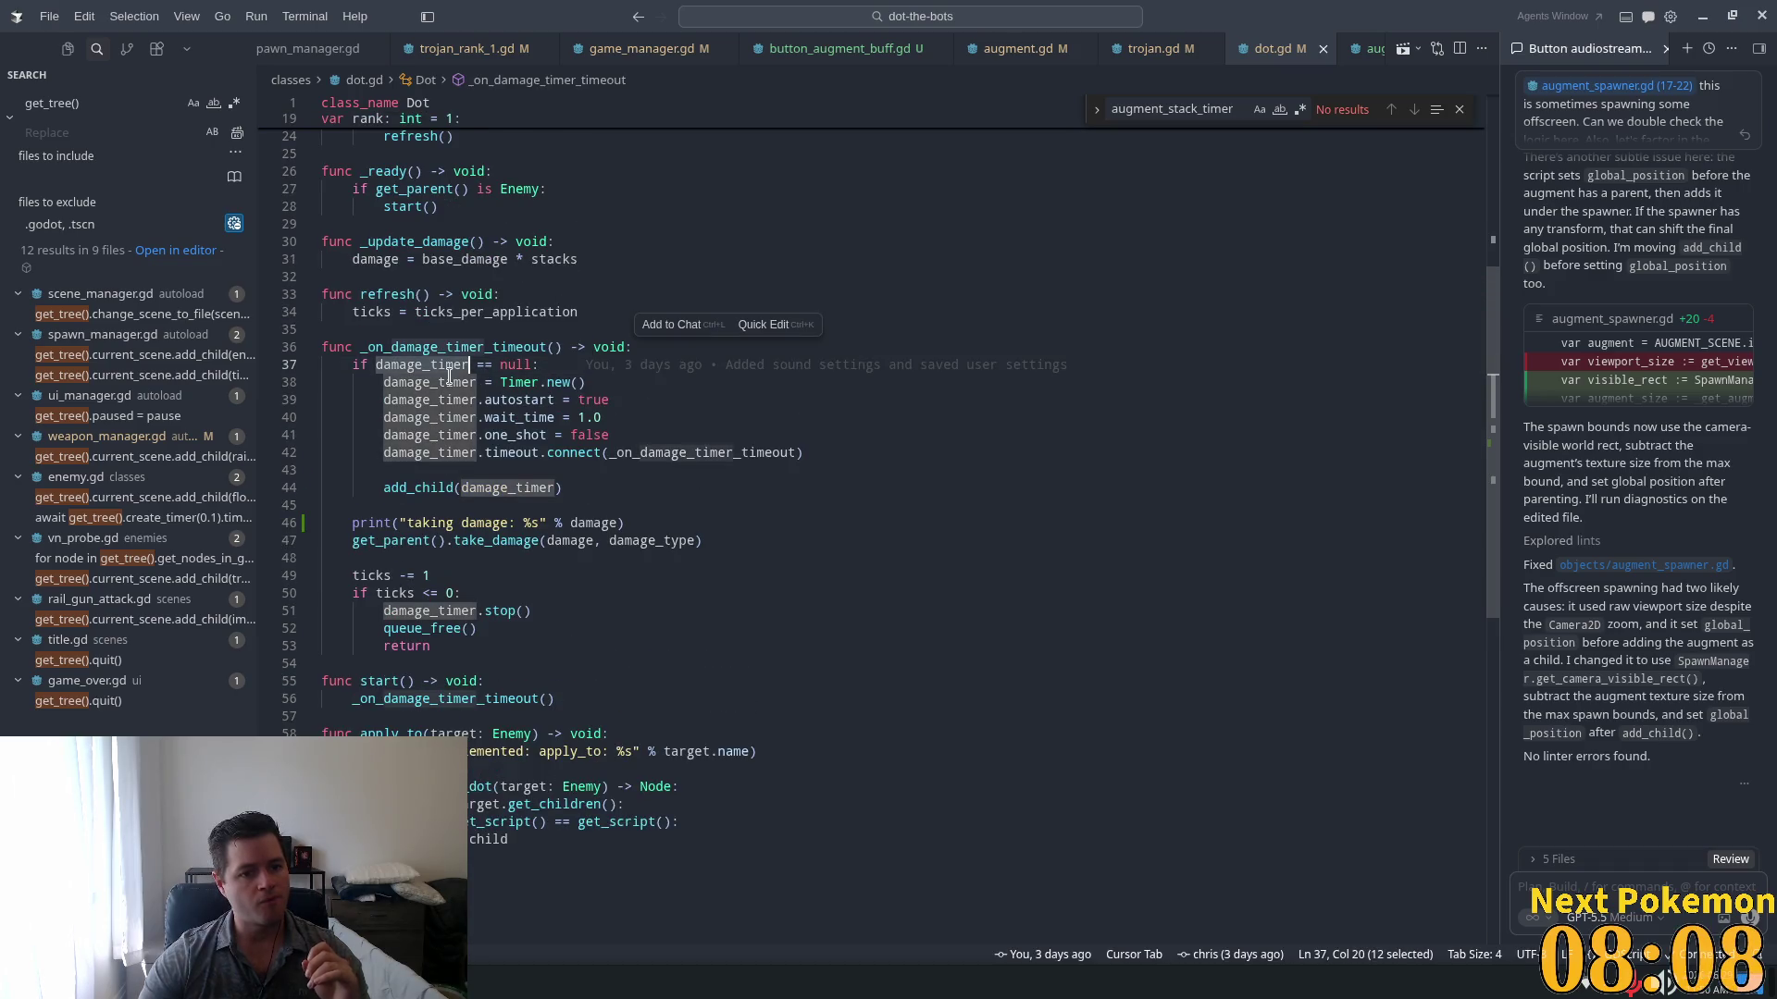
double_click(371, 260)
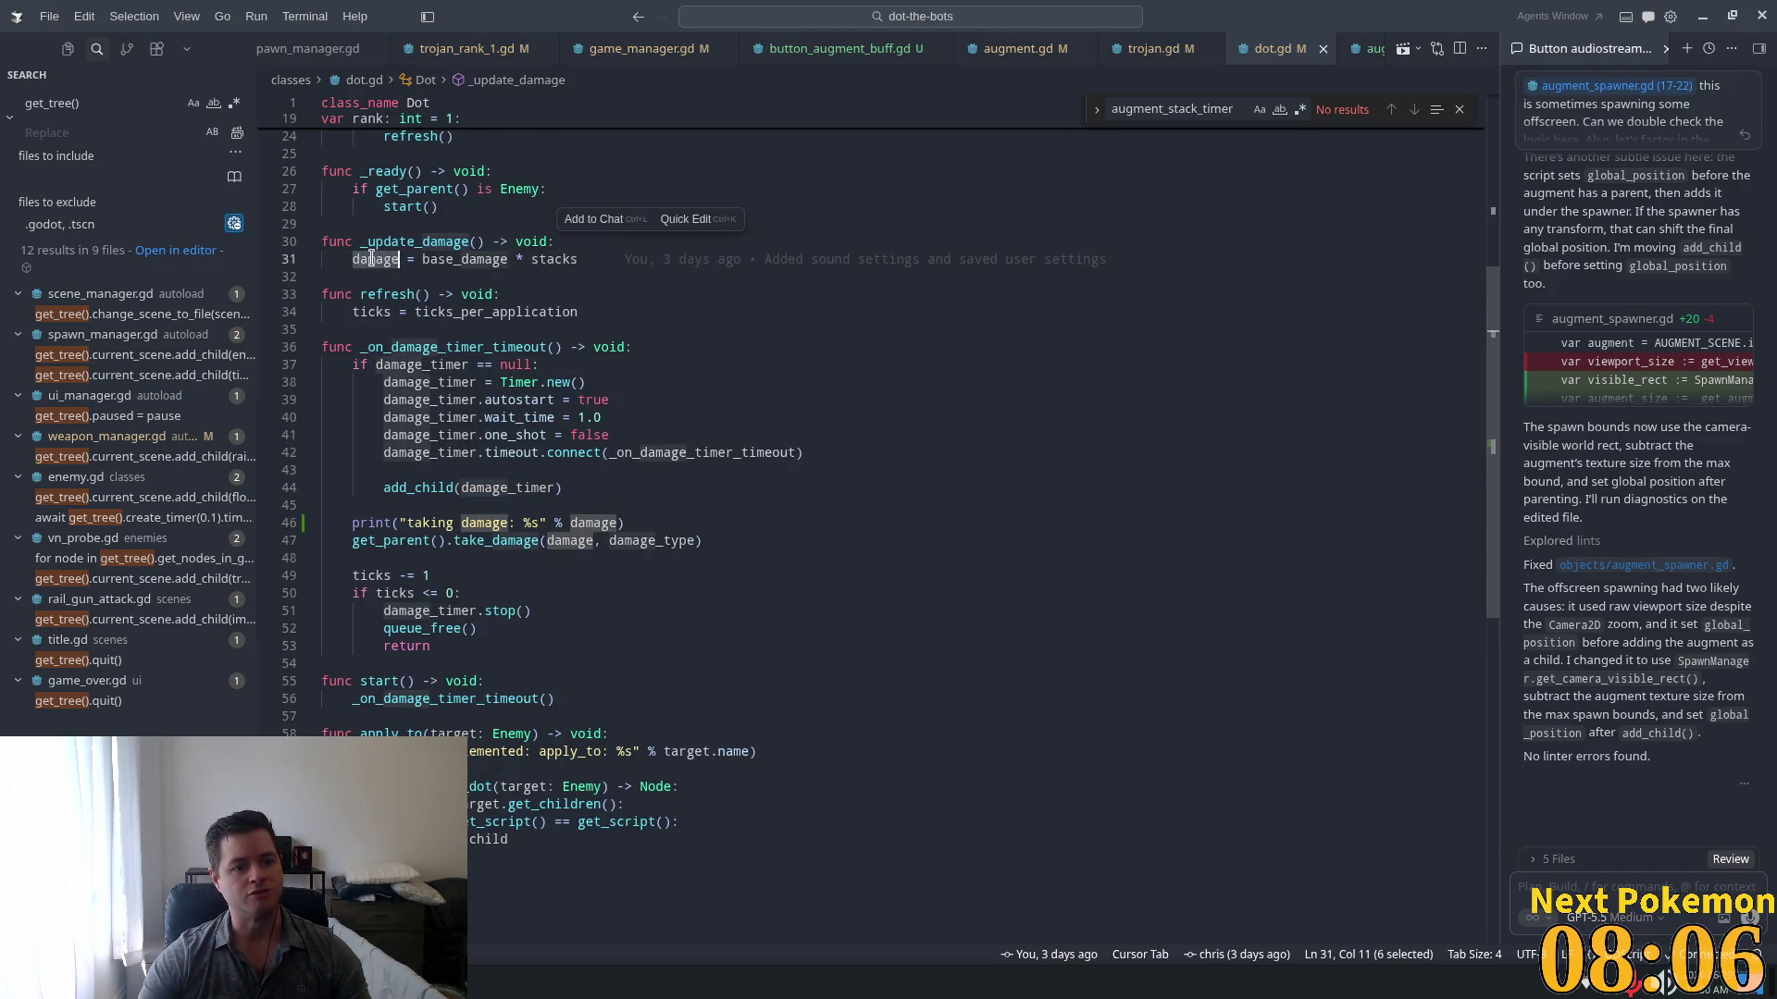
mouse_move(370, 252)
double_click(493, 260)
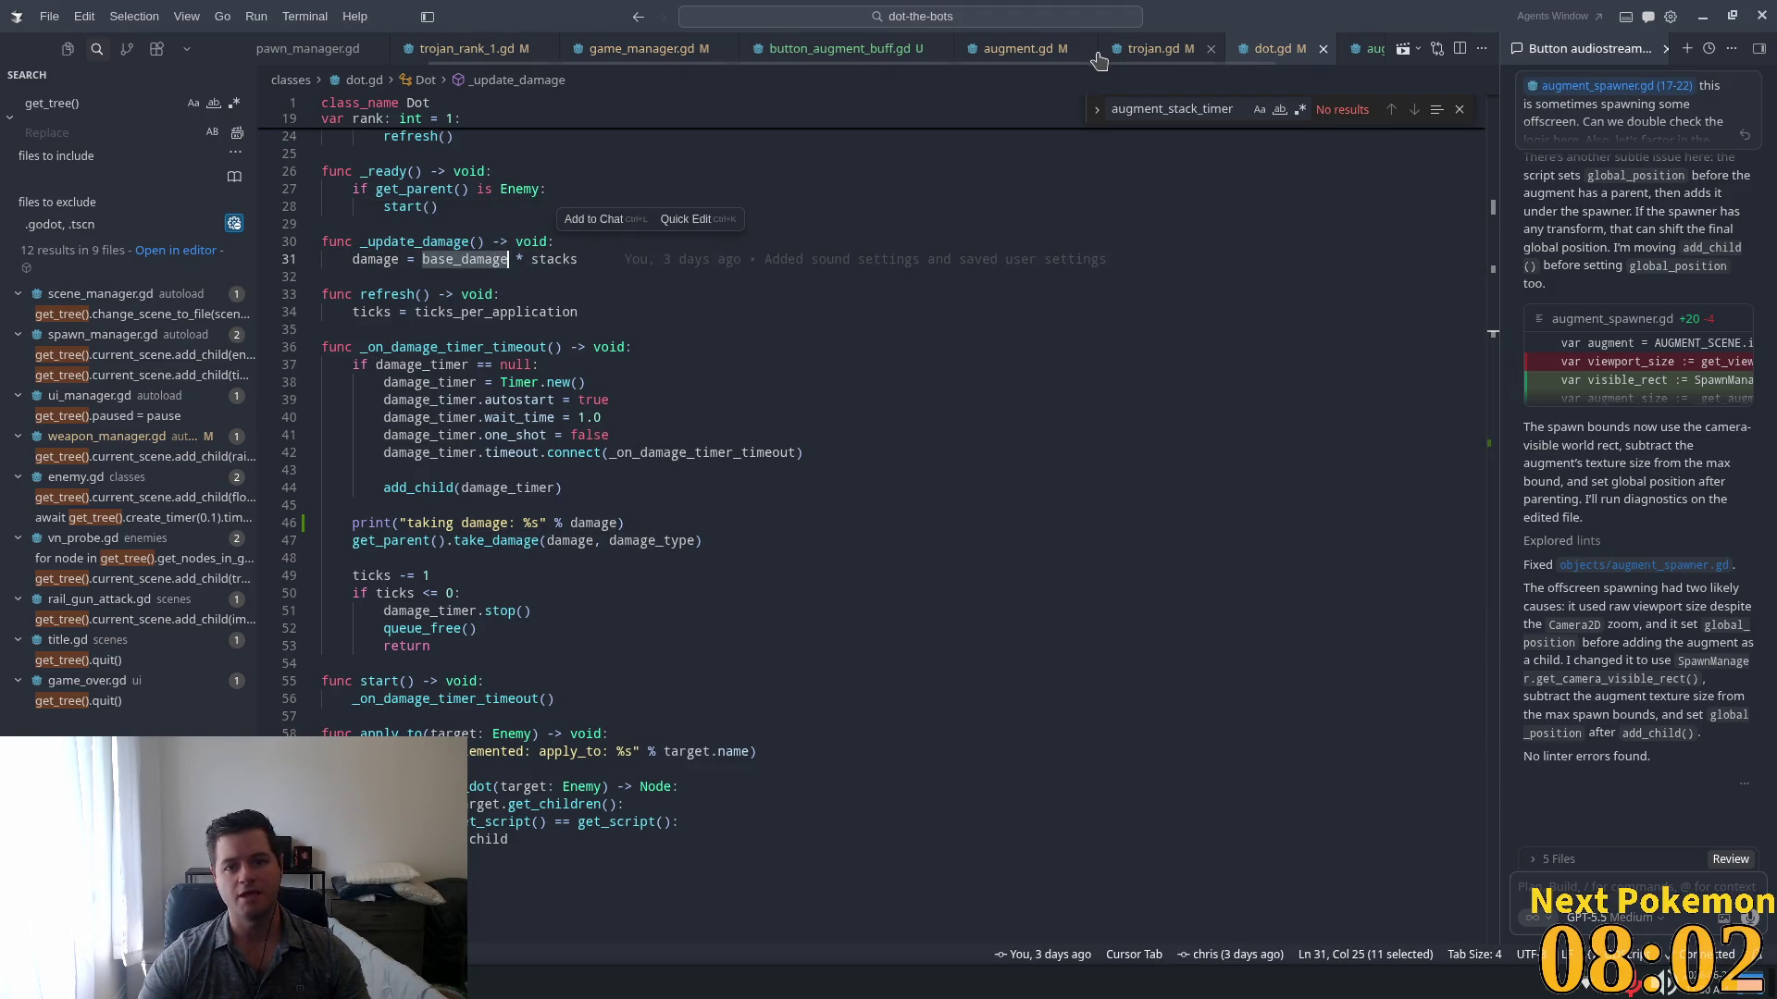
click(1155, 48)
double_click(388, 517)
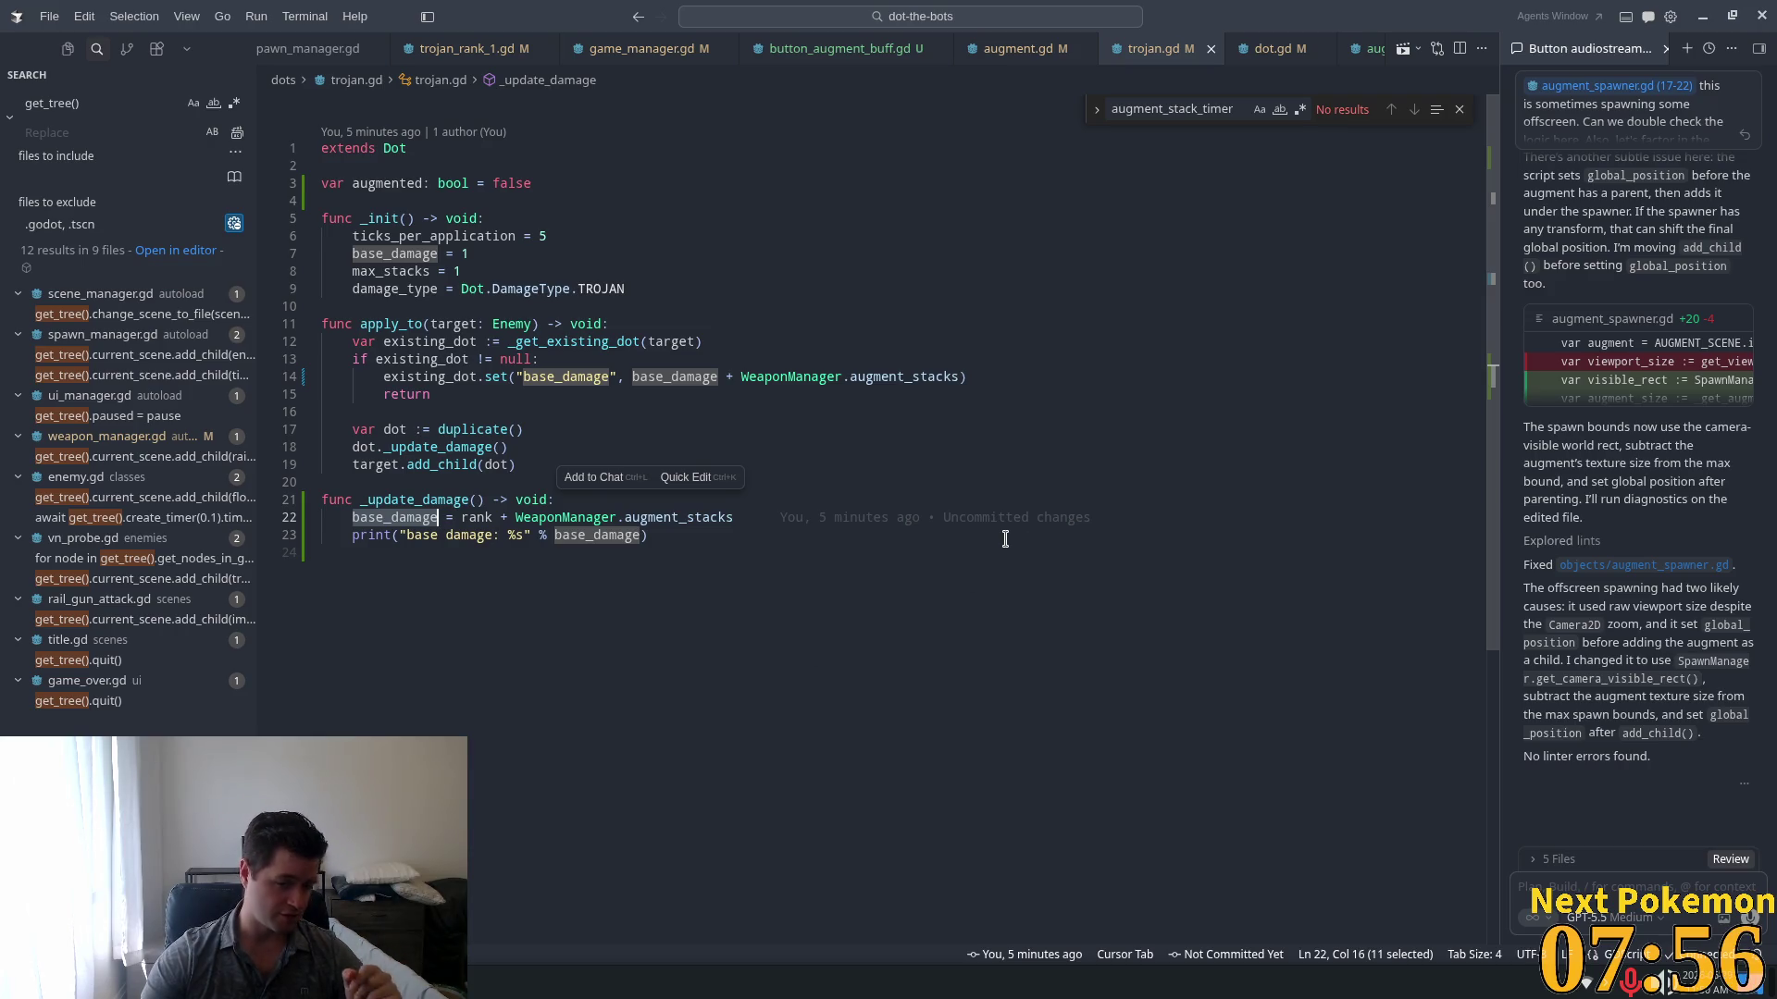
Step: Make trojan.gd line 22 assign rank plus augment_stacks to damage instead of base_damage
key(Escape)
key(Left)
key(Left)
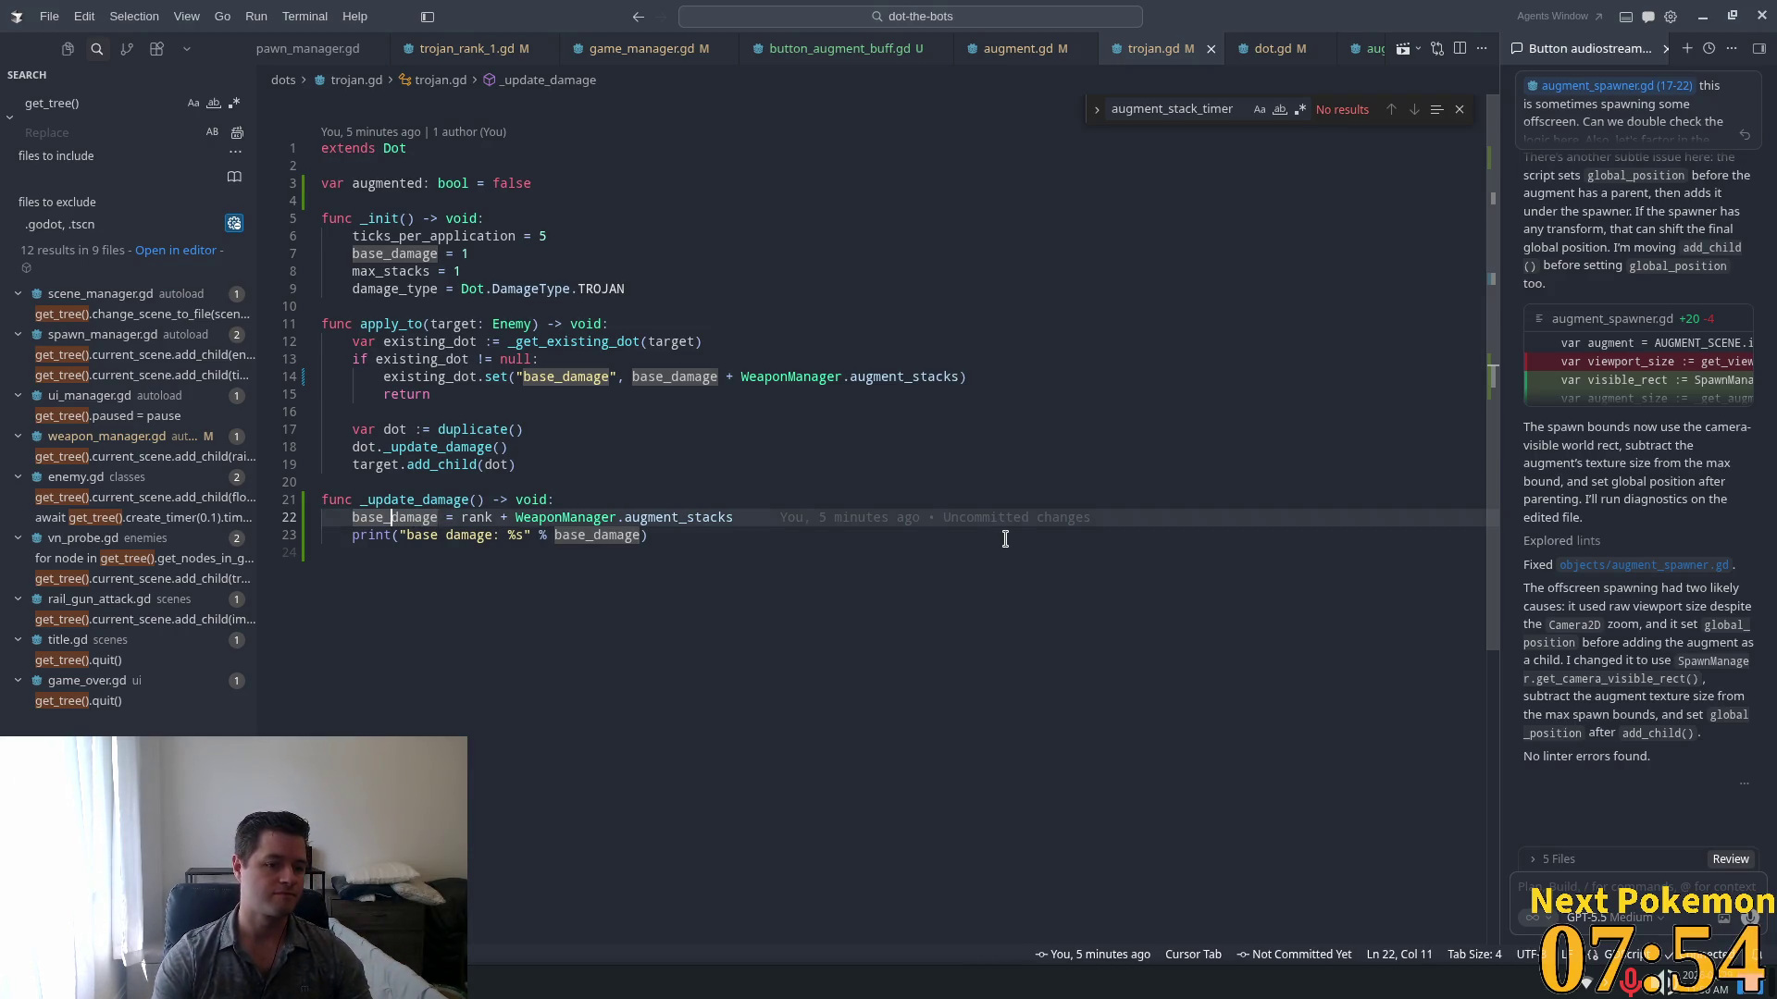
key(Left)
key(BackSpace)
key(BackSpace)
key(BackSpace)
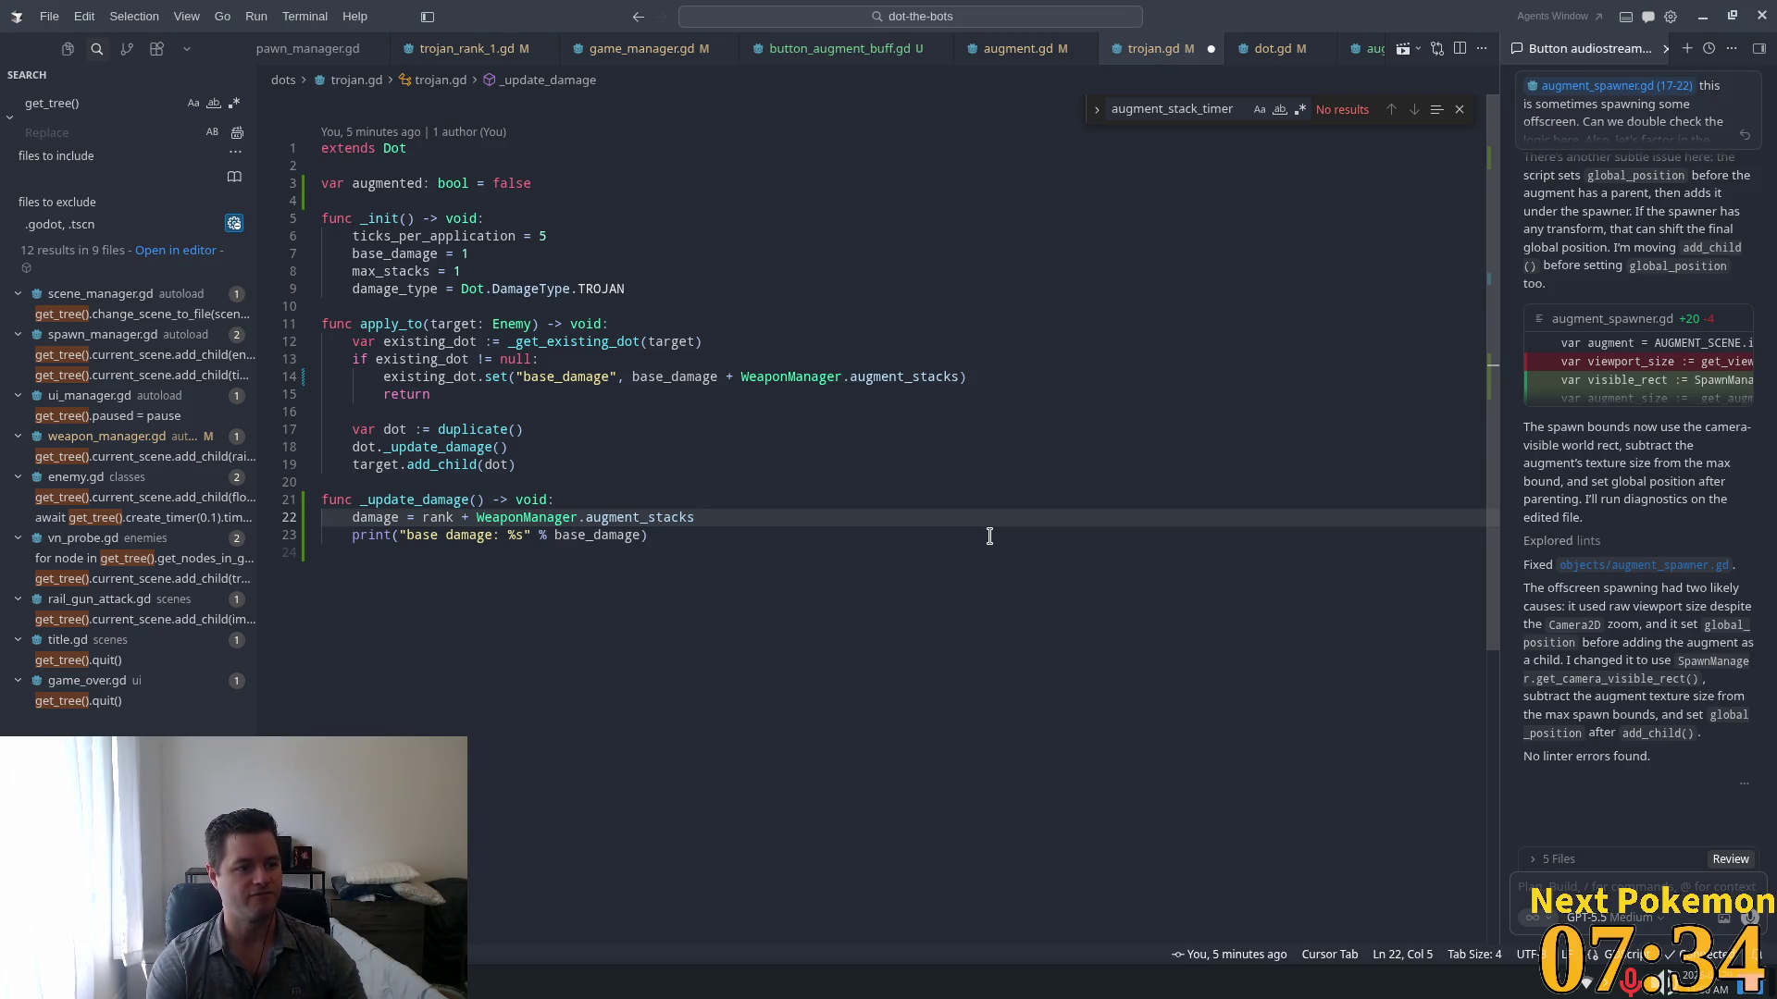
click(796, 353)
click(696, 427)
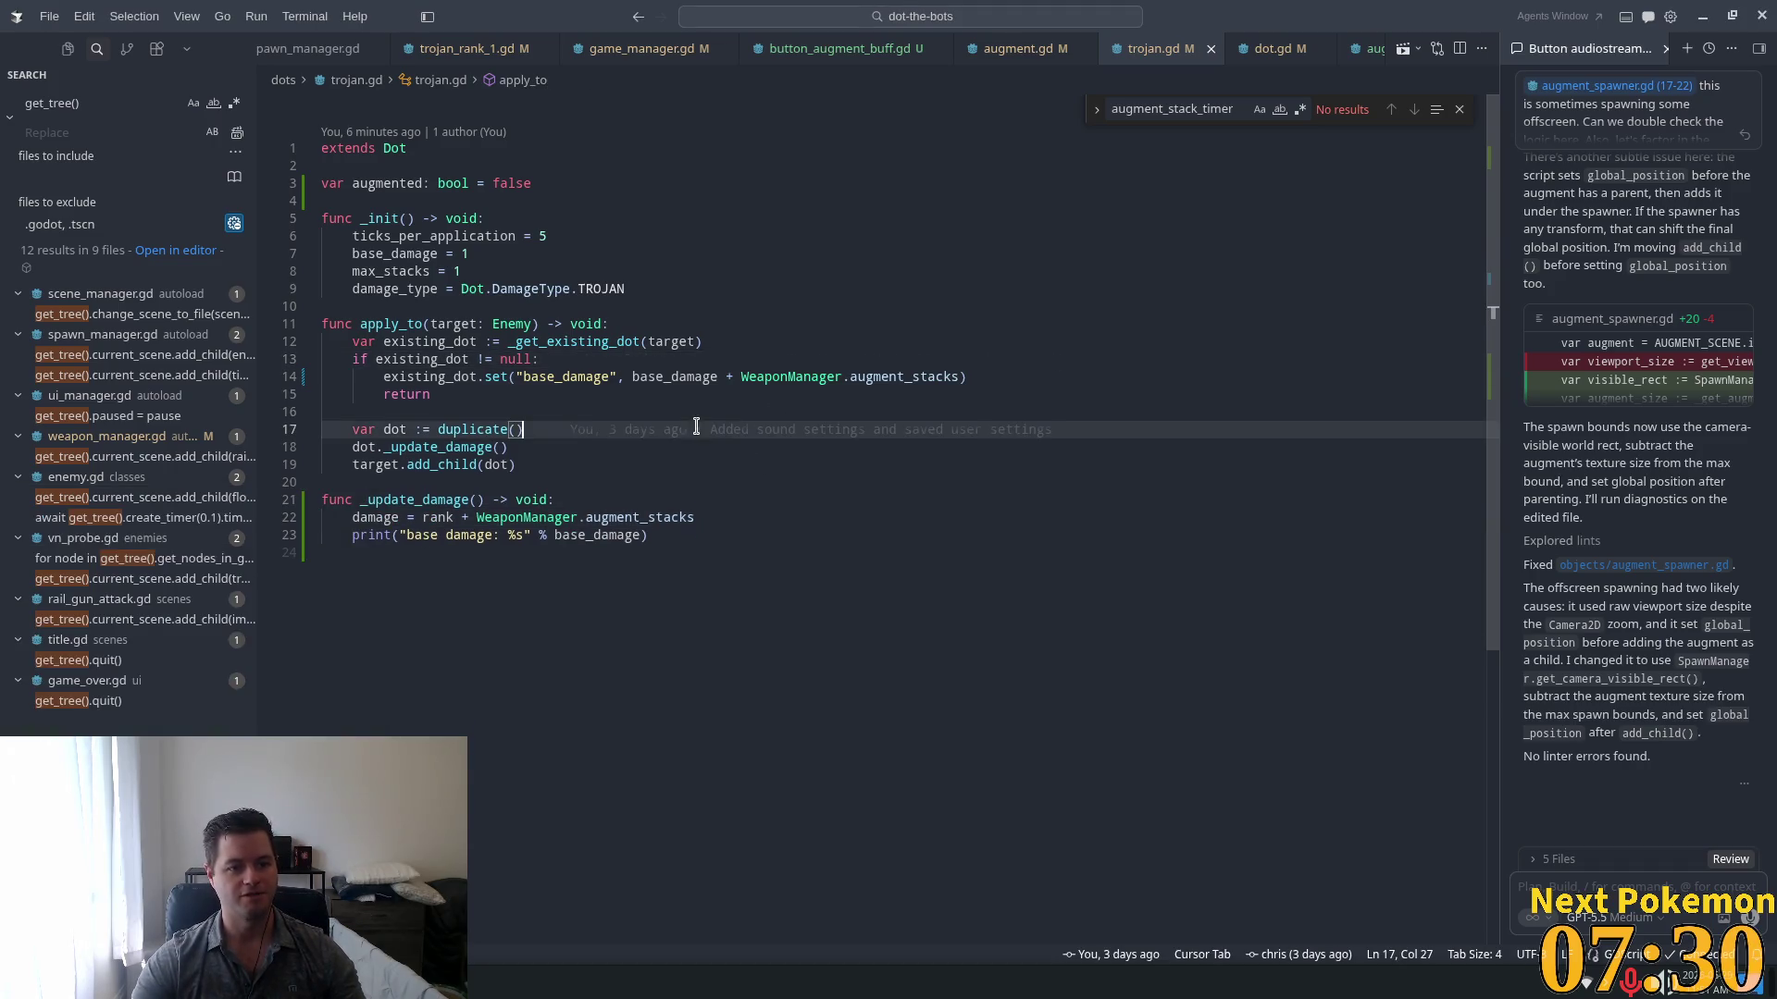
key(alt+Tab)
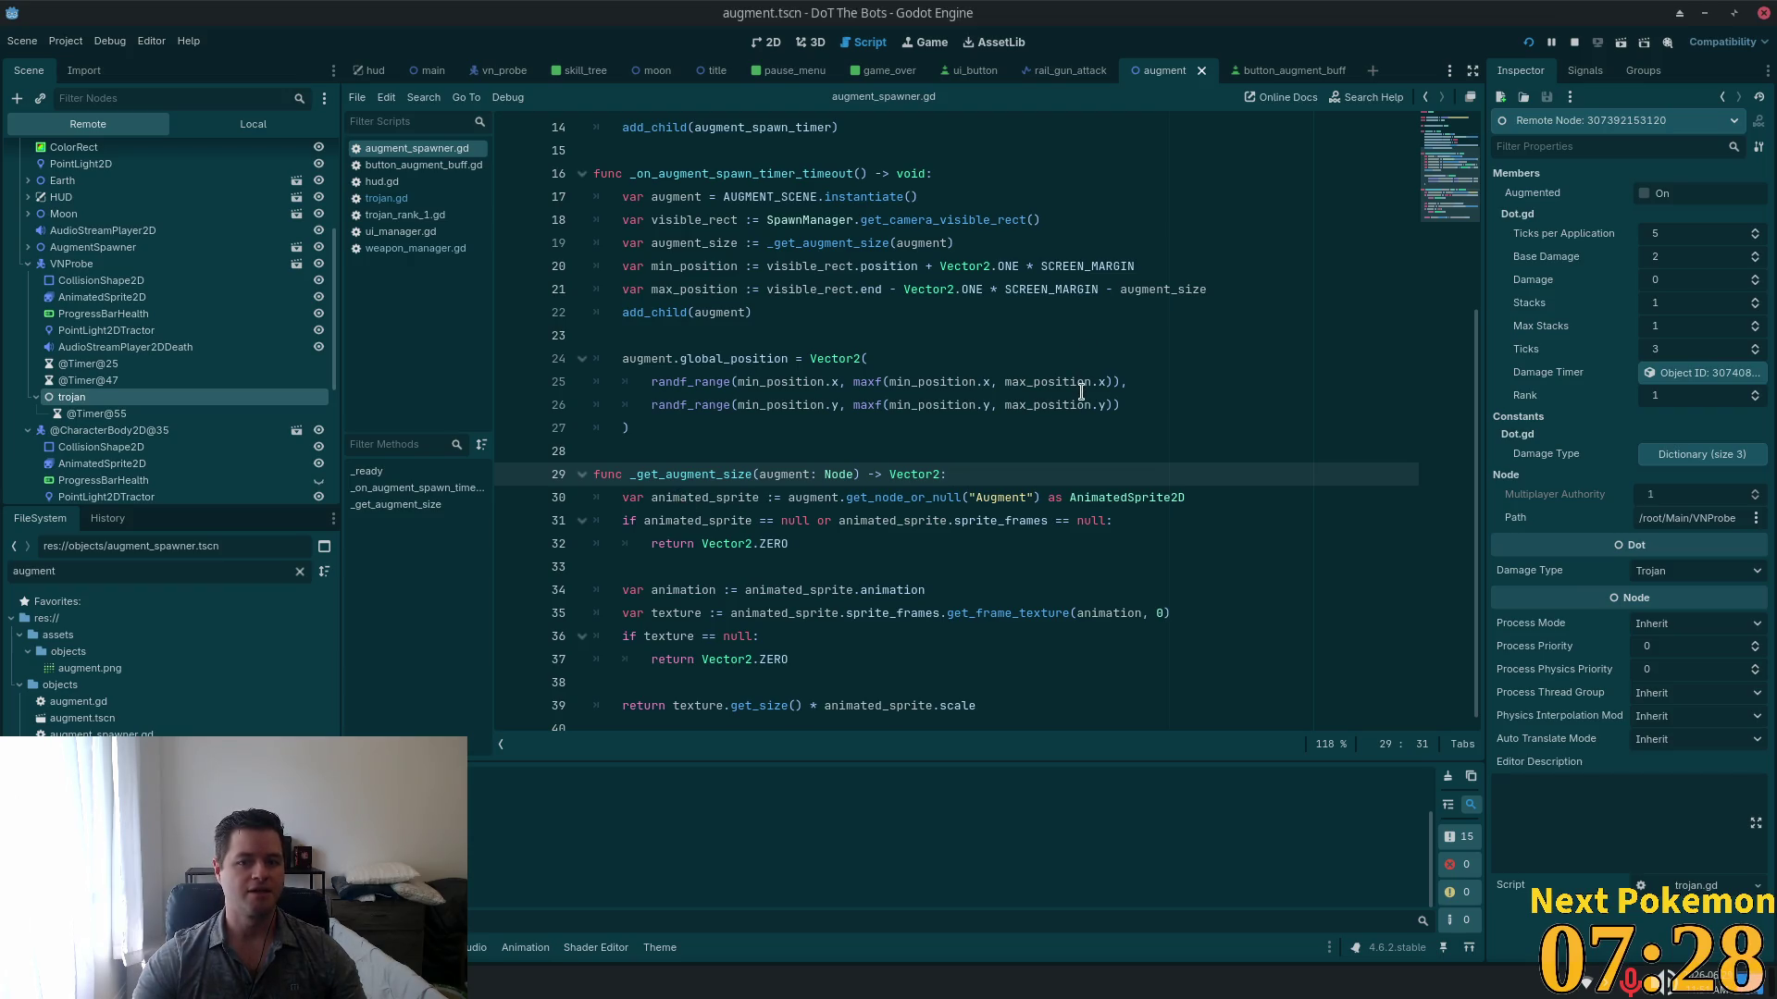
mouse_move(1076, 388)
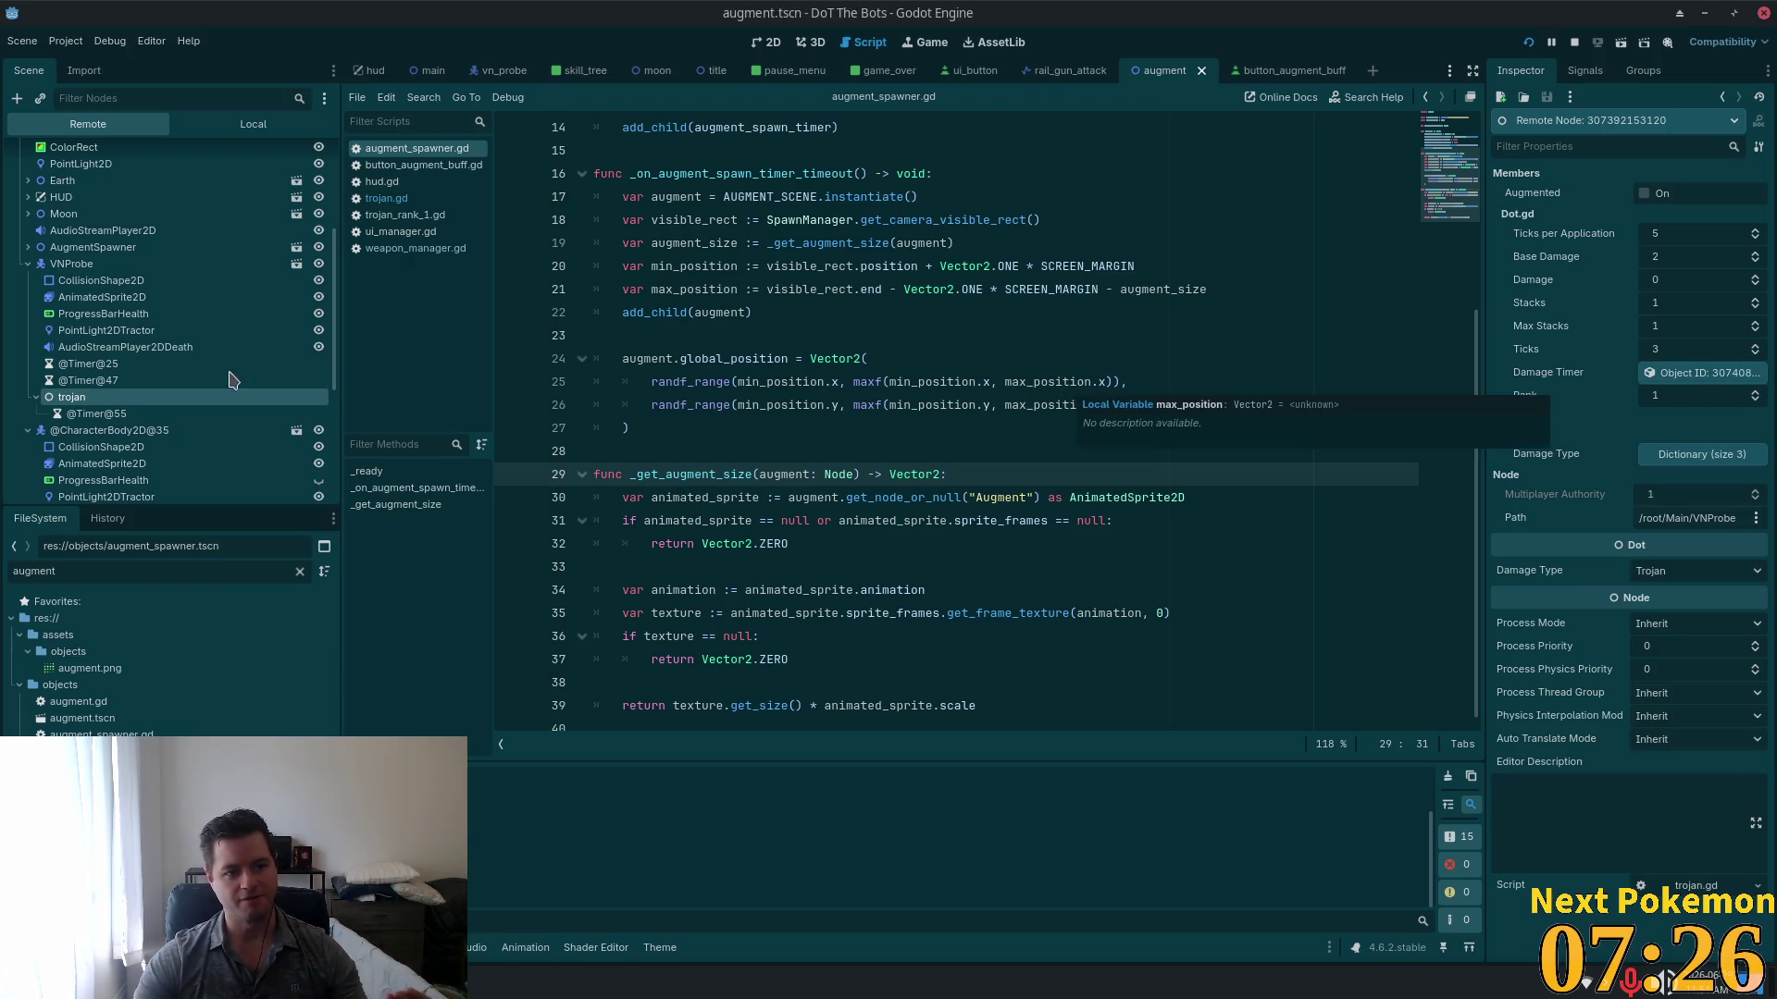
click(212, 264)
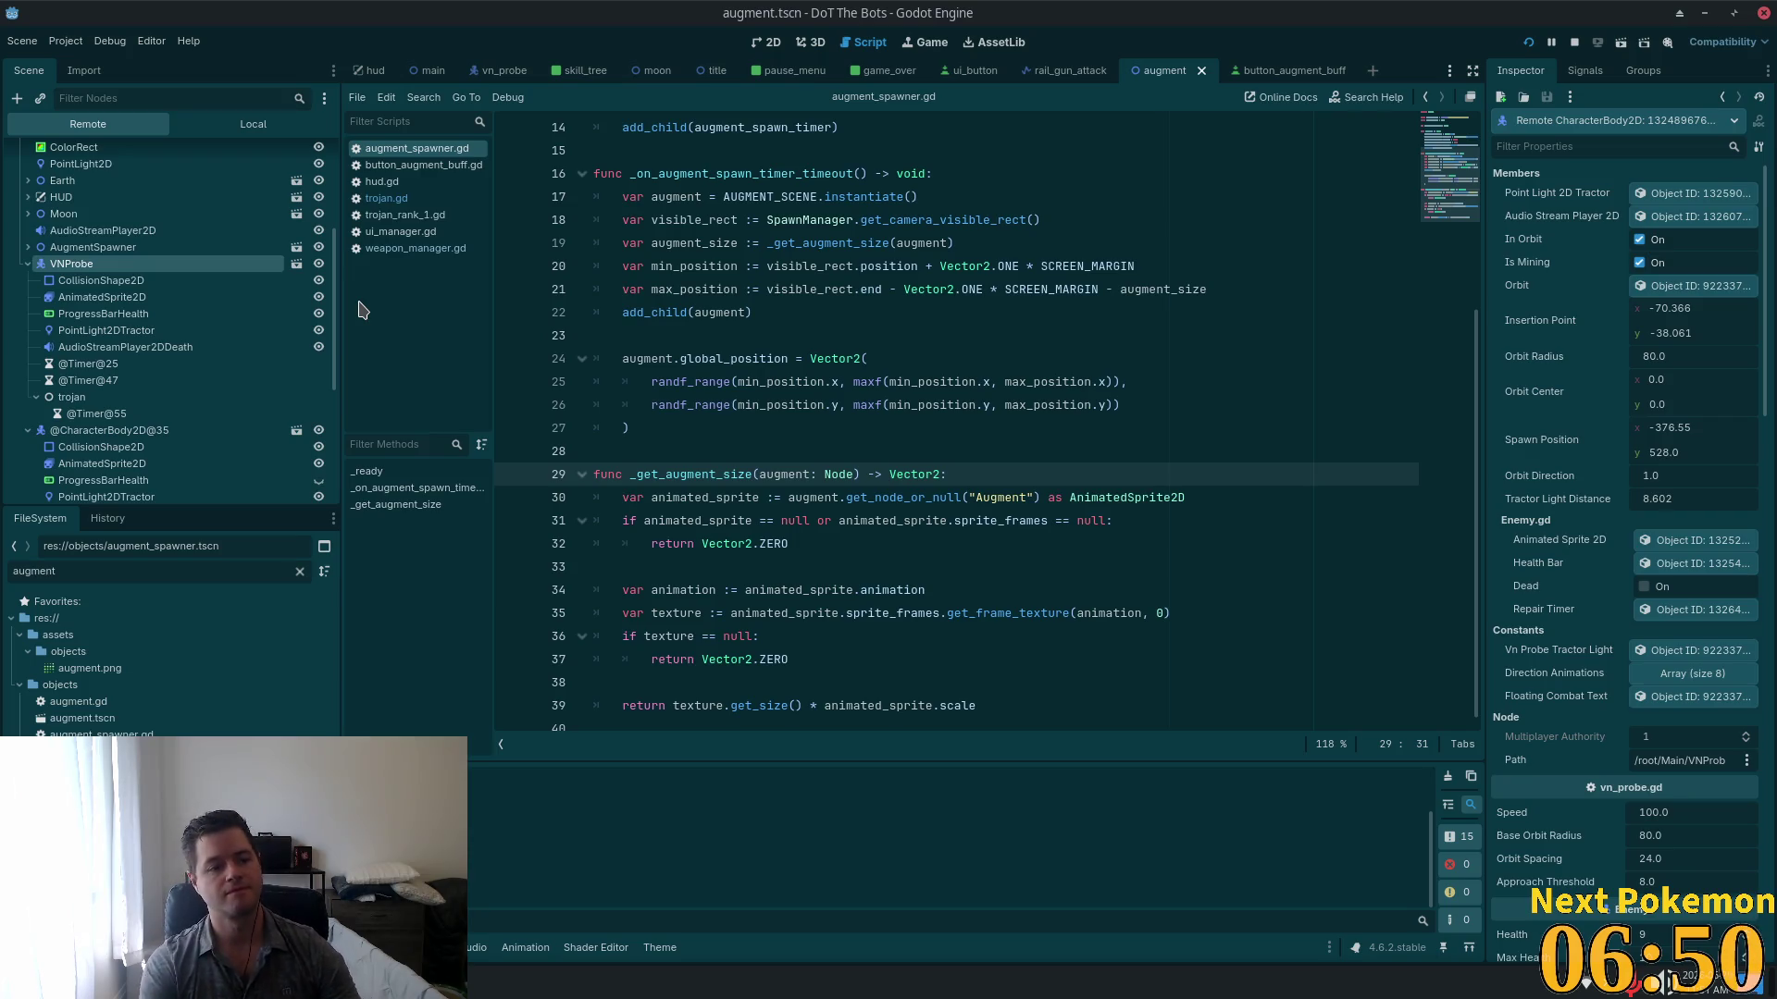
click(148, 400)
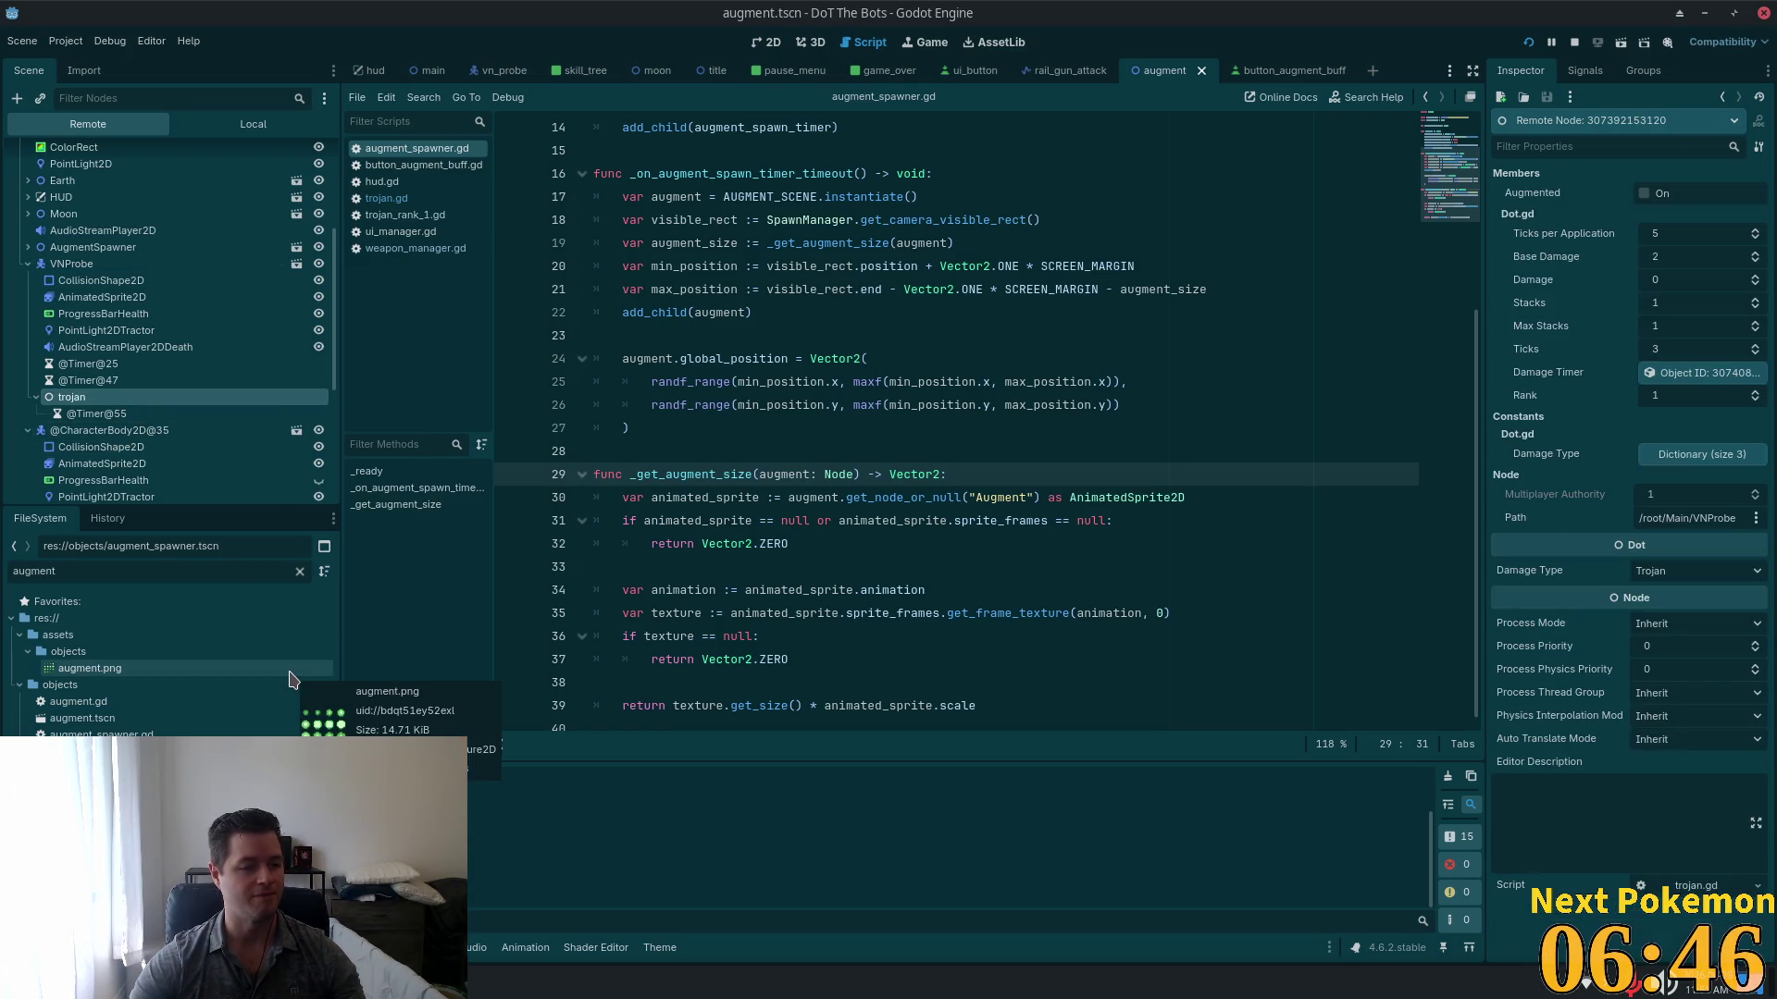
click(95, 265)
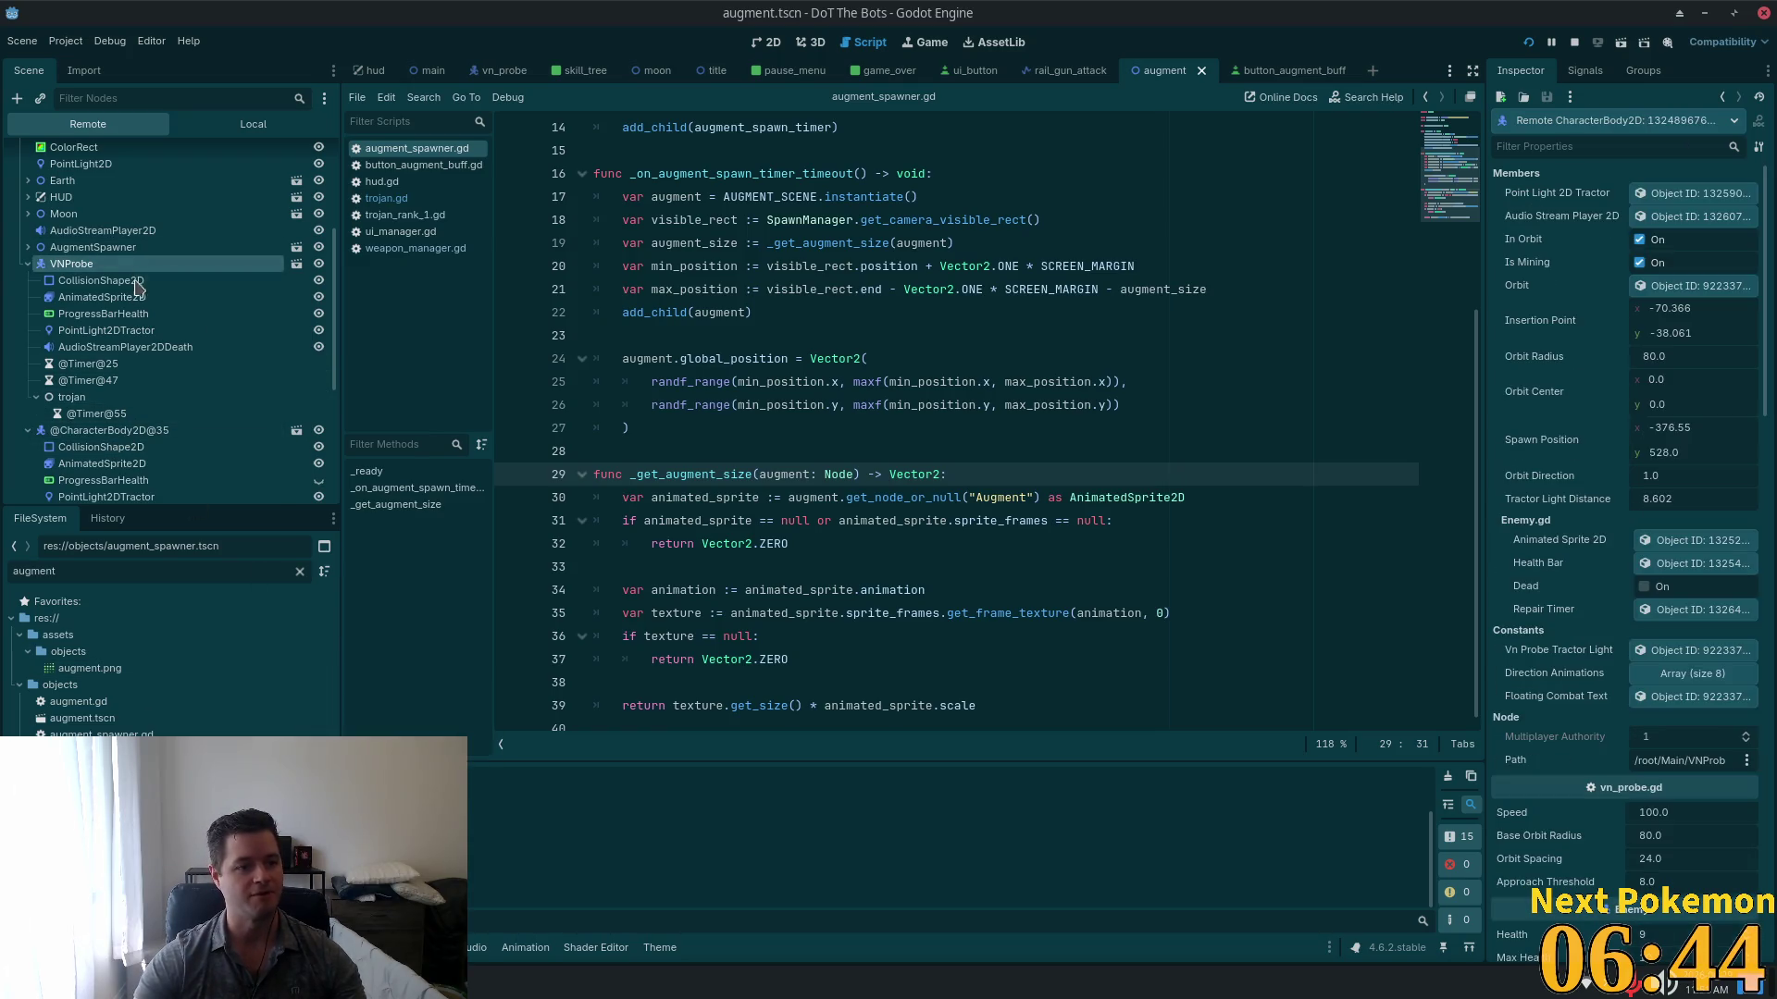
click(72, 397)
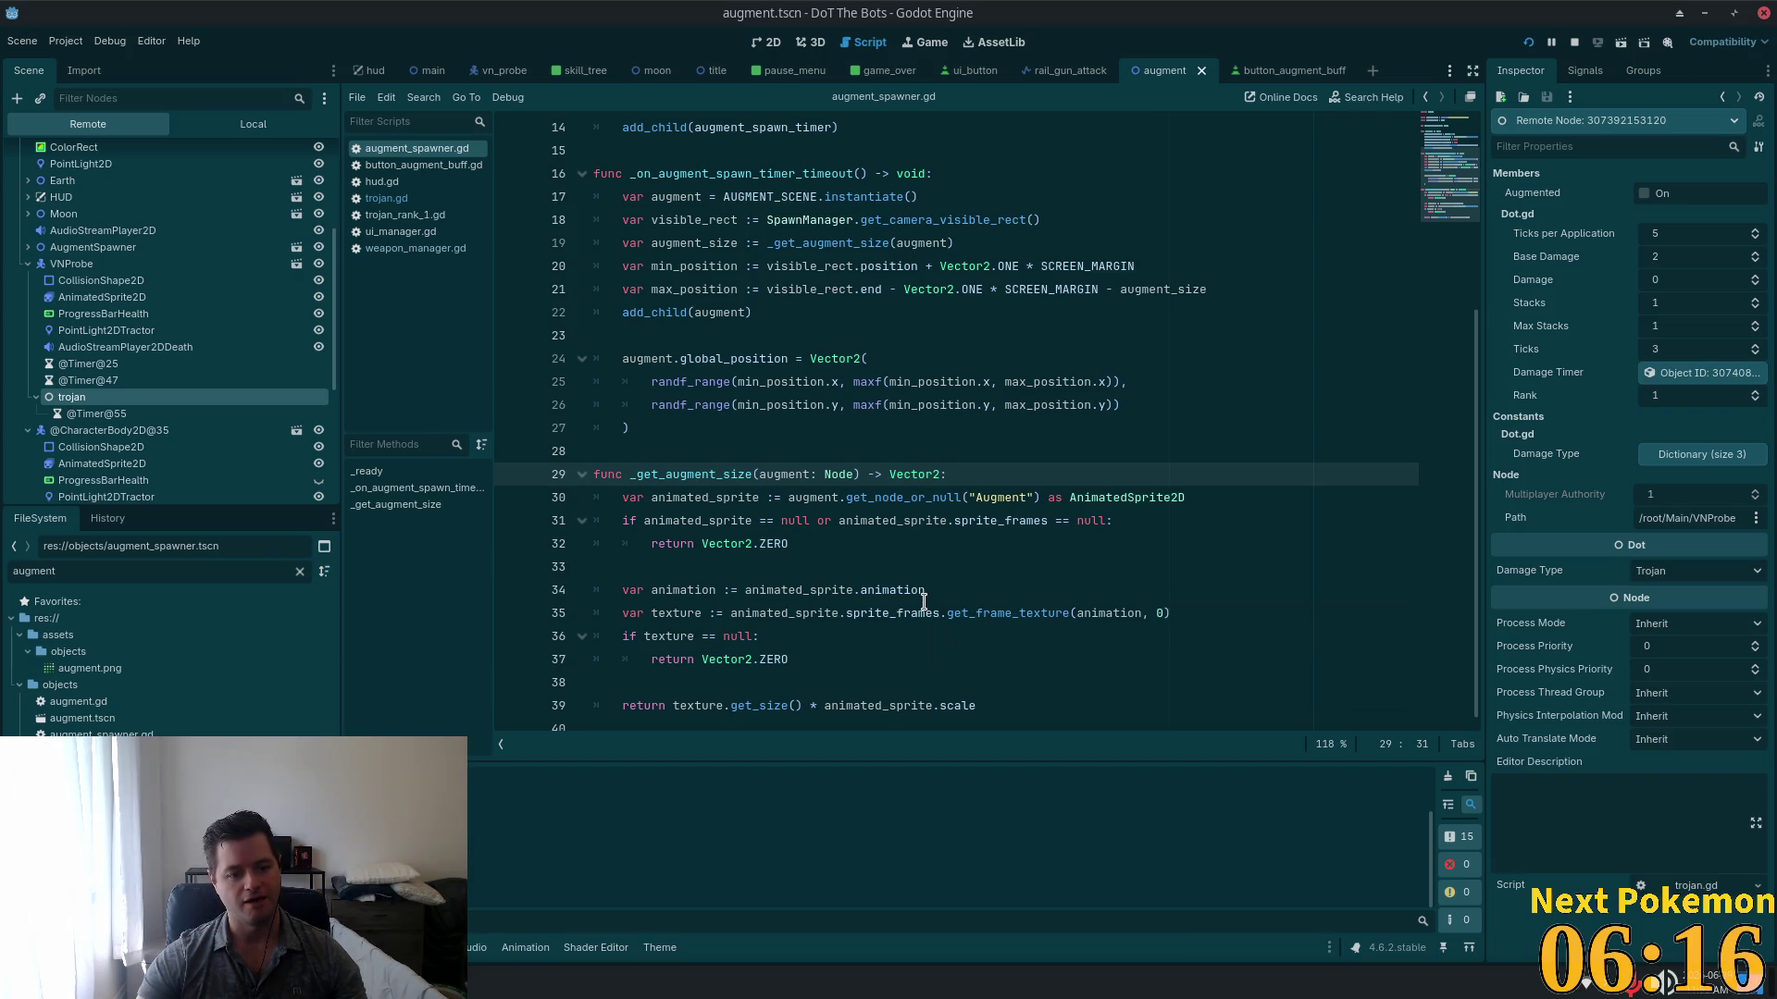
mouse_move(925, 601)
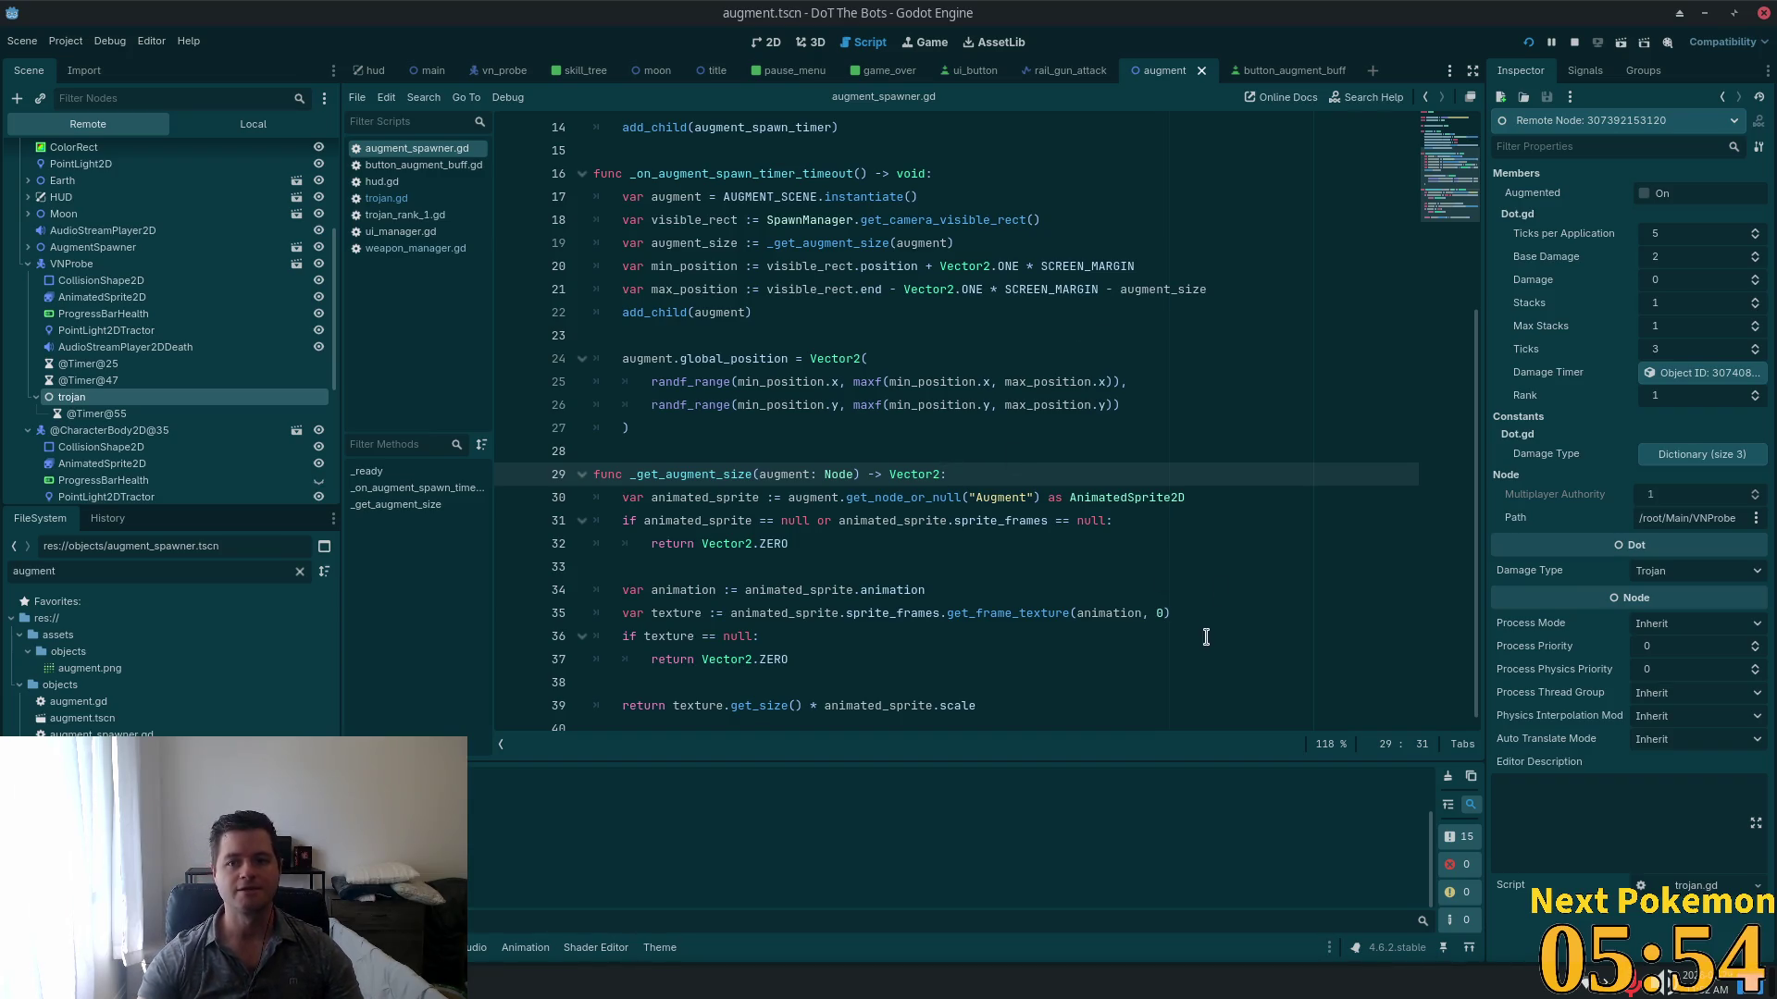
click(1122, 288)
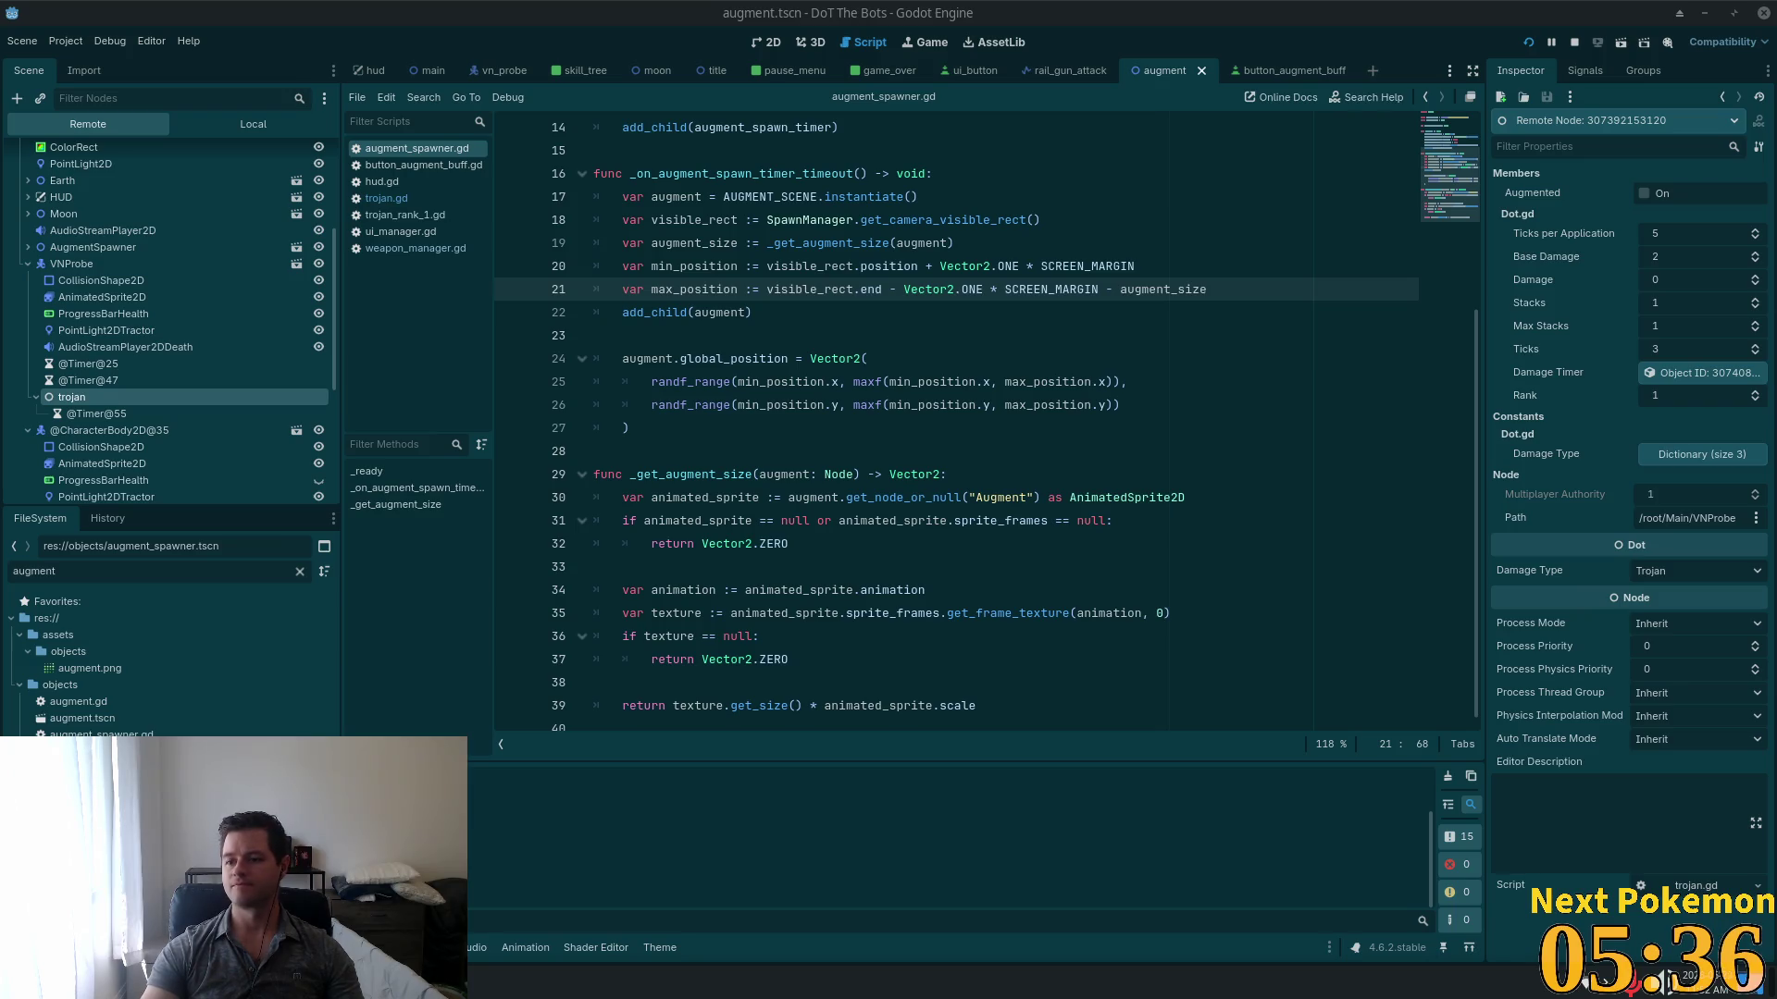
click(1053, 334)
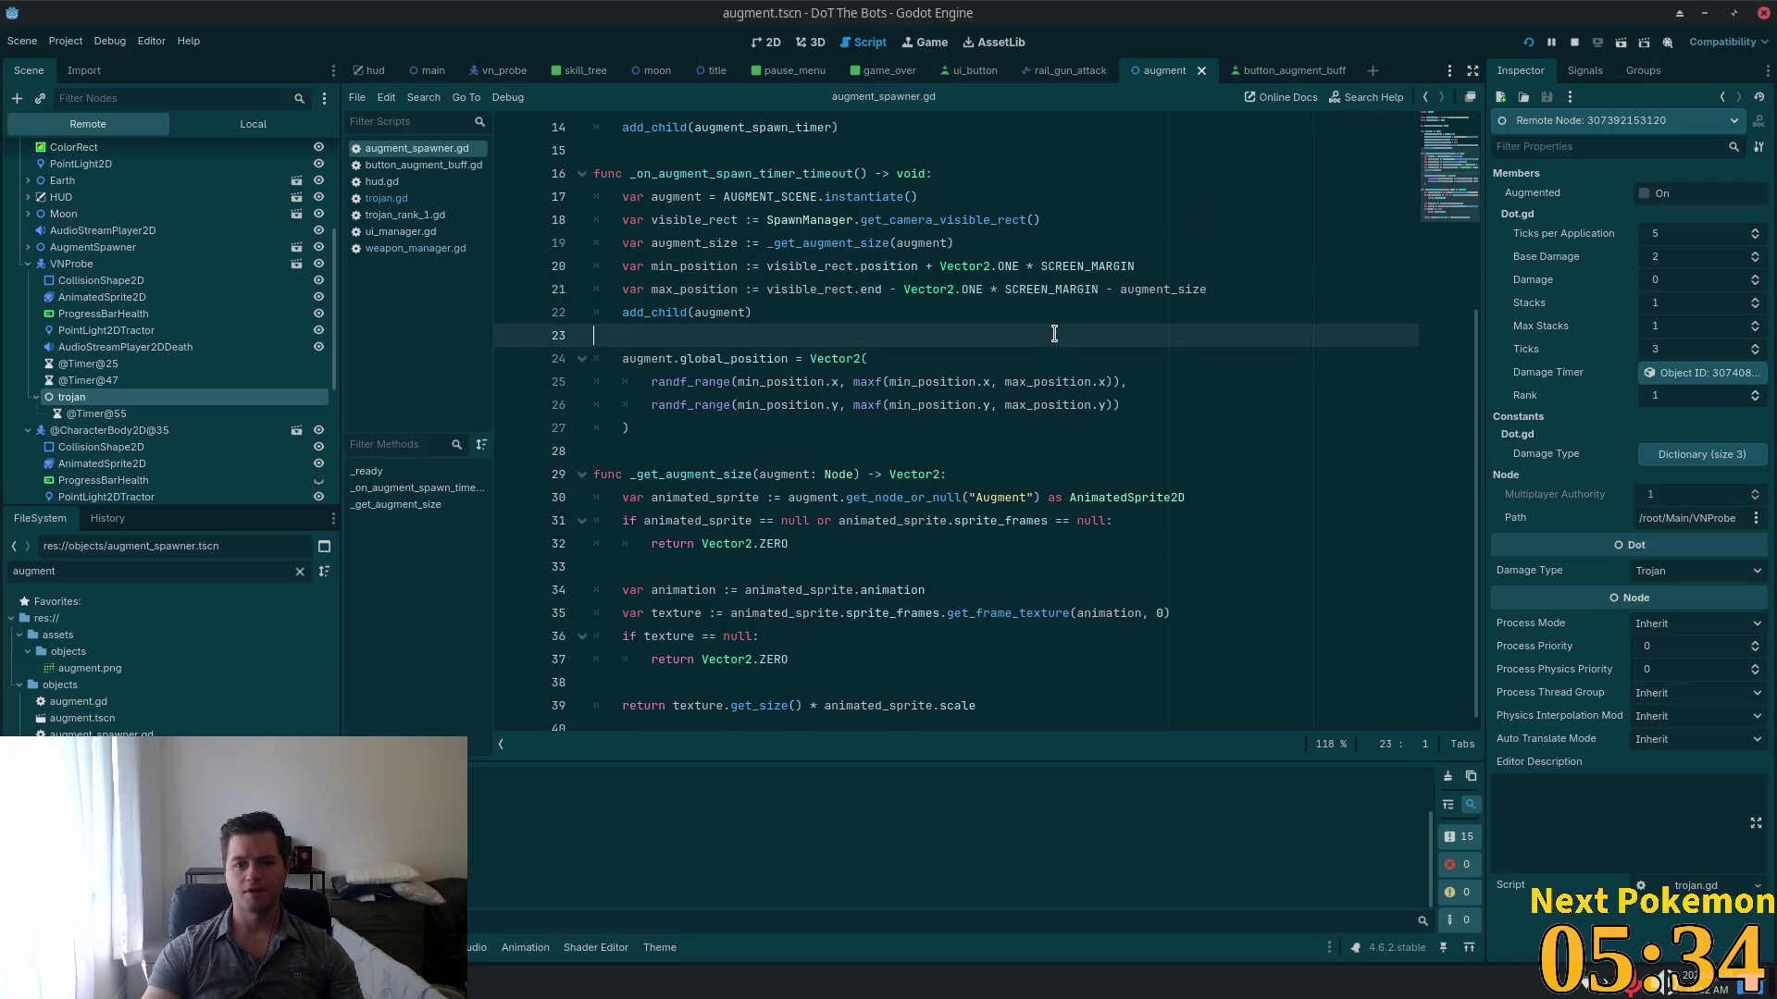
Step: Launch DoT The Bots, start a game from the title menu and check the upgrade tree during play
click(1529, 43)
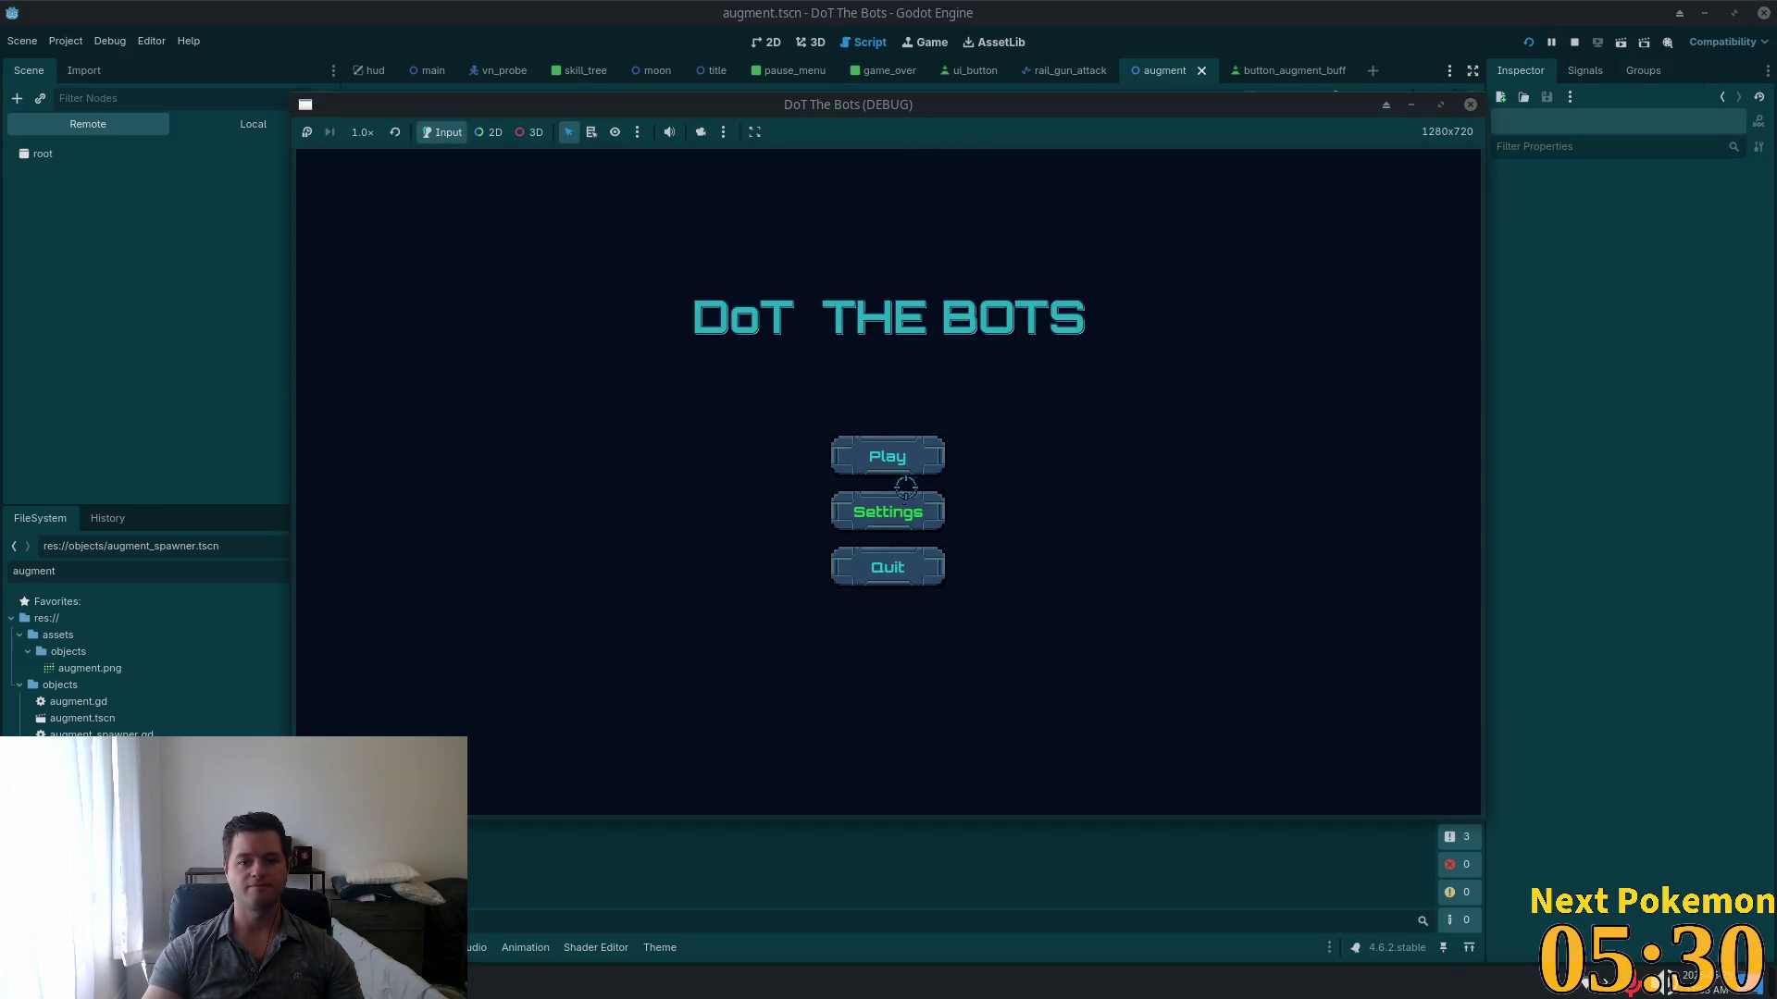
click(888, 456)
click(1386, 183)
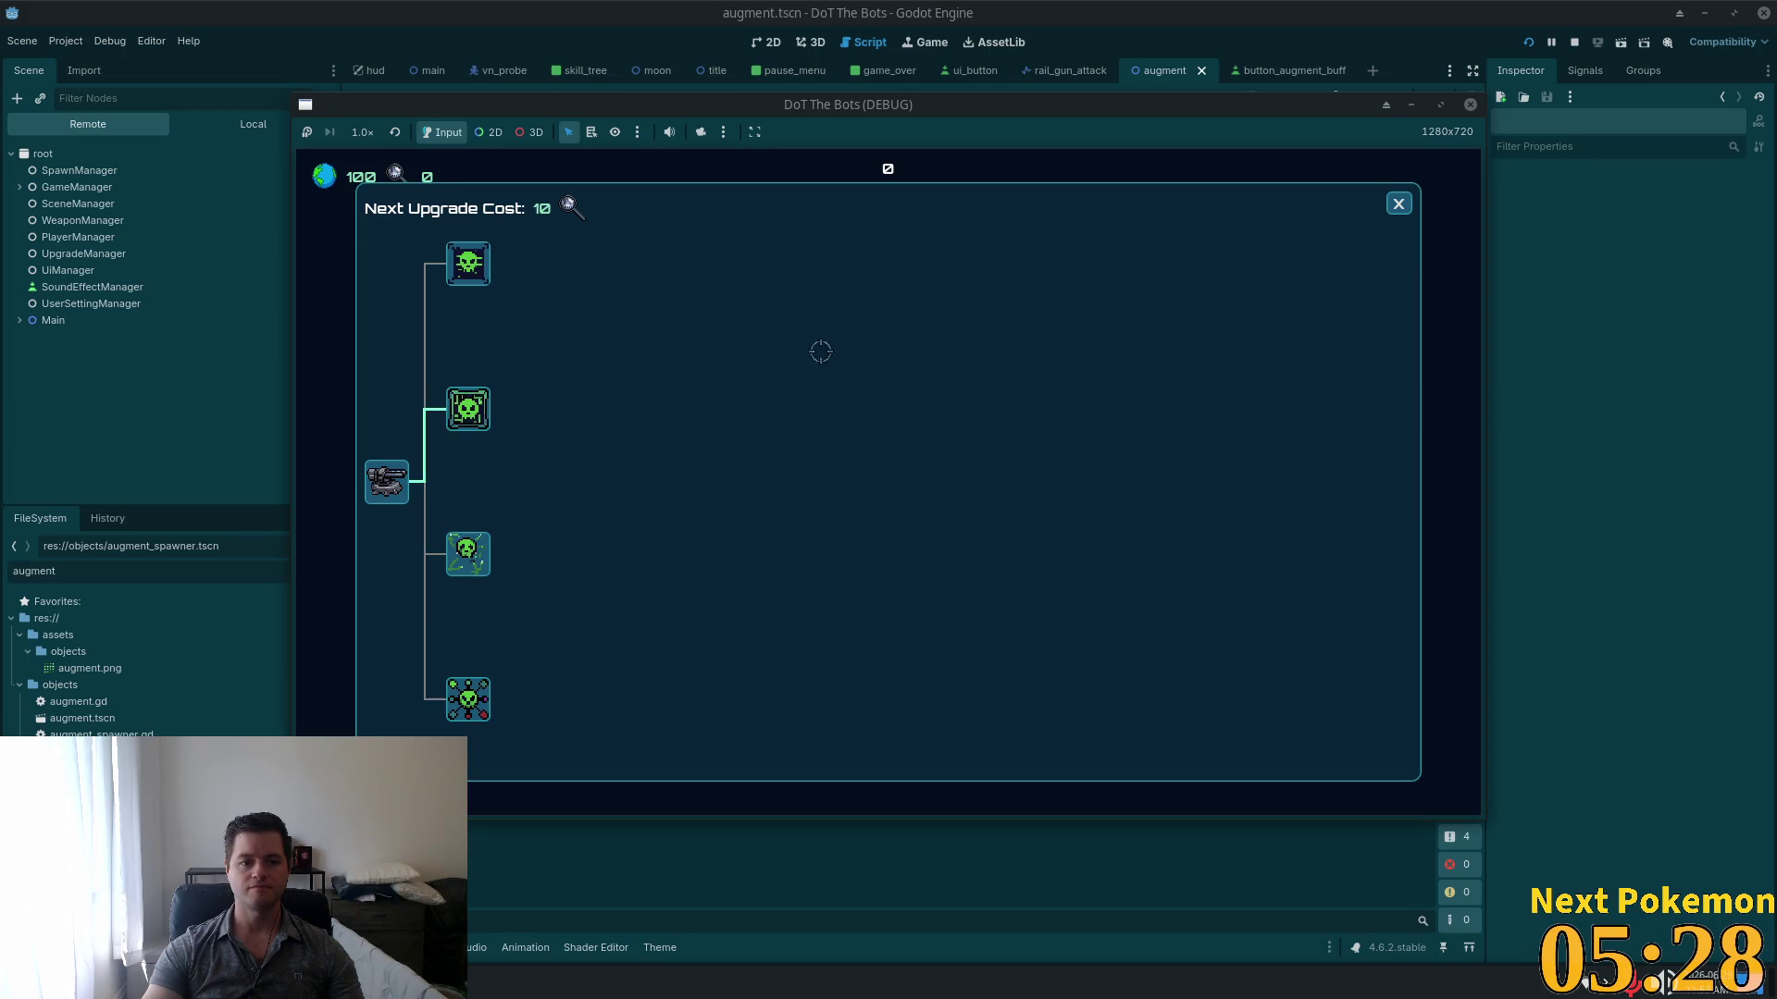
click(1398, 203)
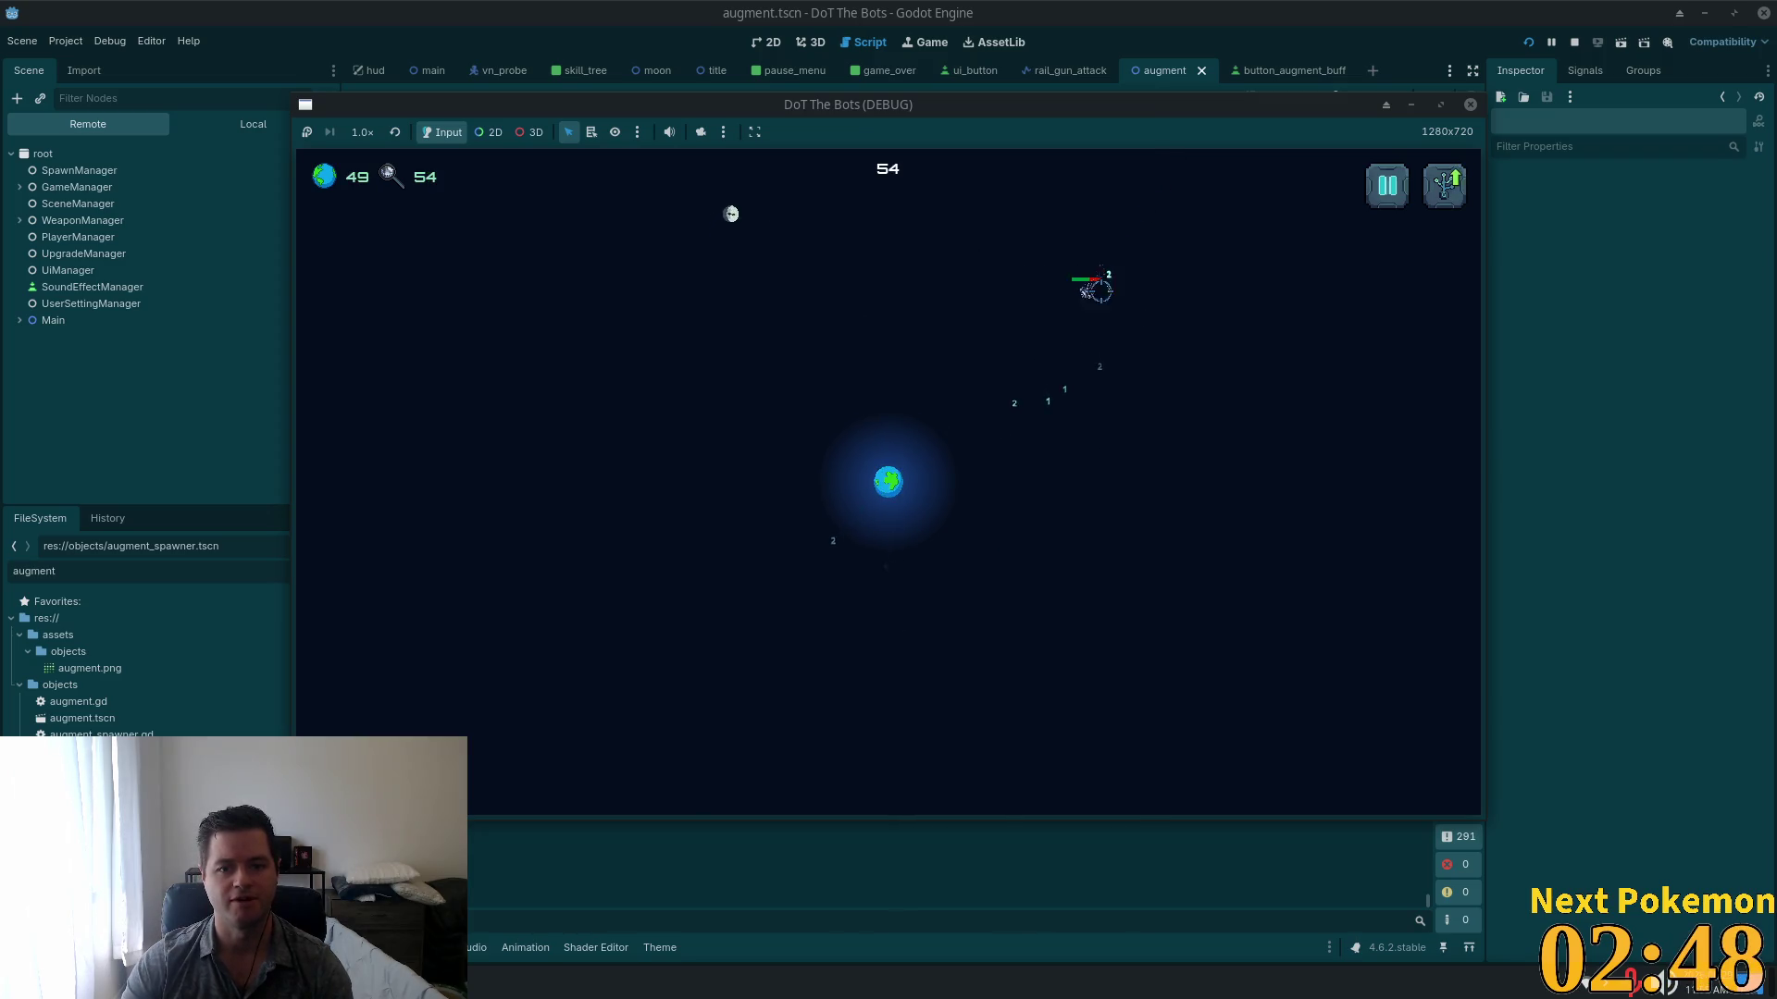
click(1444, 186)
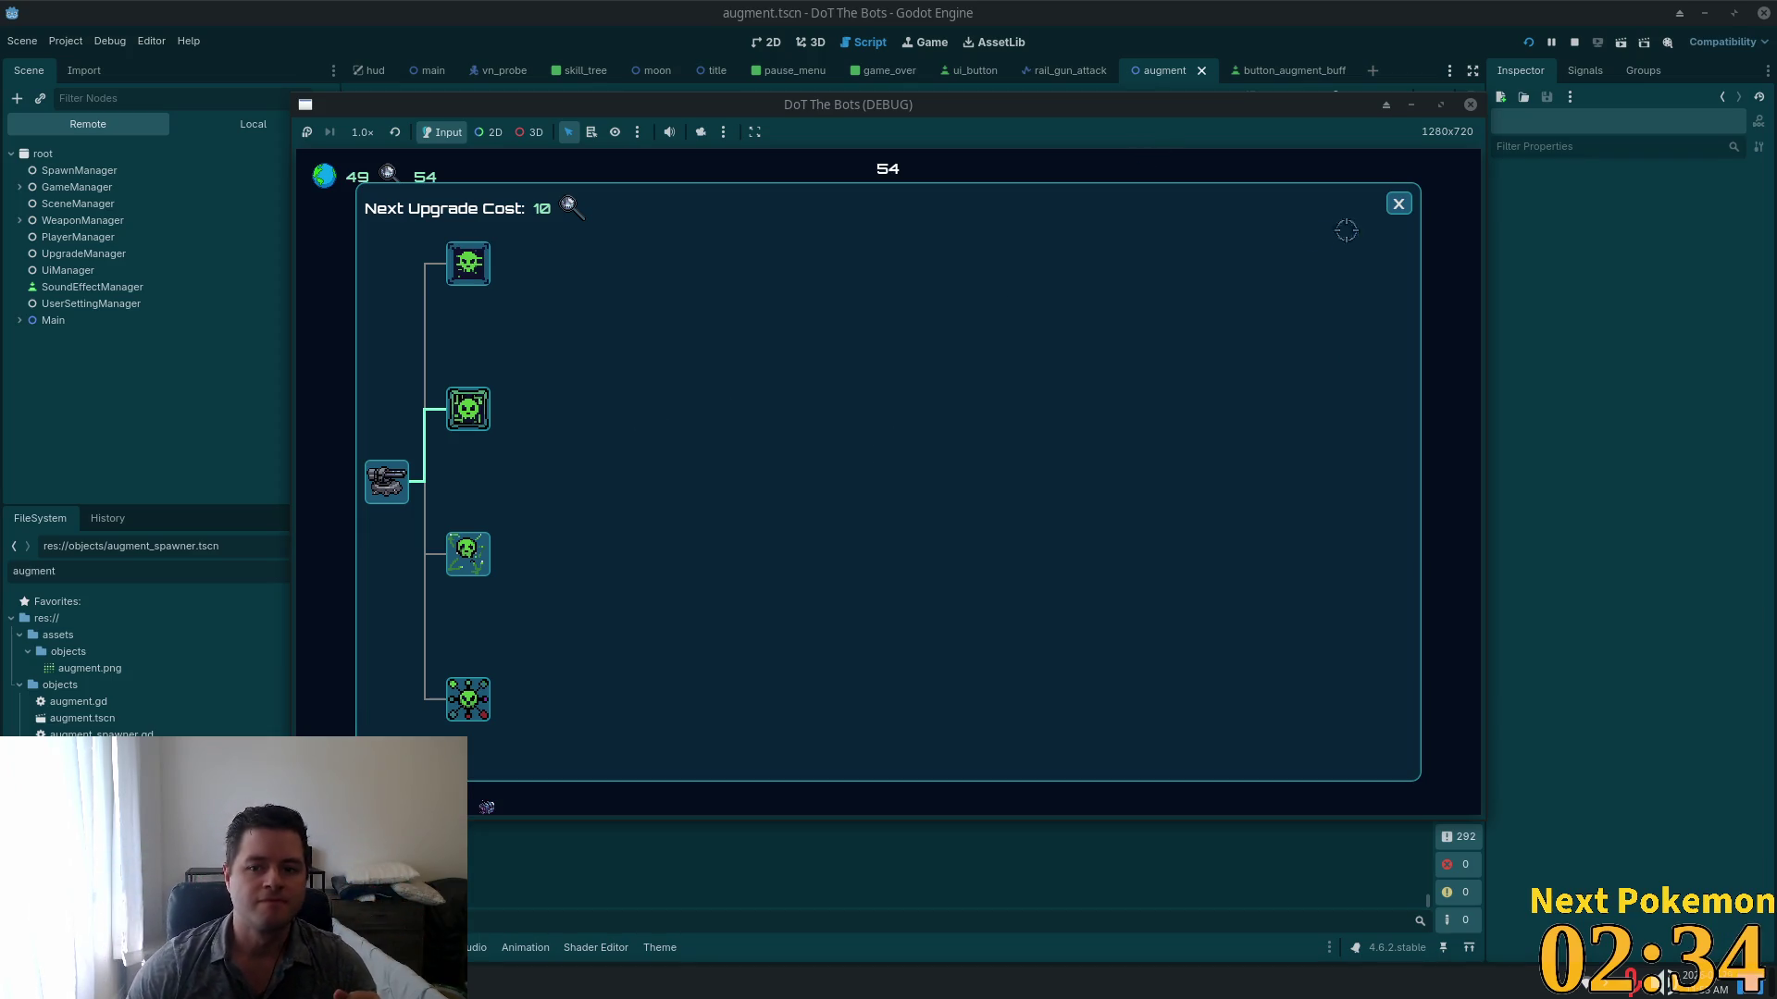
Step: Close the upgrade tree panel to return to gameplay
click(1395, 211)
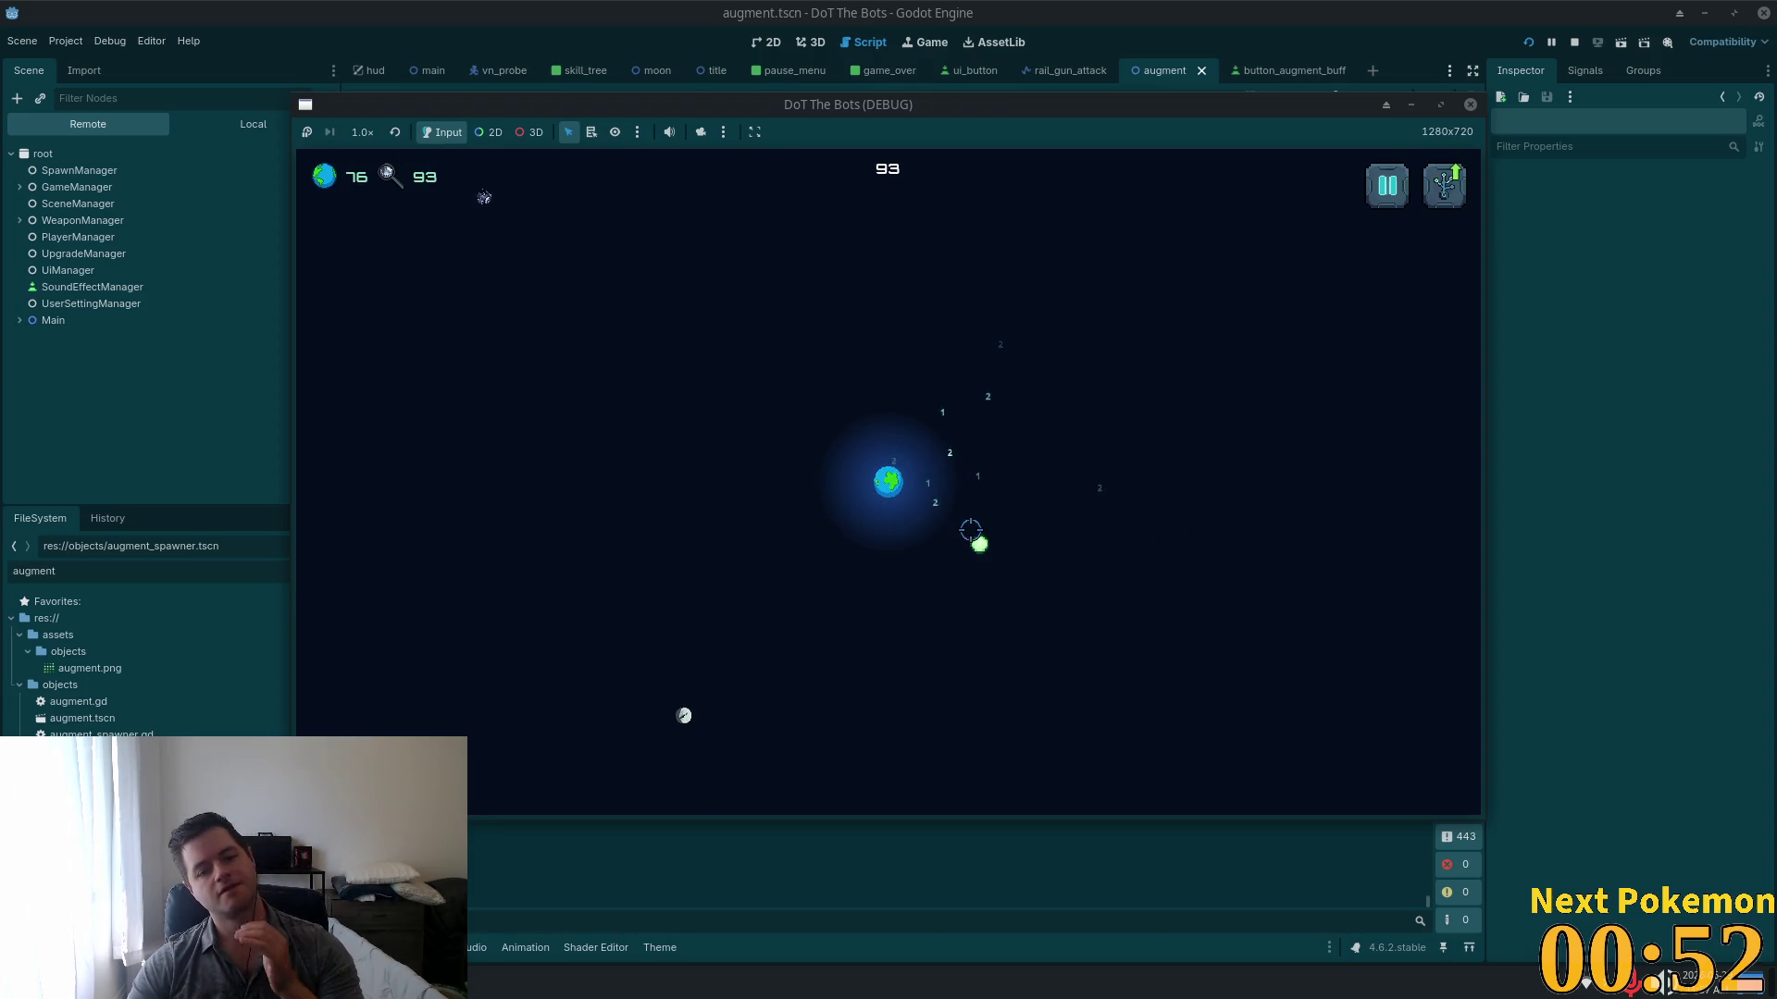
Step: Pause and quit to the title twice, then quit the game window to end the test run
click(1386, 187)
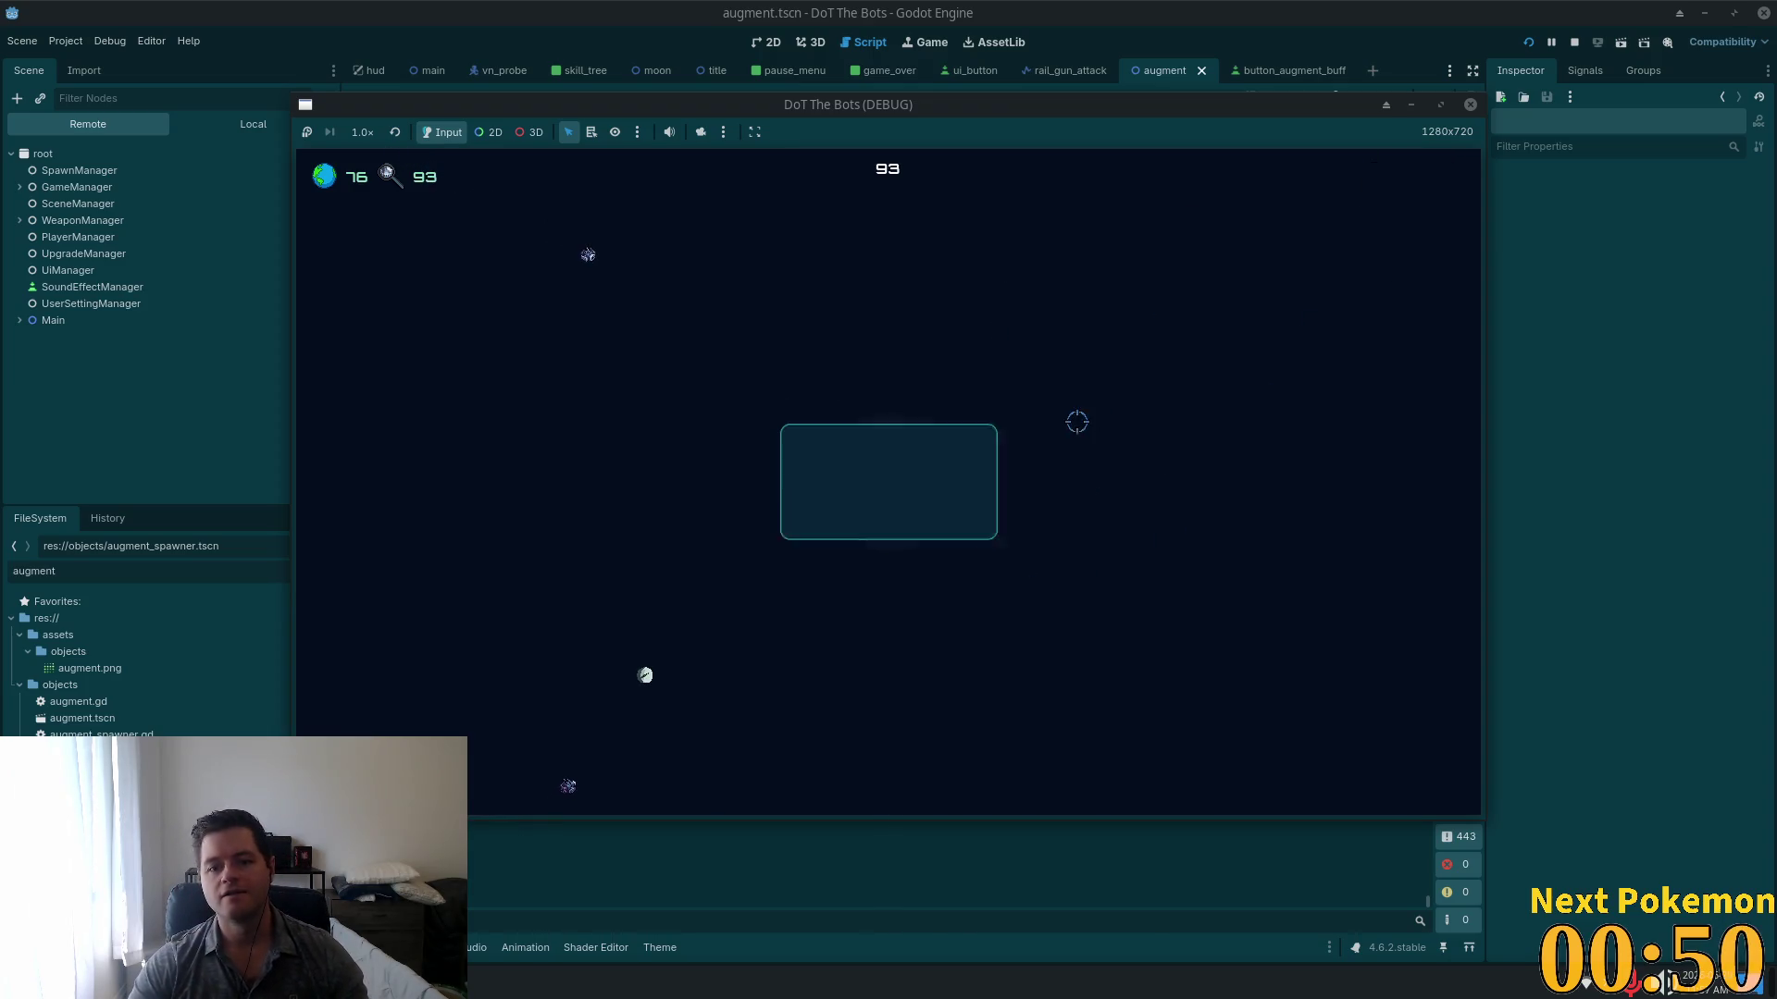
click(890, 546)
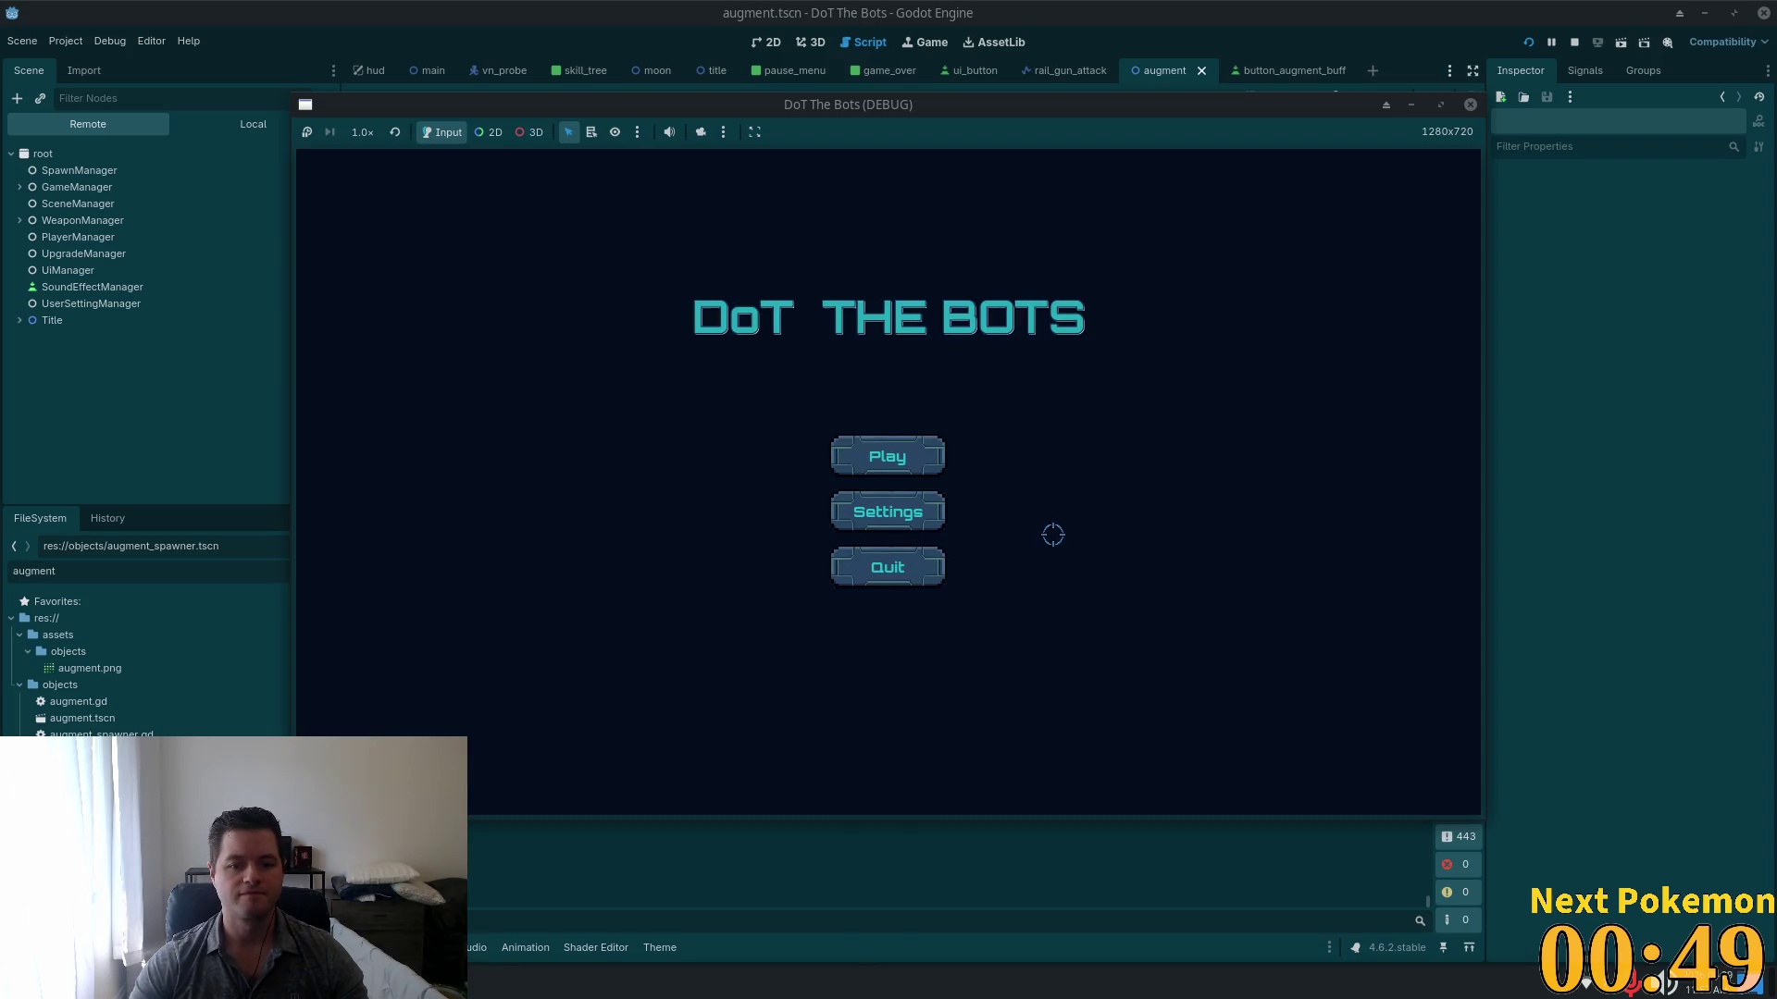
click(894, 463)
key(Escape)
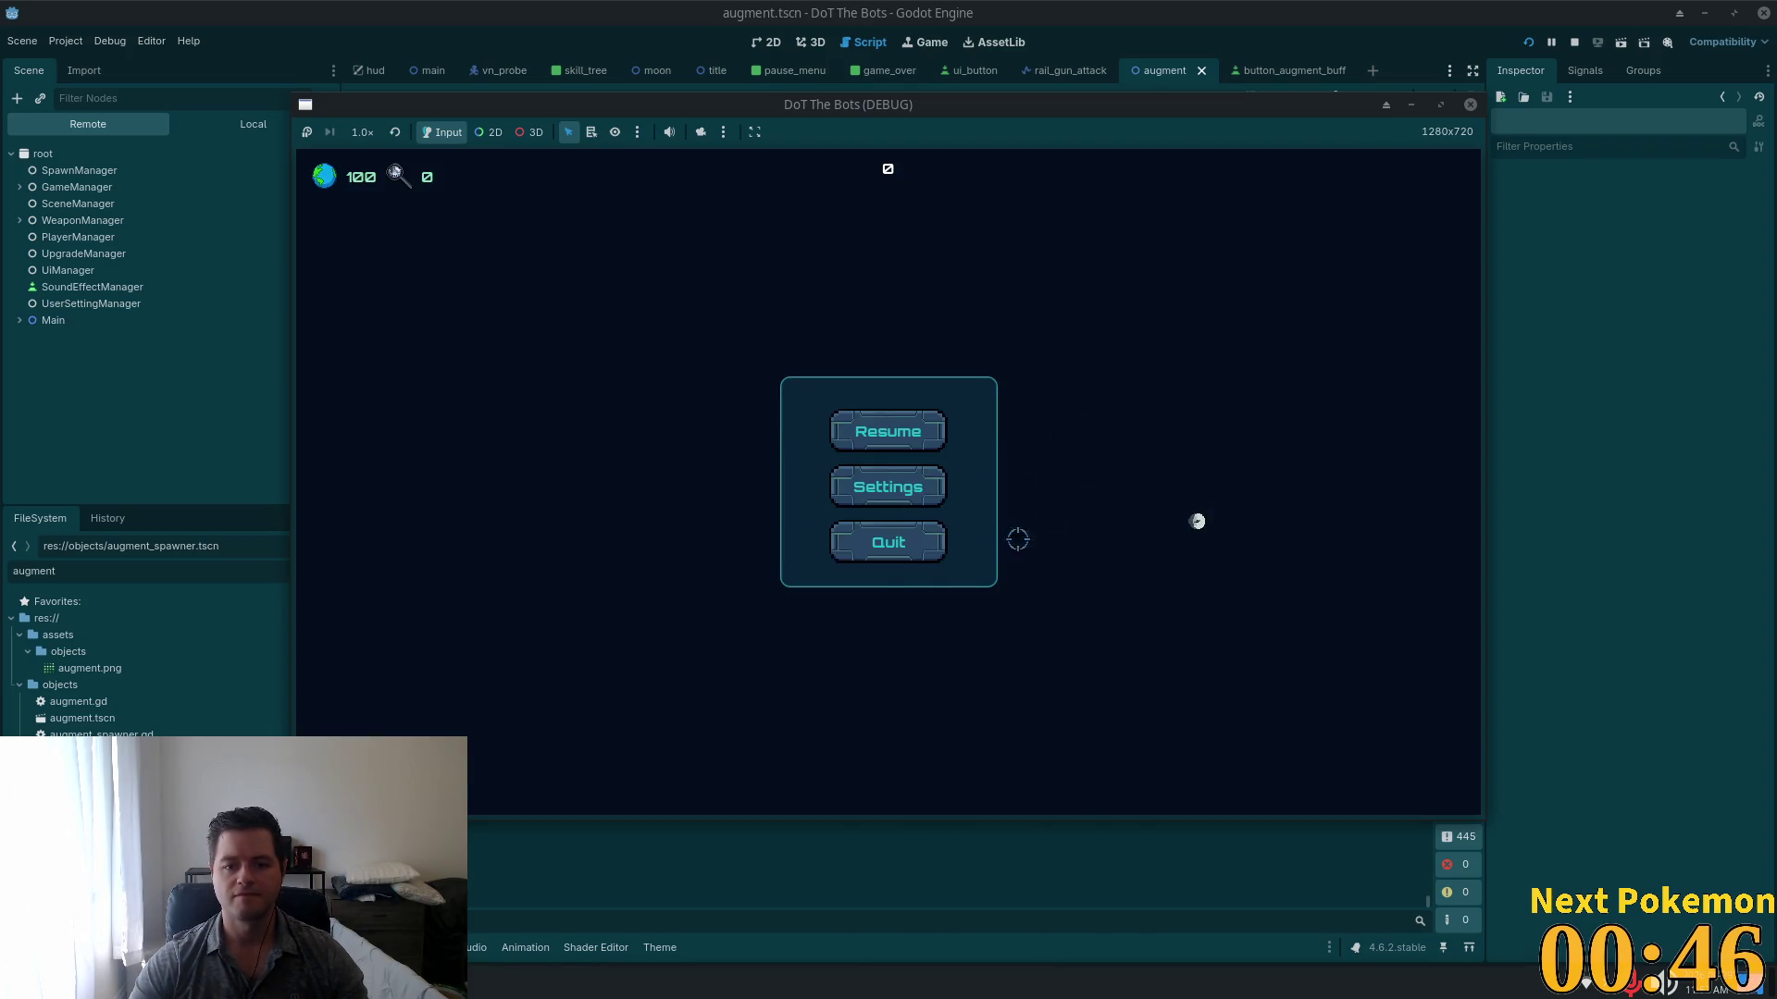
click(936, 544)
click(911, 572)
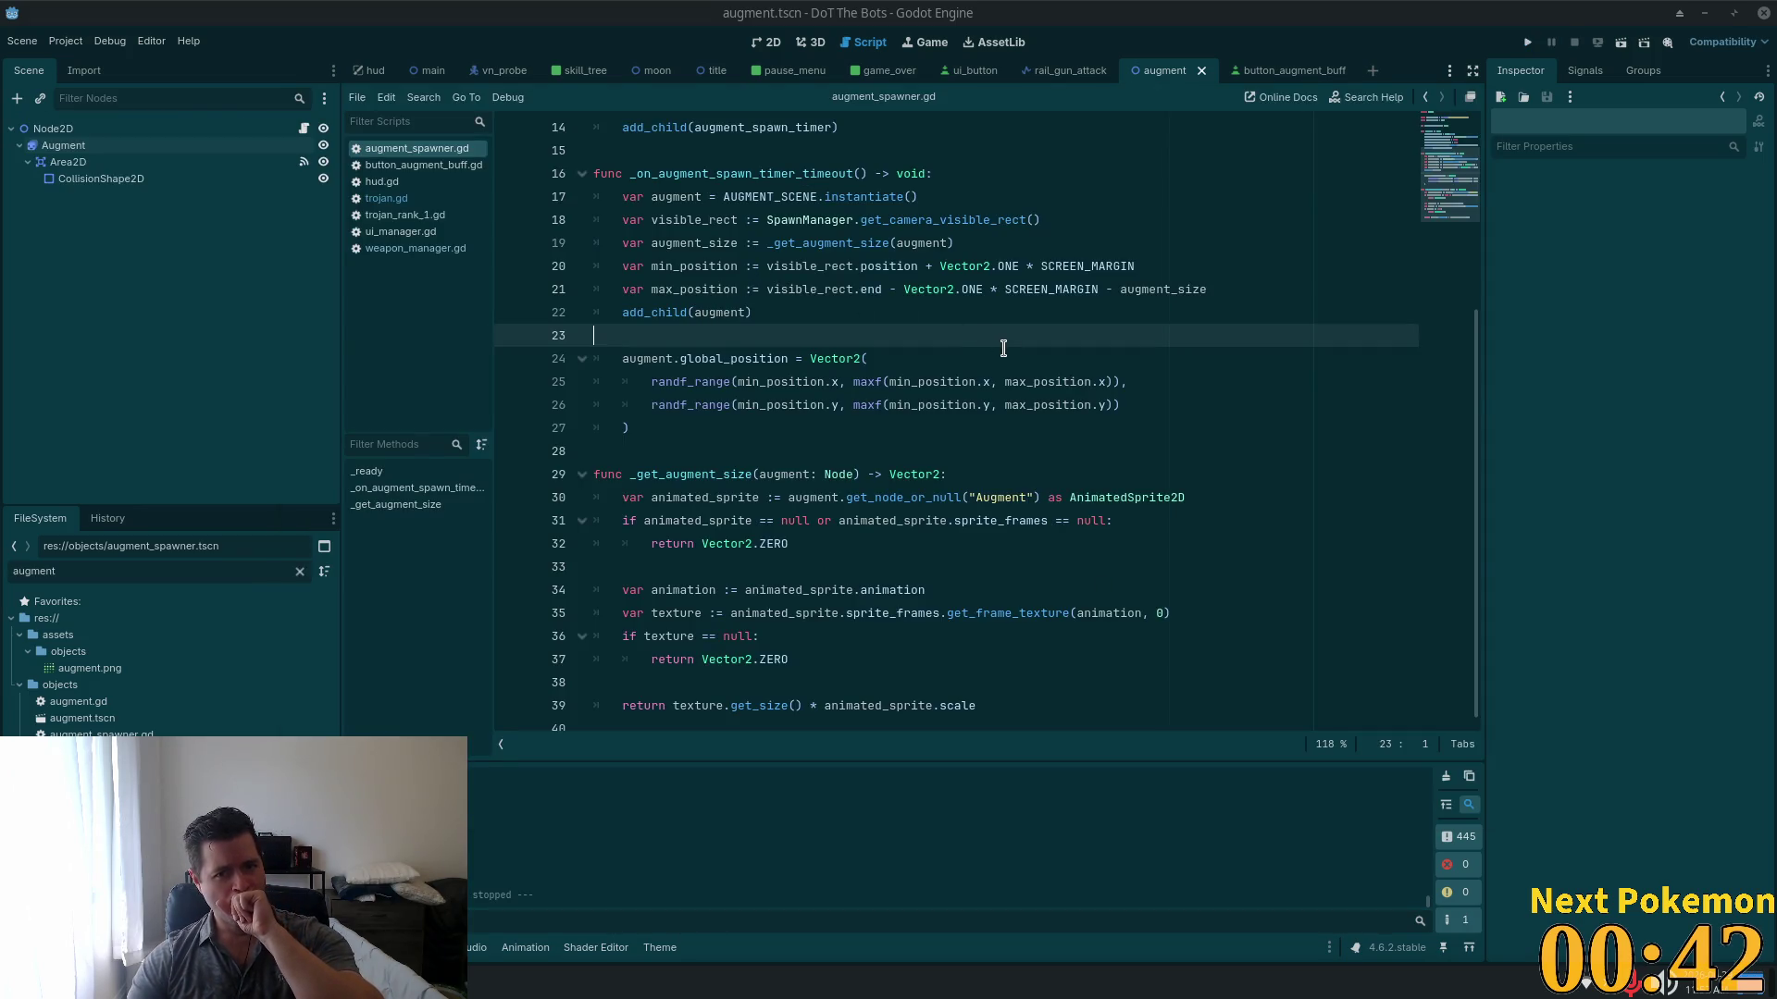
Step: In Cursor, open weapon_manager.gd through the quick file search for 'weap'
scroll(1003, 348, up, 5)
key(alt+Tab)
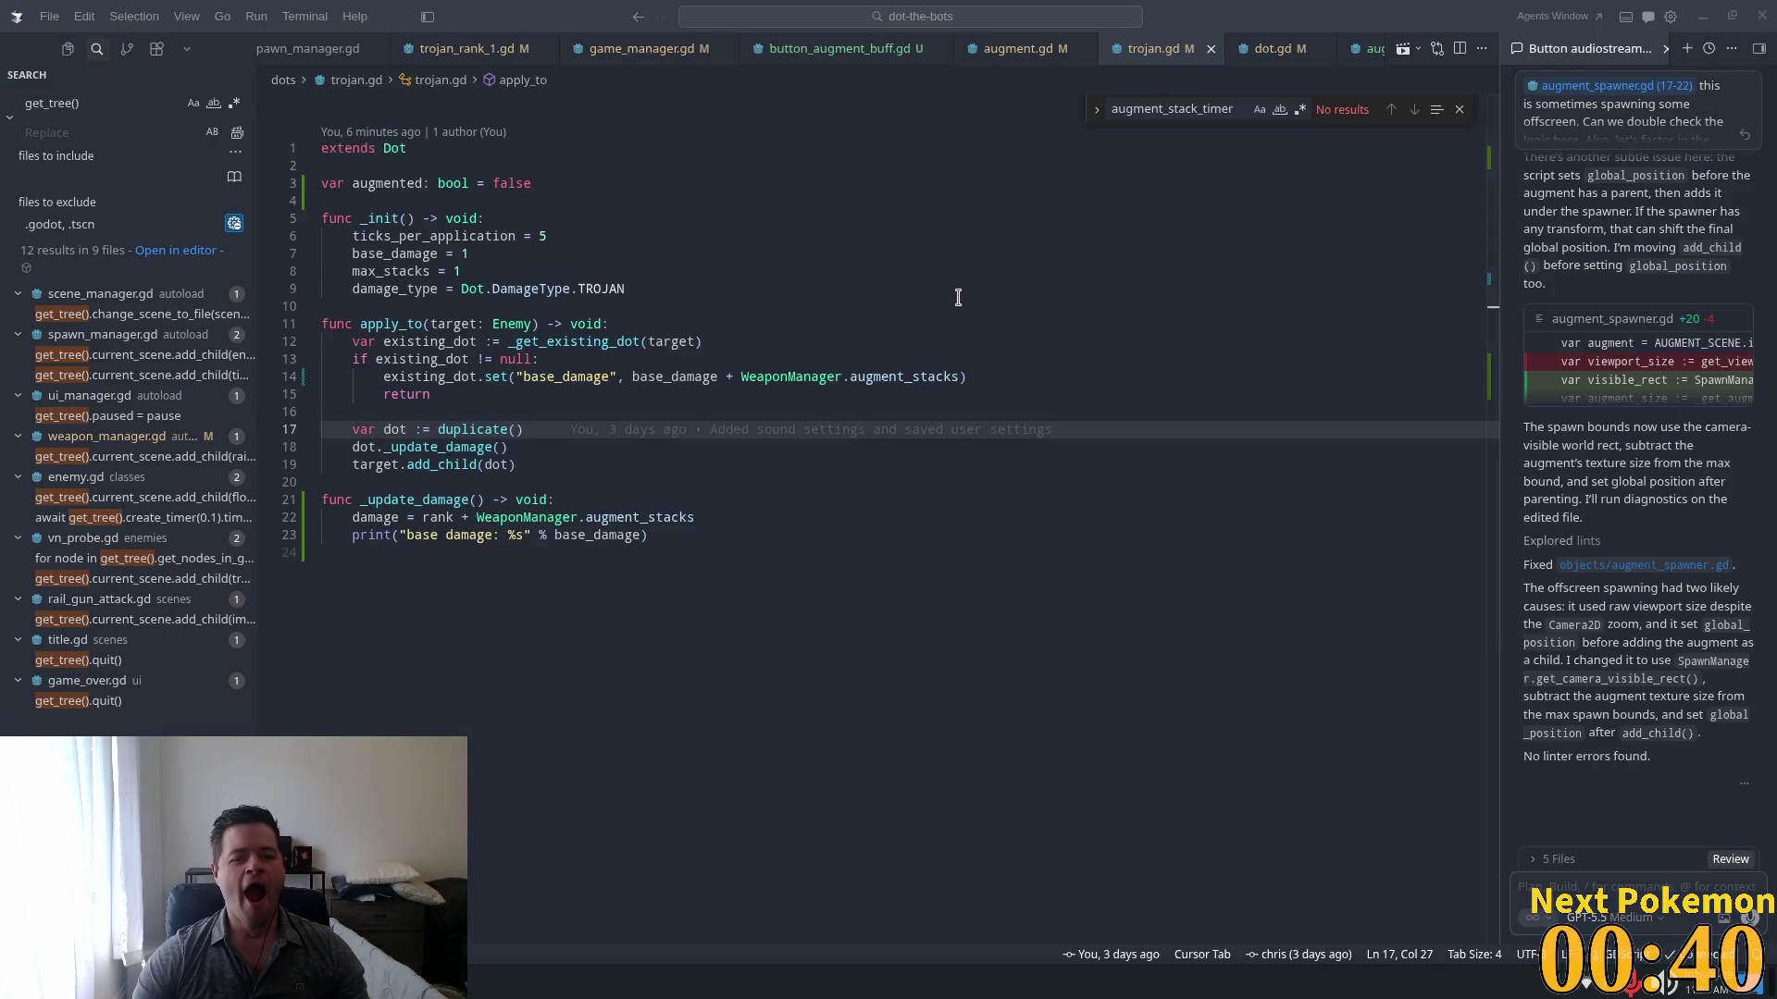
click(945, 297)
key(ctrl+p)
text(weappon)
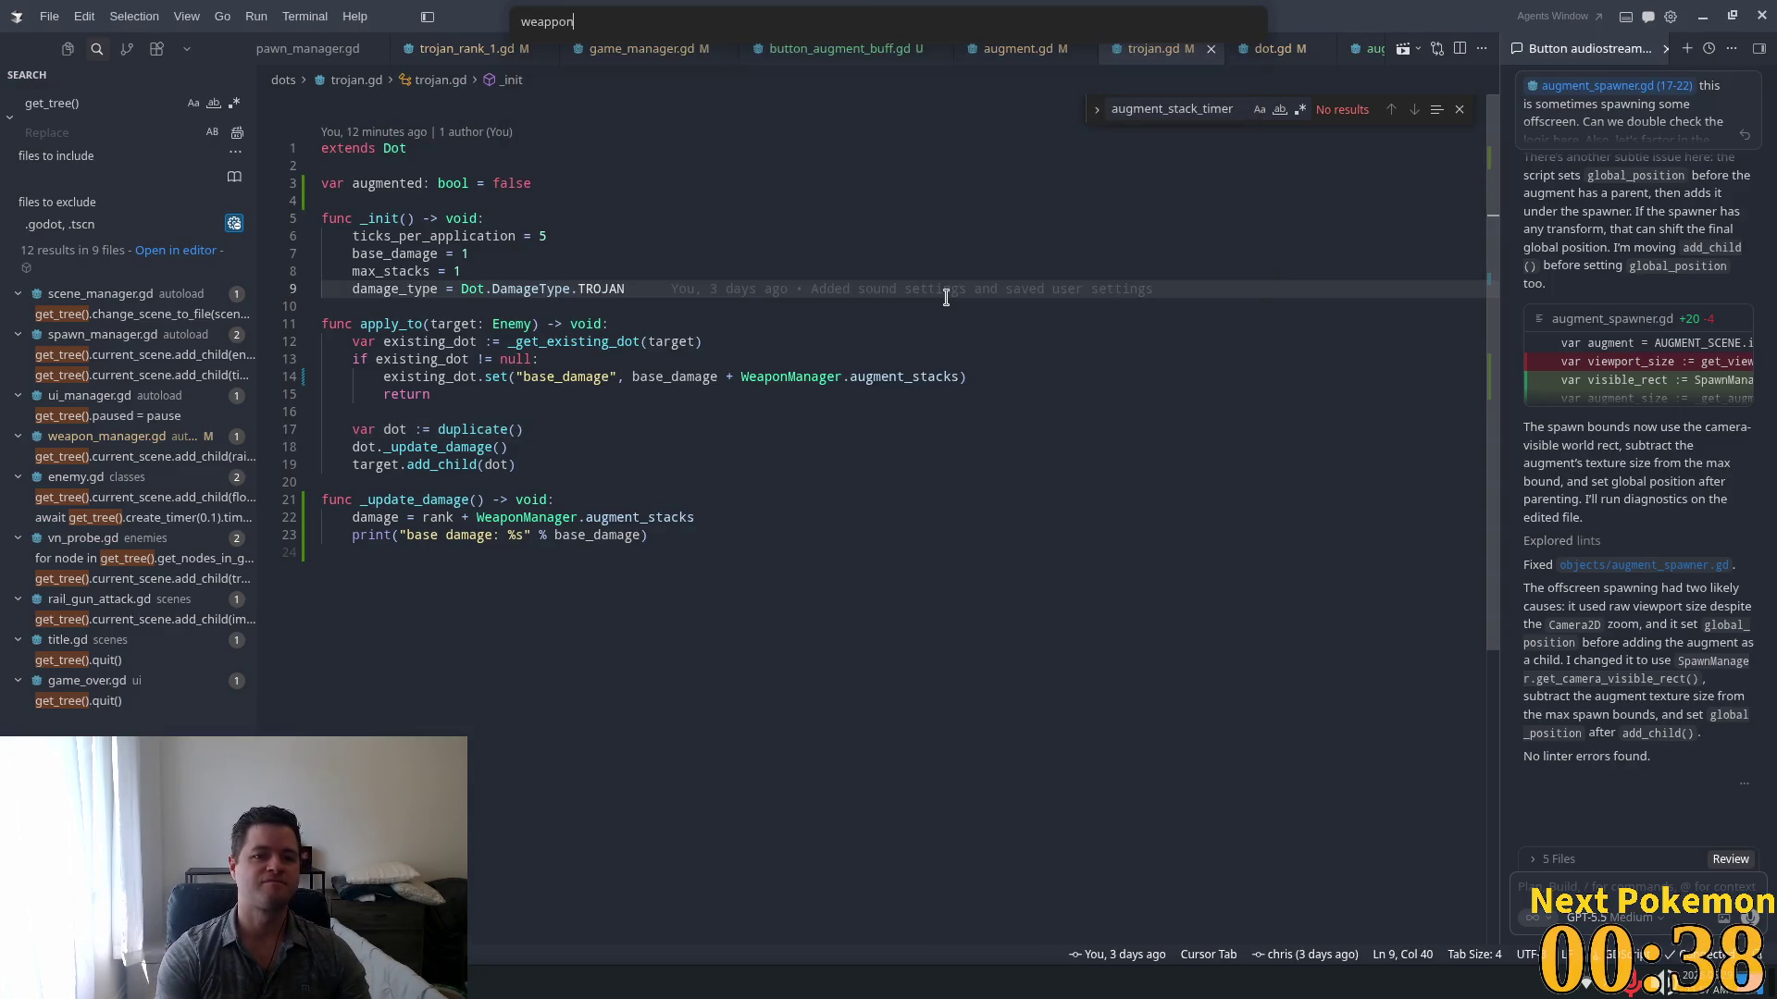
text(p)
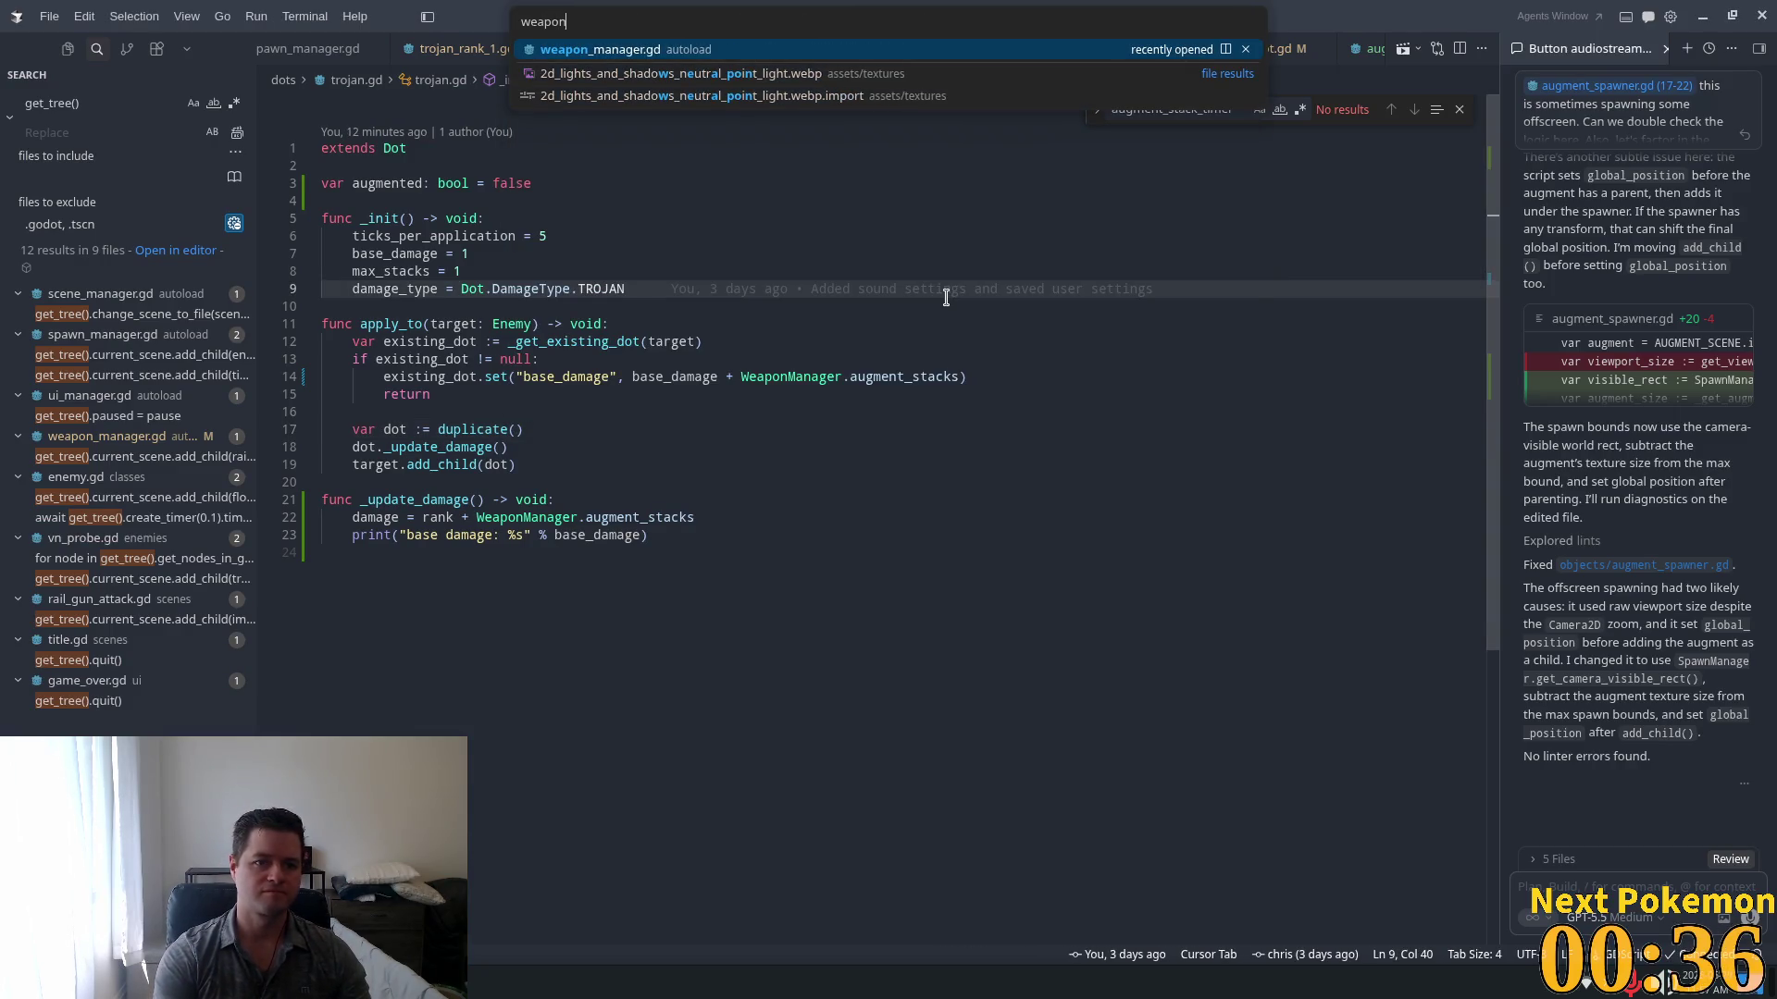
key(Return)
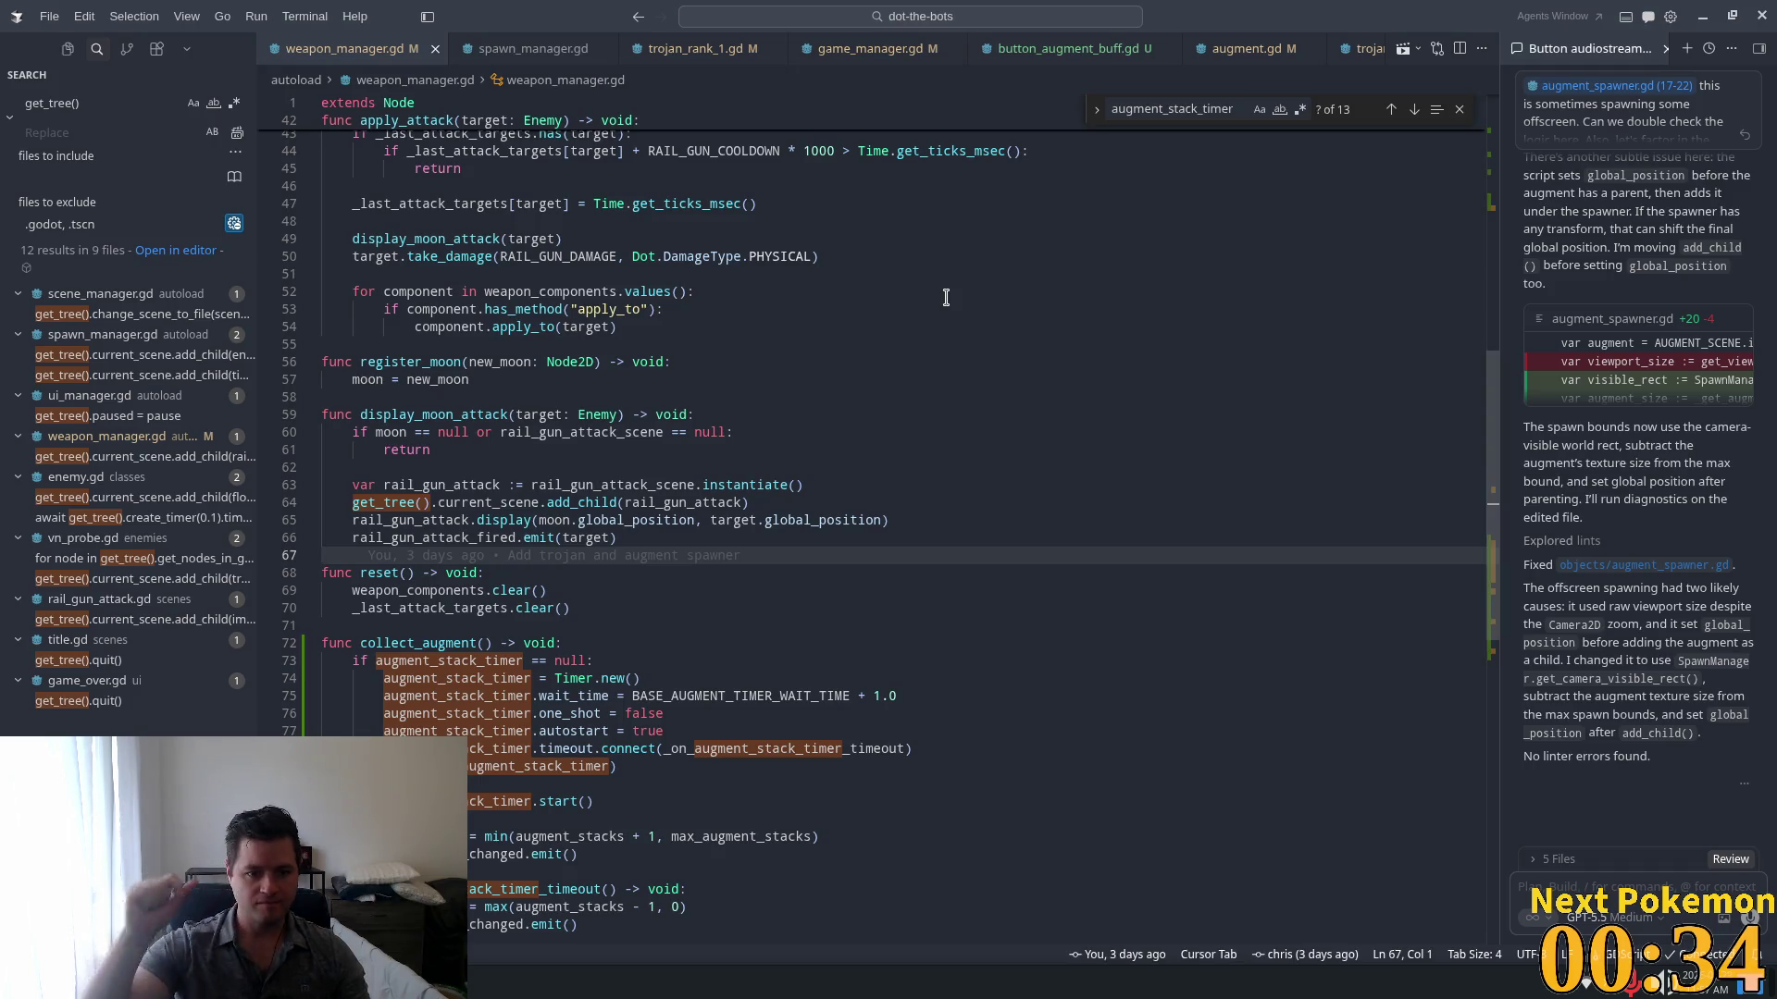
Step: Change max_augment_stacks from 1 to 3
click(899, 339)
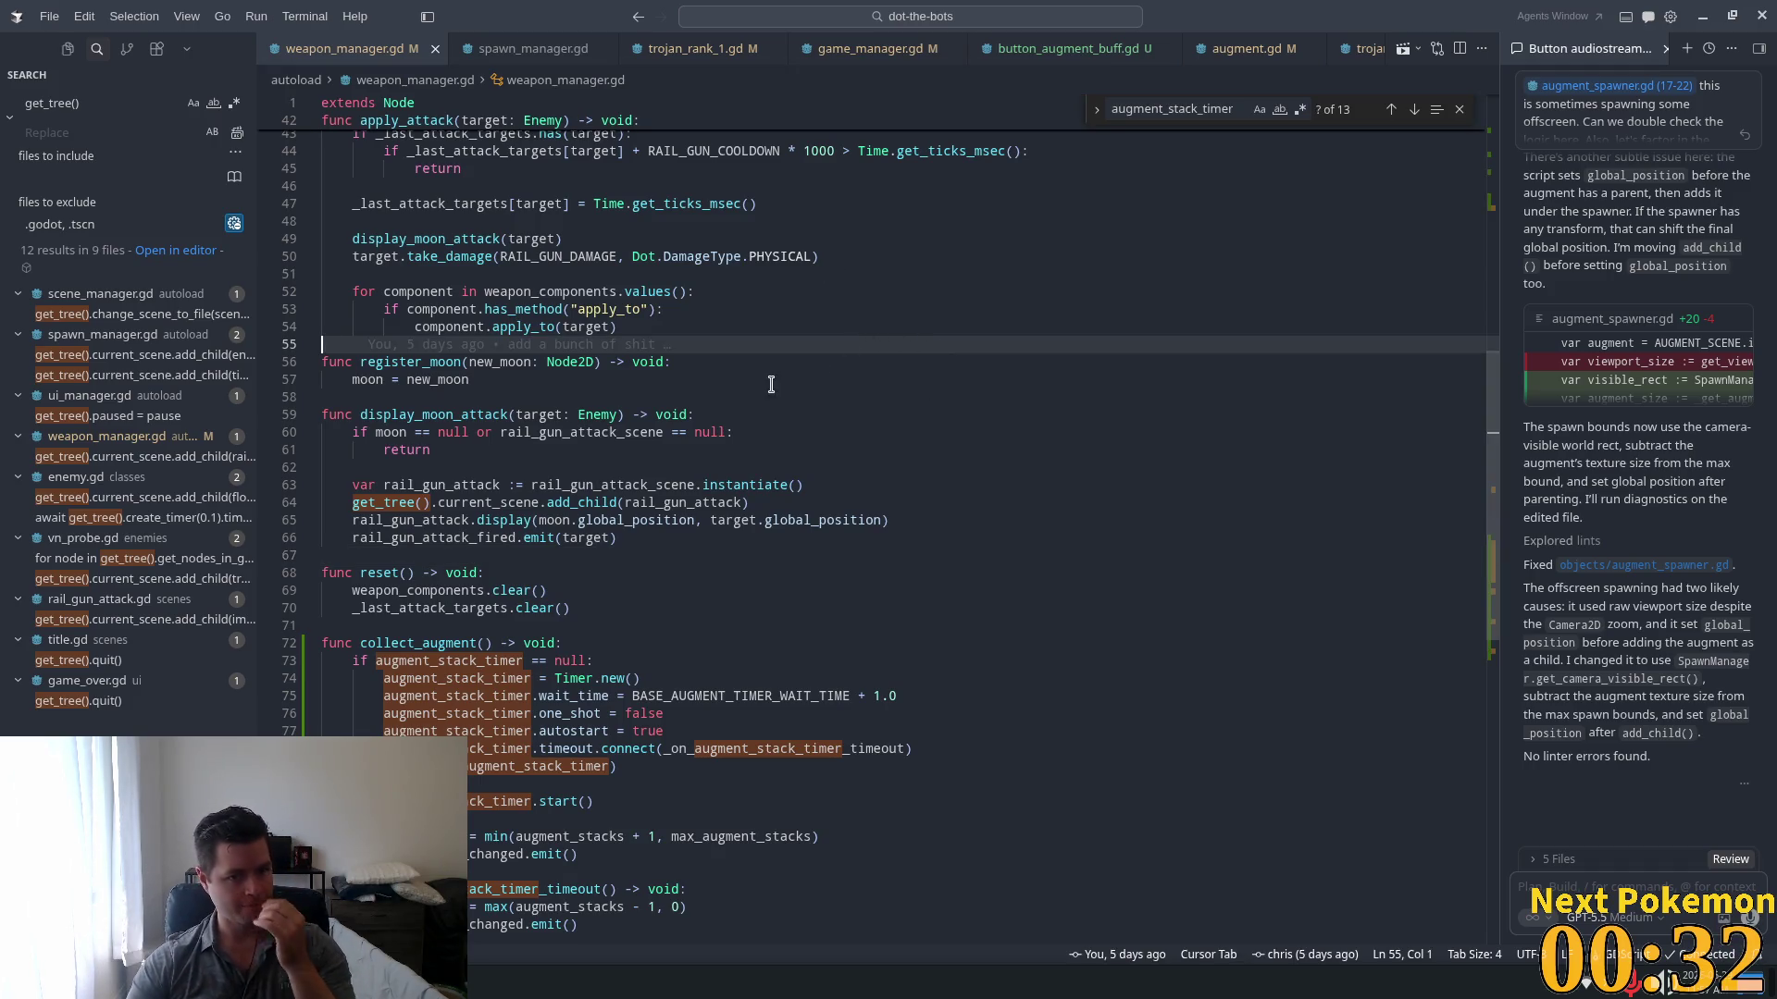
click(649, 362)
scroll(669, 362, up, 10)
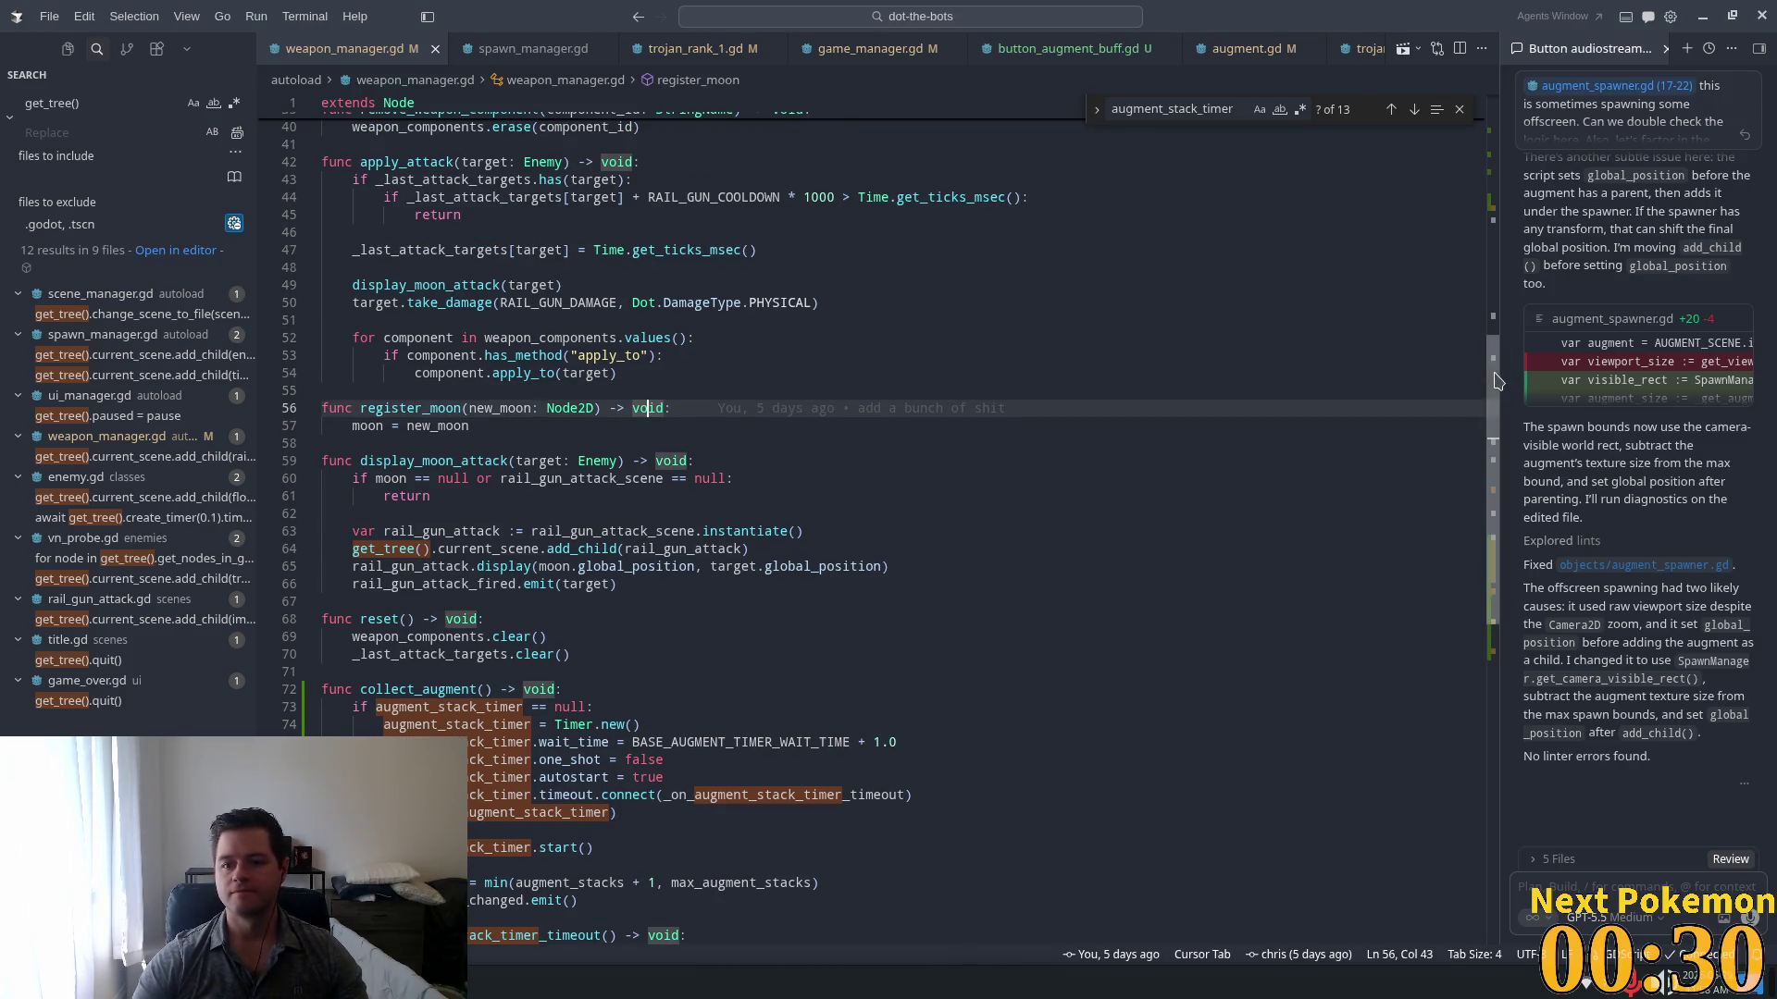
click(482, 394)
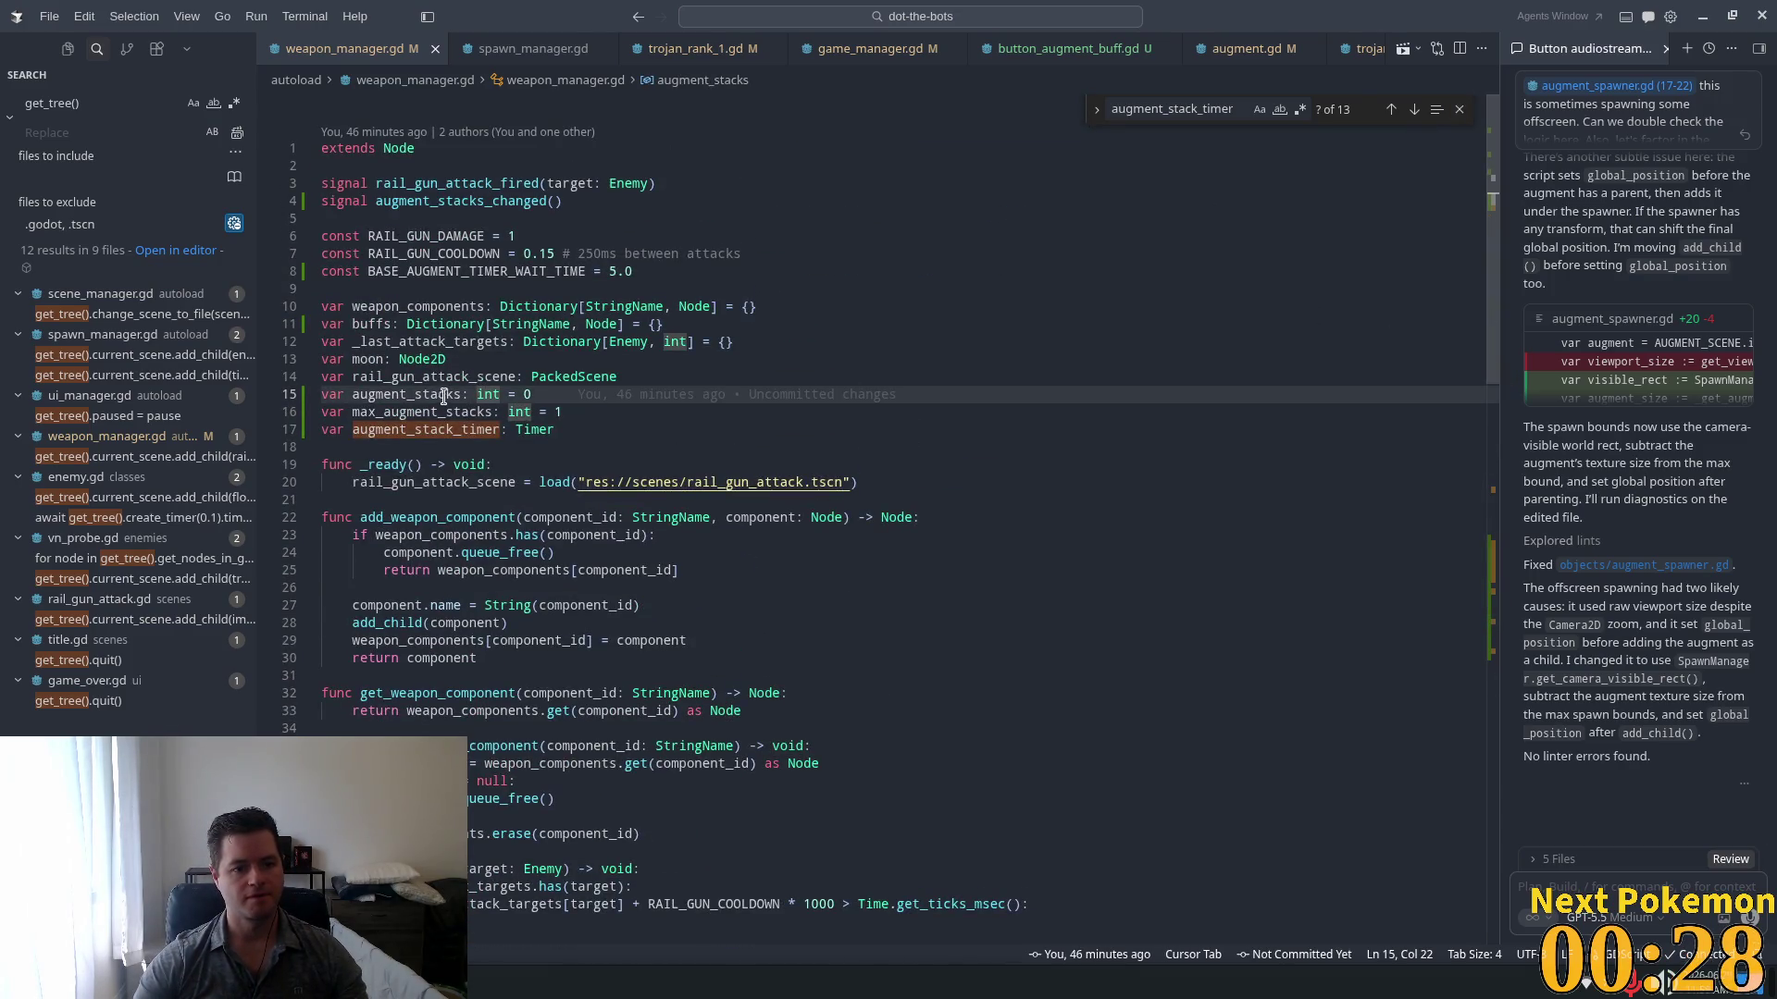
click(456, 417)
key(End)
key(BackSpace)
text(2)
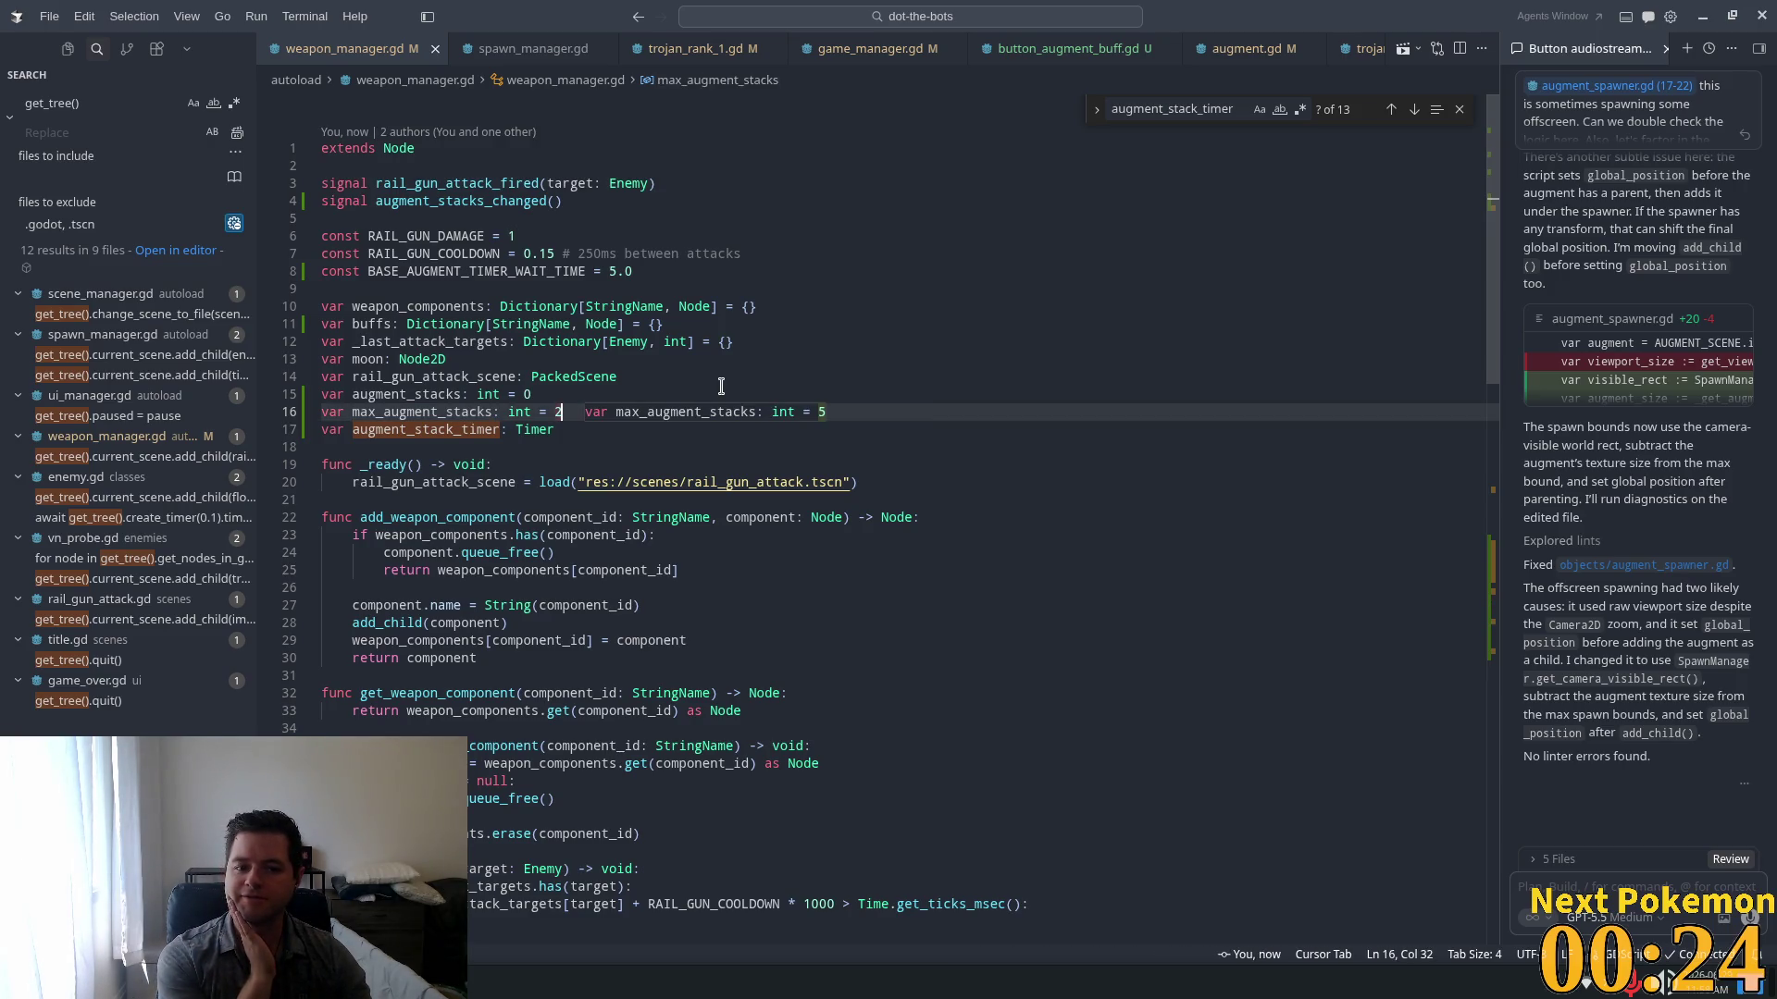
key(BackSpace)
text(3)
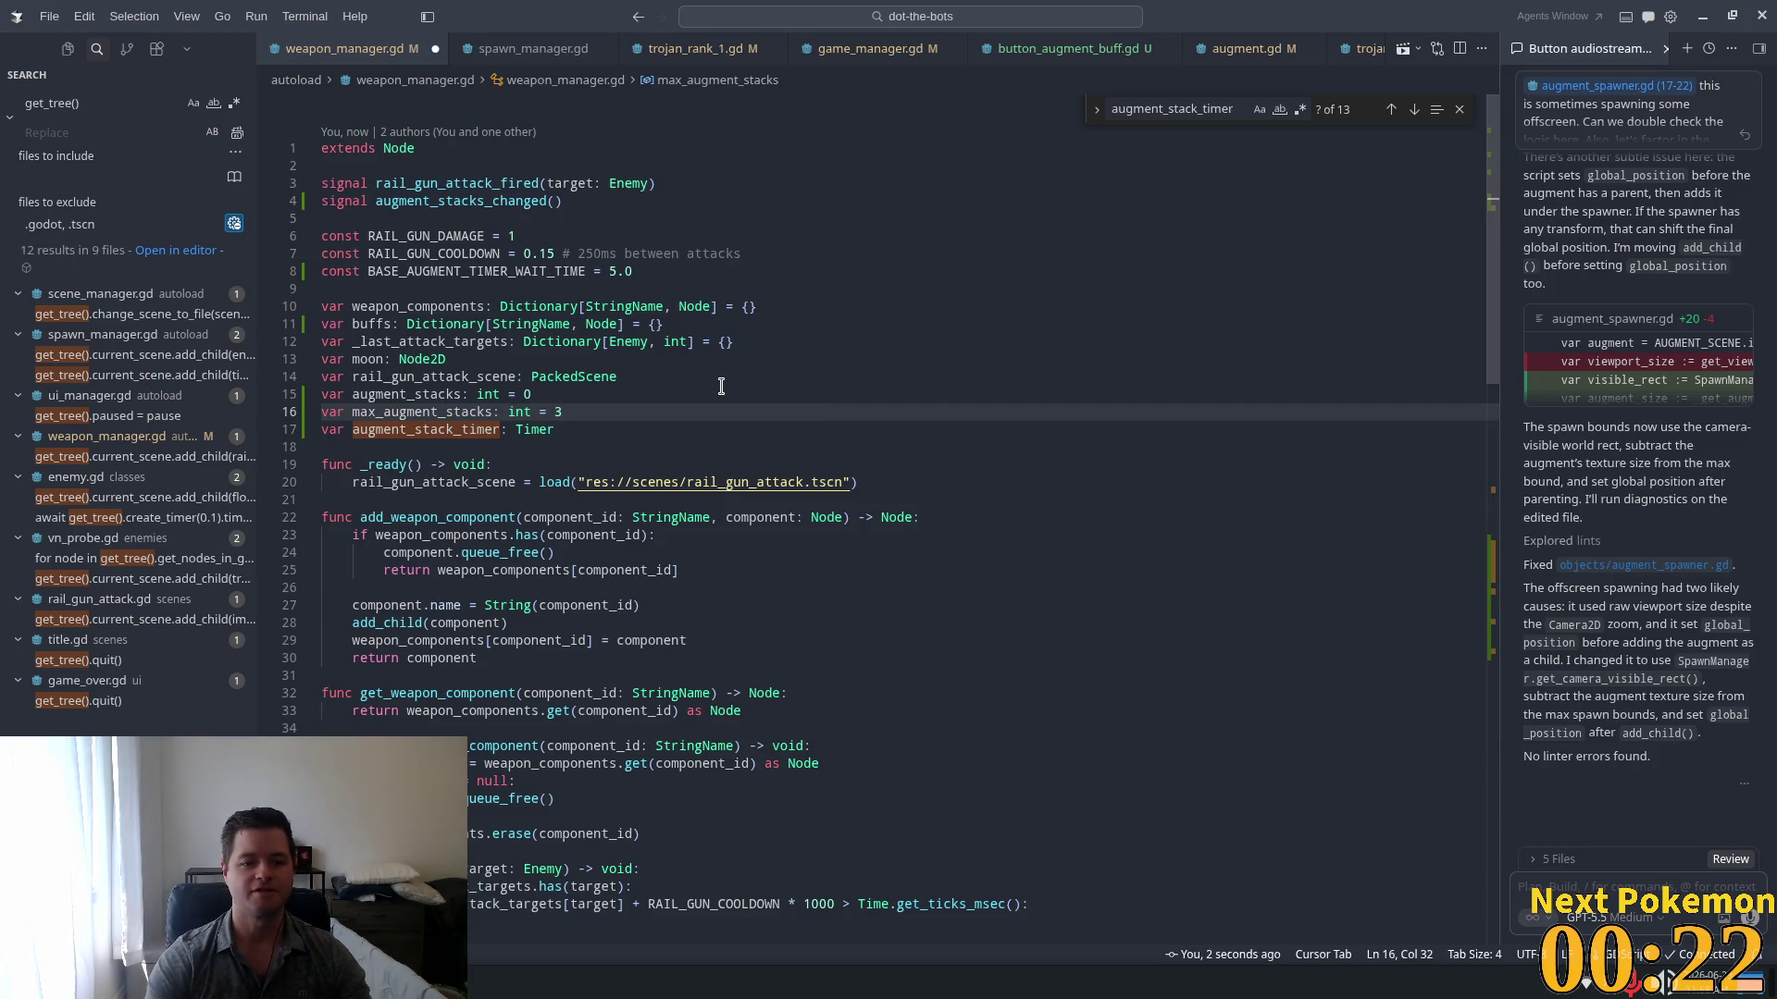
Step: Inspect the augment_stack_timer declaration and the new cap value of 3
click(632, 342)
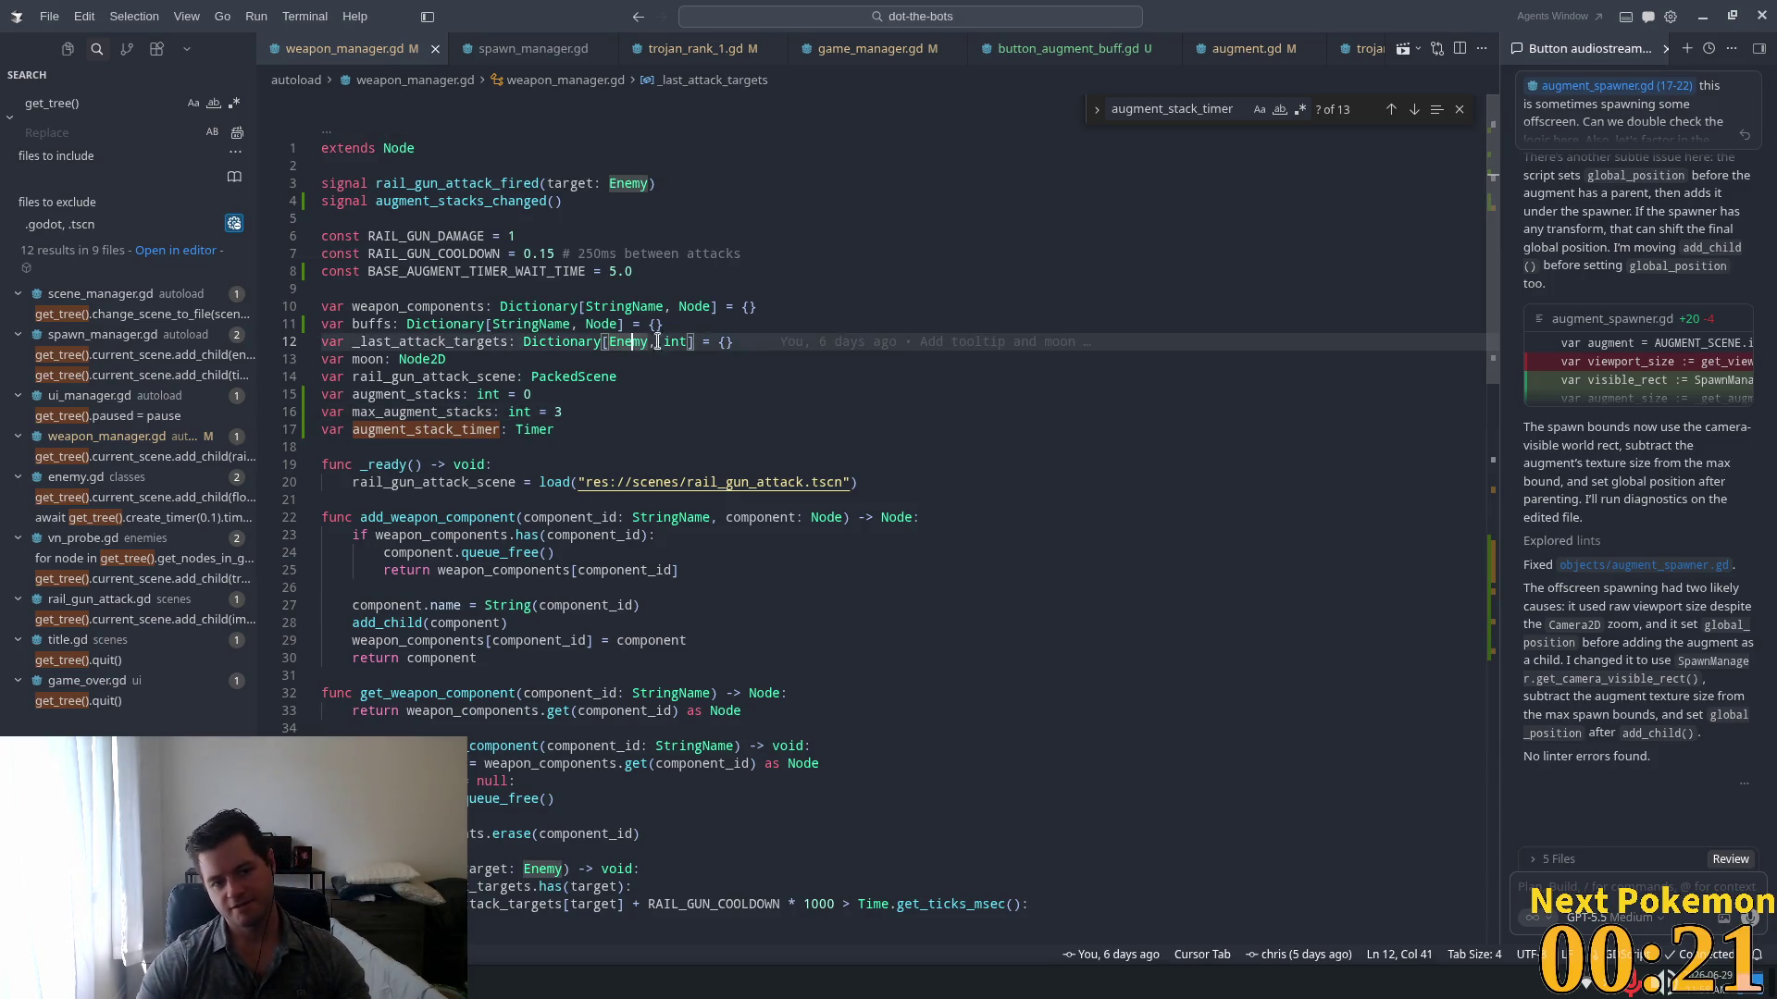
double_click(433, 429)
scroll(764, 417, down, 3)
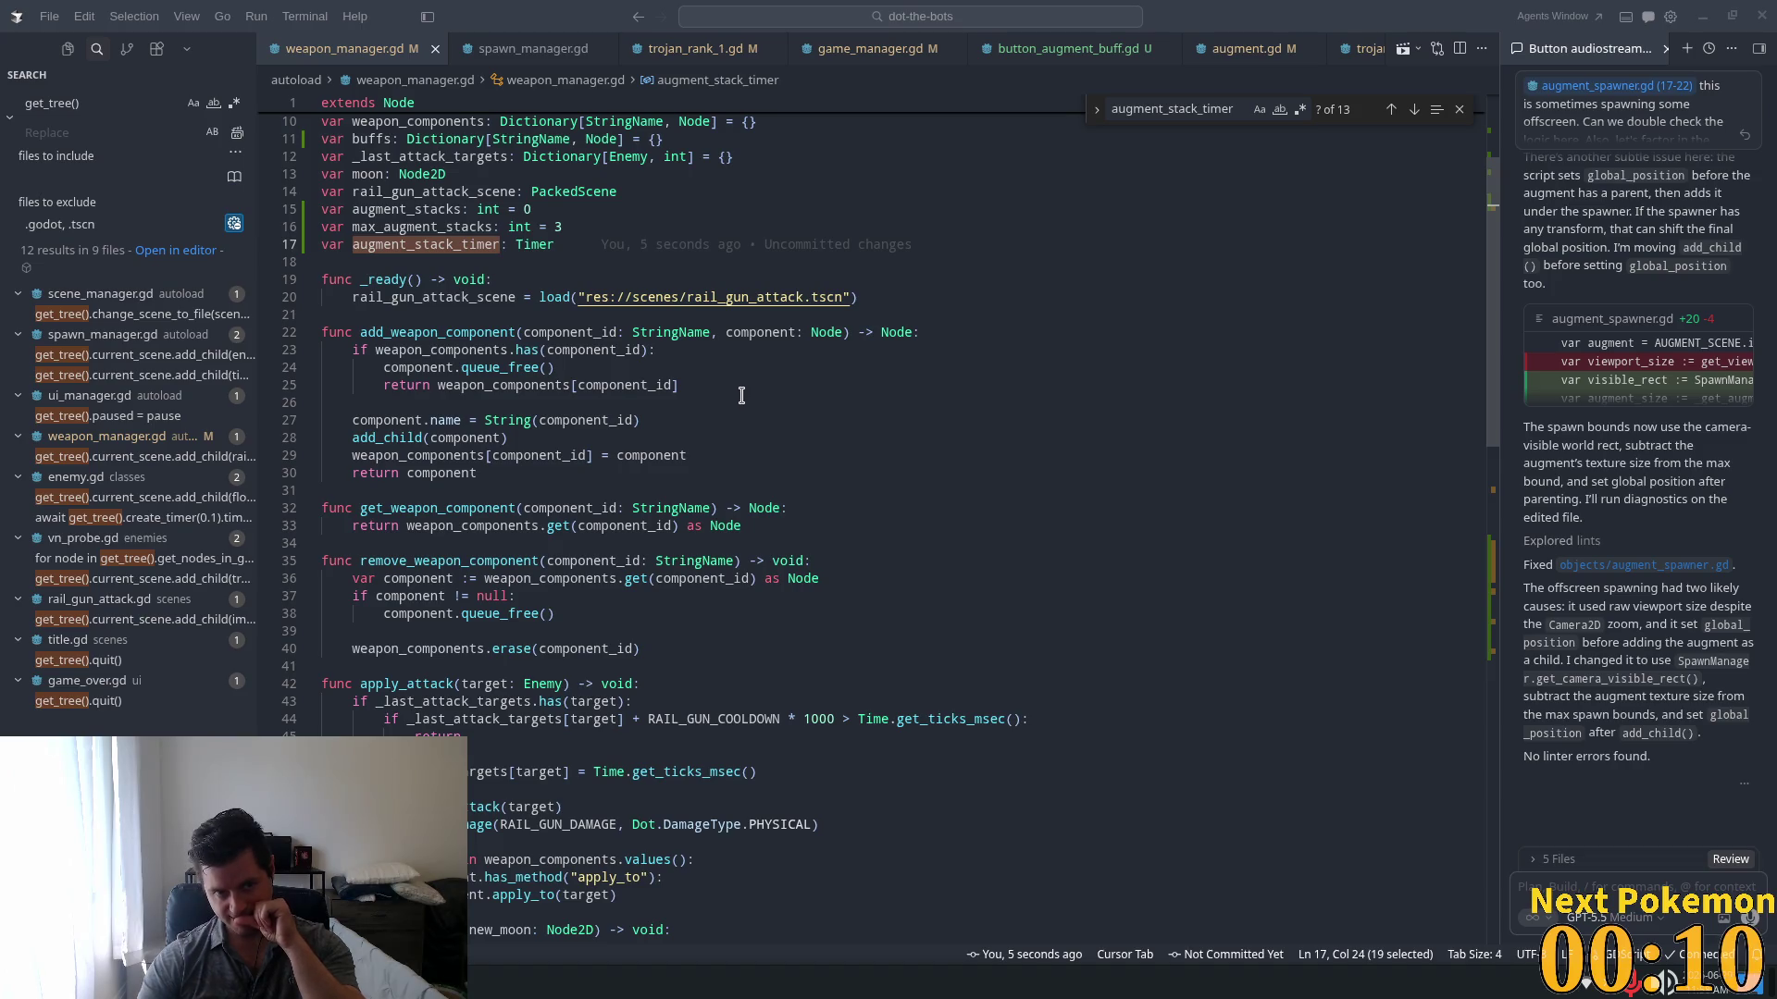
click(760, 451)
scroll(648, 444, up, 4)
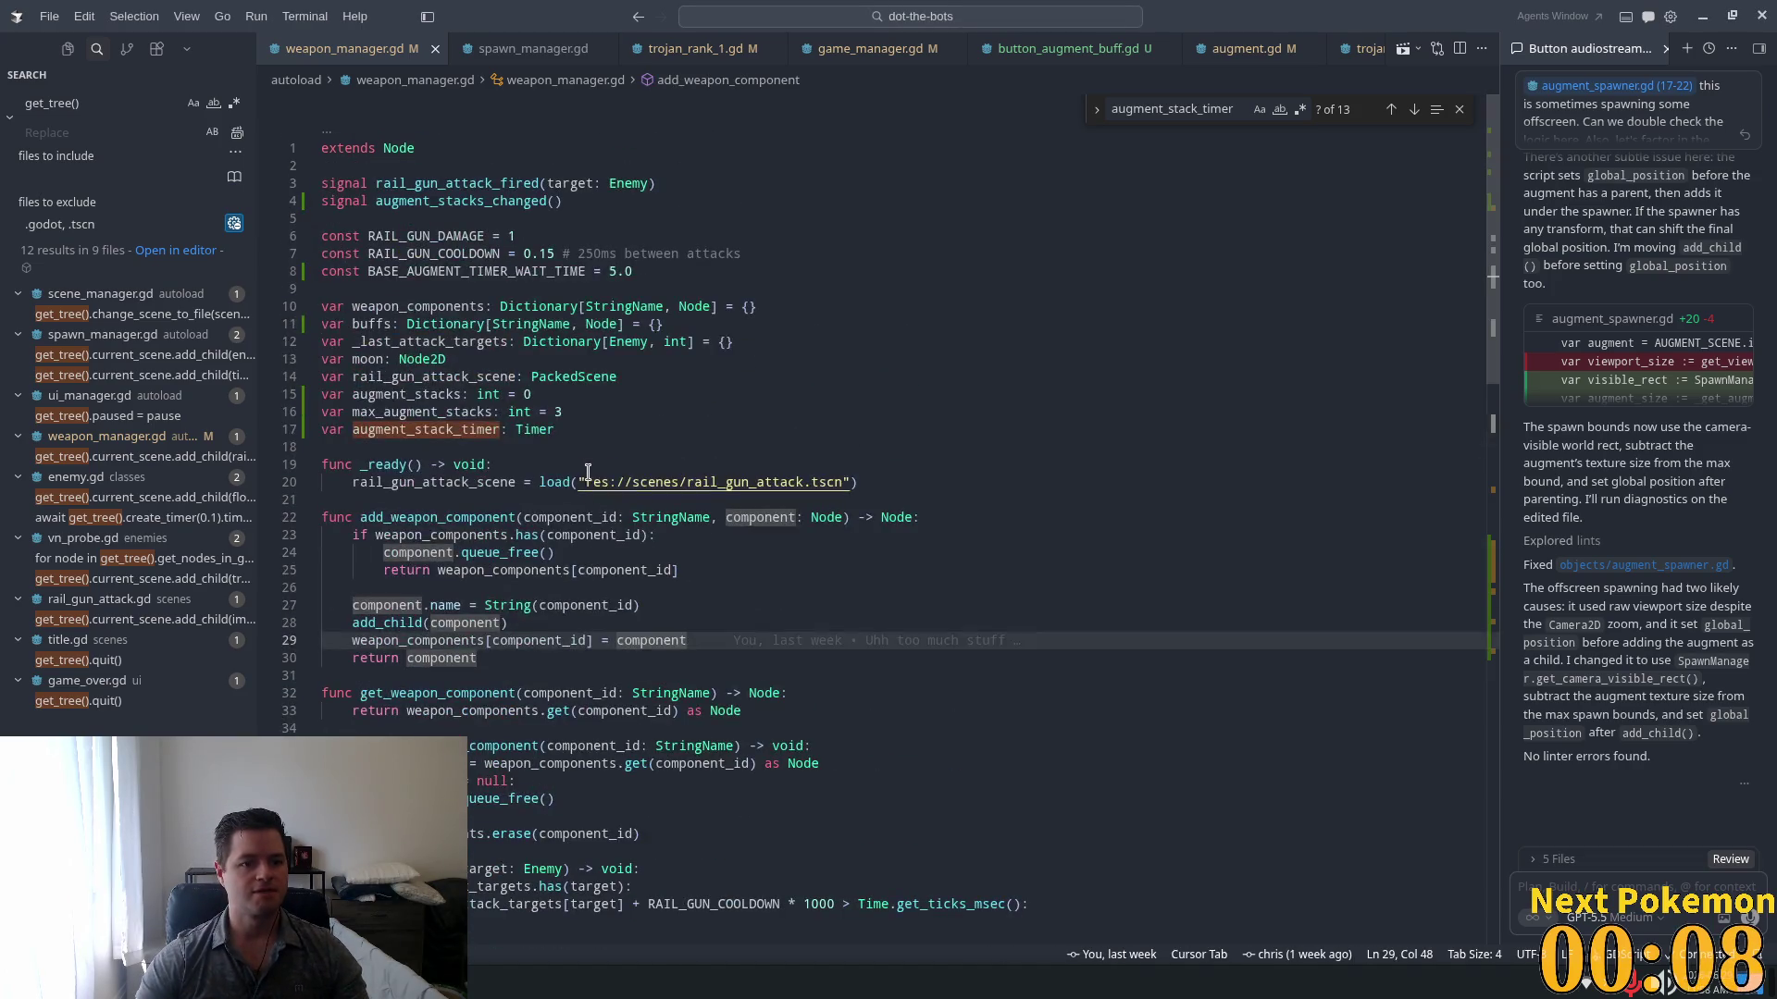
click(524, 441)
double_click(557, 412)
scroll(648, 463, down, 3)
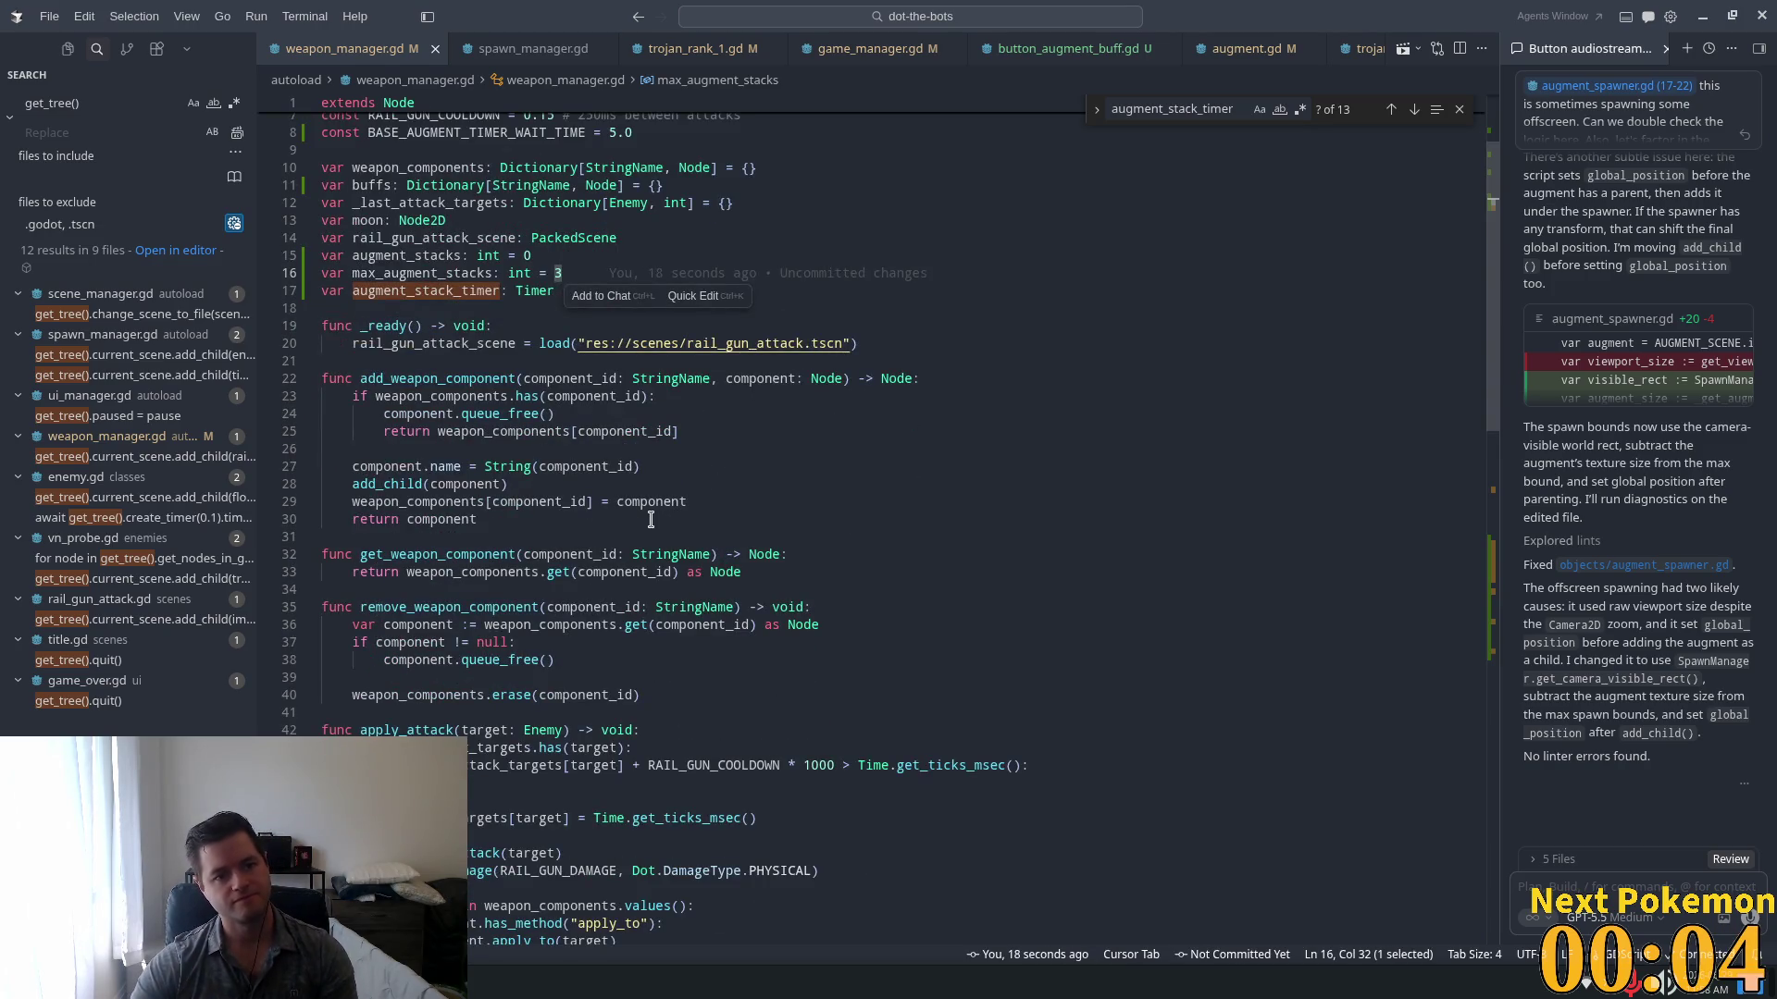
click(492, 323)
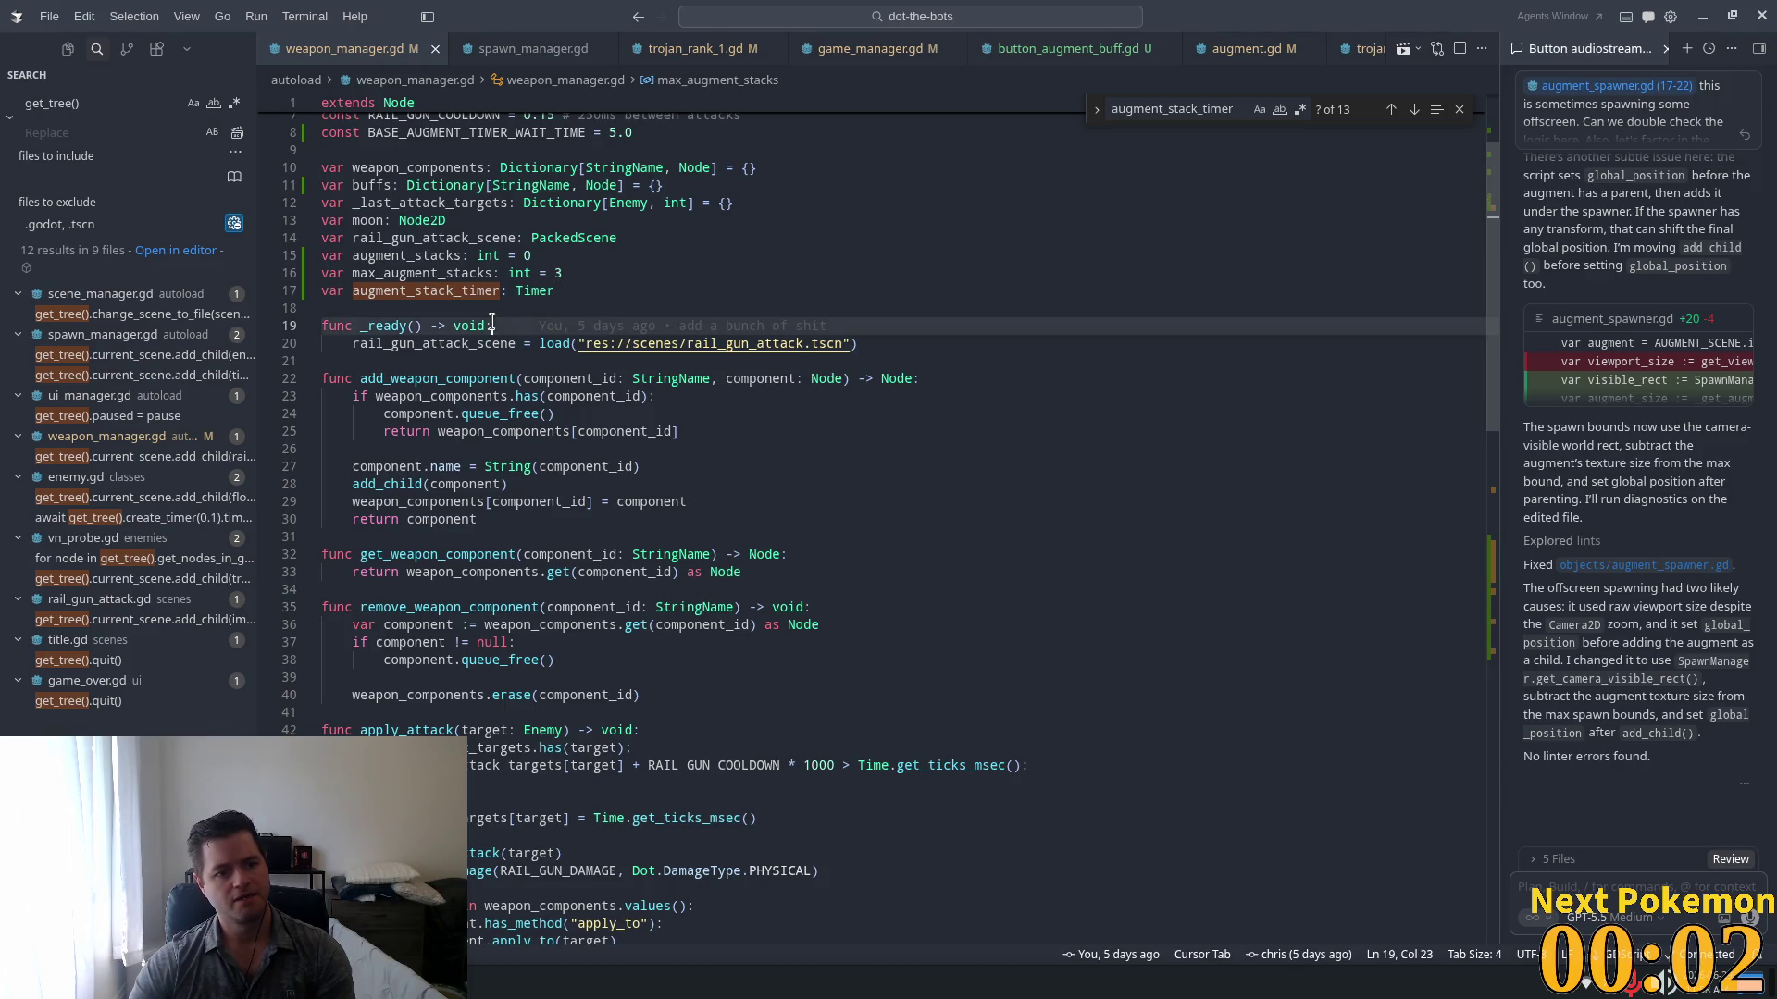
Step: Review the collect_augment timer setup, return to the max_augment_stacks line and switch back to Godot
scroll(605, 419, down, 15)
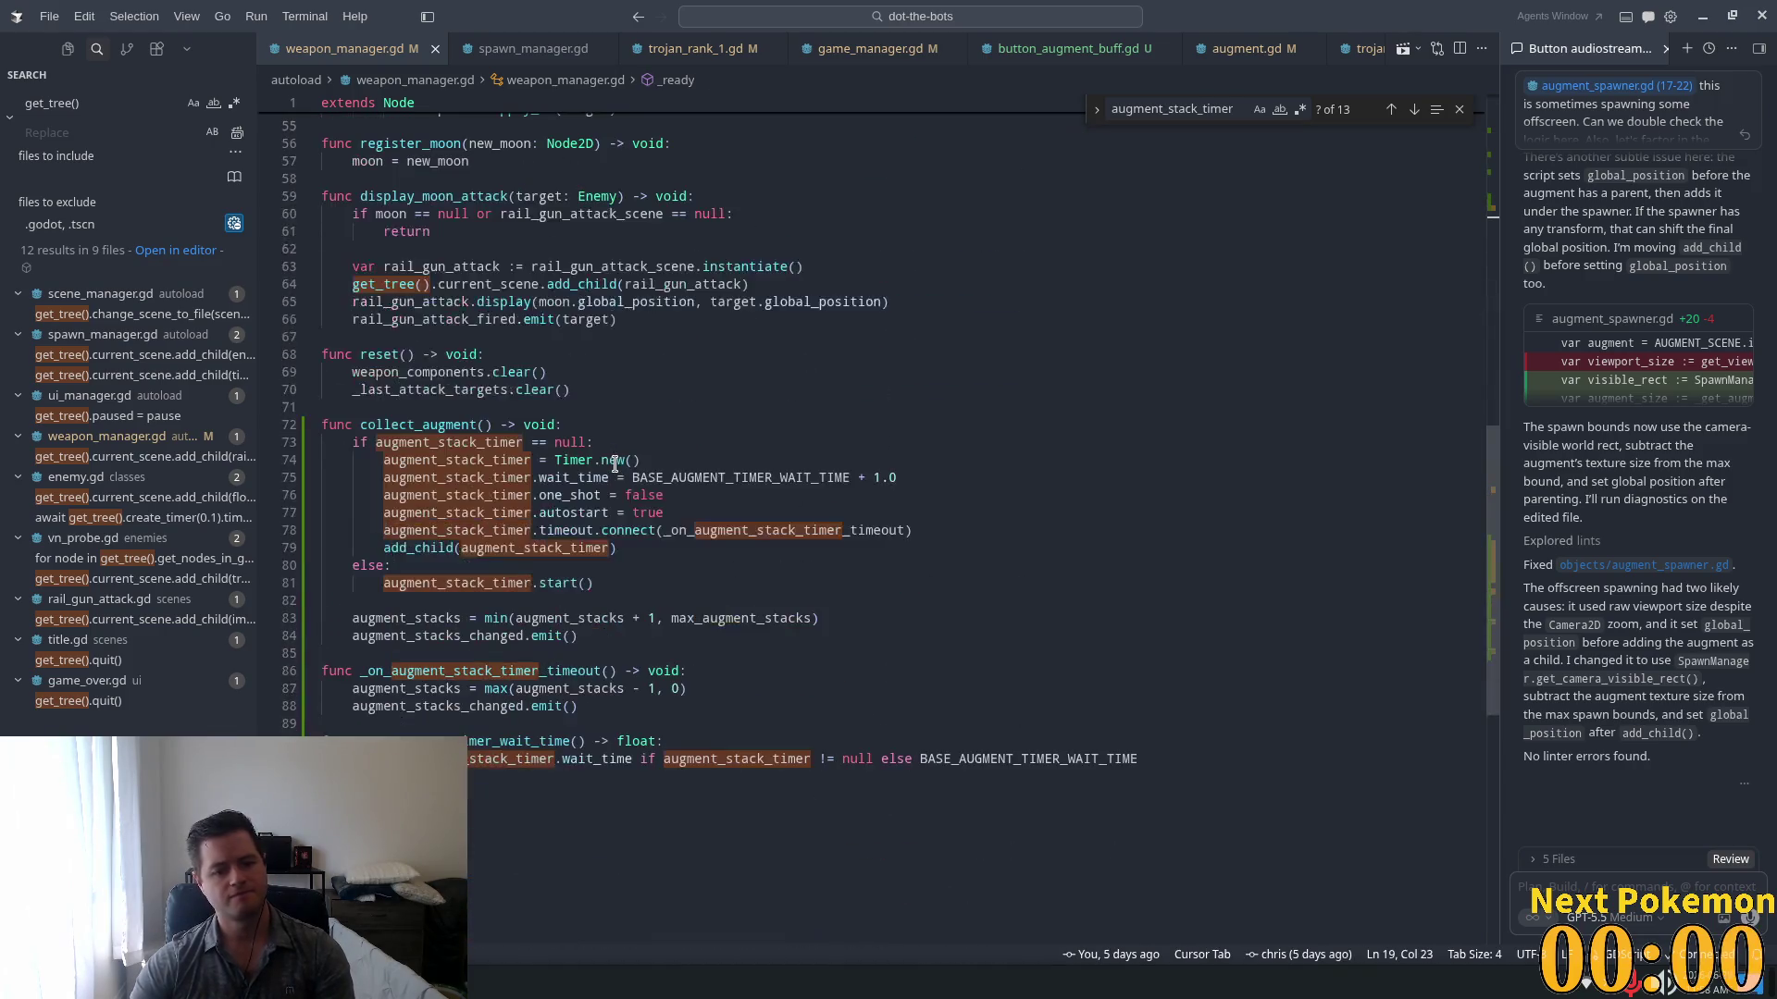
click(644, 465)
scroll(644, 464, up, 7)
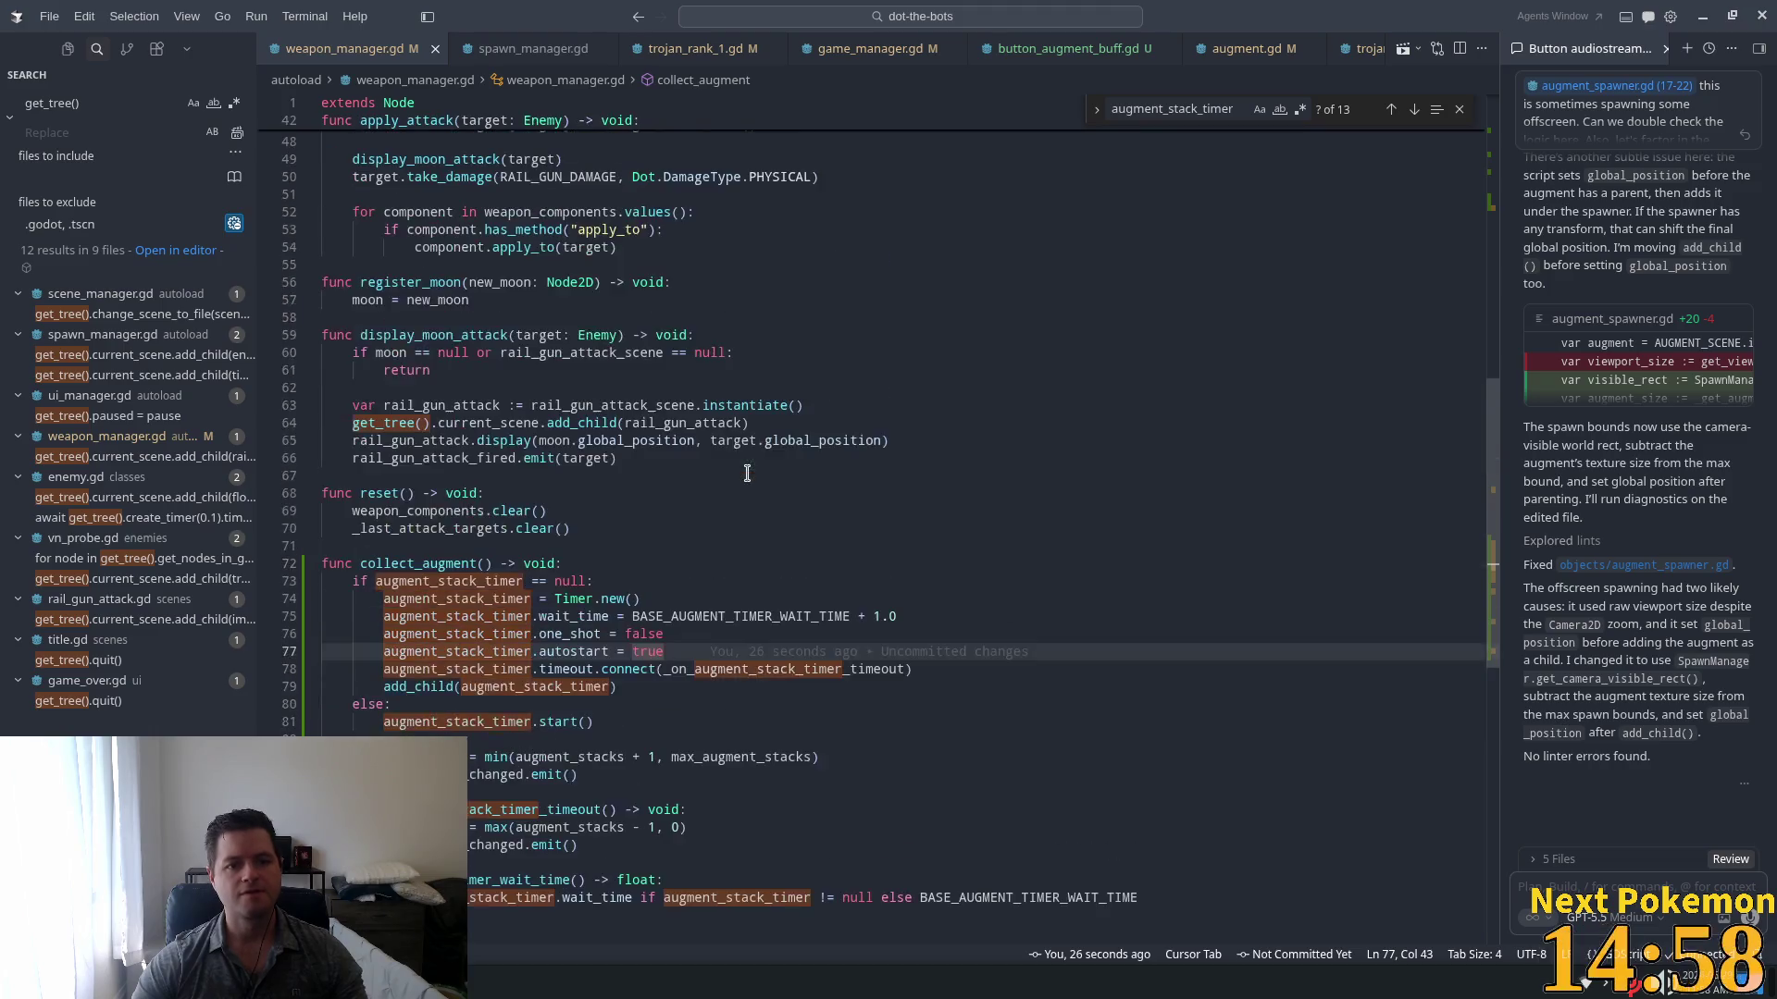
scroll(1075, 271, up, 10)
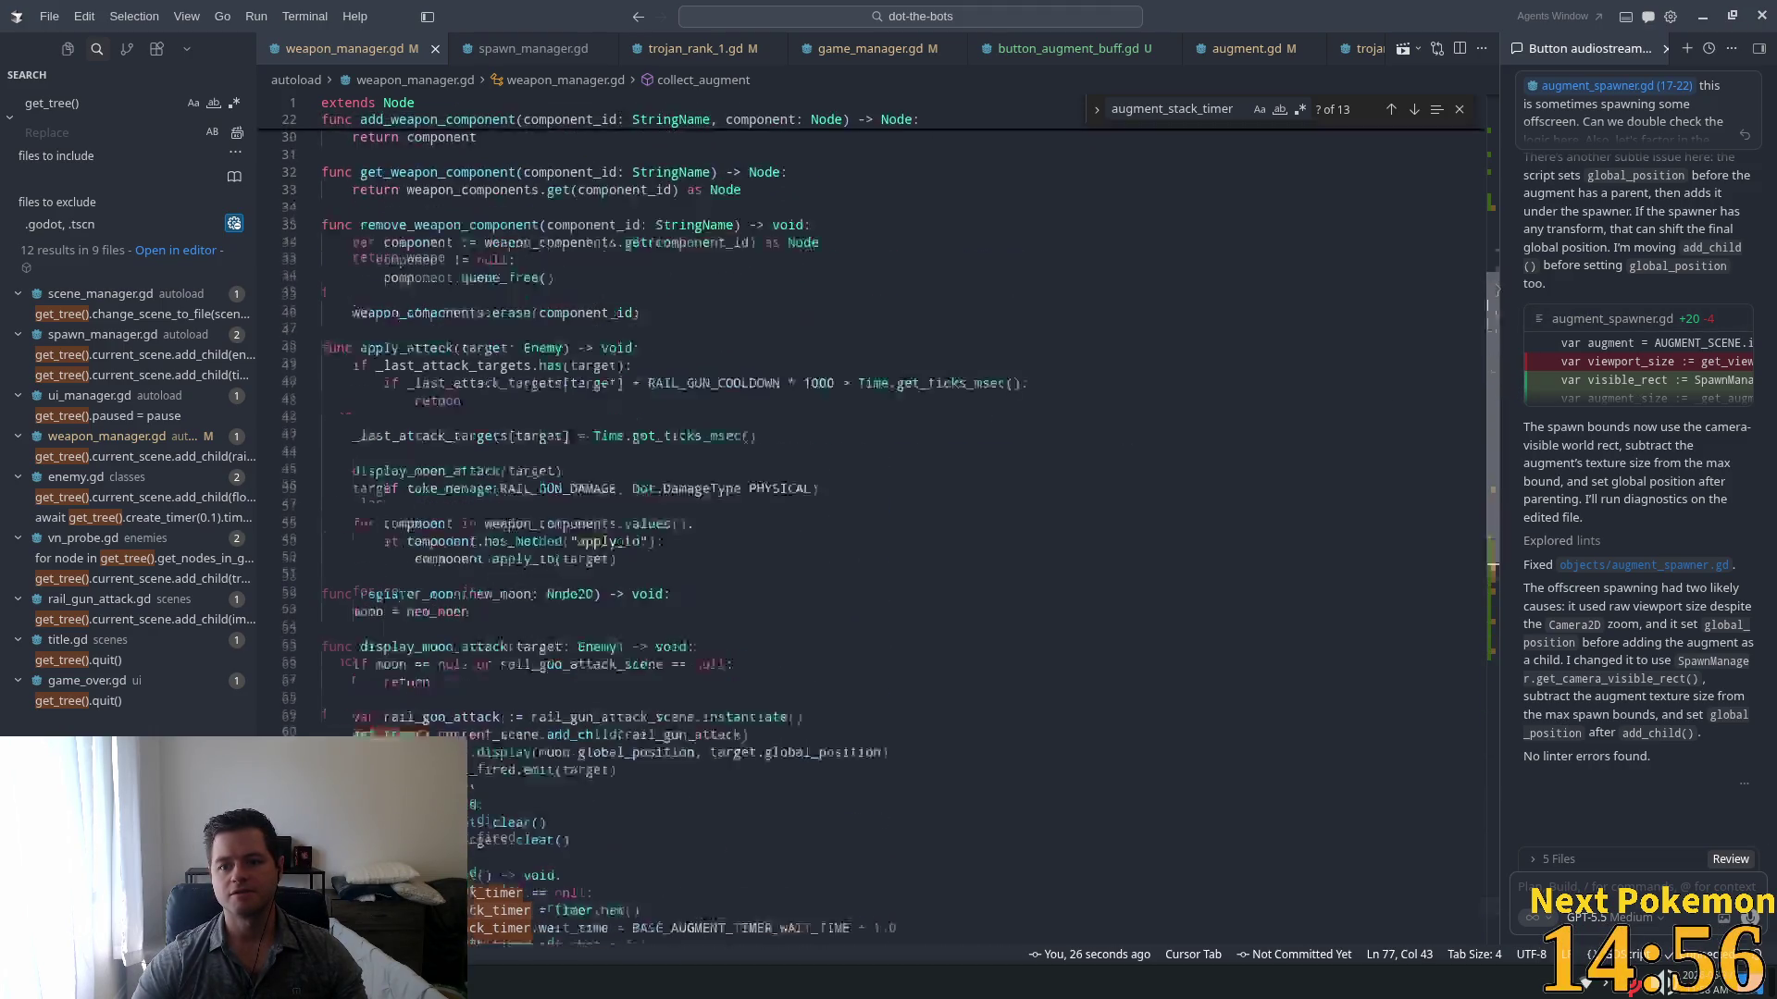
click(723, 341)
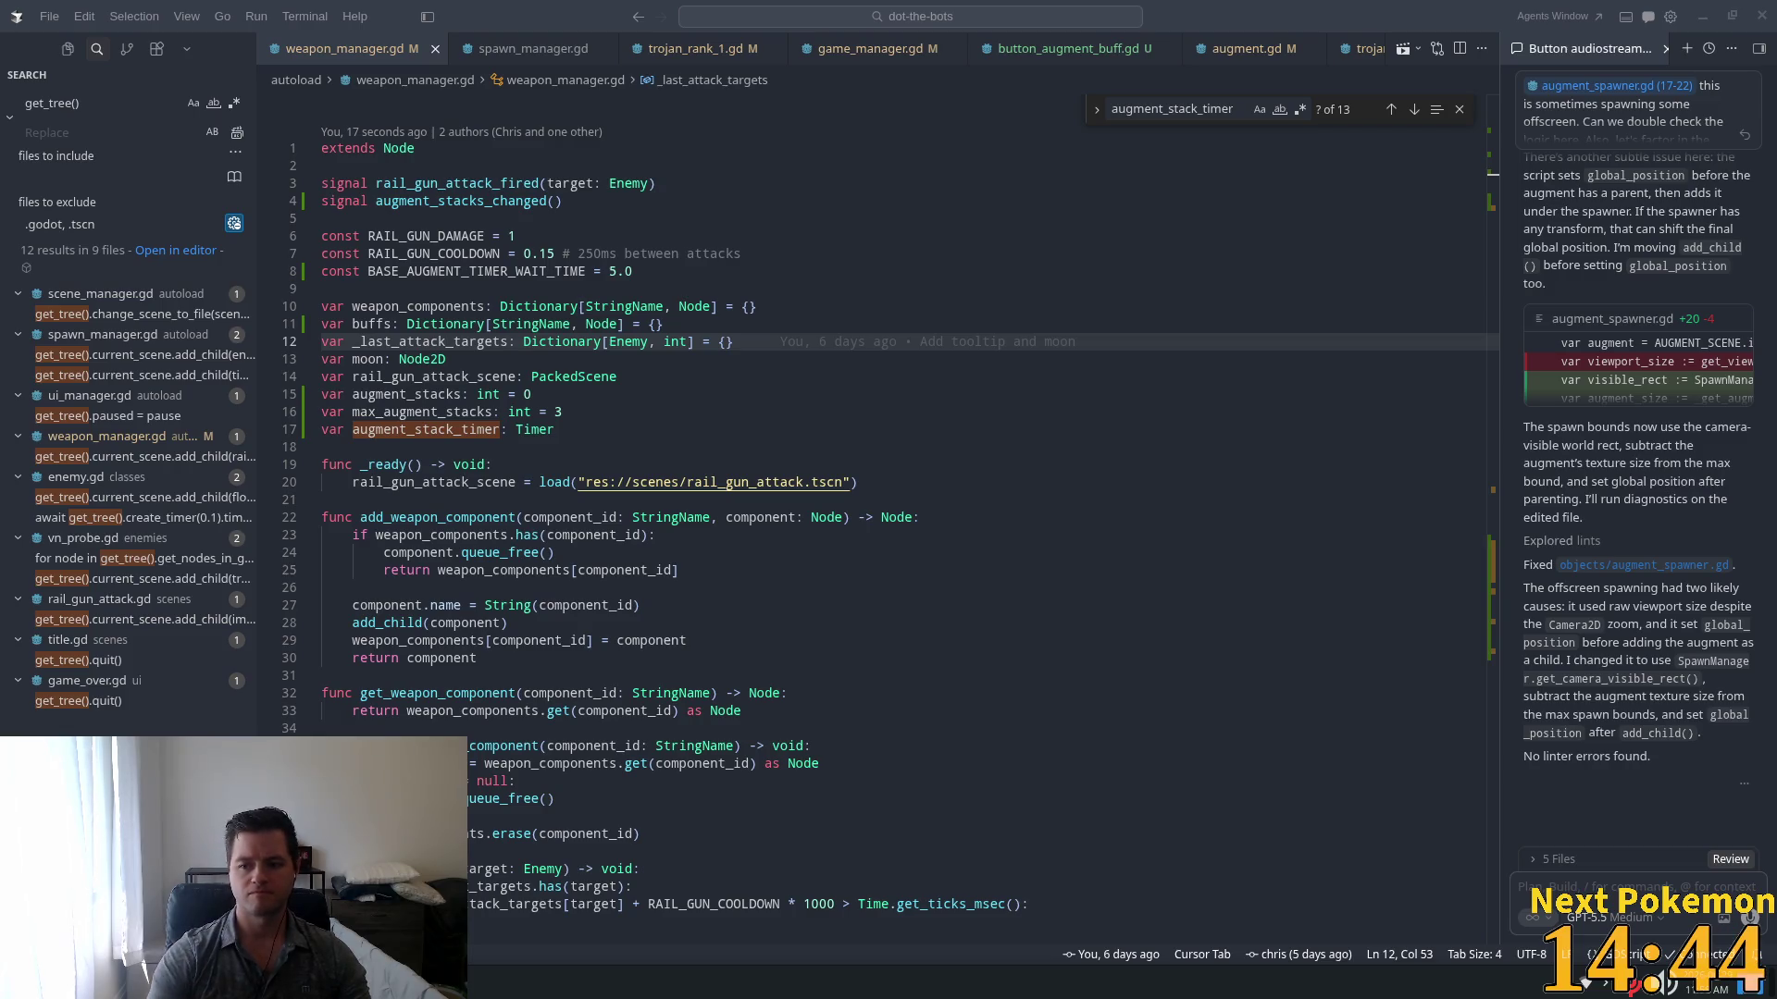
key(Up)
key(Up)
key(Up)
key(End)
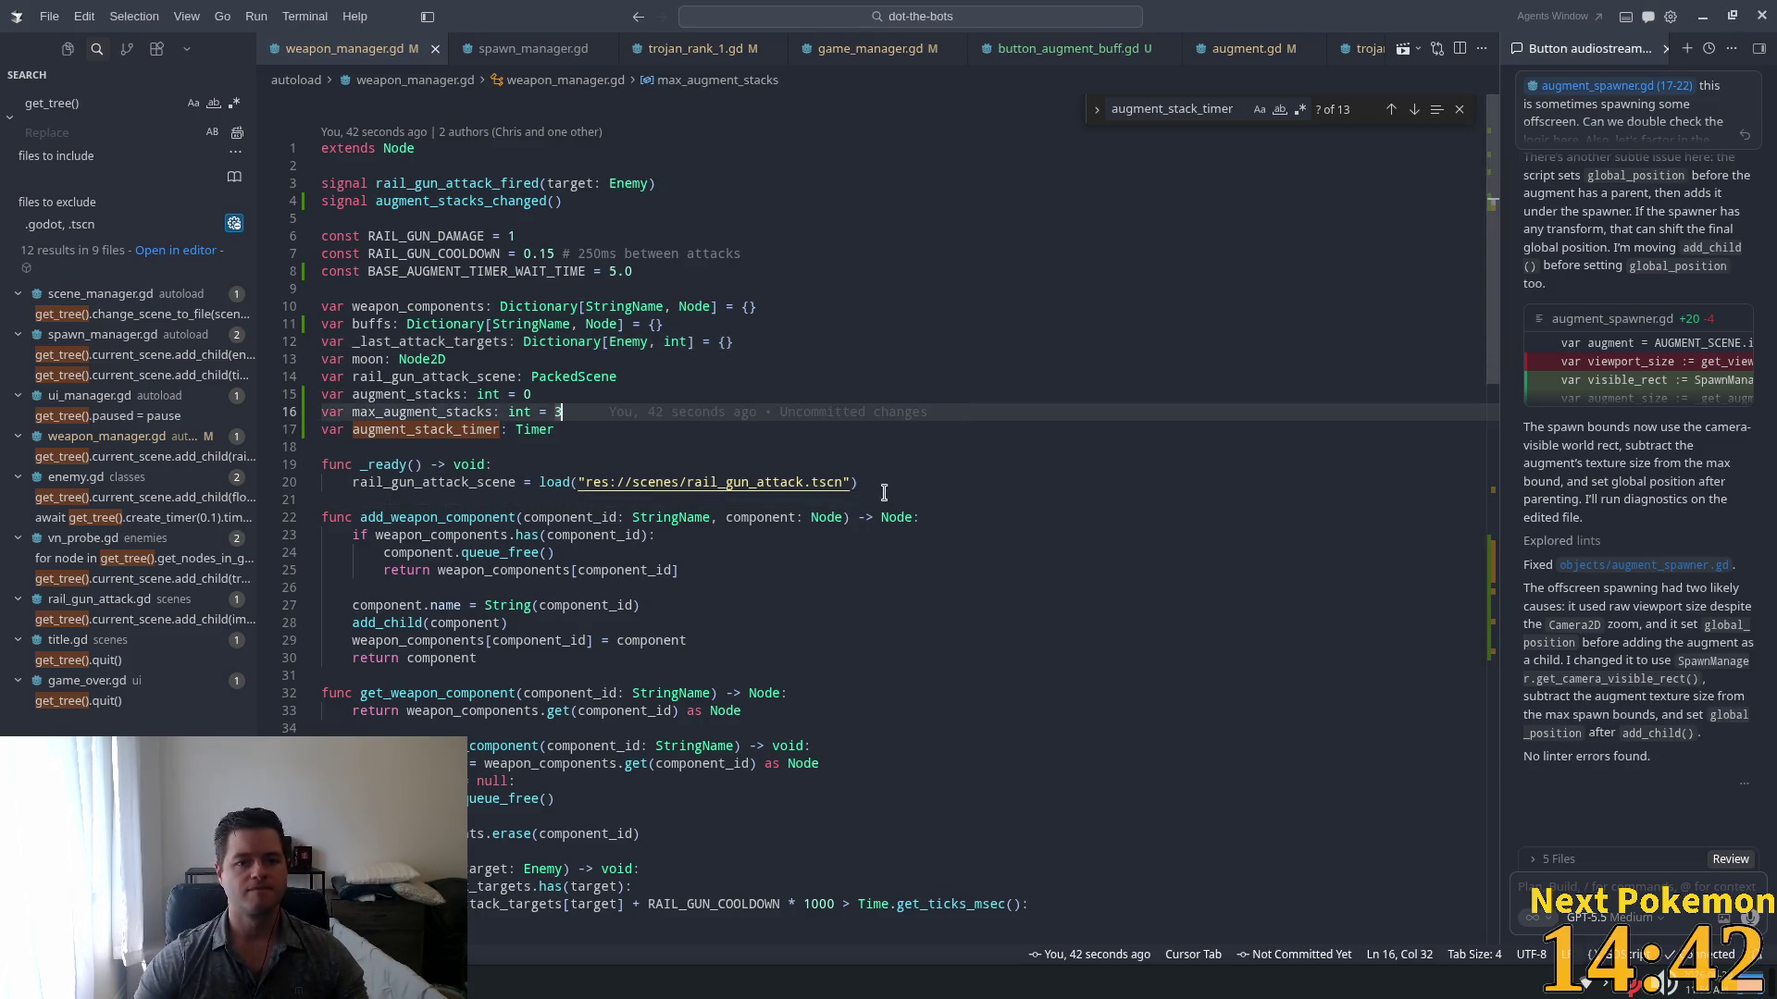
key(alt+Tab)
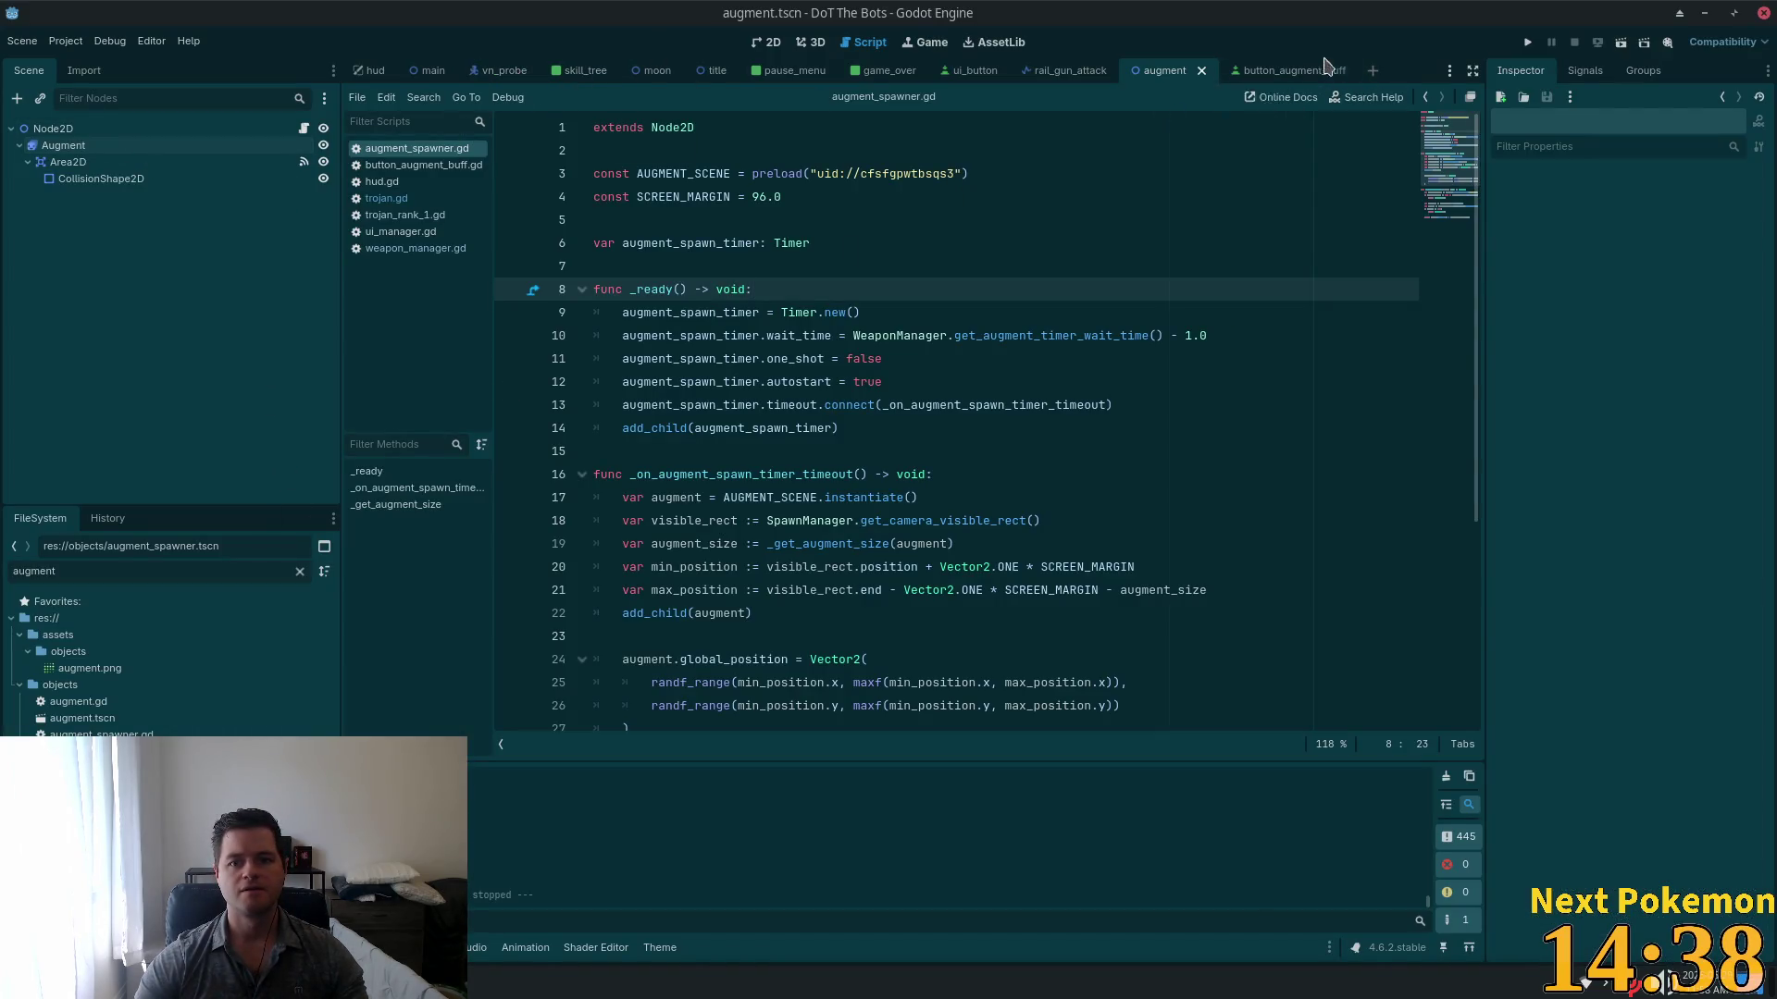
Step: Open button_augment_buff in the 2D view, make ButtonAugmentBuff visible and zoom in on it
click(1275, 70)
click(767, 44)
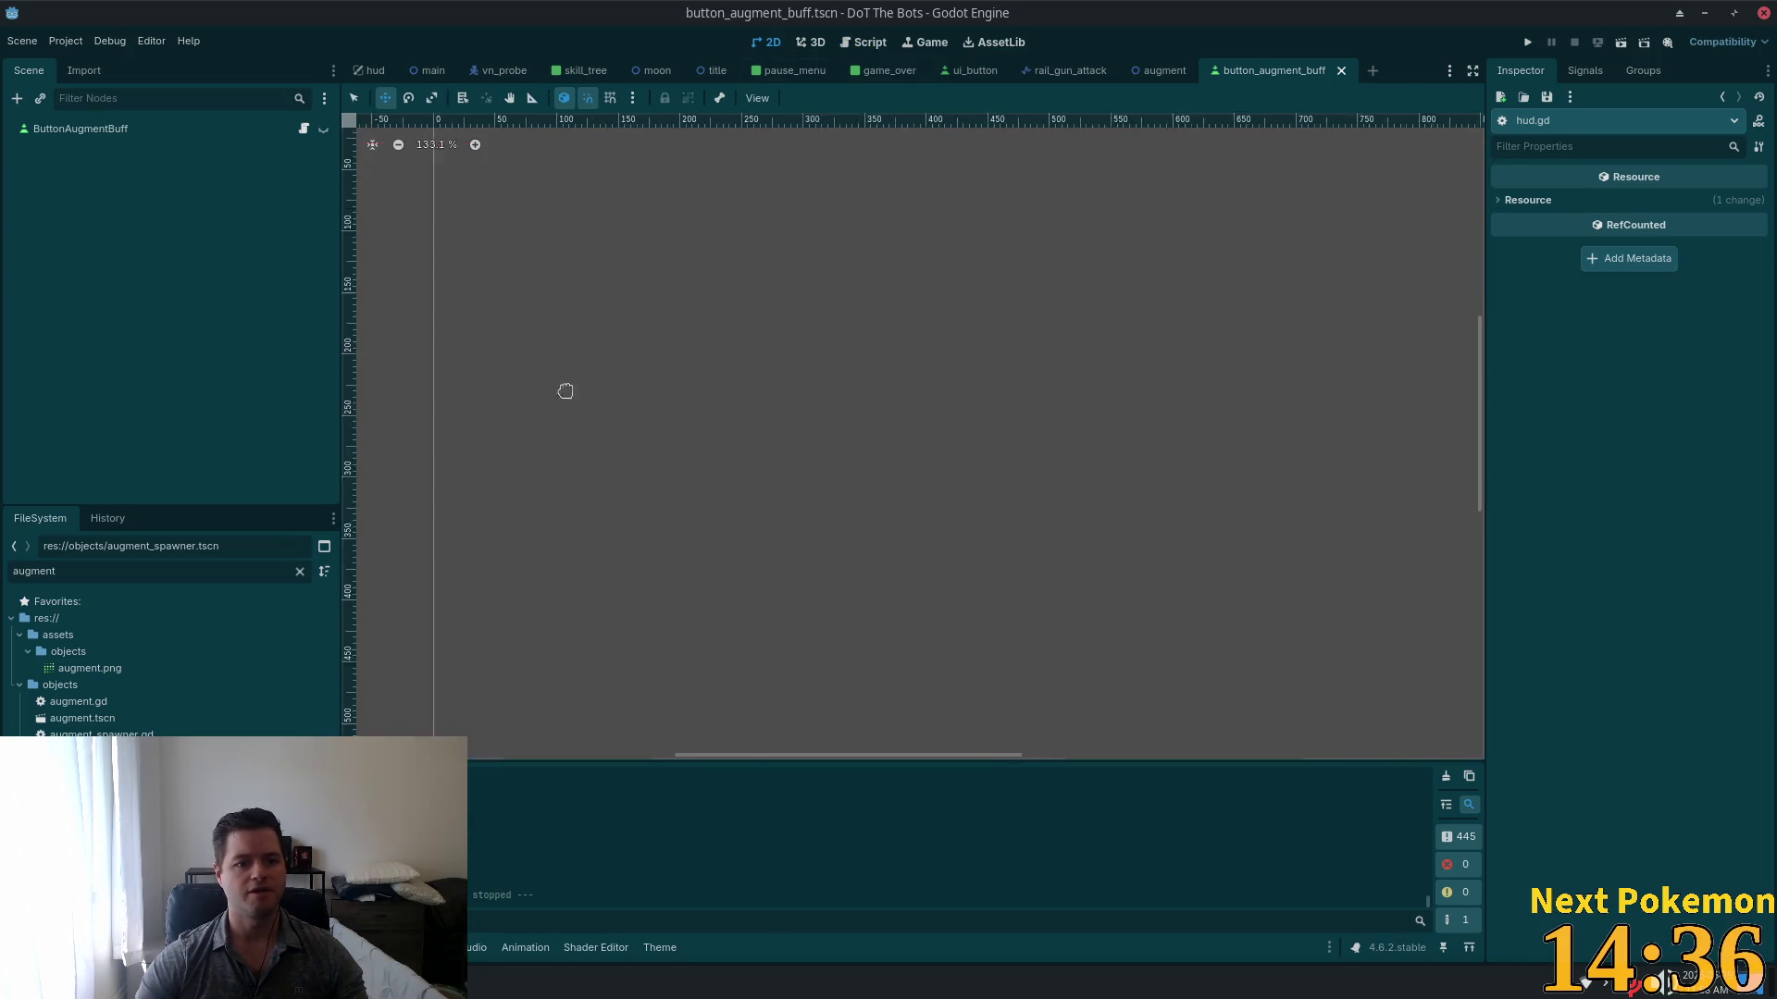
drag(574, 420, 817, 508)
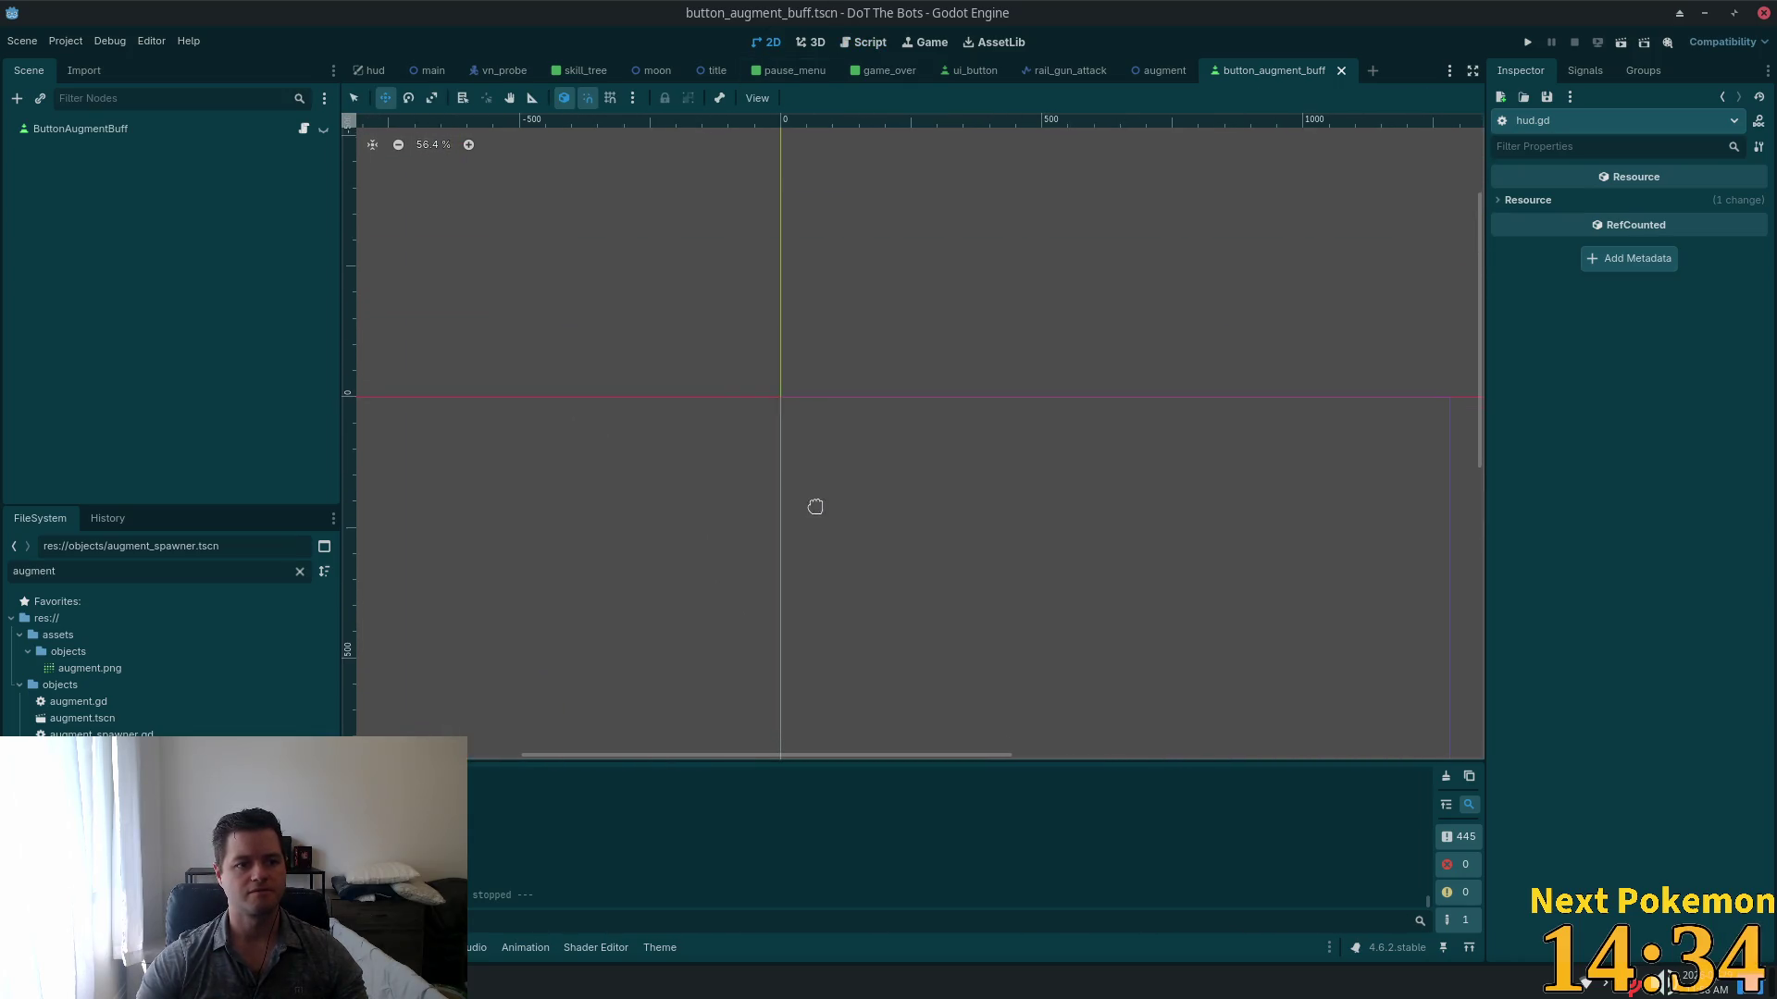
click(127, 128)
click(323, 129)
scroll(709, 419, up, 3)
scroll(1019, 464, up, 5)
scroll(638, 358, up, 6)
drag(638, 357, 613, 477)
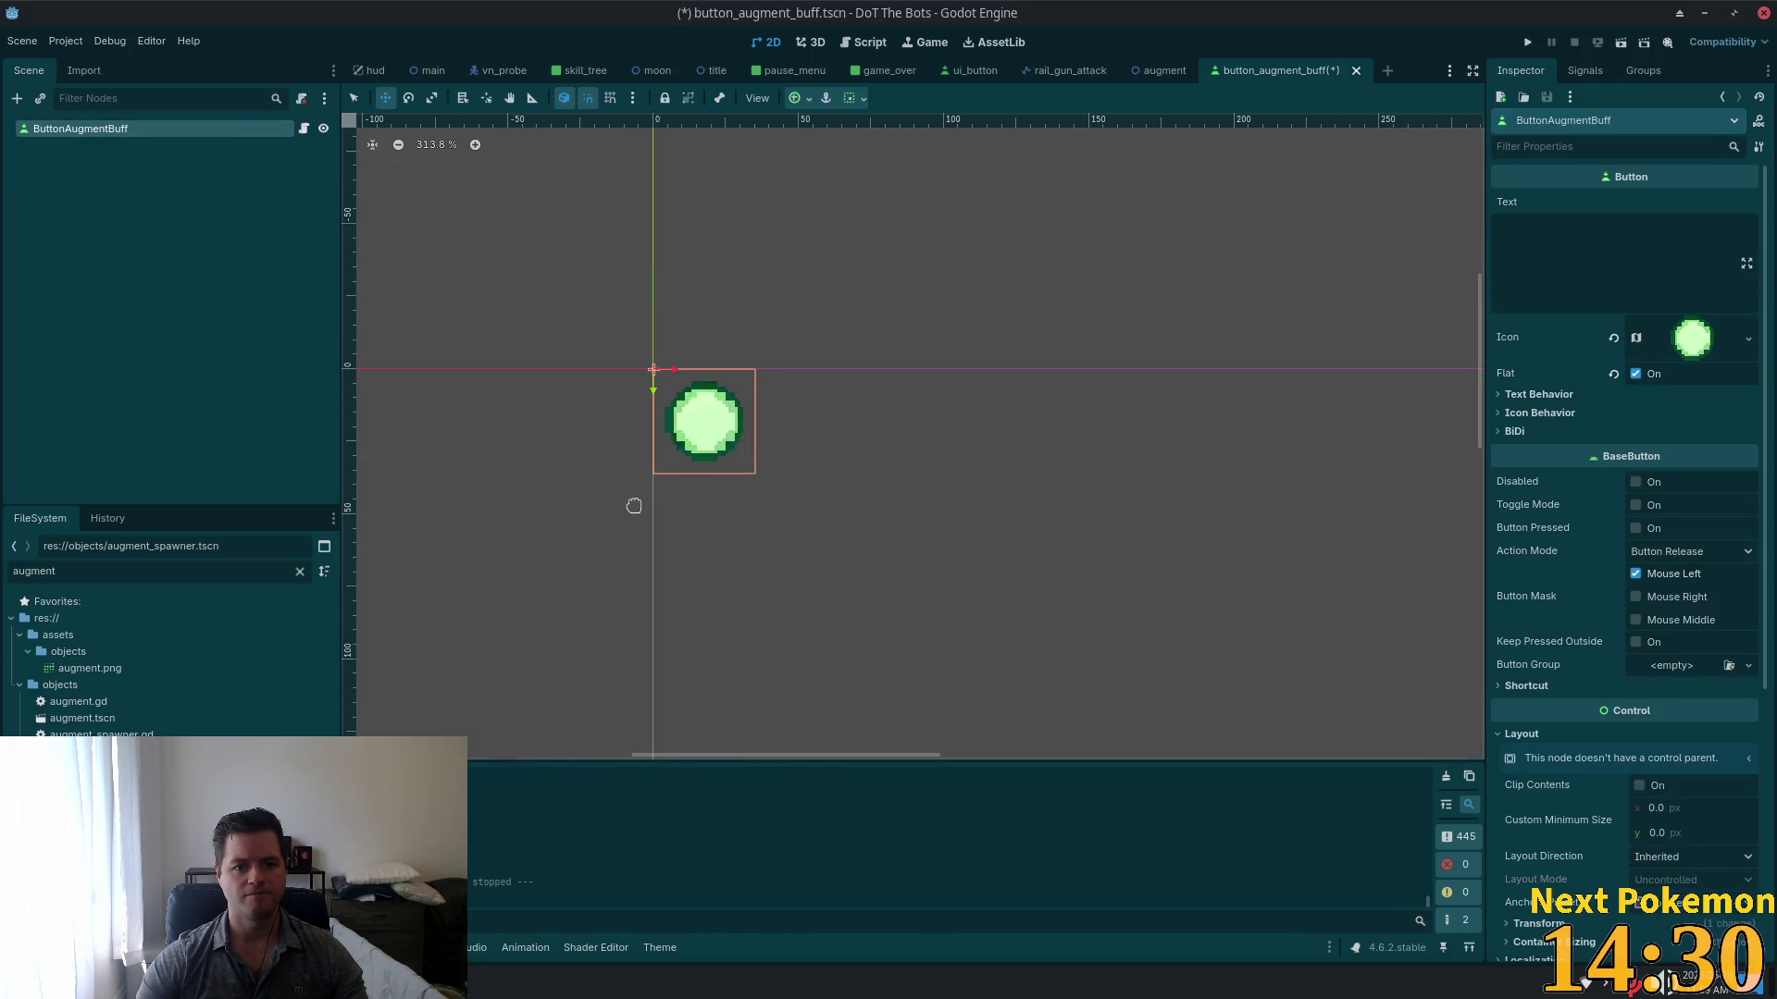
scroll(613, 476, up, 4)
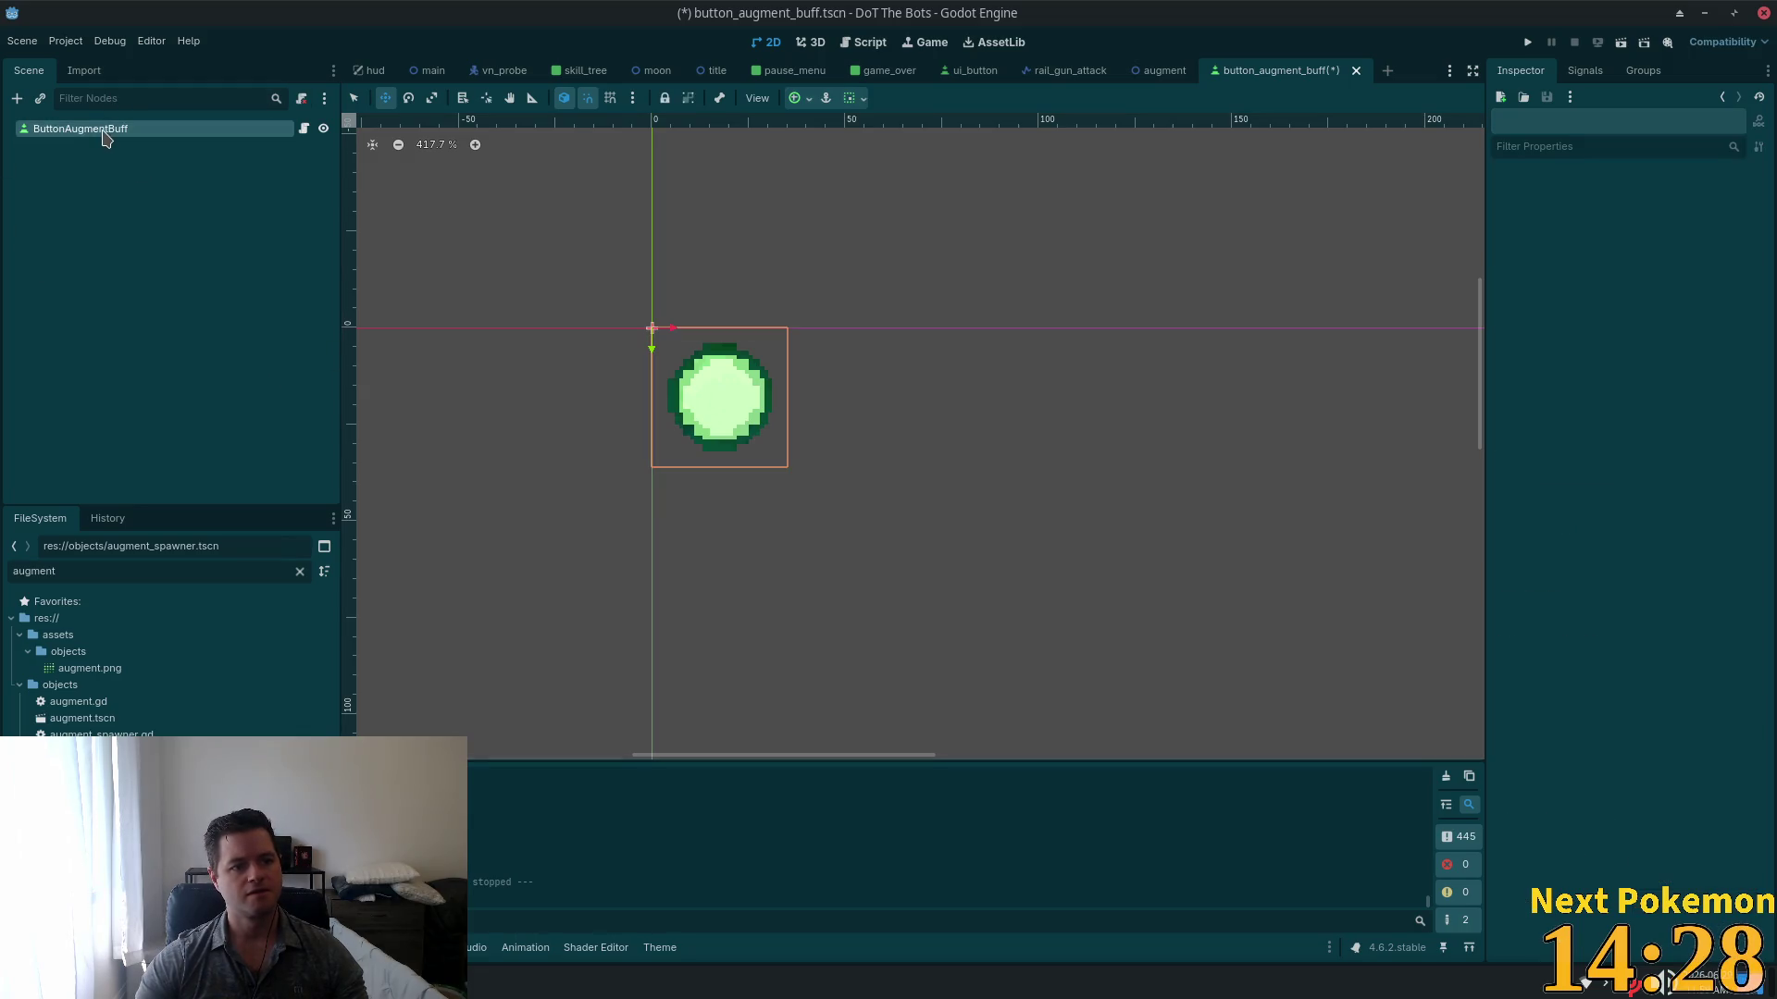
Step: Add a Label child under ButtonAugmentBuff and size it to 35 pixels wide
key(ctrl+a)
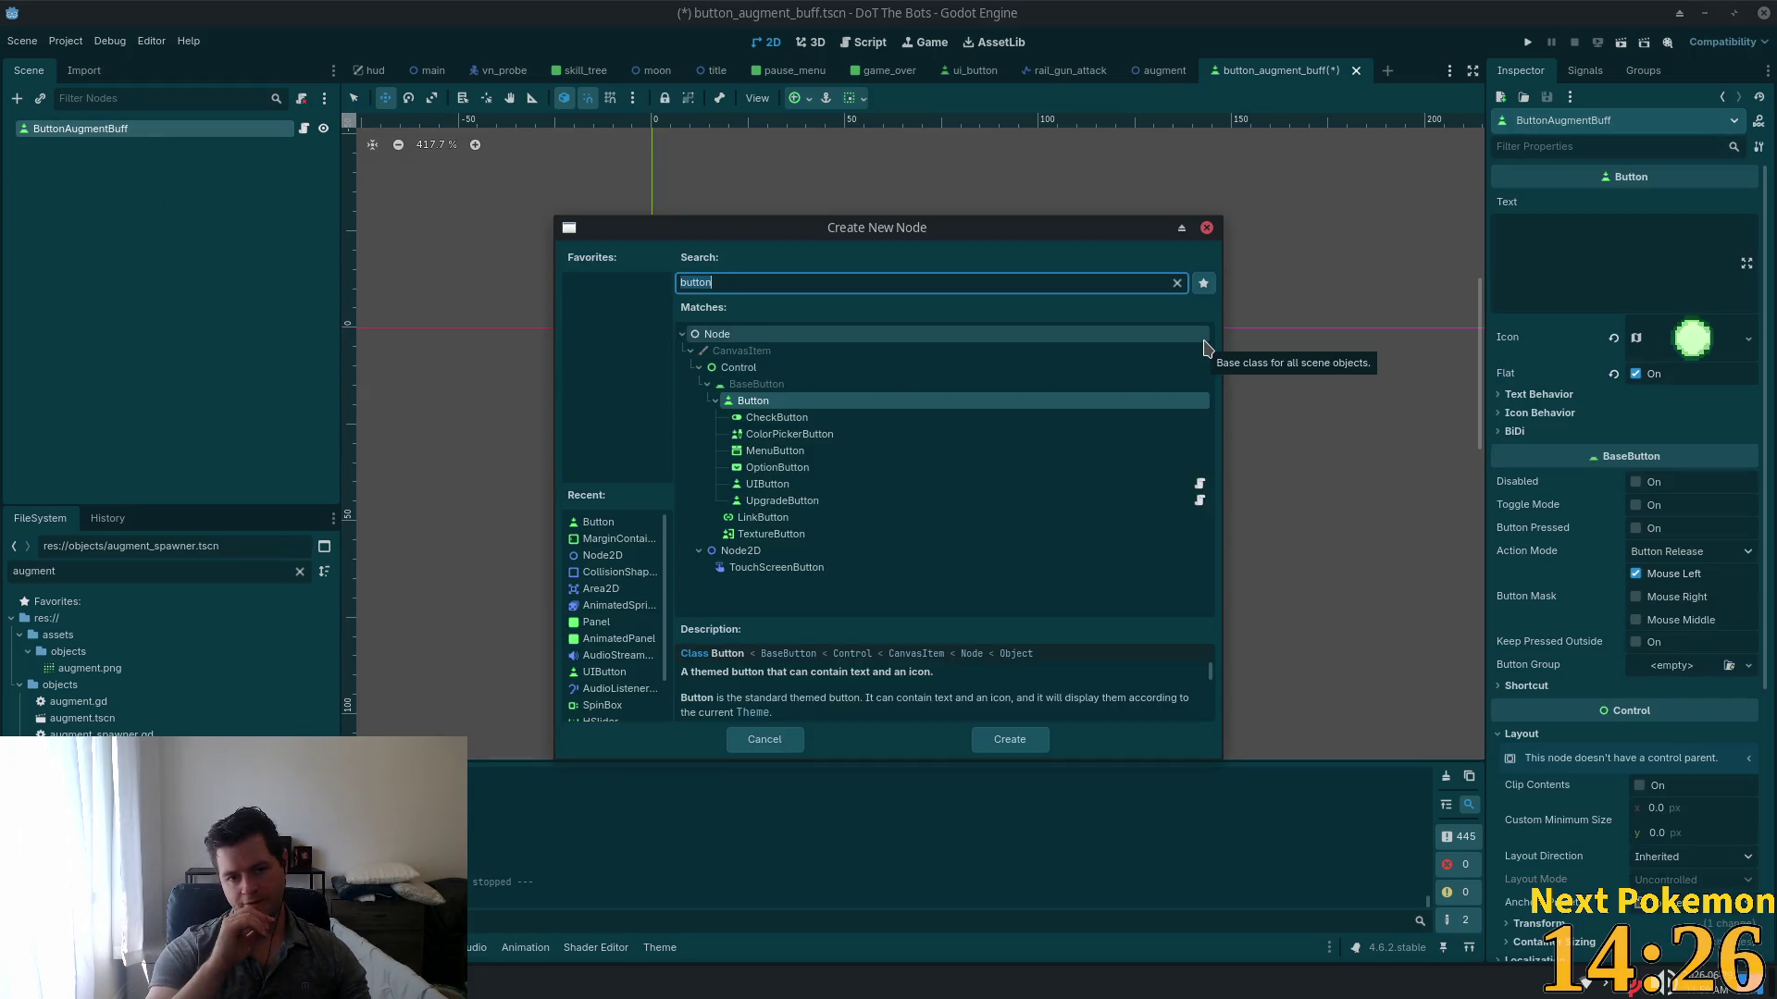
text(label)
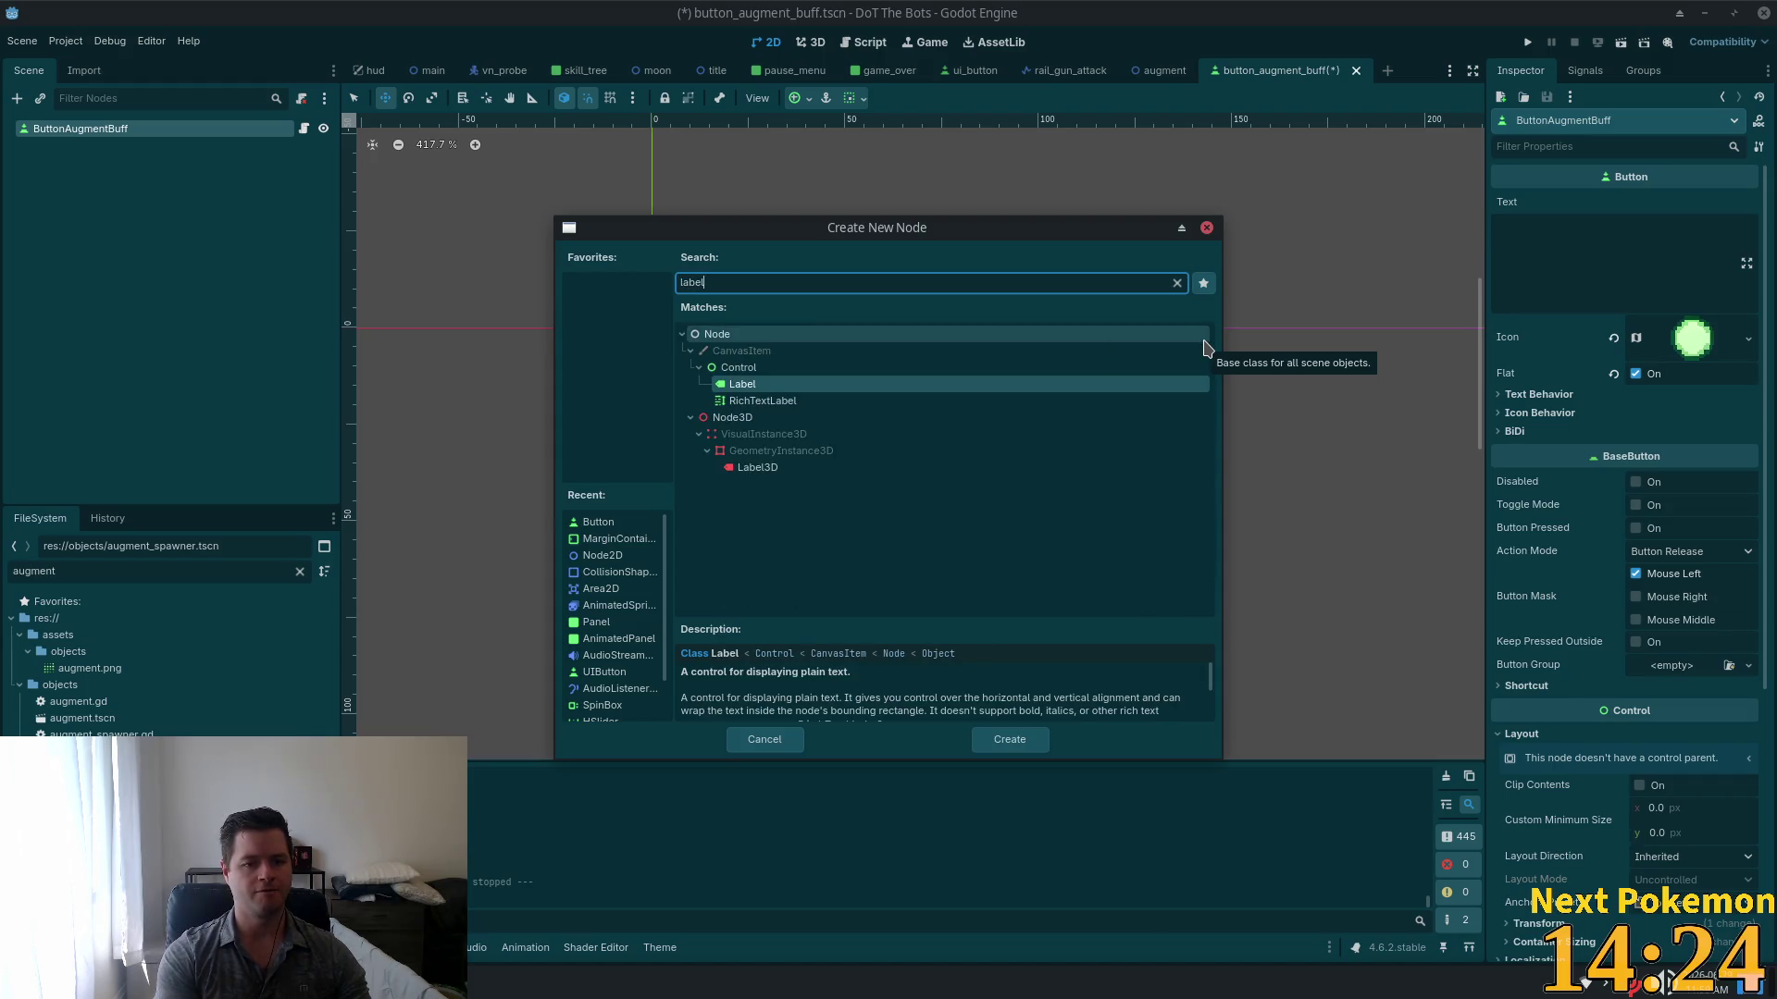
key(Return)
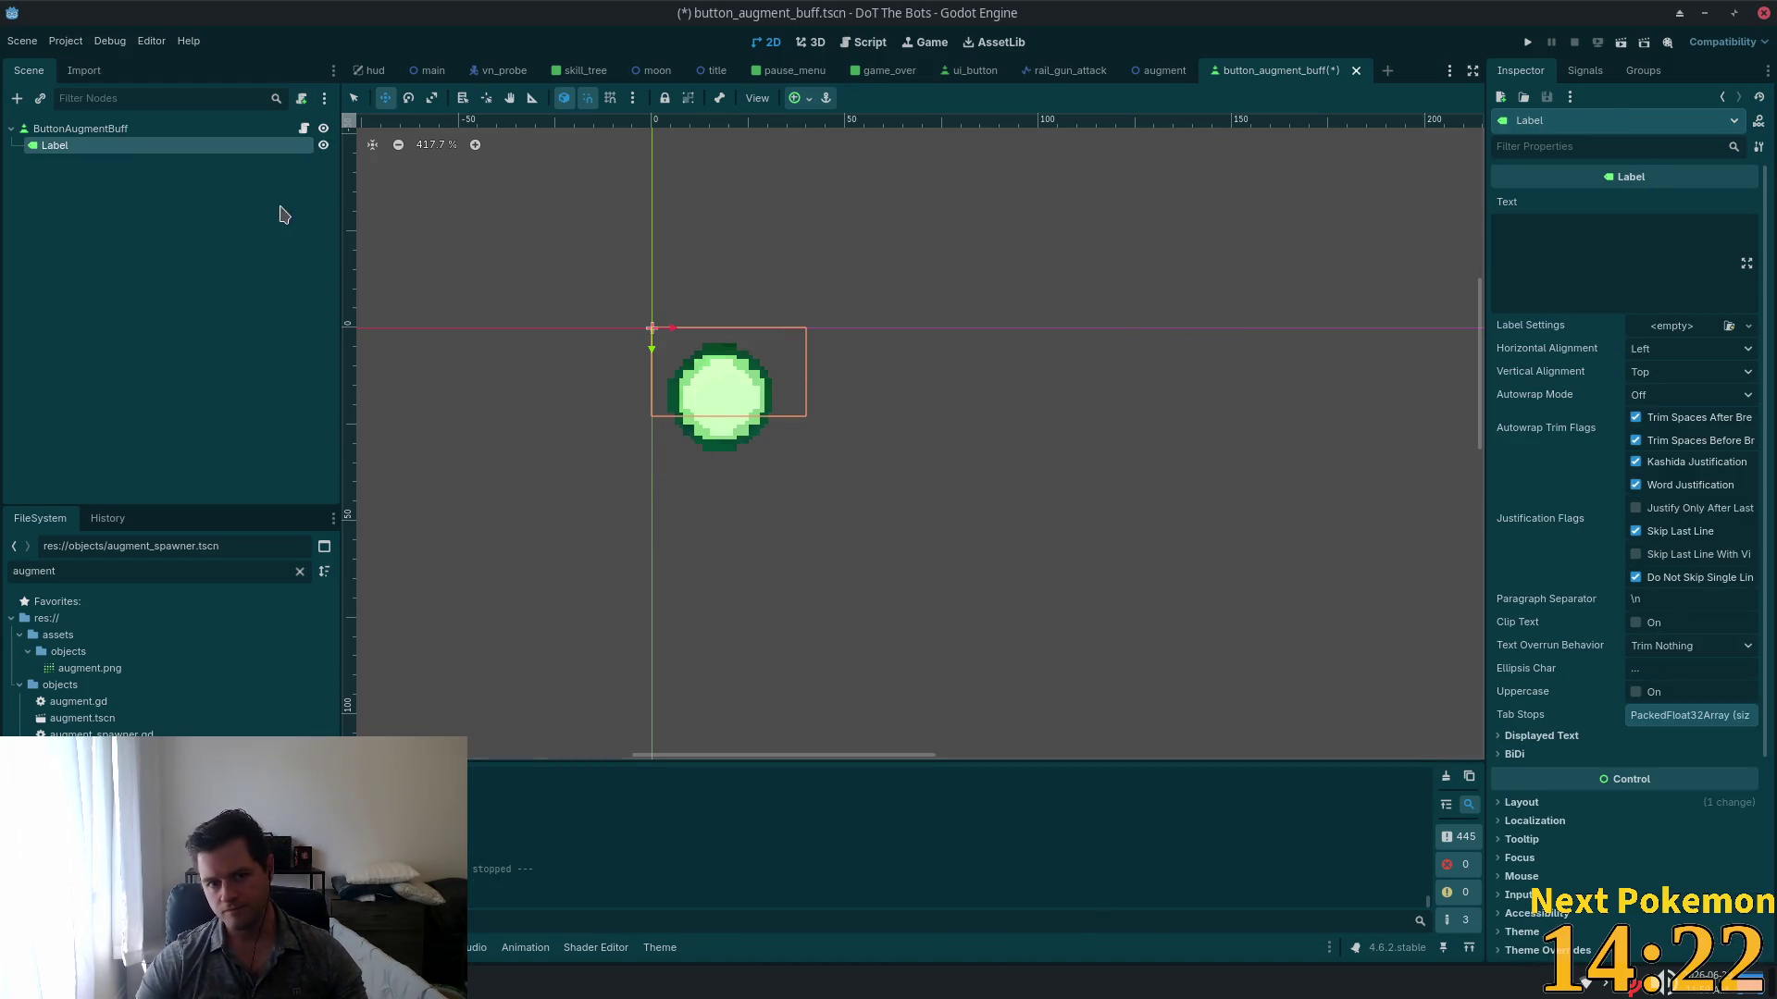
click(354, 98)
click(81, 128)
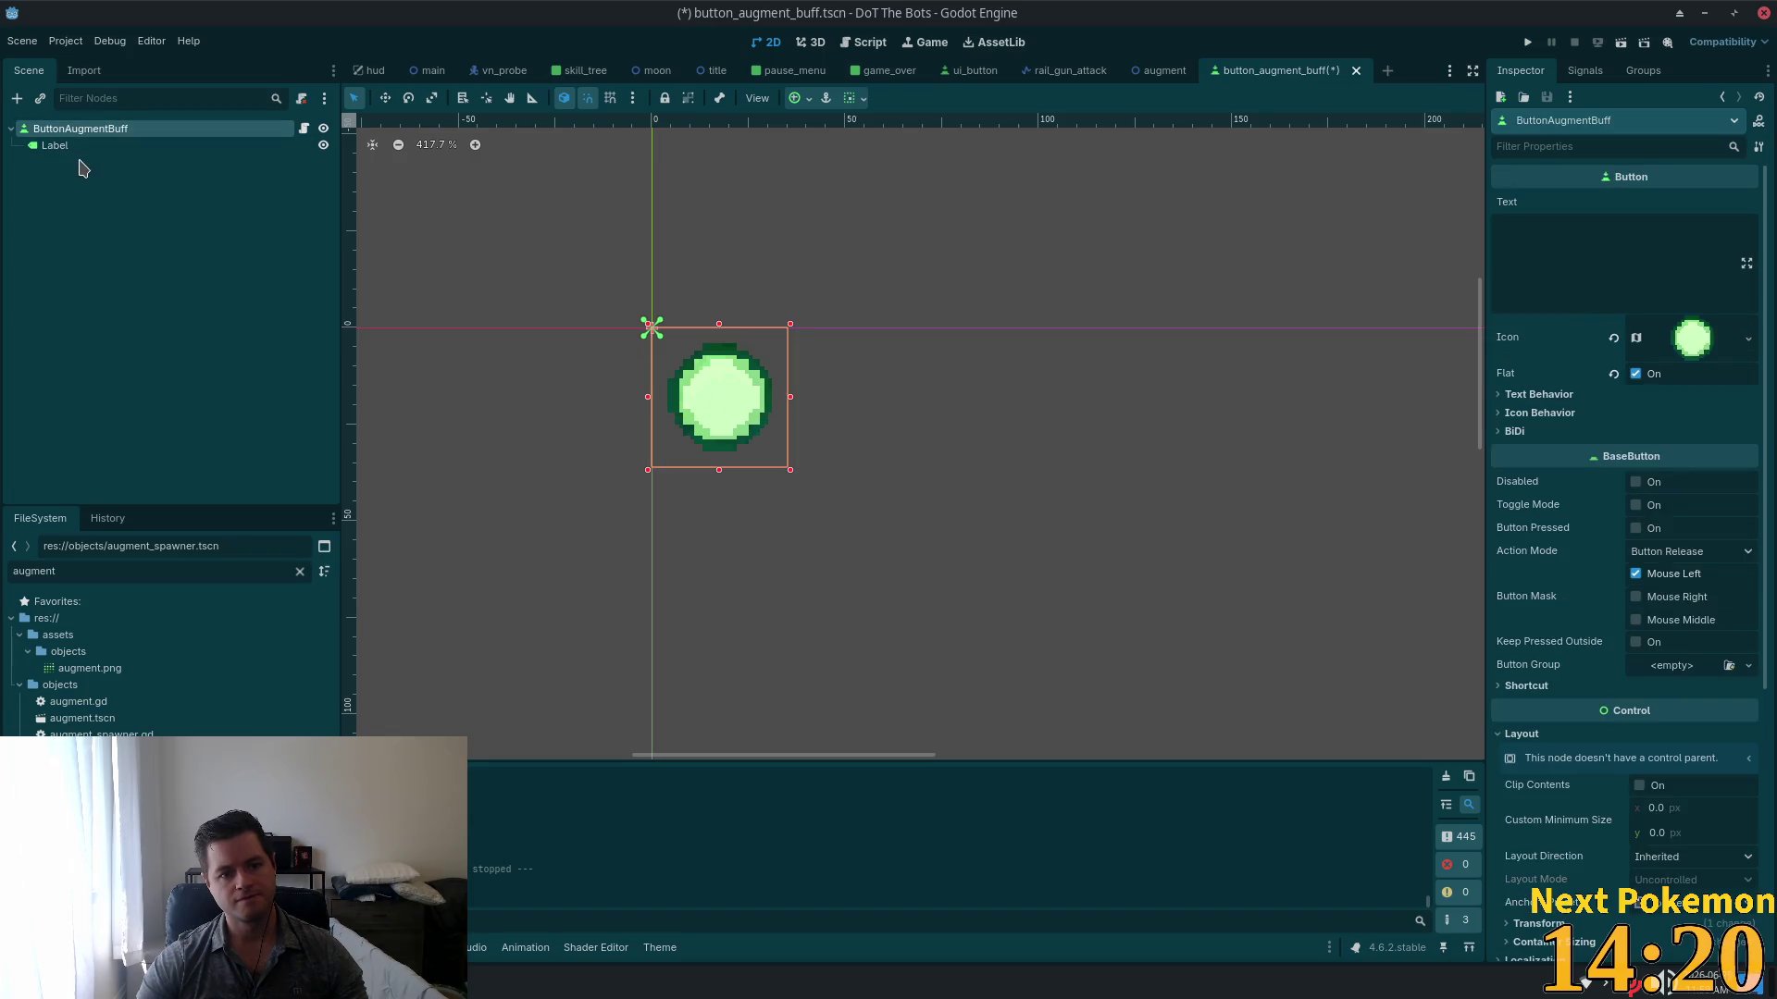
click(56, 147)
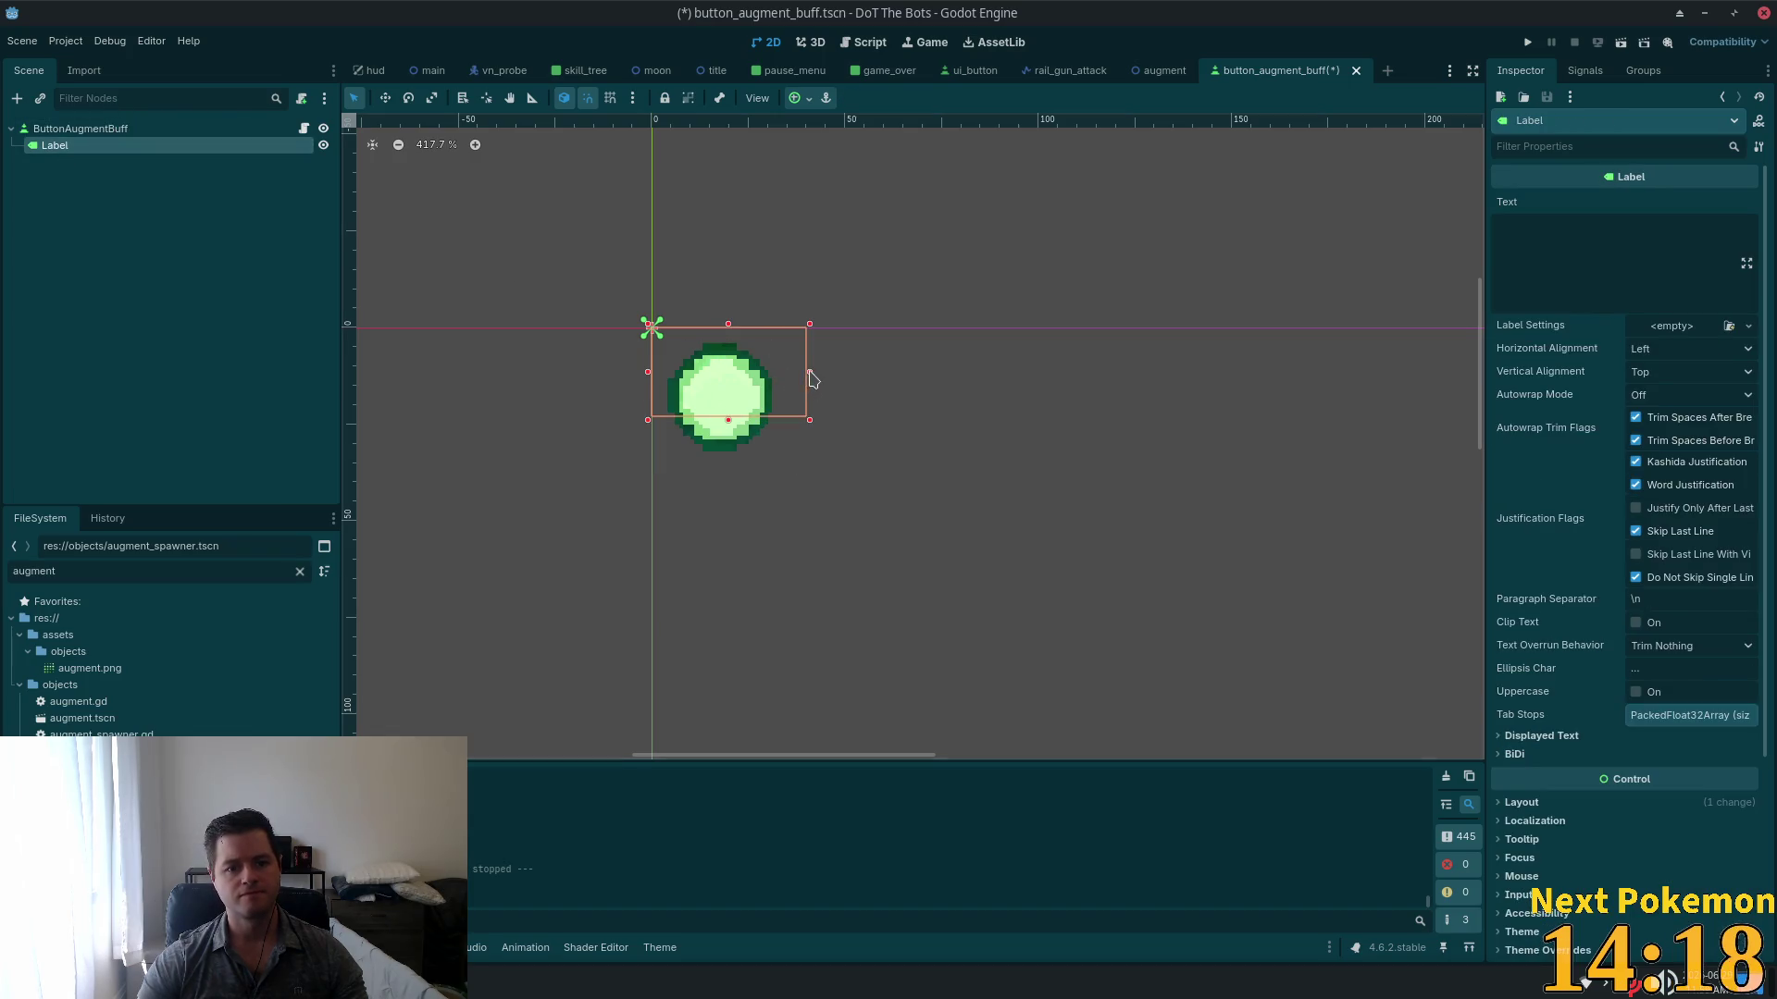
drag(810, 372, 646, 375)
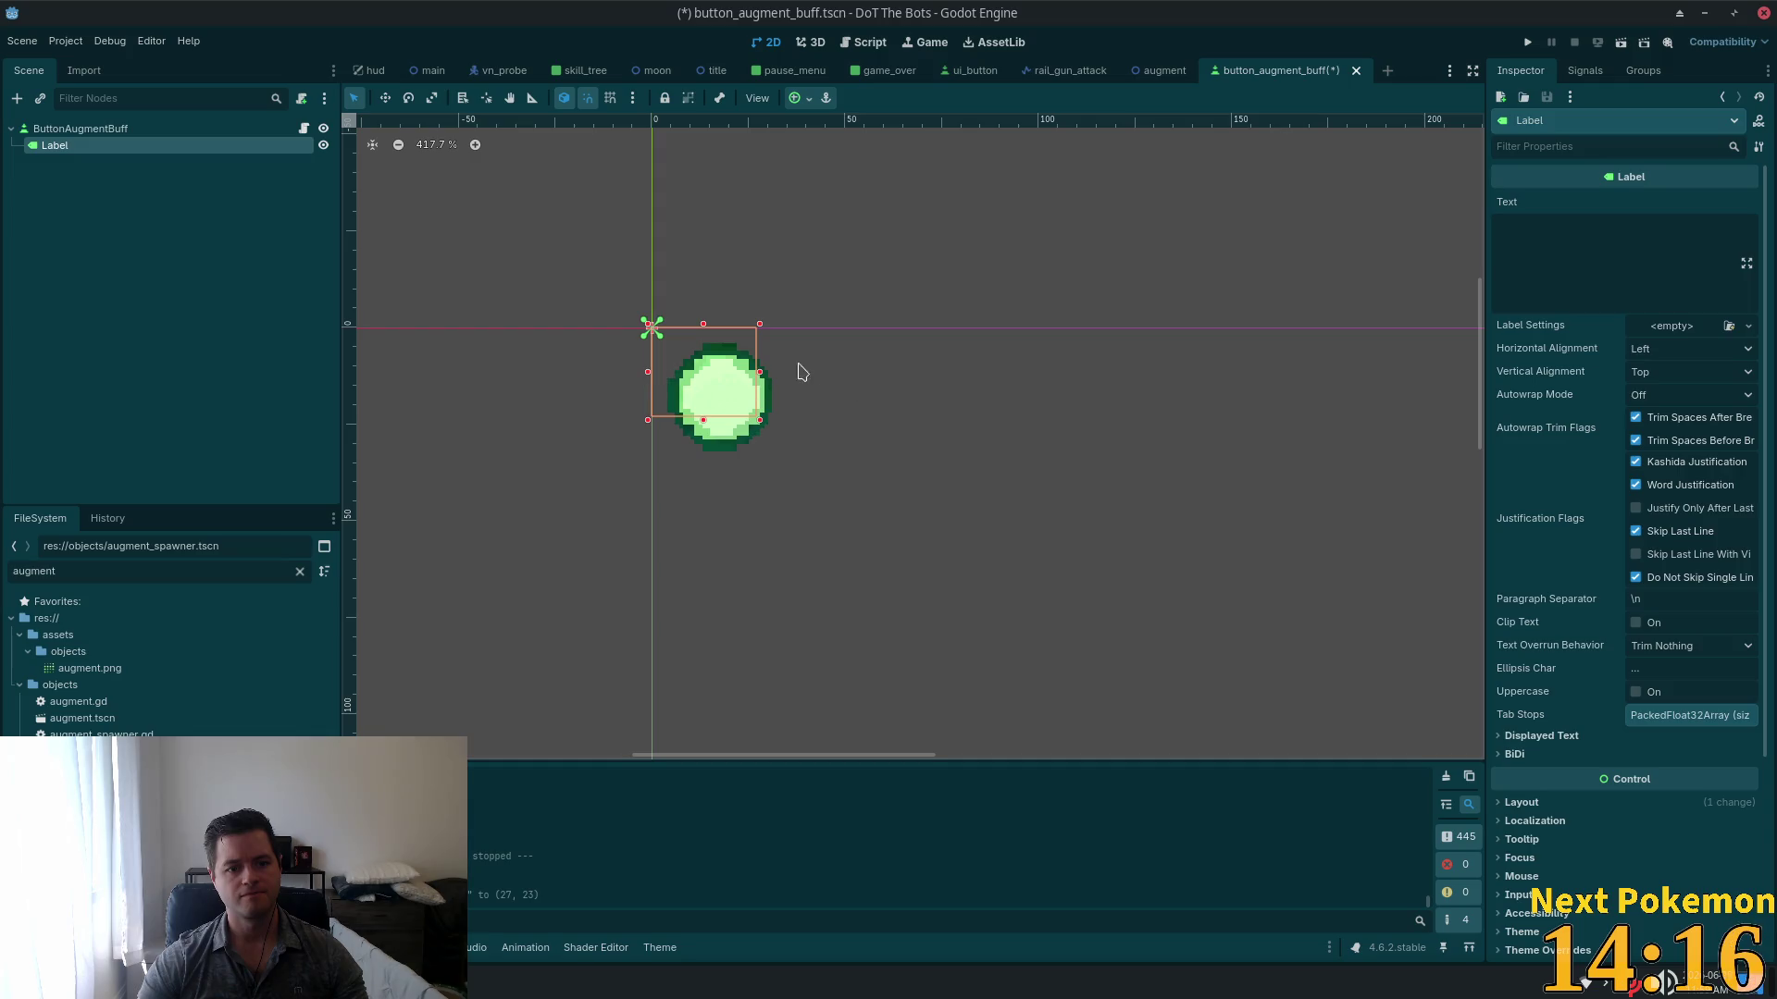
drag(759, 376, 791, 373)
Step: Set the Label text to 1, right-aligned, 33 pixels tall with Top vertical alignment
click(1564, 273)
text(1)
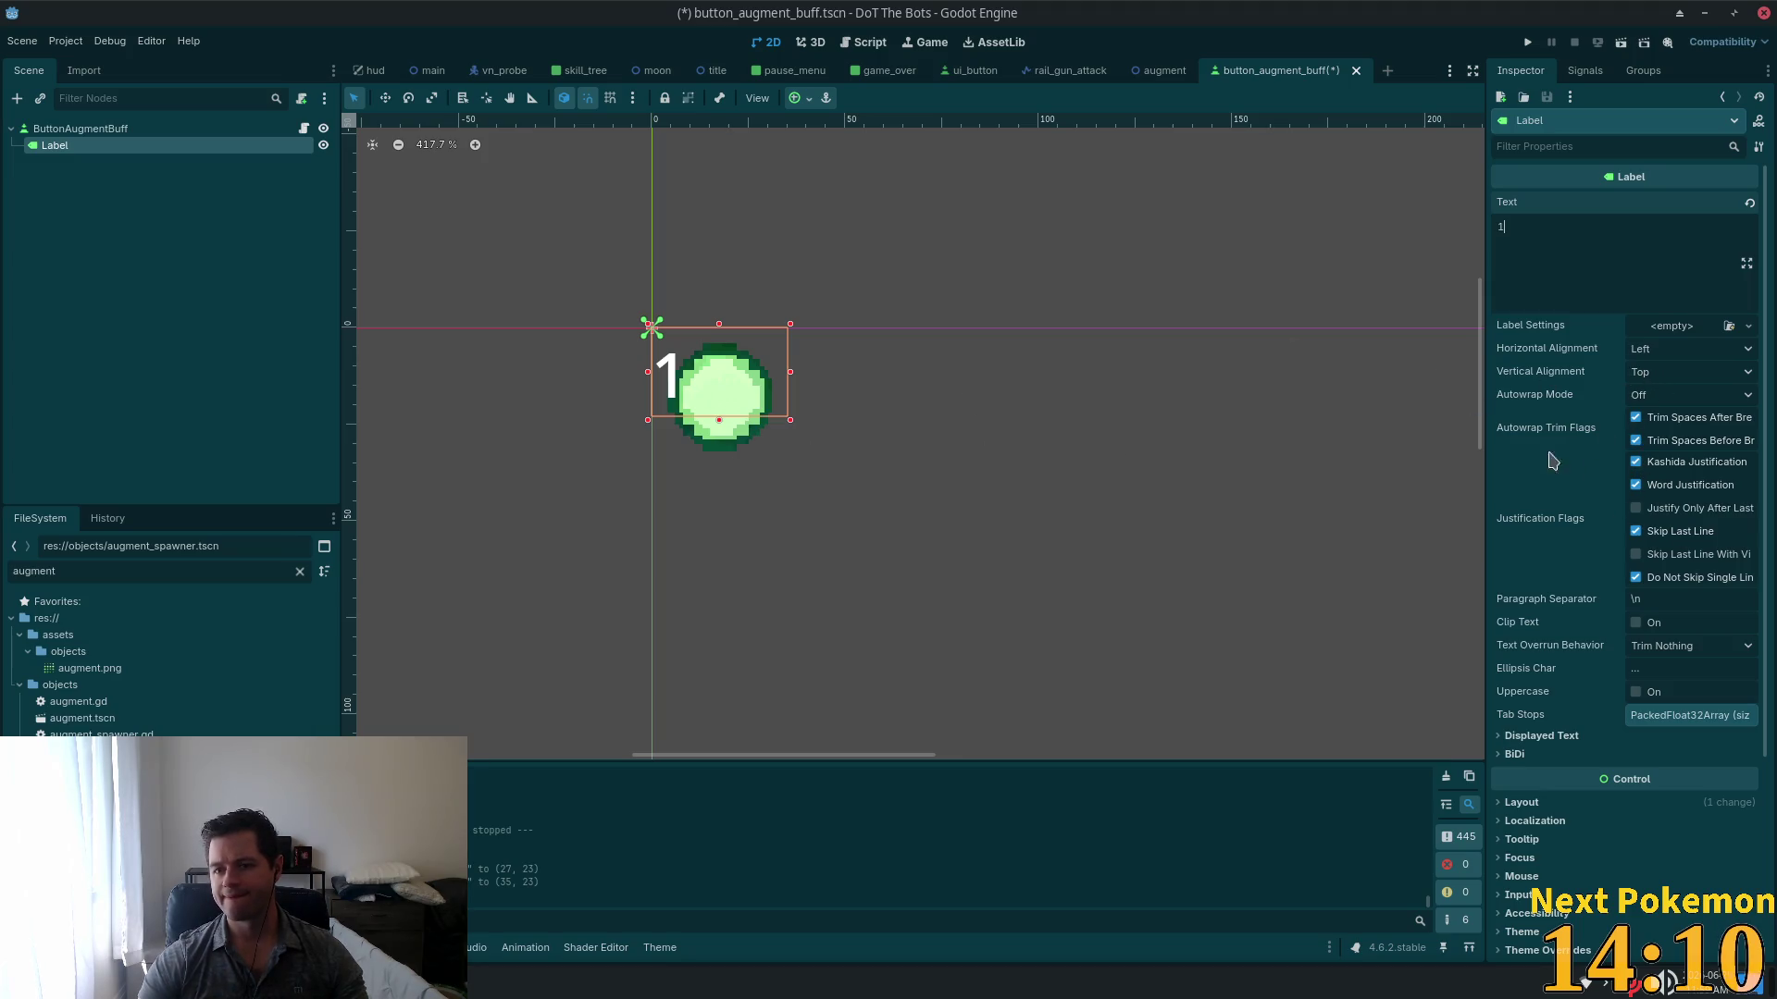
click(1716, 357)
click(1684, 410)
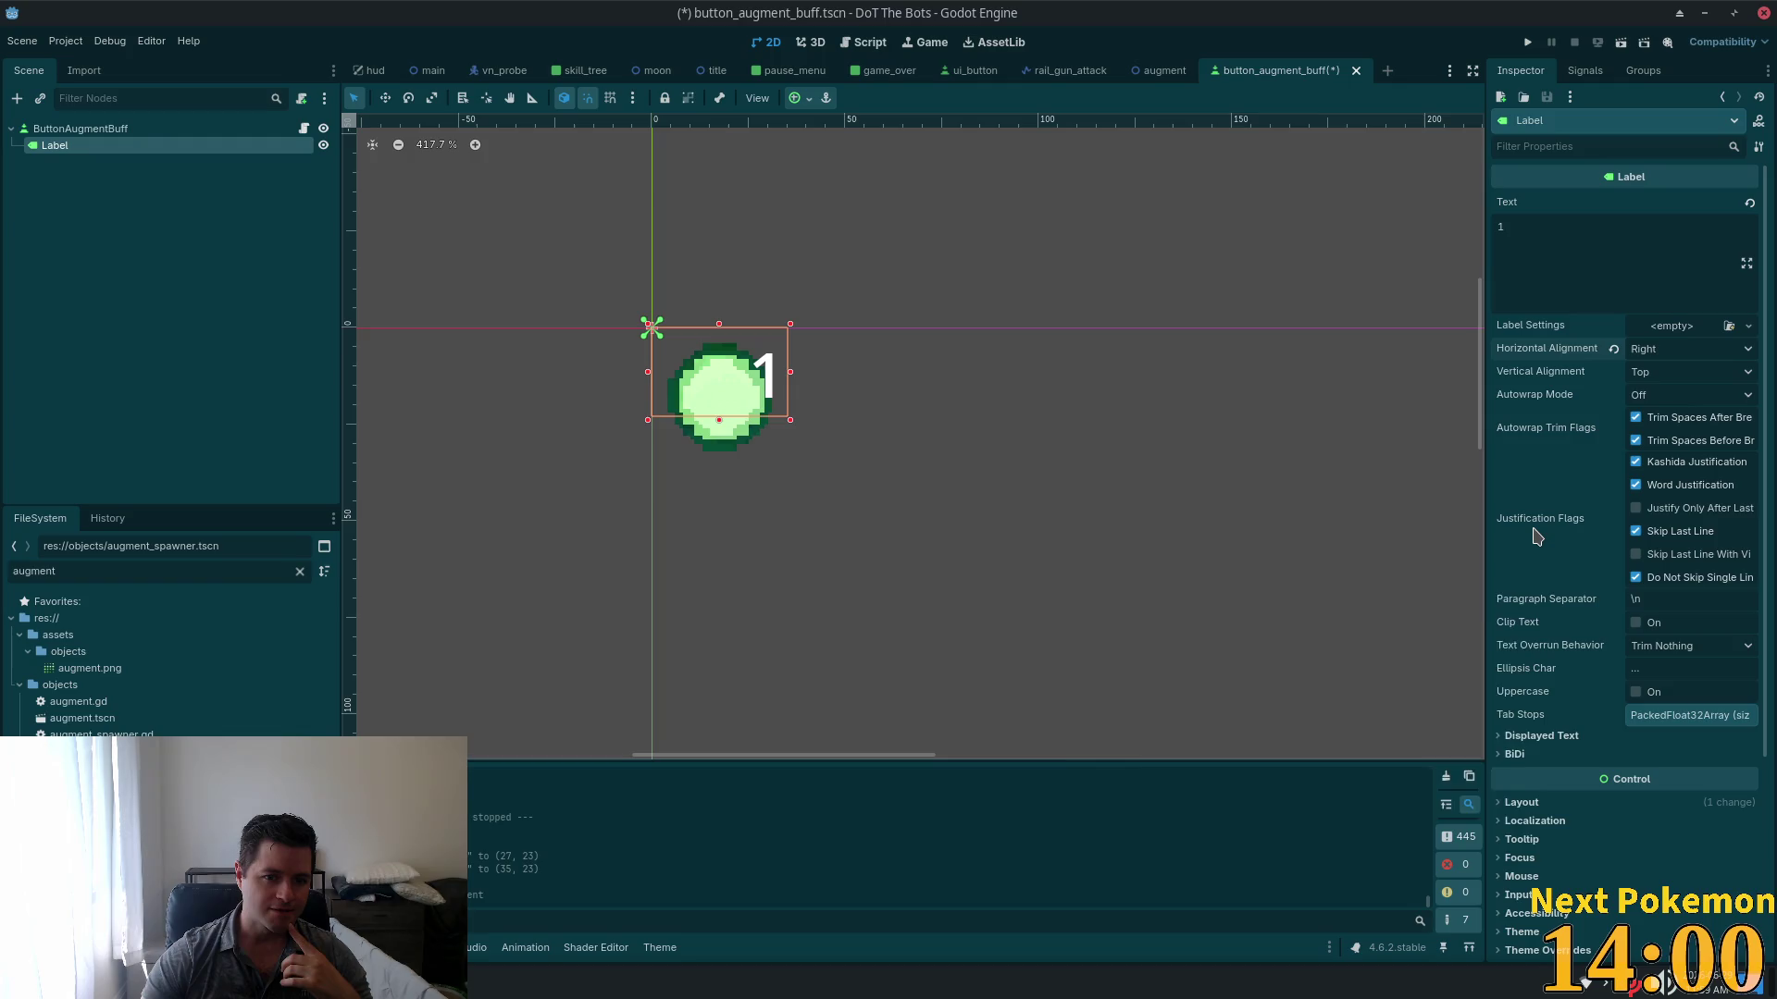
mouse_move(1539, 536)
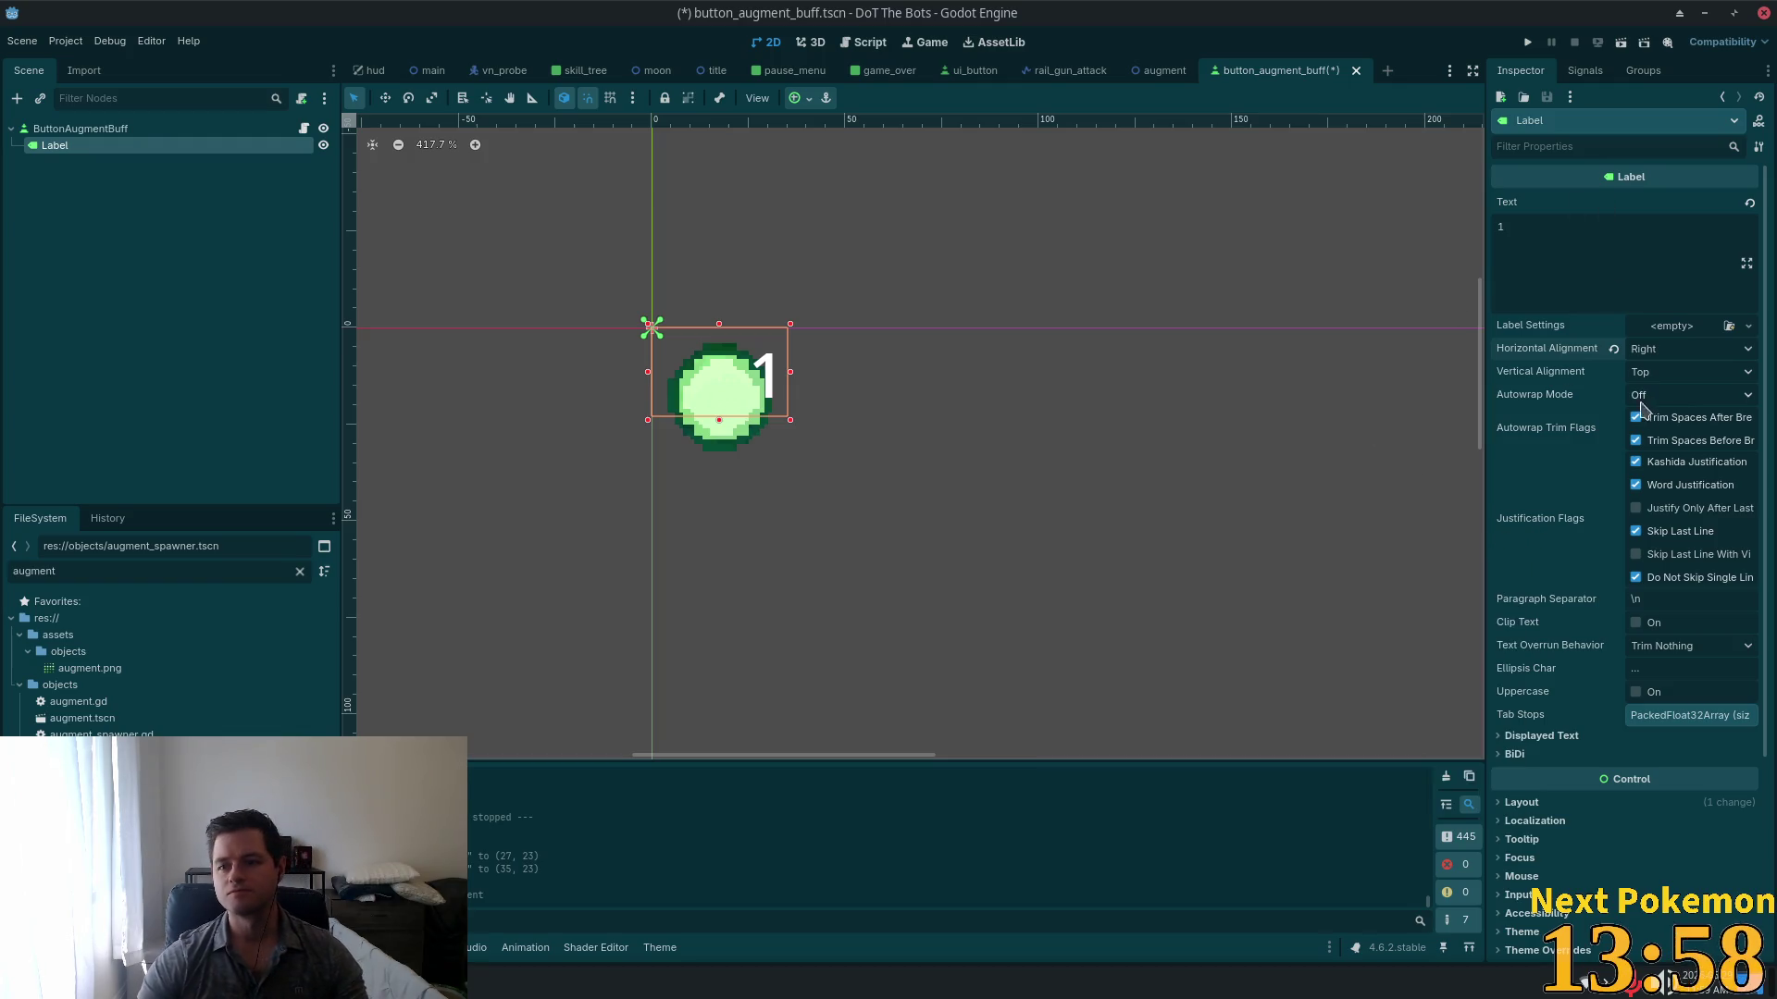
drag(718, 419, 718, 458)
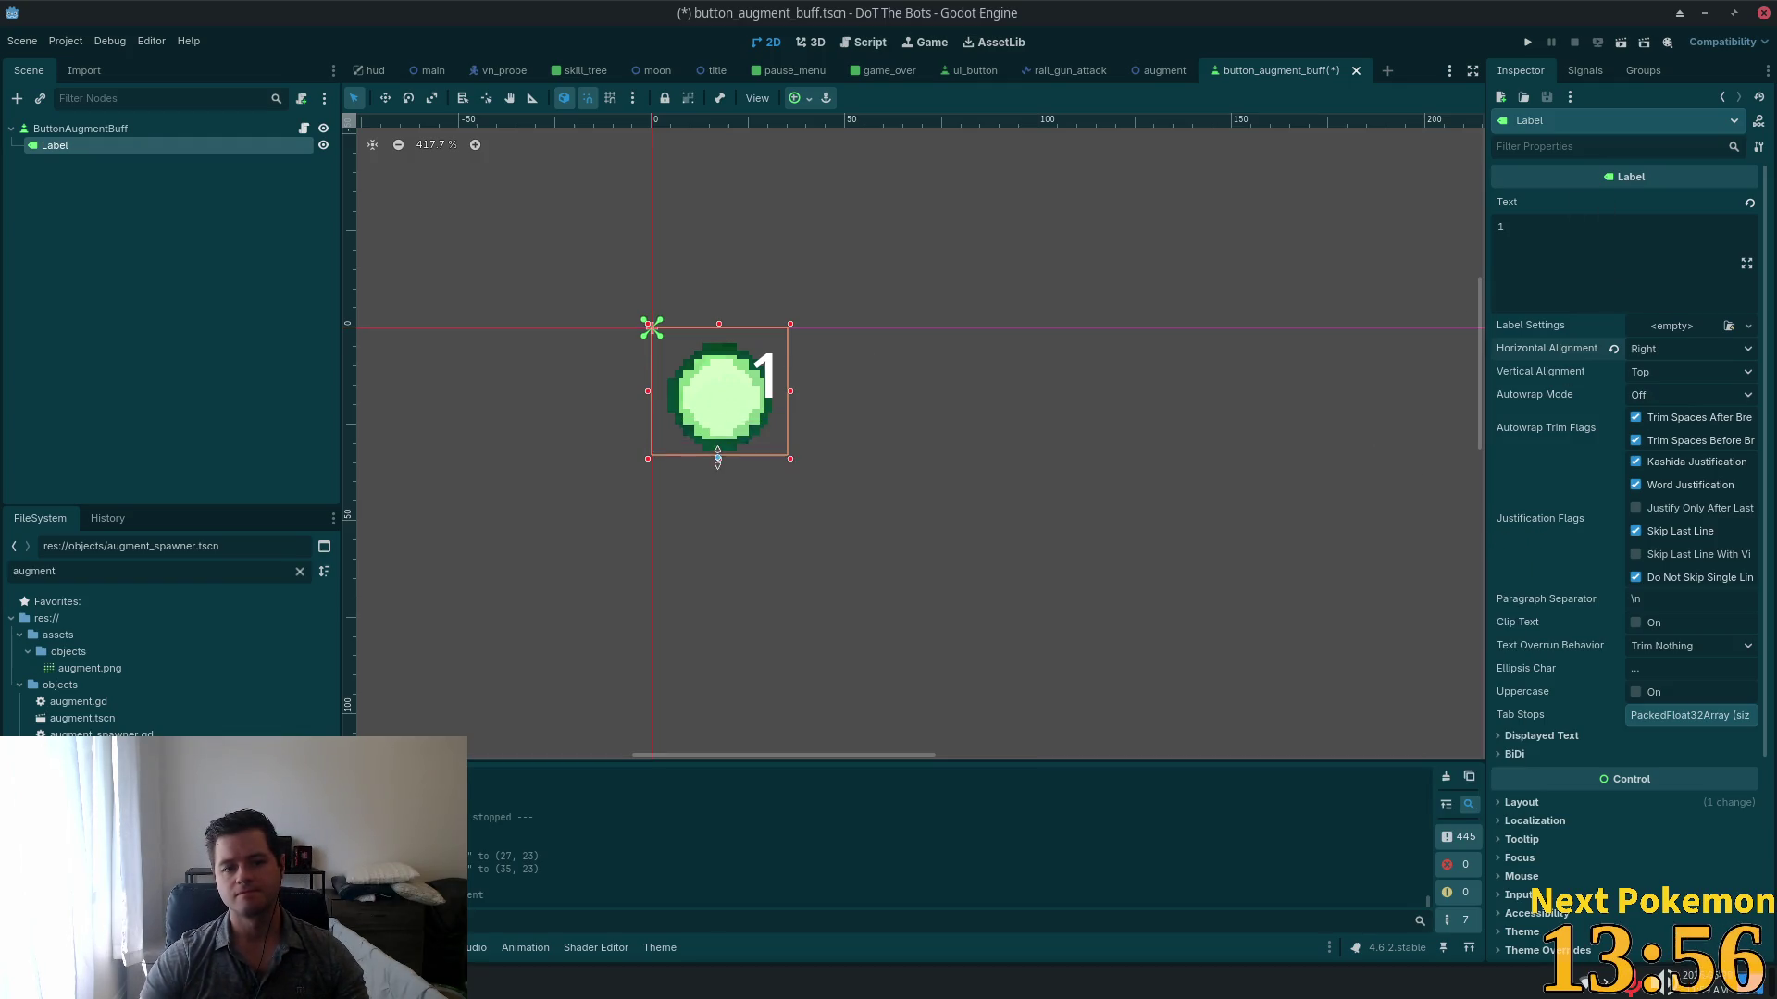
click(1668, 373)
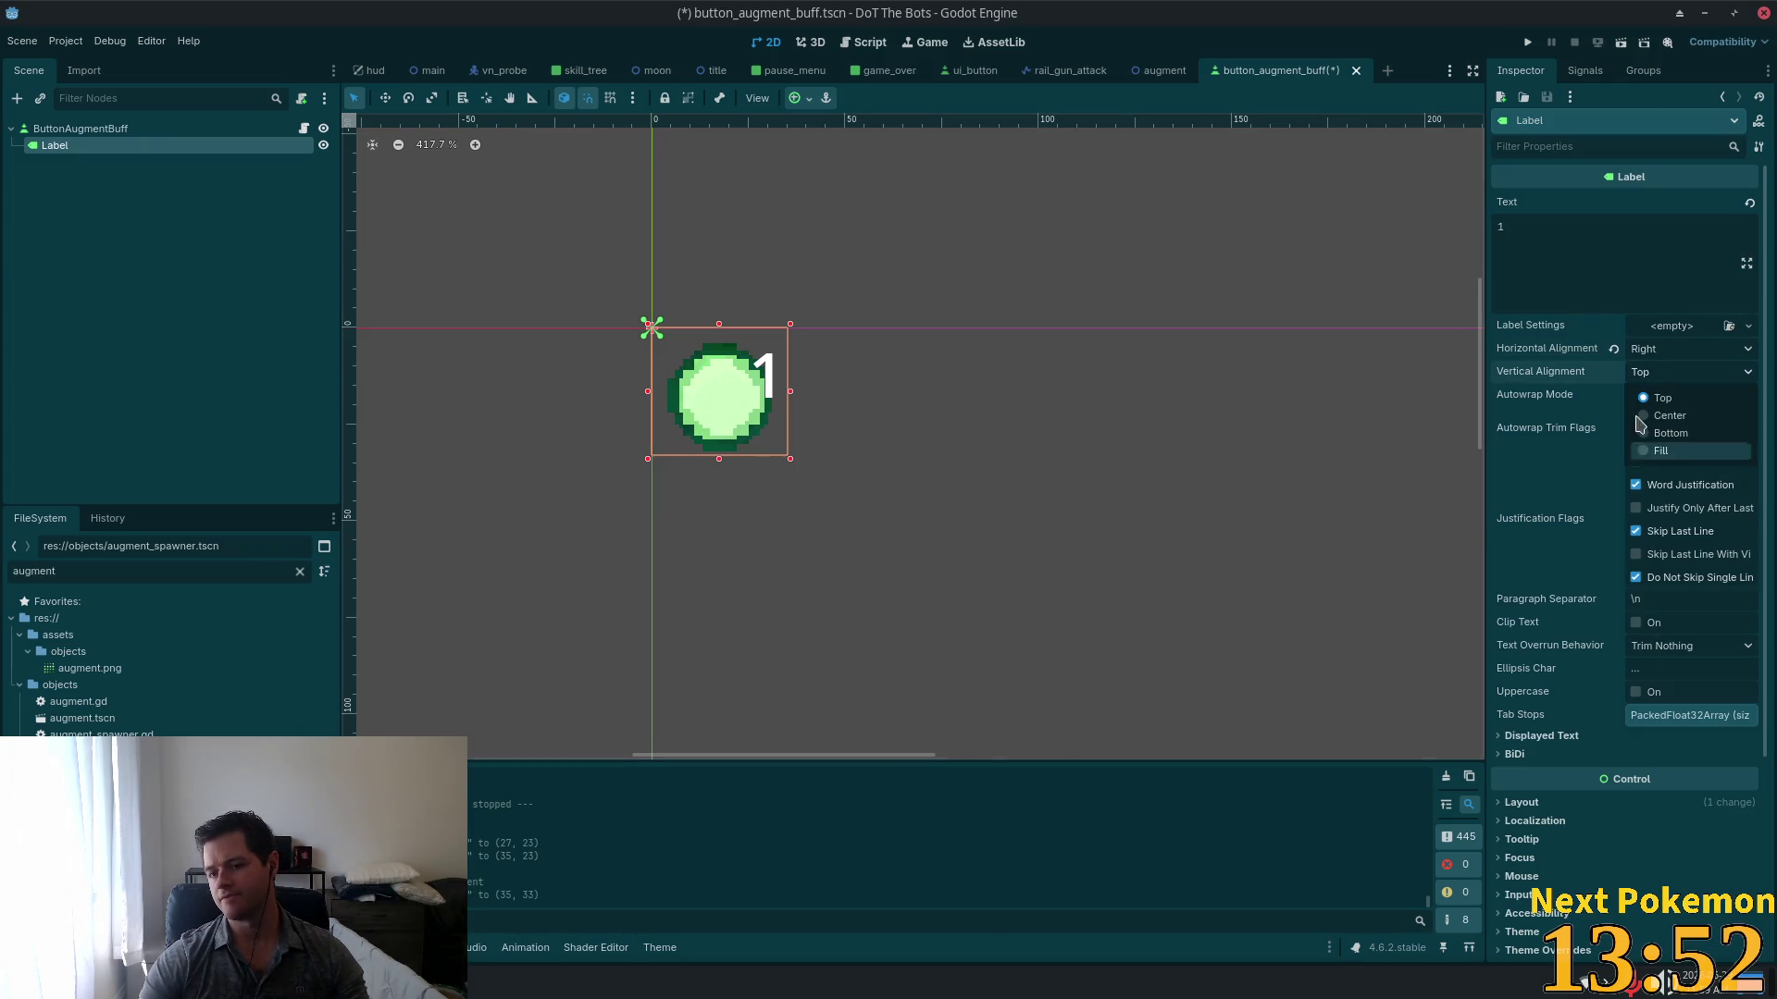
click(1703, 398)
Step: Give the Label a new LabelSettings resource and quick-load ui.tres as its Theme
click(1748, 325)
click(1720, 370)
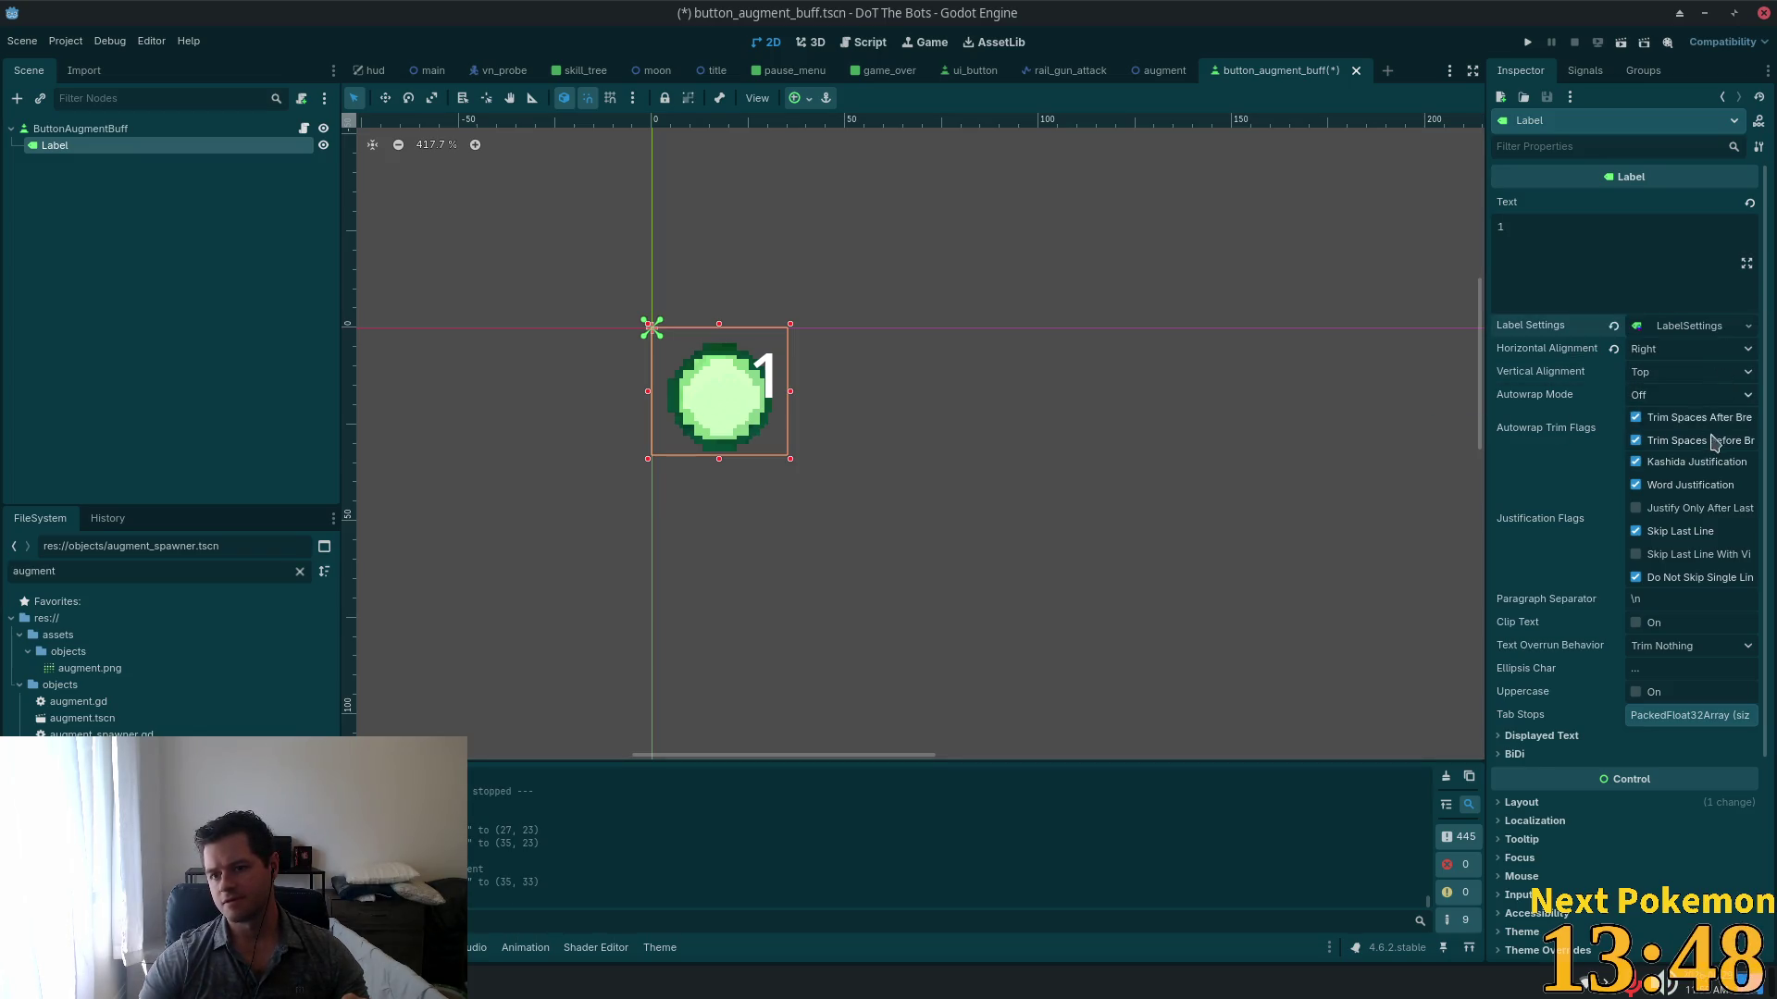
scroll(1503, 629, down, 5)
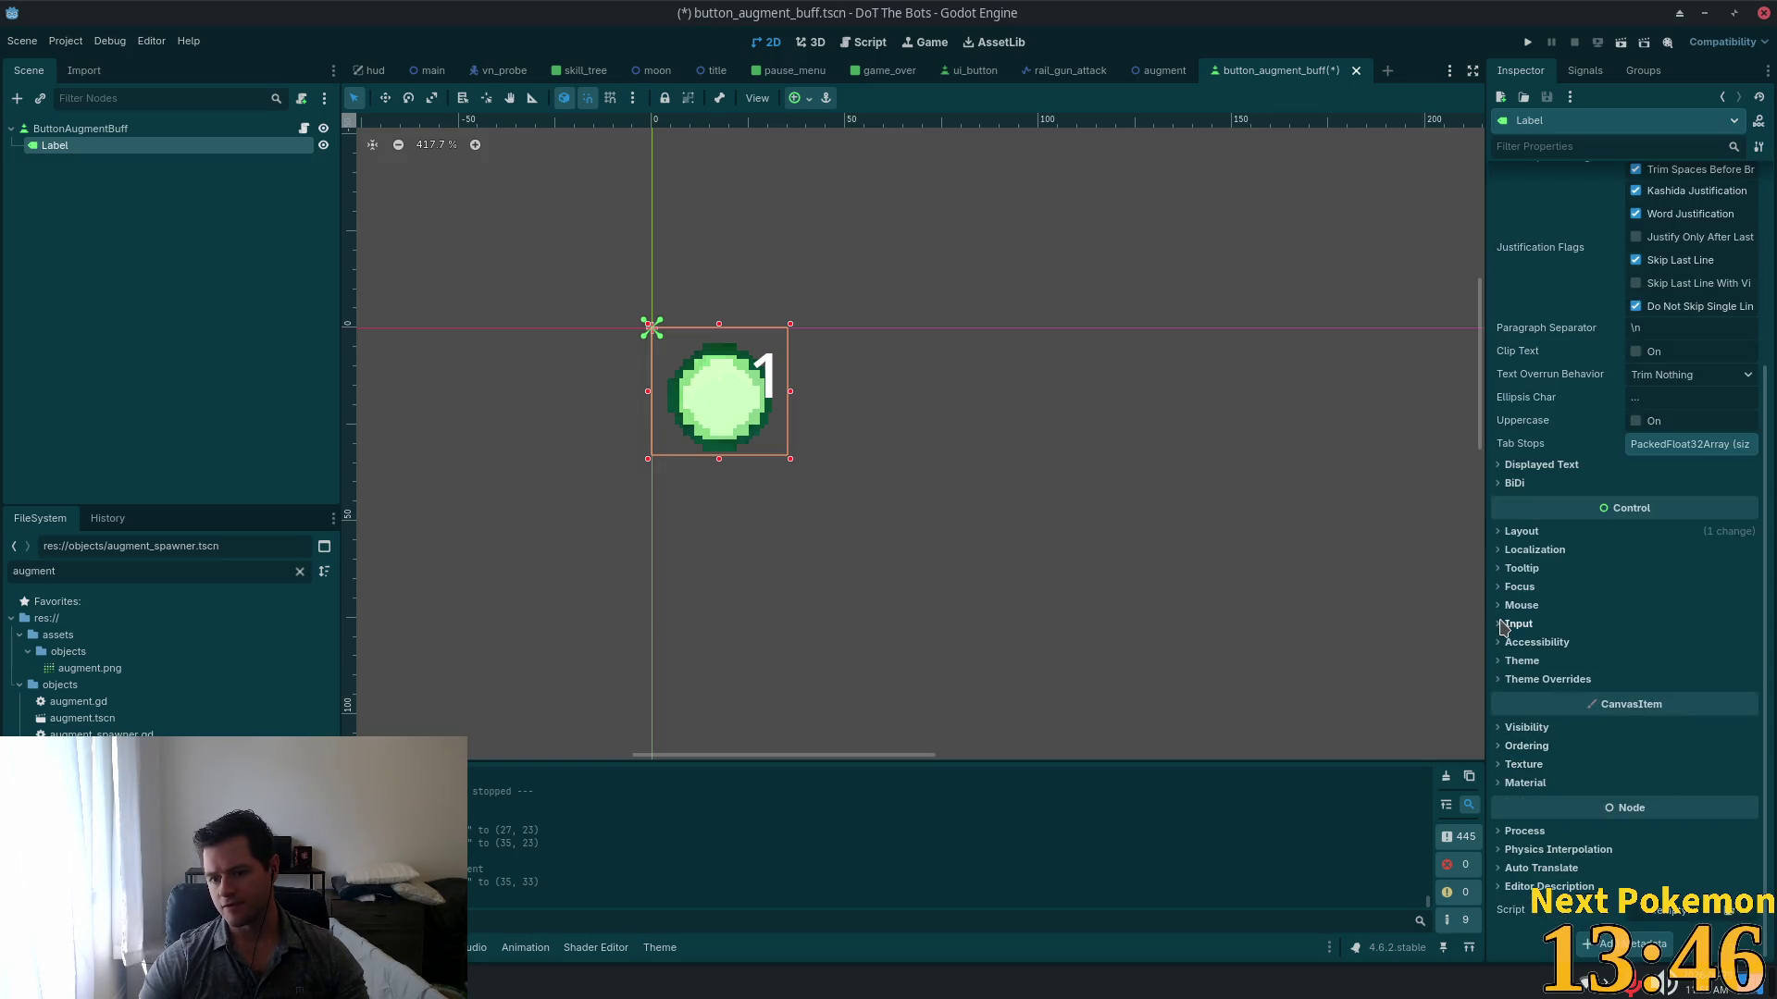
click(1517, 660)
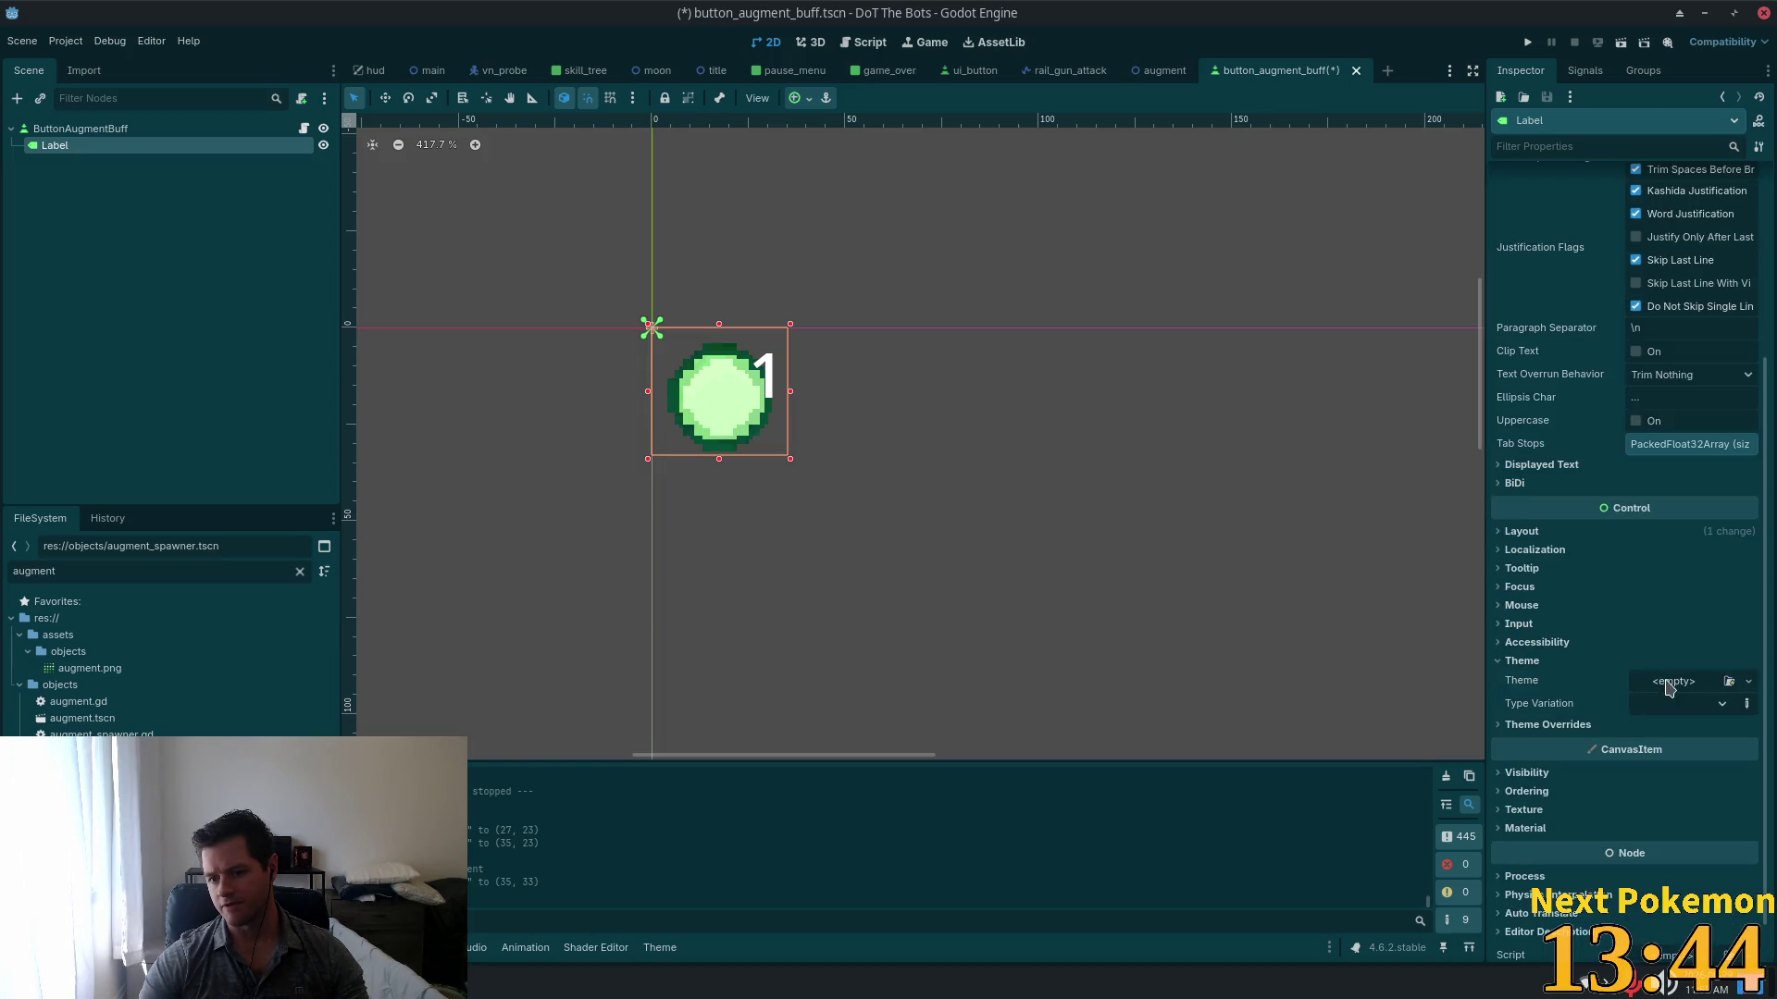
click(1748, 681)
click(1694, 744)
click(668, 335)
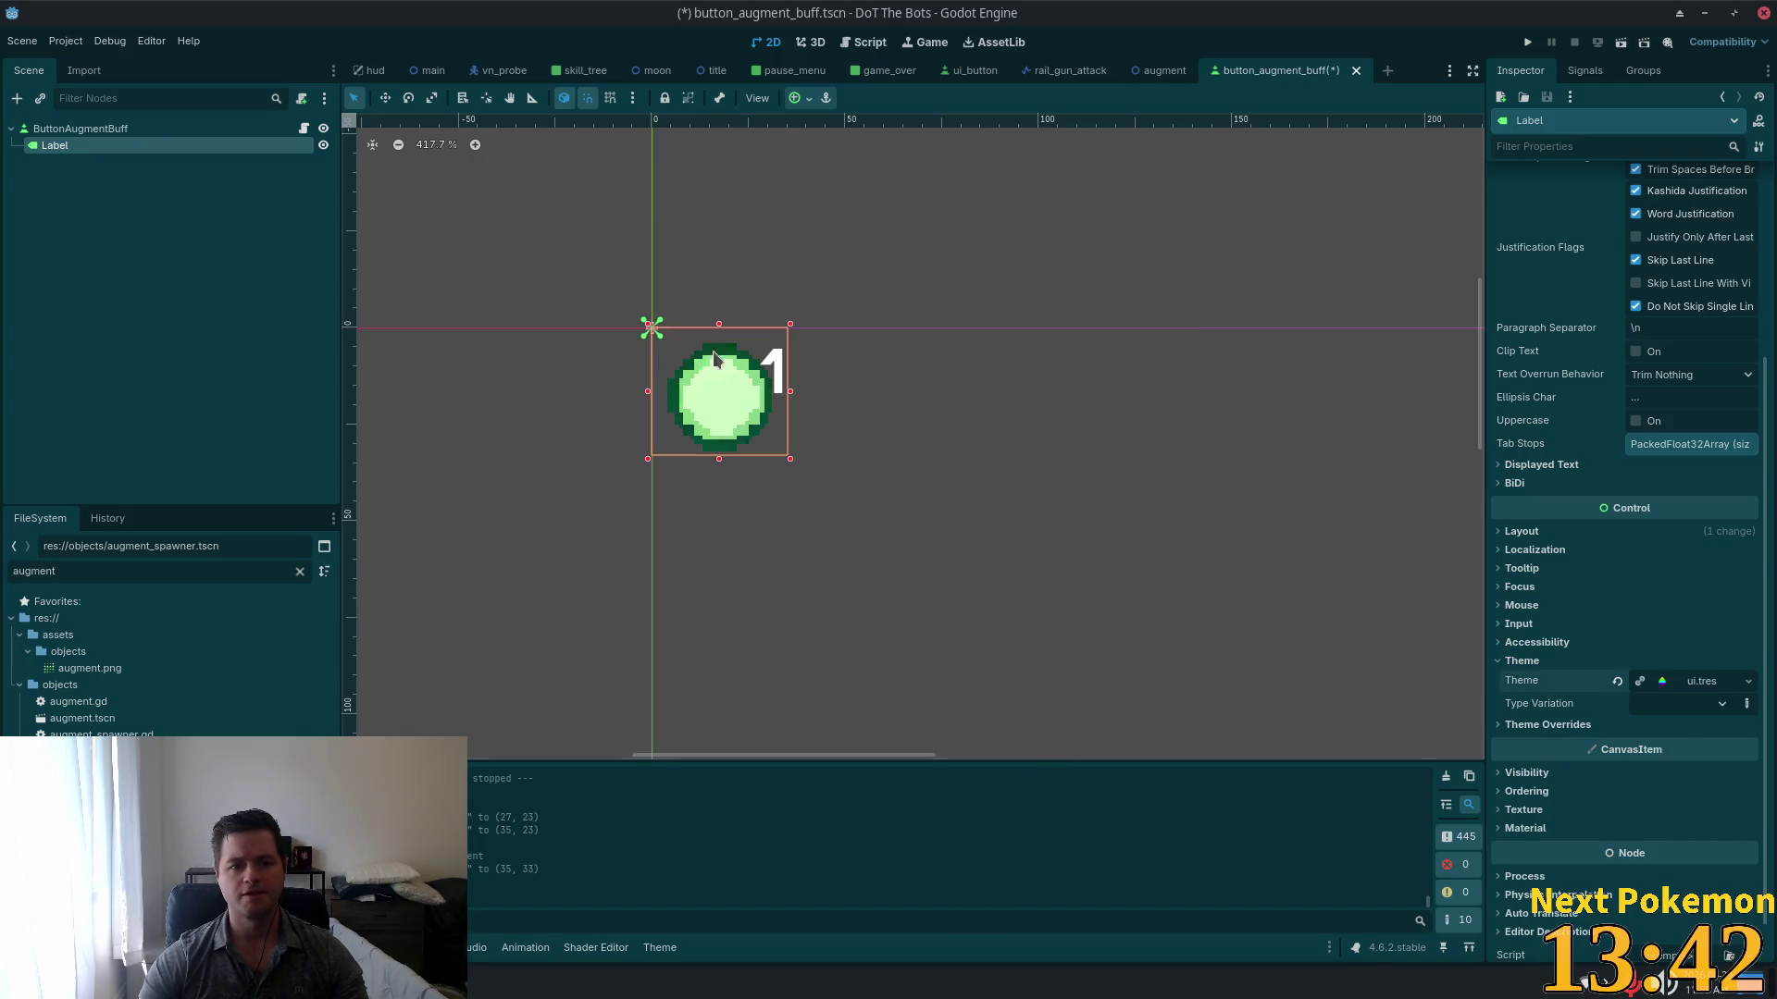
scroll(1426, 447, up, 3)
scroll(1355, 412, down, 5)
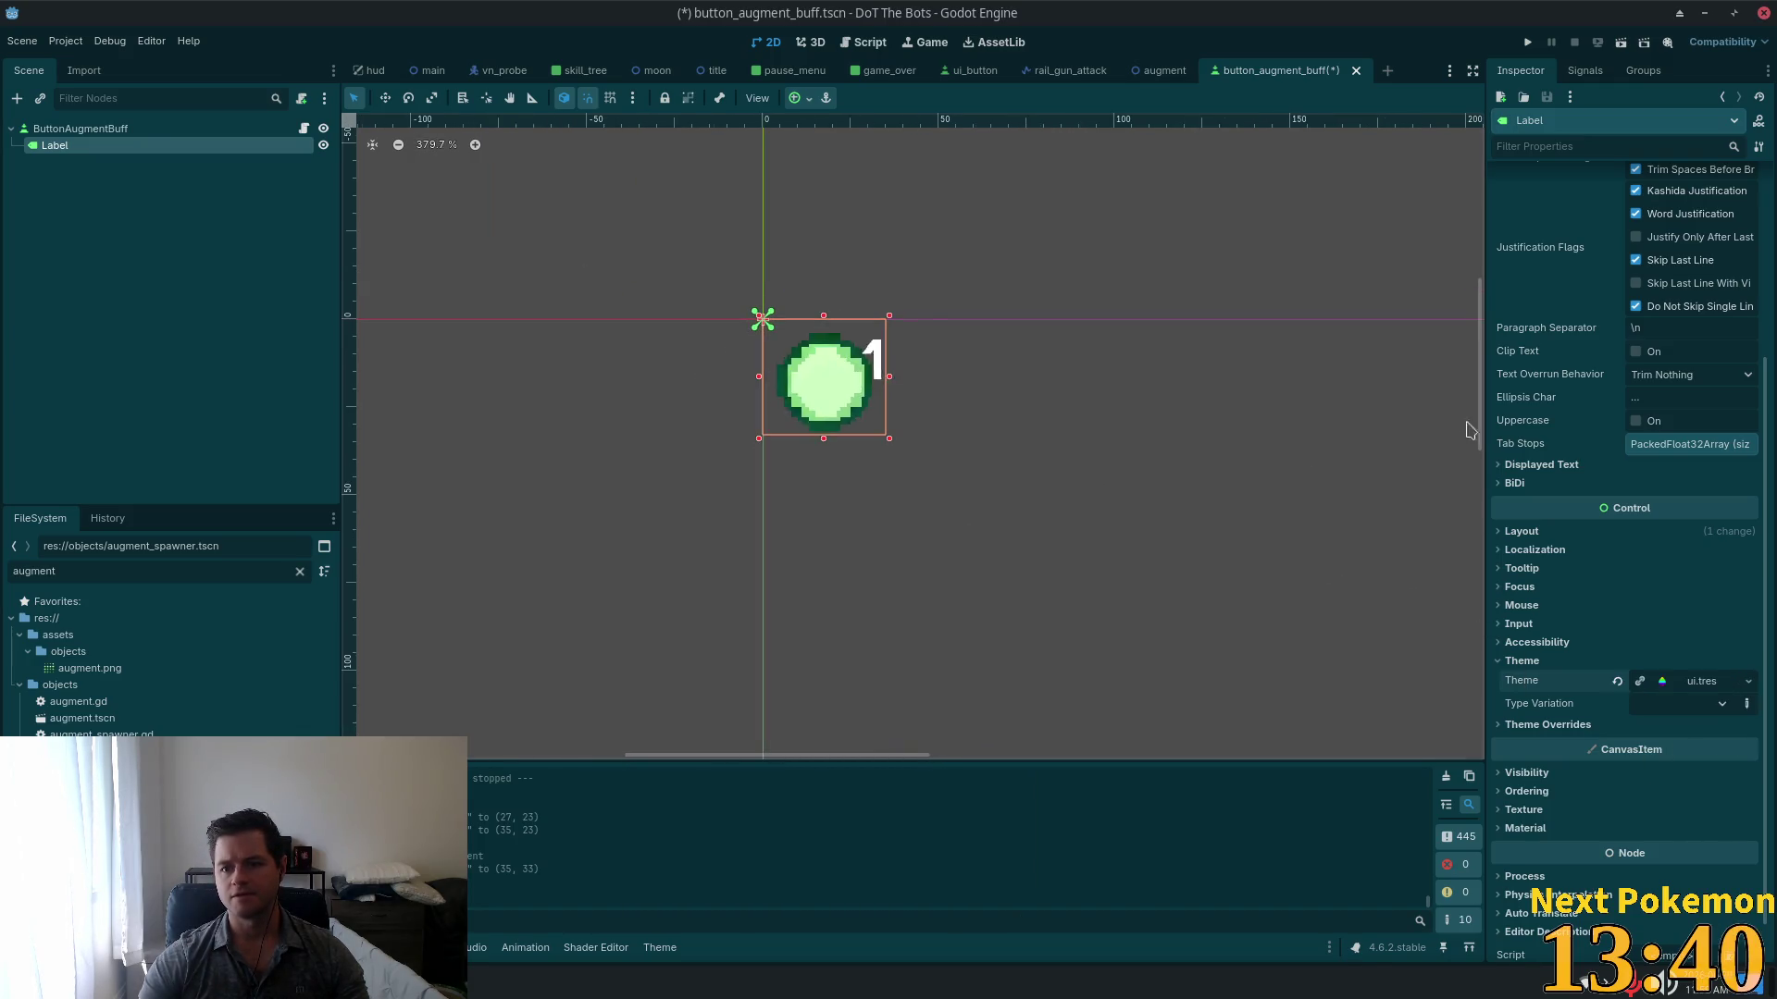
scroll(1407, 468, down, 2)
scroll(1408, 468, up, 5)
Step: Center the button and label in view and expand the LabelSettings outline options
drag(1348, 456, 1449, 550)
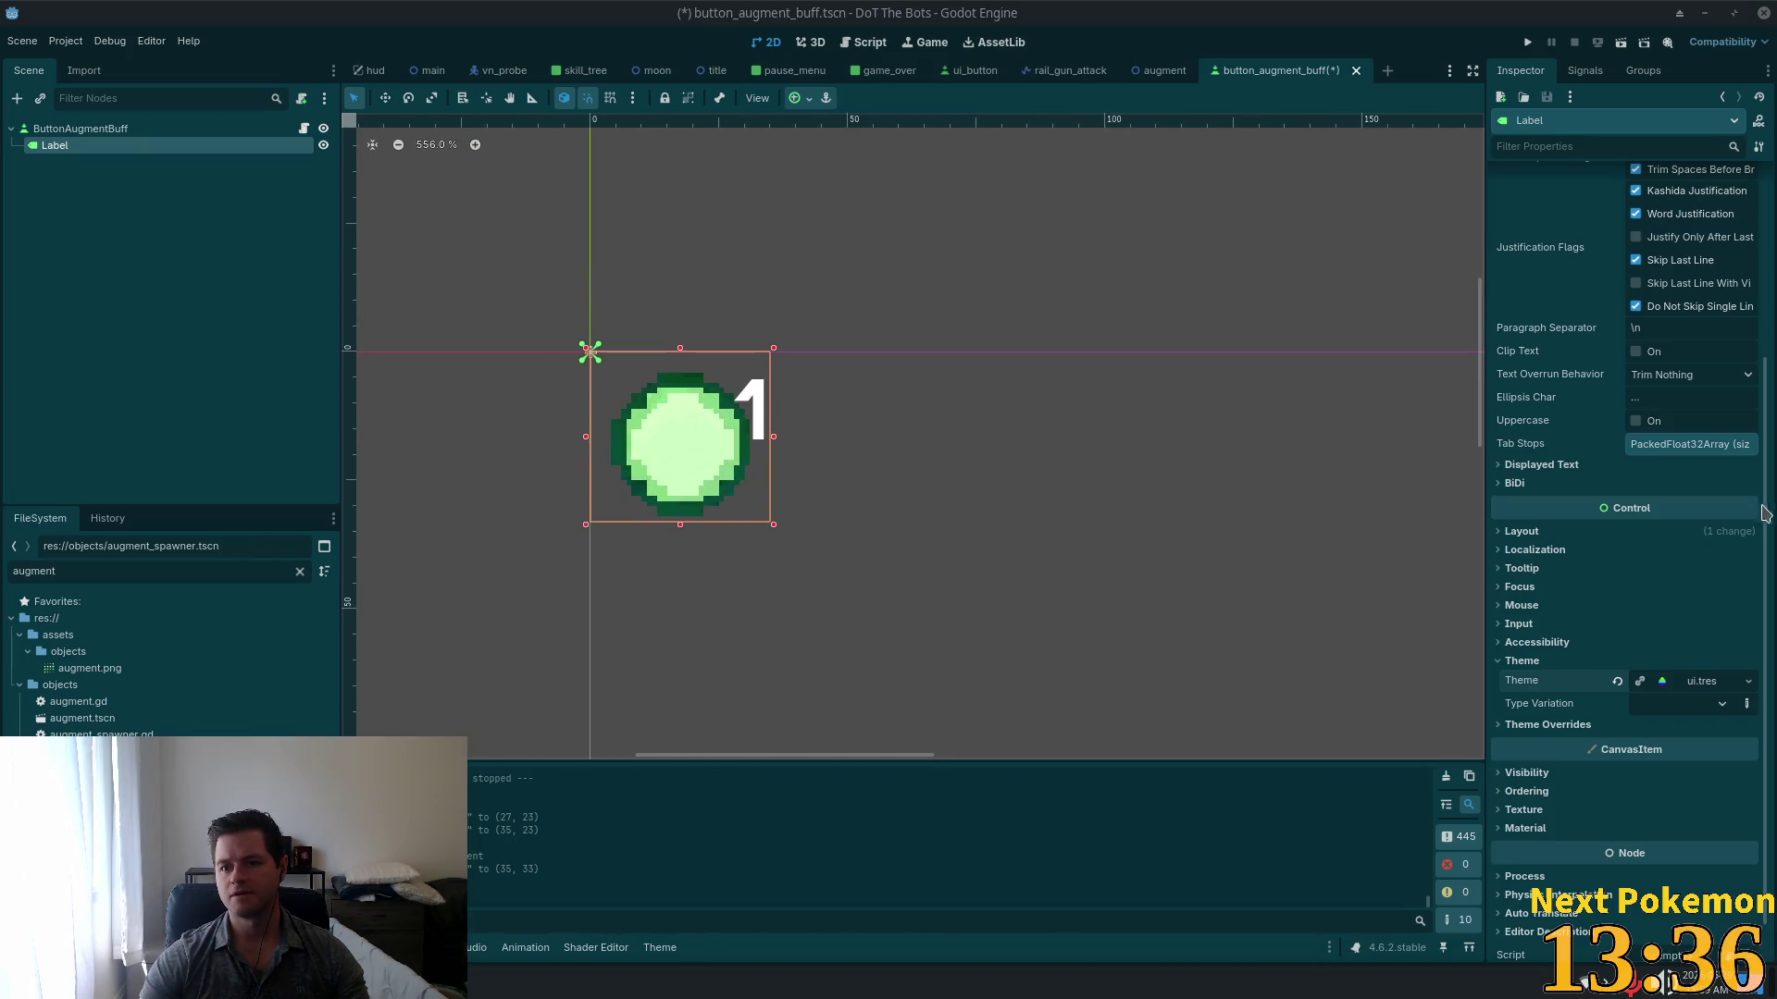
scroll(1632, 506, up, 3)
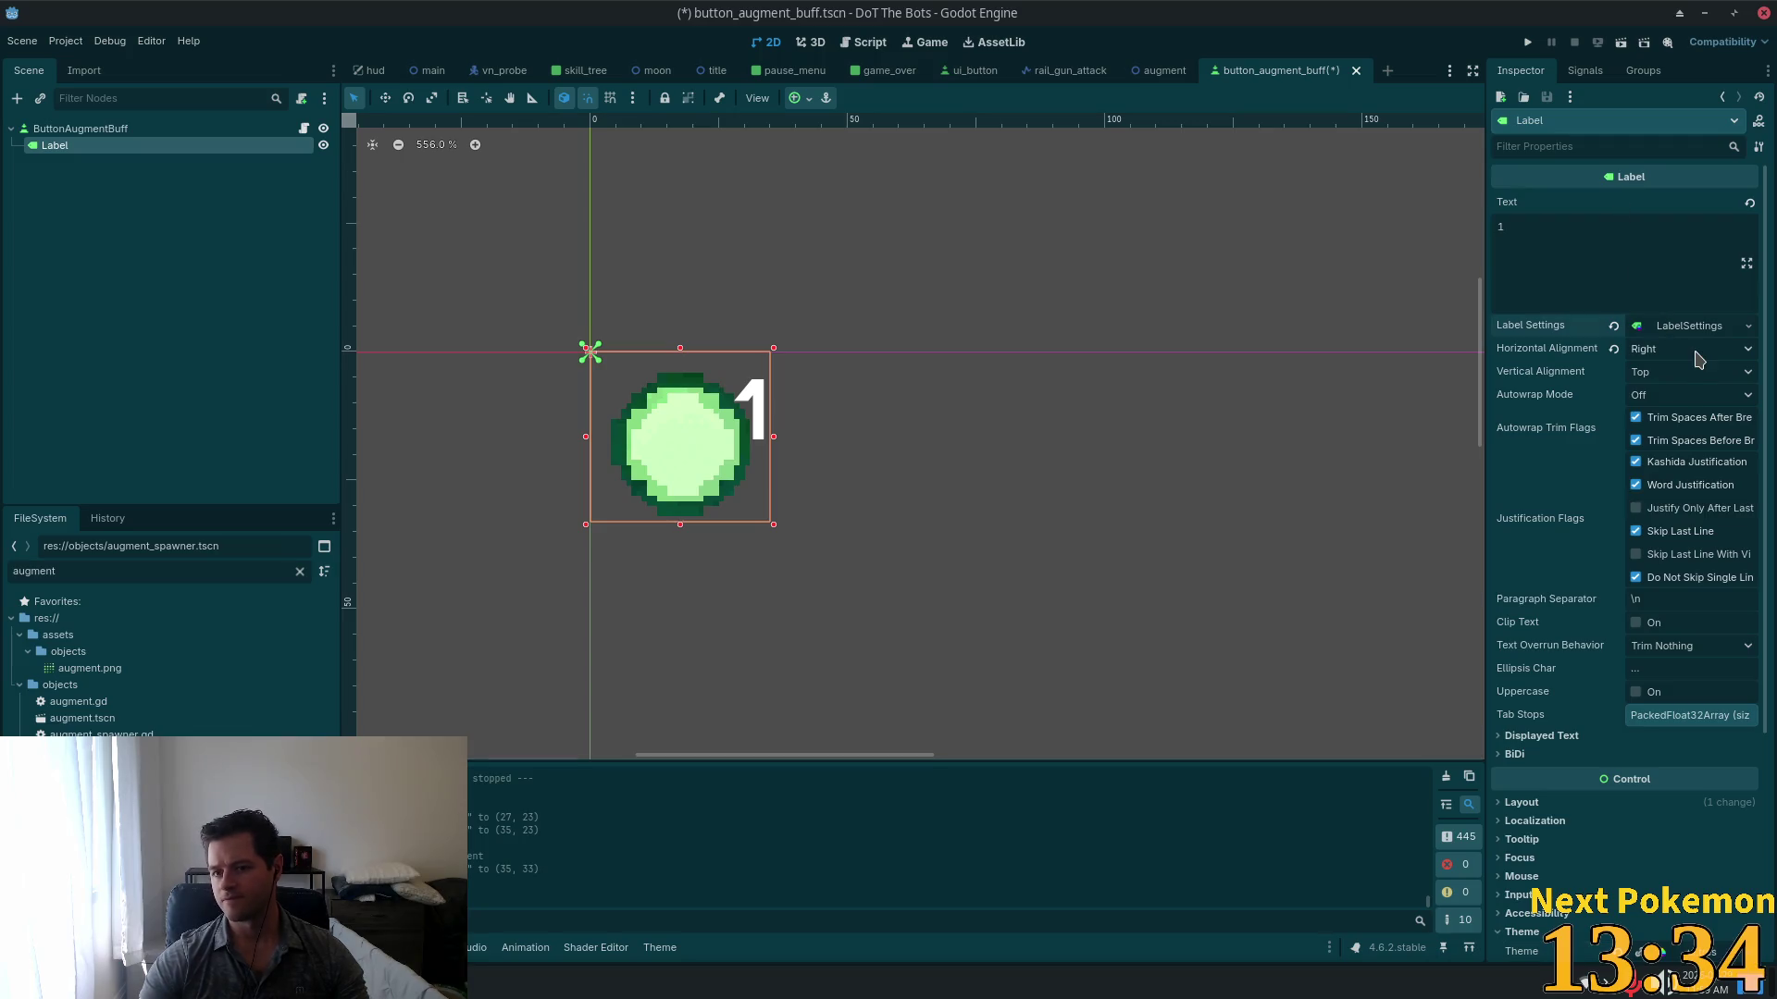
click(1672, 329)
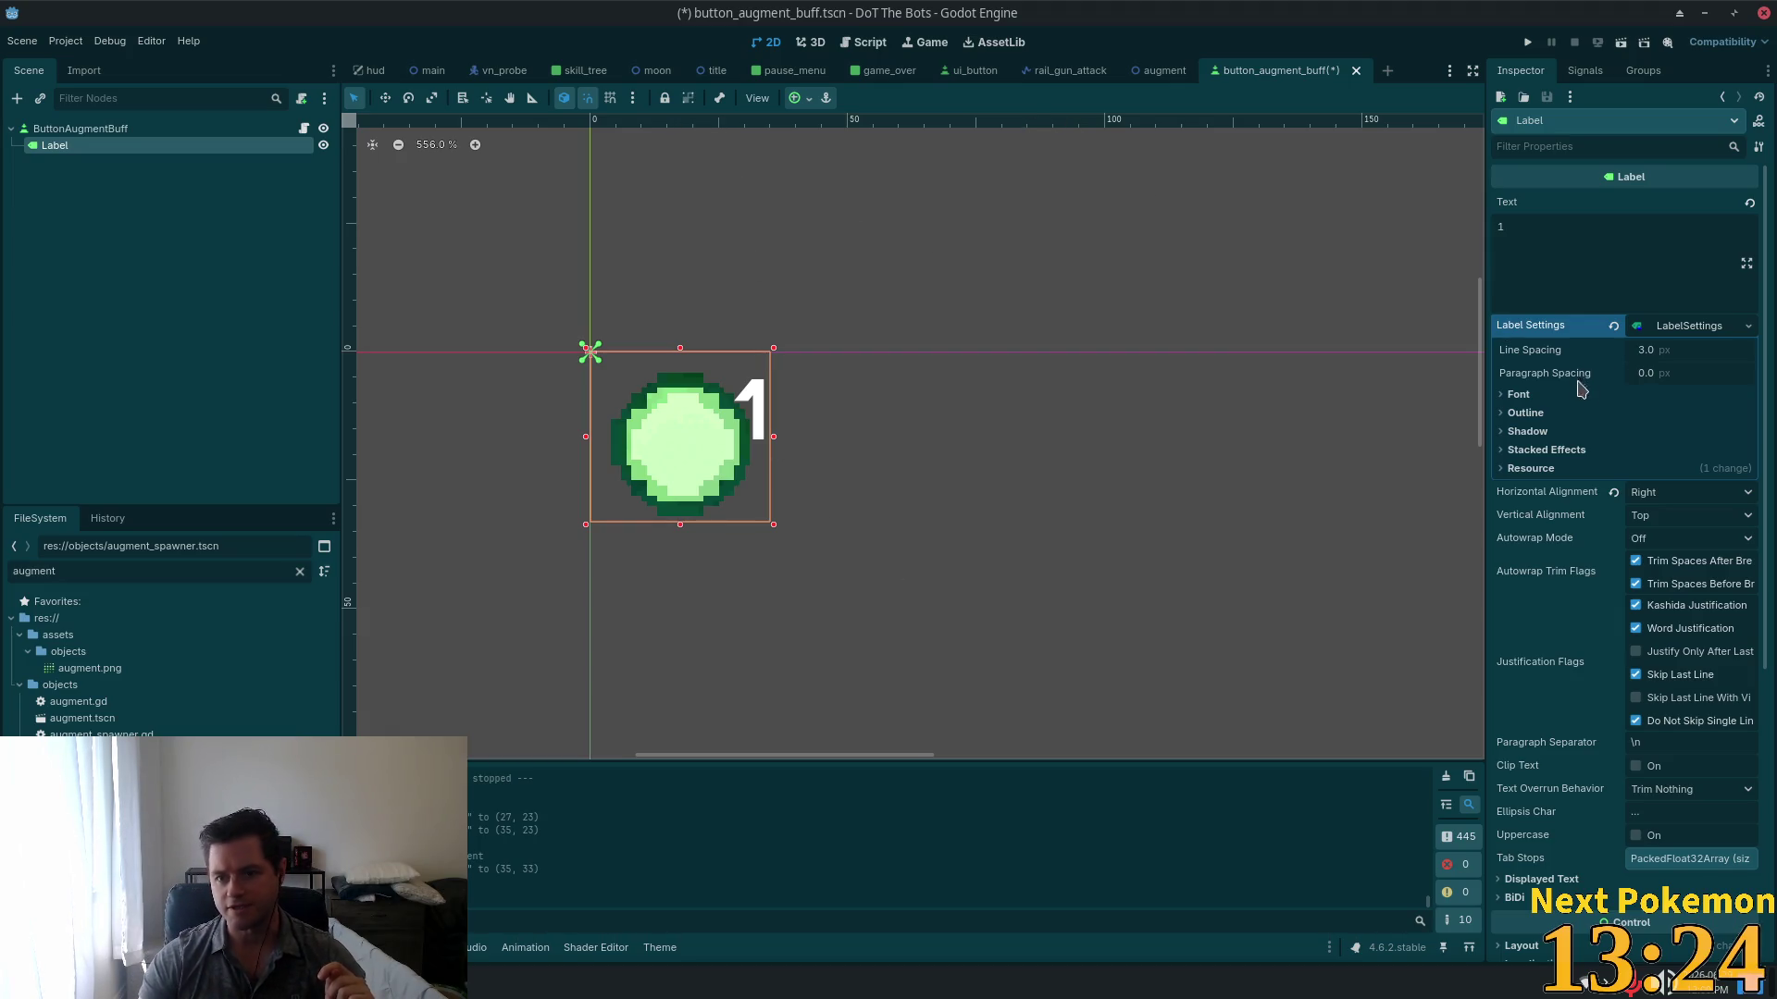
click(1502, 413)
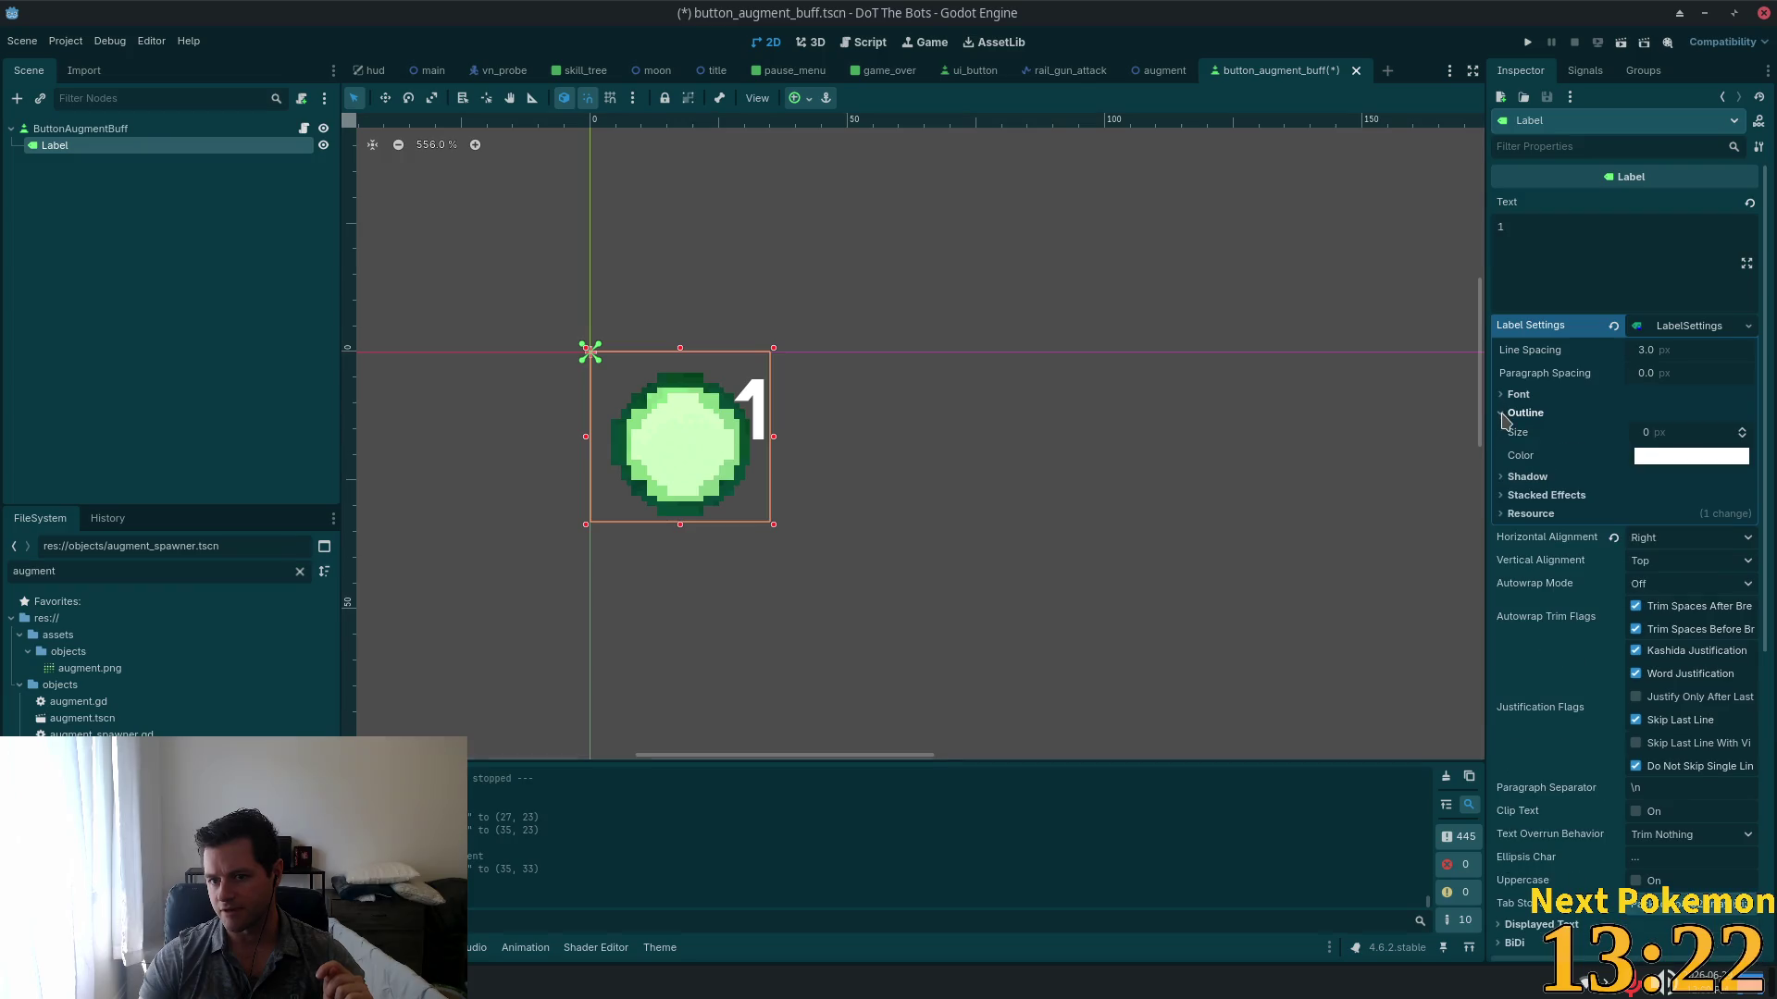
Step: Check the outline colour and make the Label's font colour black
click(1671, 455)
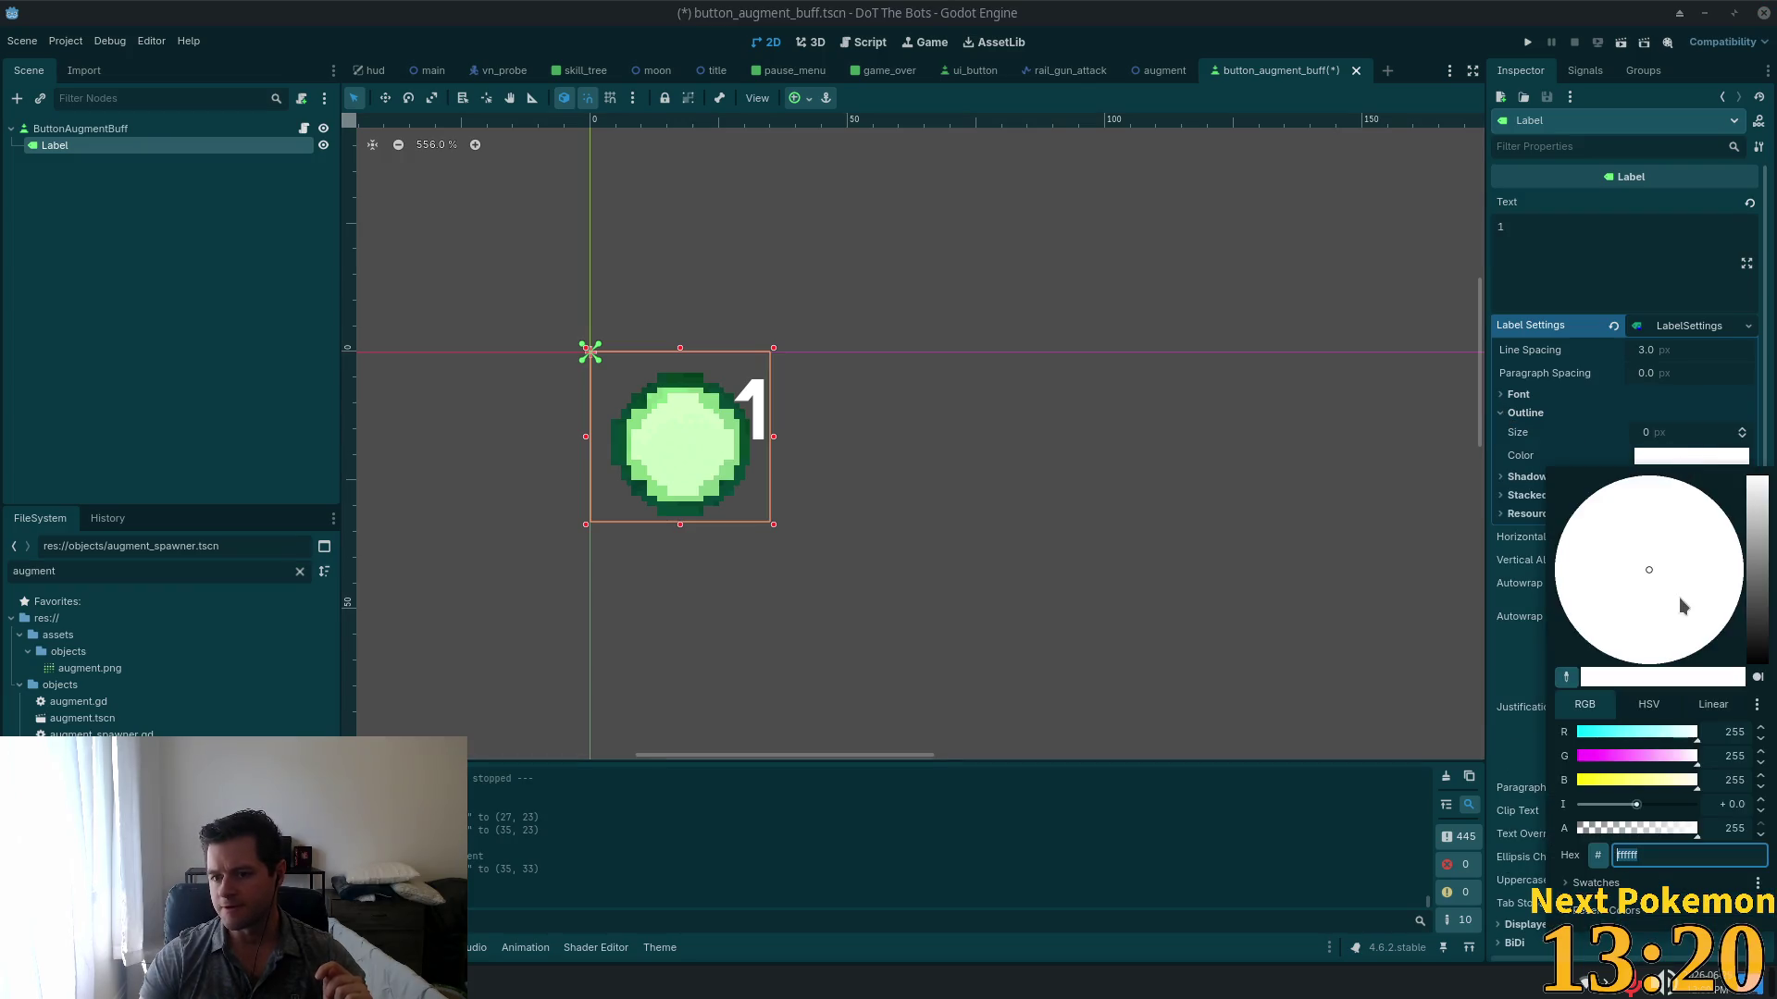
click(1553, 455)
click(1675, 433)
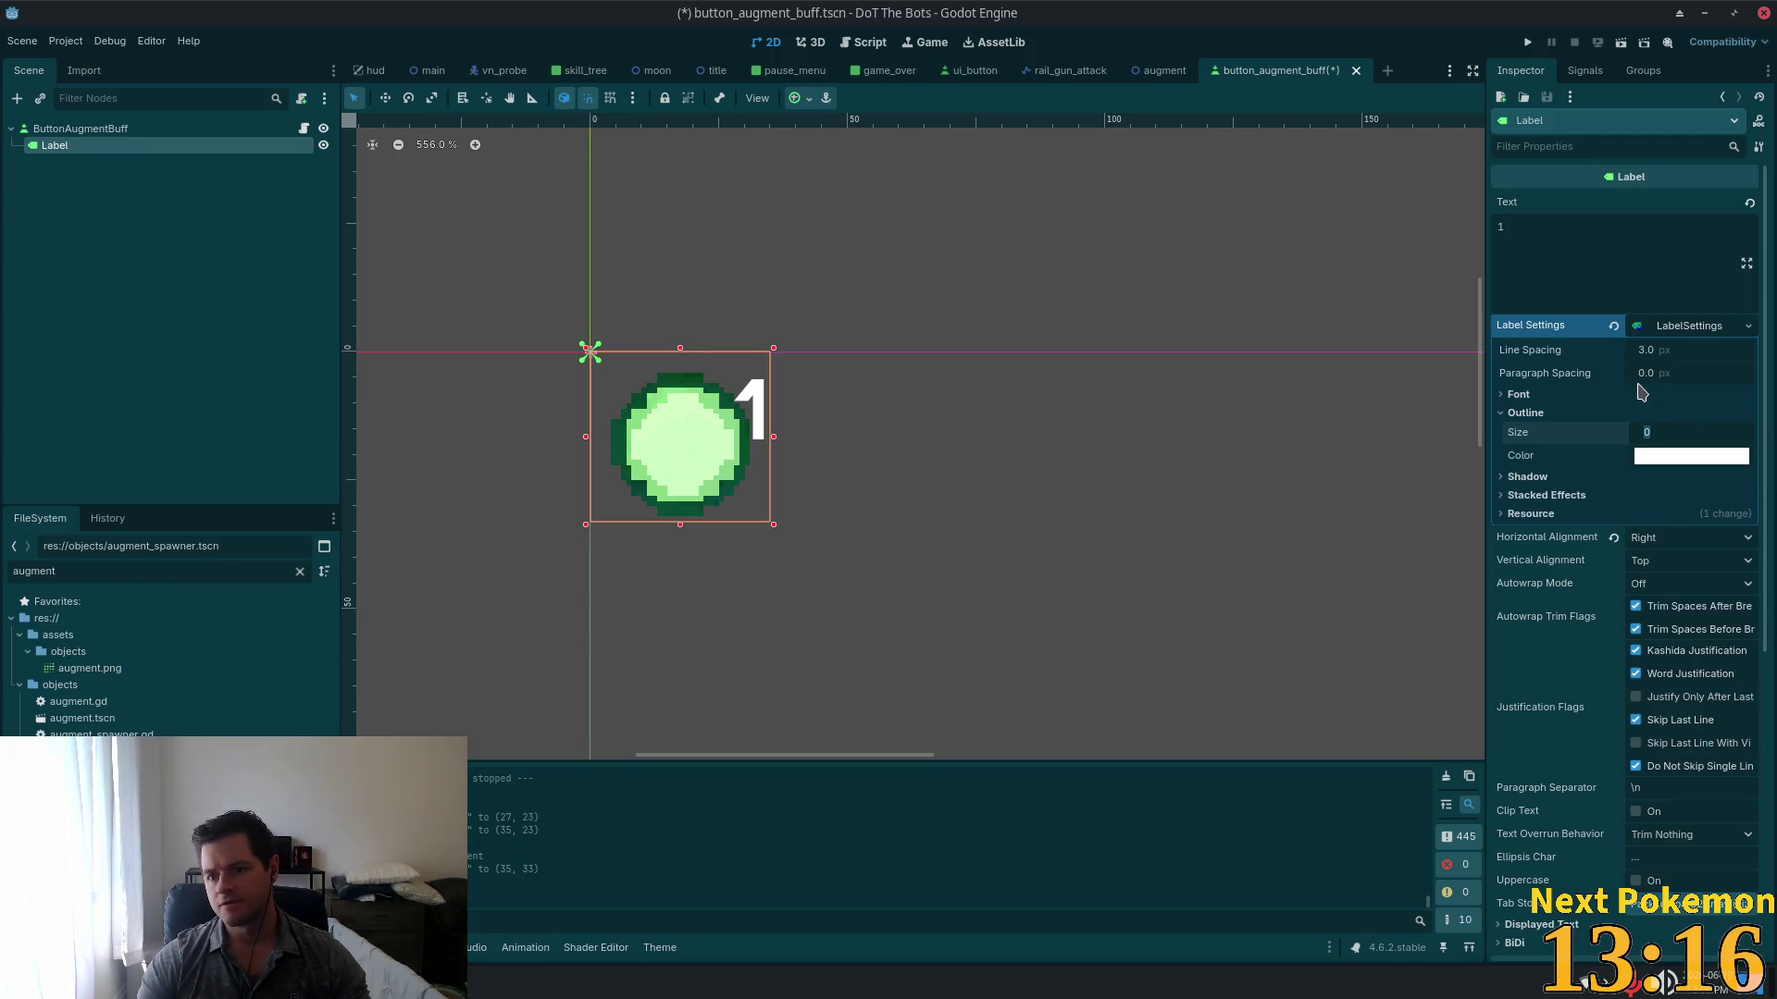
click(1593, 398)
click(1692, 462)
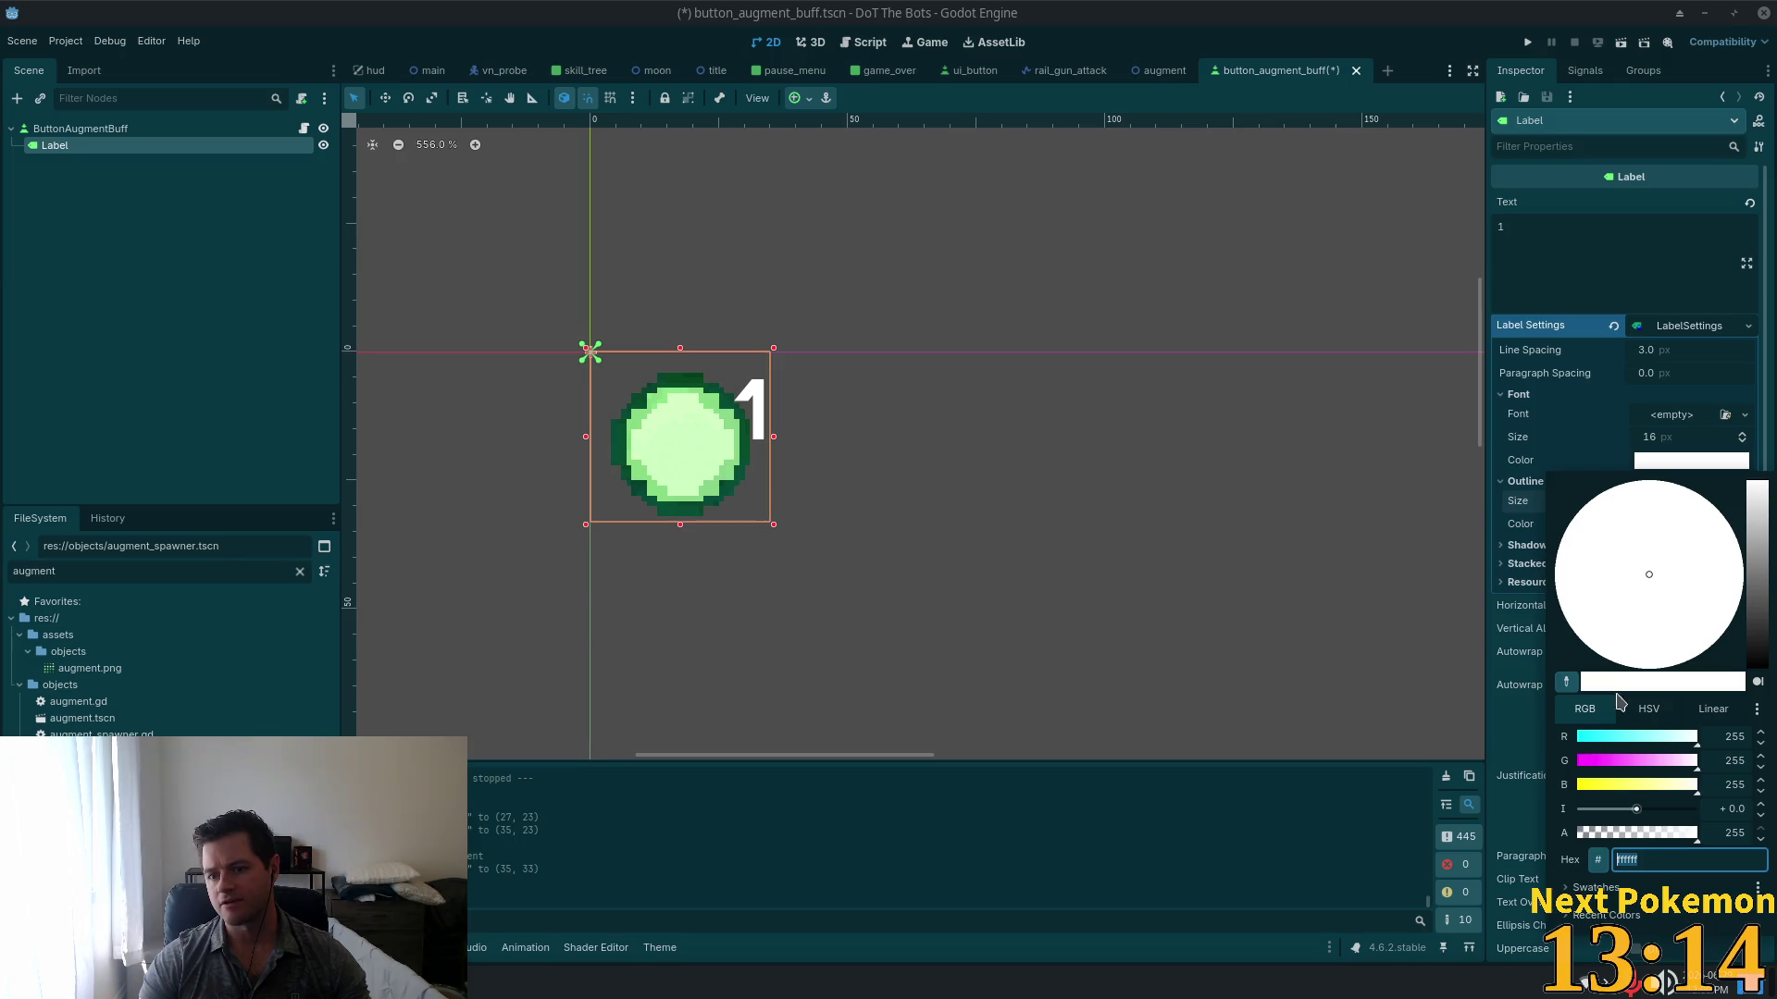
drag(1756, 589, 1765, 678)
click(1591, 435)
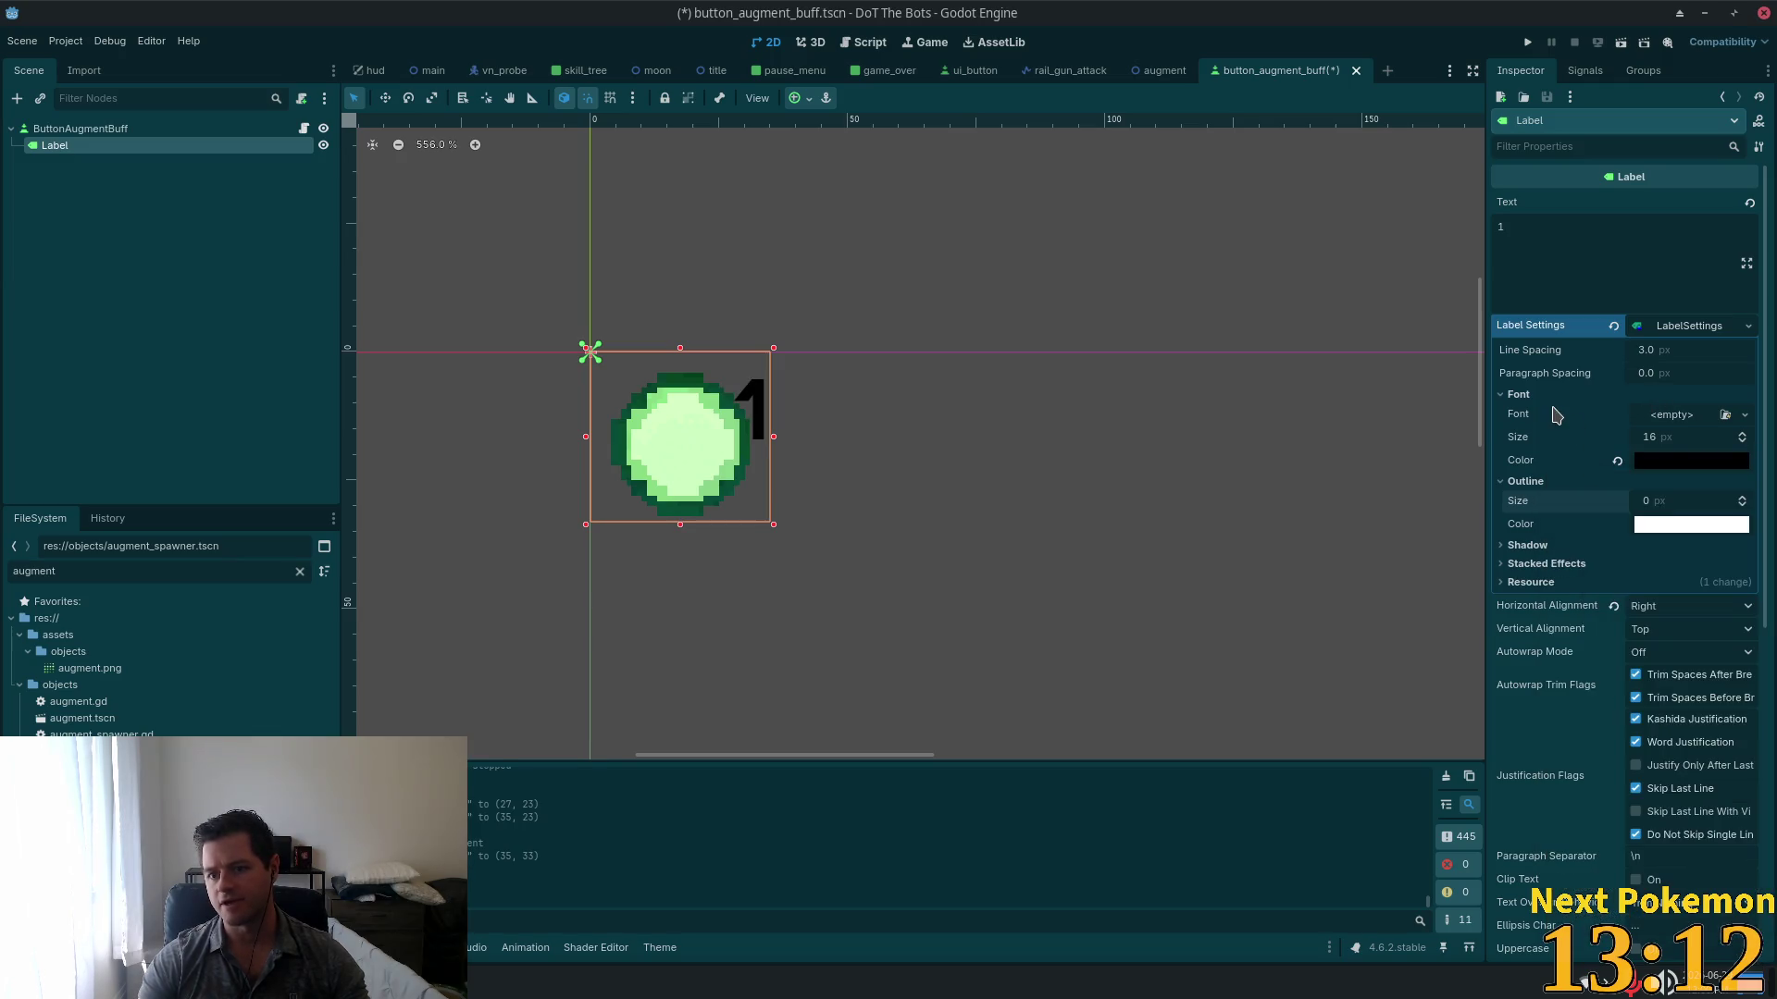
Step: Set the outline size to 4, stepping through 1 and 3
text(1)
key(Return)
text(3)
key(Return)
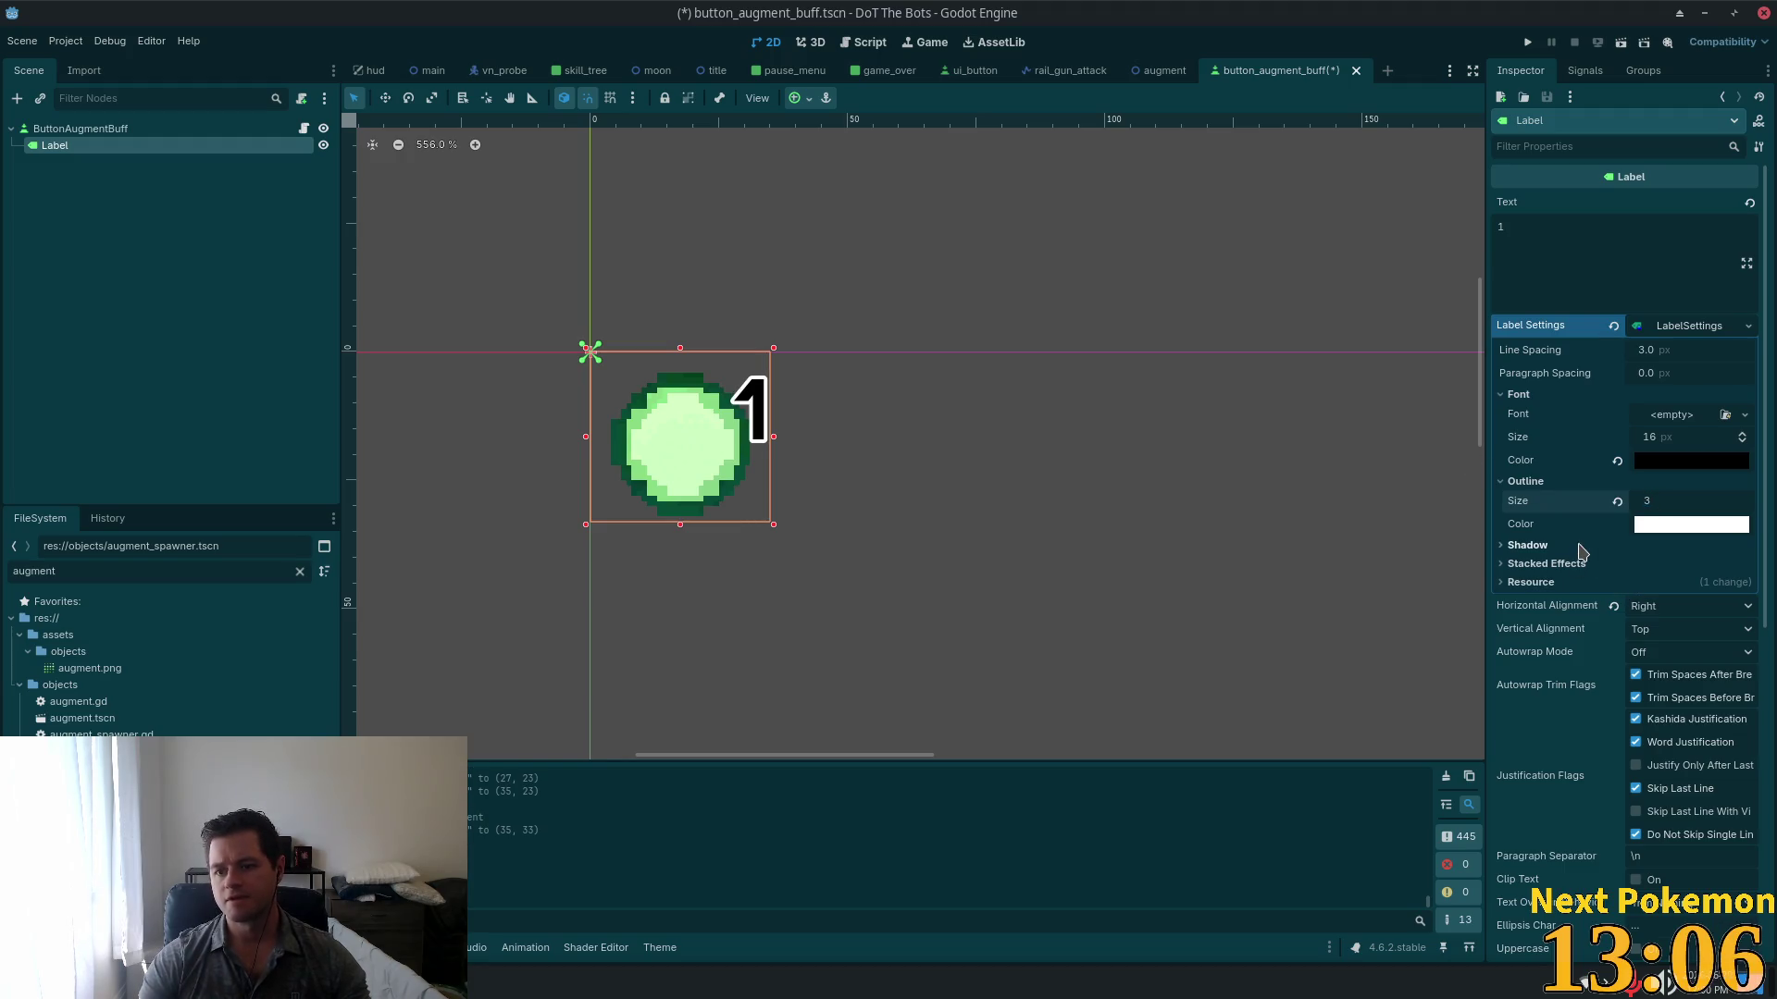
text(4)
key(Return)
text(4)
key(Return)
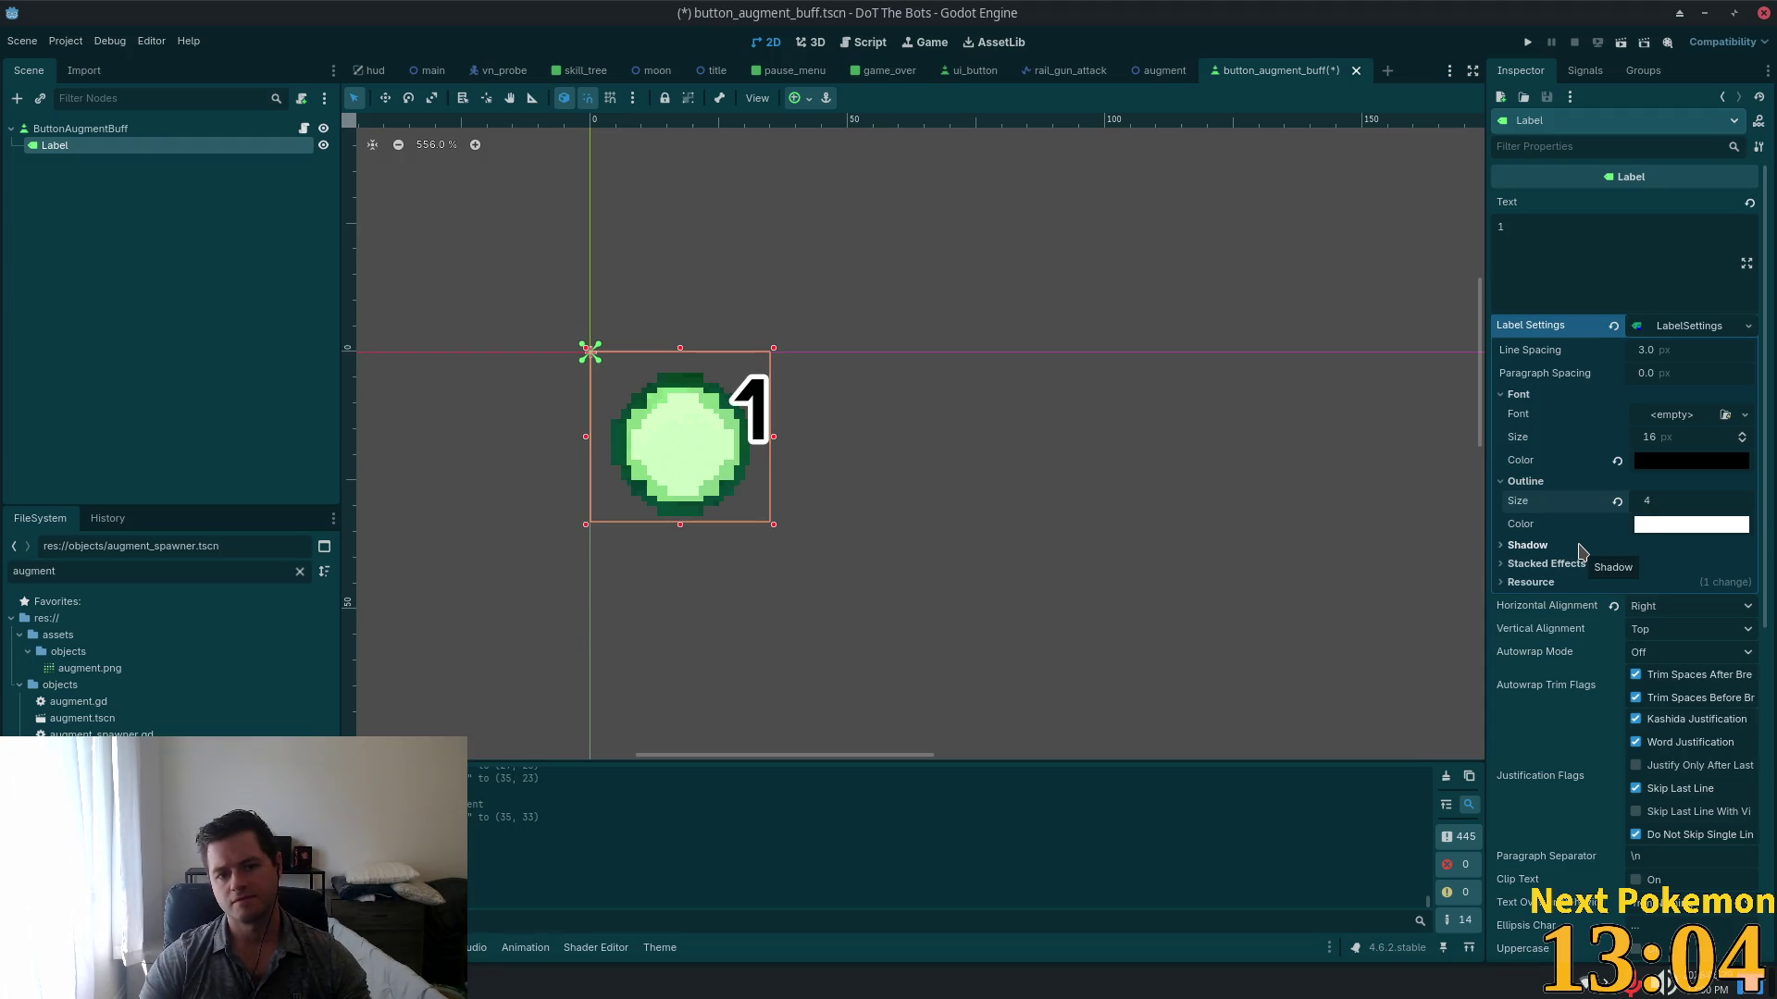
Step: Expand the Label's Shadow settings and make the shadow colour fully opaque
click(1579, 548)
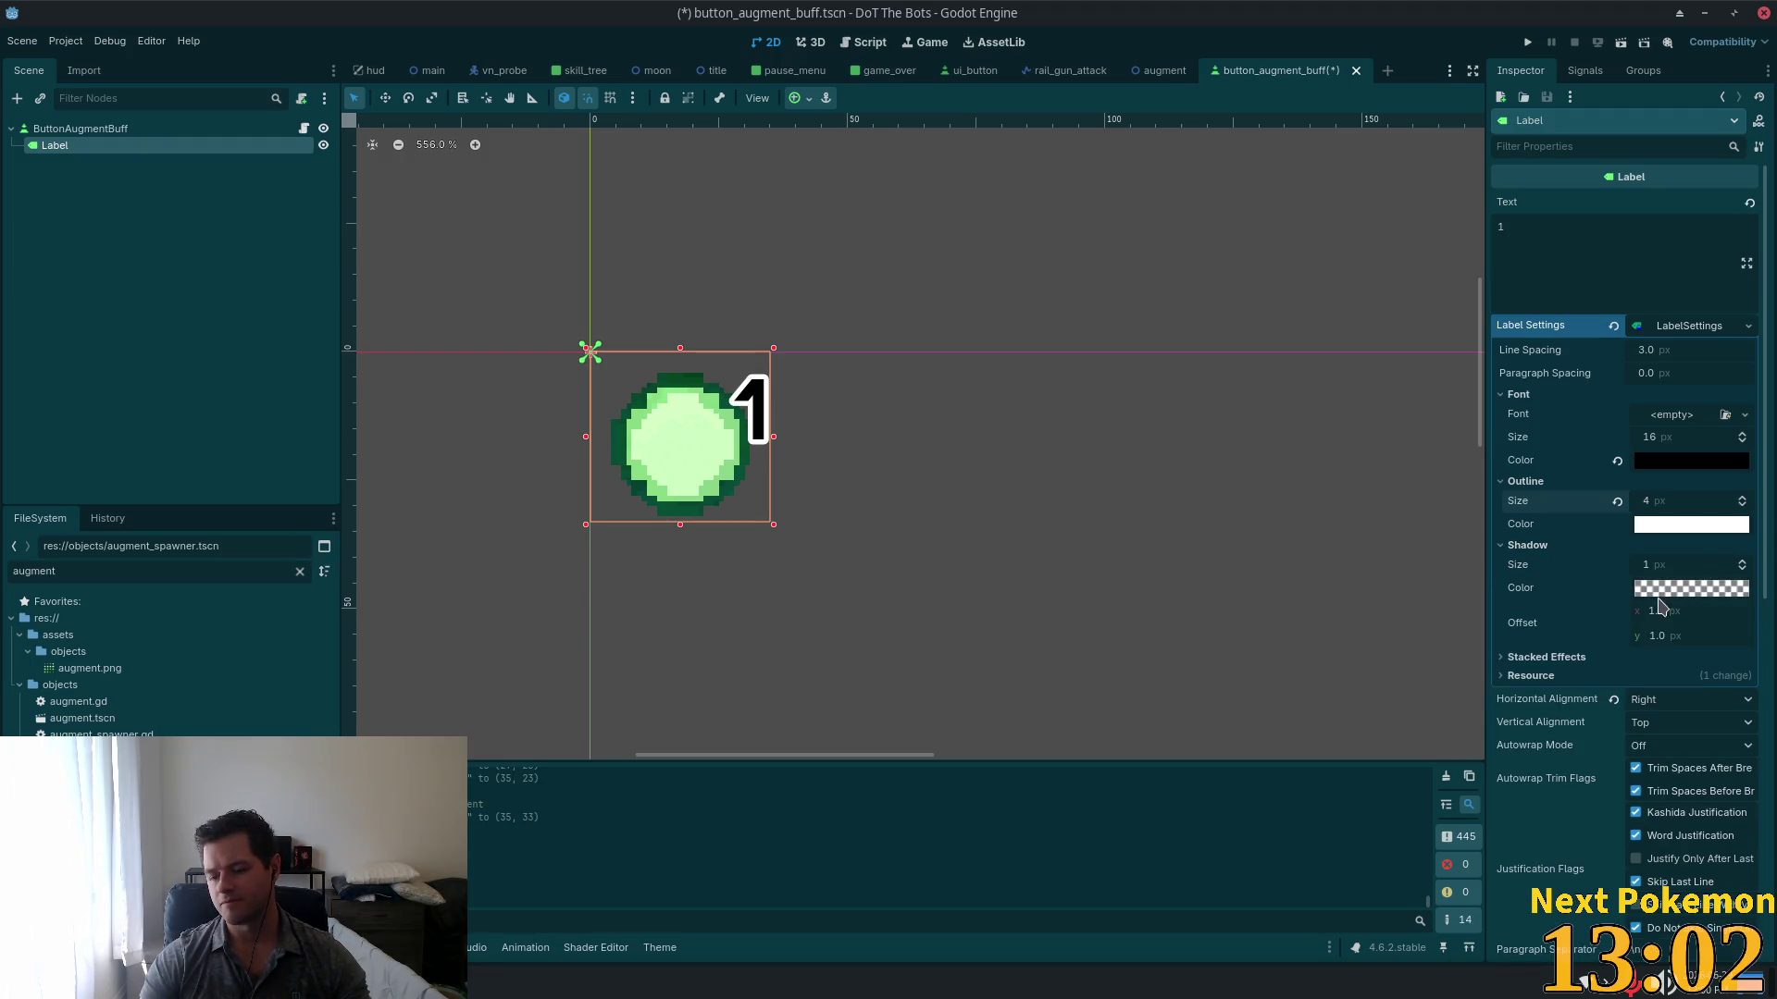
click(1642, 561)
text(2)
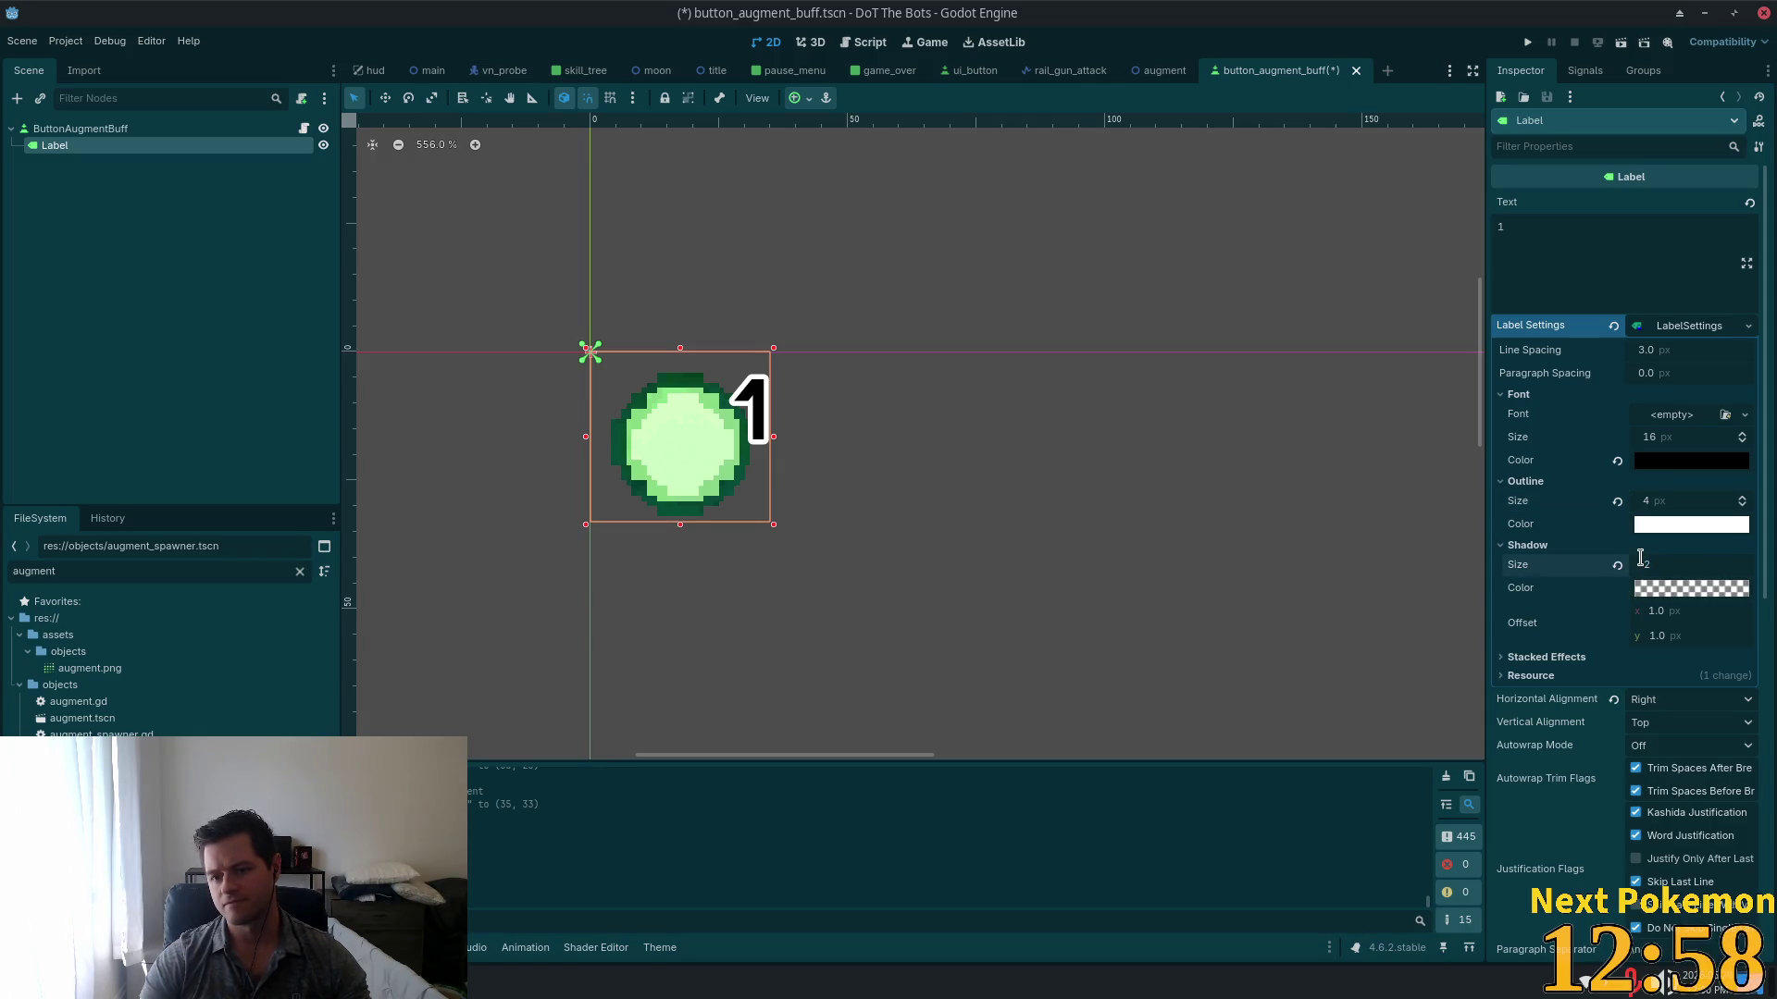
click(1701, 591)
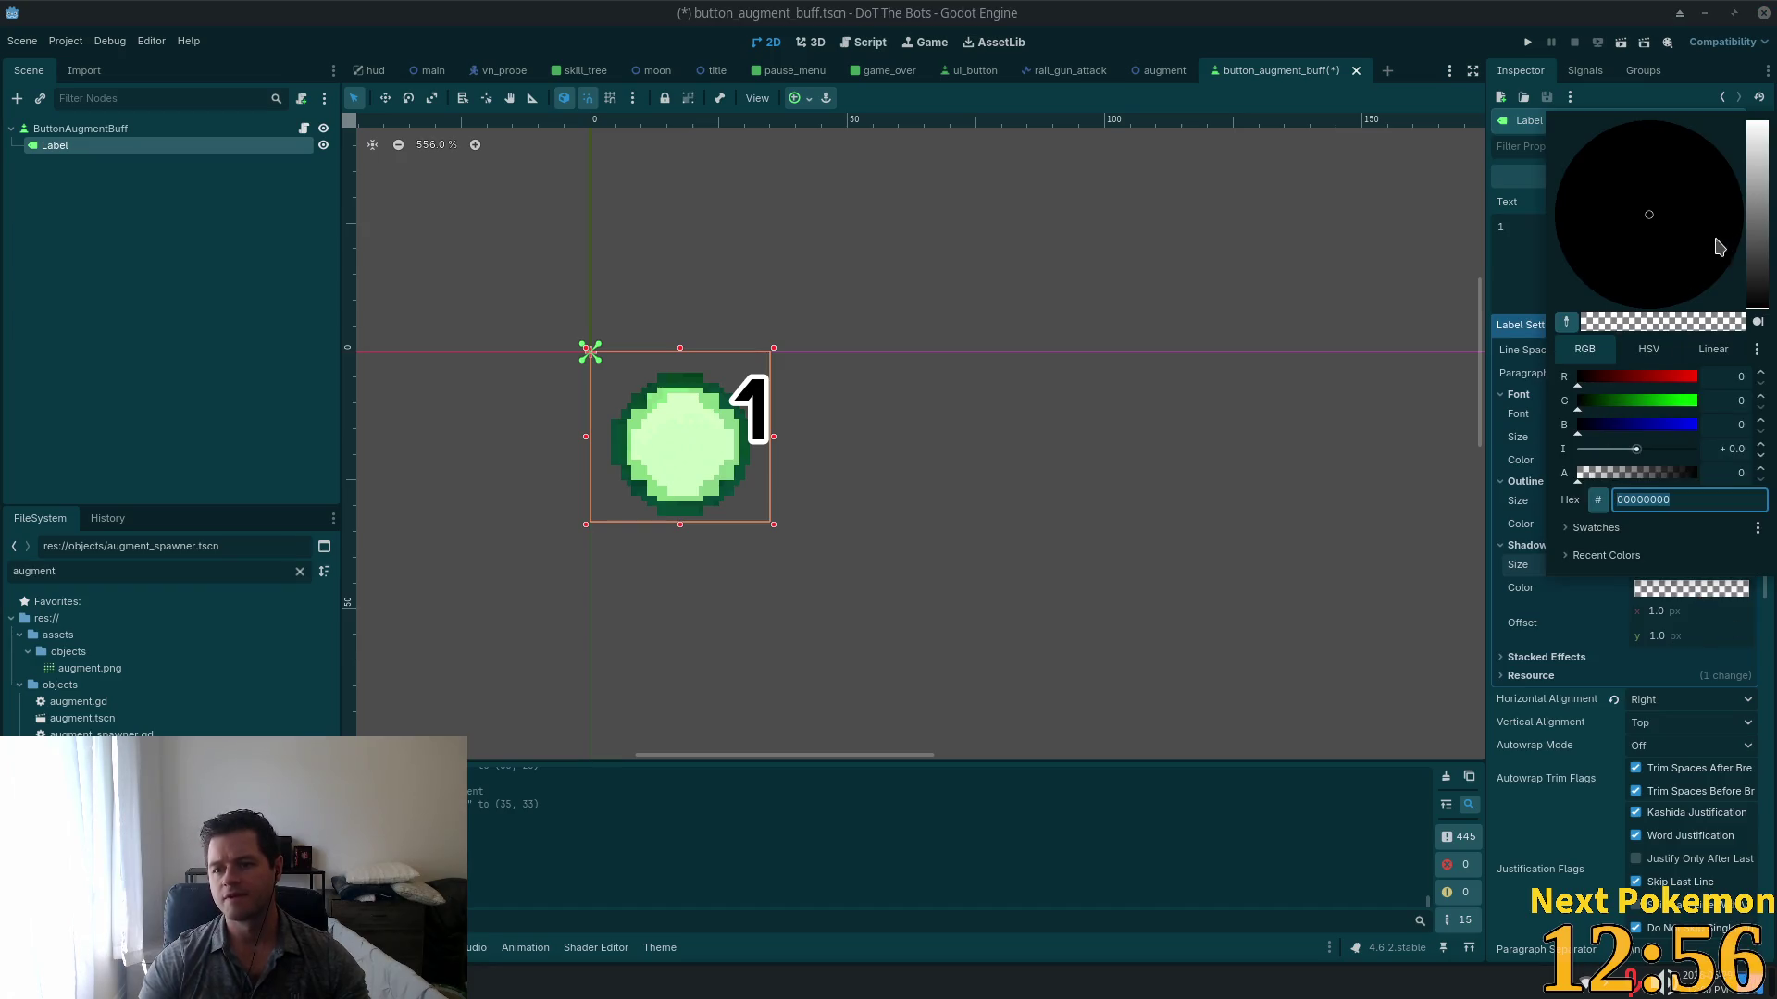
click(1754, 222)
mouse_move(1756, 226)
mouse_down()
mouse_move(1757, 326)
mouse_move(1772, 234)
mouse_up()
drag(1655, 475, 1707, 474)
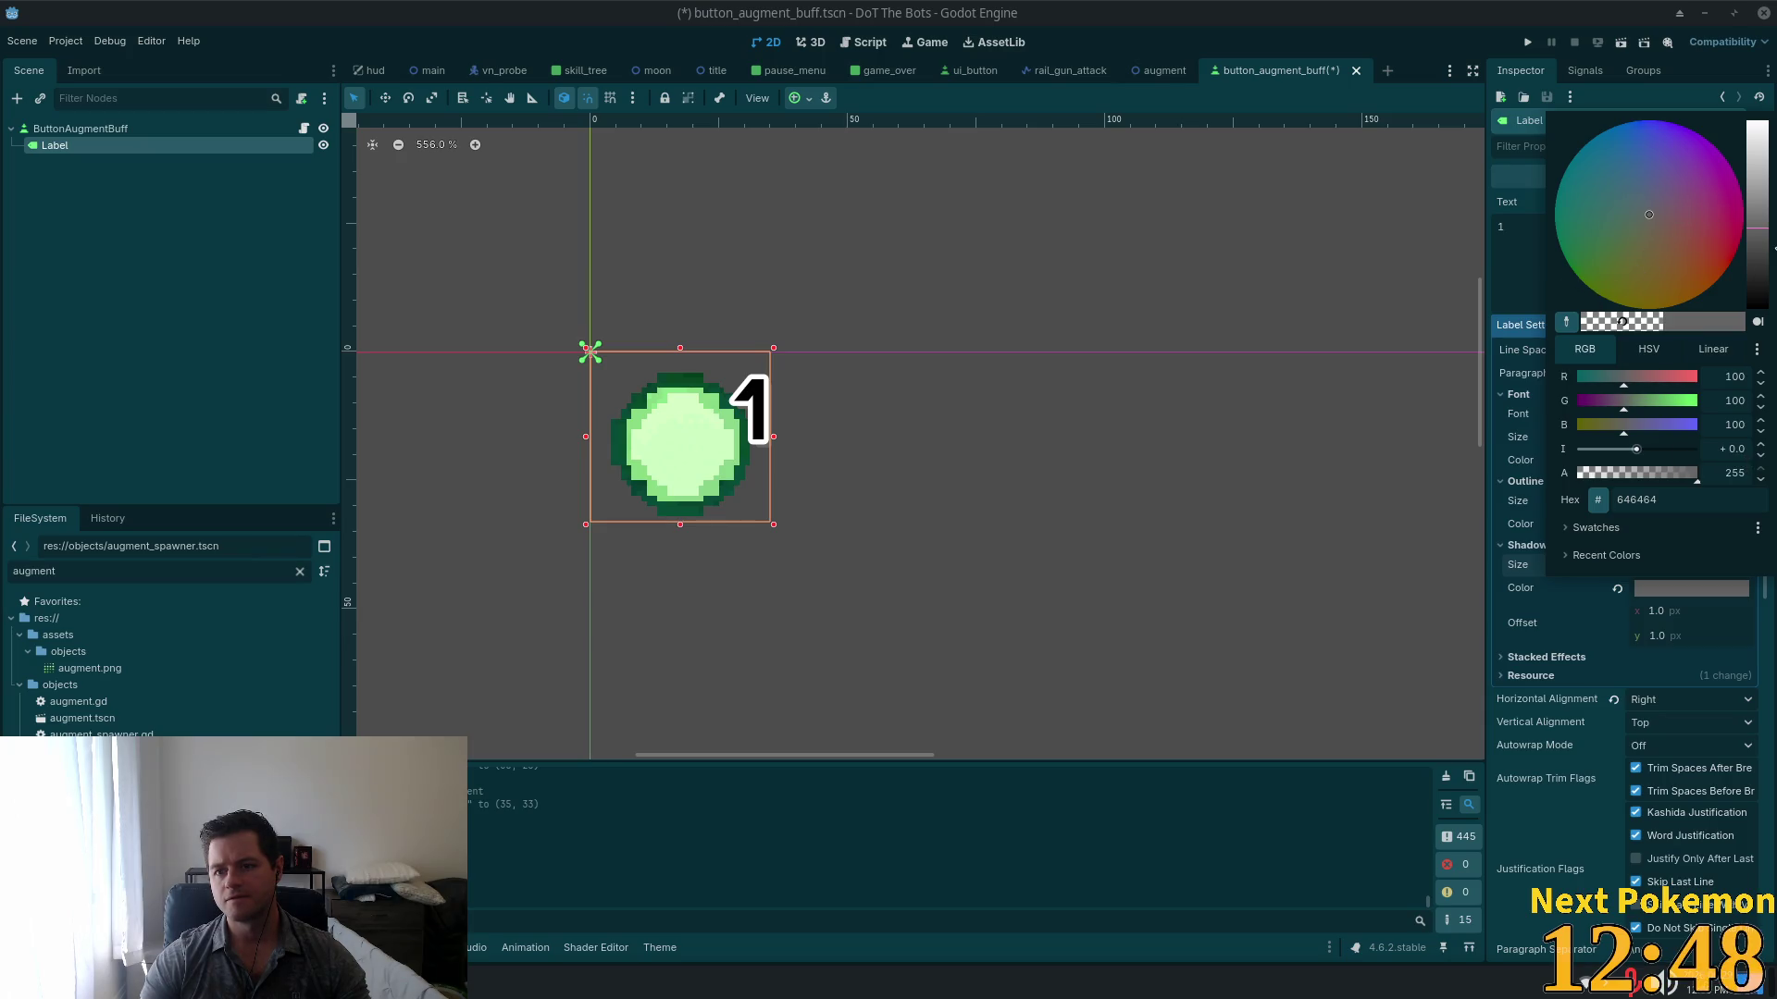
Step: Change the shadow colour to sky blue 2ba0e4 and keep the shadow size at 1 px
drag(1768, 250, 1745, 384)
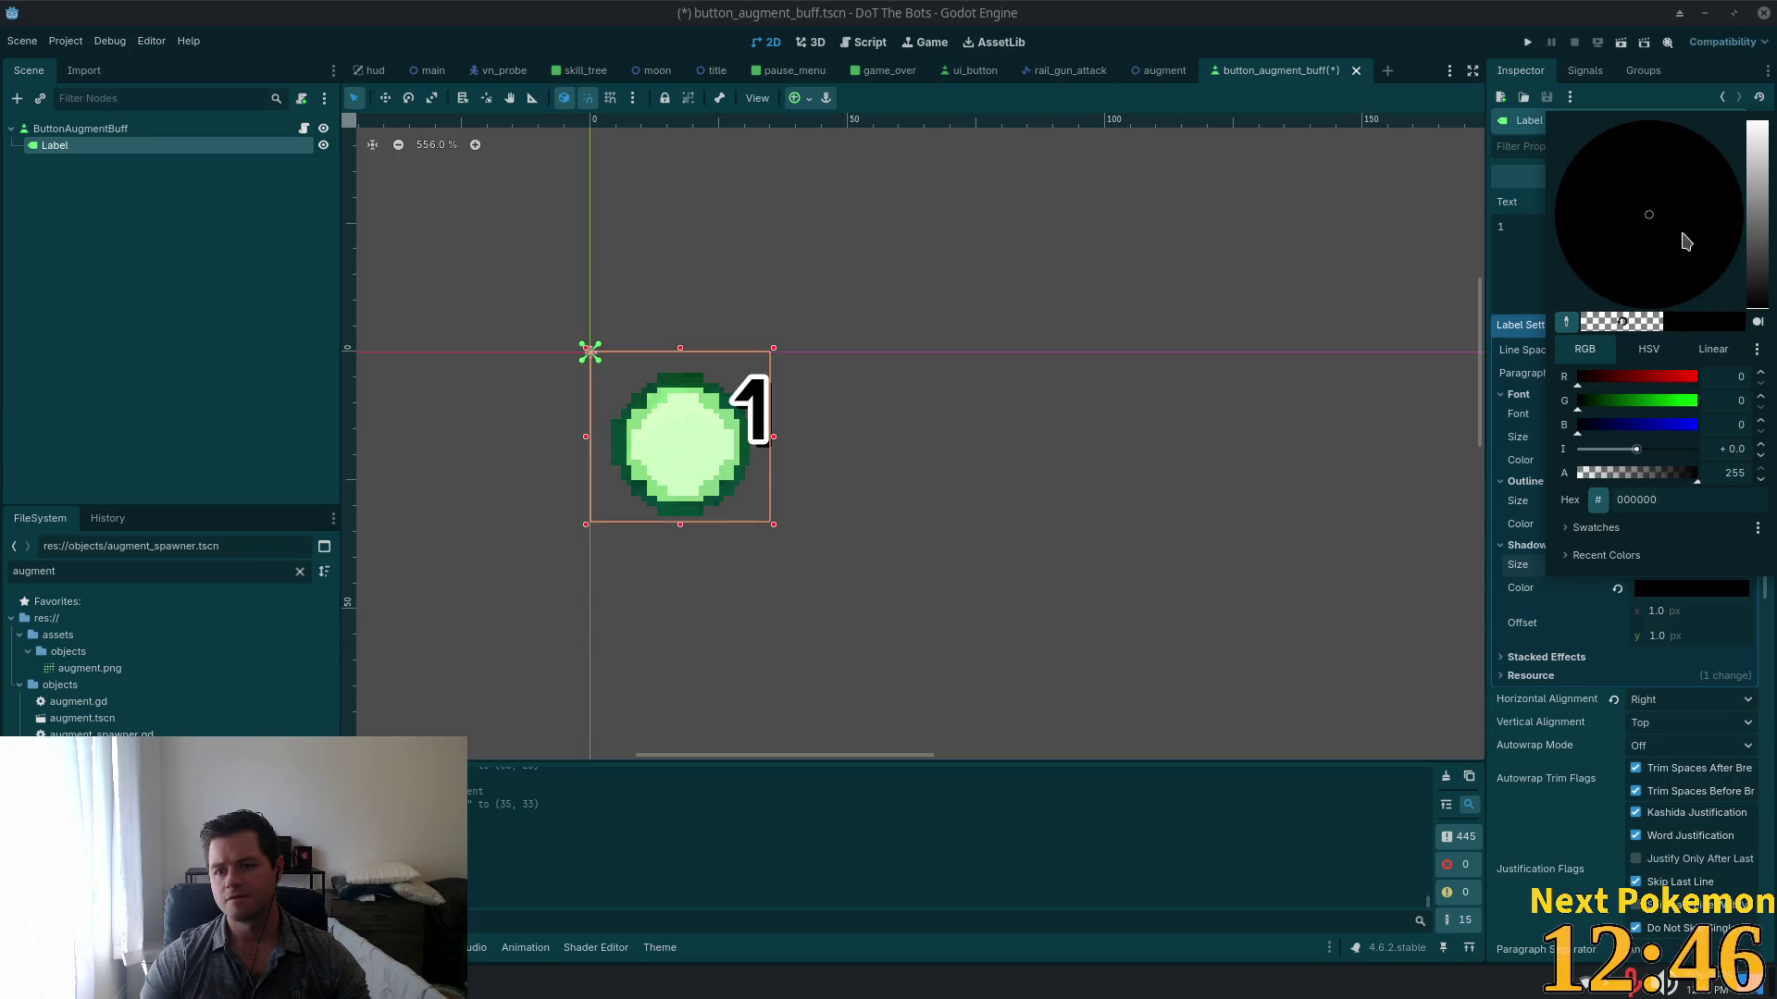
drag(1756, 307, 1756, 229)
click(1656, 122)
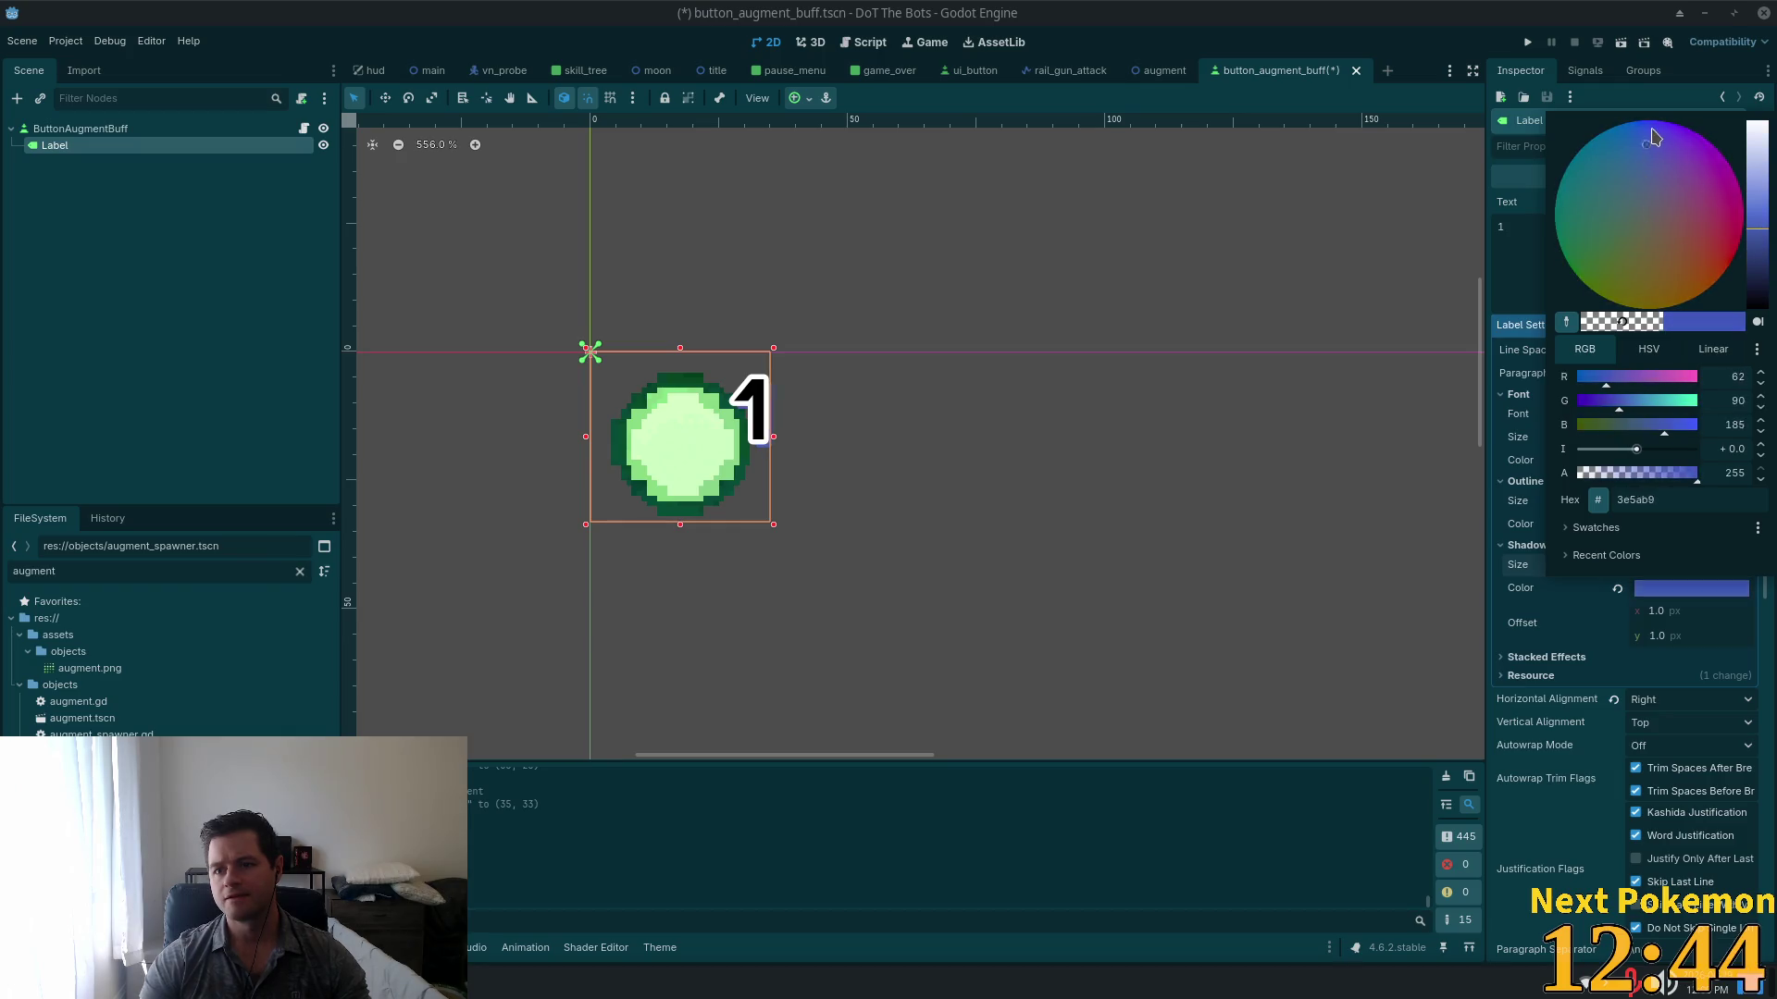
click(1757, 191)
click(1606, 141)
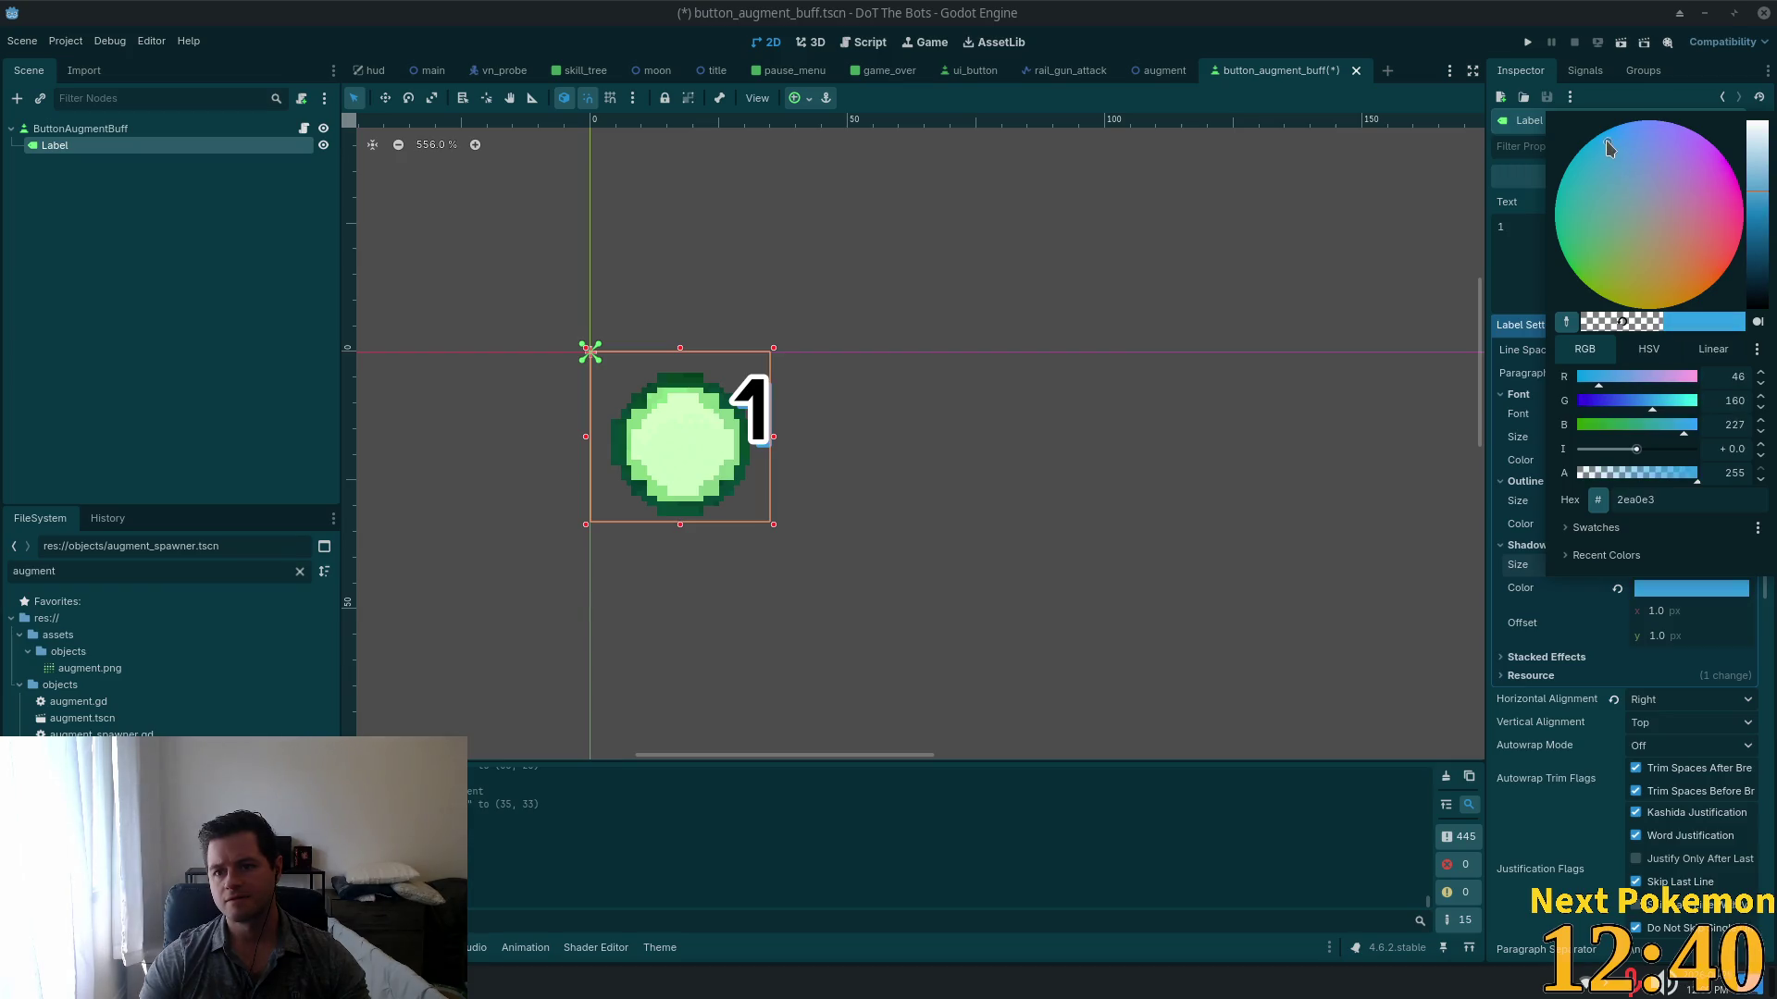
click(1517, 645)
click(1661, 566)
key(Return)
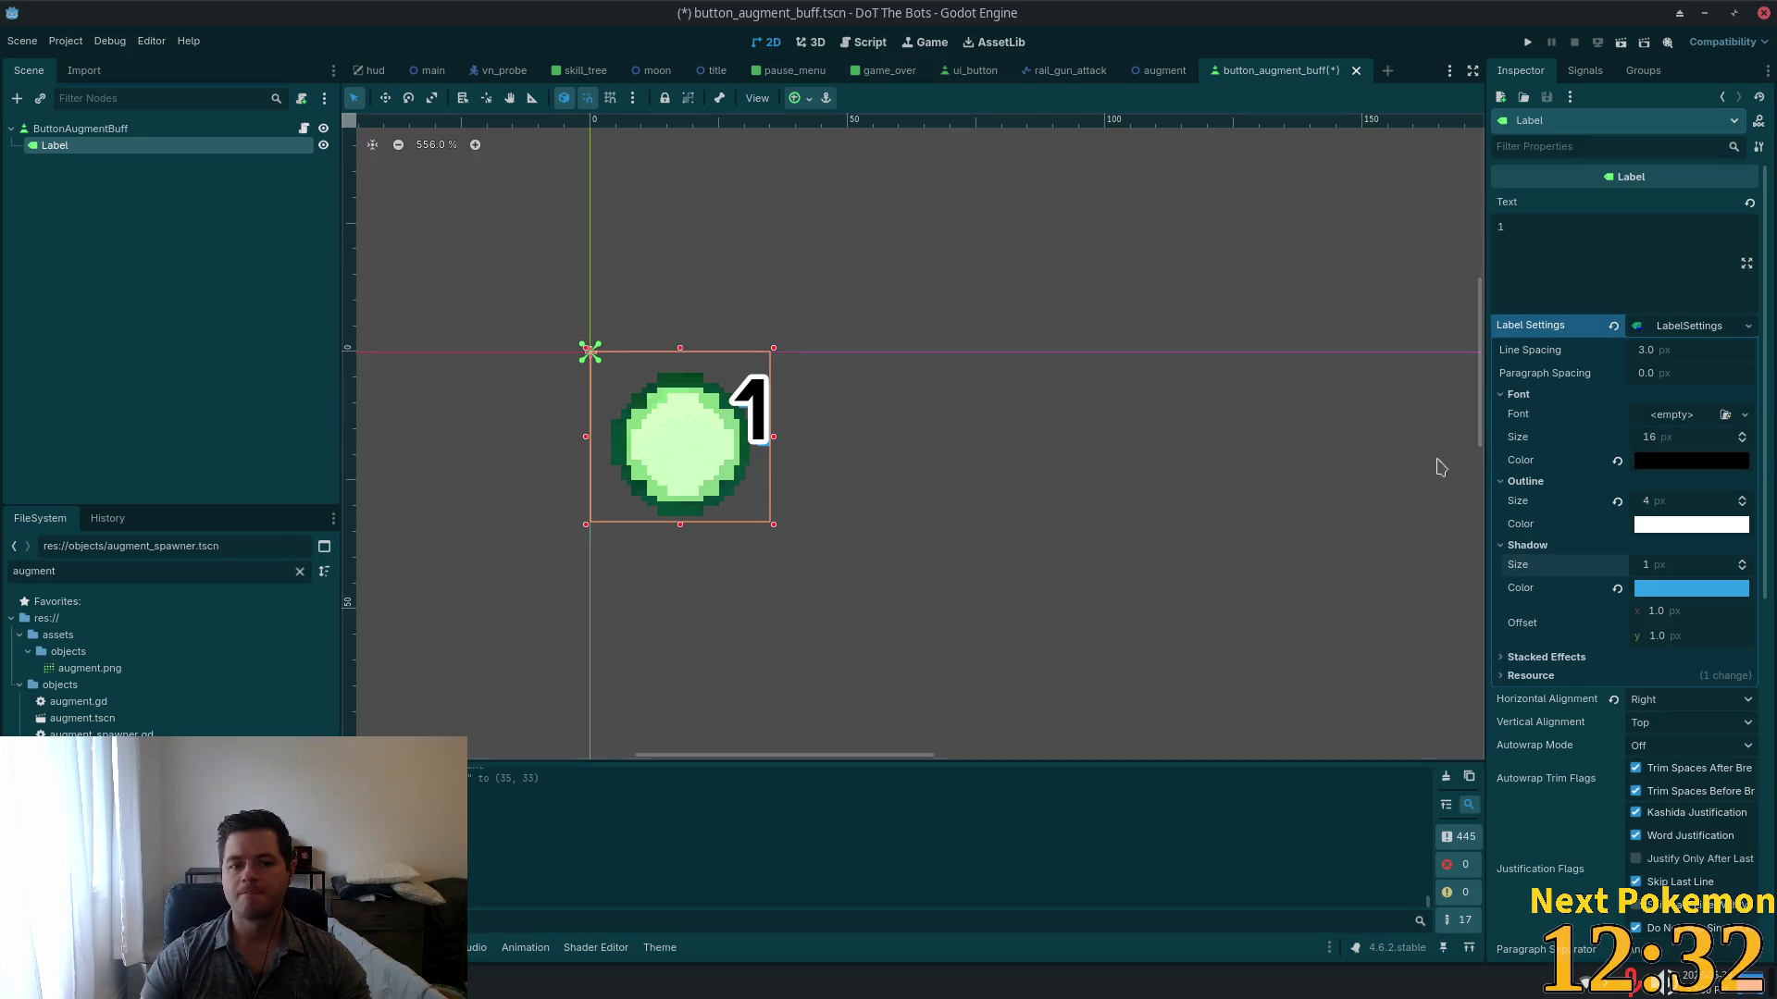
click(1673, 466)
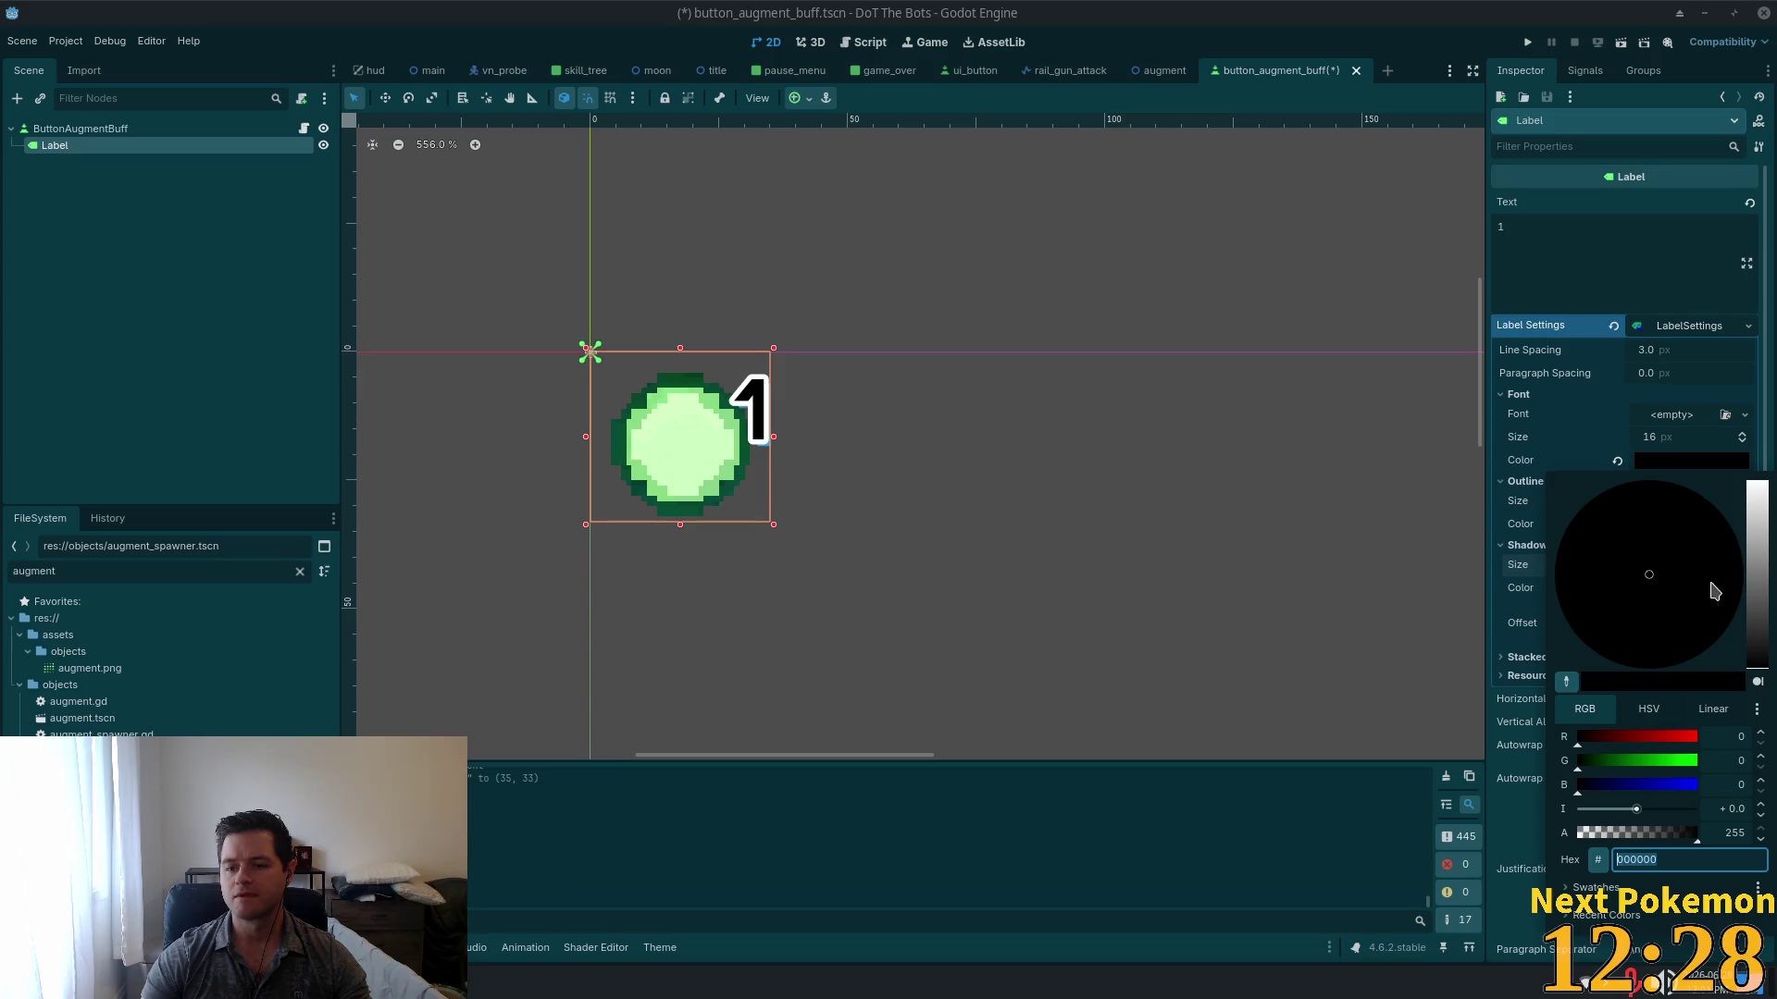
Step: Make the shadow black with offset x -1, y 1 and save button_augment_buff.tscn
click(1590, 444)
click(1707, 592)
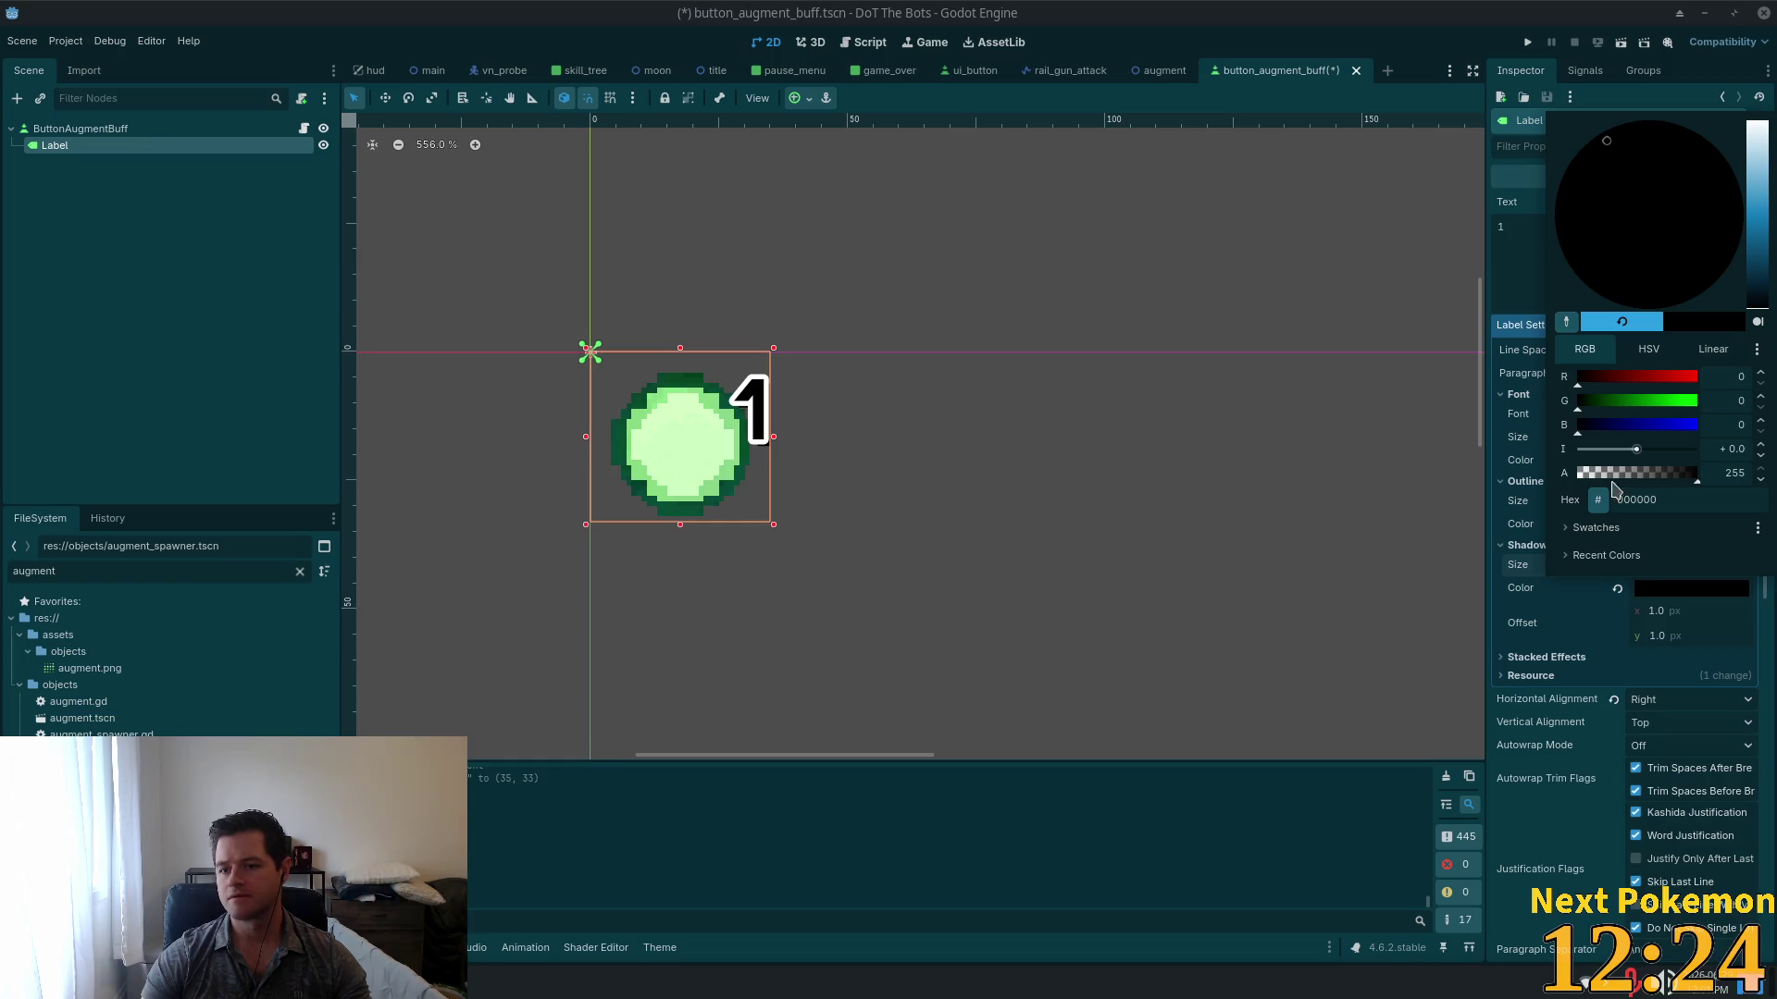
click(1577, 657)
click(1695, 618)
text(0)
key(Tab)
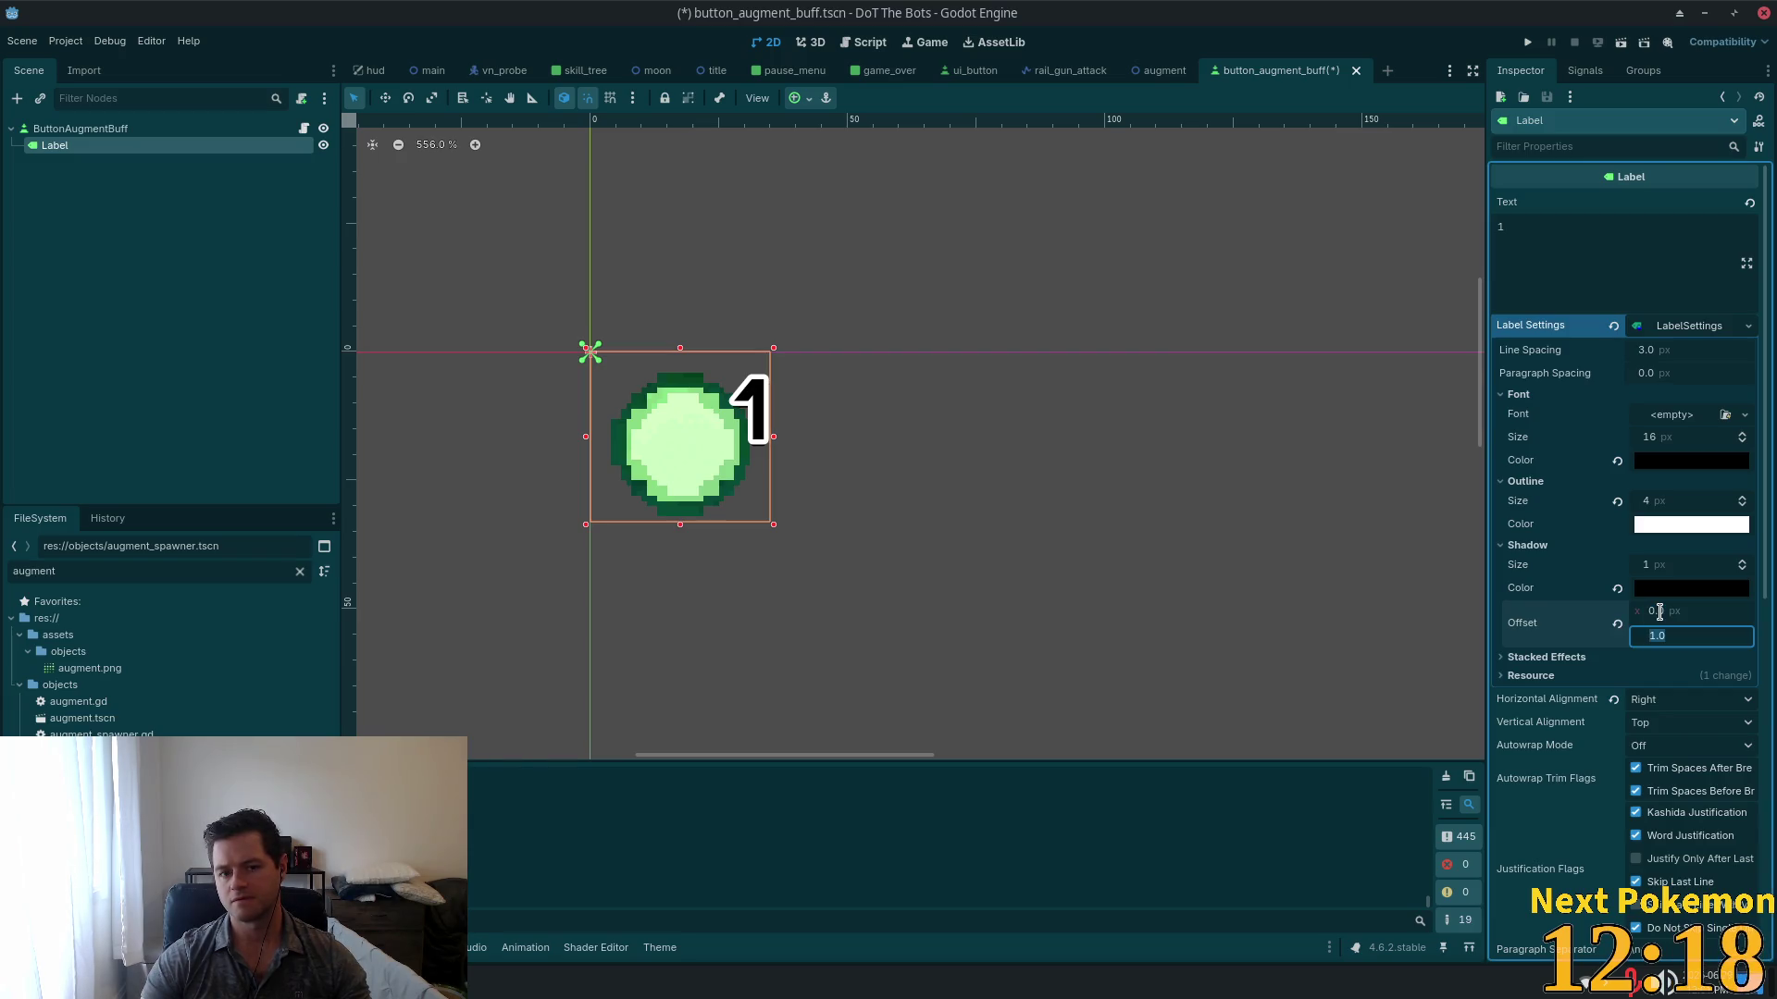
click(1659, 612)
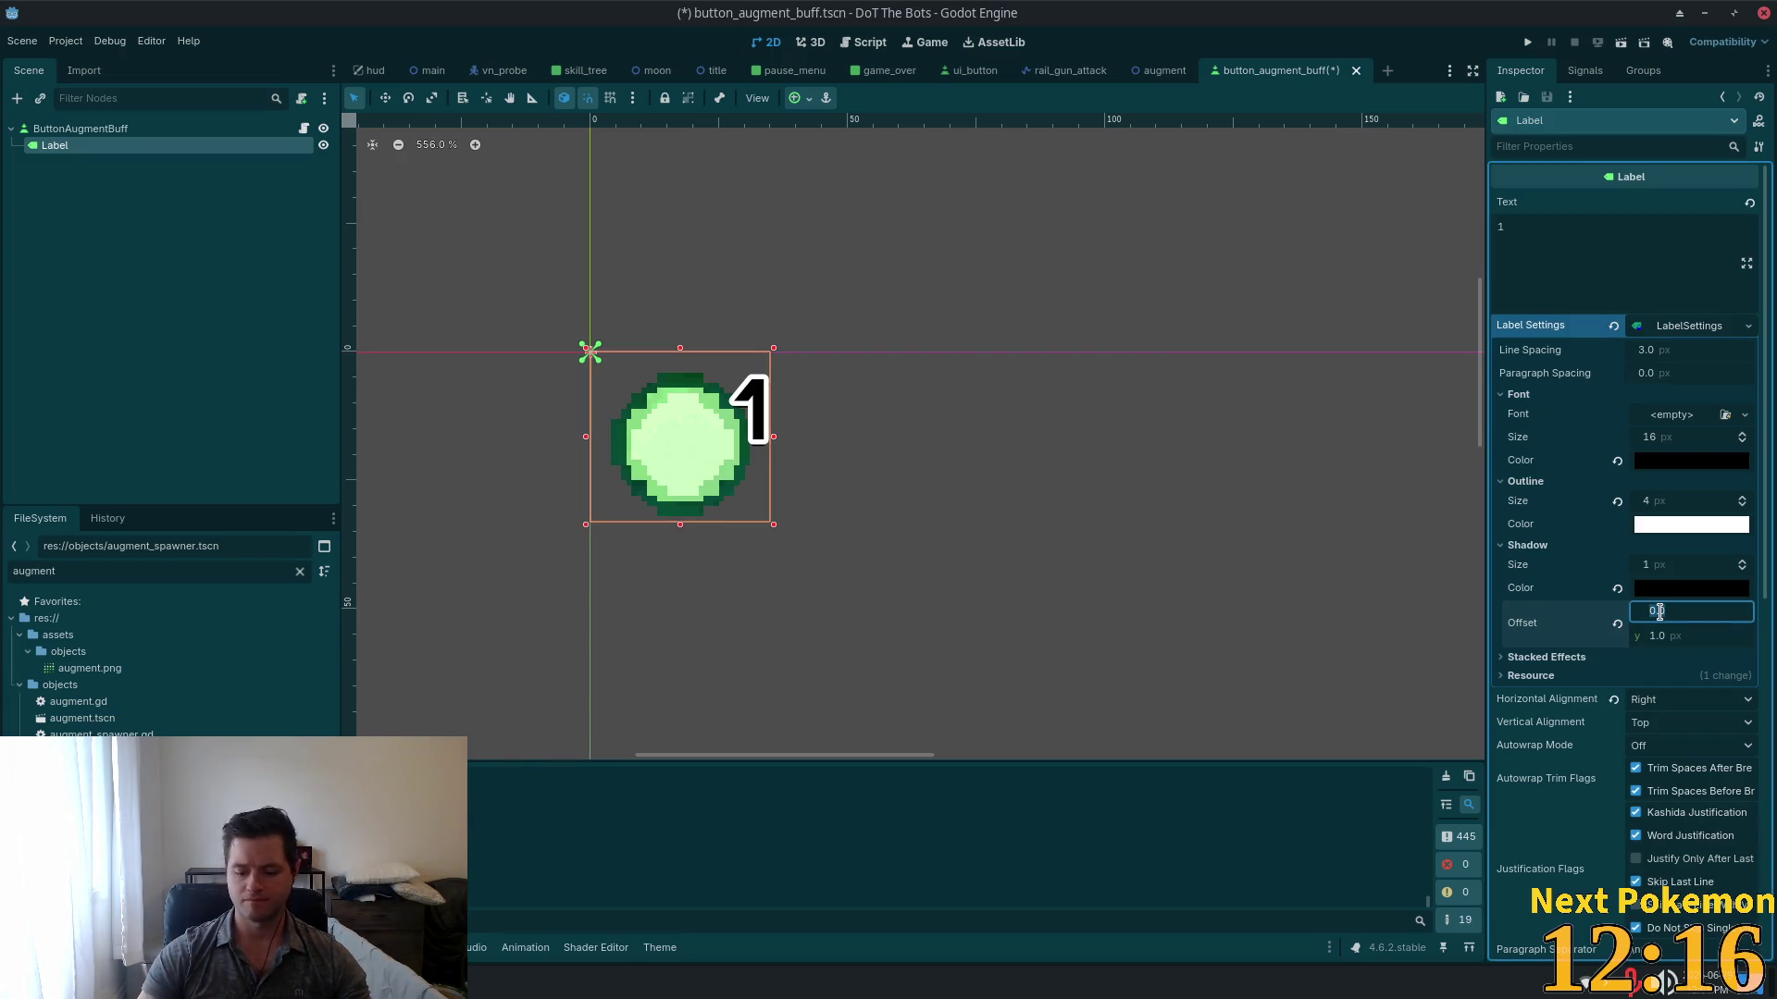
text(1)
key(Tab)
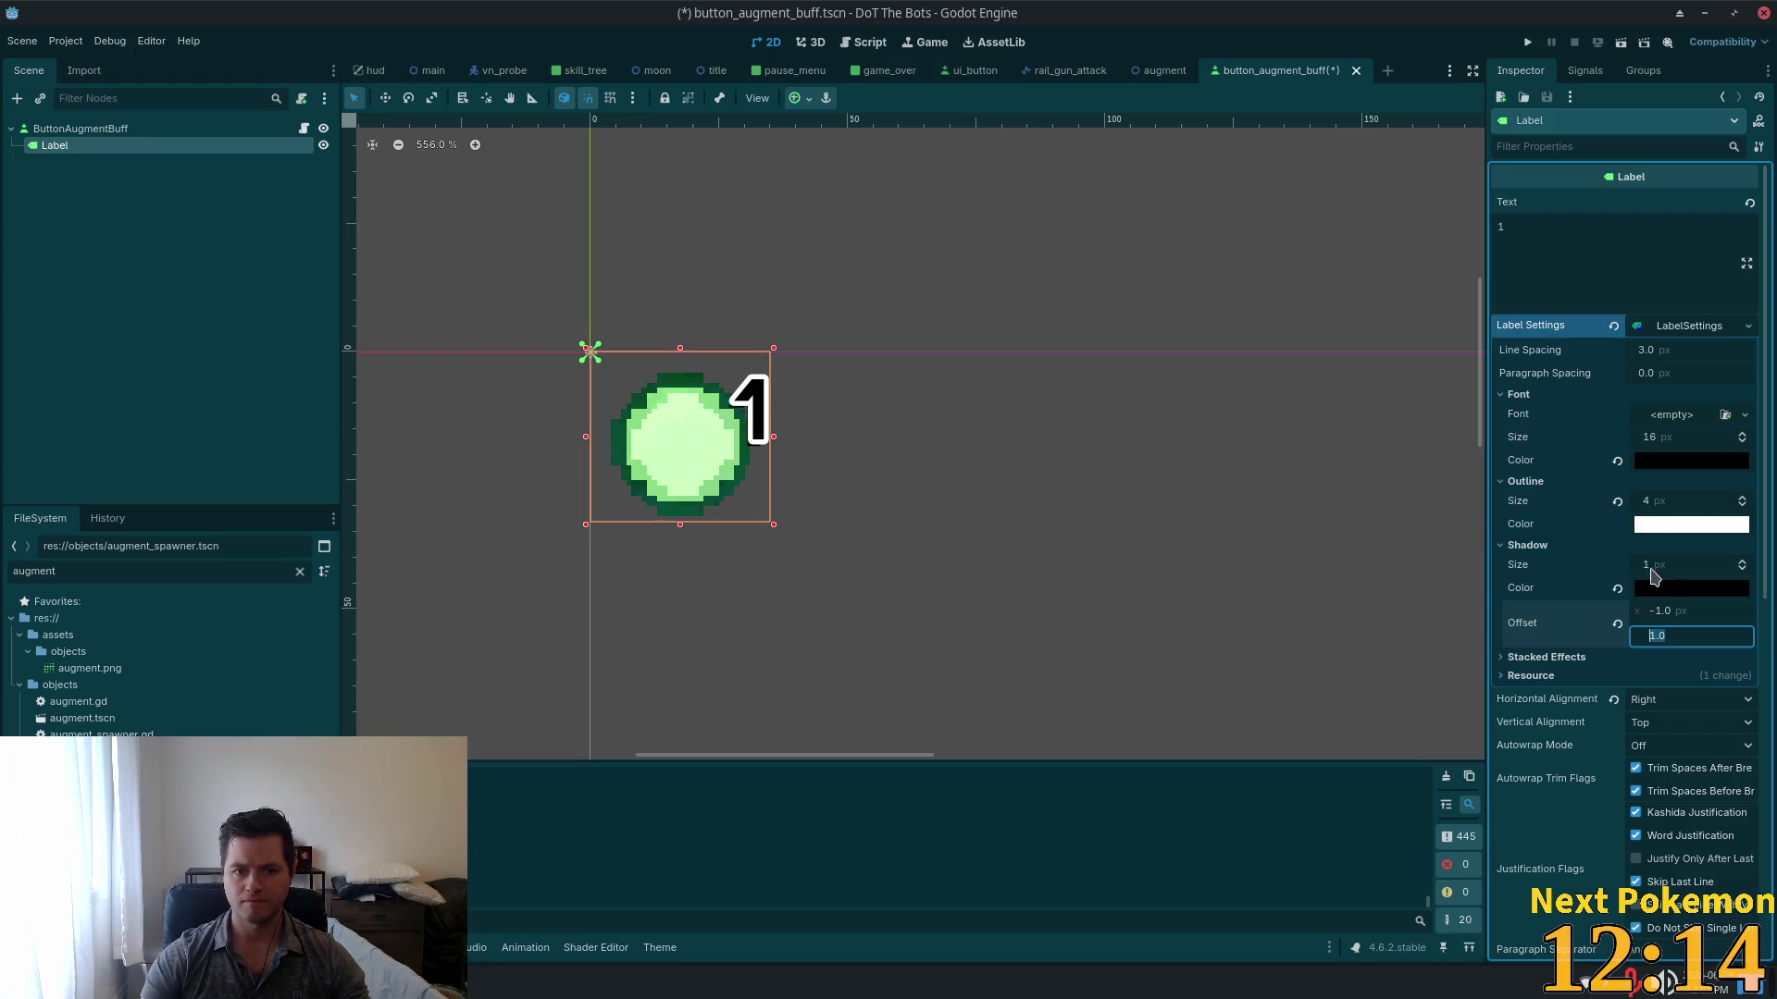
click(1536, 587)
key(ctrl+s)
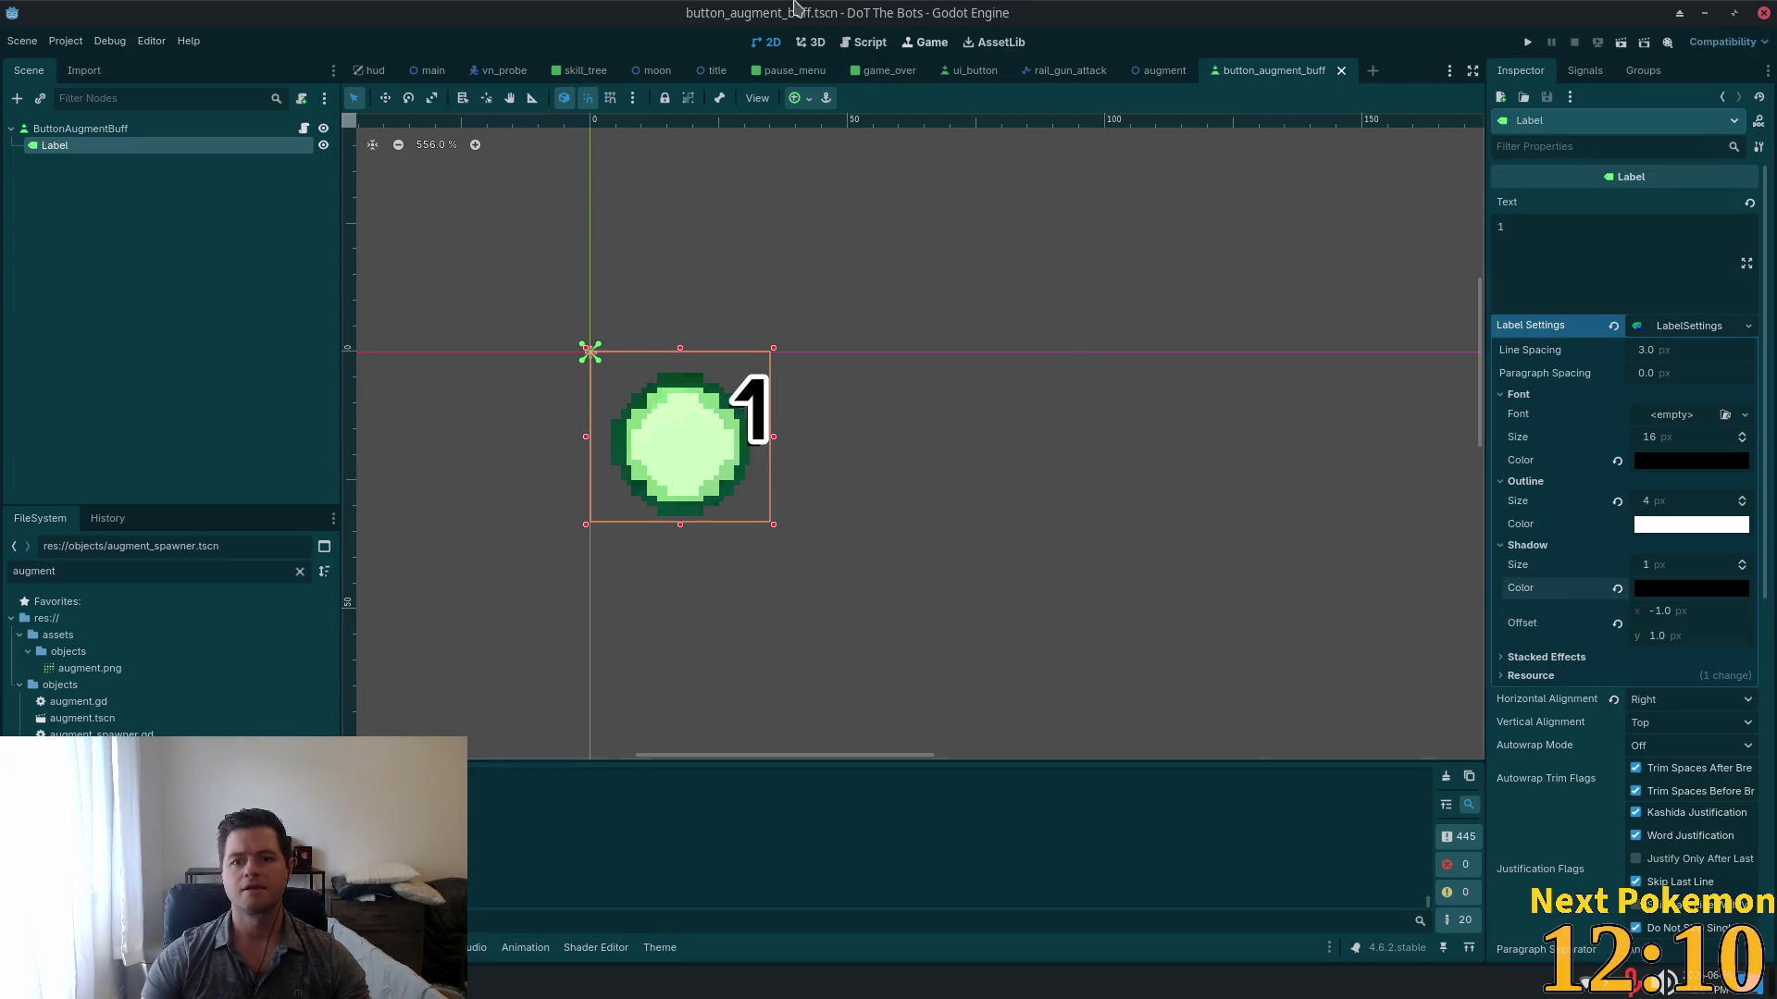
click(431, 72)
Step: Zoom into the main scene's resource counters and select PointLight2D, then bring up hud.tscn
scroll(916, 490, up, 10)
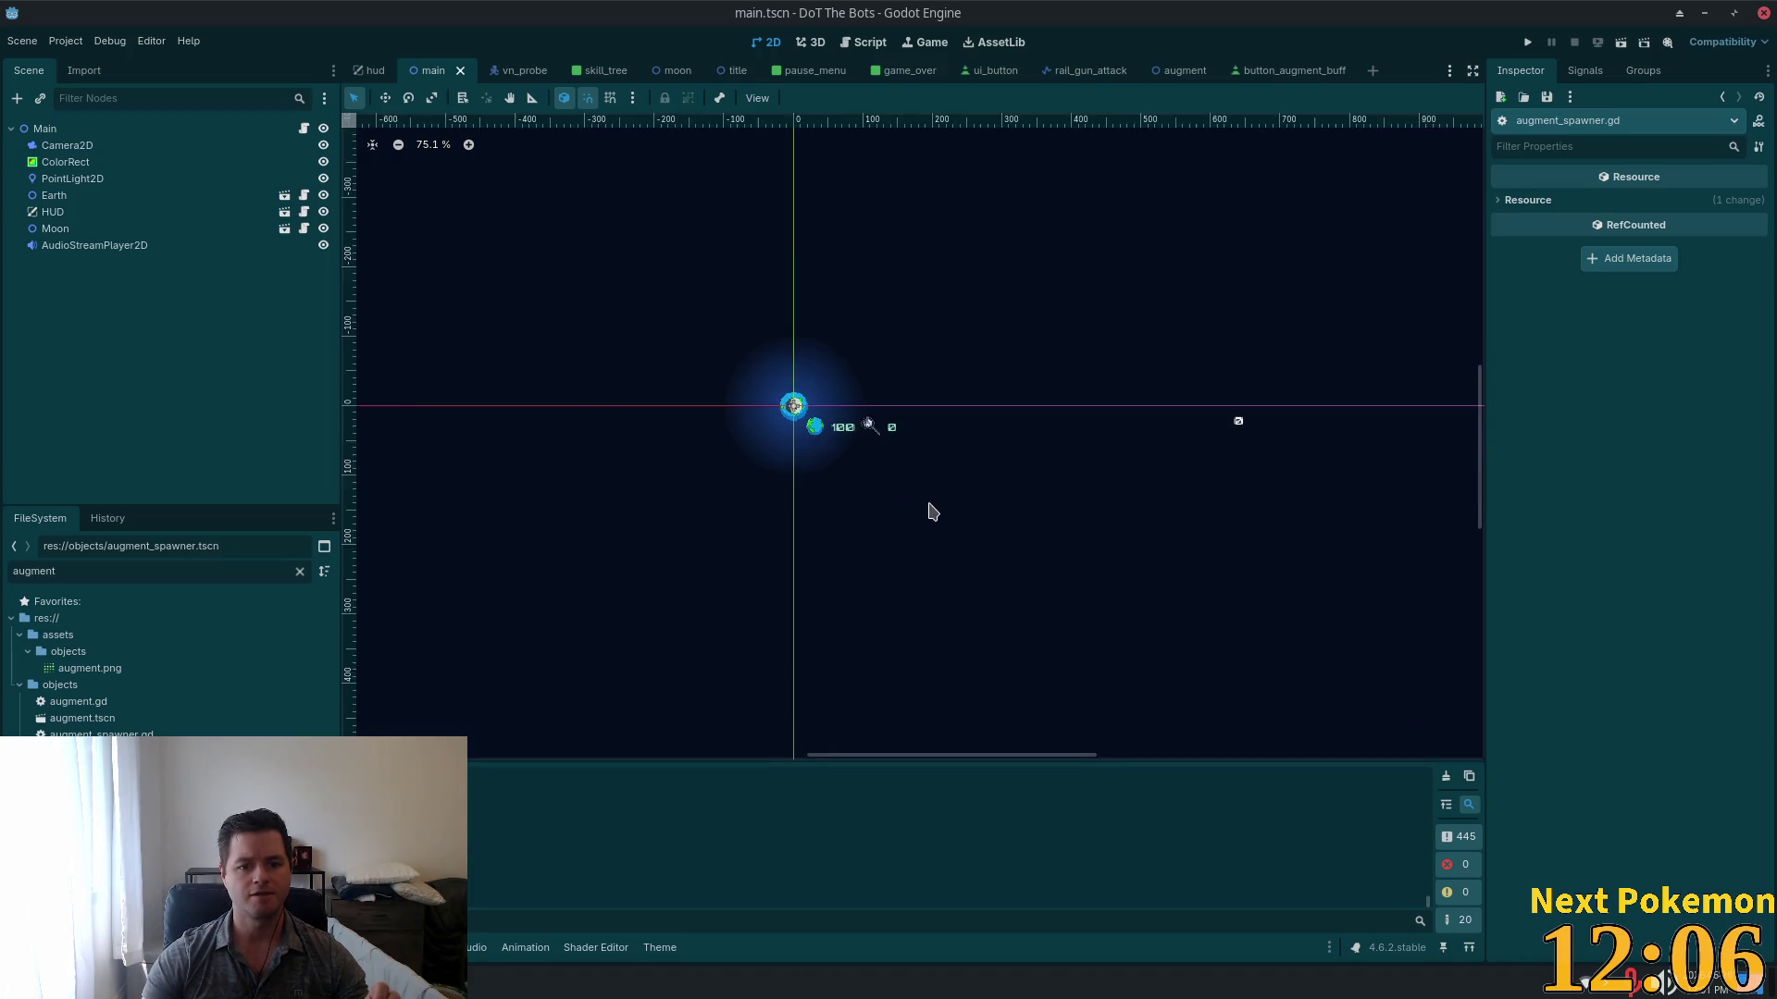
scroll(845, 452, up, 2)
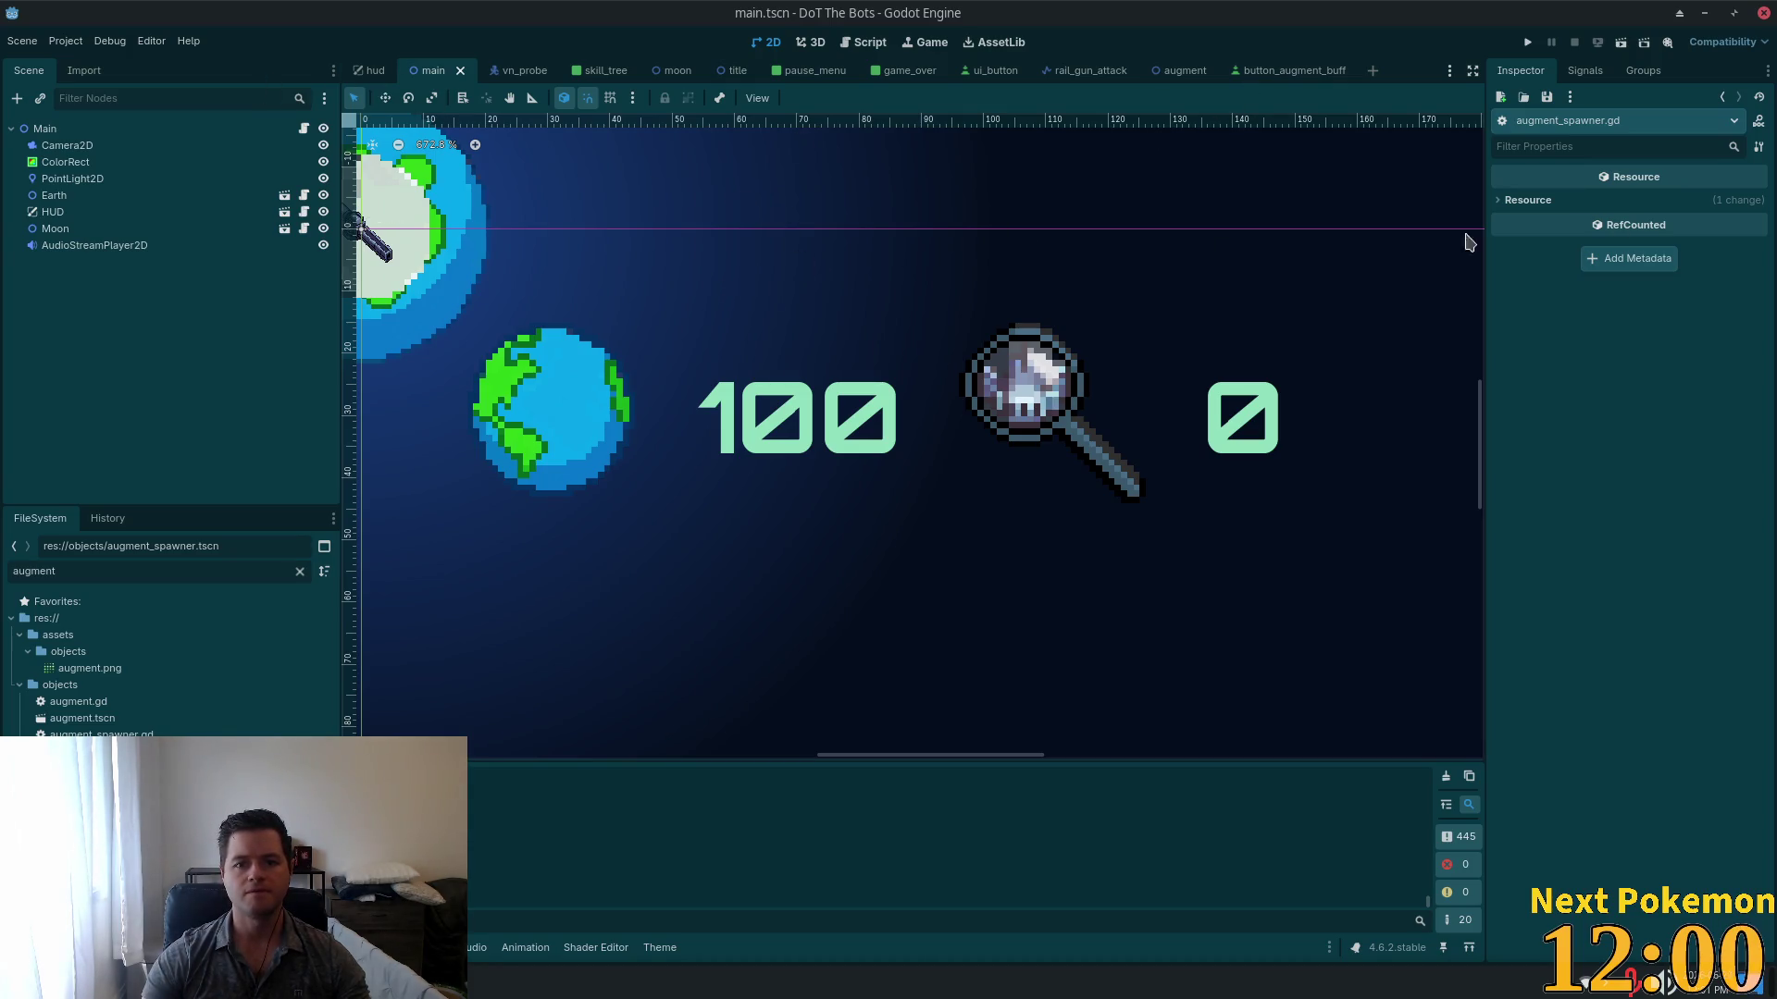
click(111, 178)
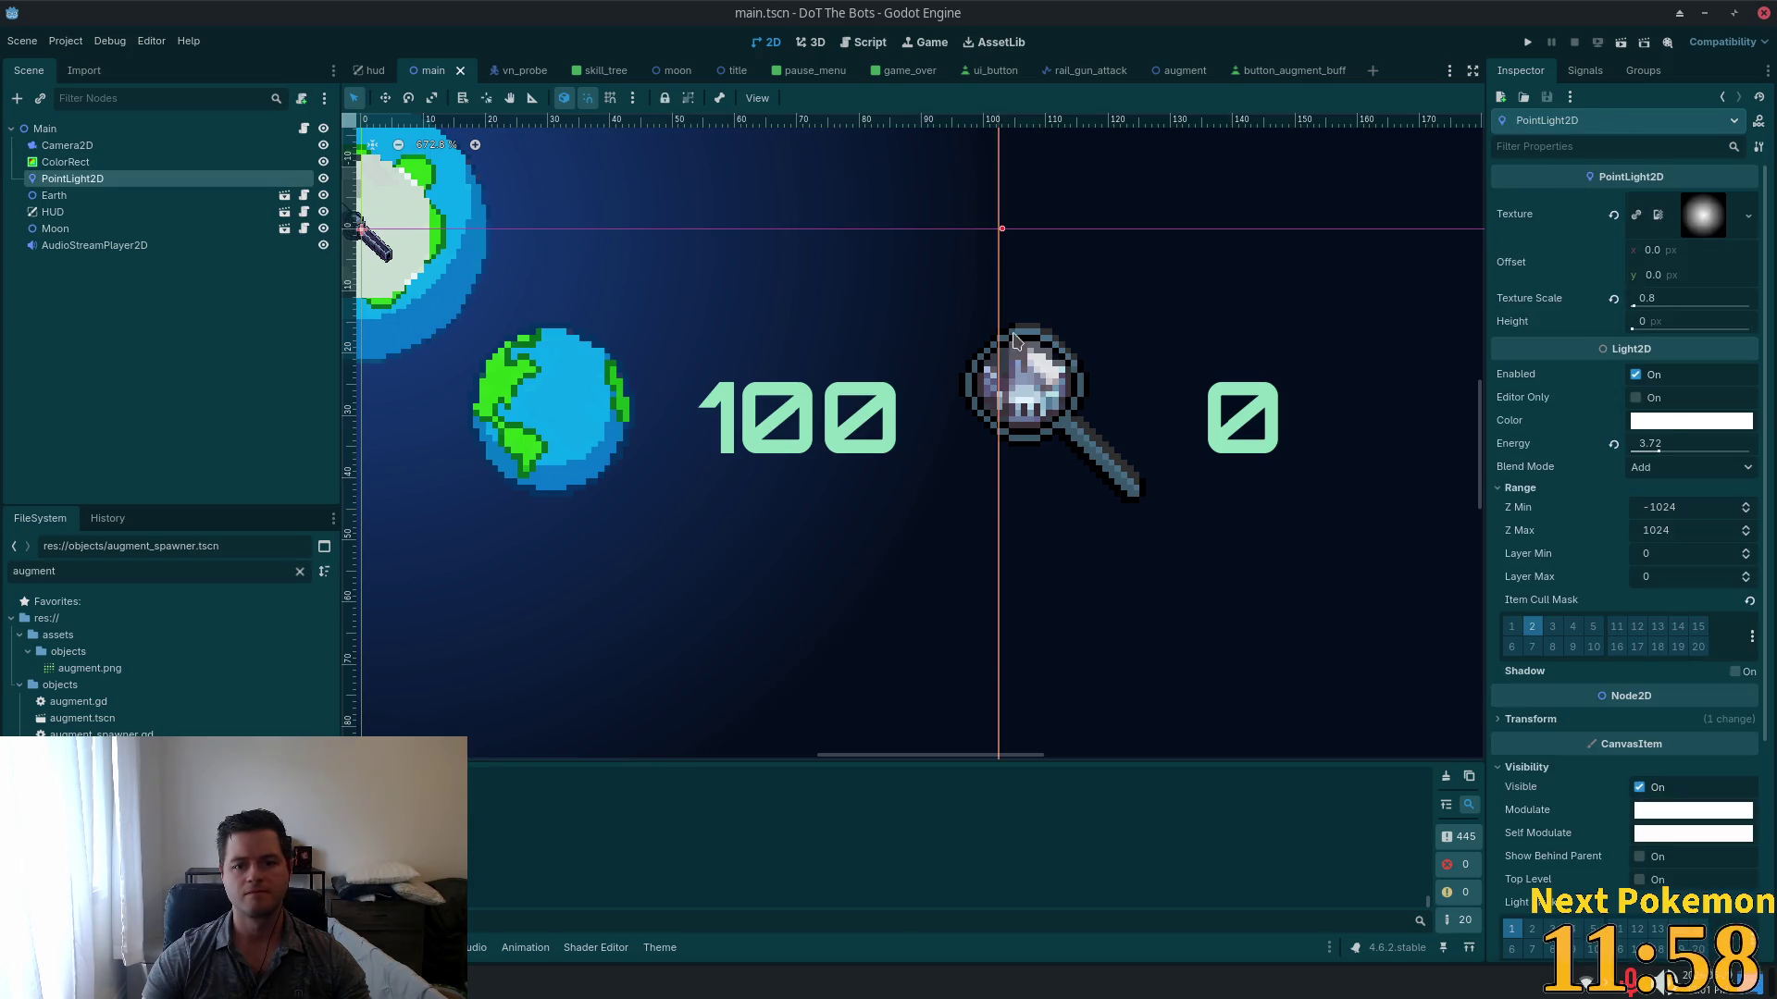
click(371, 71)
scroll(645, 226, up, 3)
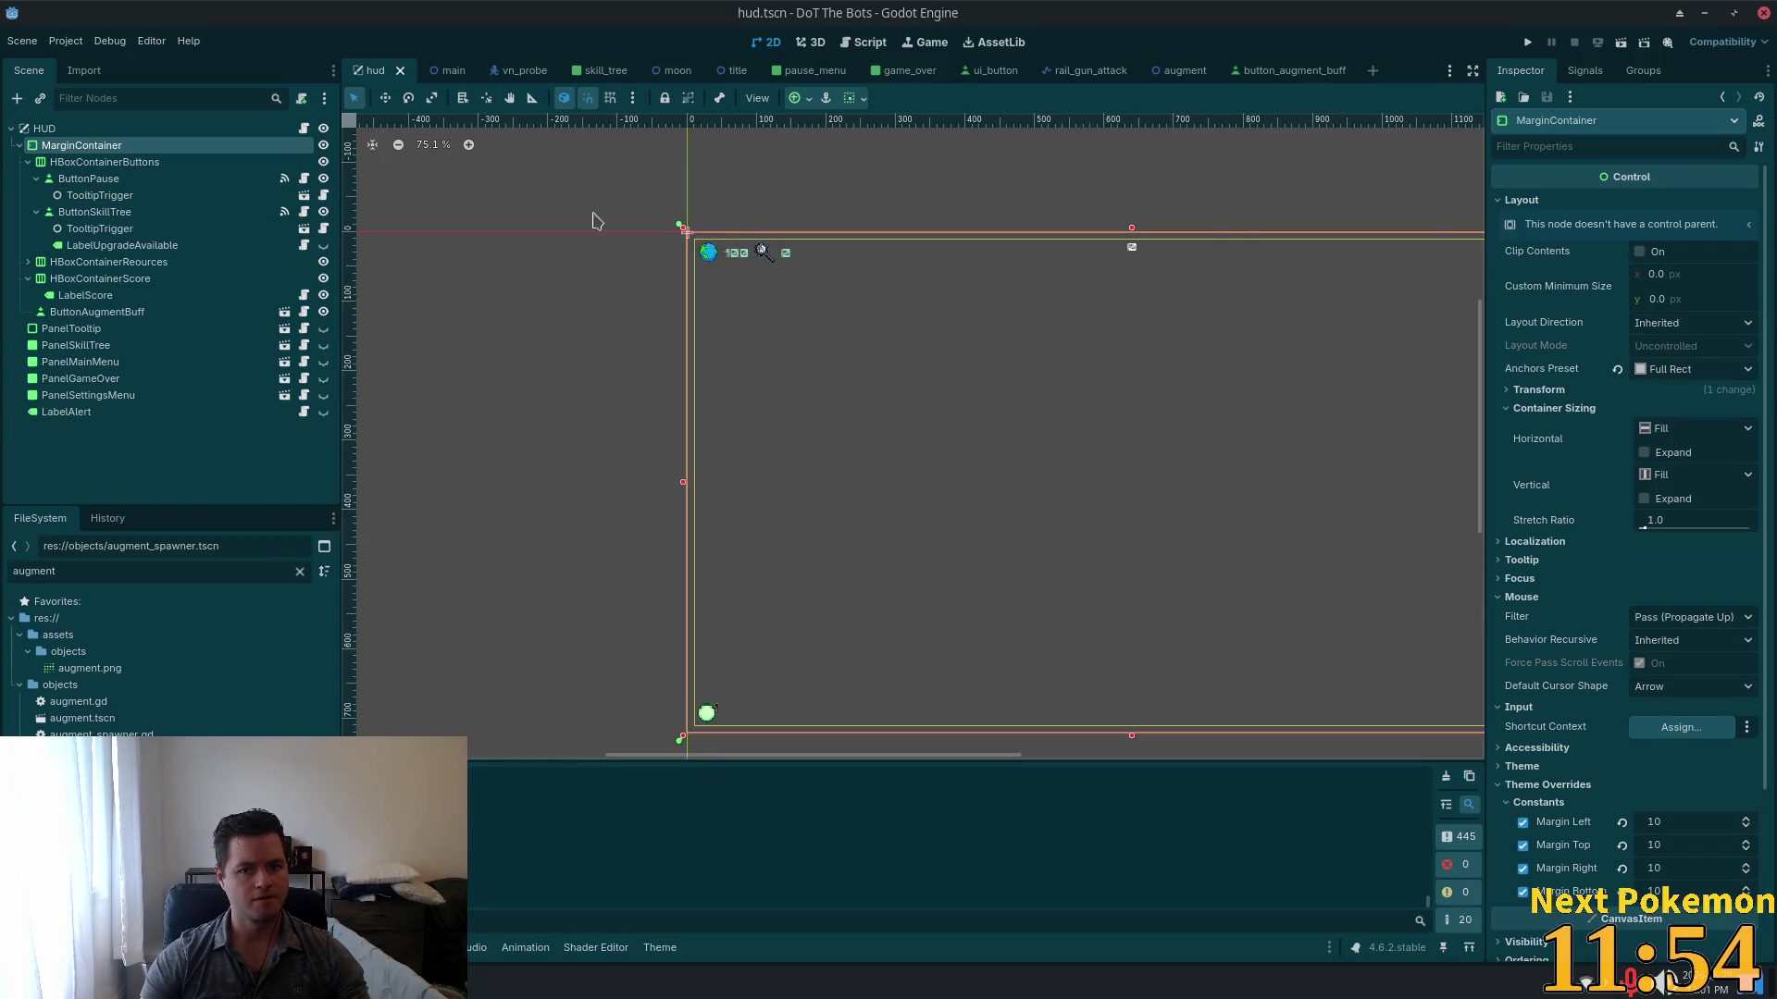
Step: Select the 100 resources LabelResources node under HBoxContainerReources in the HUD tree
click(83, 180)
click(102, 262)
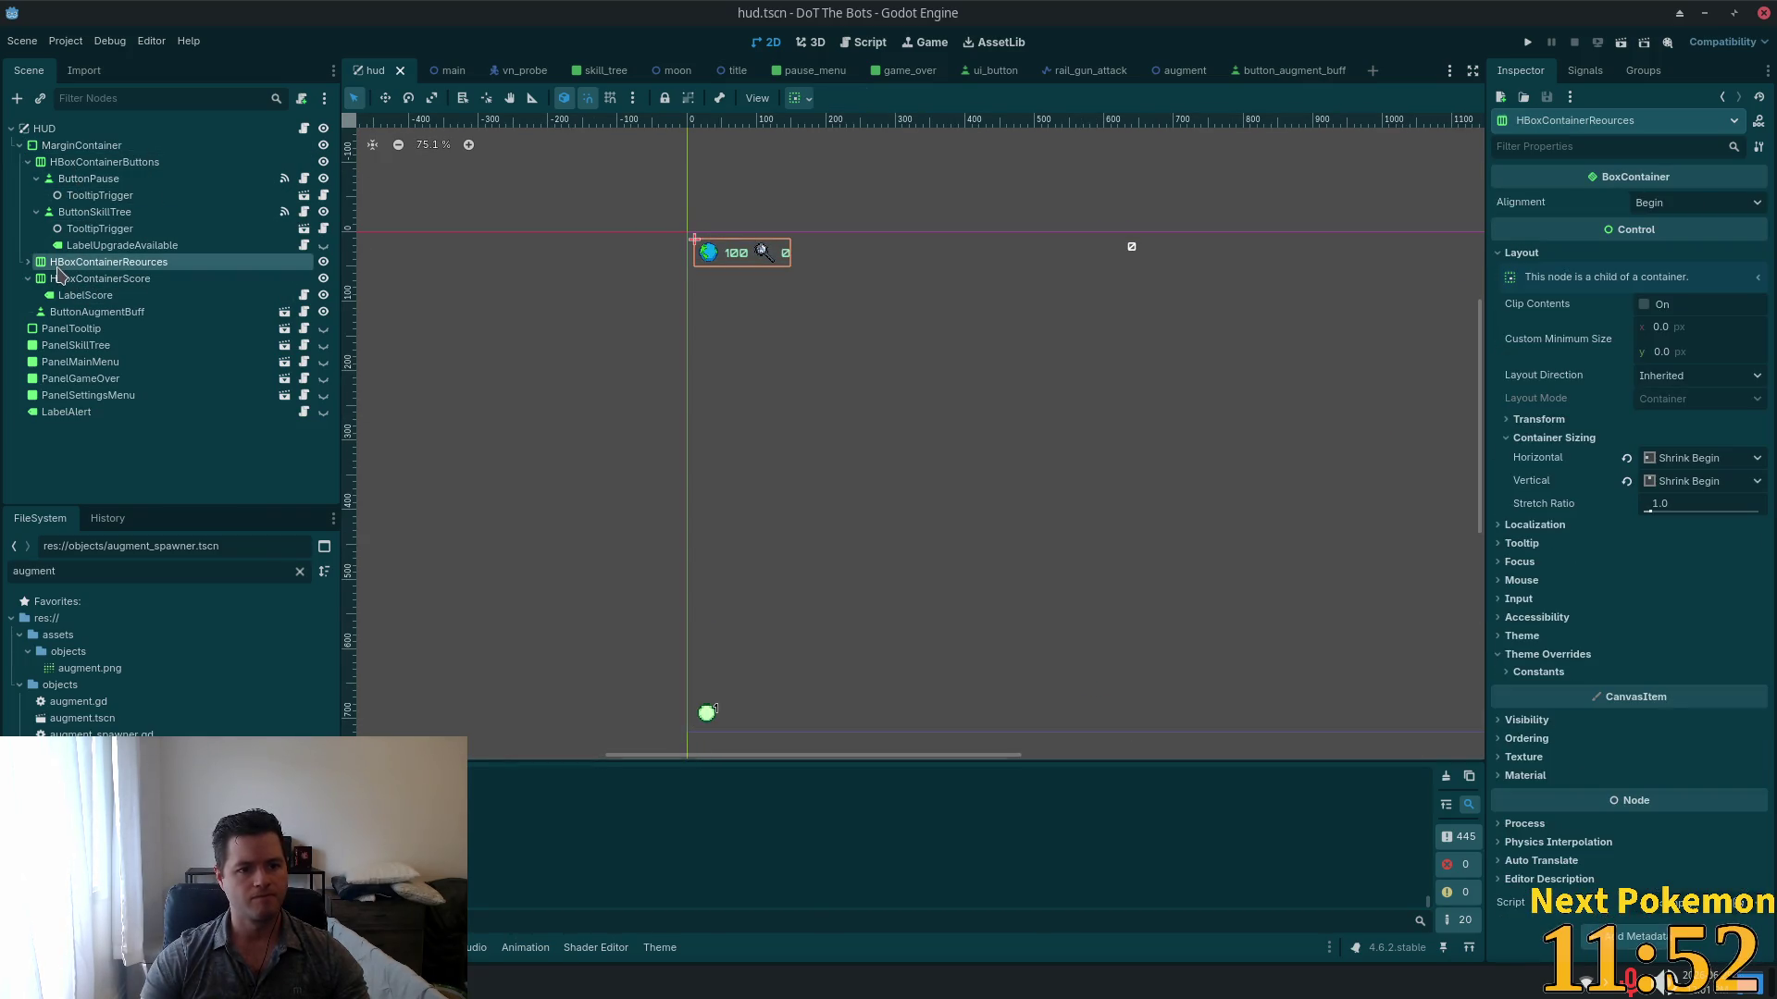
scroll(740, 259, up, 10)
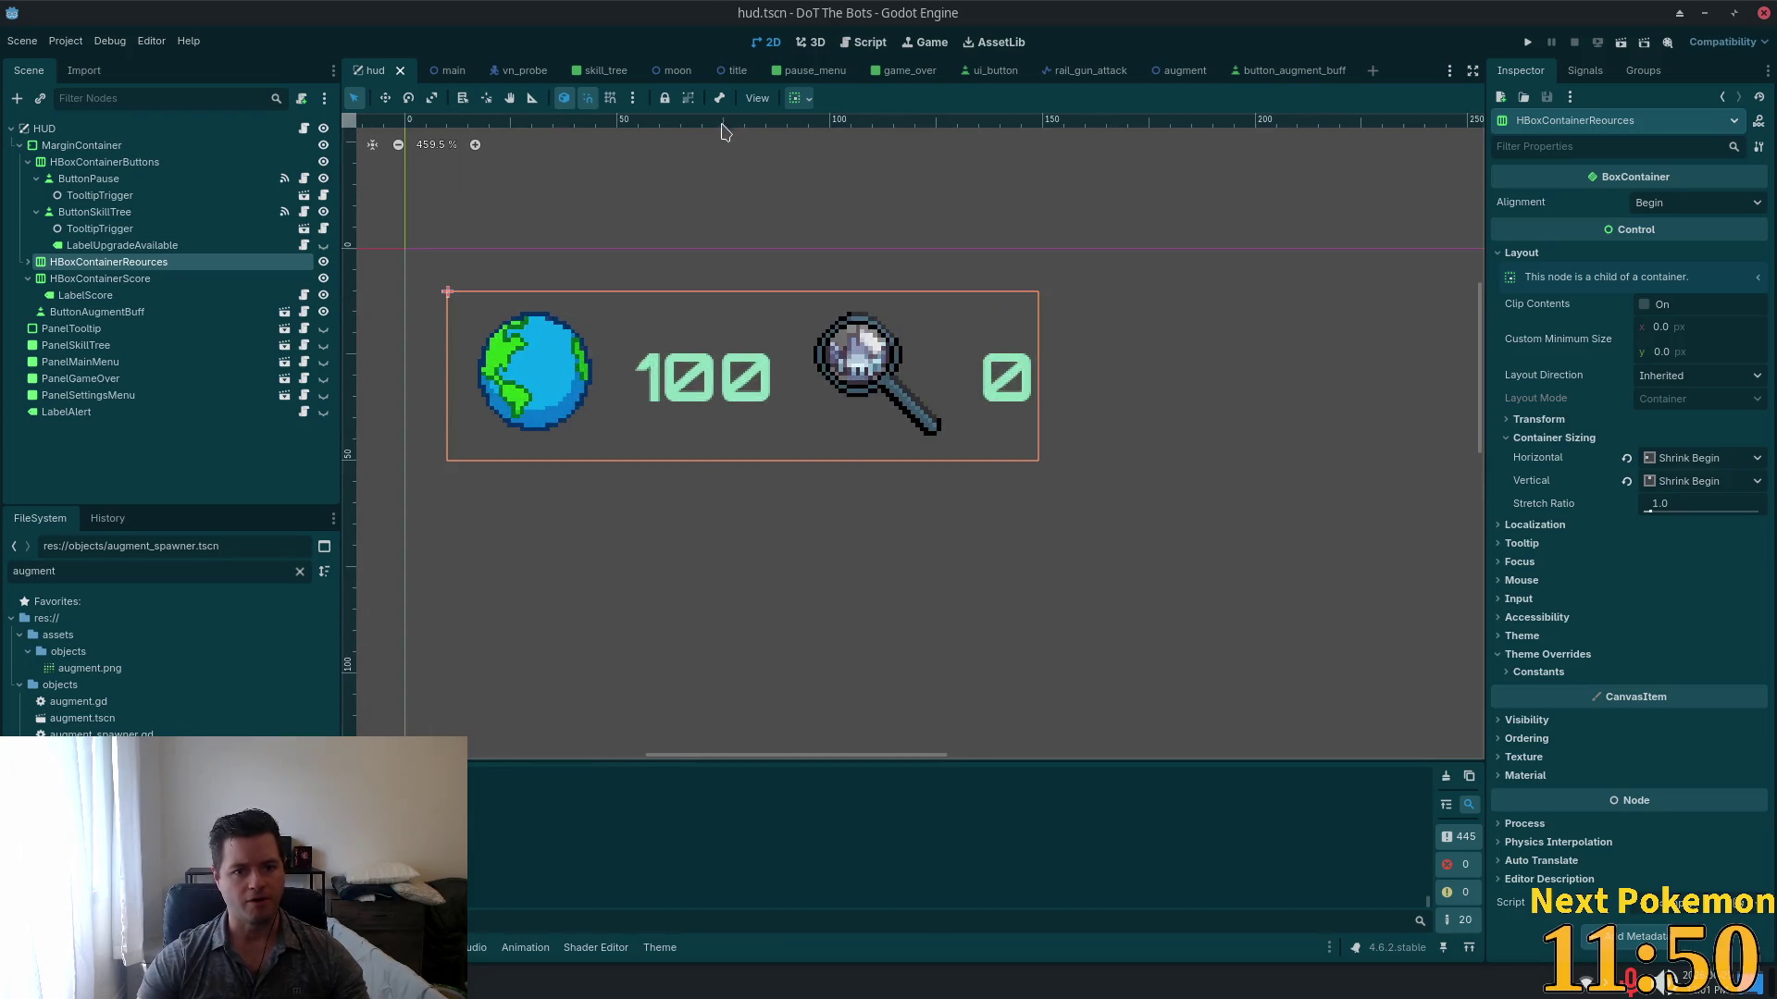
click(28, 262)
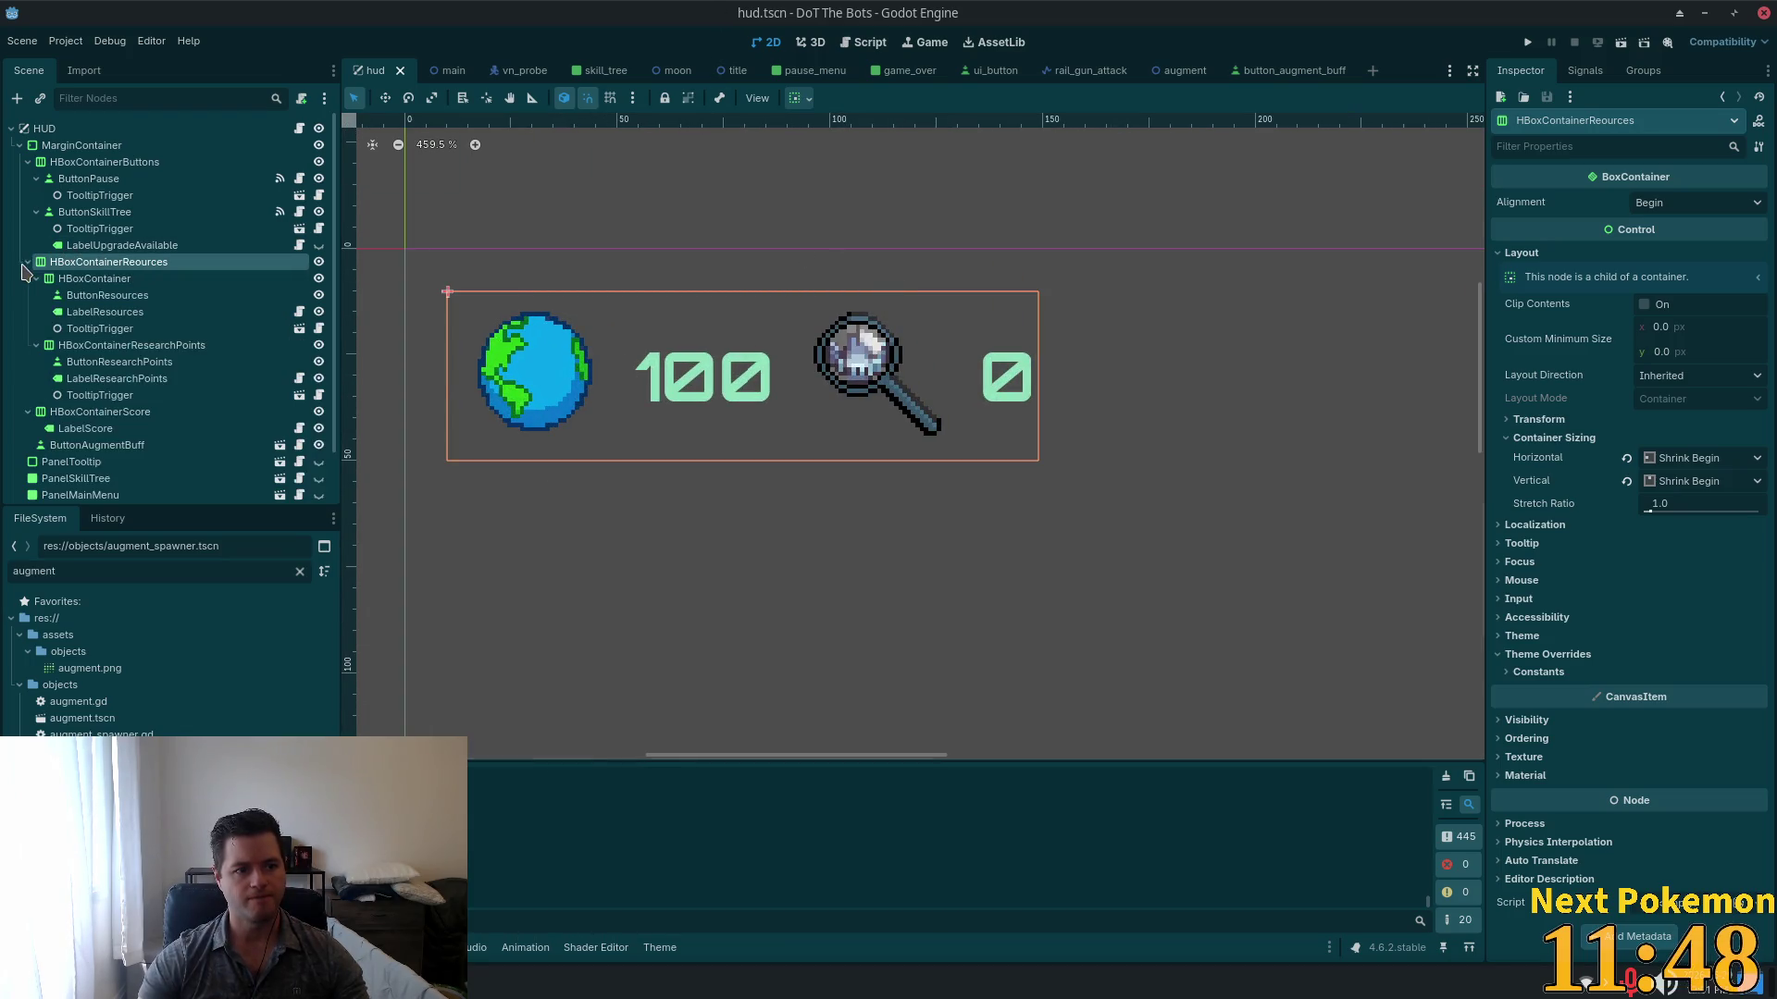
click(100, 312)
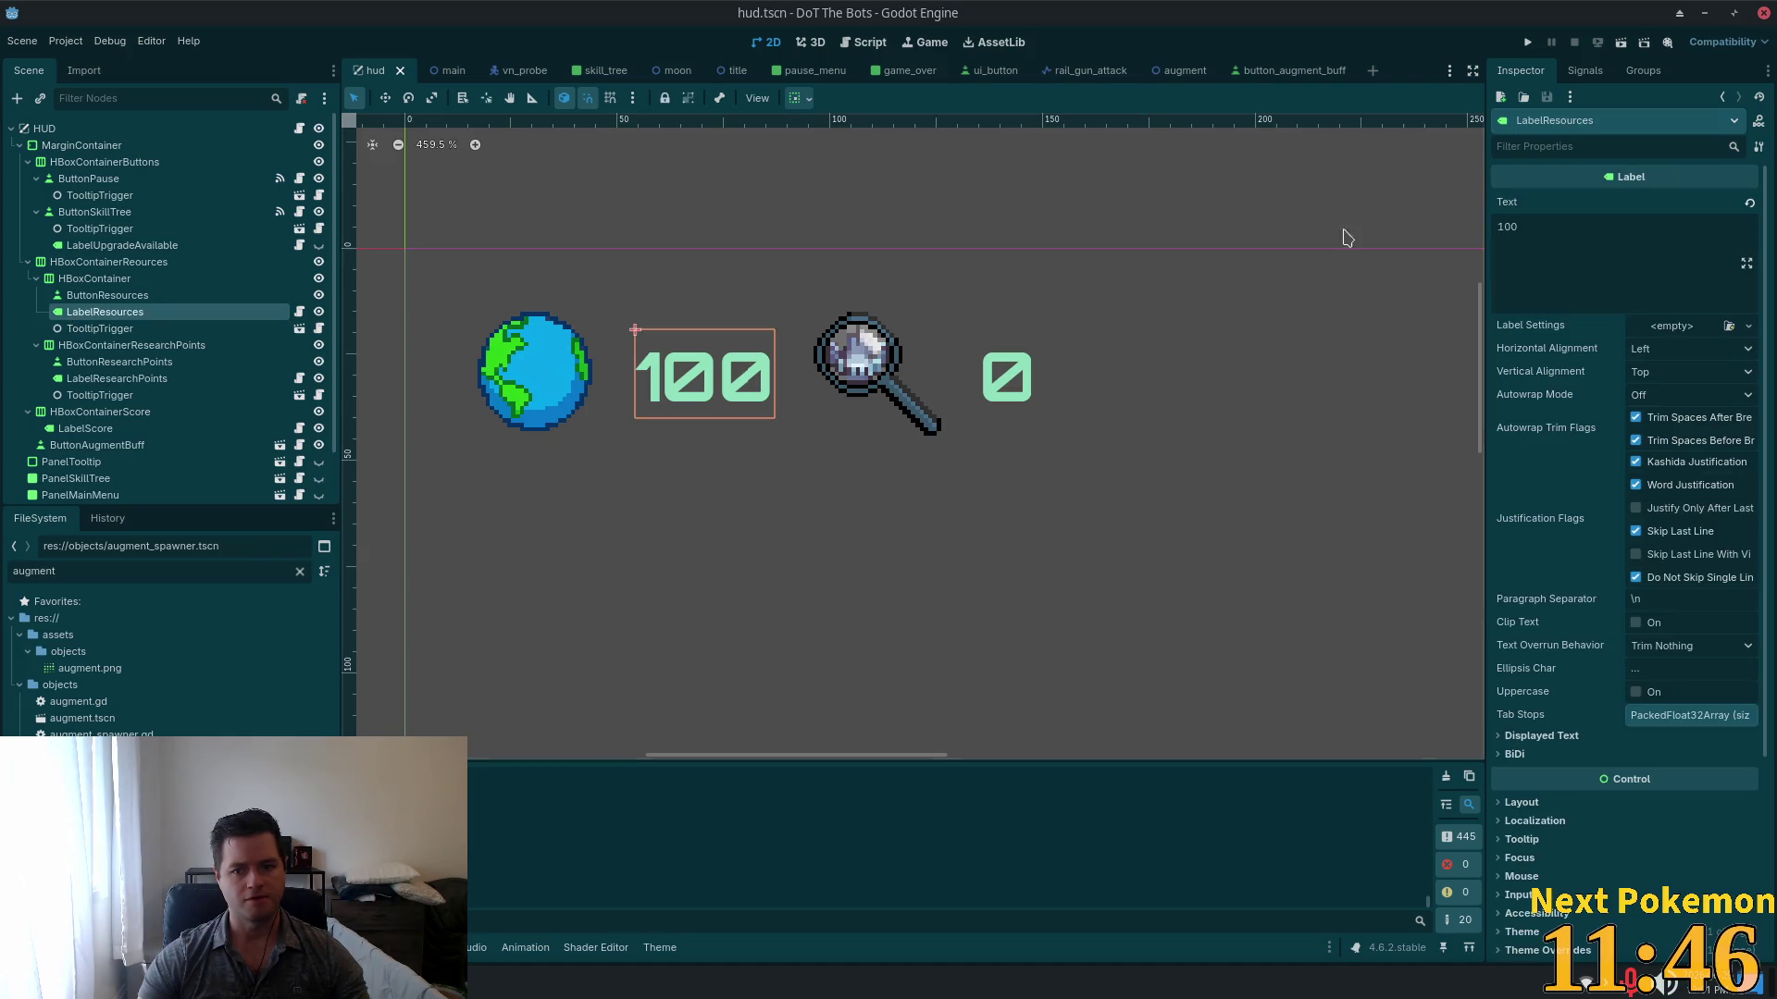
Step: Inspect the label's Theme Overrides Font Color, currently 8edfbc, then close the picker
scroll(1665, 437, down, 5)
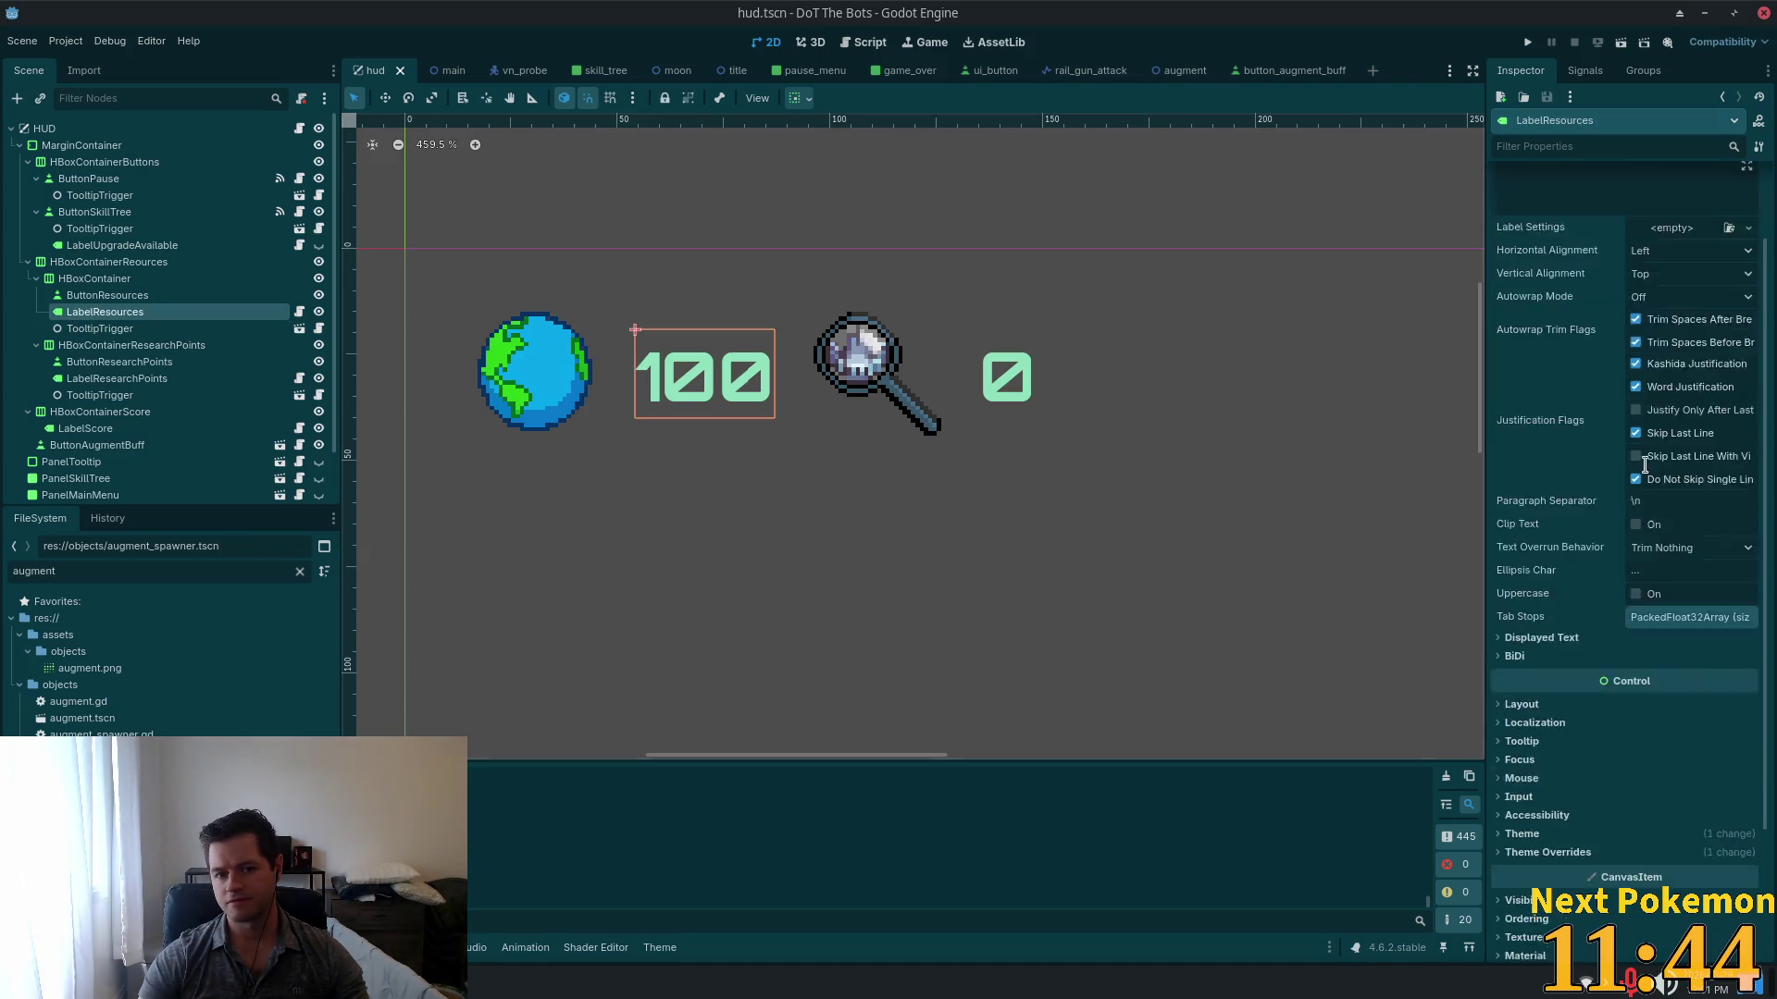
click(1511, 679)
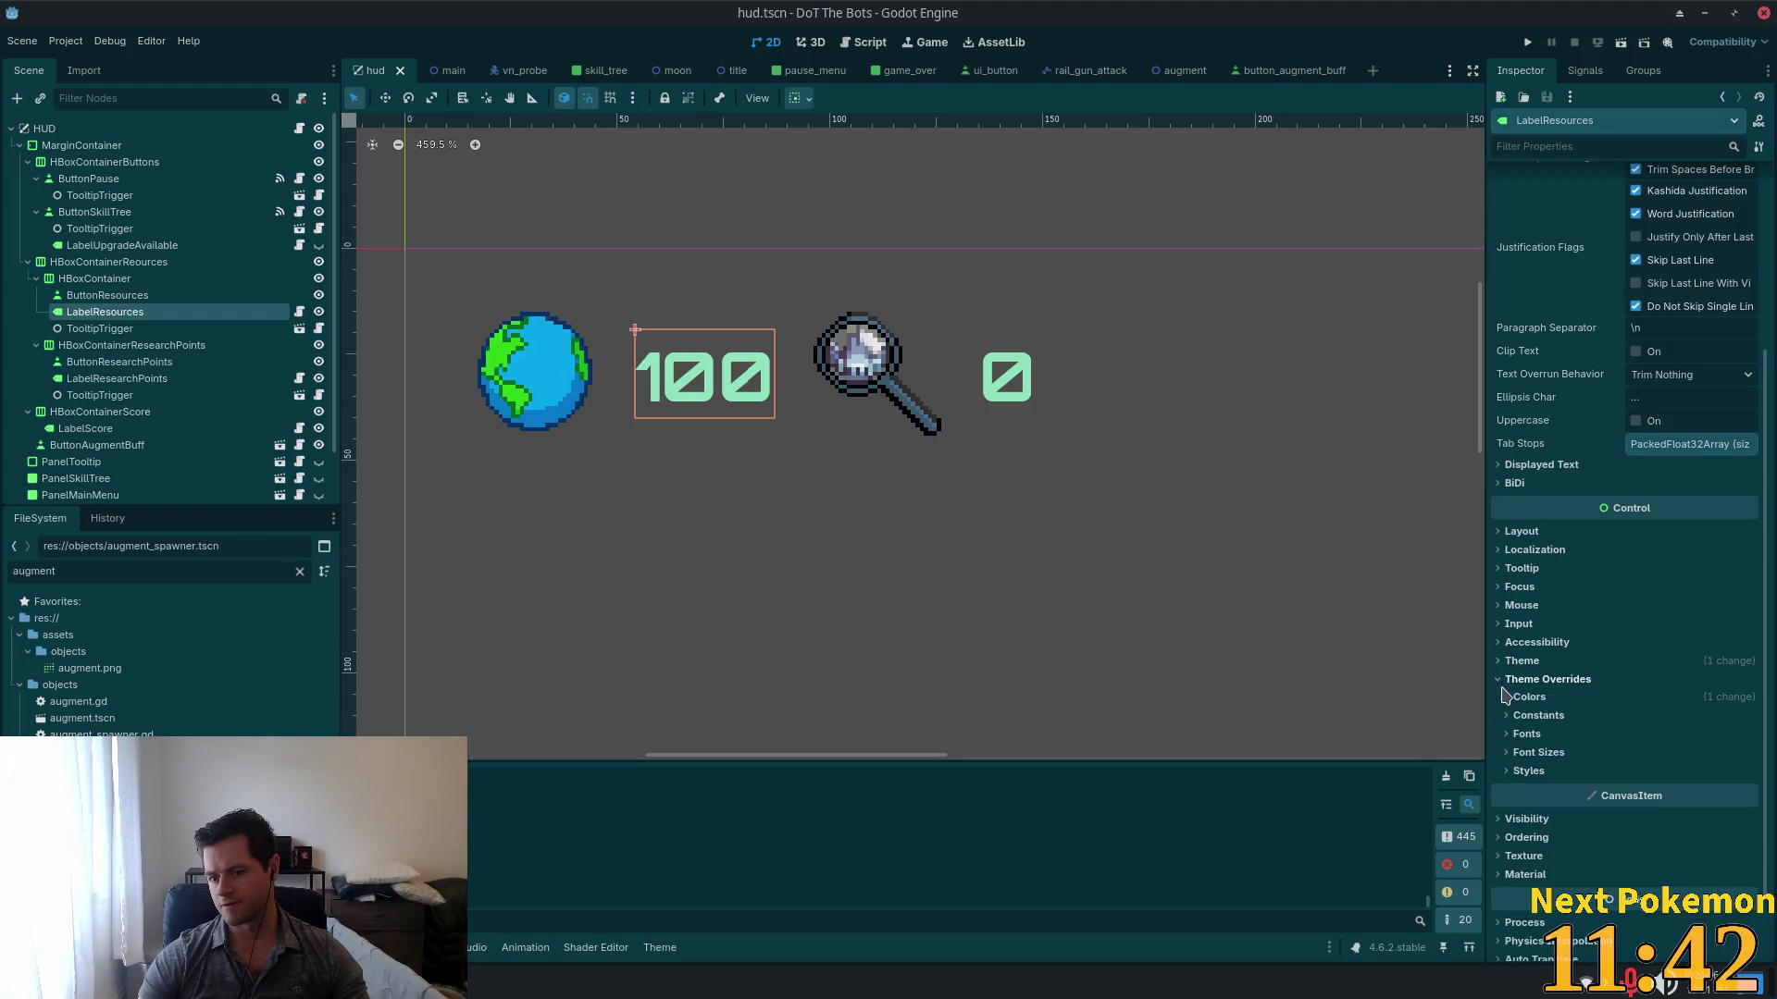
click(1514, 700)
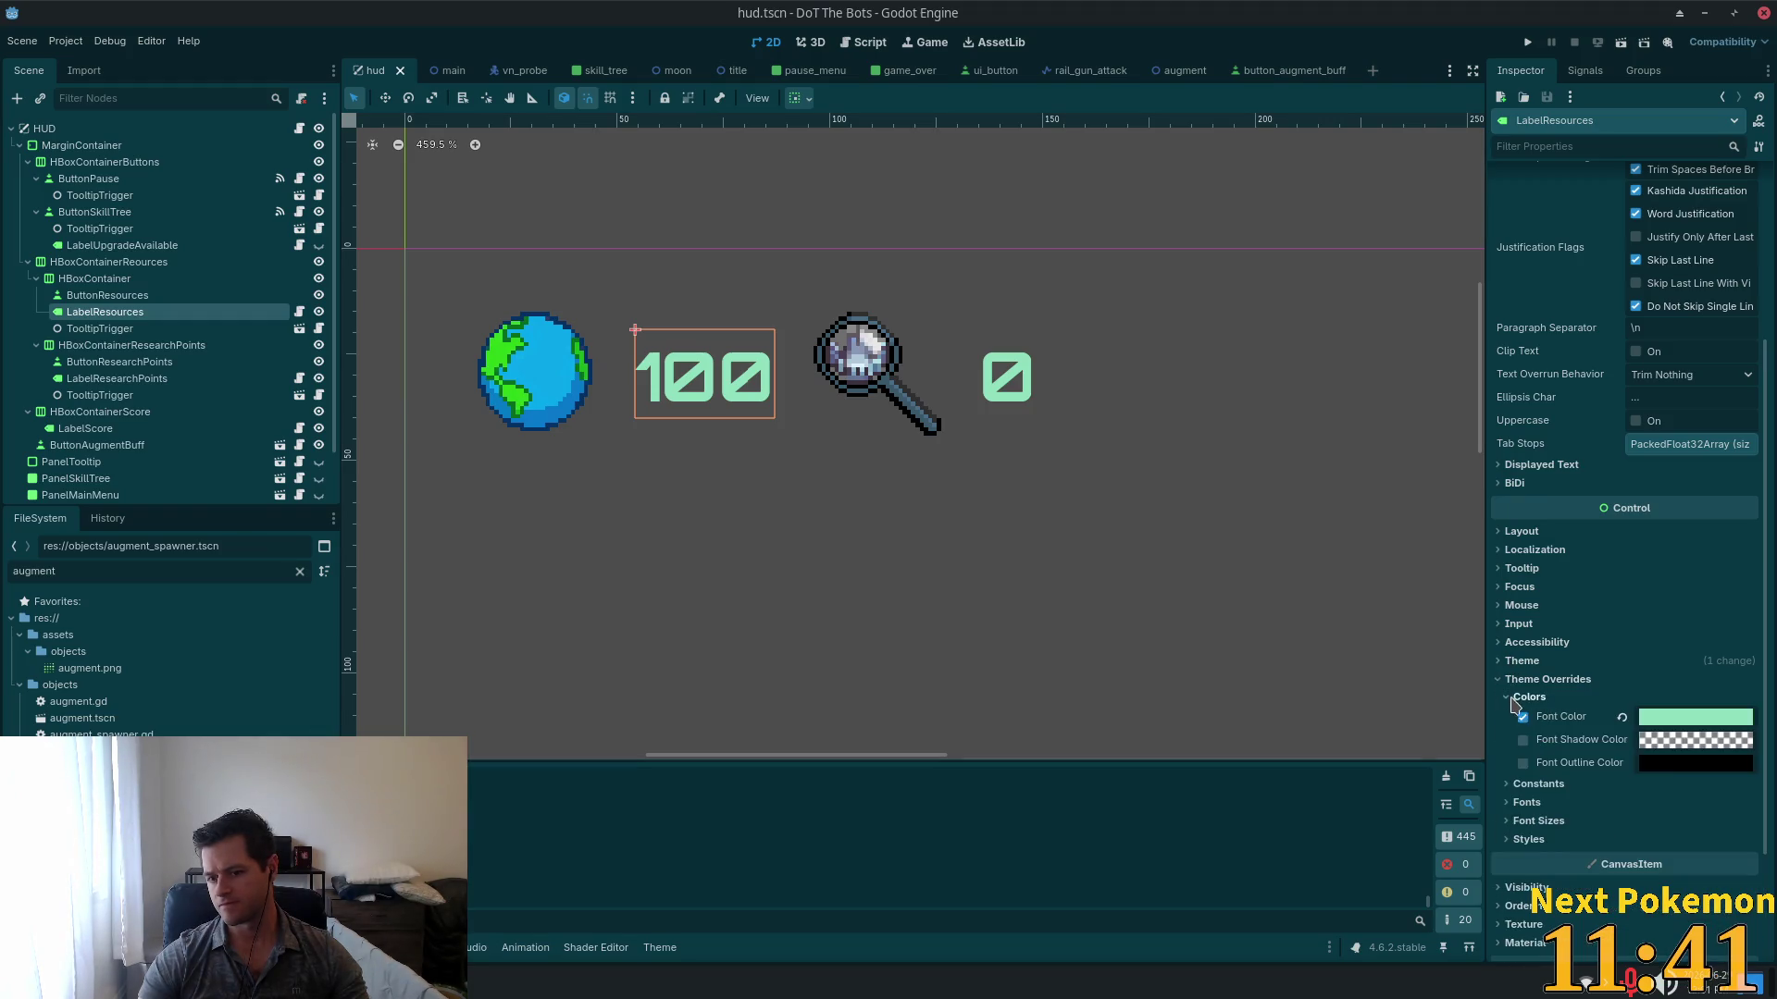
click(1698, 718)
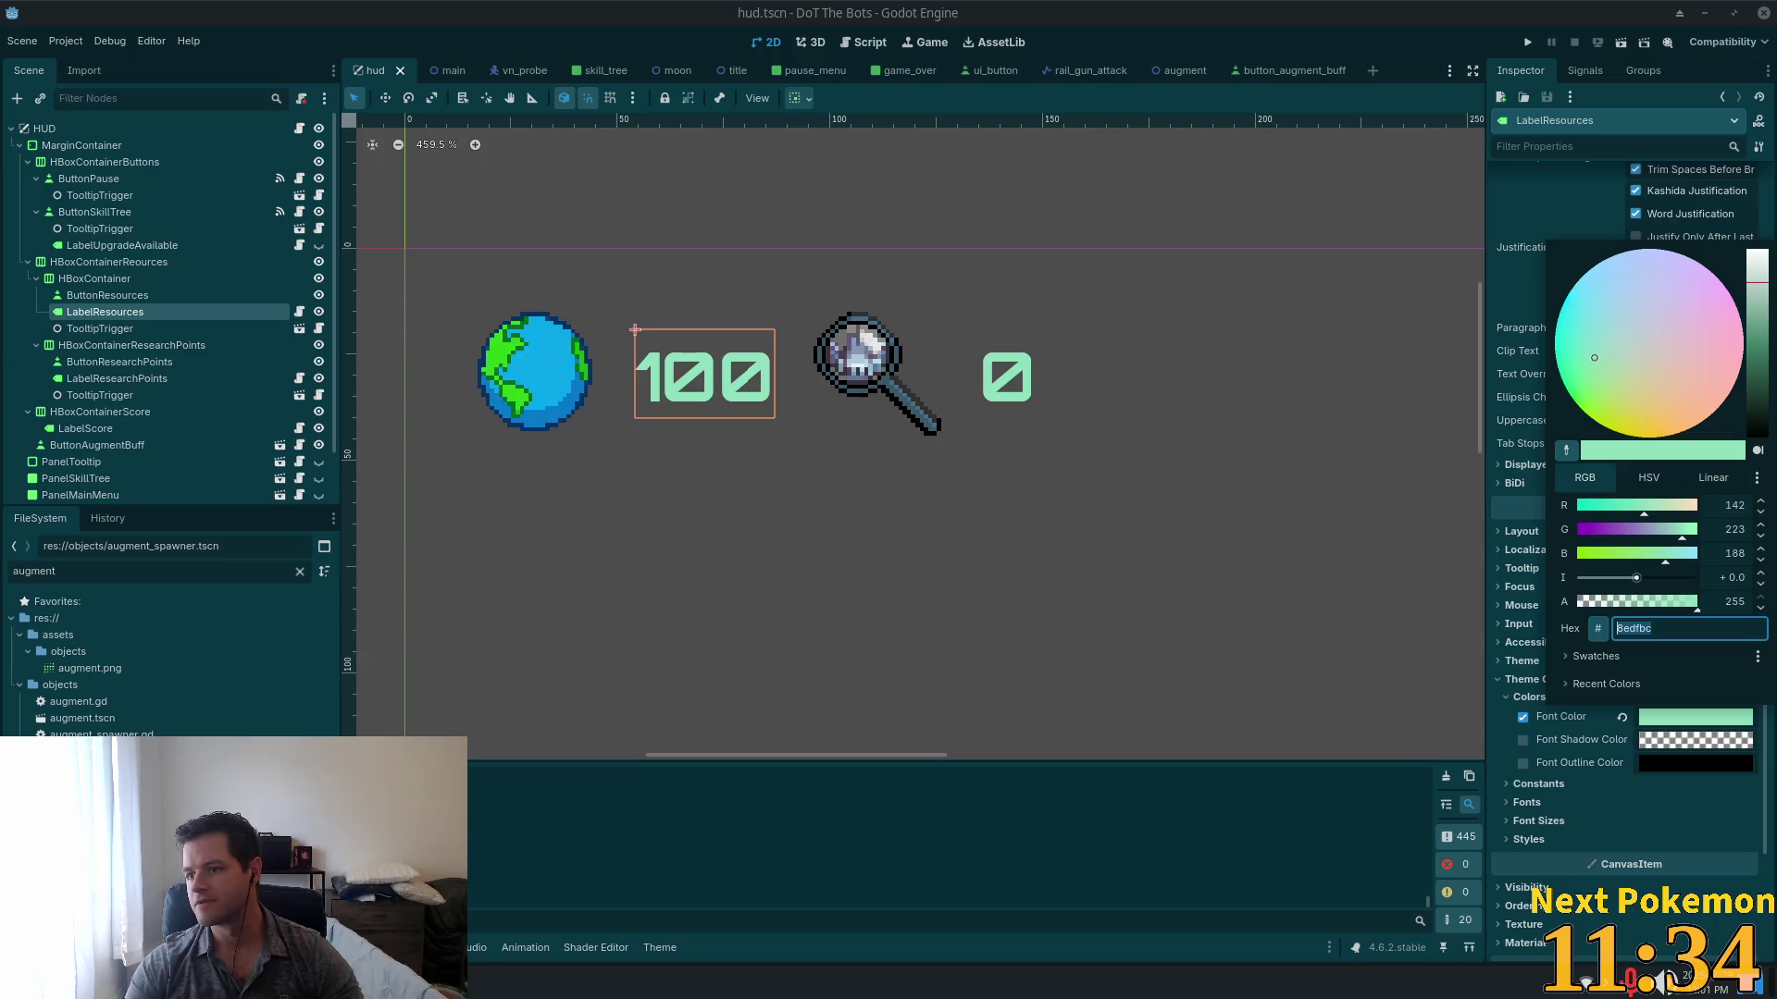
key(Escape)
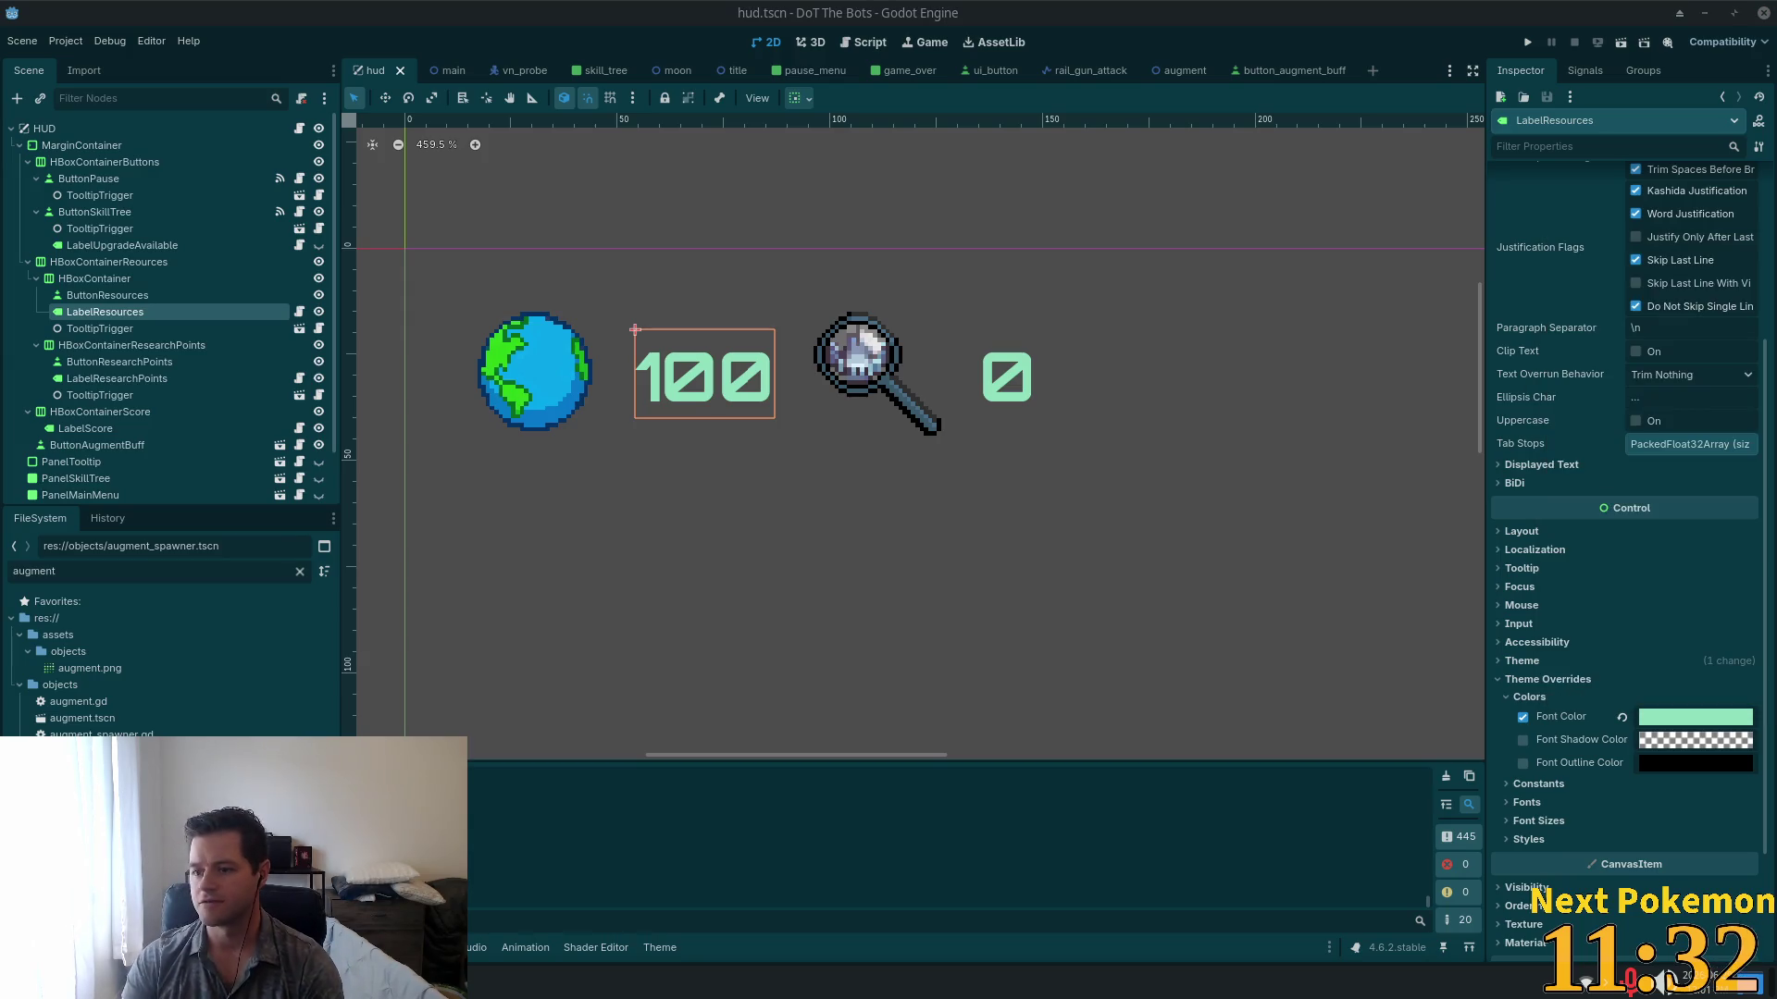
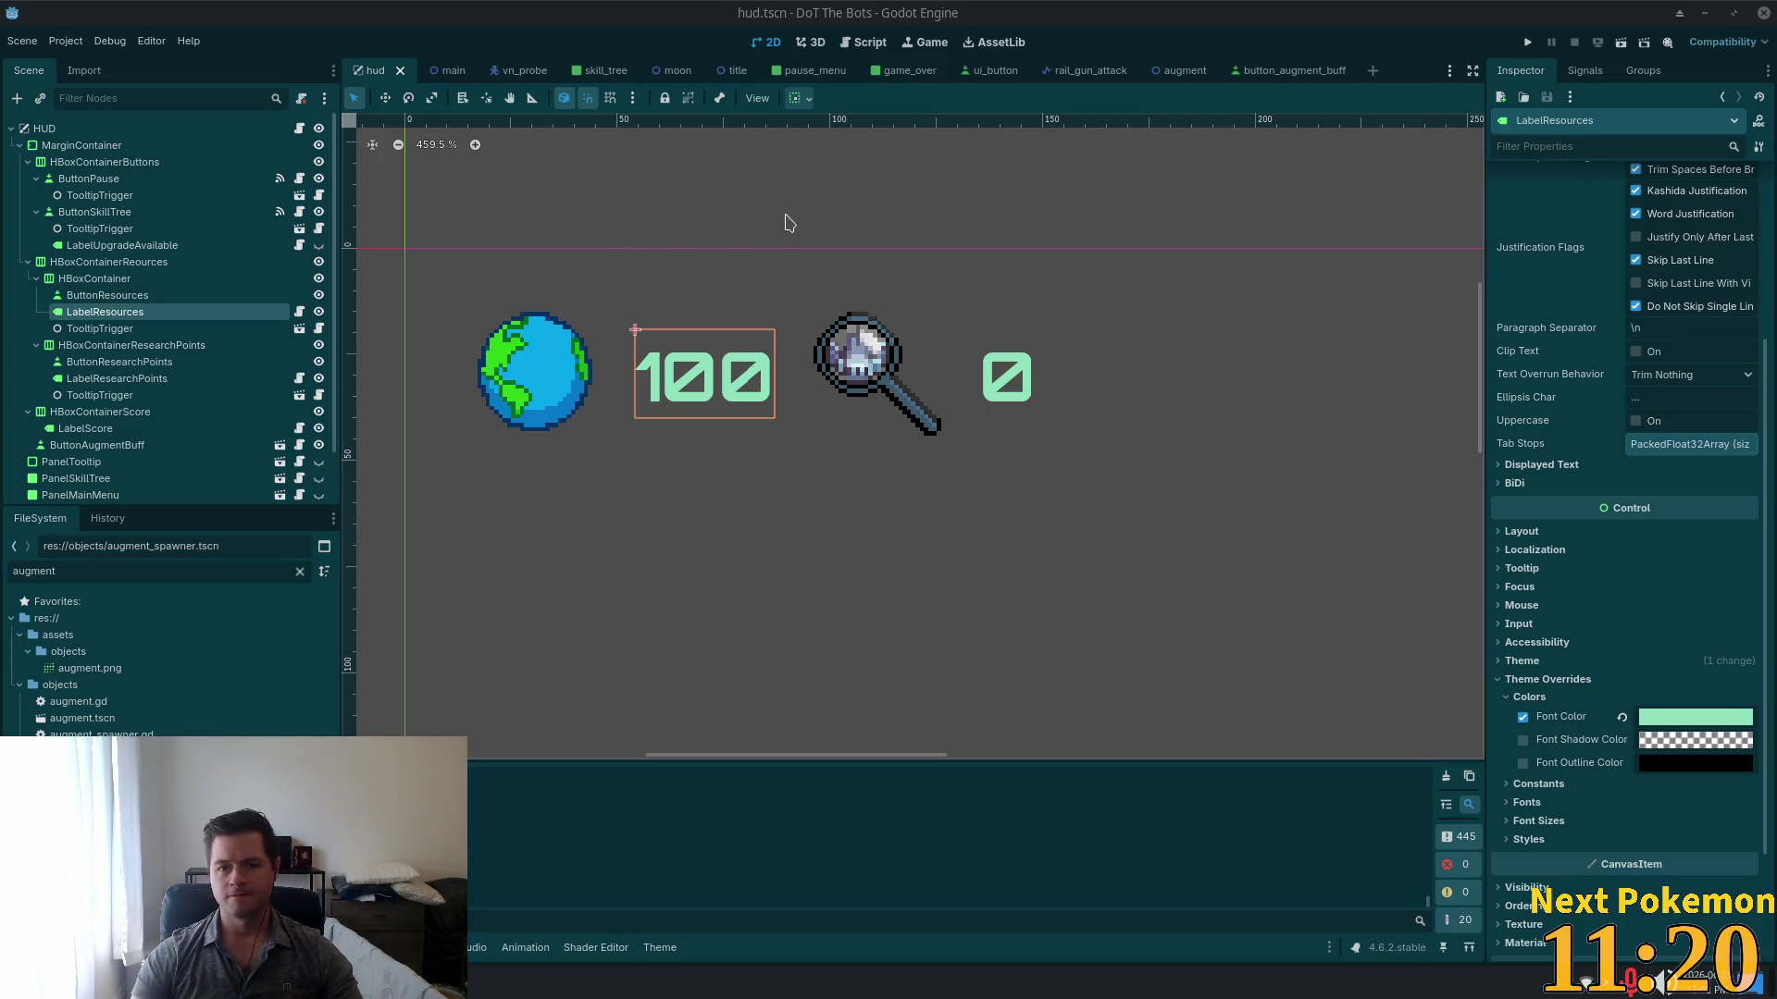
Step: Set the augment buff label's font colour to light mint green 8edfbc, then return to the hud scene
click(1272, 71)
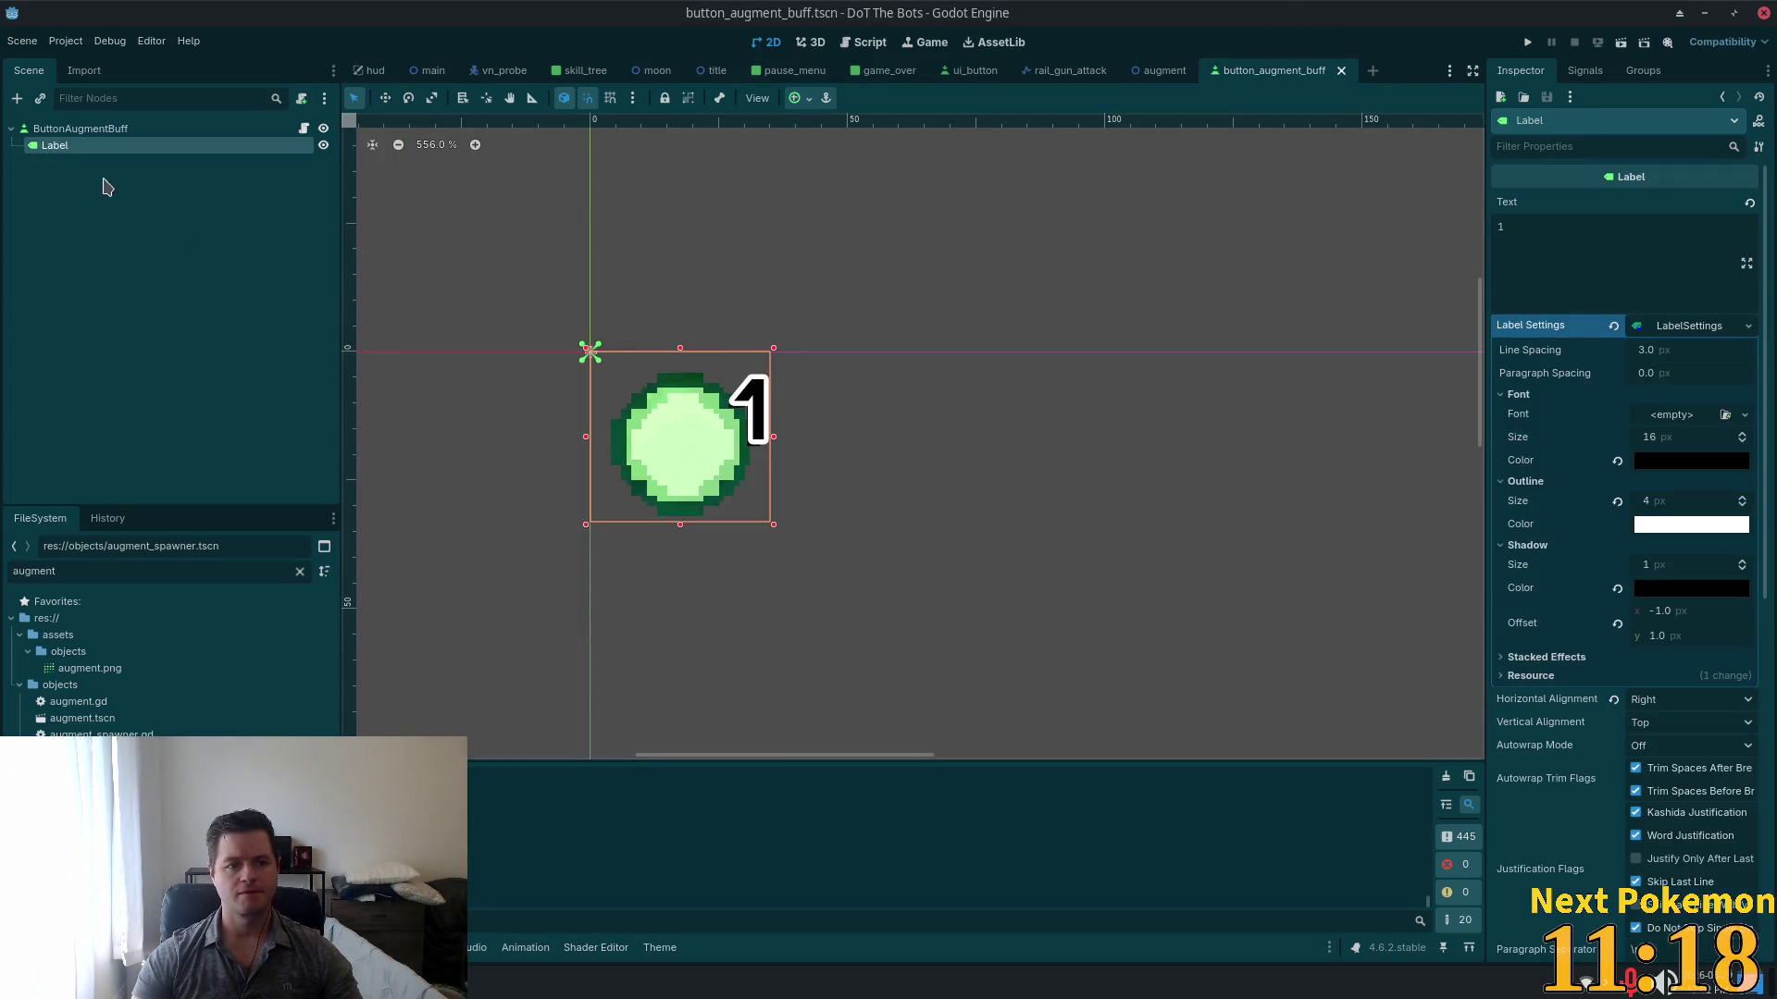
click(1646, 526)
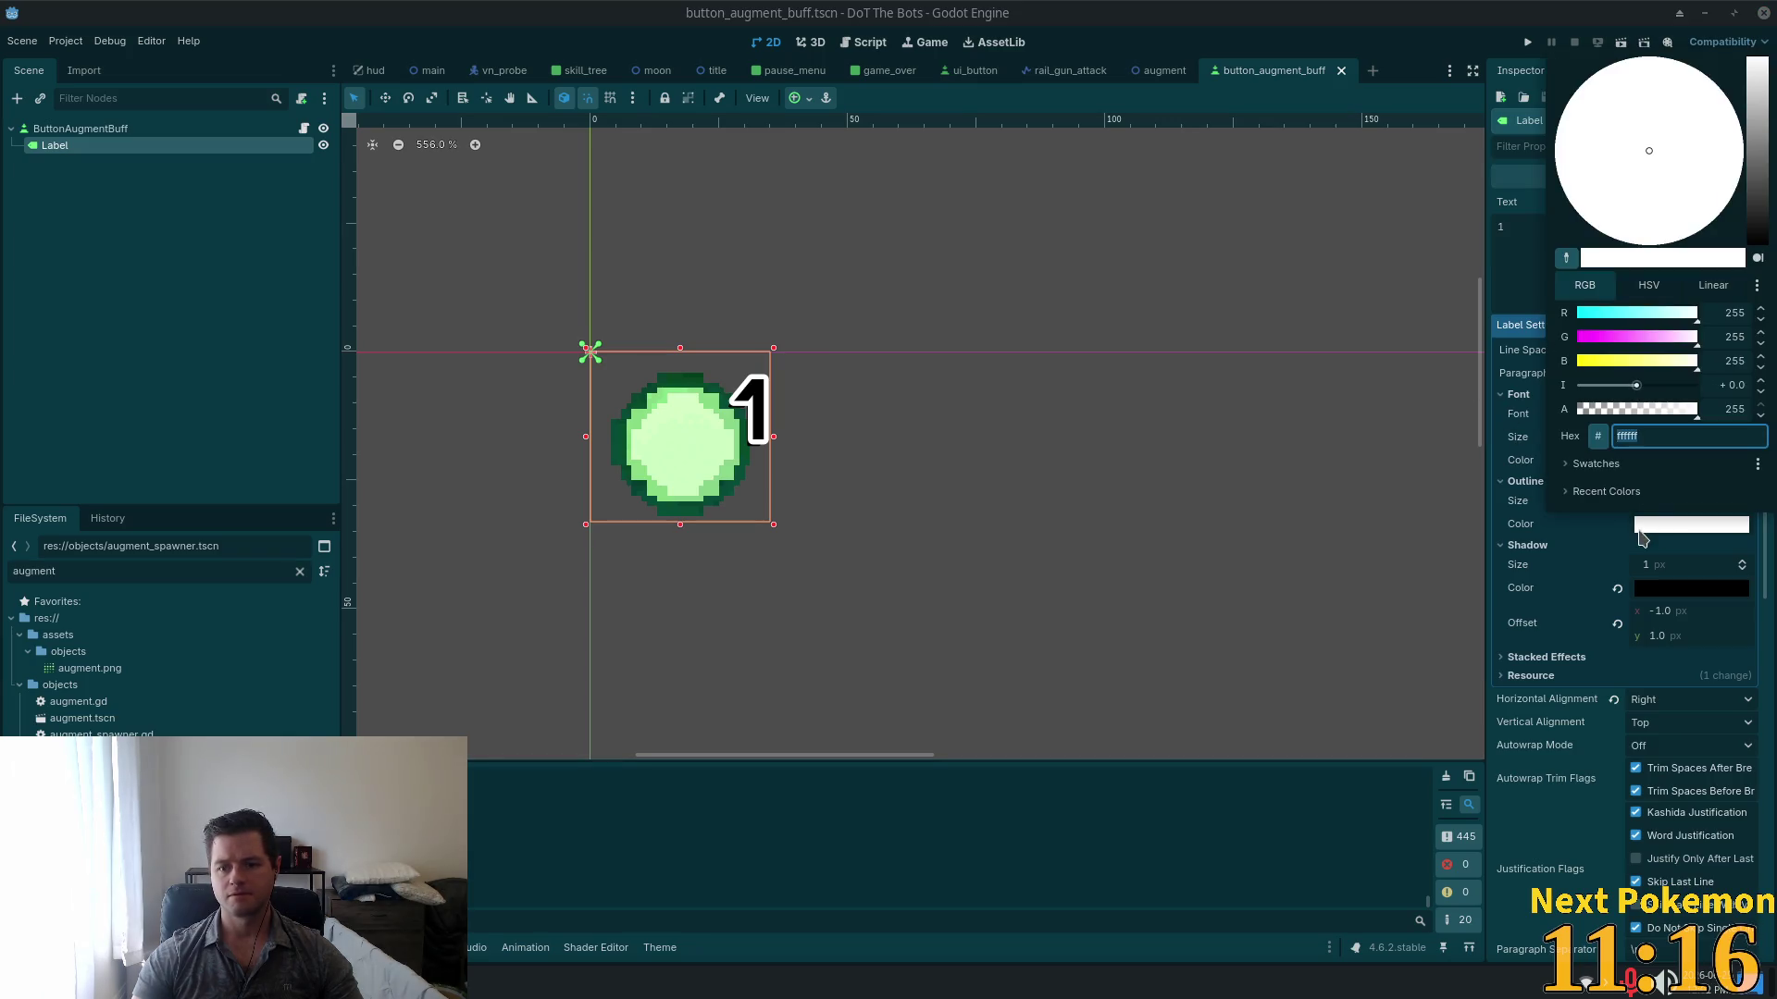
click(1644, 525)
click(1670, 460)
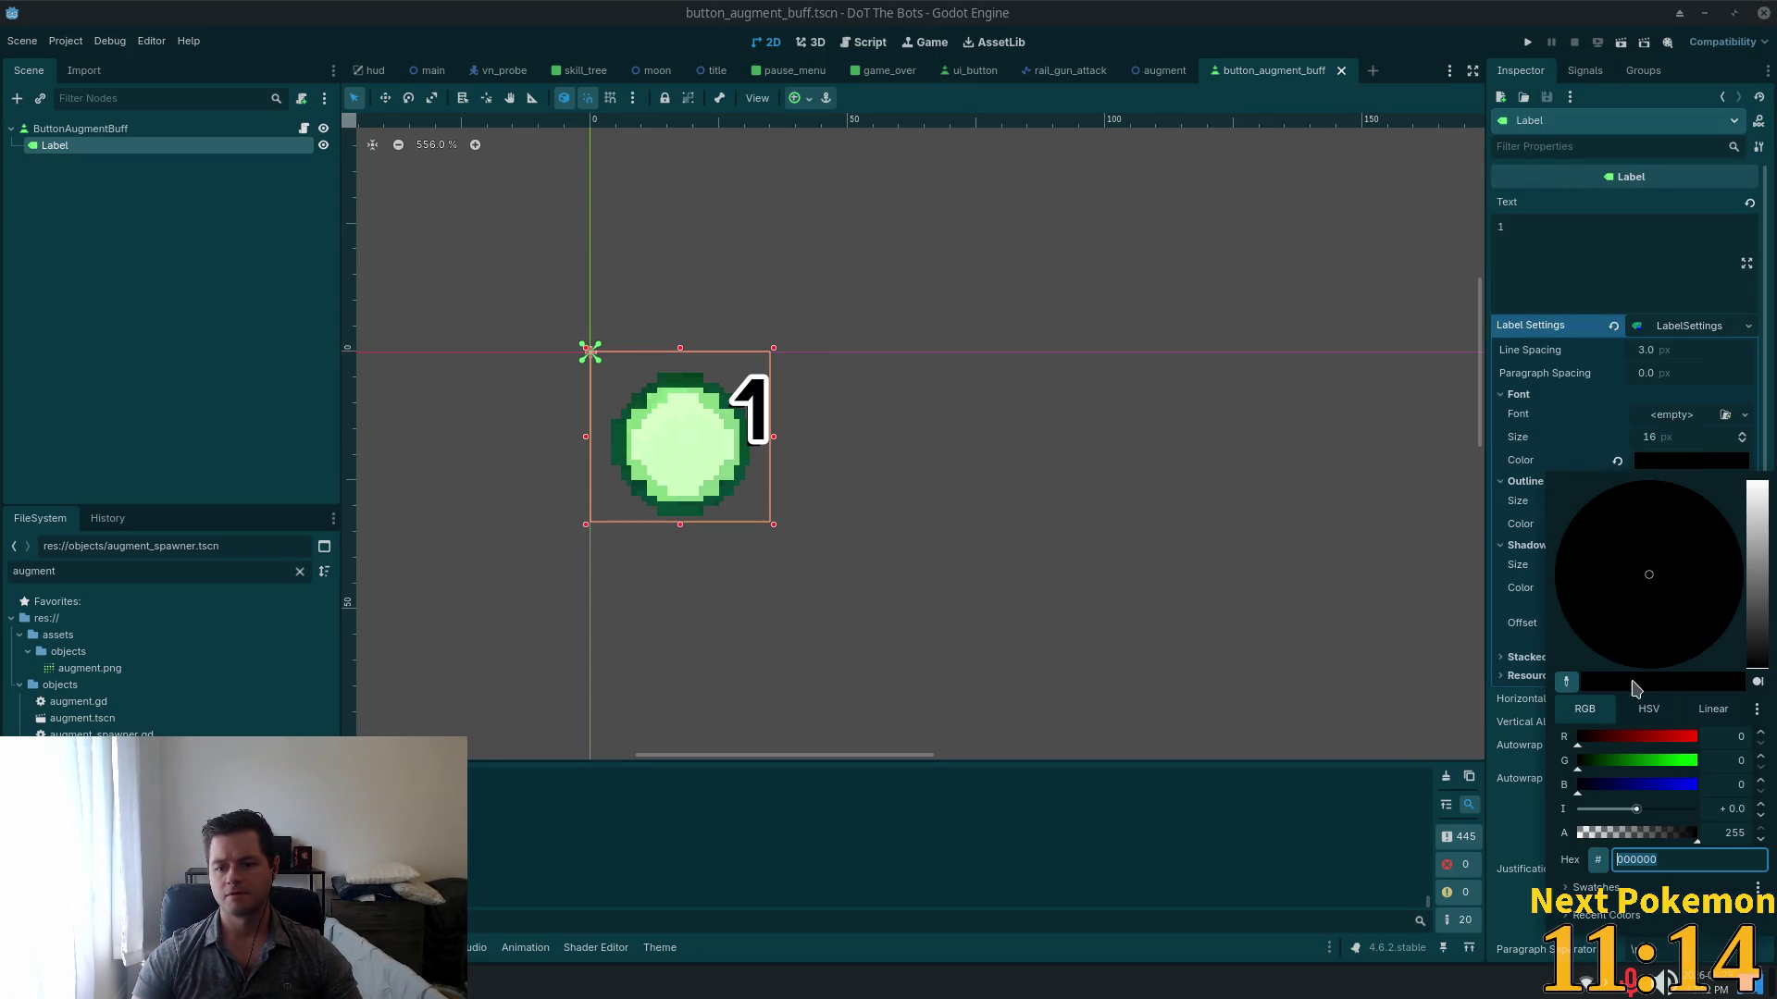
key(Tab)
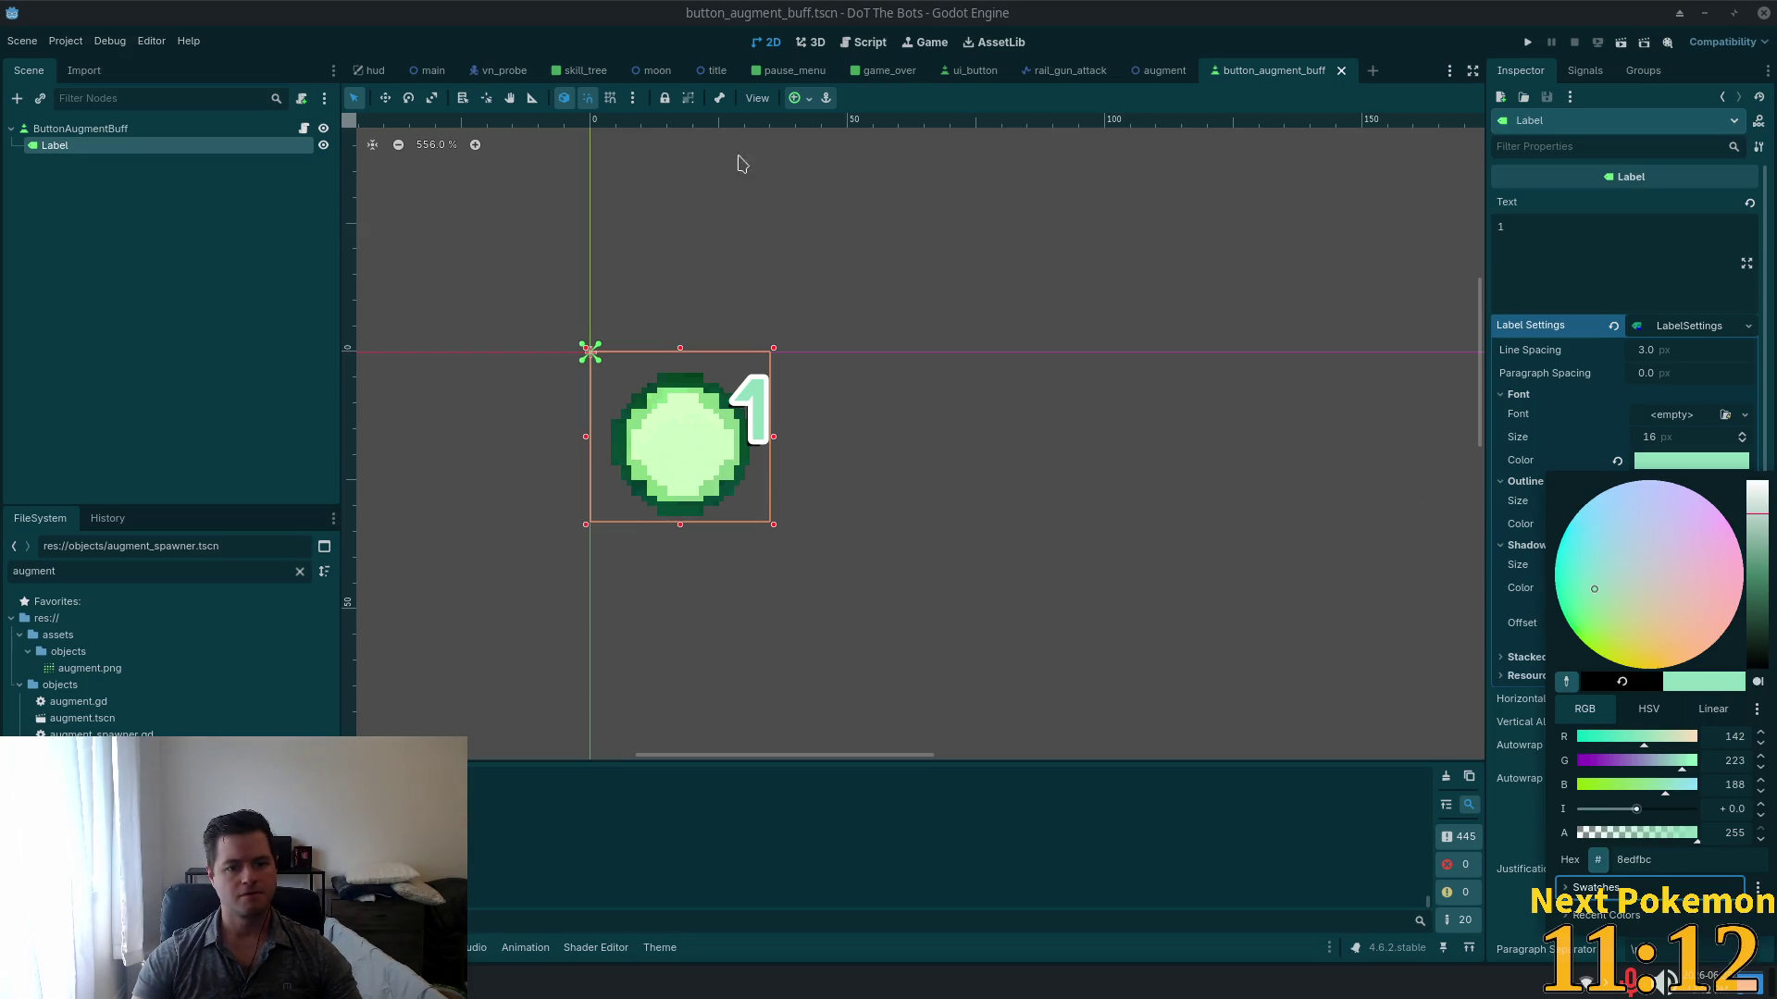
click(1286, 28)
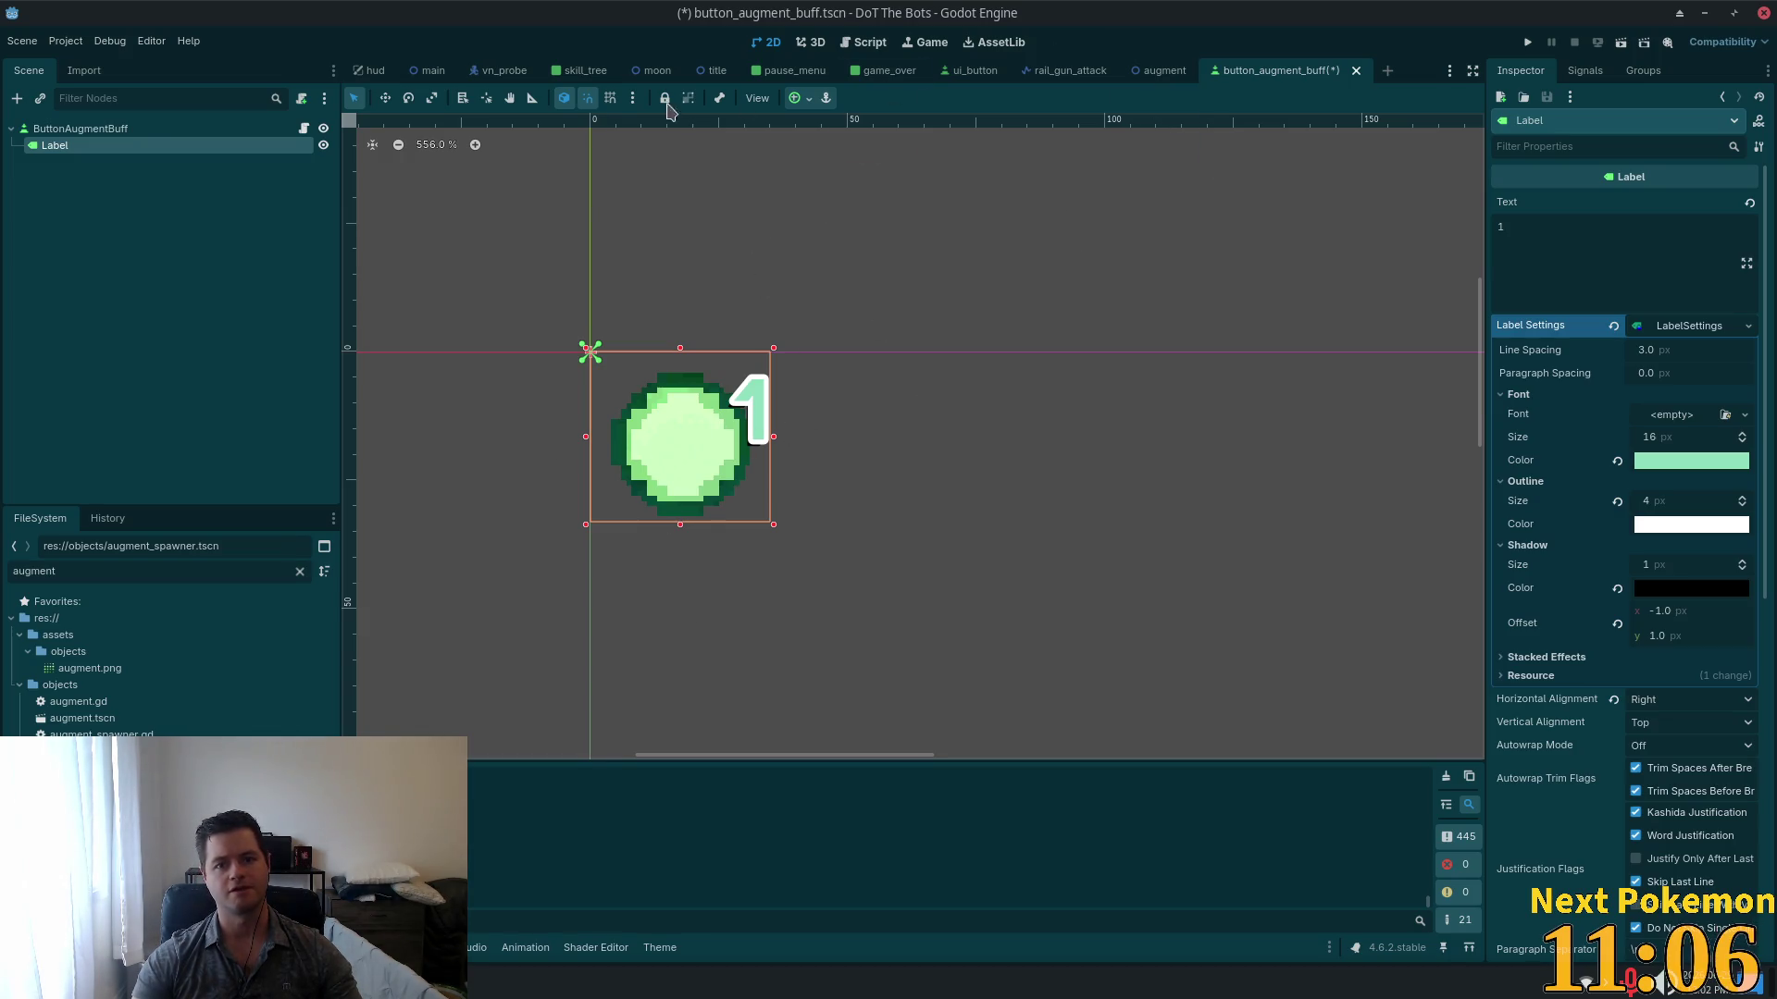
click(365, 74)
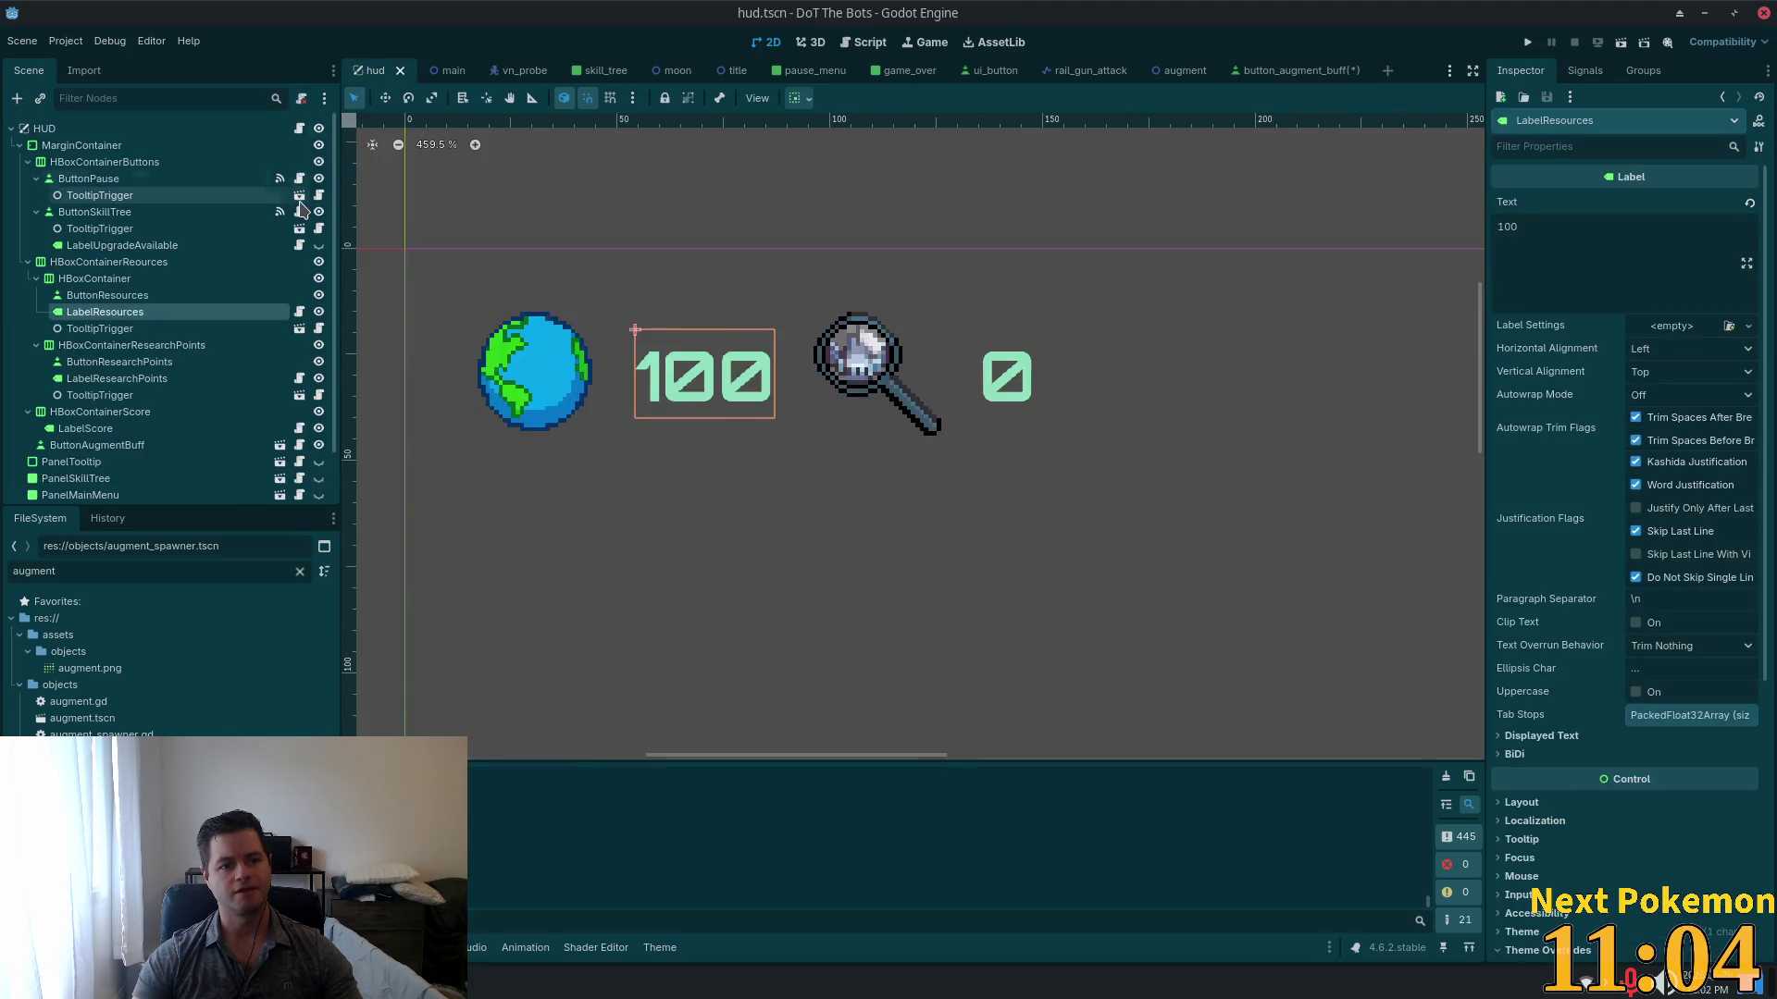
Step: Pan the hud canvas over the pause and skill-tree icons, then return to button_augment_buff
scroll(984, 381, down, 3)
scroll(1215, 430, right, 10)
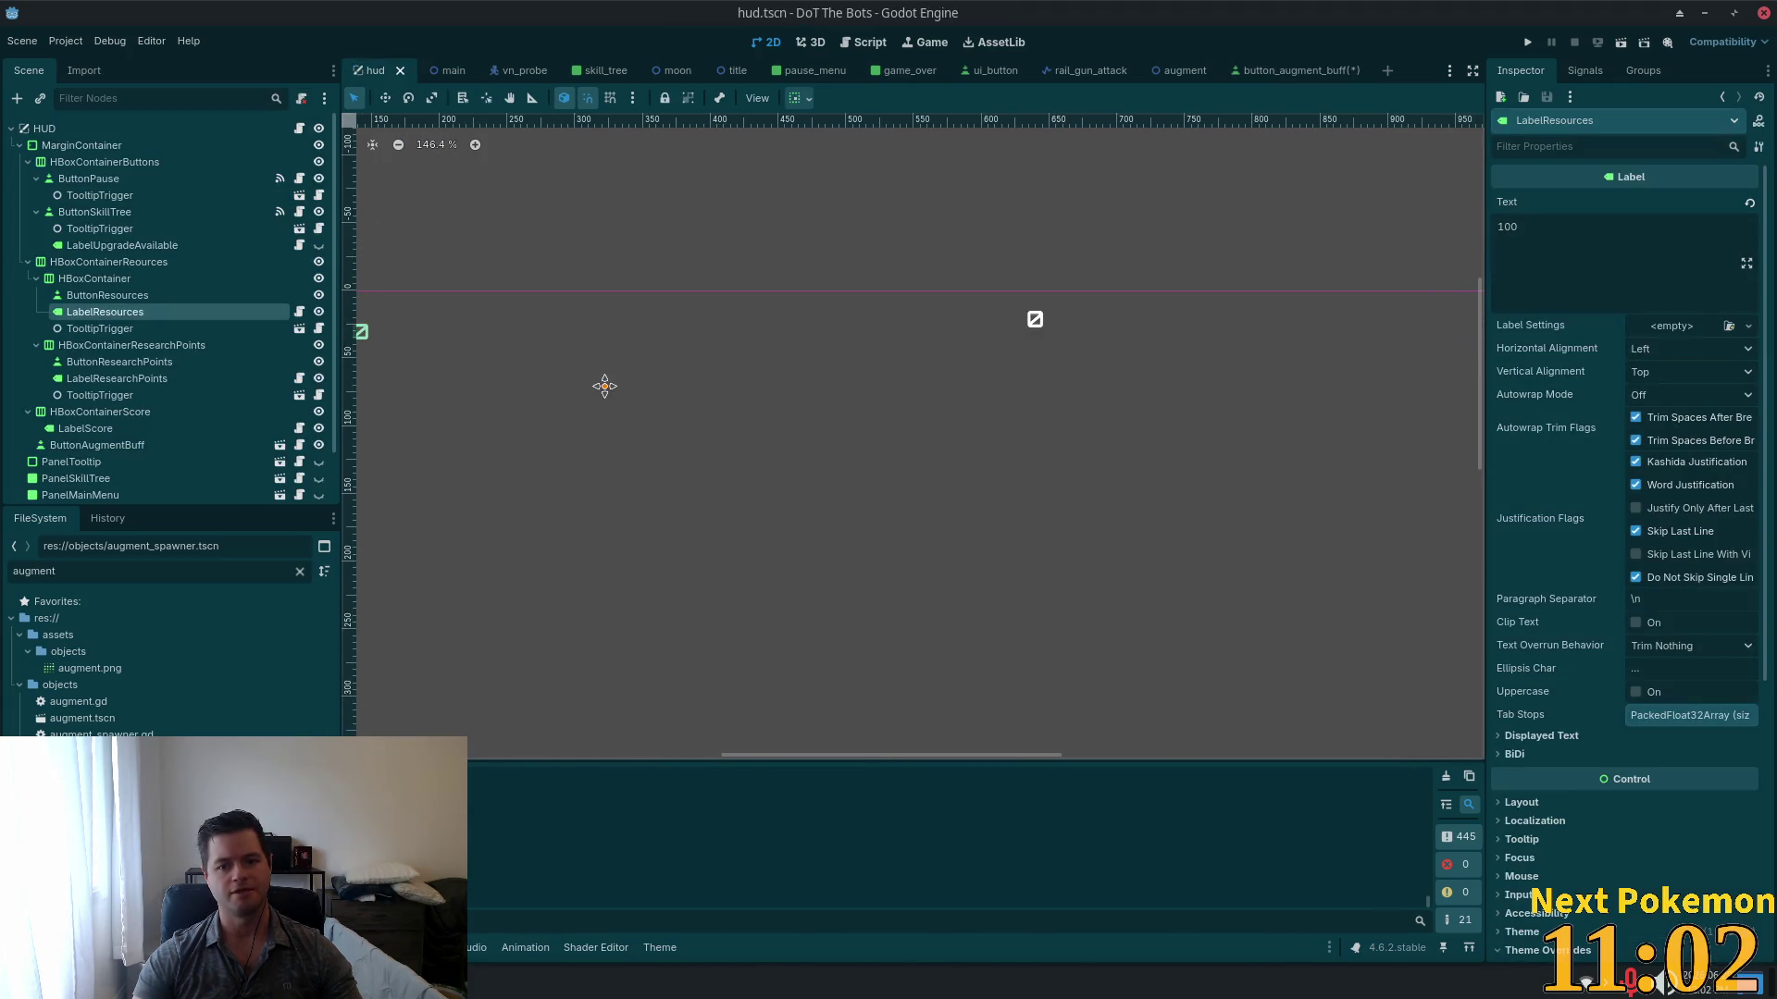
scroll(1261, 347, right, 5)
scroll(925, 282, up, 15)
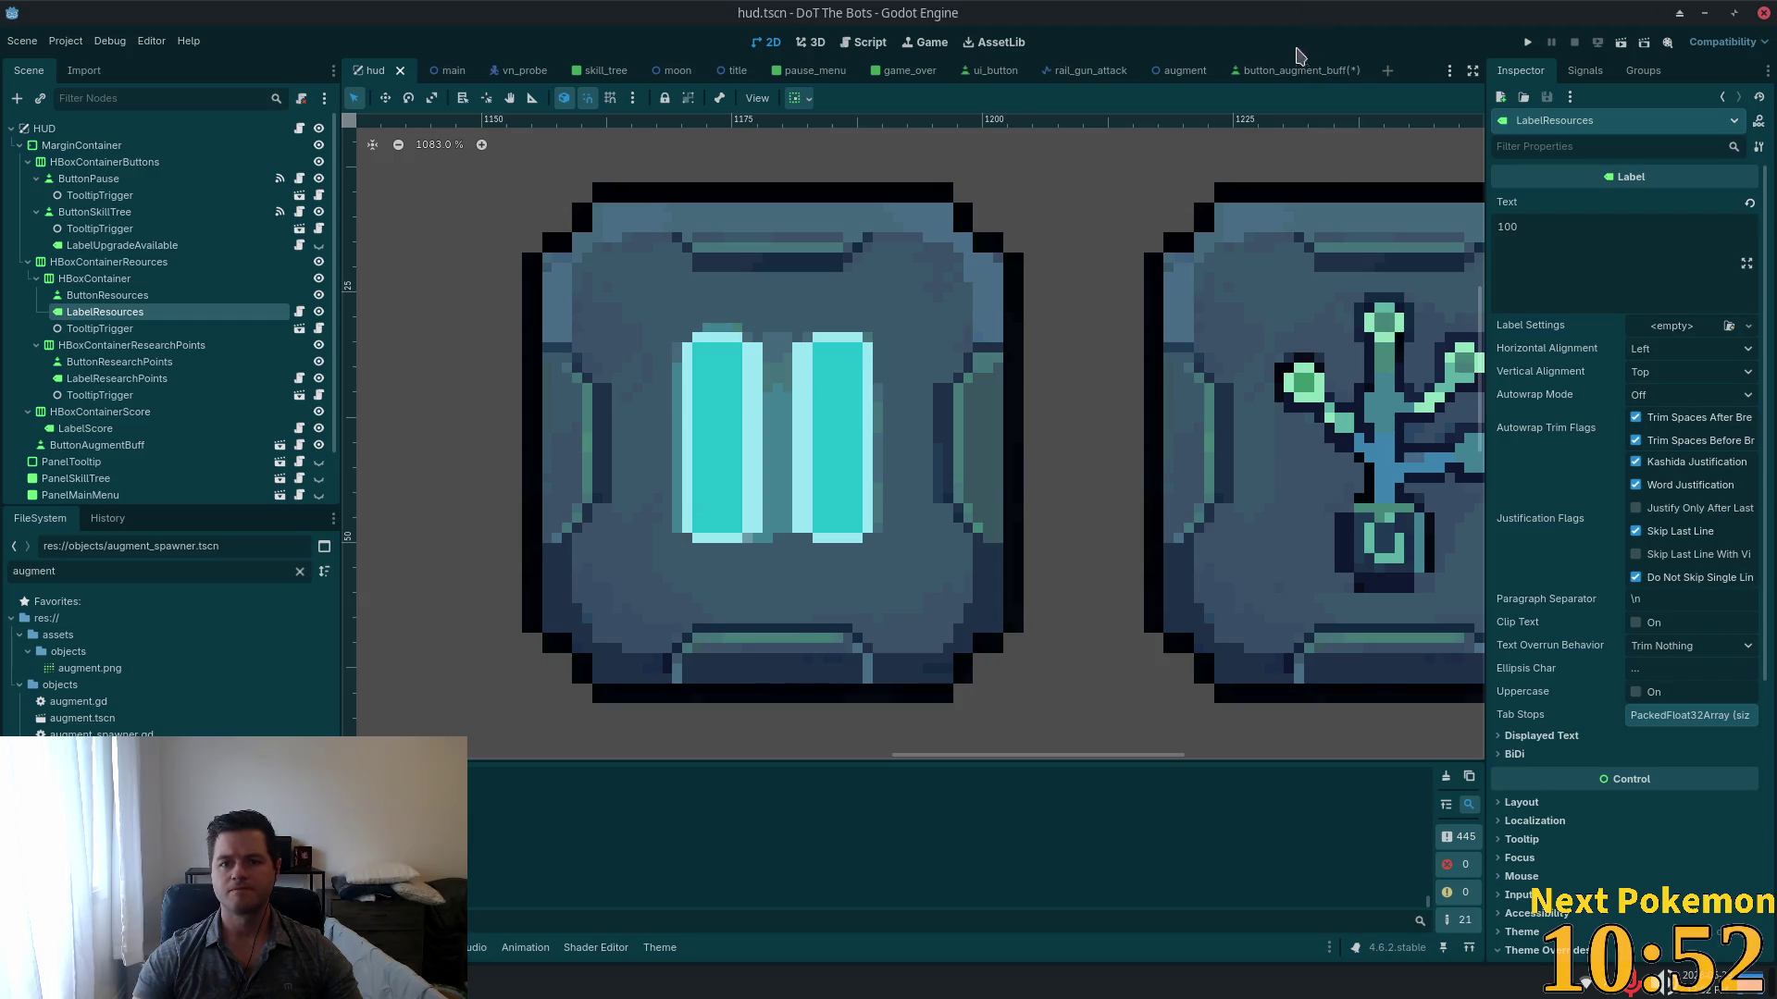
click(1285, 71)
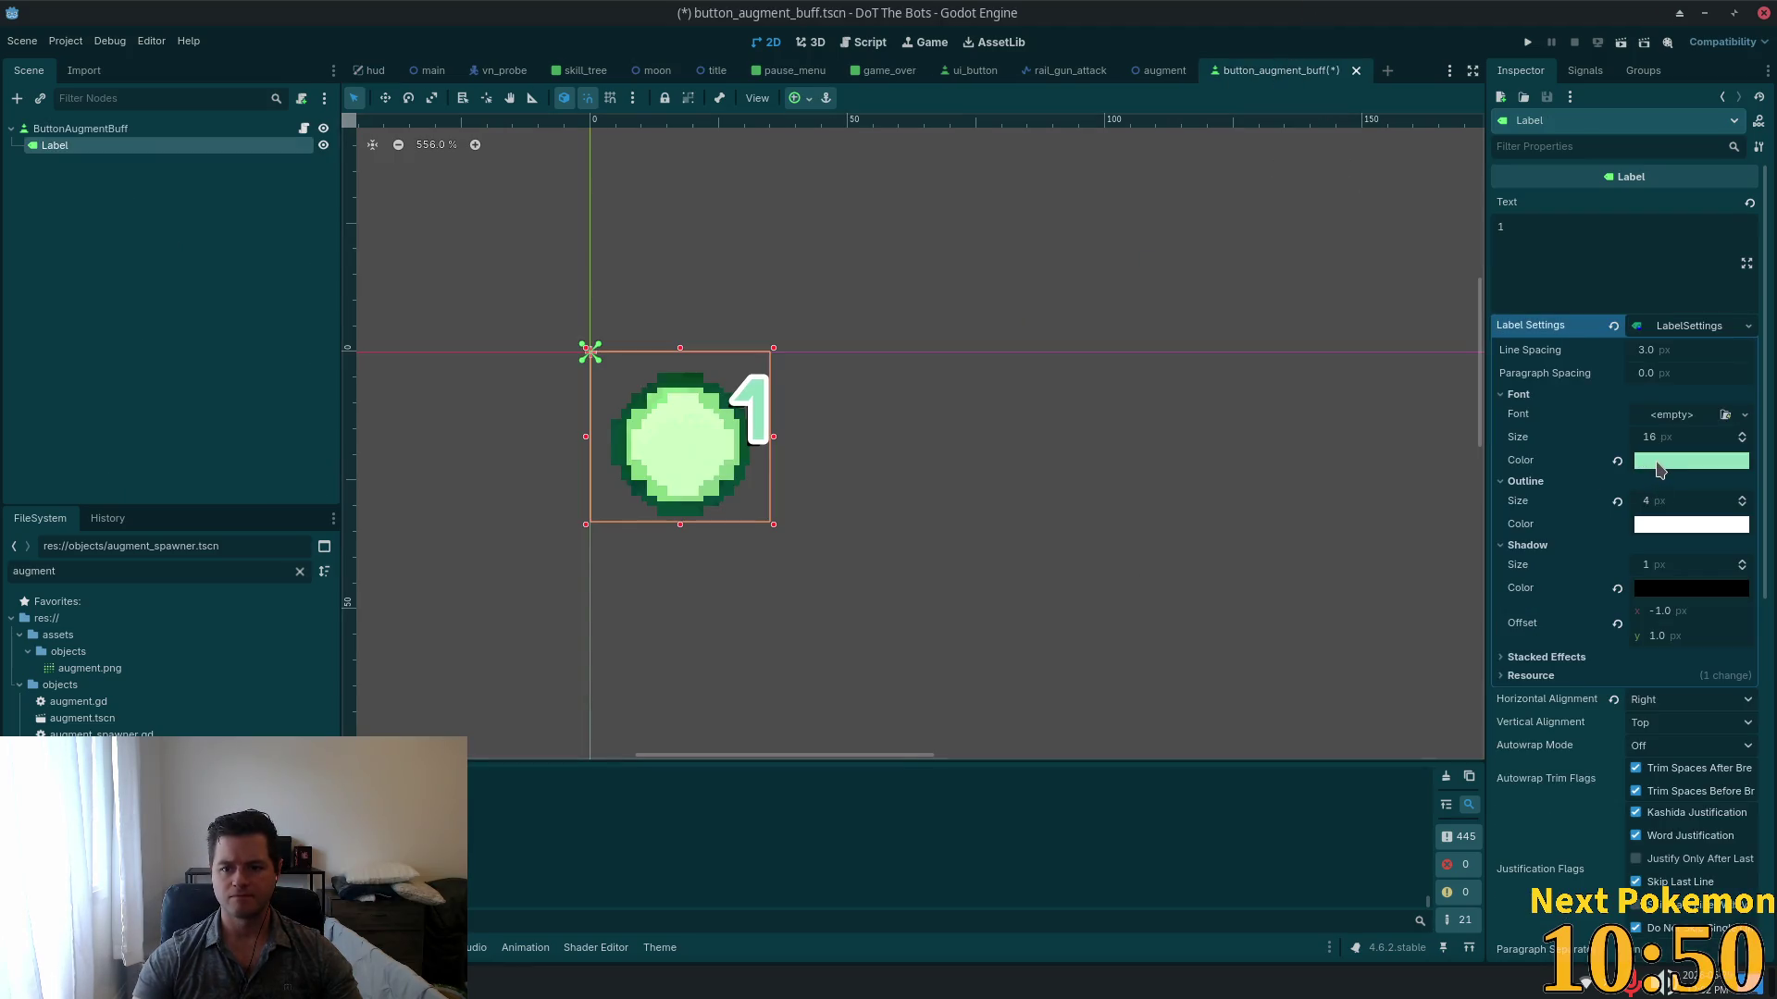
Step: Eyedrop dark slate 55666b from the editor as the label's font colour, then return to hud
click(1657, 463)
click(1565, 681)
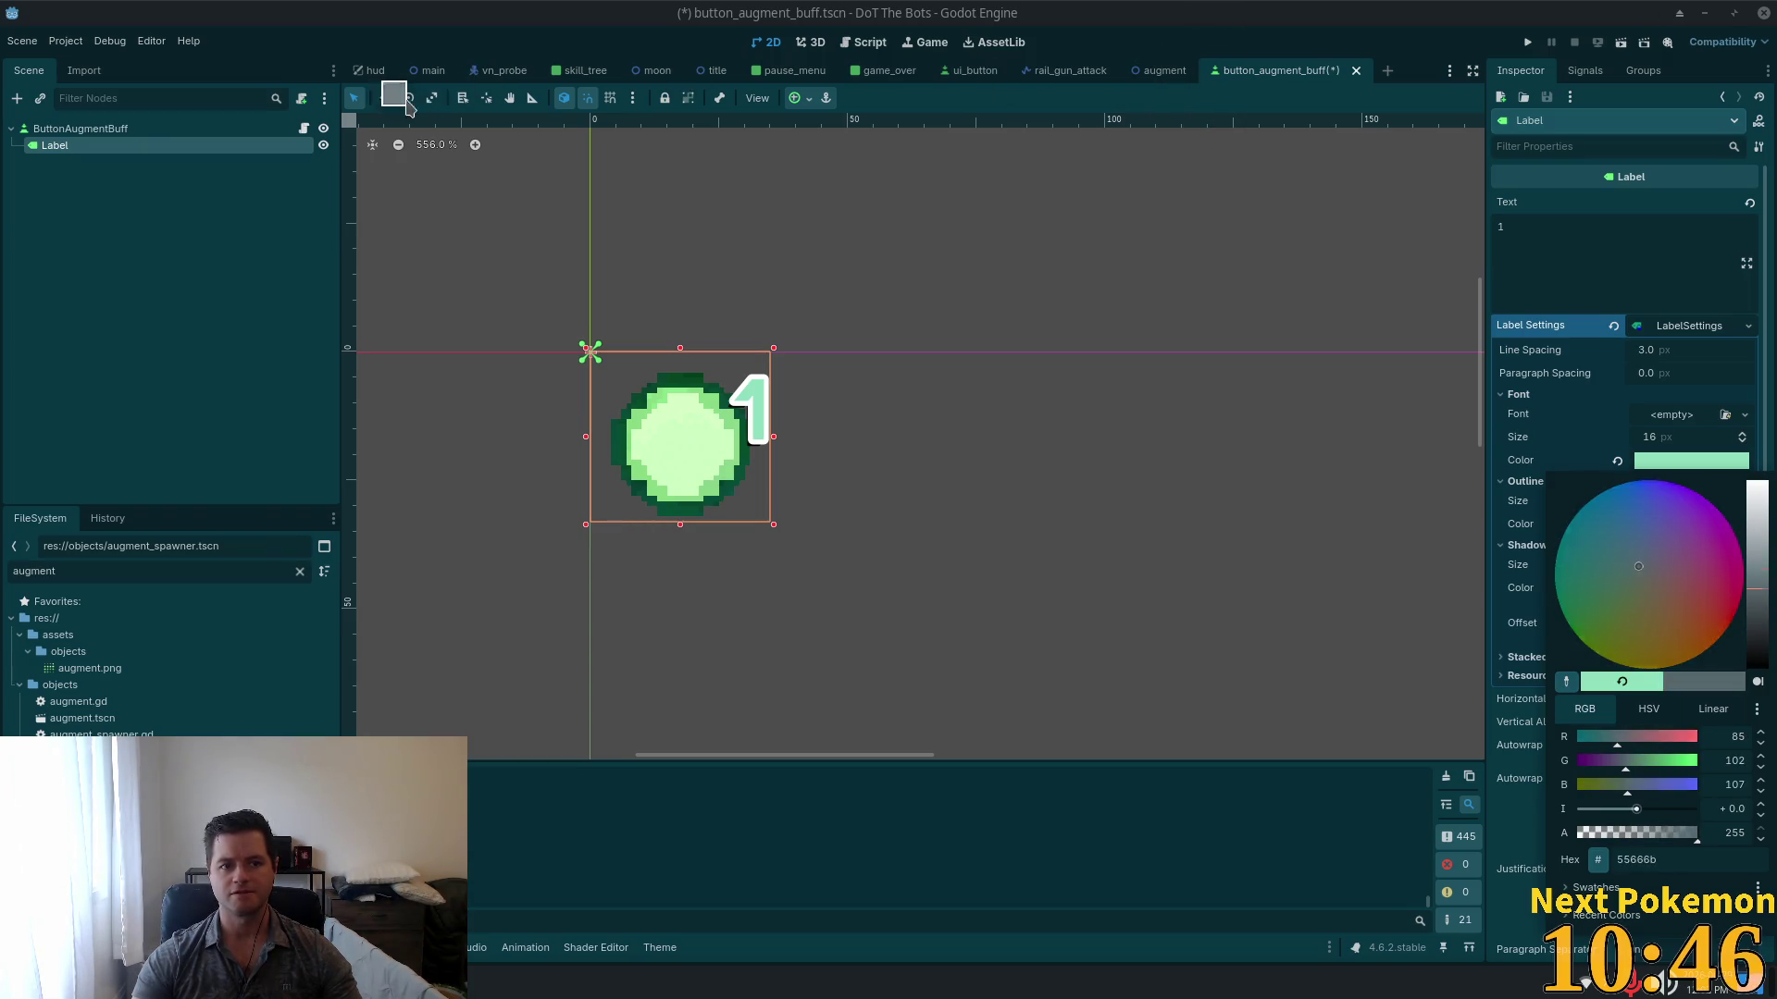
click(238, 318)
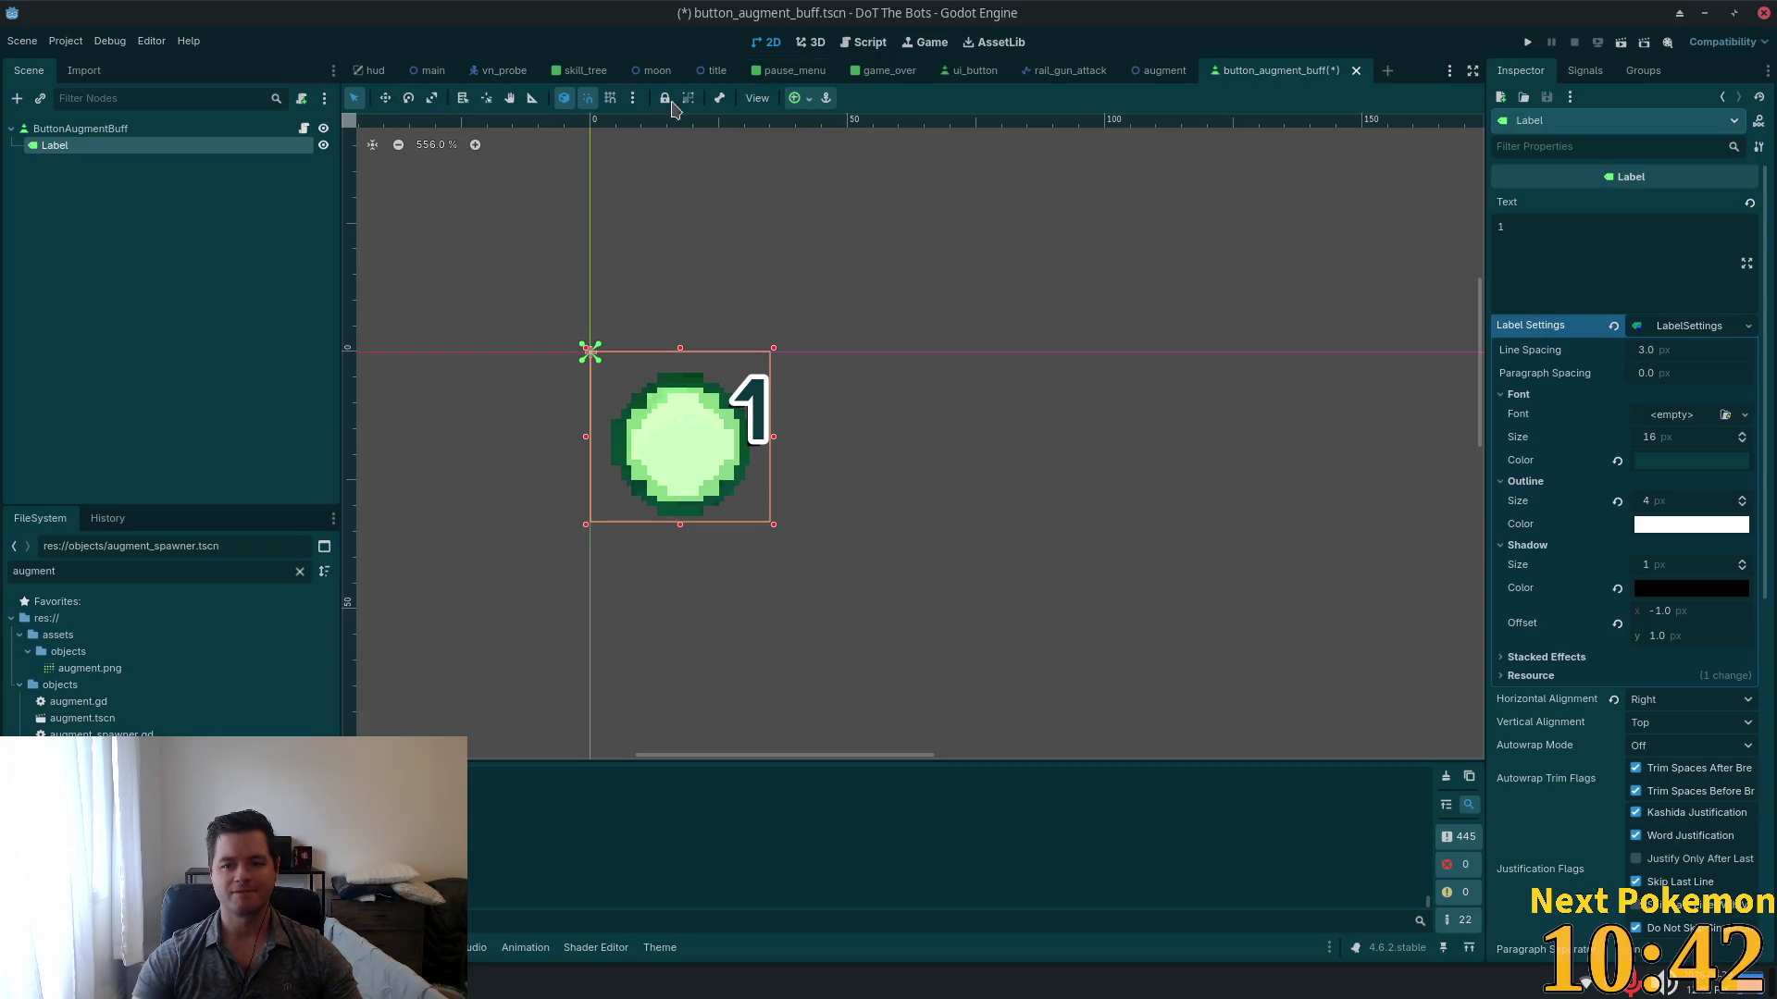
click(1148, 72)
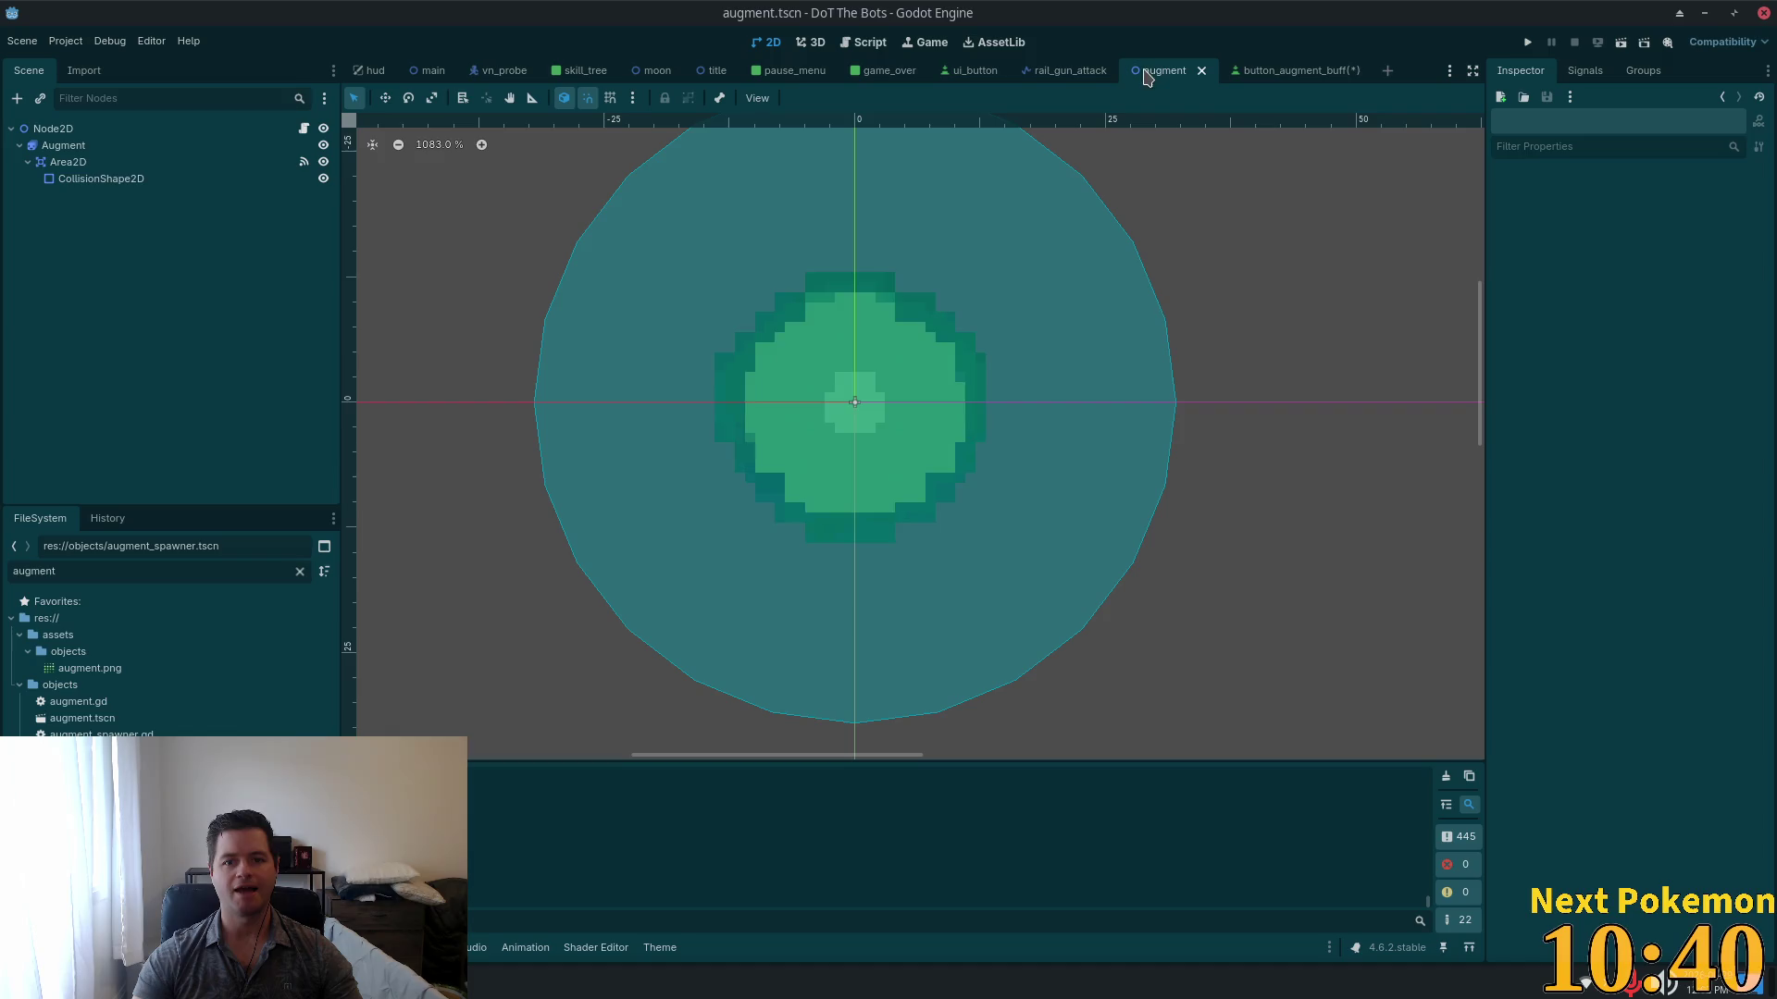
click(372, 70)
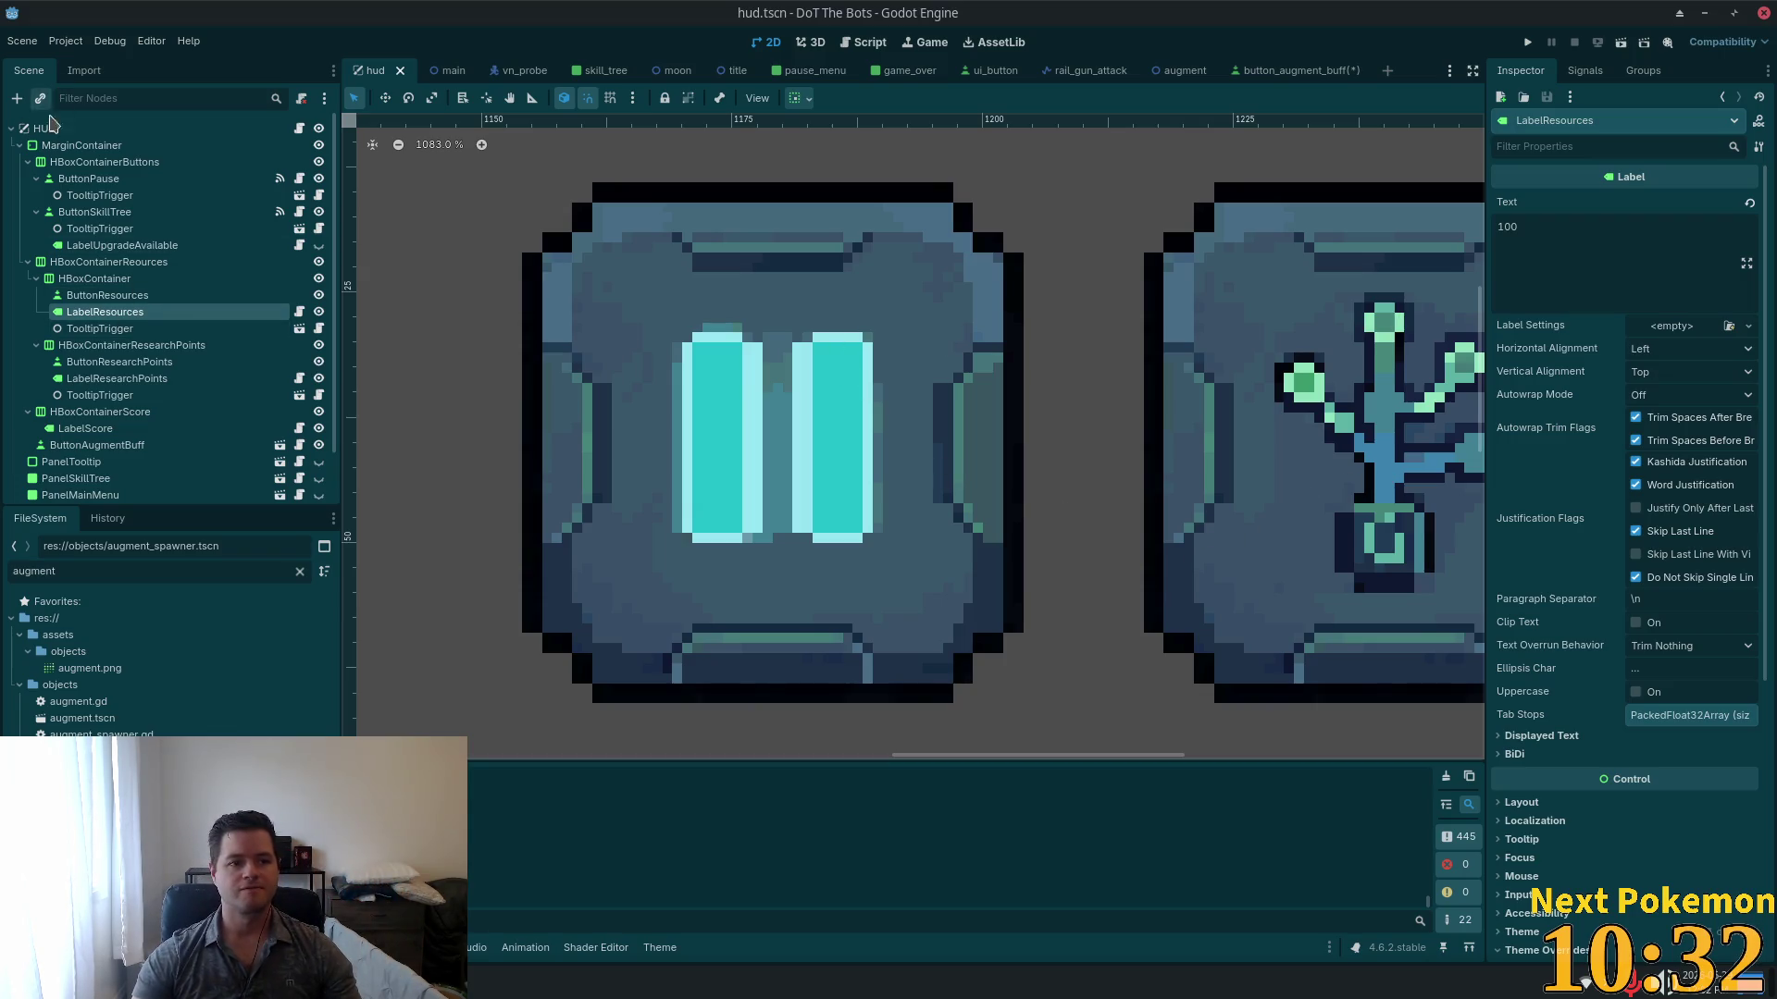
Step: Add a new Label node as a child of the HUD root
click(158, 129)
key(ctrl+a)
text(label)
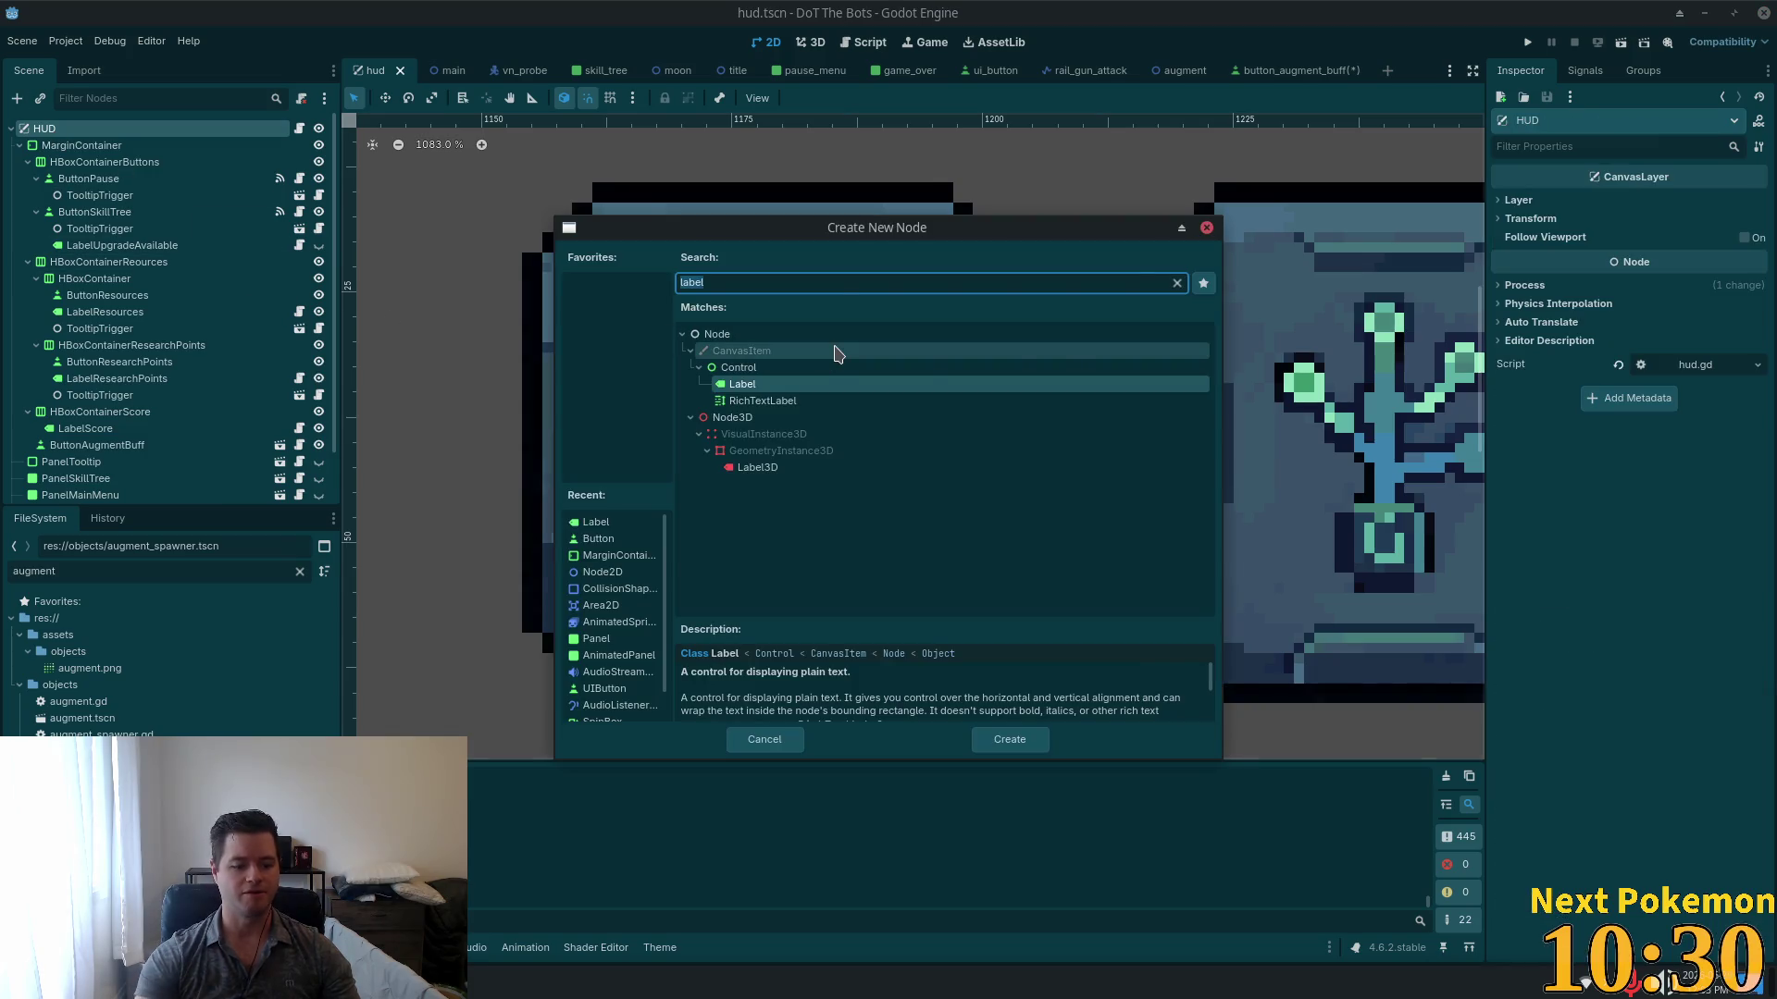
double_click(835, 351)
Step: Give the Label a new LabelSettings resource and expand its Outline properties
click(1685, 328)
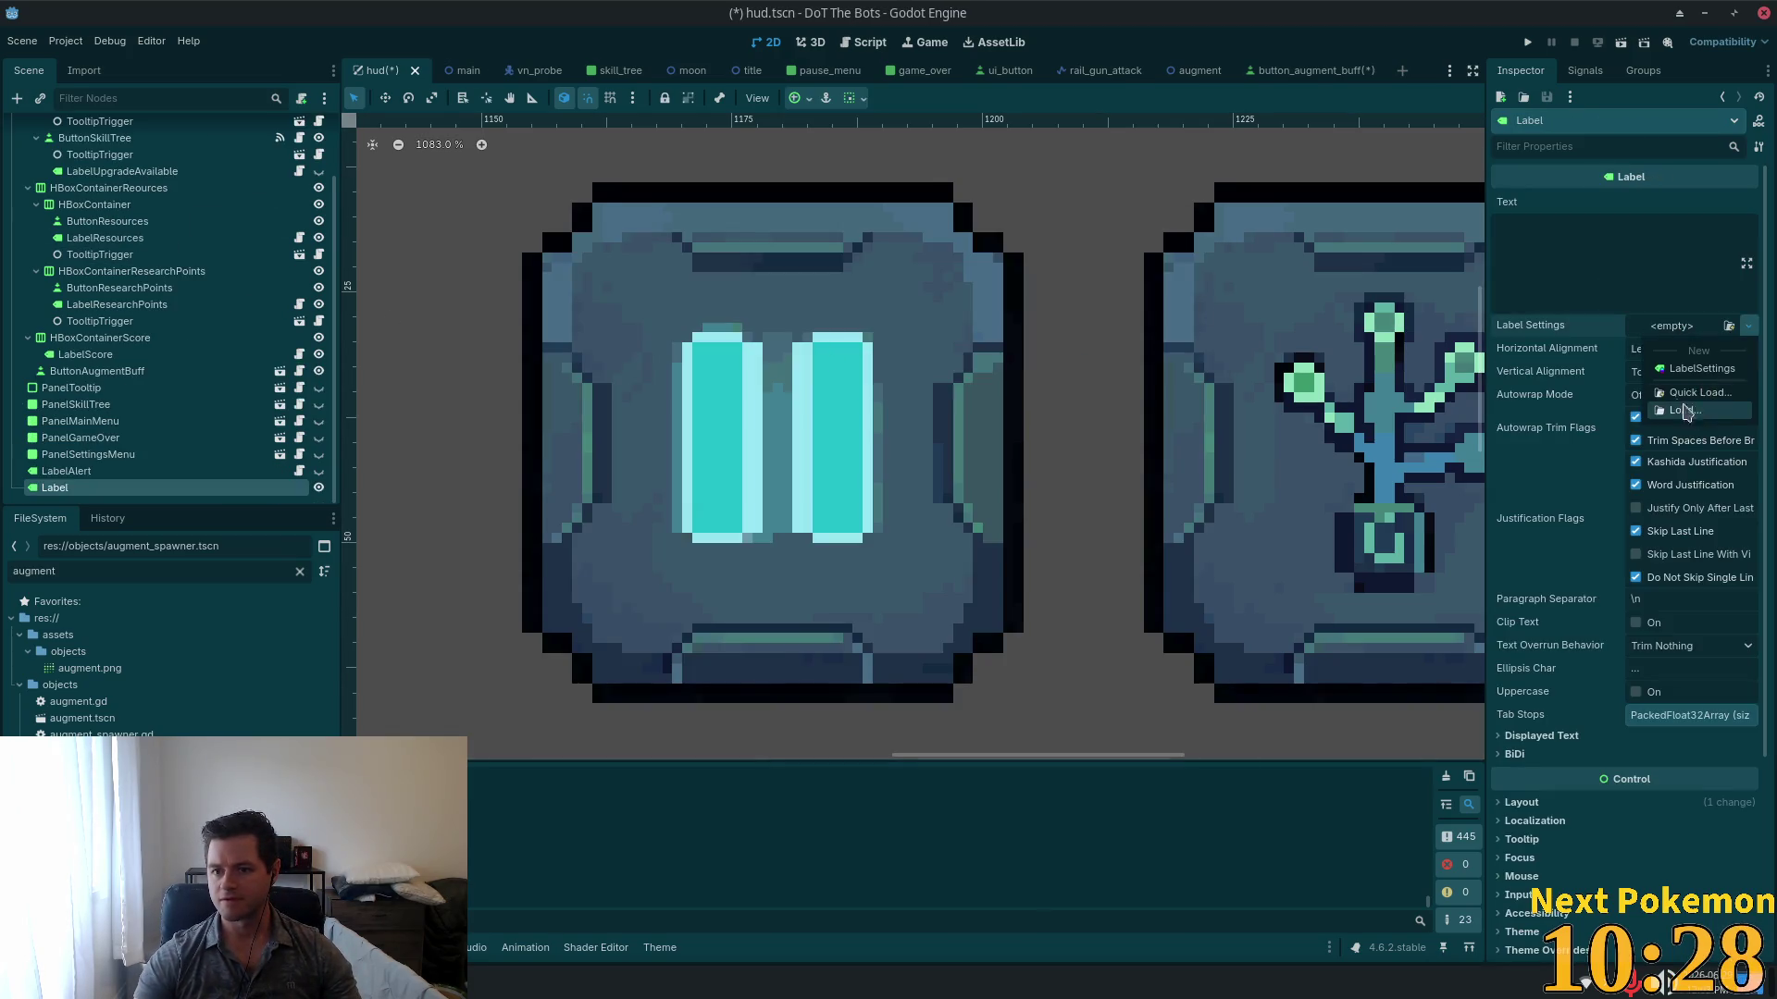
click(1699, 379)
click(1689, 326)
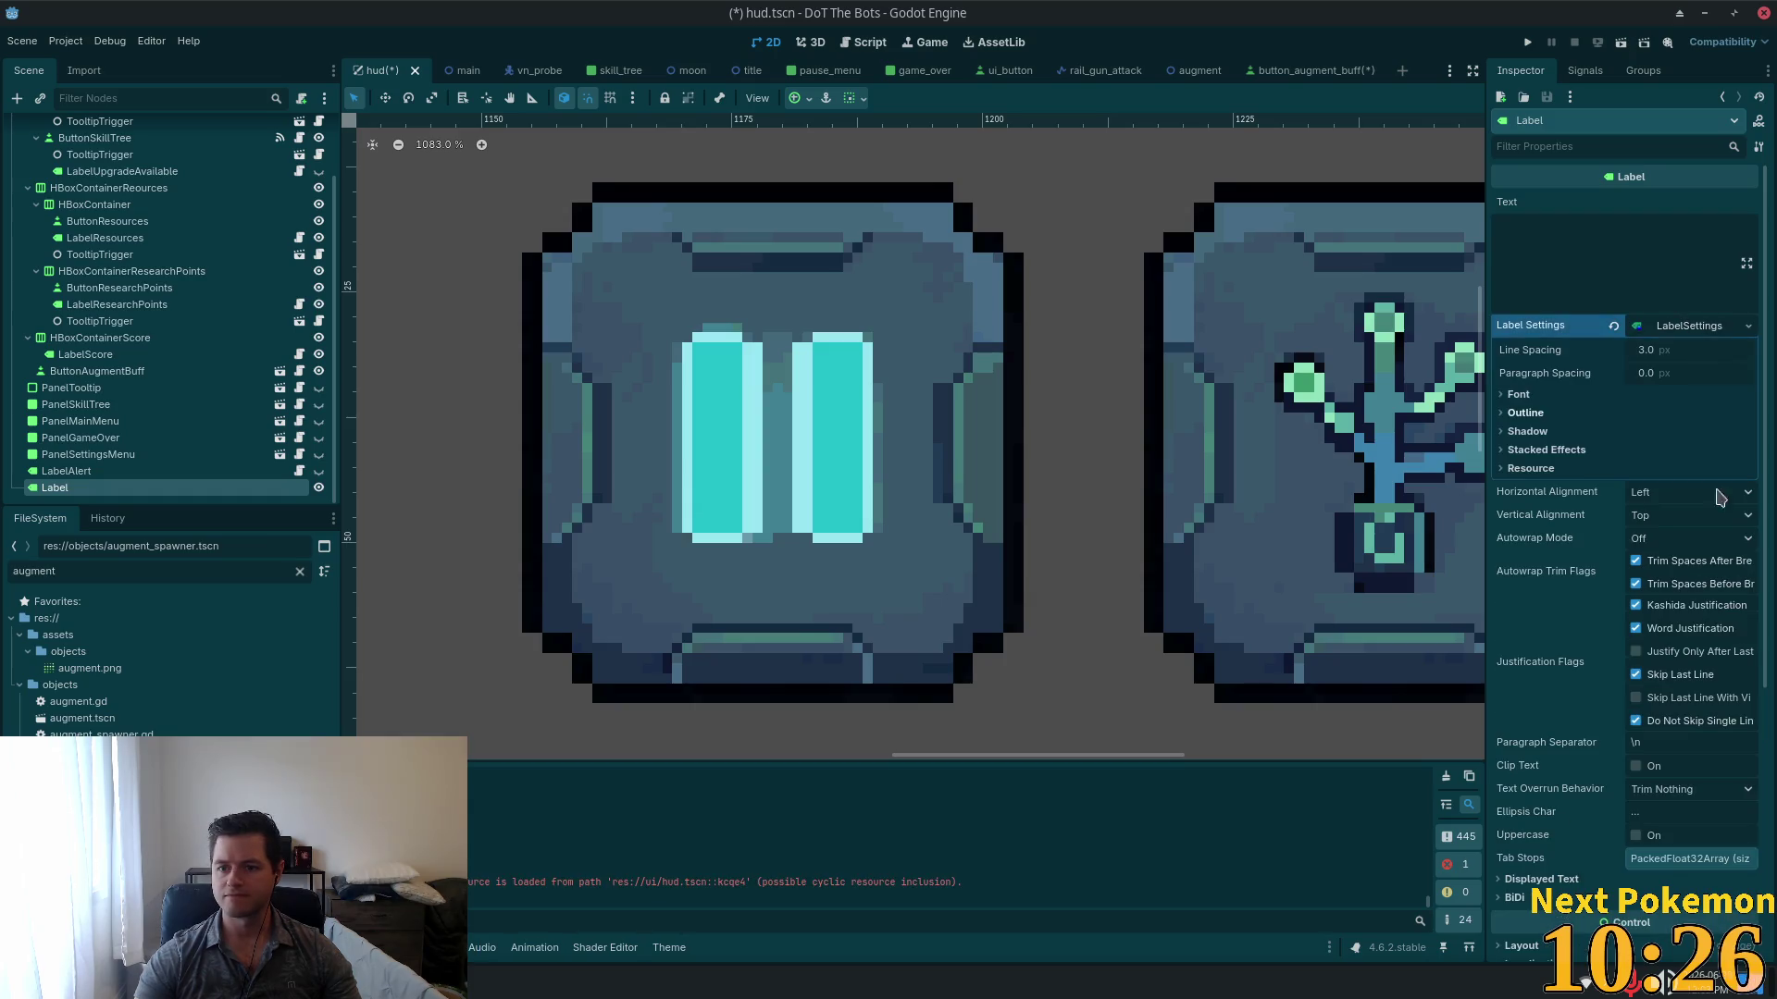
click(1522, 413)
Step: Eyedrop dark blue-grey 3a576a from the pause button as the outline colour and copy its hex
click(1692, 455)
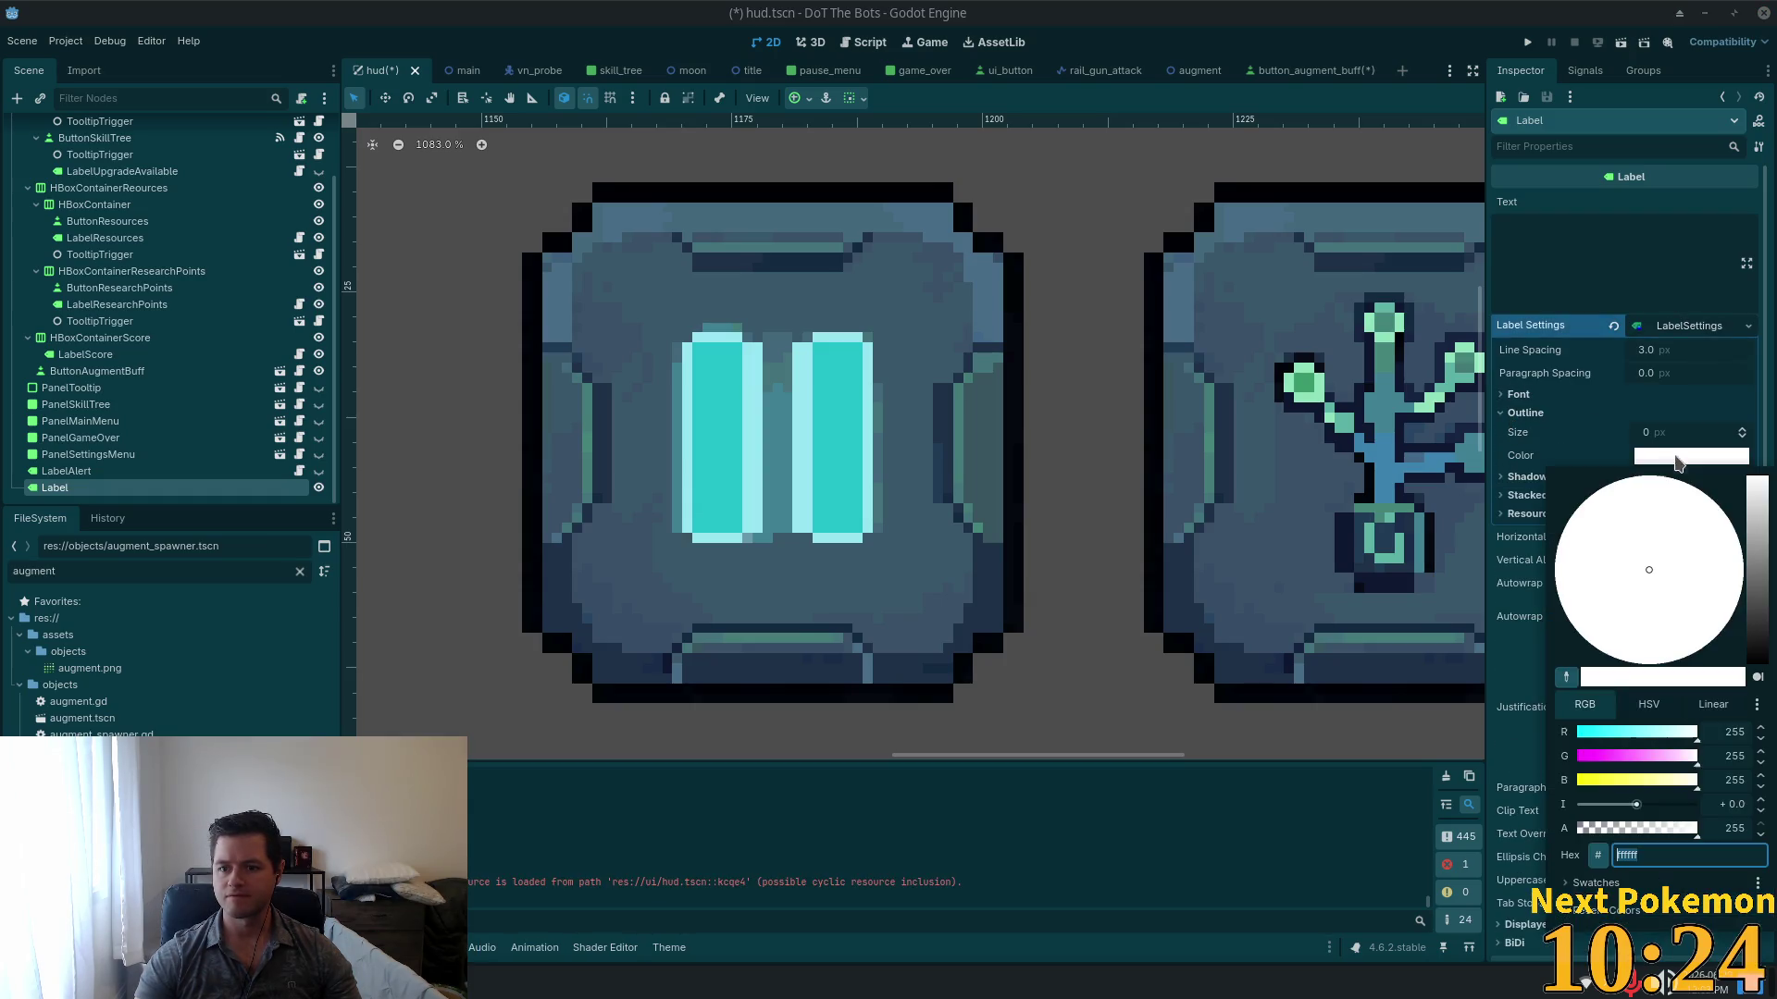
click(1566, 676)
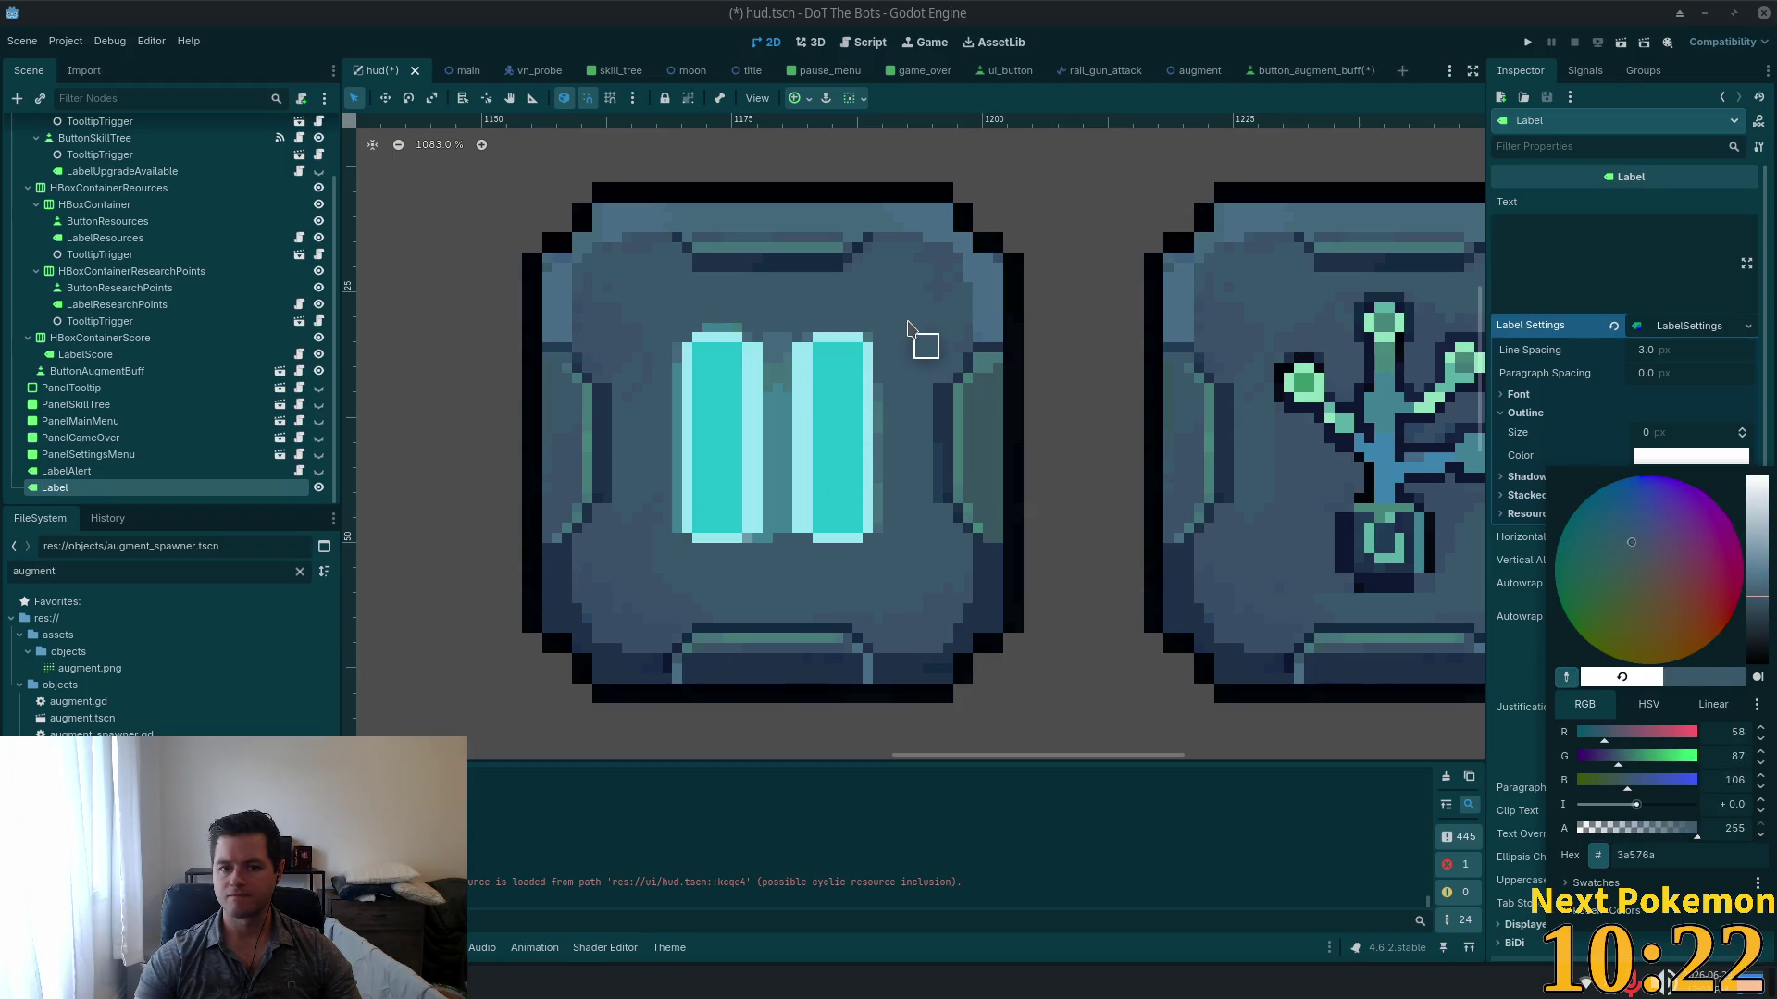
click(923, 349)
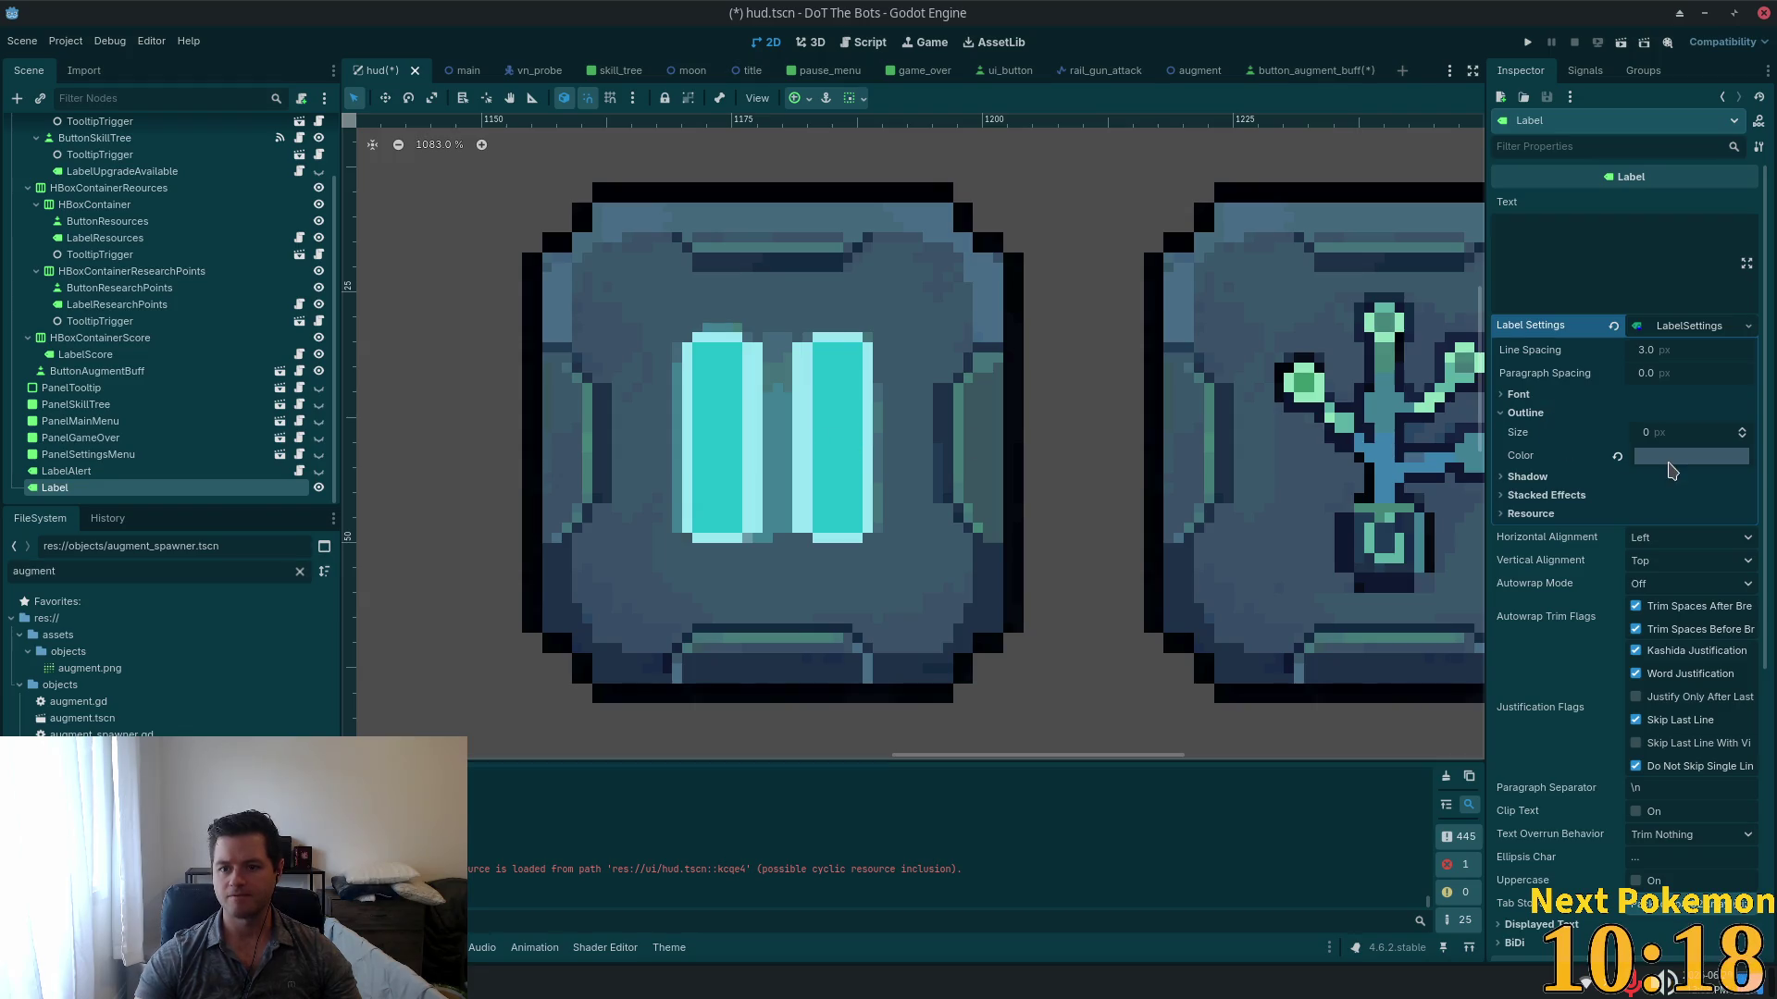
click(1638, 460)
click(1565, 676)
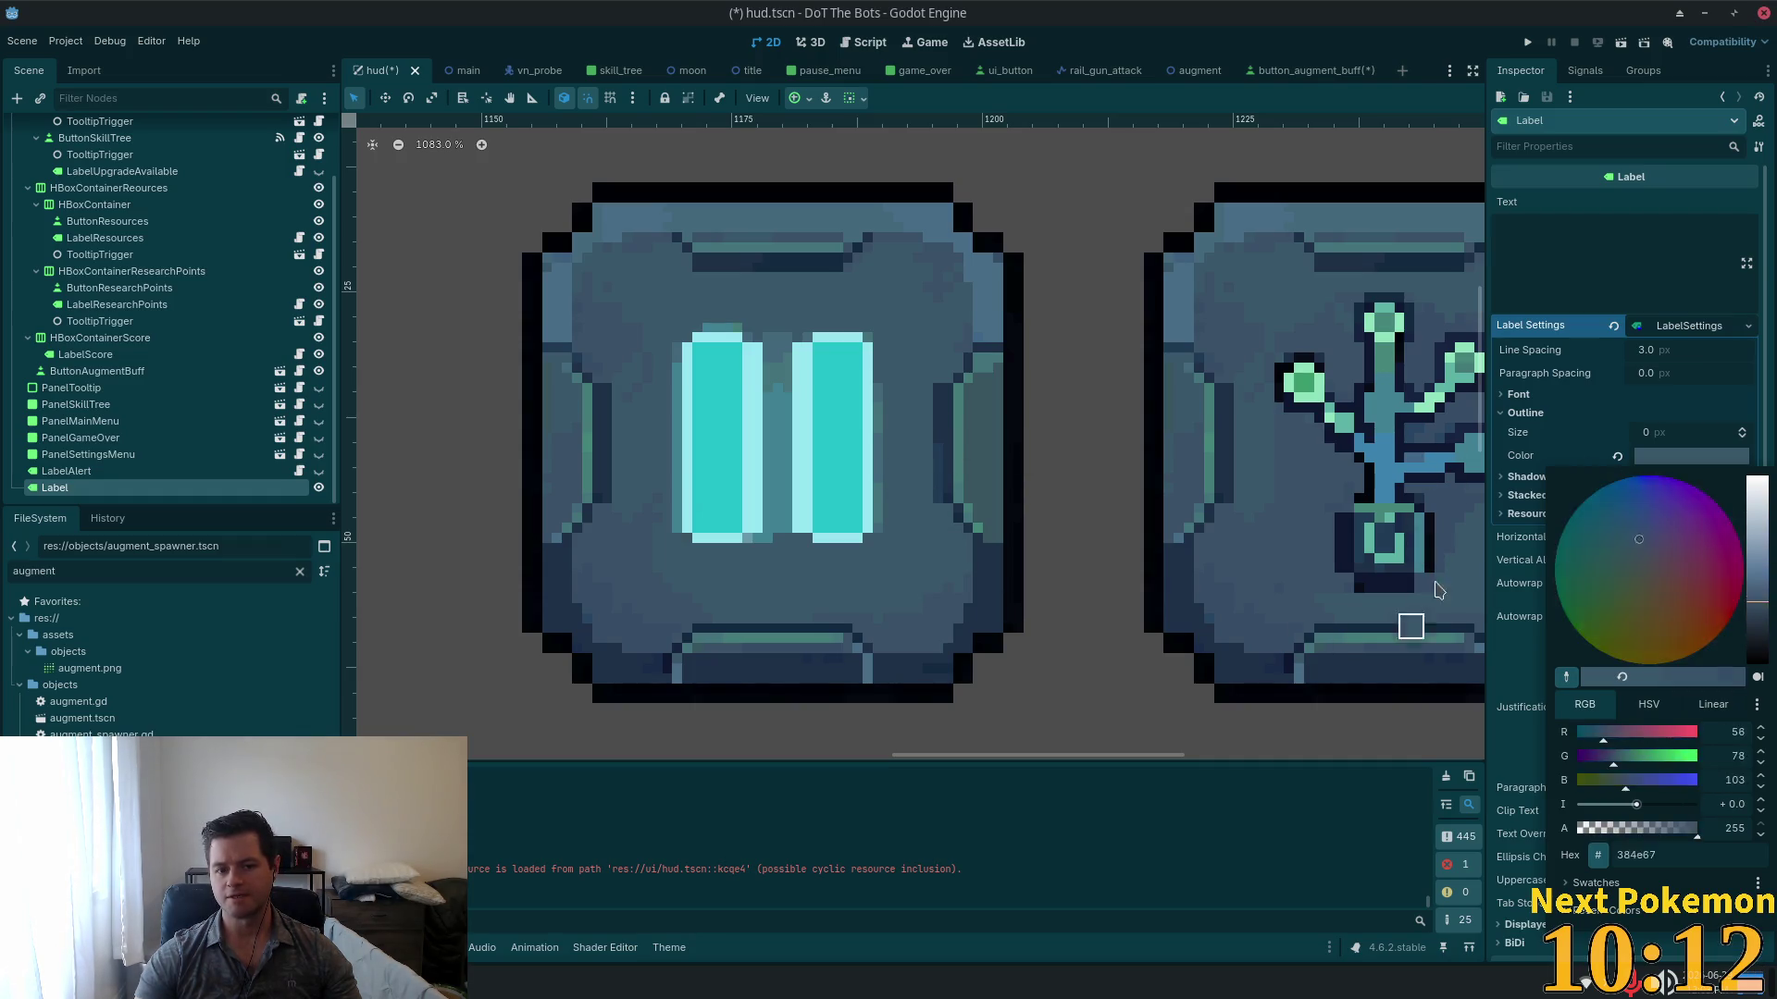
click(907, 331)
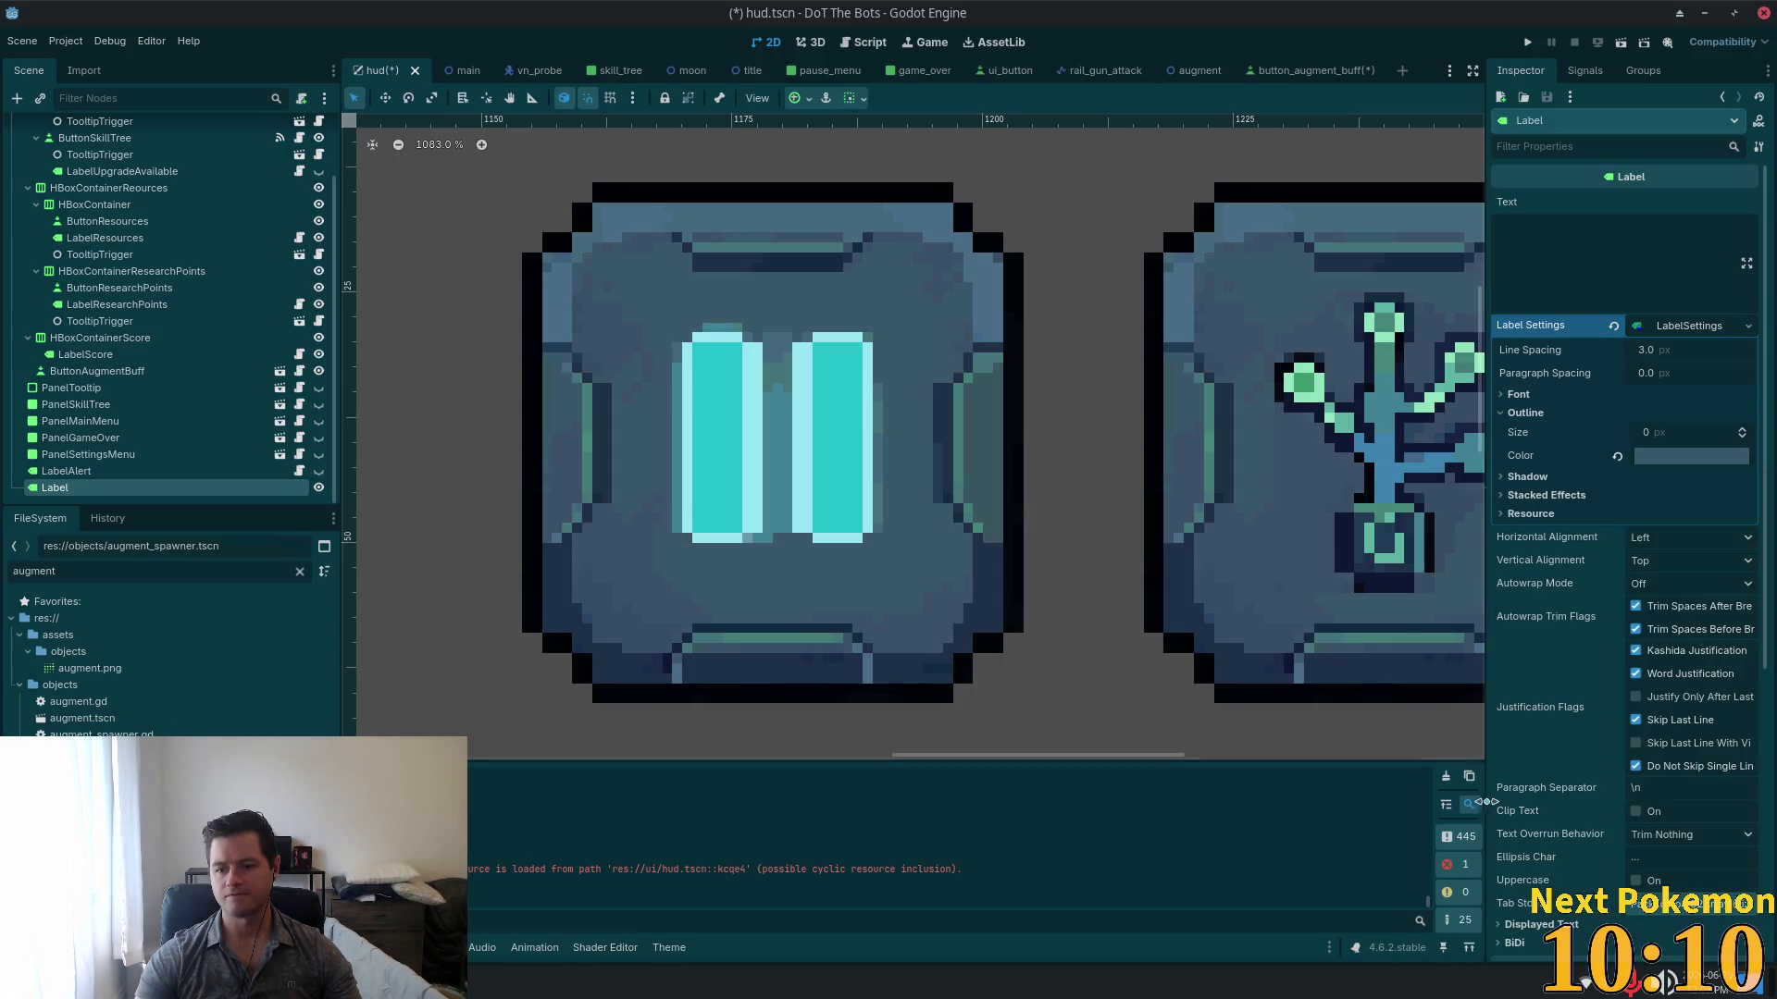
click(1686, 454)
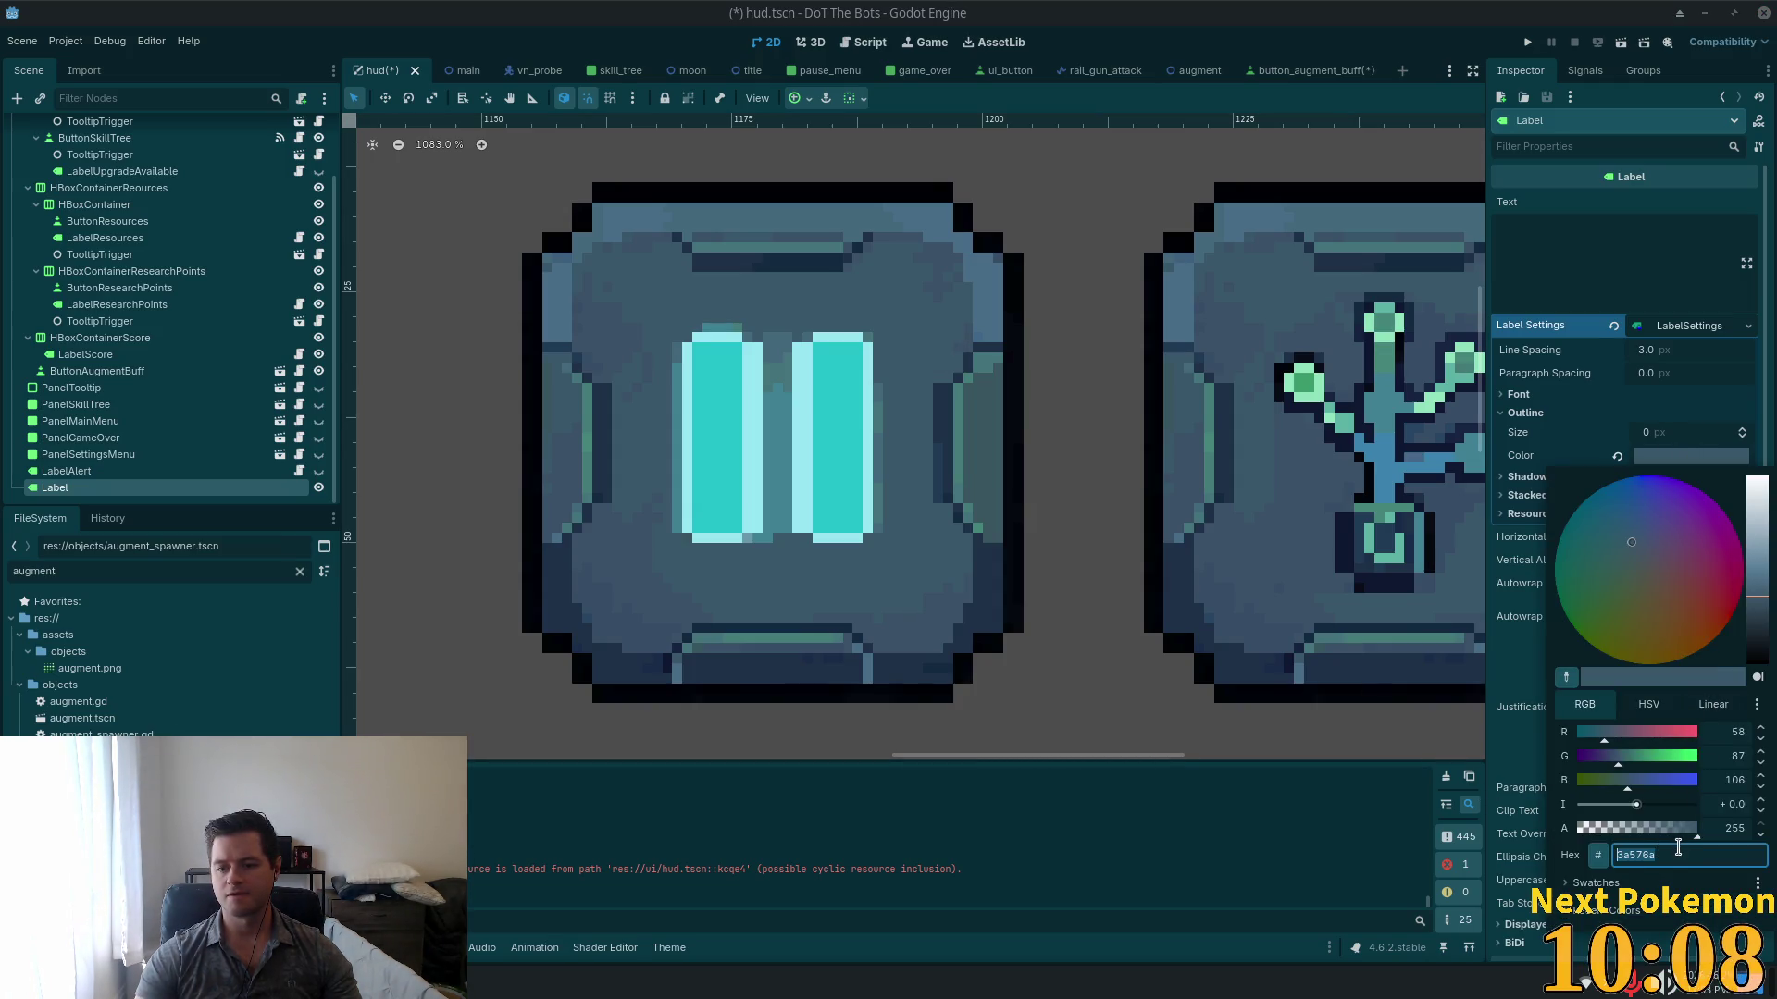
click(1307, 71)
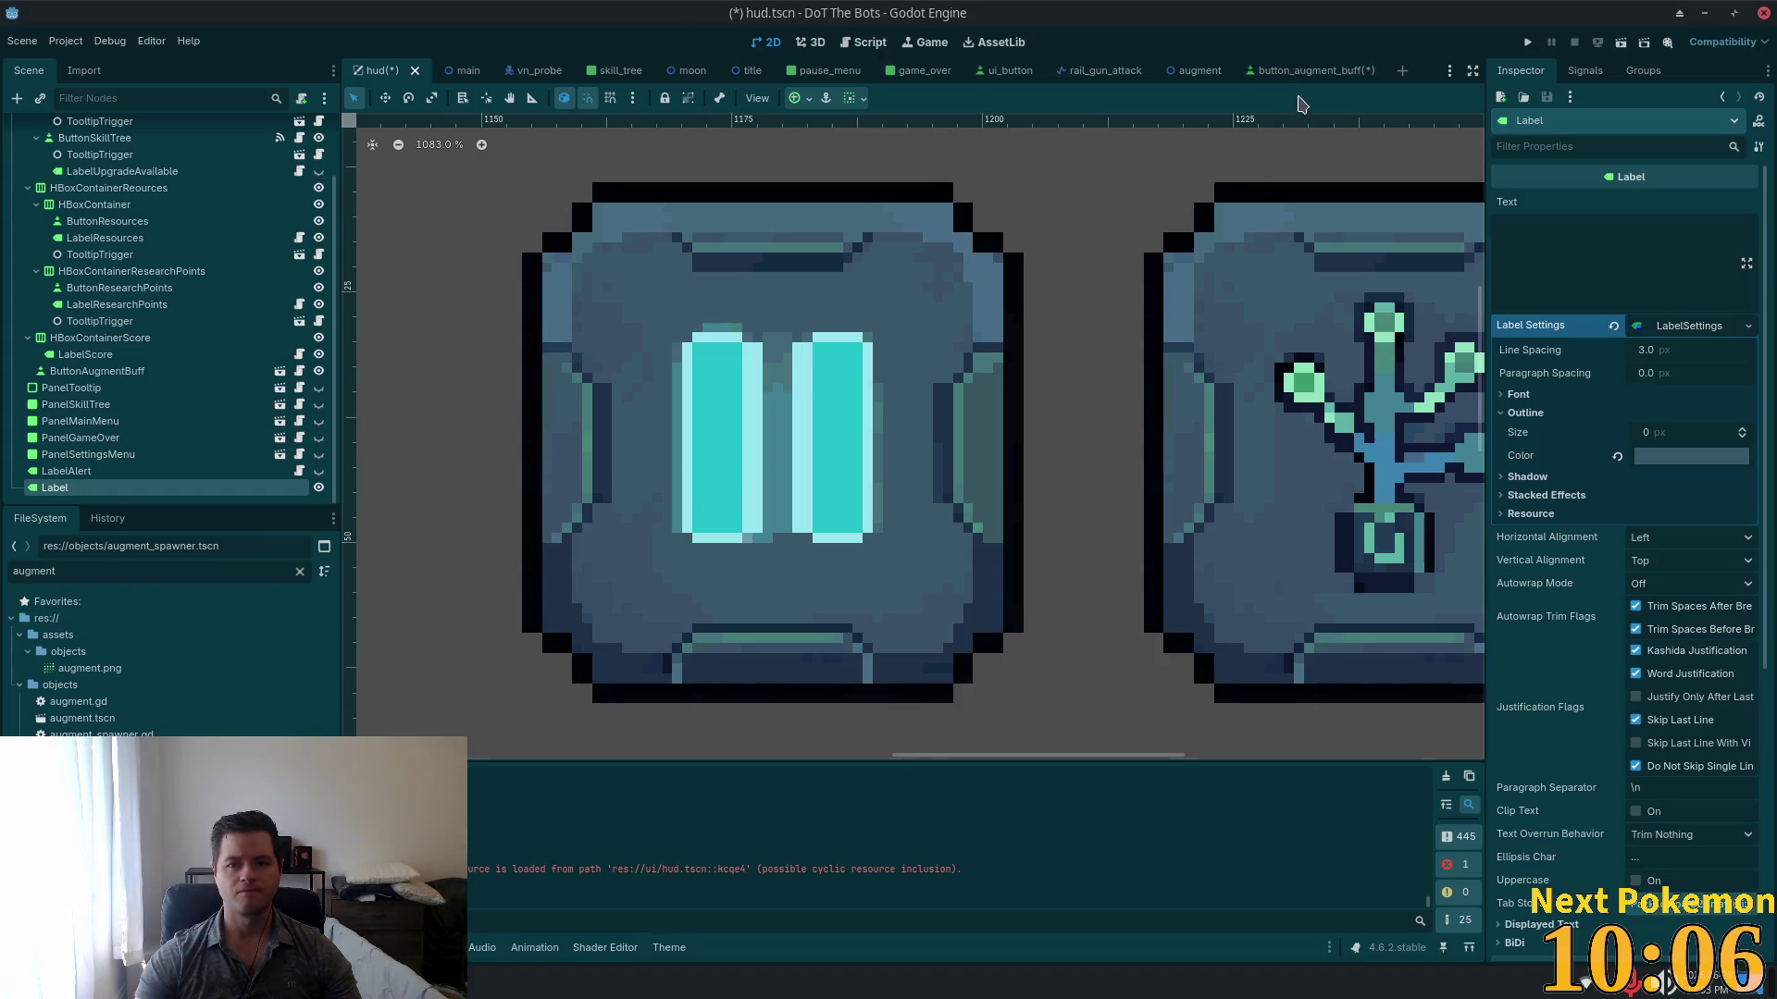
click(1300, 71)
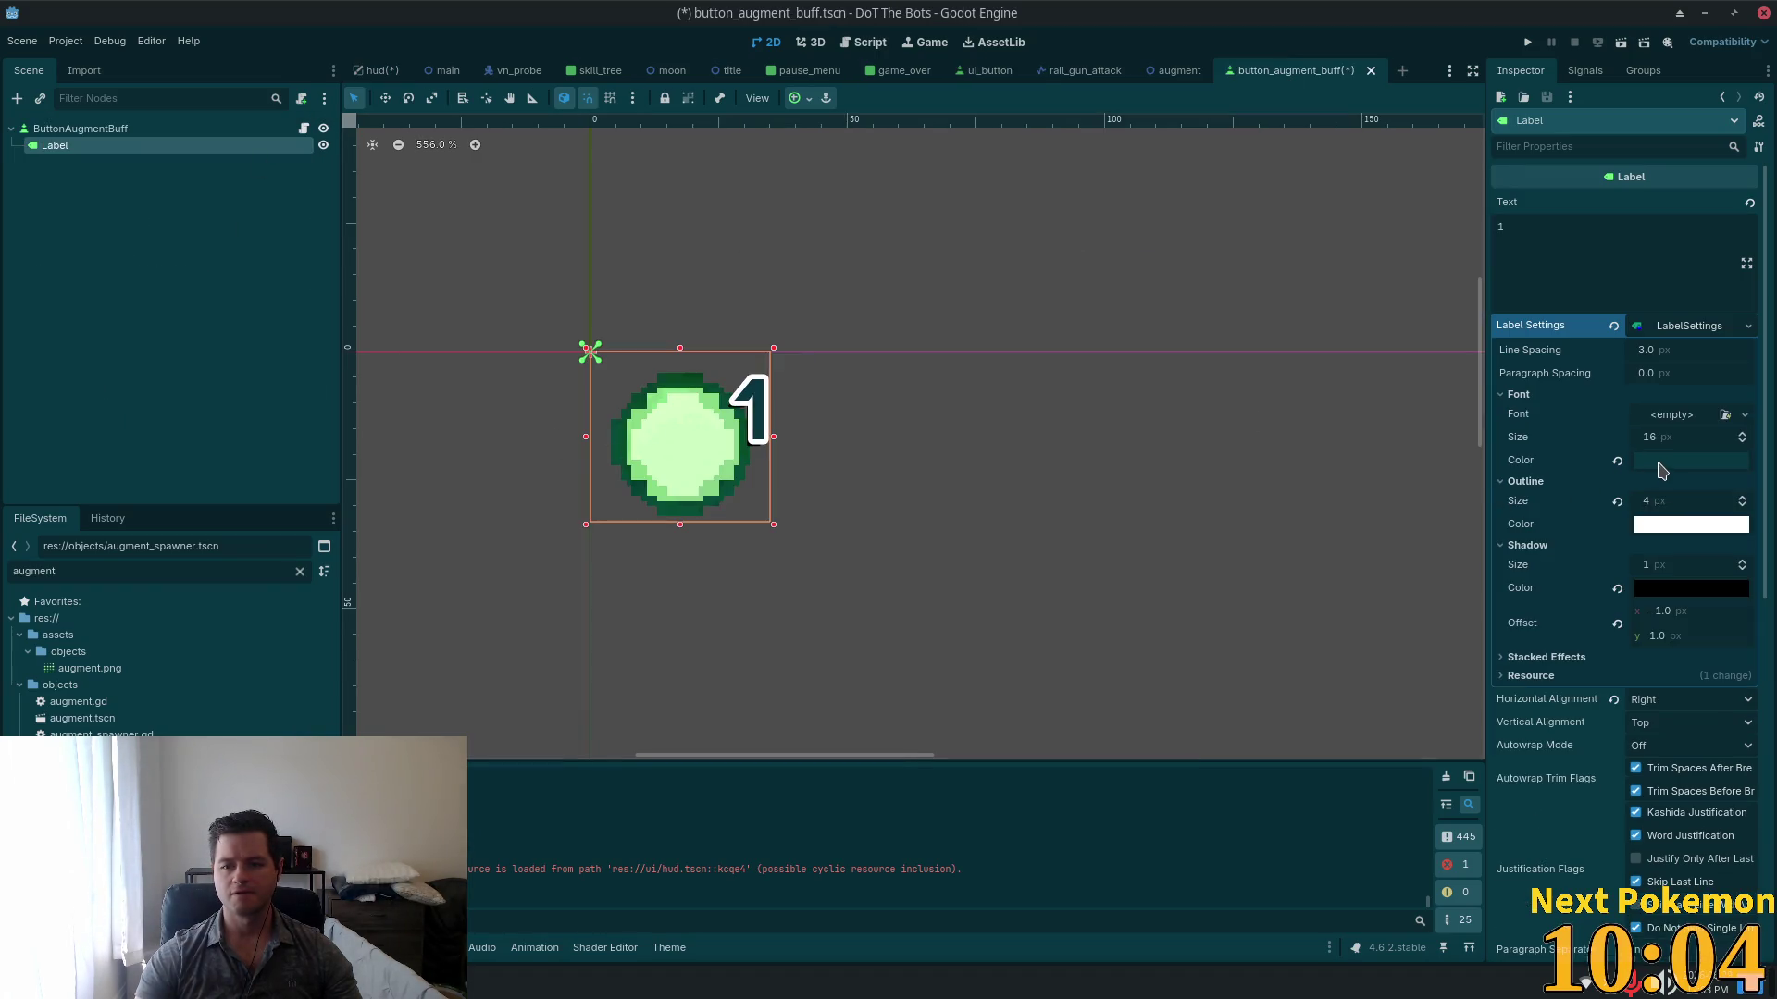
Step: Paste the copied 3a576a as the augment buff label's font colour, collapsing the outline section
click(1663, 463)
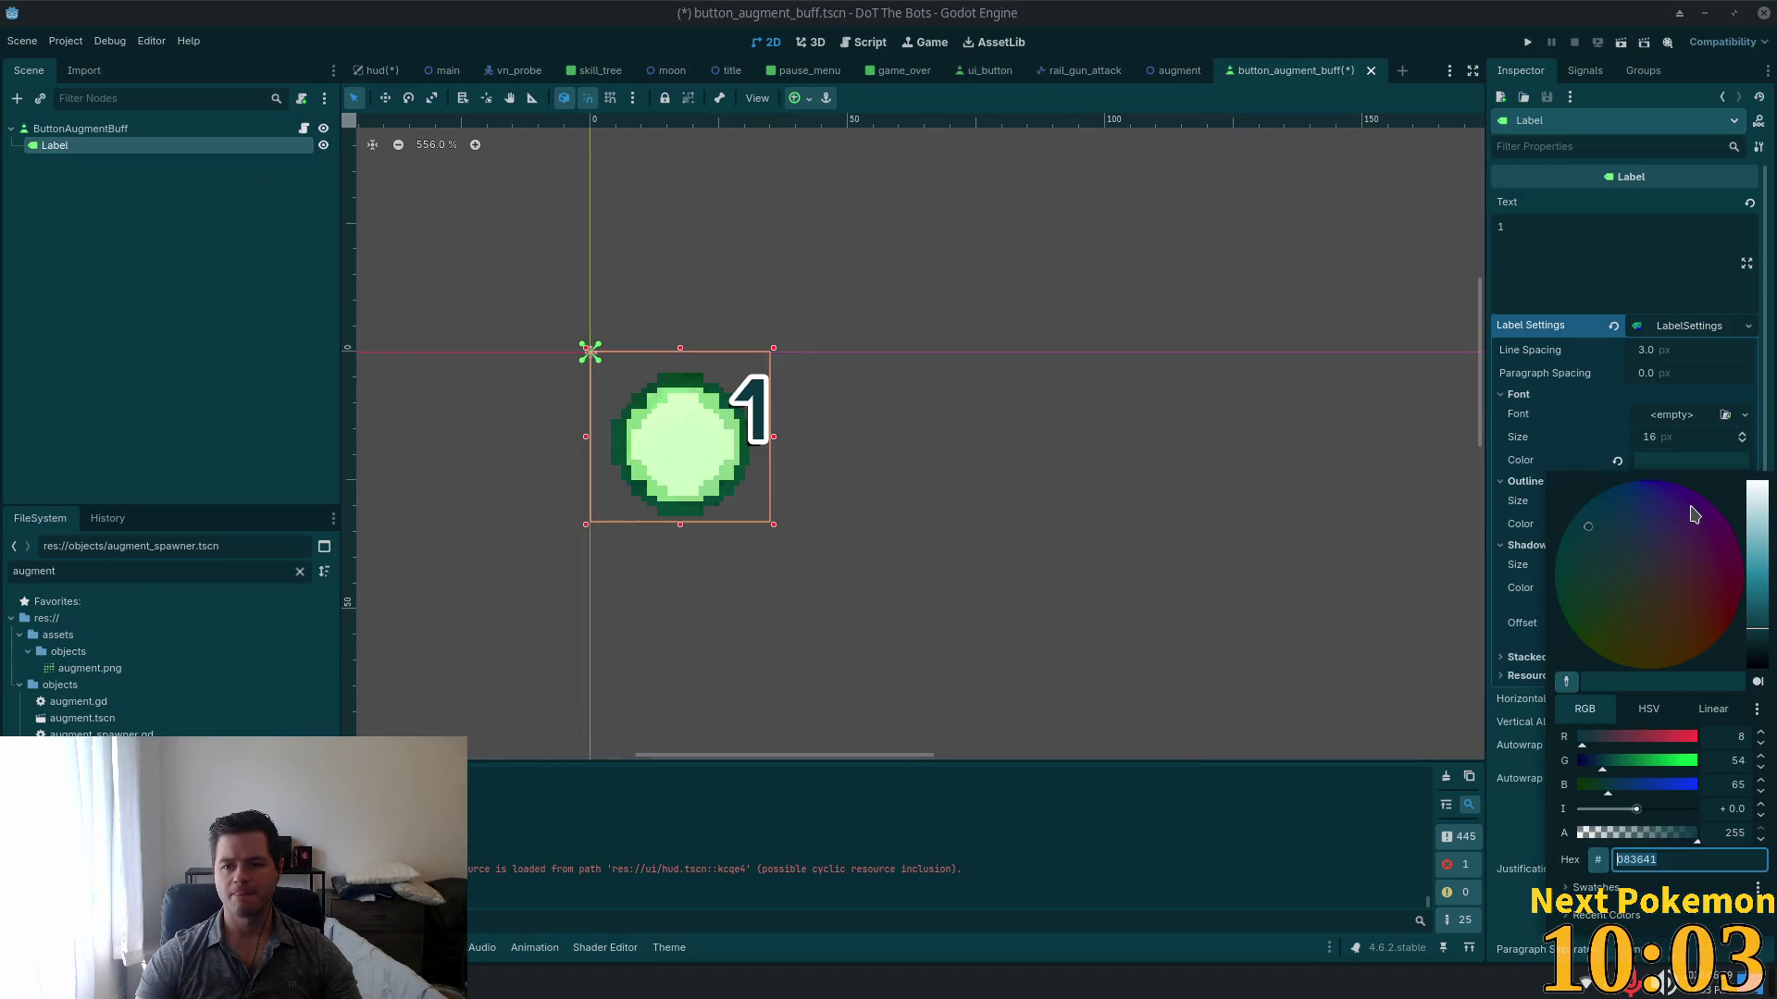
click(1527, 525)
click(1692, 487)
click(1679, 462)
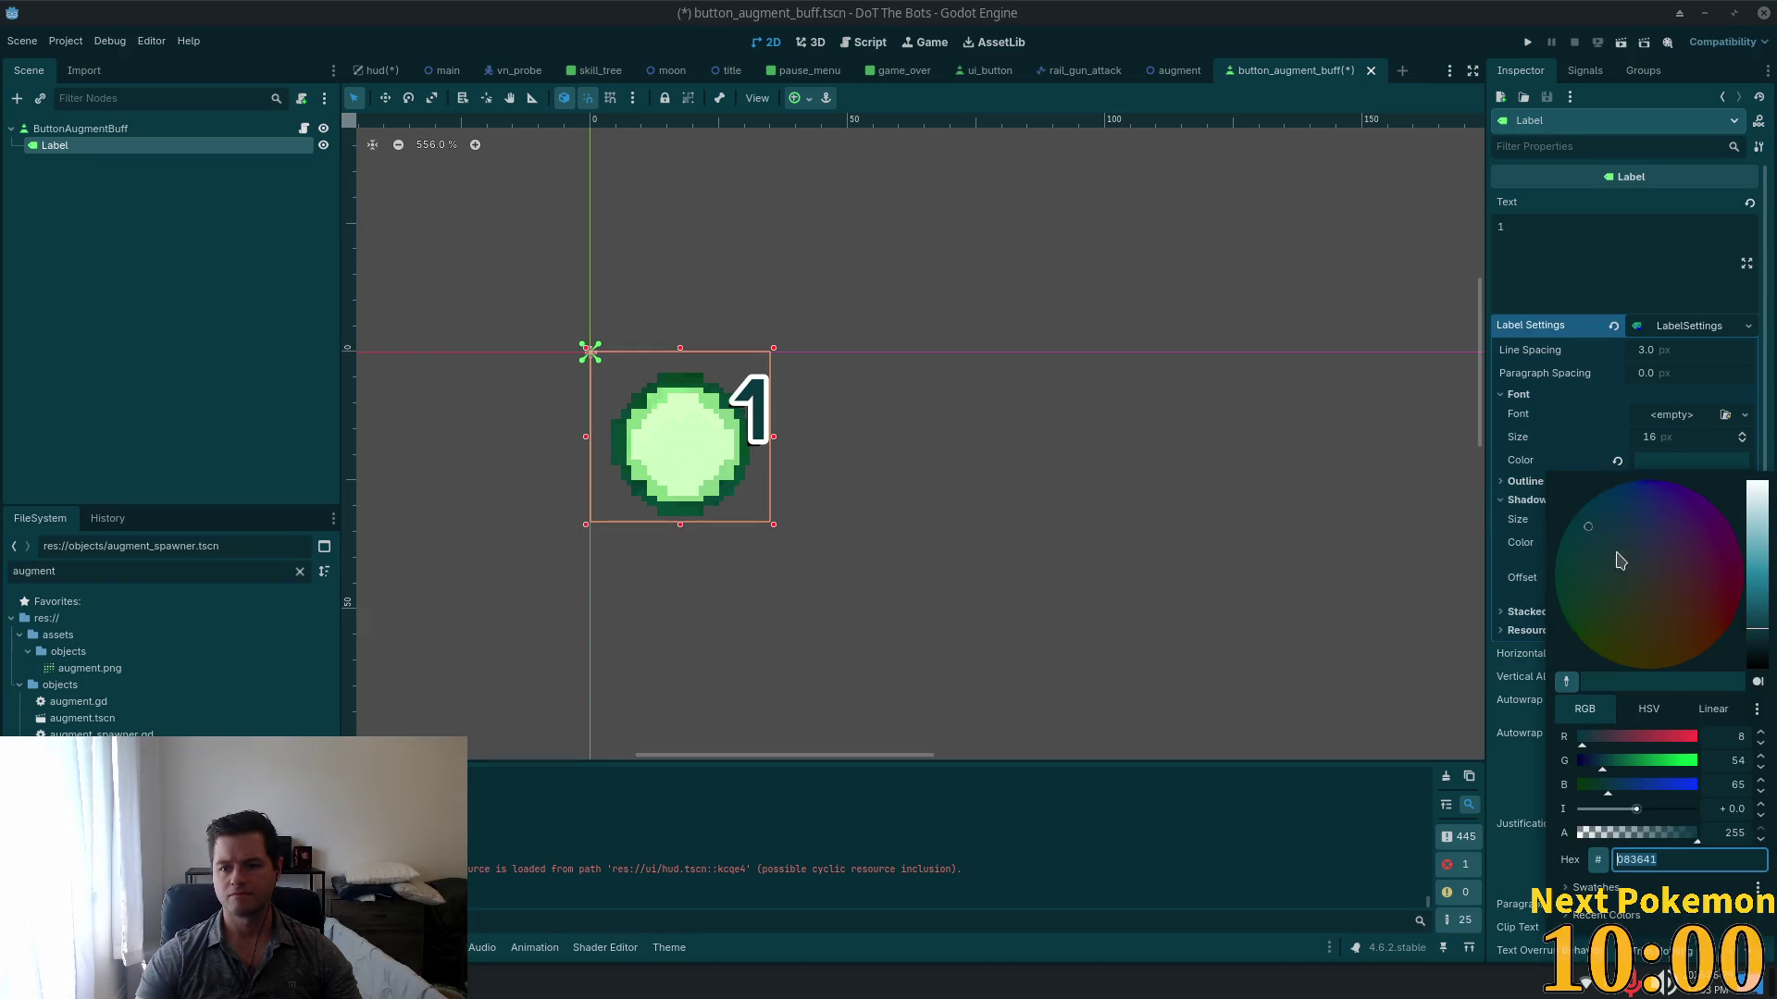
key(ctrl+v)
key(Tab)
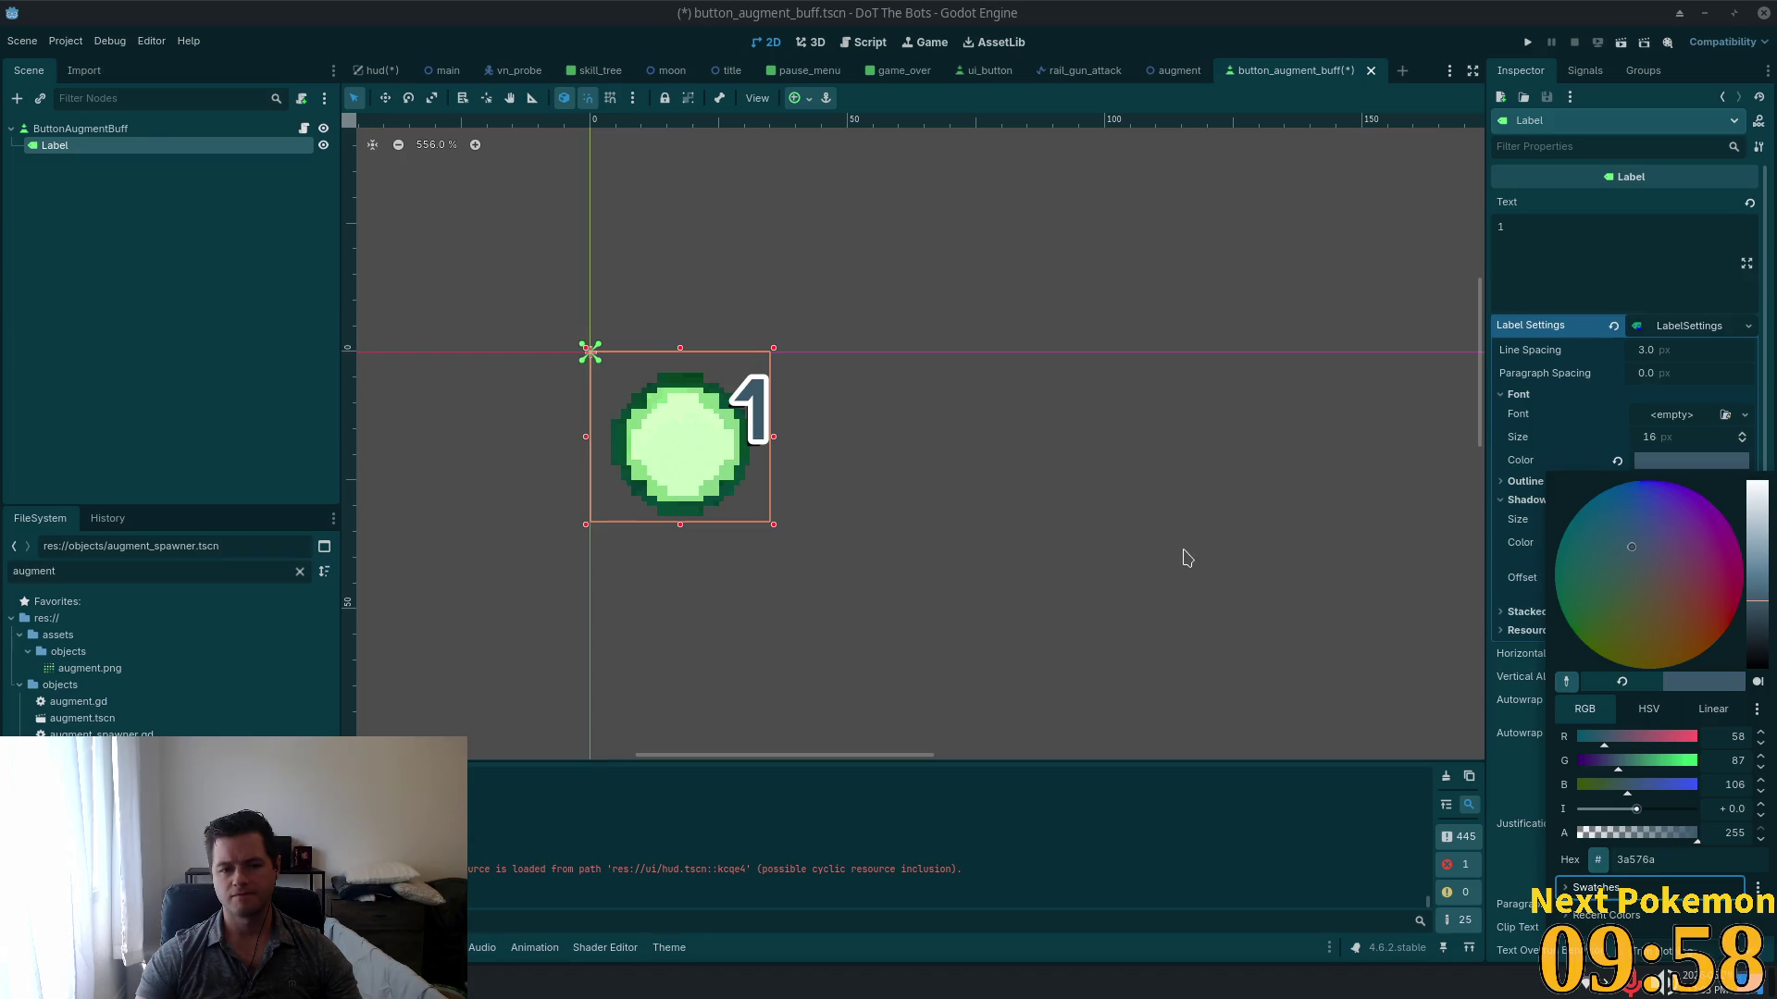
click(1370, 41)
scroll(710, 444, down, 6)
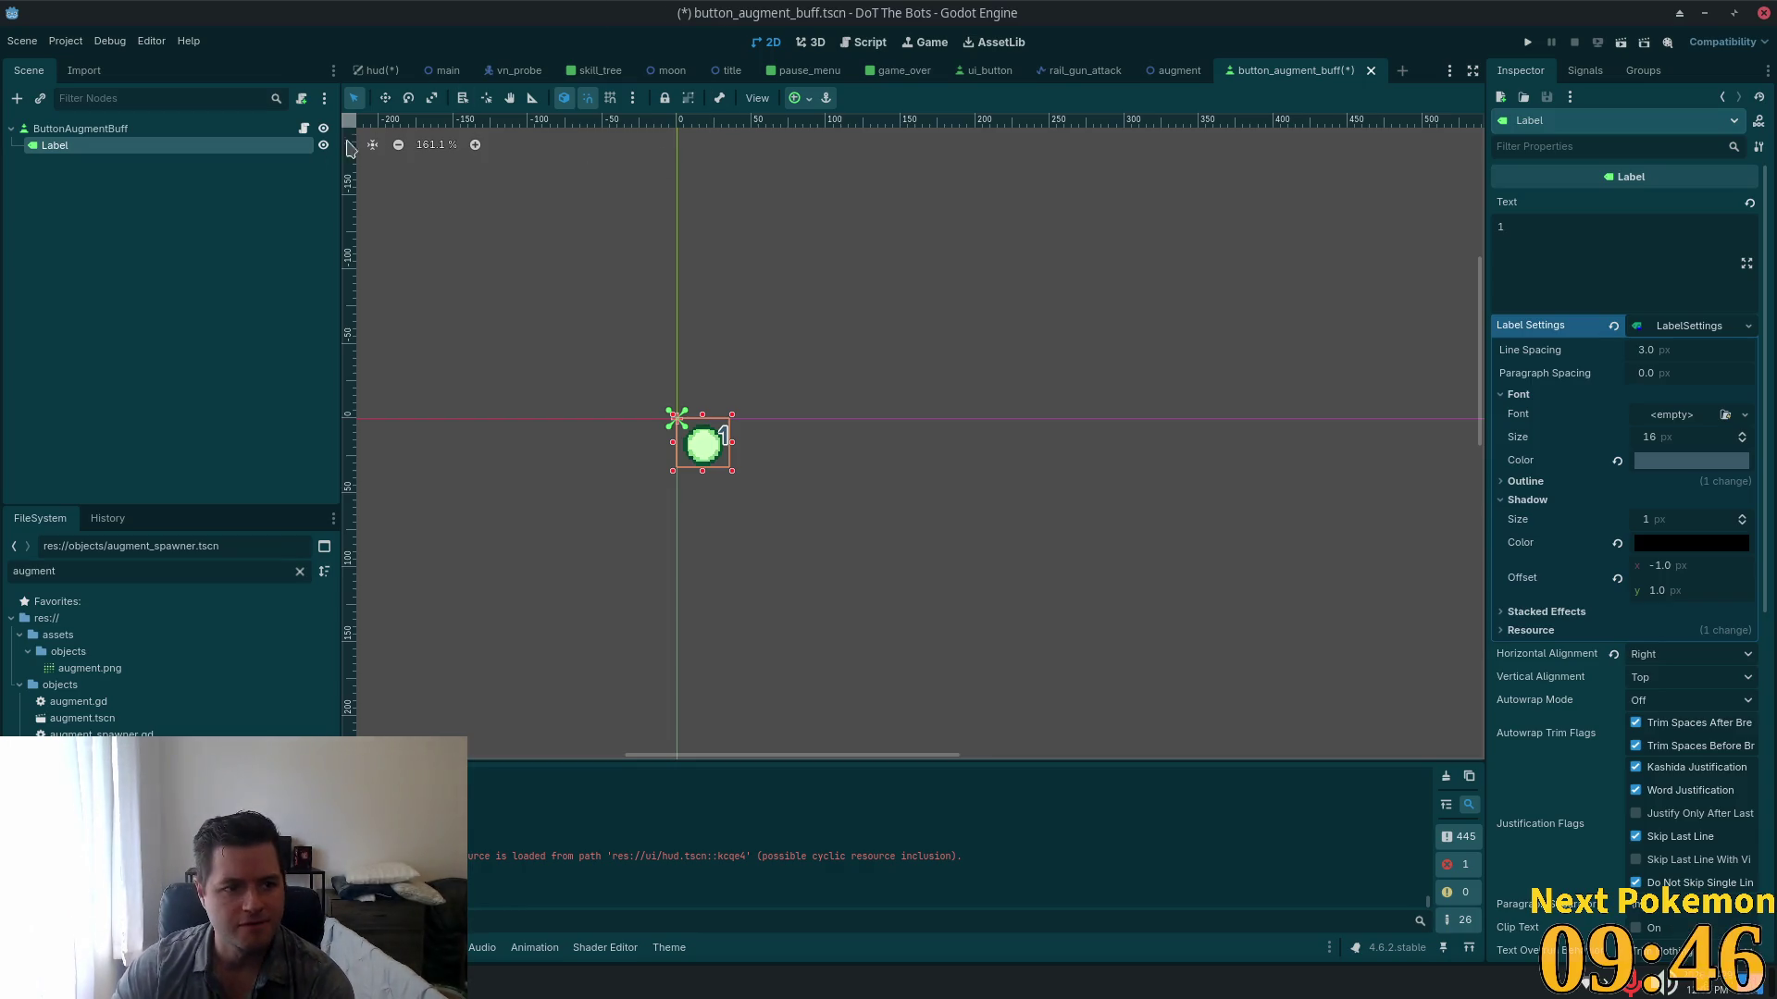
Step: Open button_augment_buff.gd and insert two blank lines below extends Button
click(304, 128)
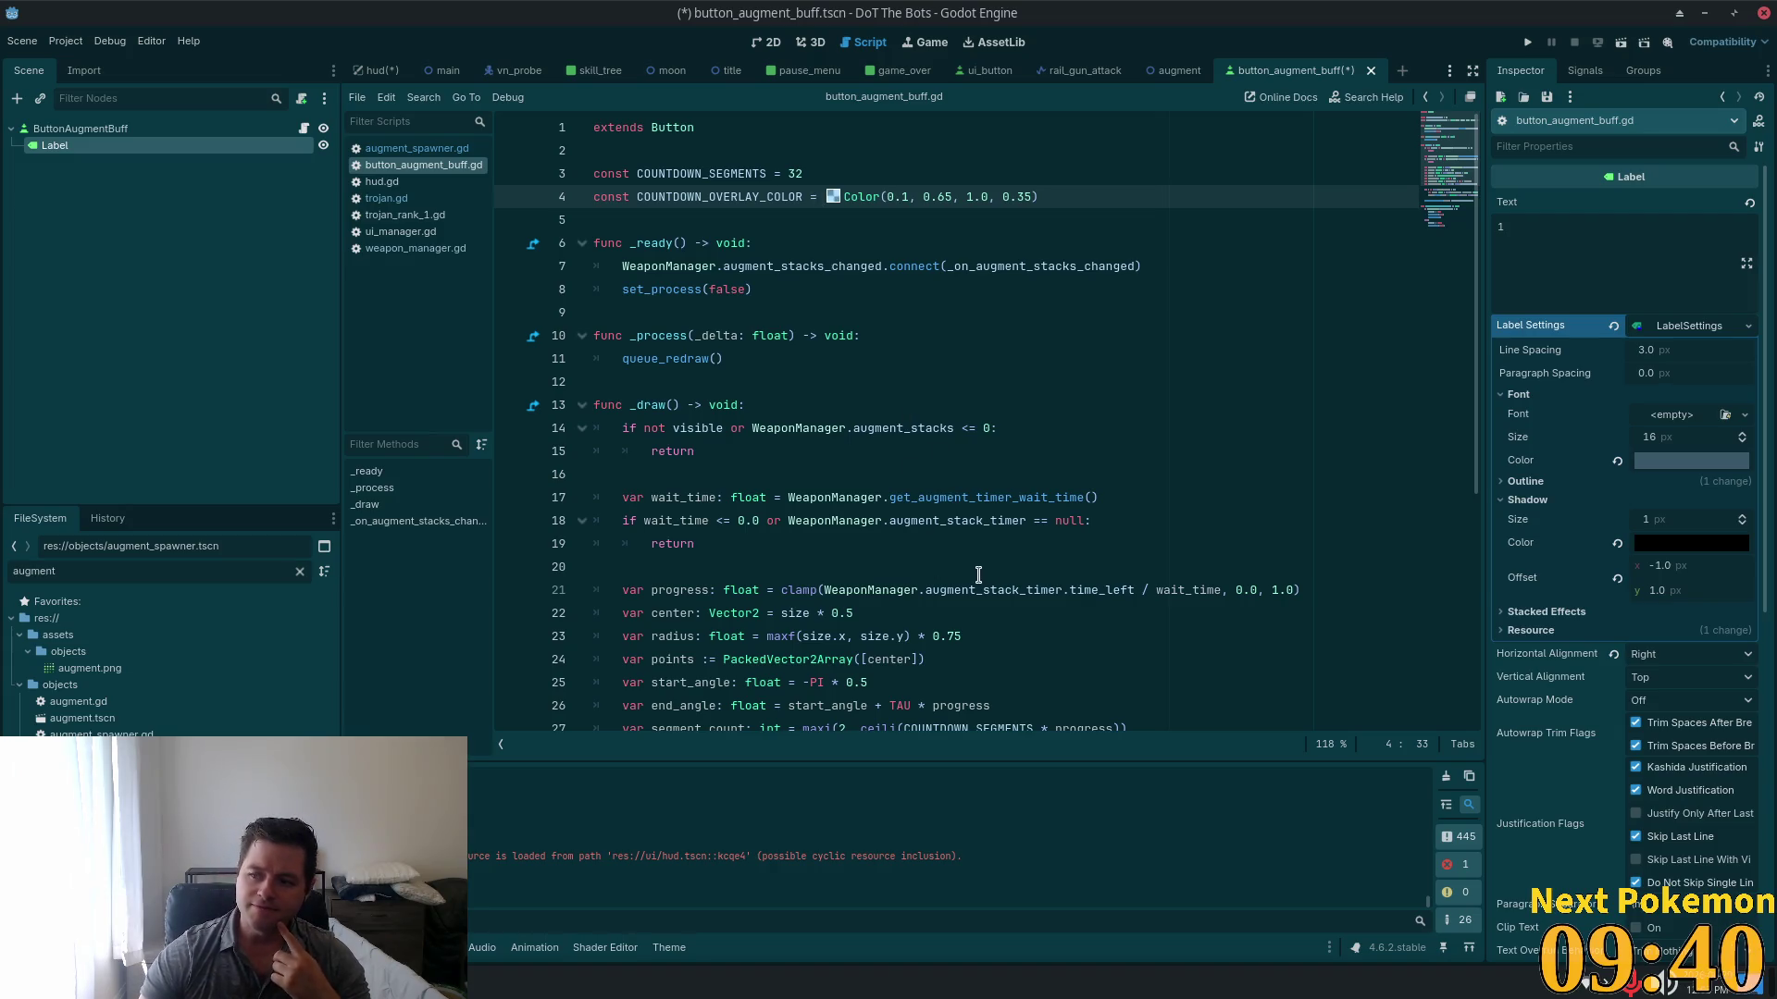
mouse_move(958, 584)
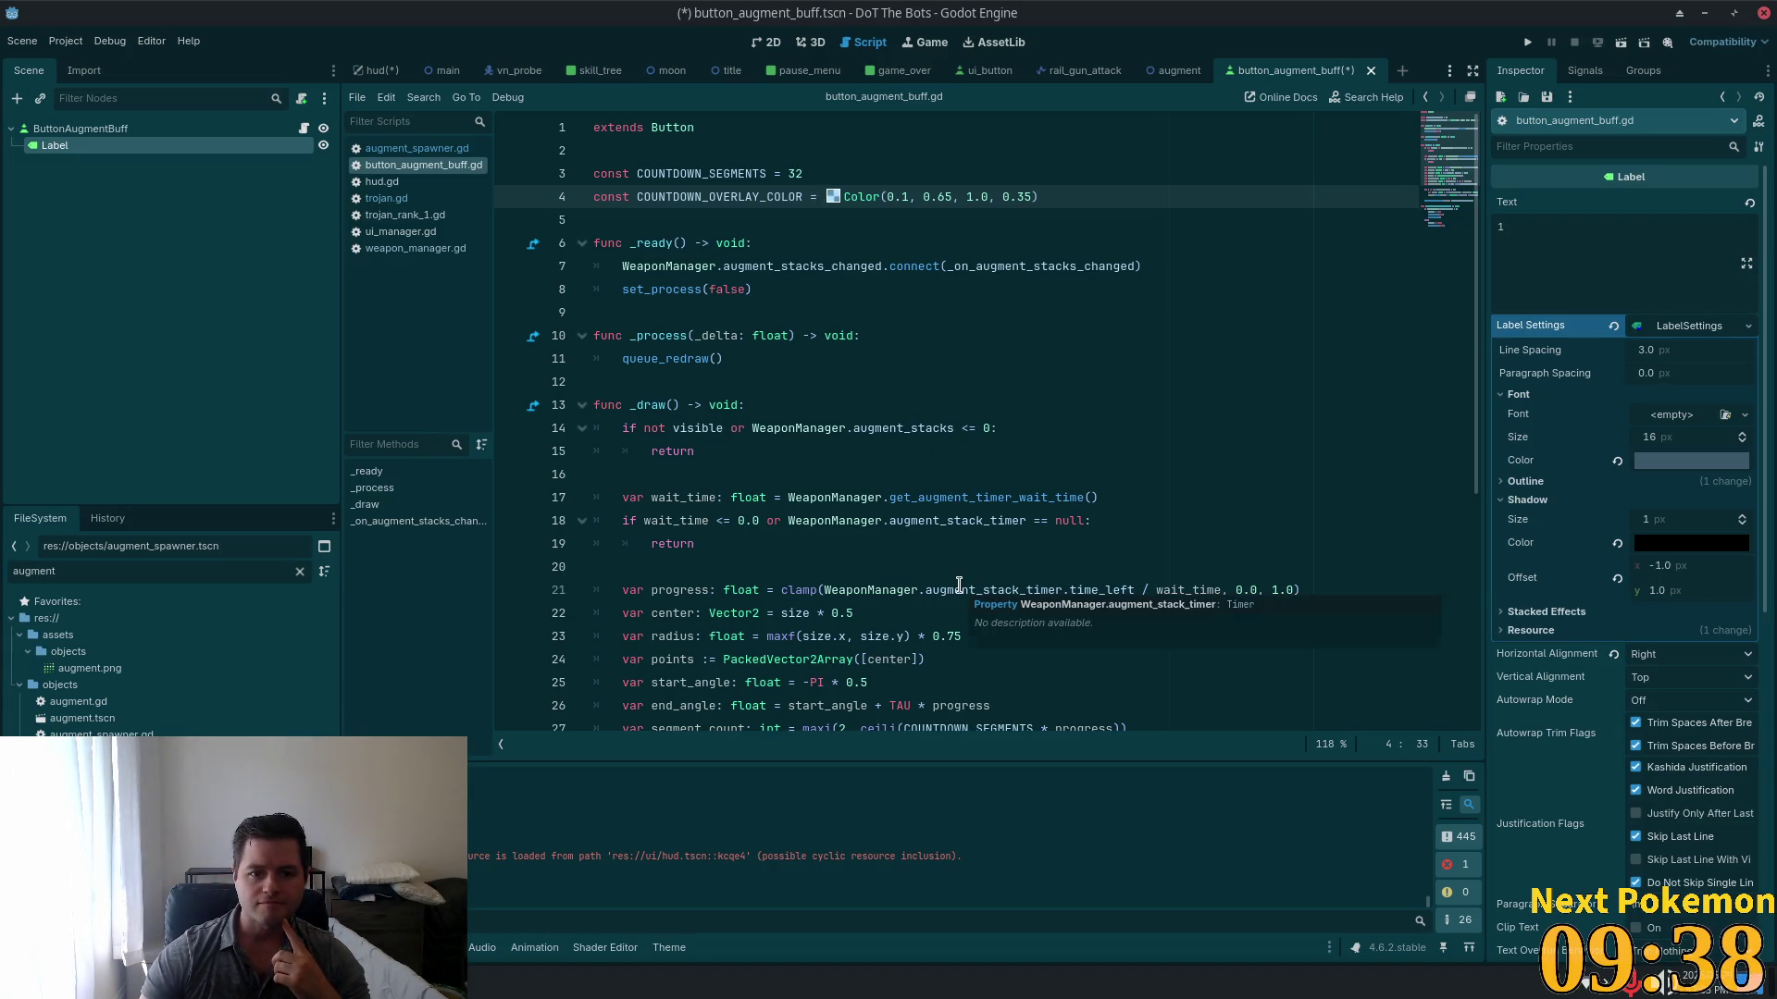
click(799, 428)
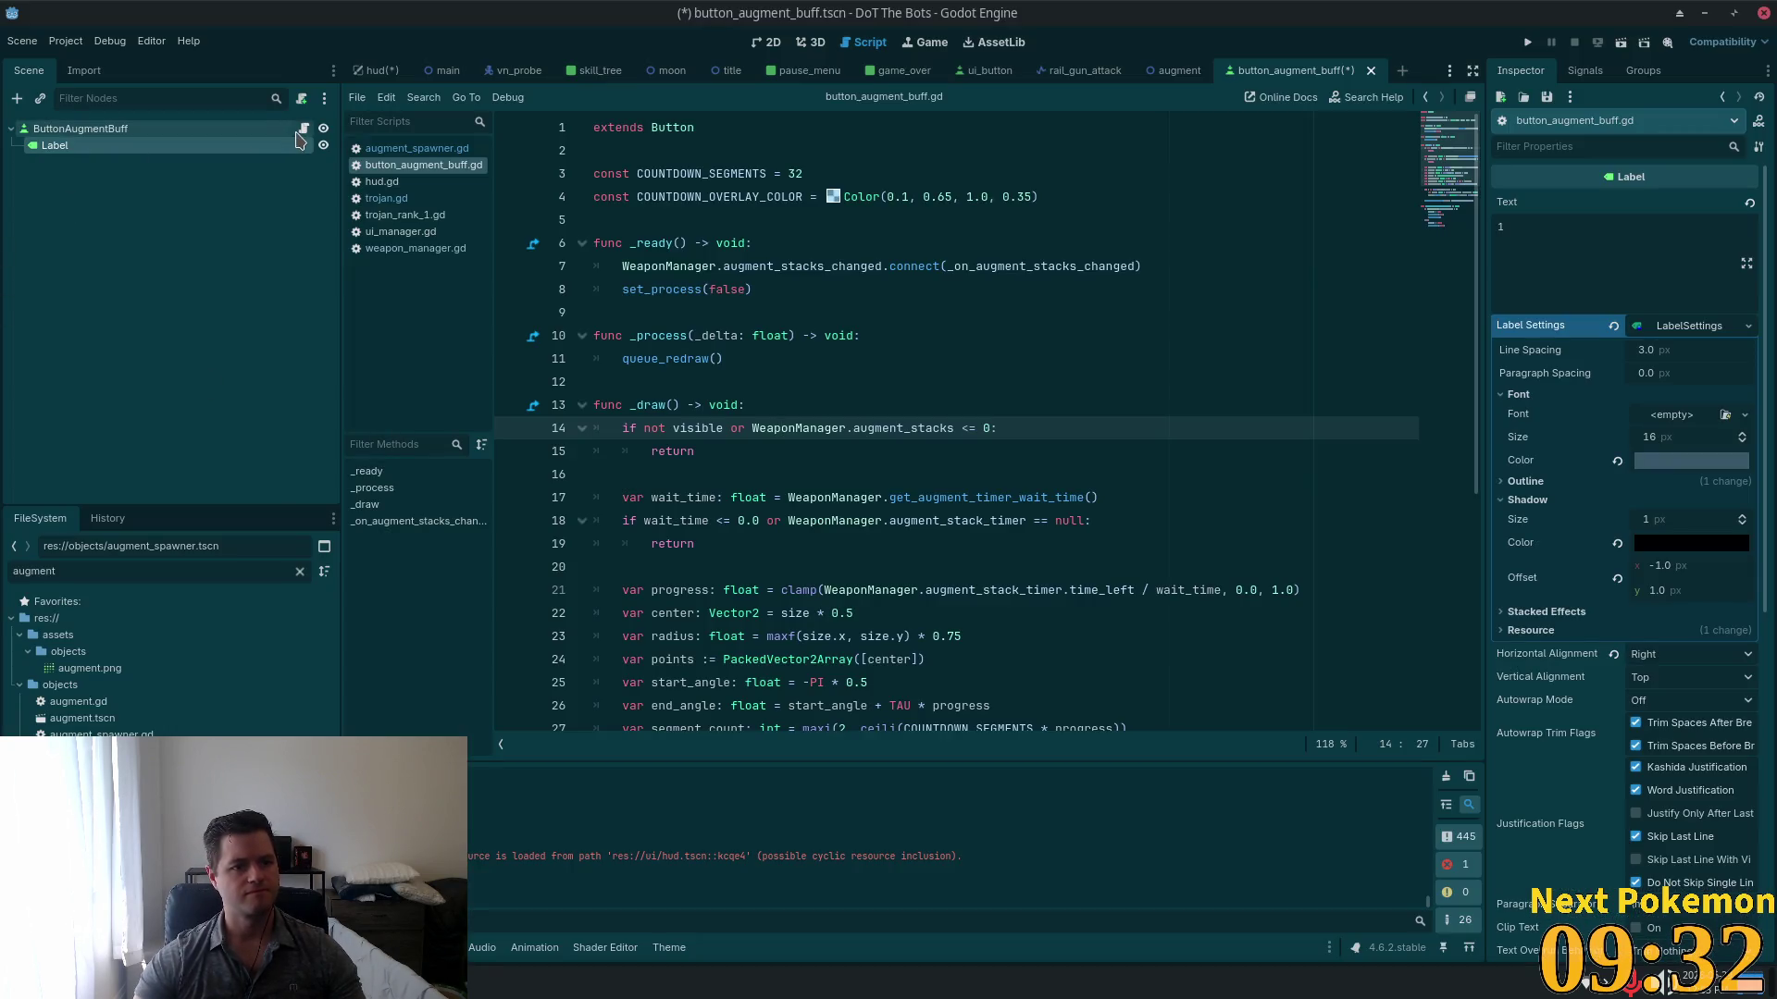
click(1108, 174)
click(1087, 198)
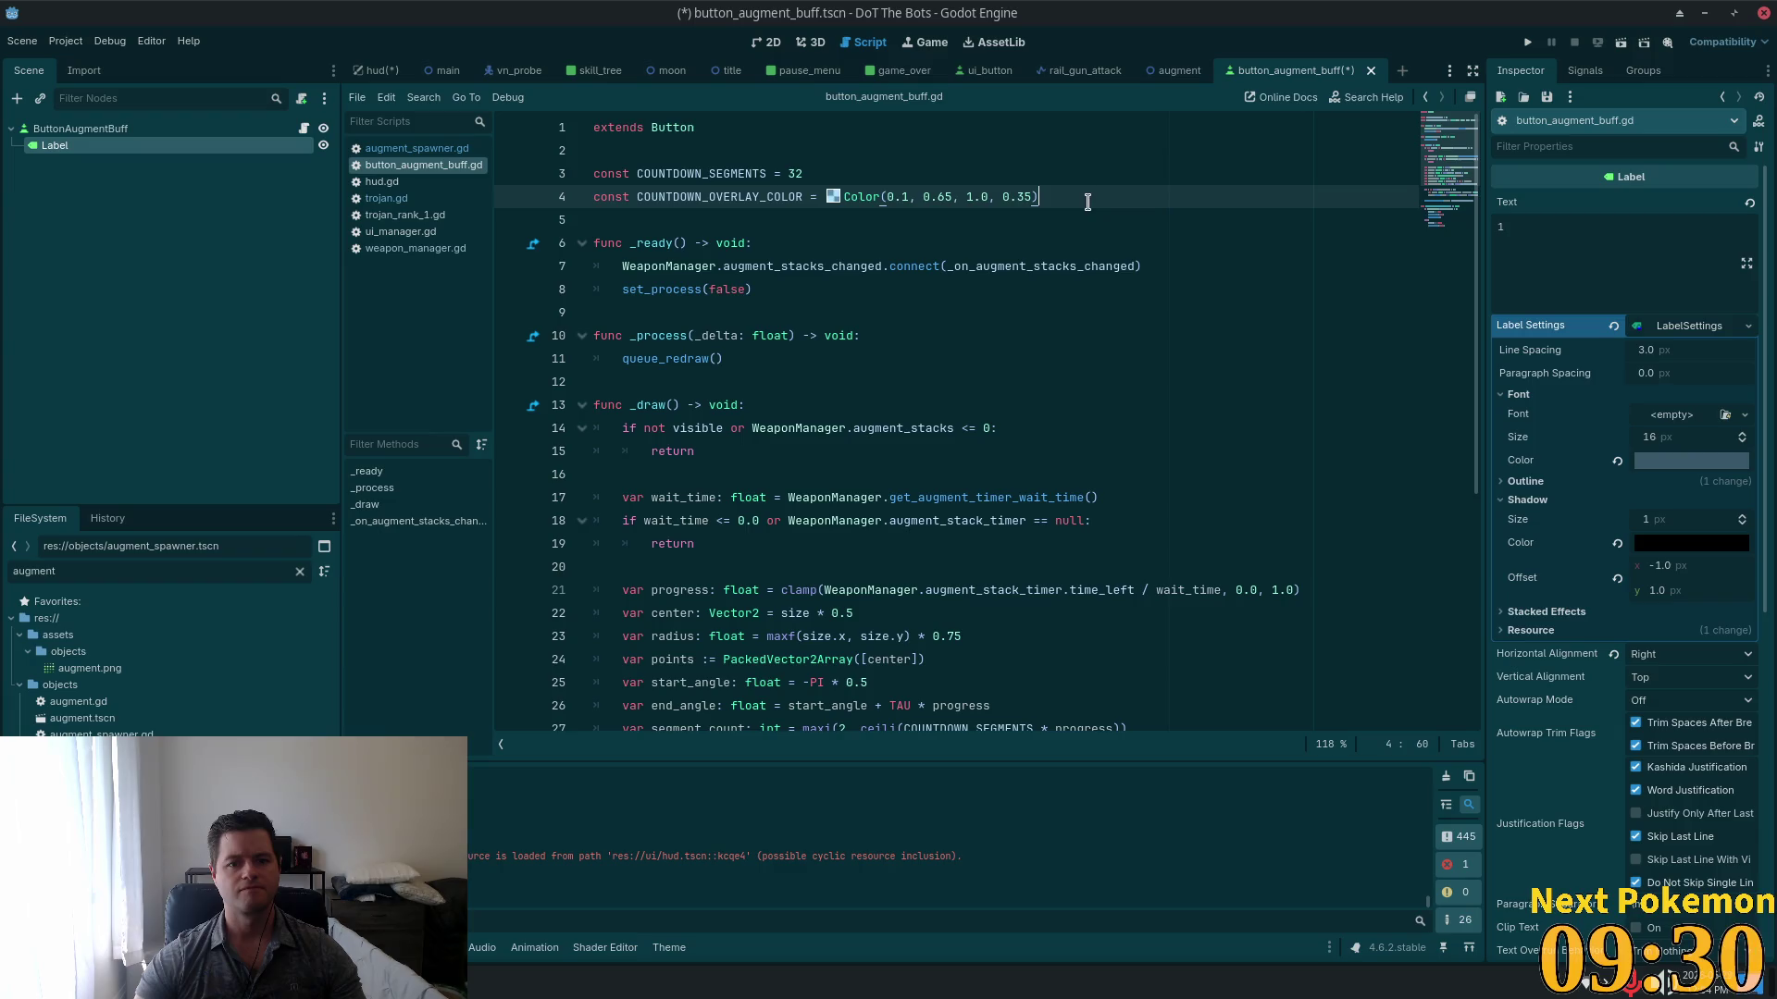
key(Up)
key(Up)
key(Return)
key(Return)
key(Up)
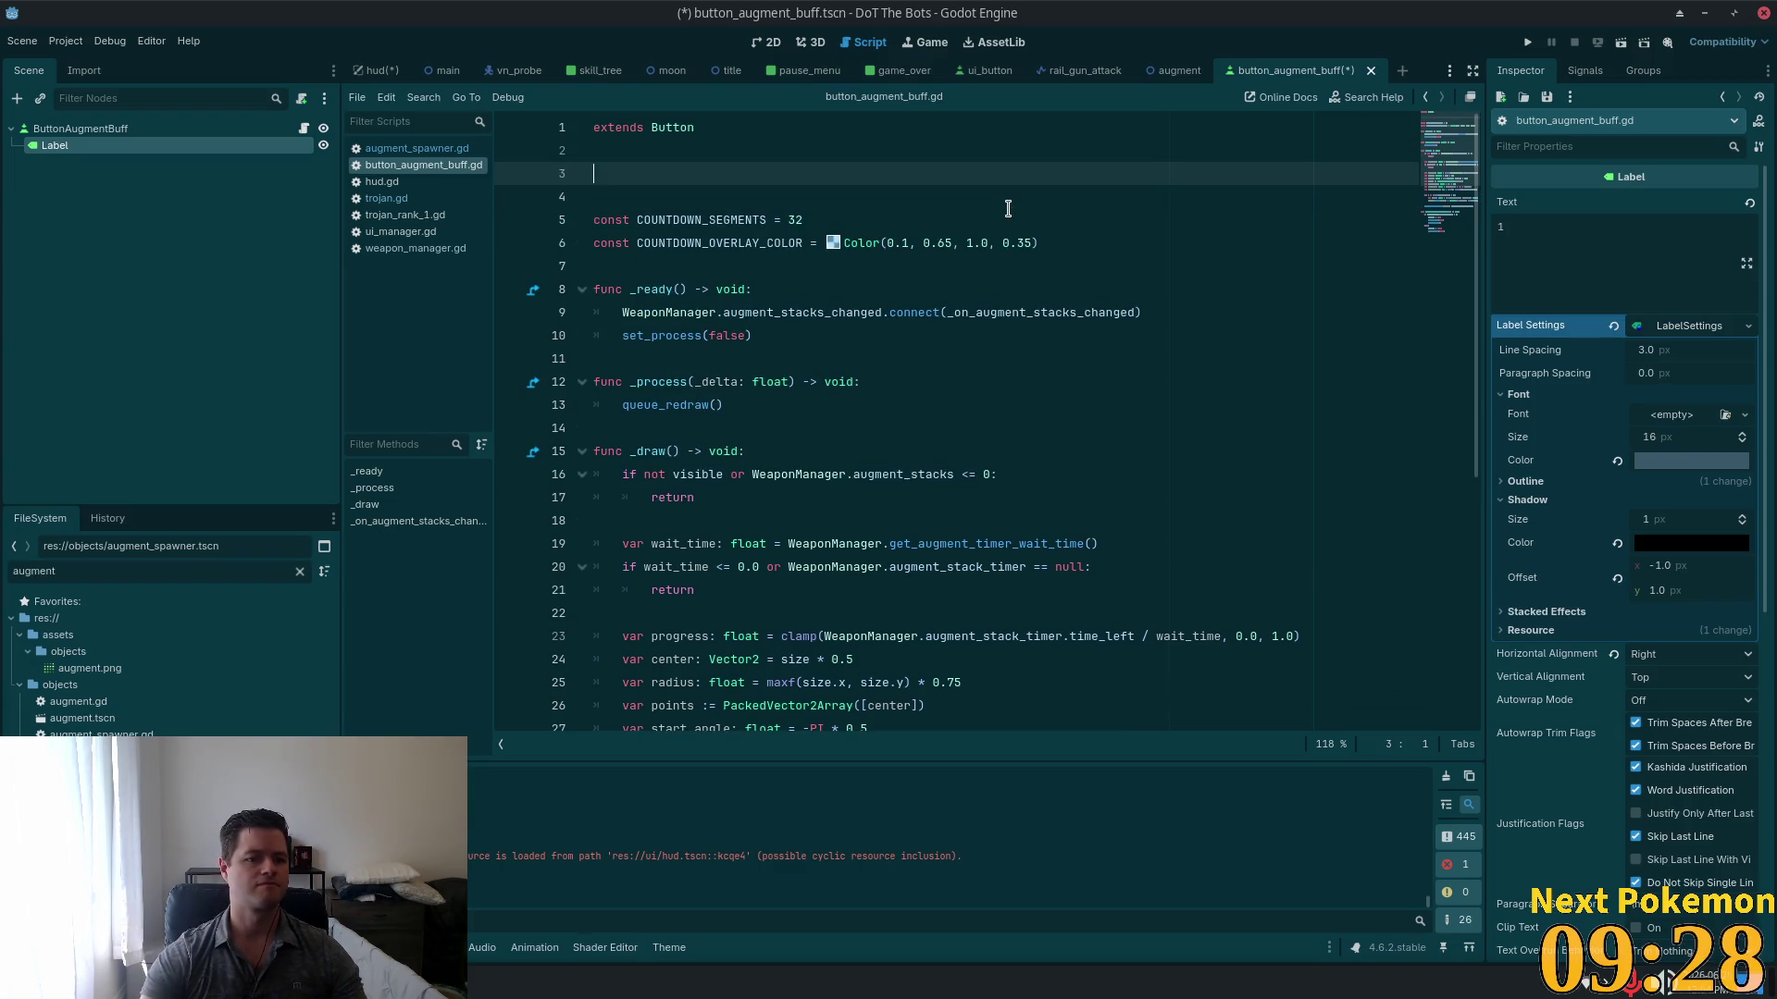
Step: Rename the Label node to LabelStacks
double_click(103, 148)
key(BackSpace)
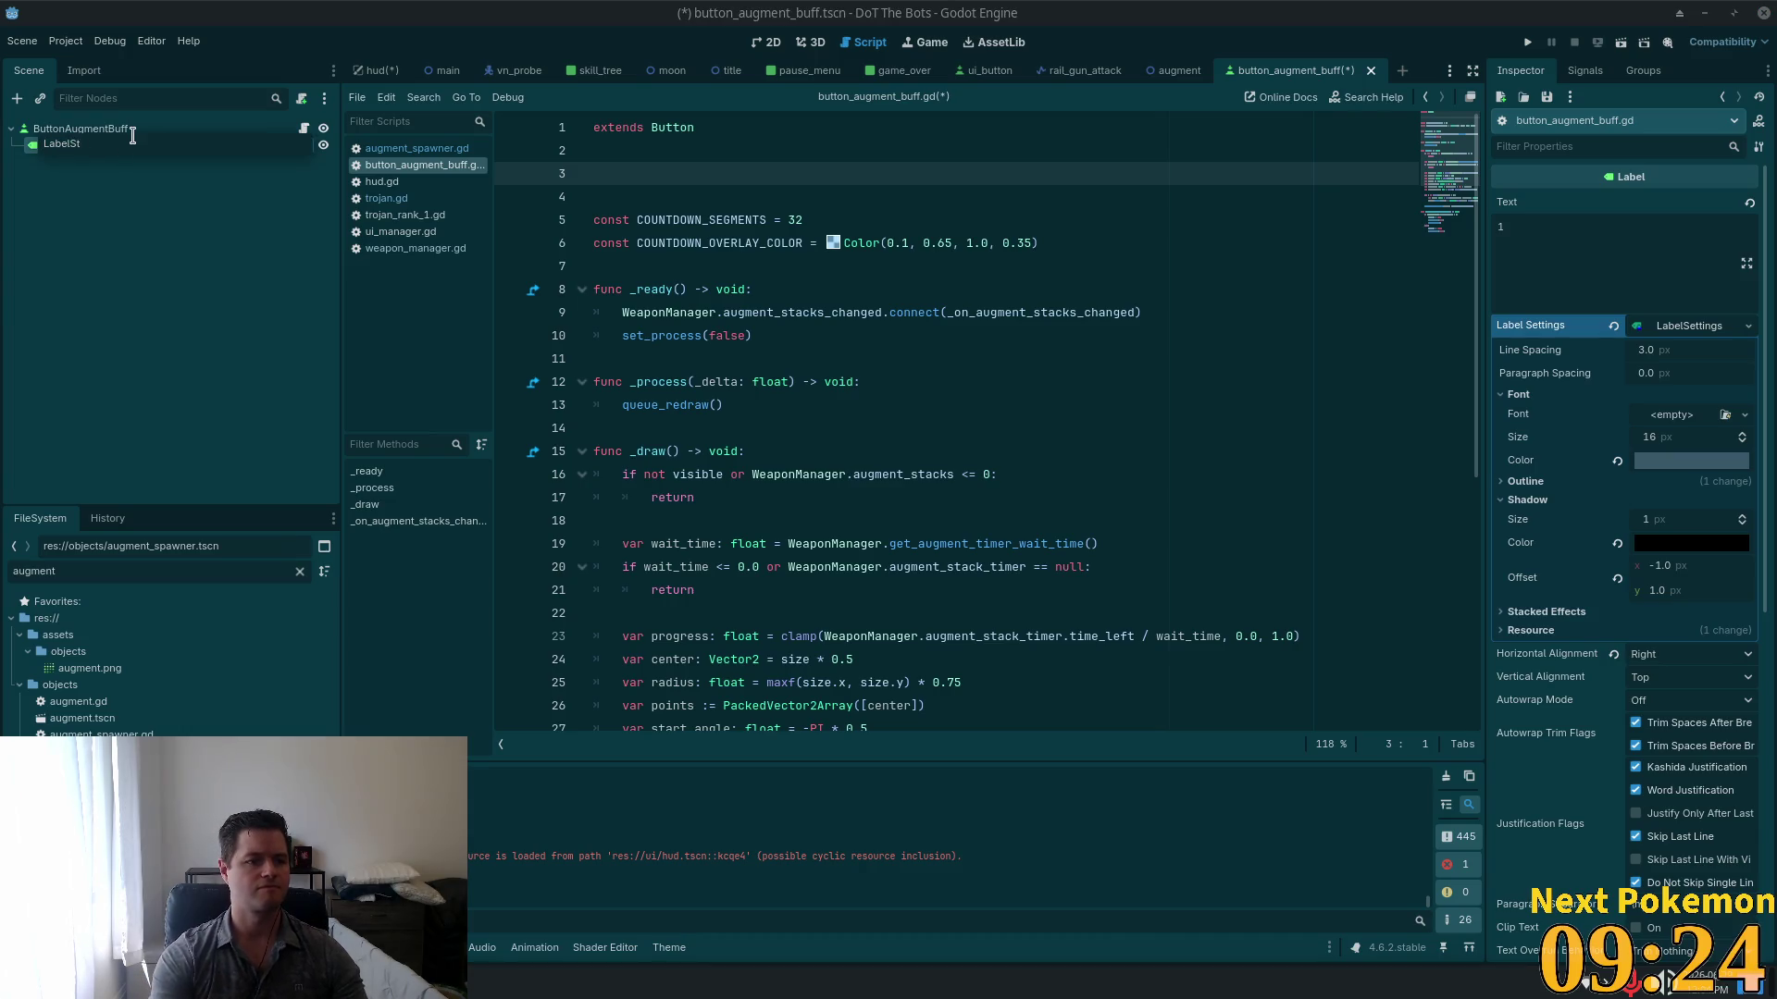
text(acks)
key(Return)
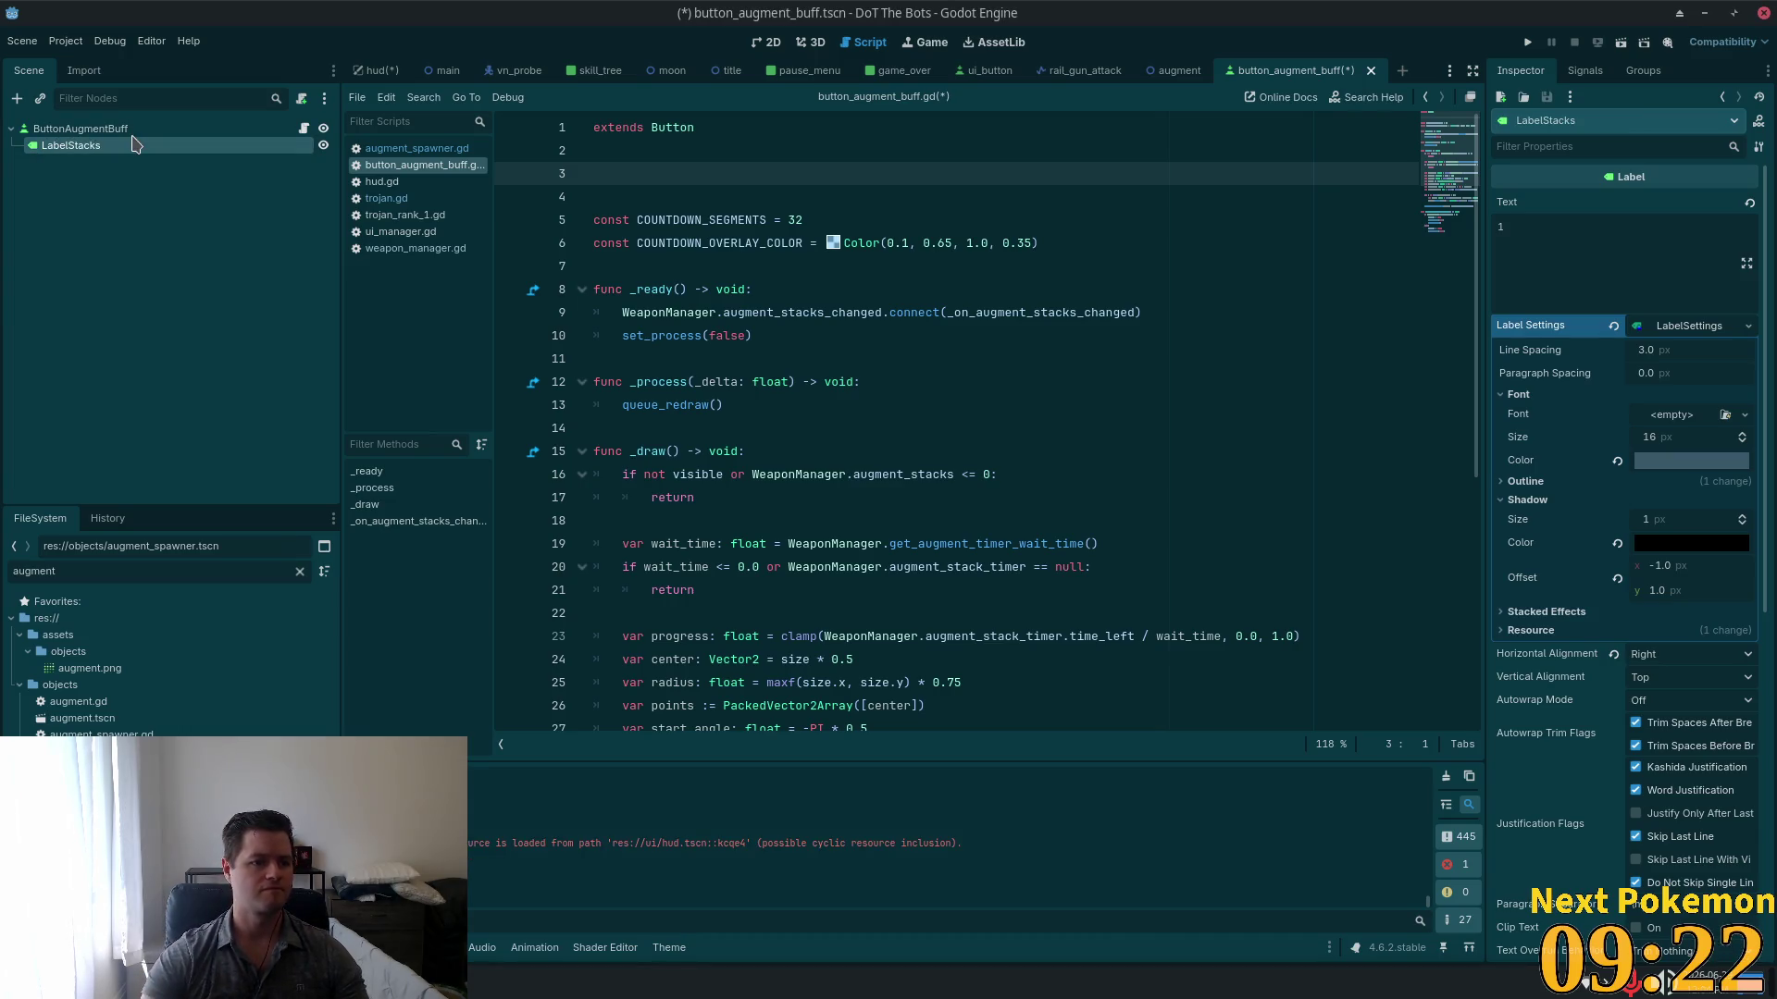
drag(72, 145, 660, 173)
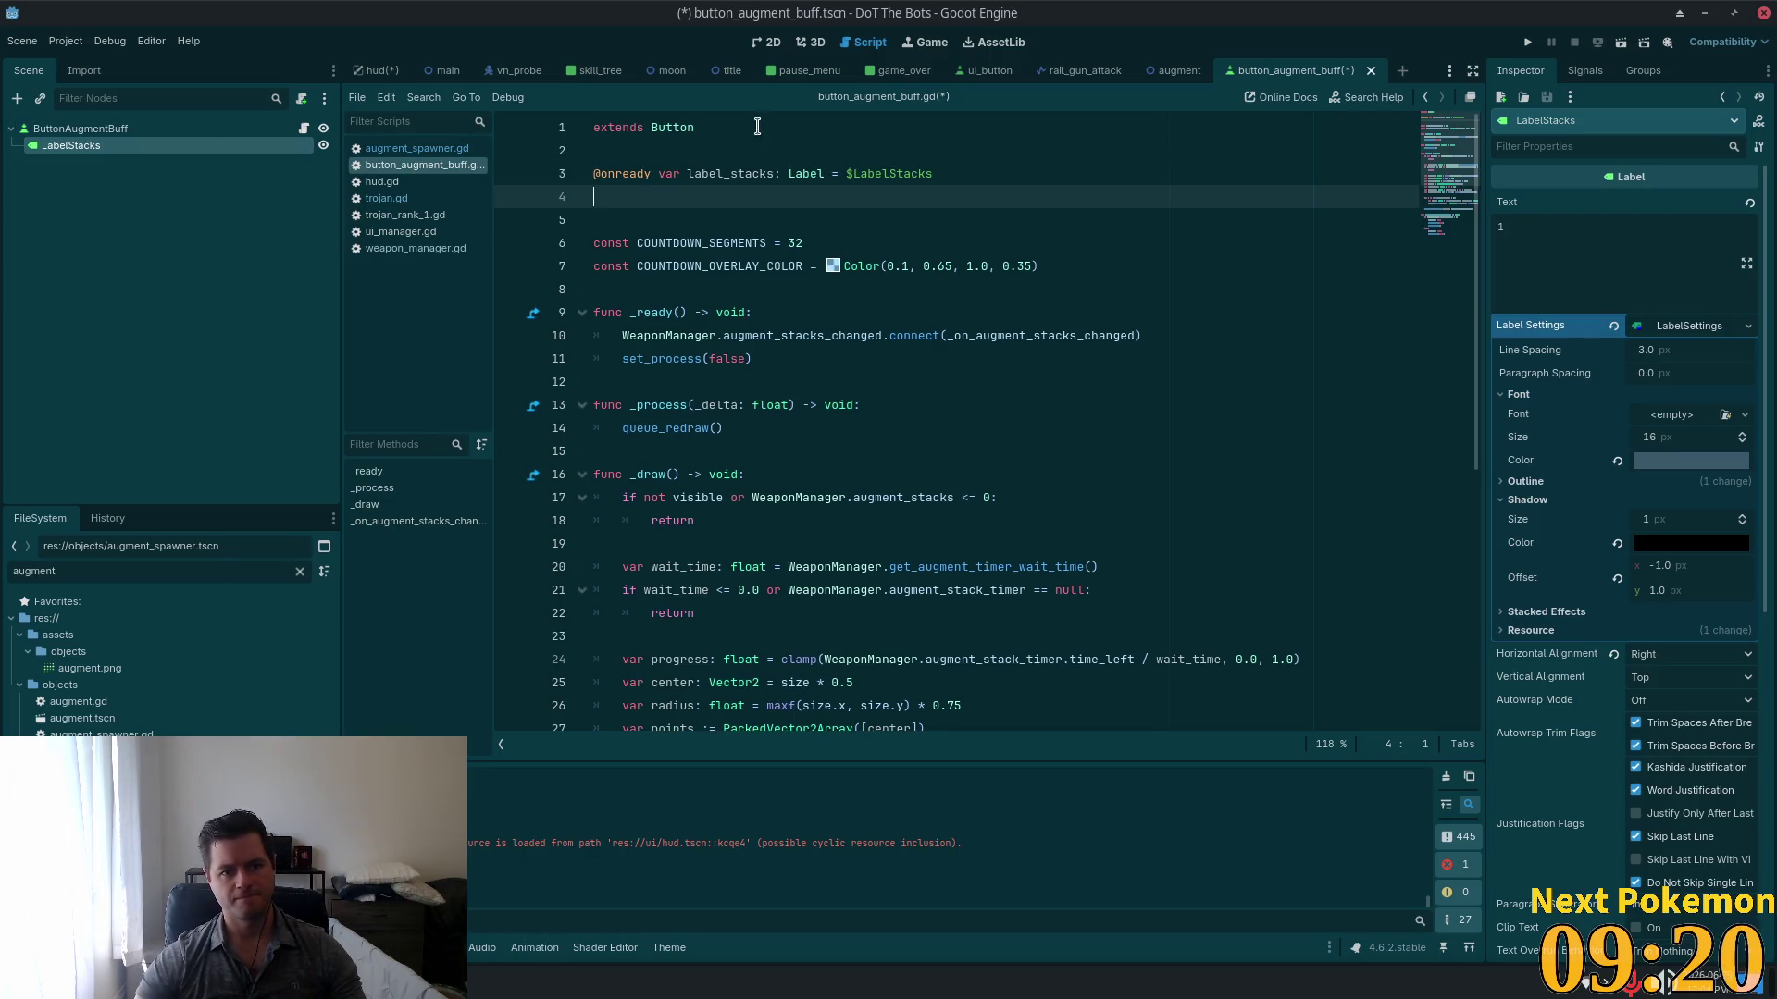
key(BackSpace)
key(ctrl+s)
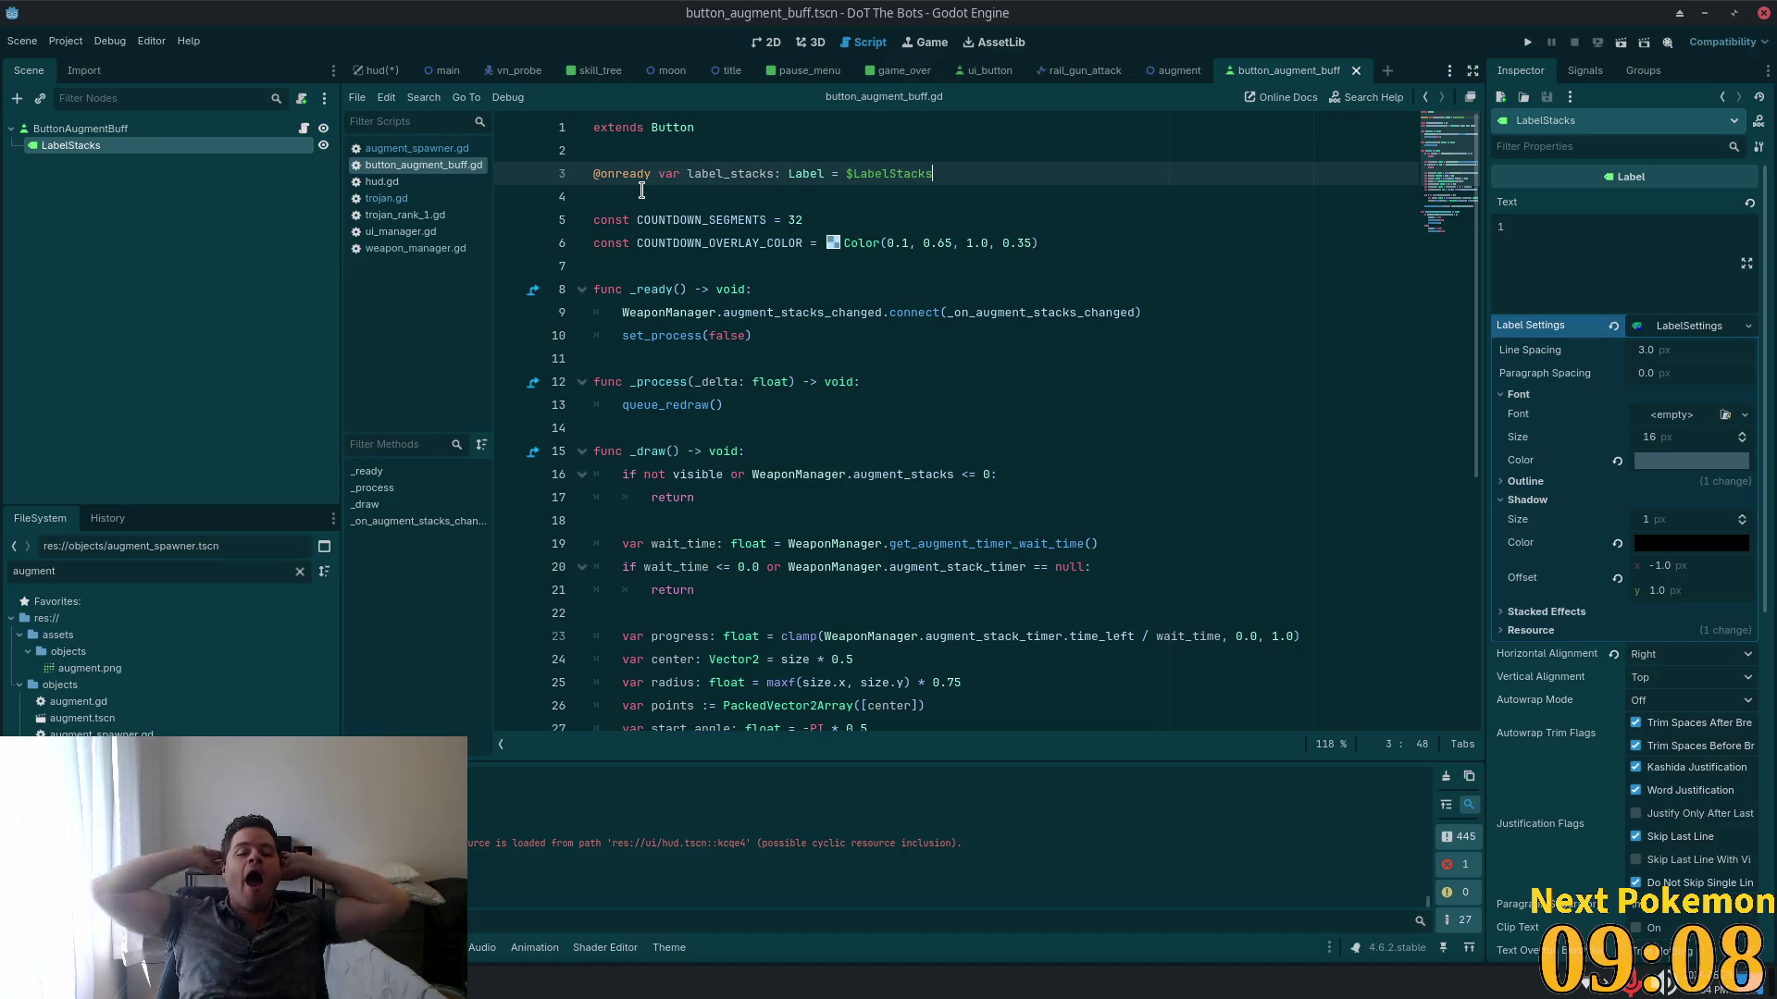
click(809, 313)
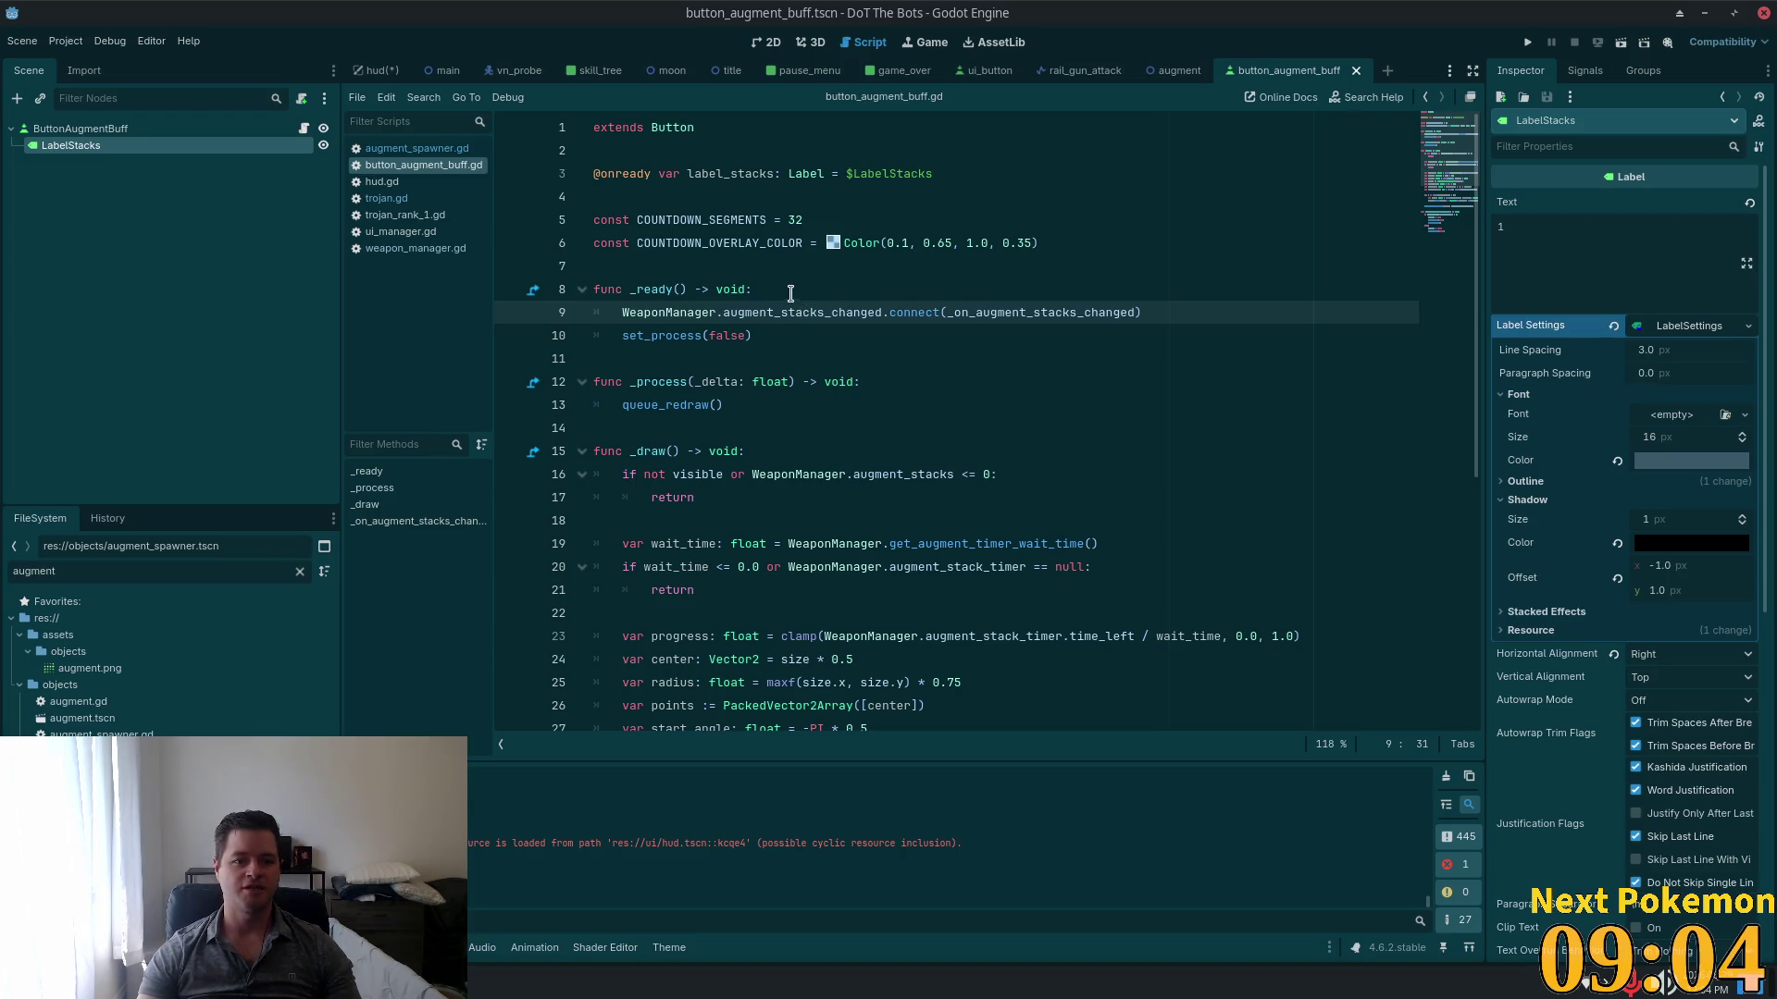
ctrl+click(802, 312)
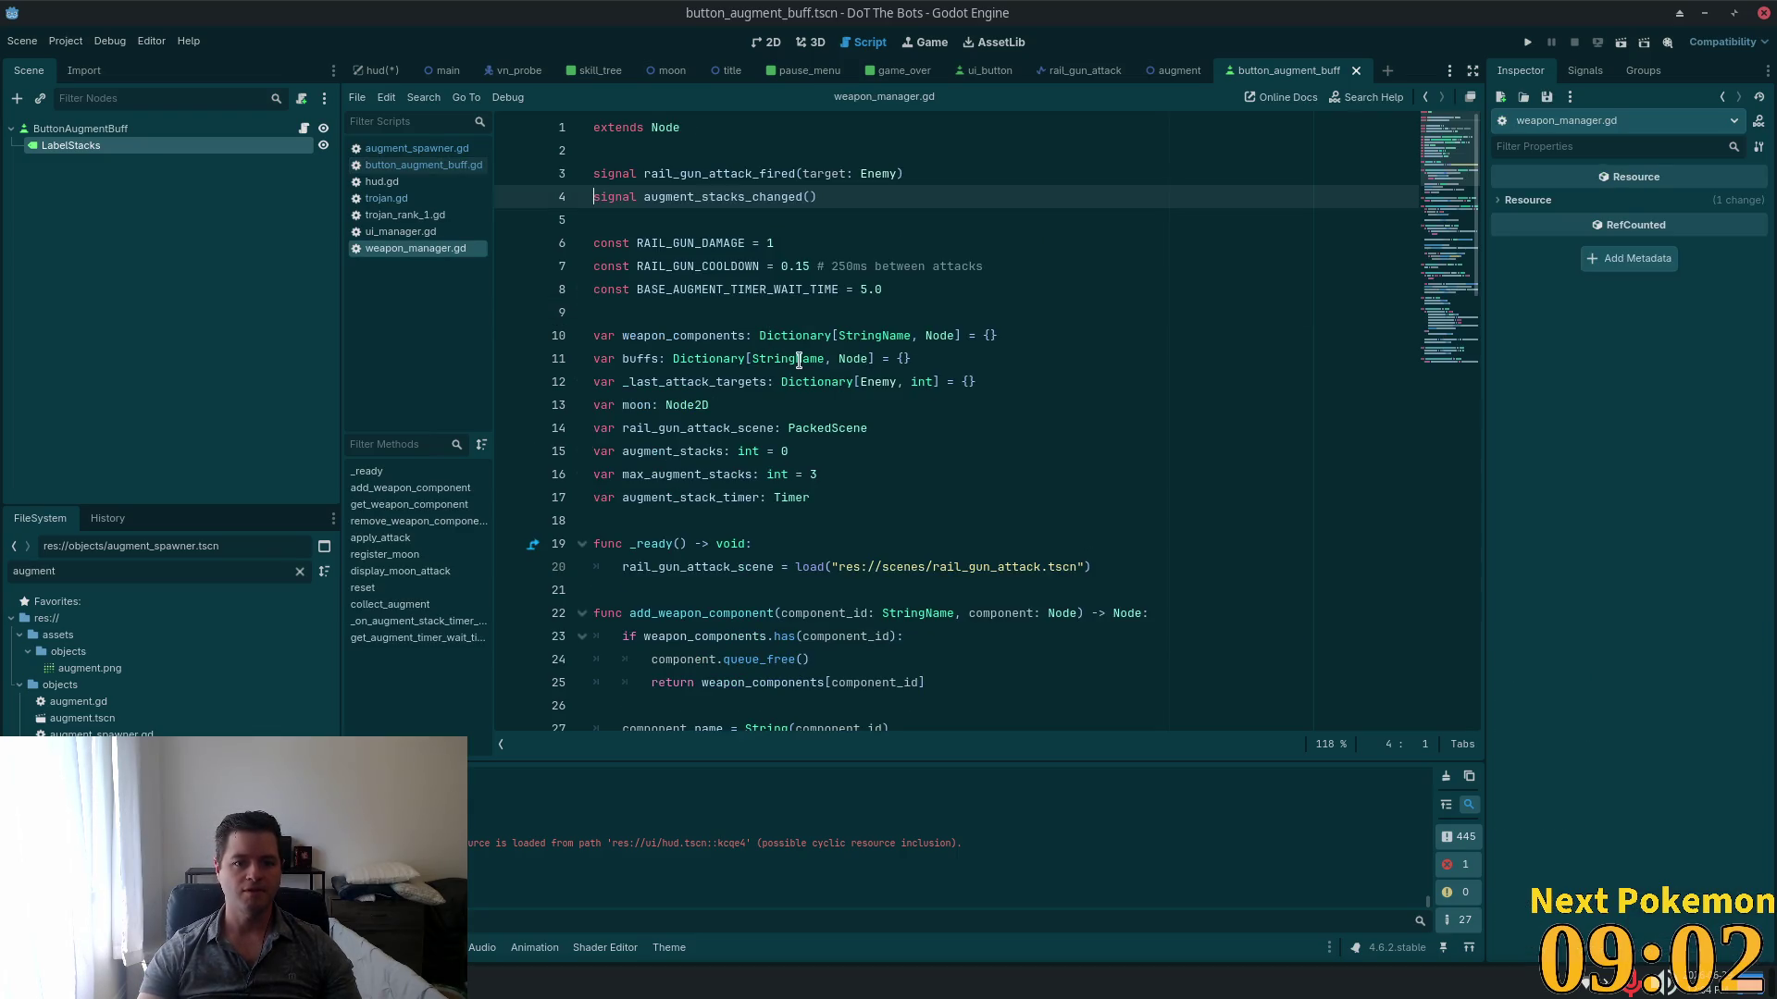
Step: Back in button_augment_buff.gd, find the queue_redraw() line in the augment stacks handler
click(303, 128)
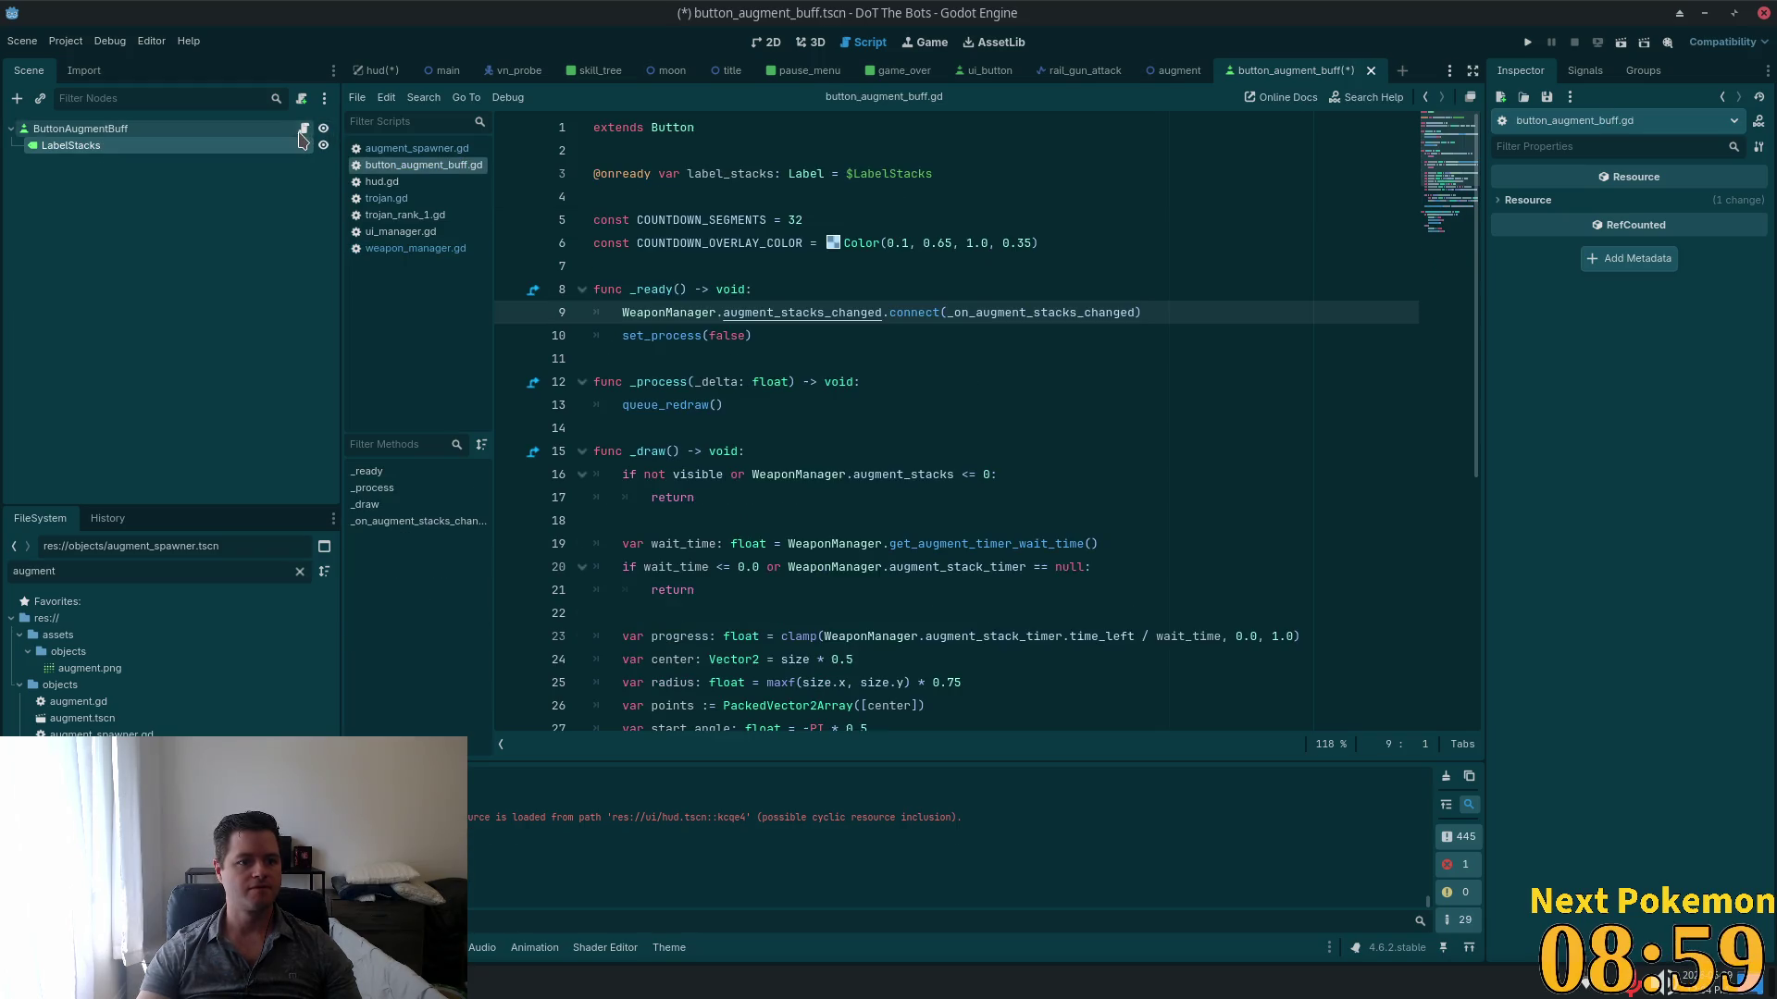
double_click(704, 167)
scroll(833, 519, down, 6)
click(757, 544)
click(925, 608)
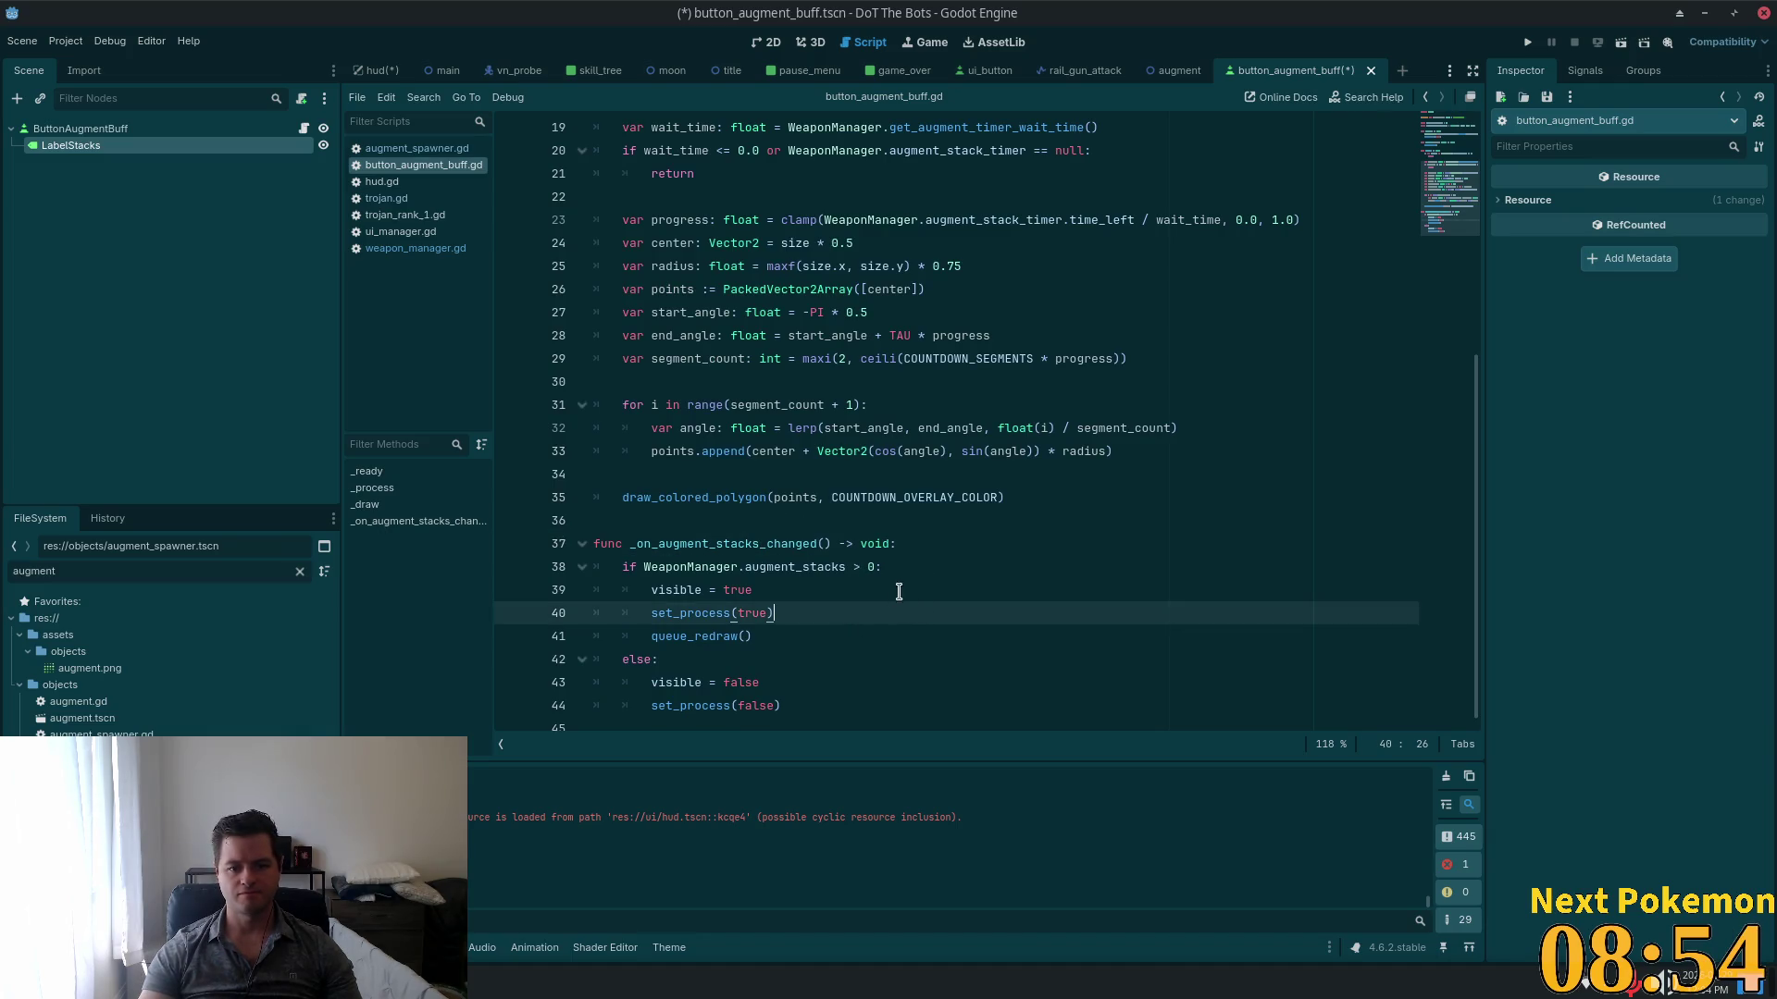
click(694, 659)
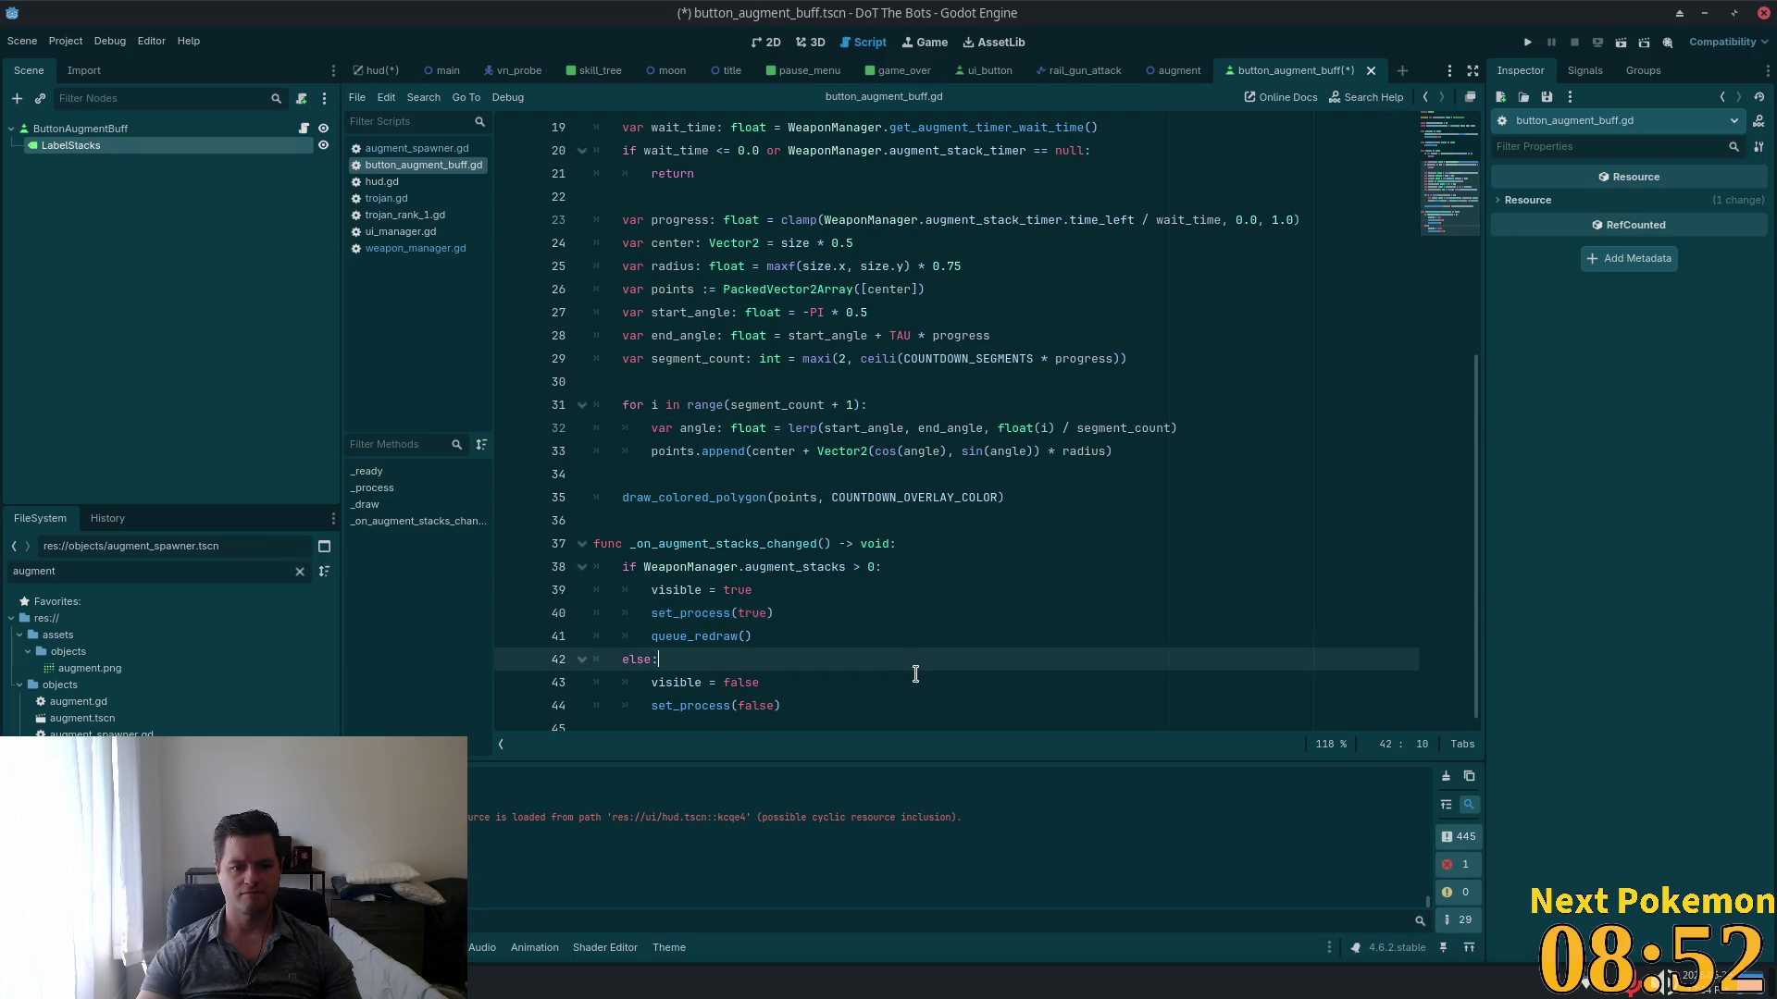
key(Return)
scroll(916, 663, down, 1)
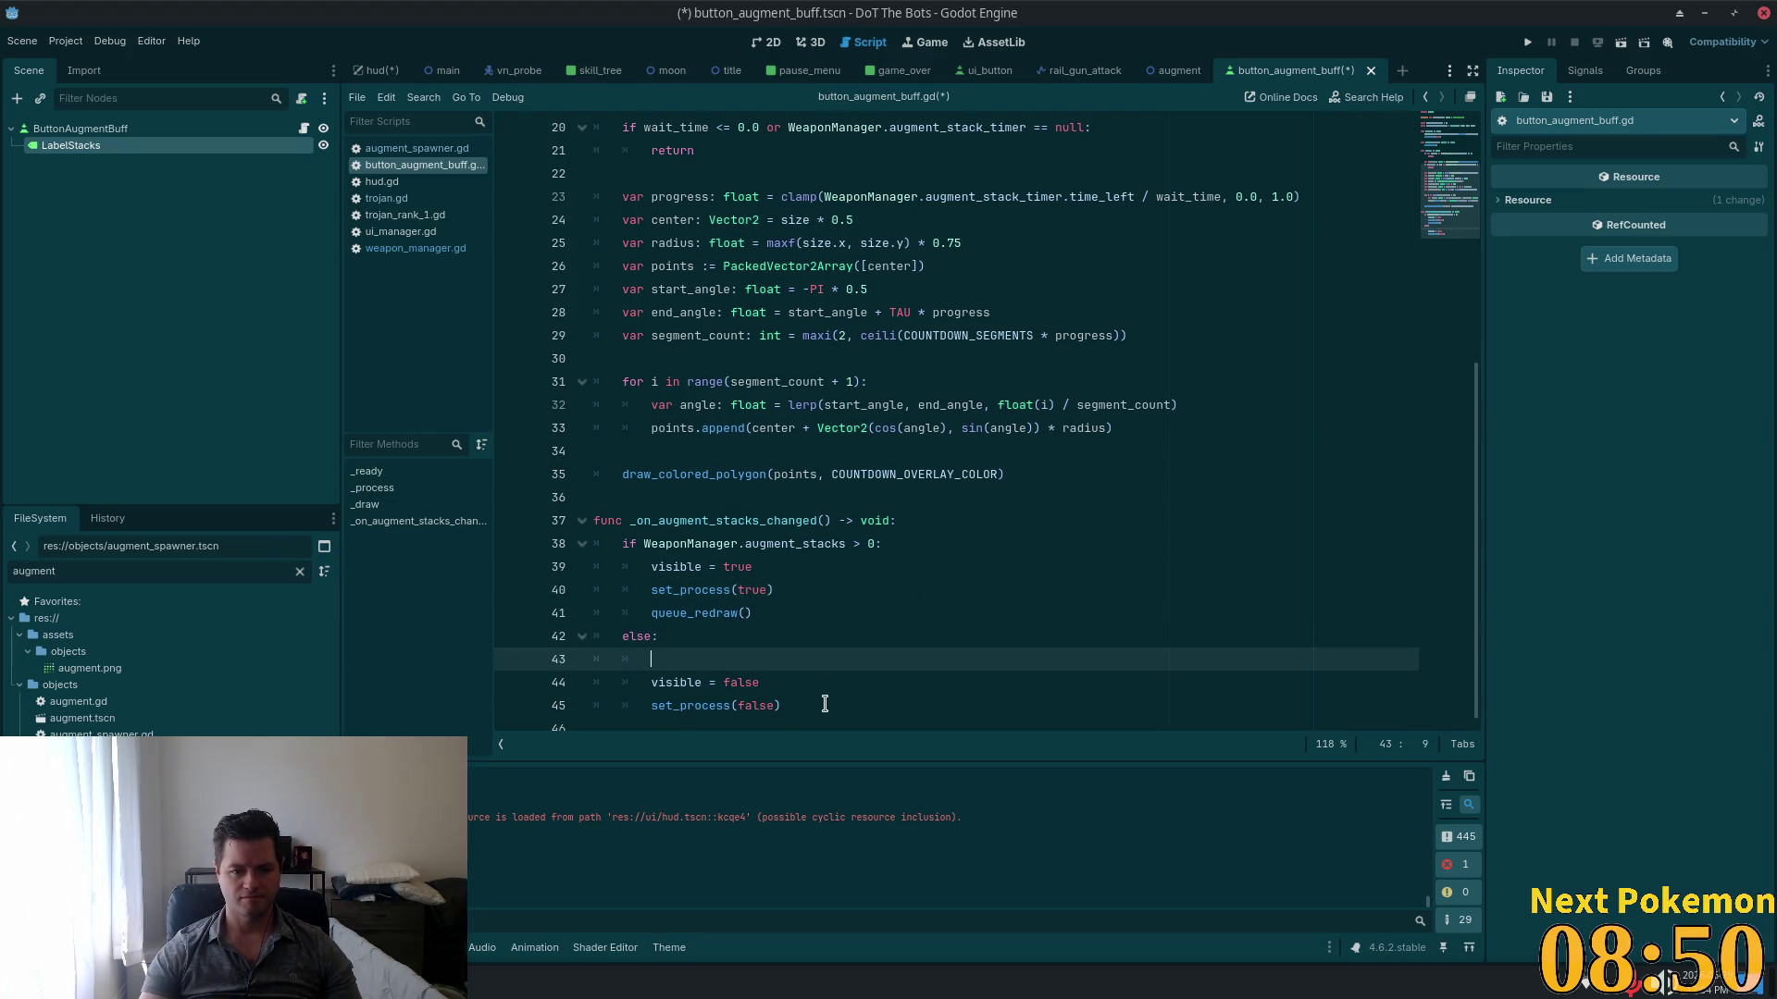
key(ctrl+z)
key(Up)
key(Up)
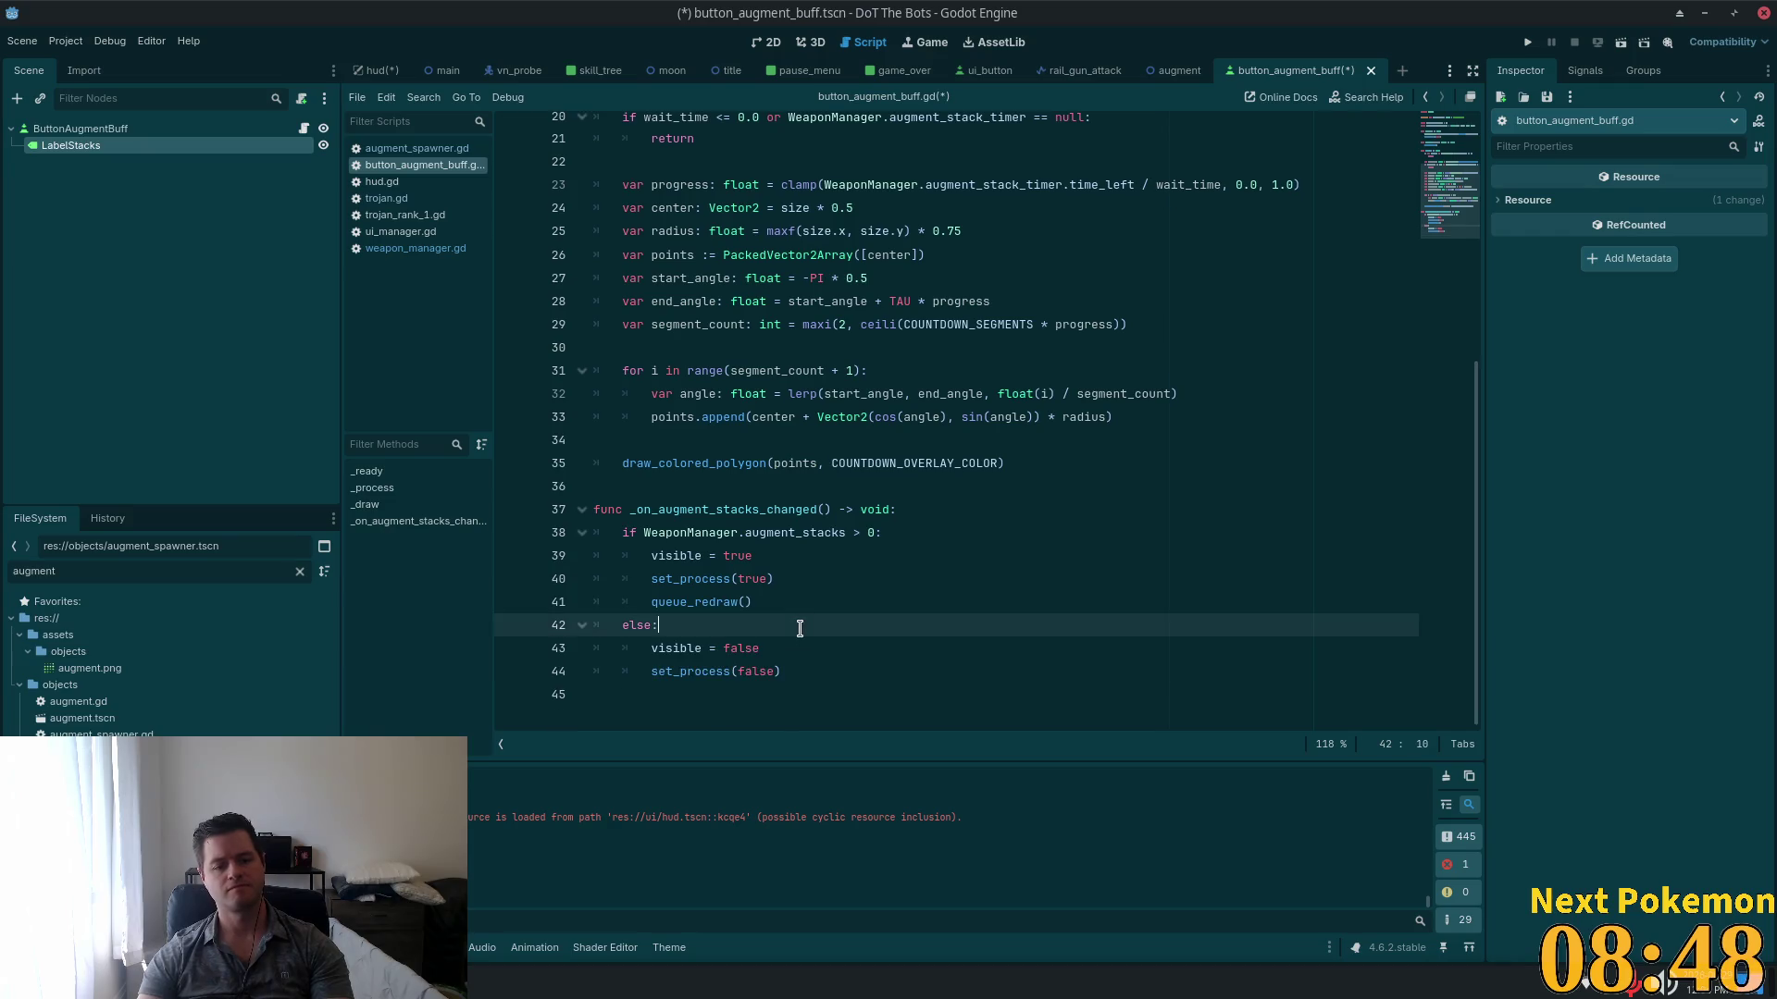
Step: Add label_stacks.text = str(WeaponManager.augment_stacks) below queue_redraw(), save, and run the game
click(799, 602)
key(Return)
text(label_stacks)
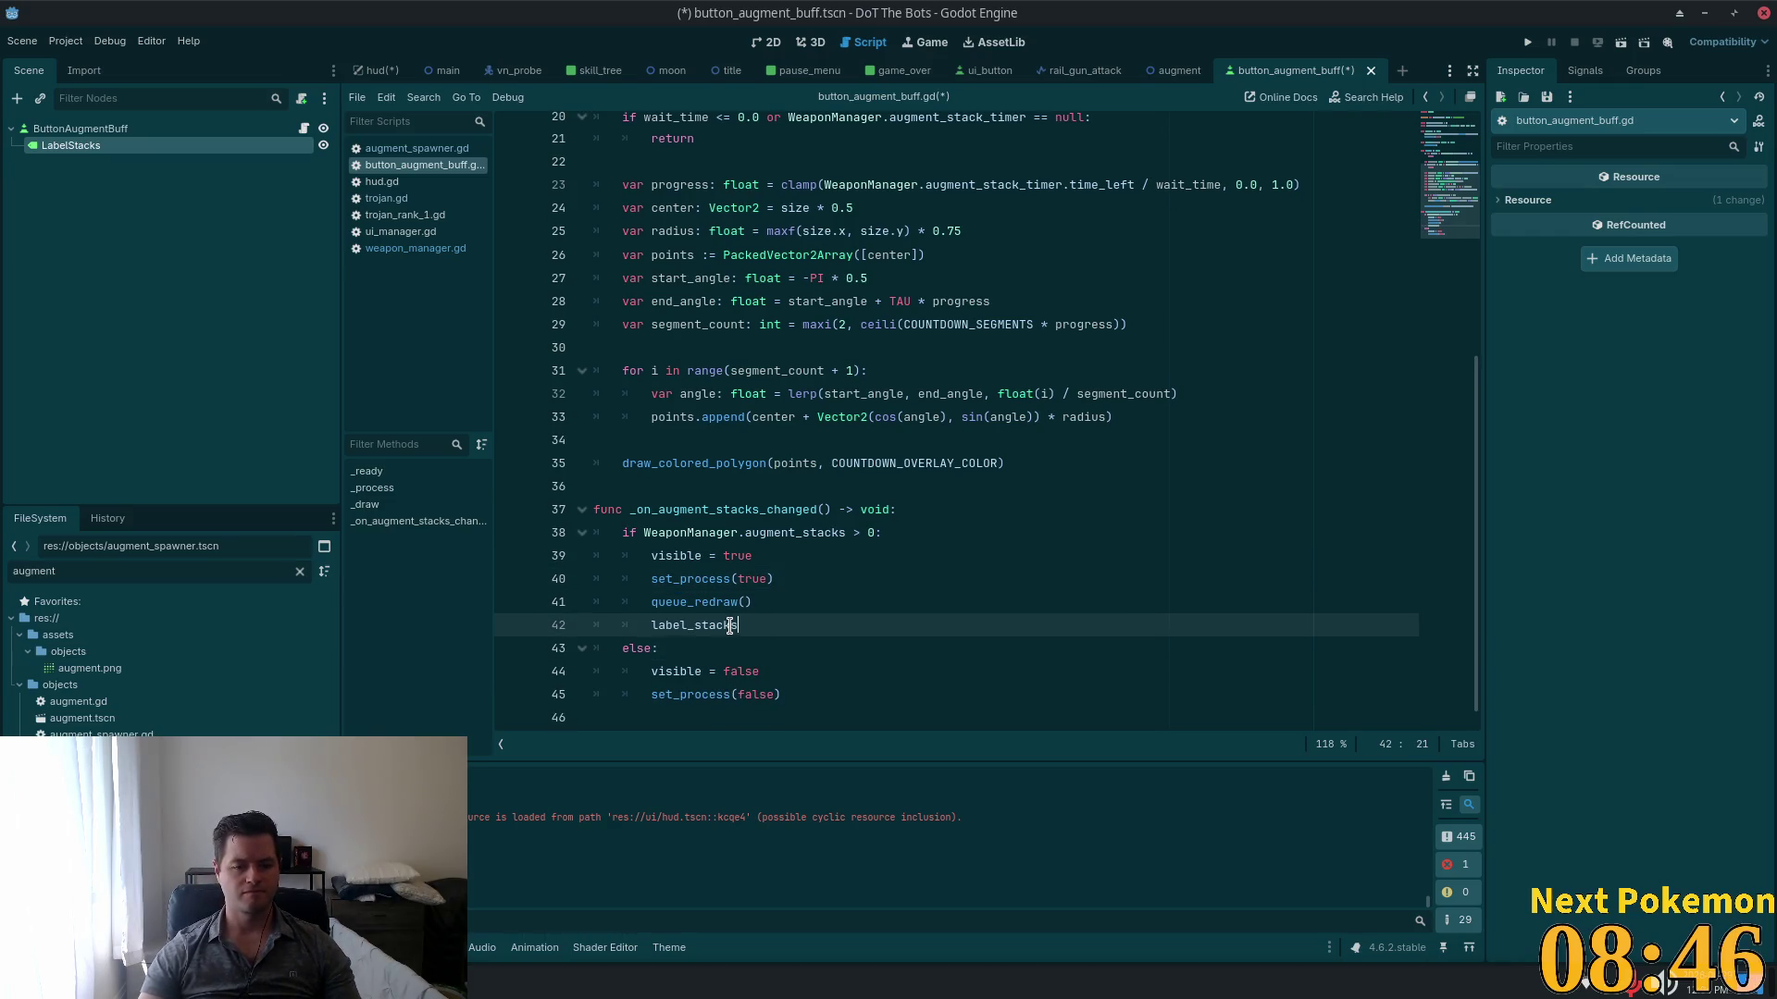
text(.te)
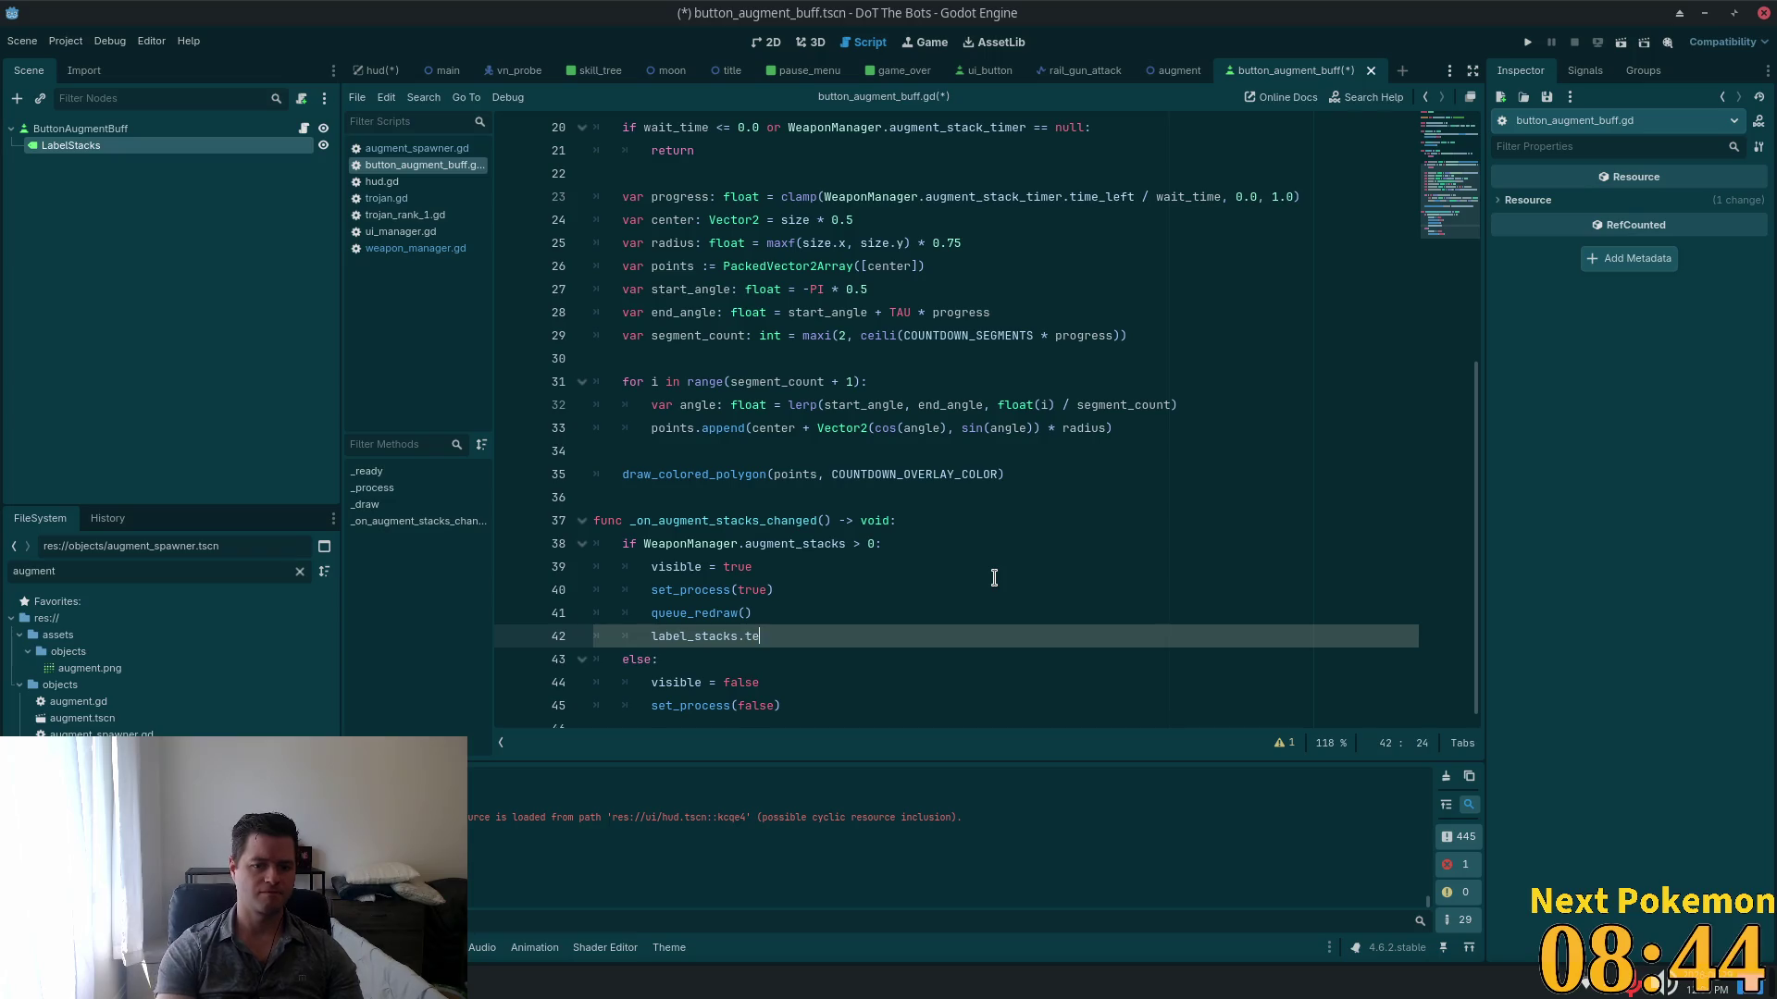
text(xt = str()
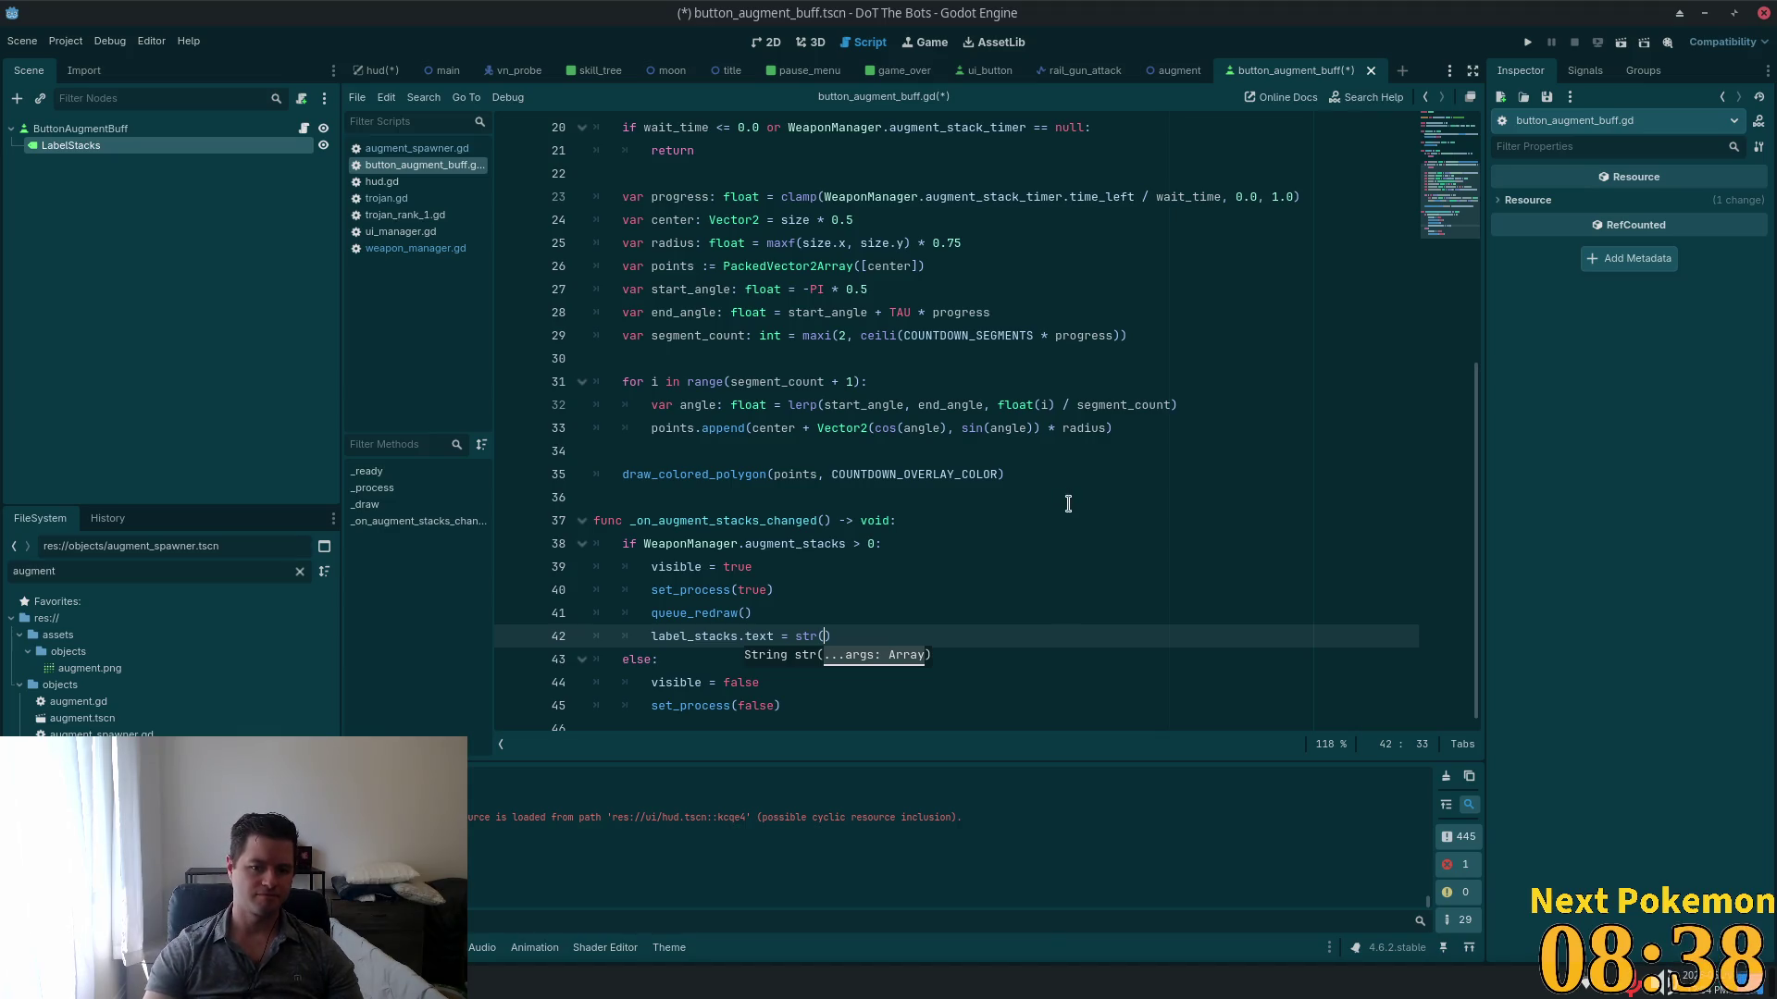
scroll(1068, 503, up, 5)
text(Weap)
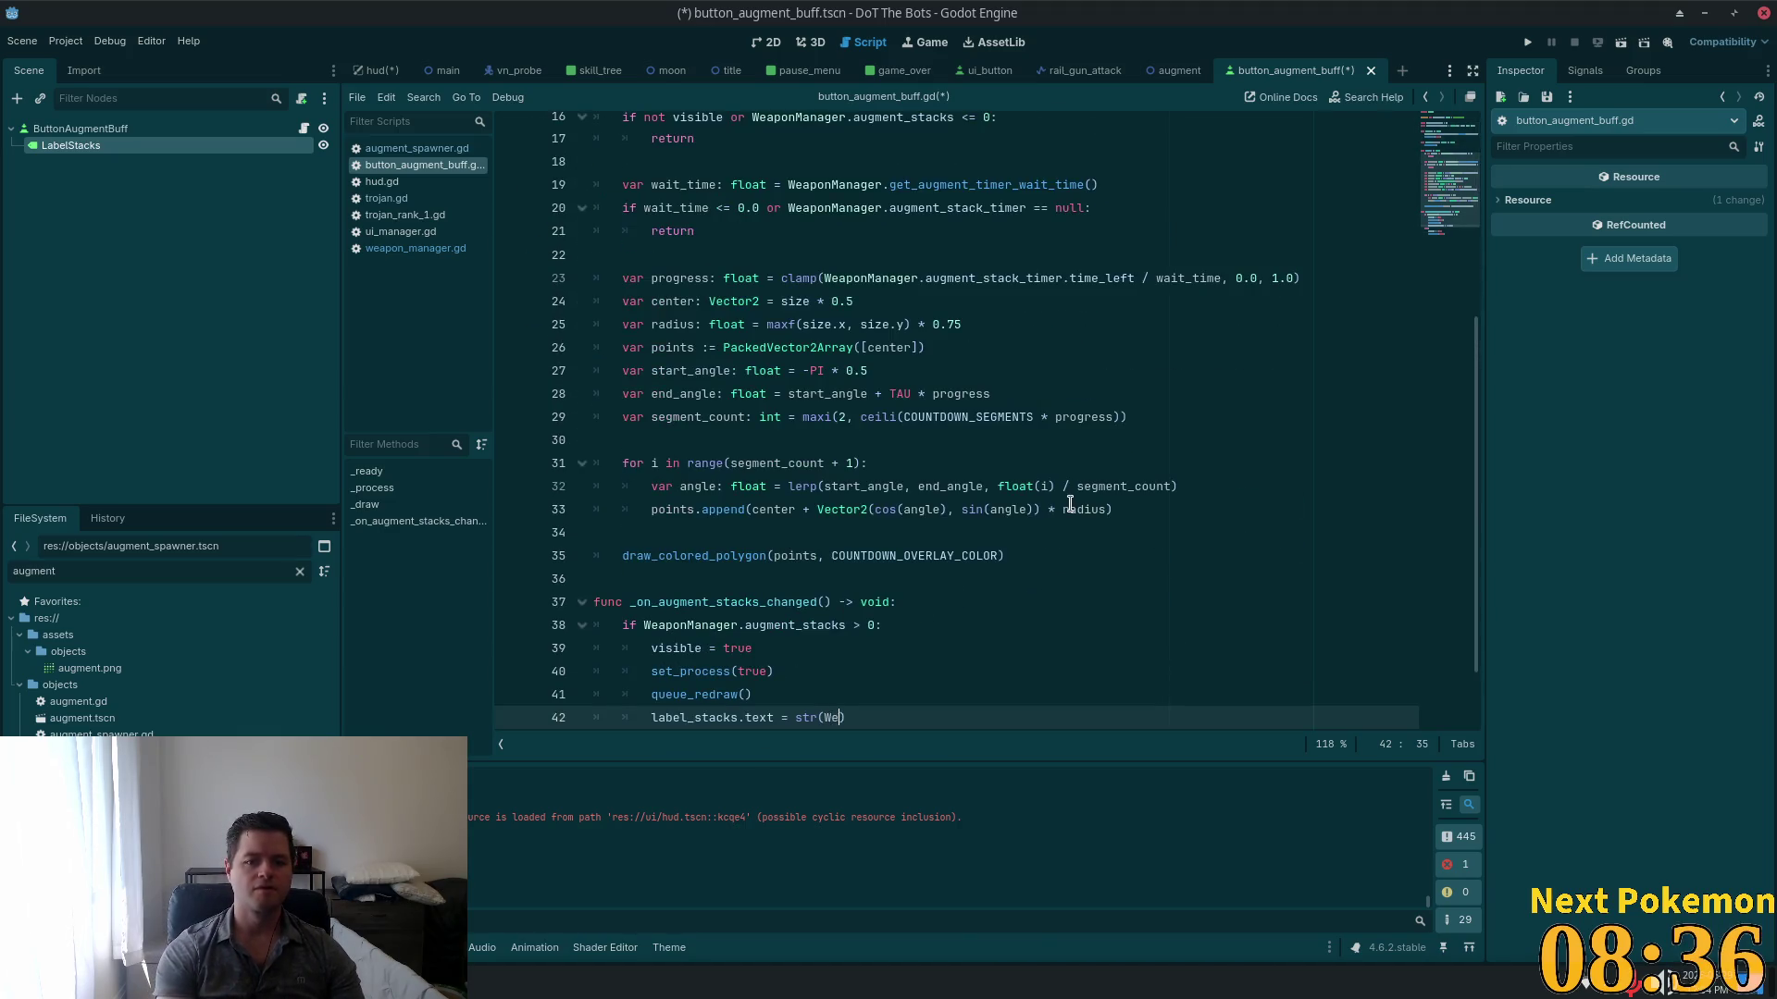
text(onM)
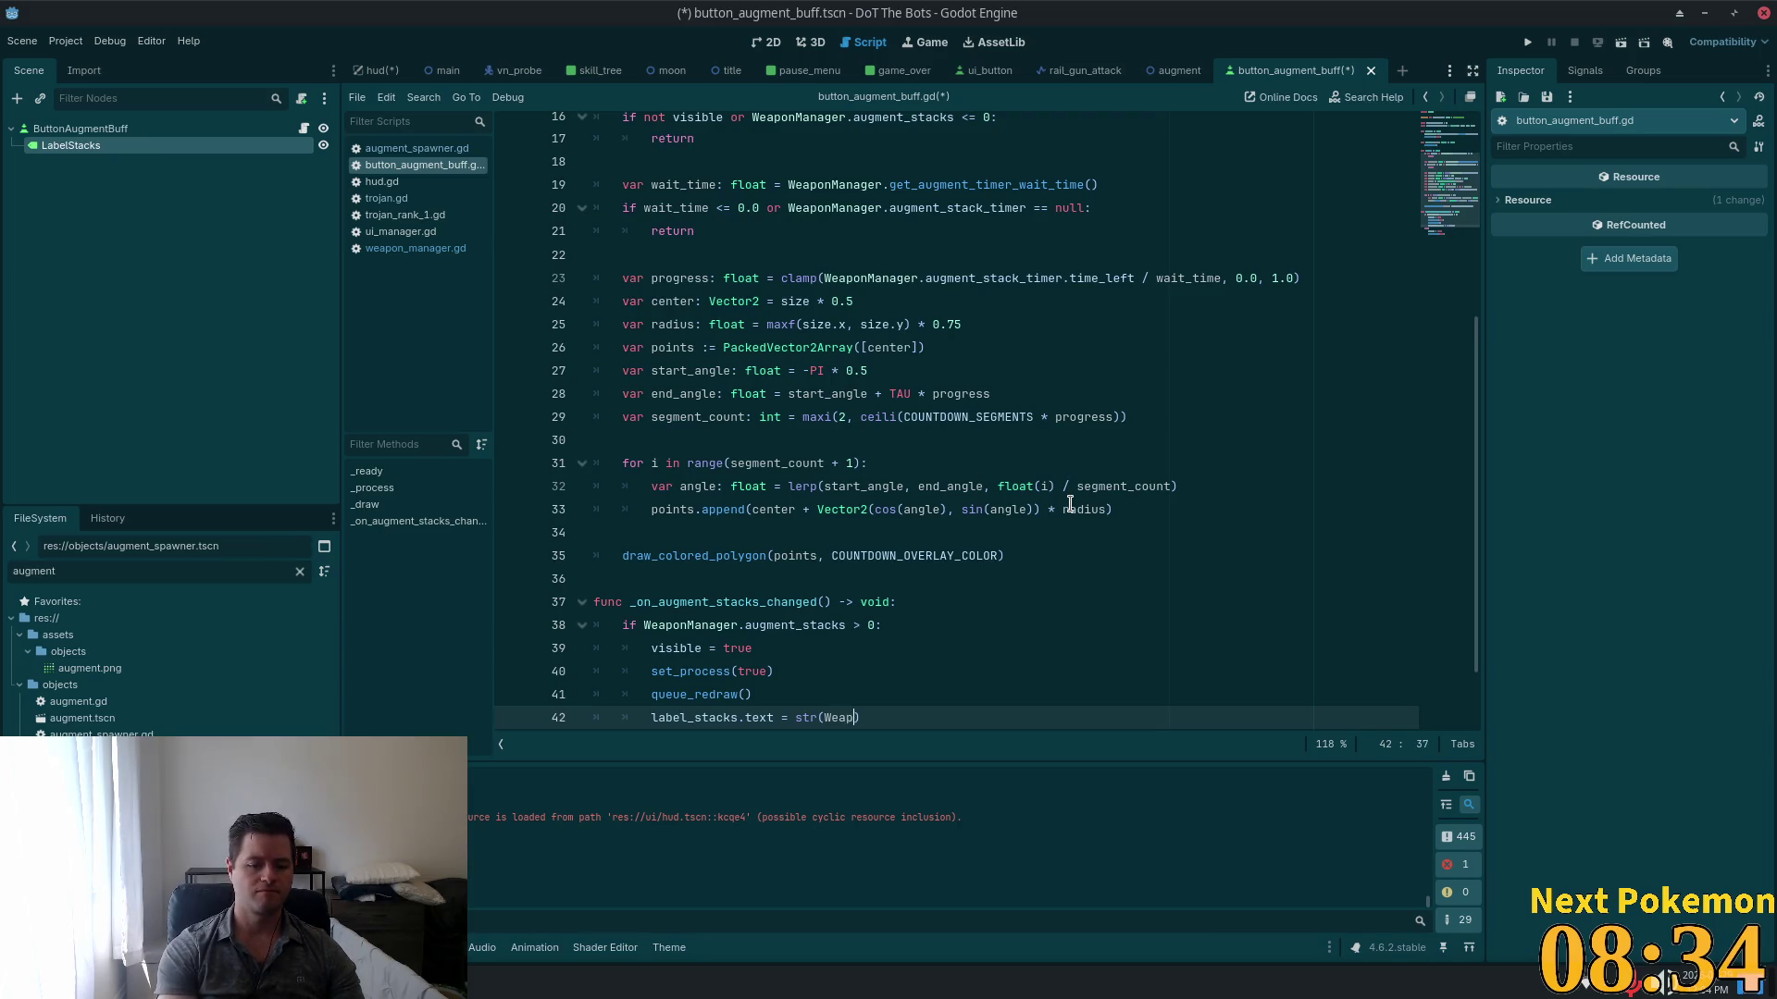
key(Return)
text(.augment_stacks)
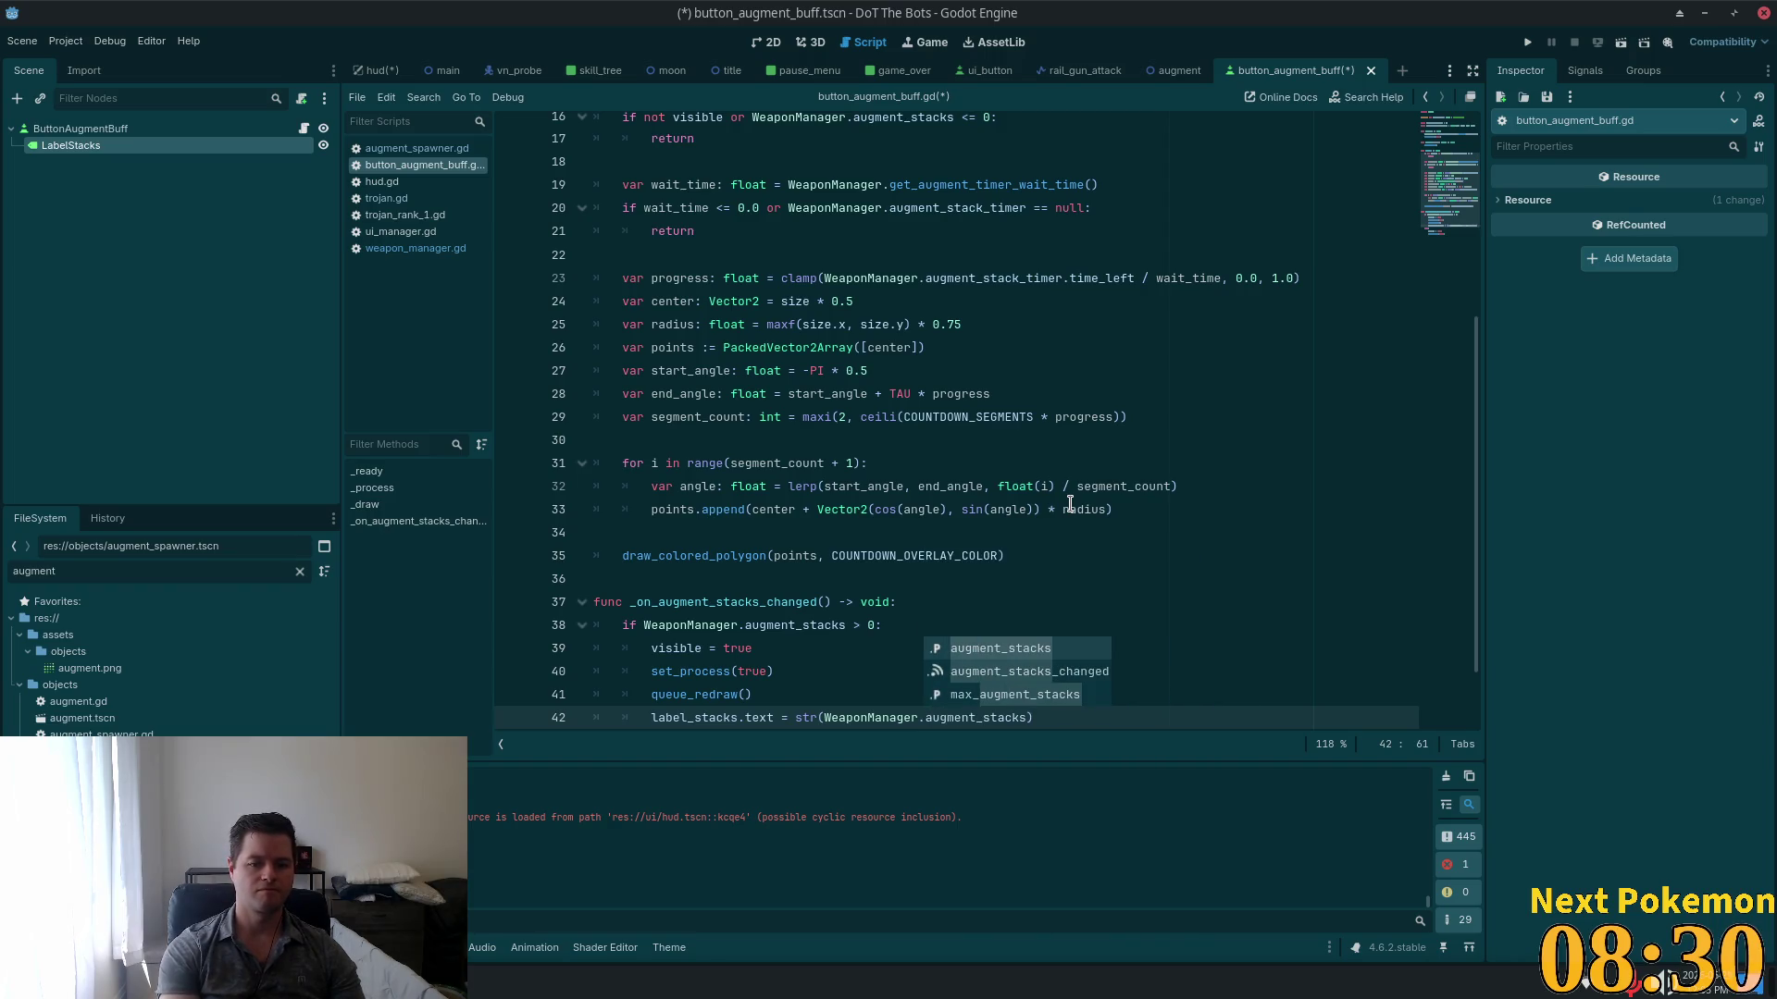
key(ctrl+s)
click(1170, 490)
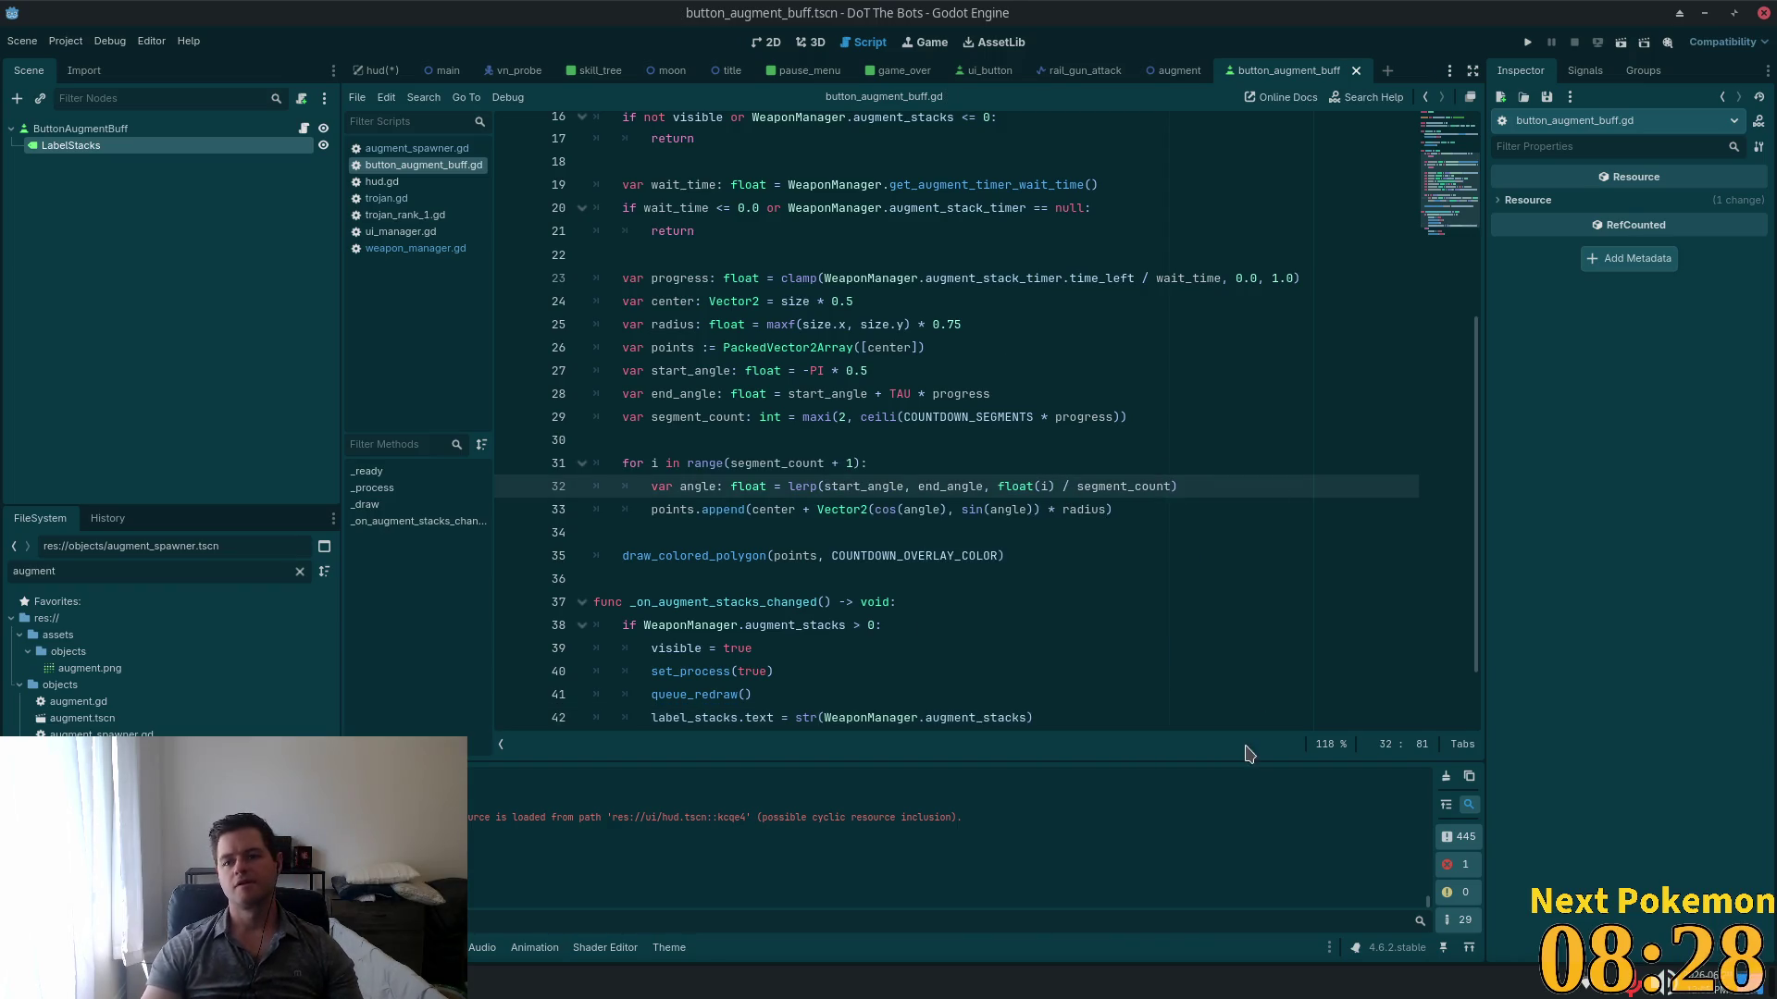
key(F5)
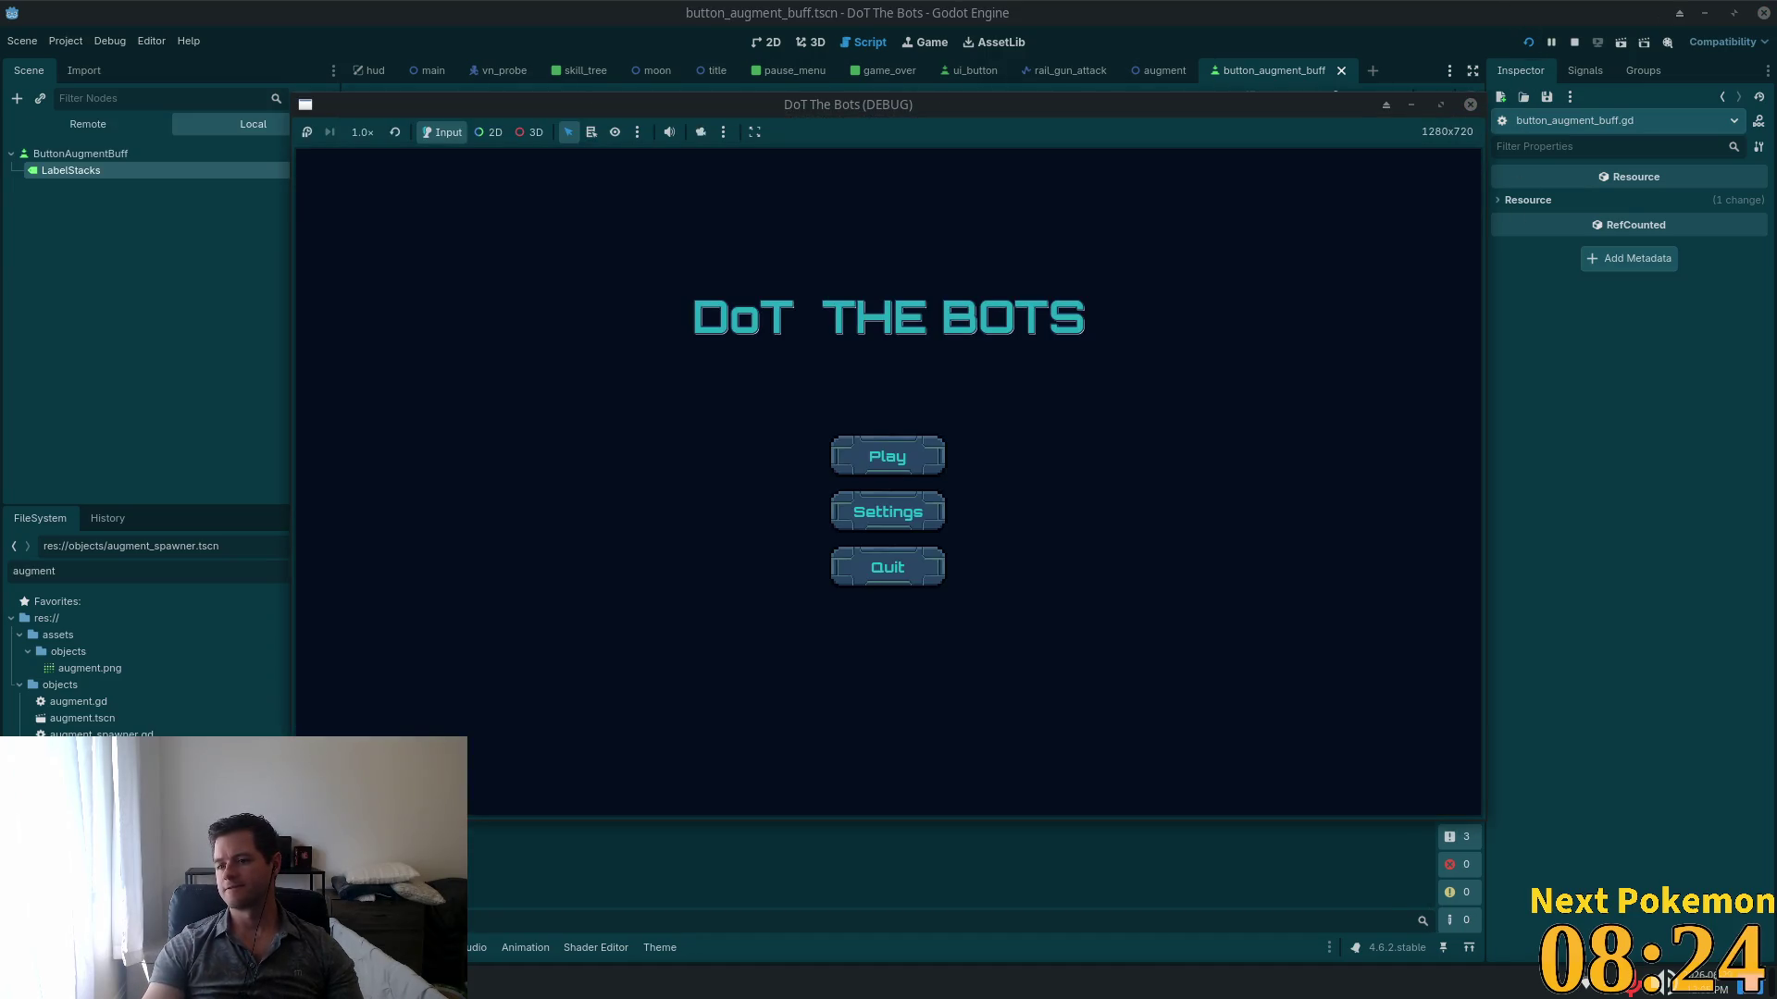
Step: Start a round, relaunch the game and start another round, then open and close the skill-tree panel
click(867, 458)
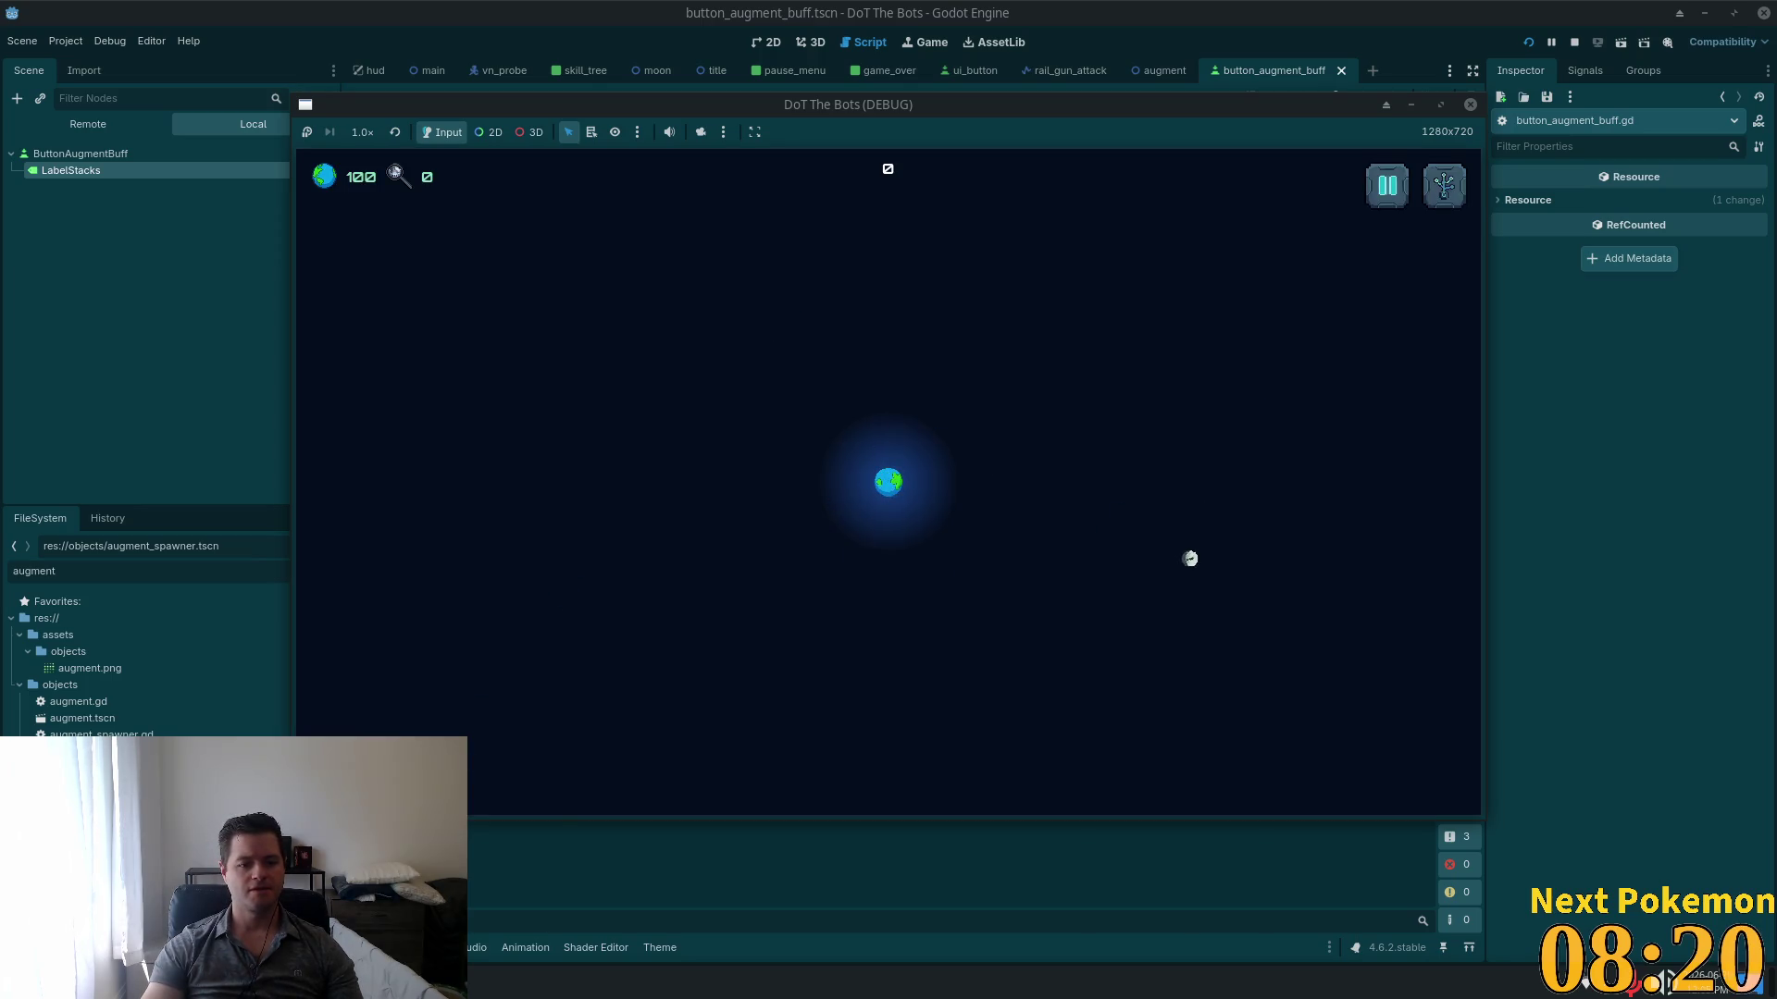
key(F8)
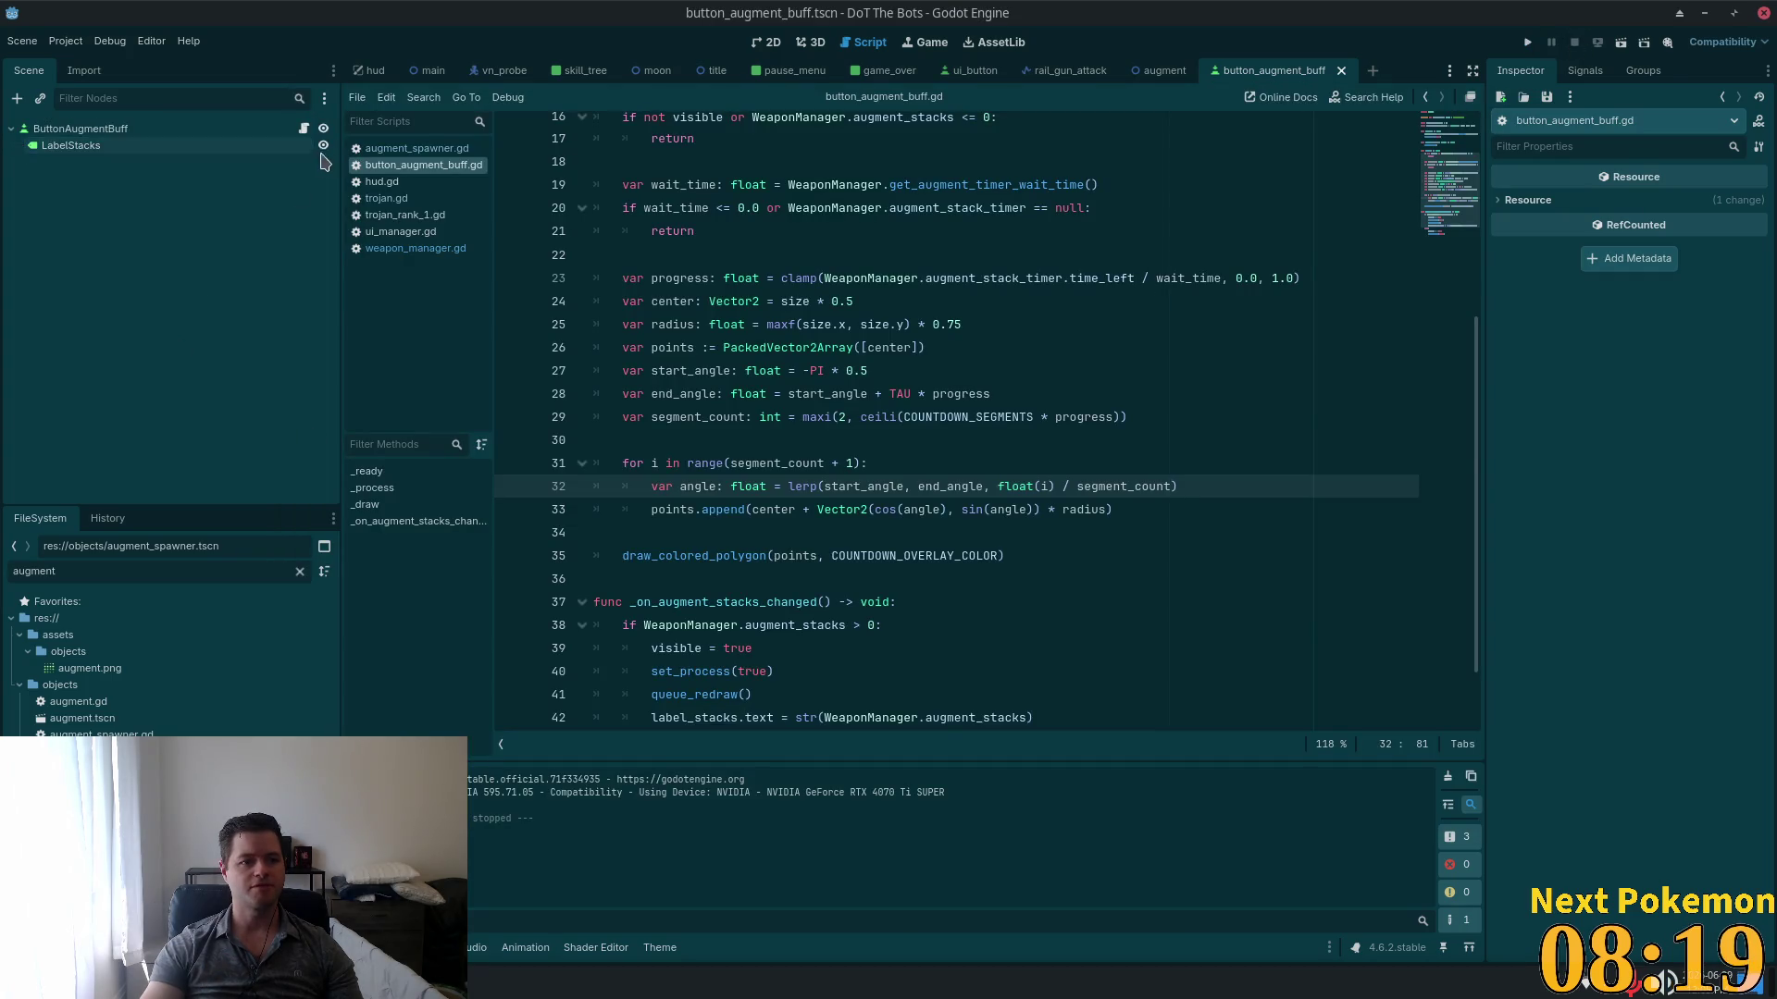
key(F5)
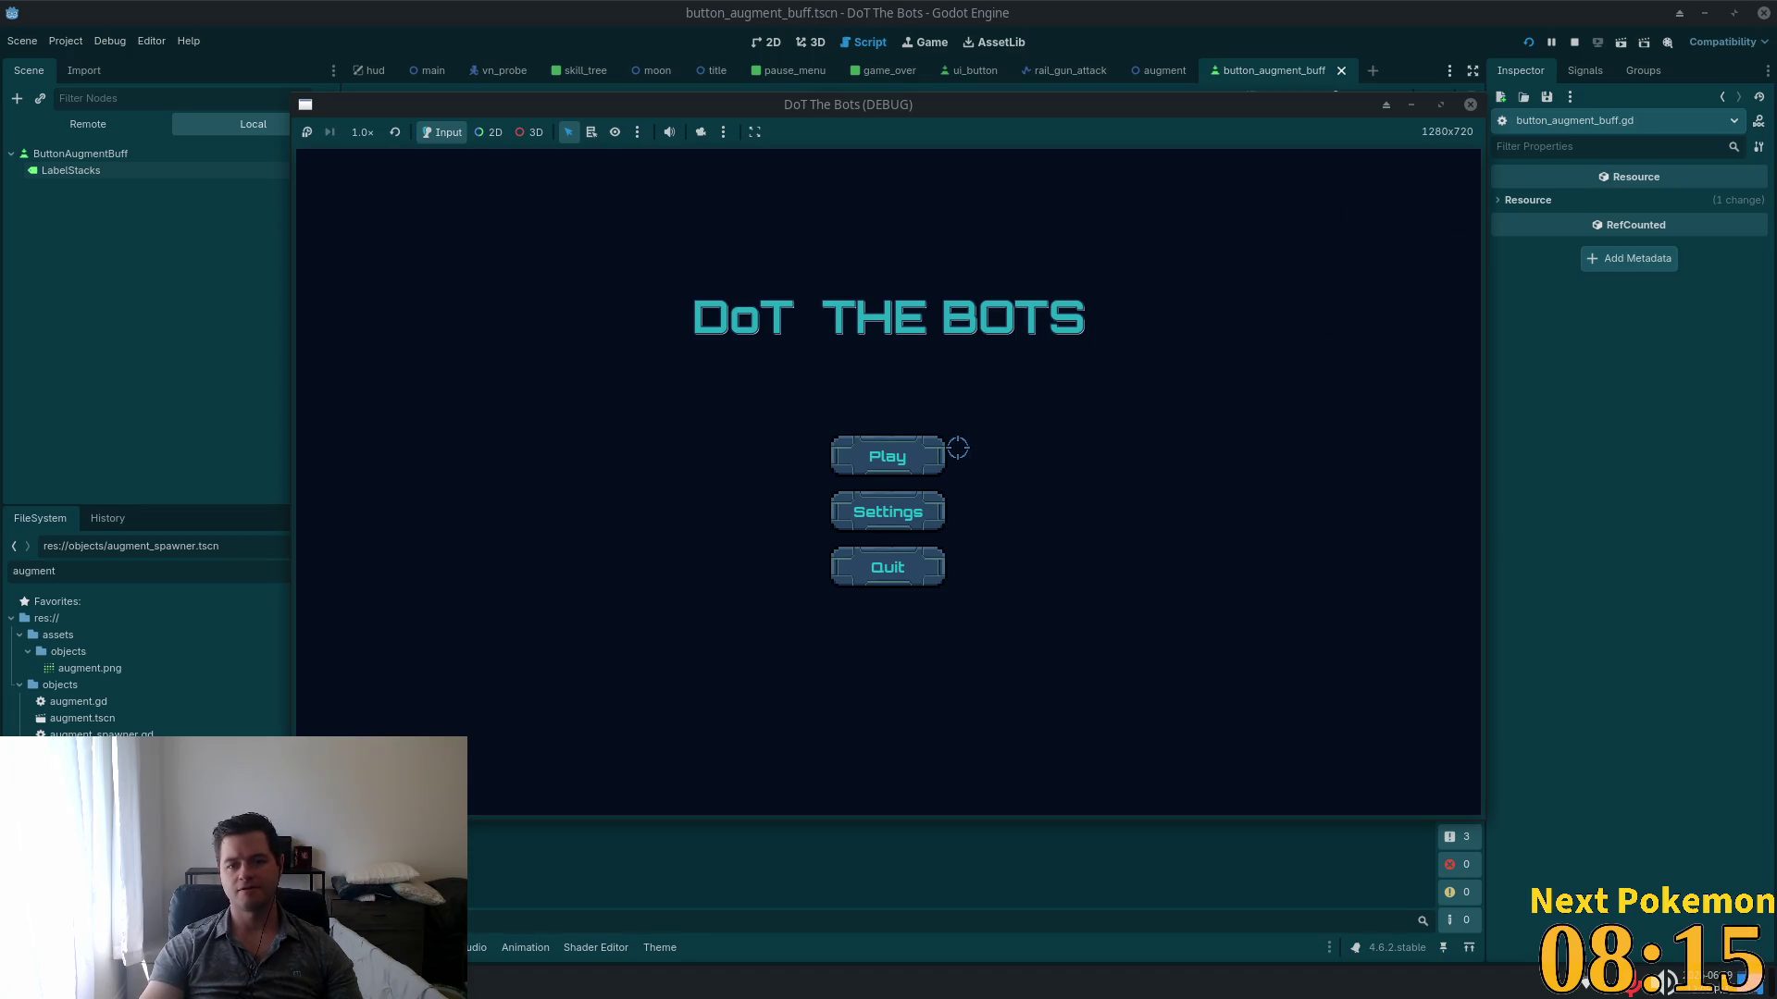
click(925, 453)
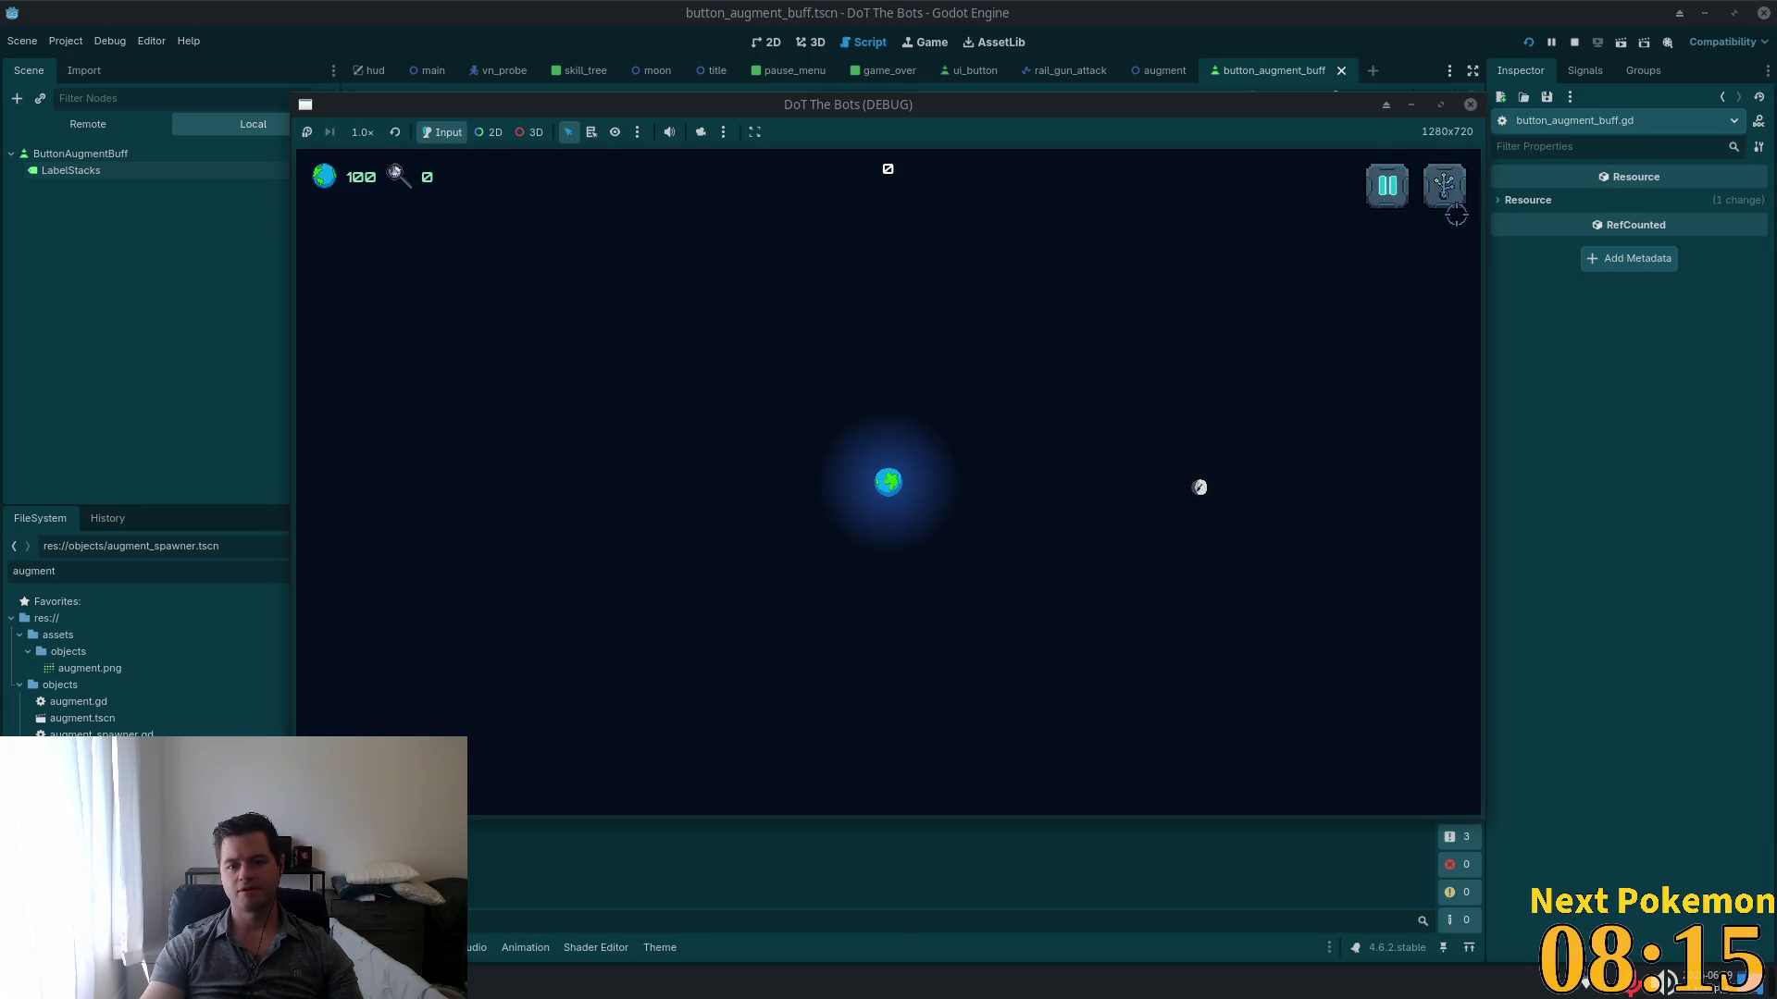
click(1444, 185)
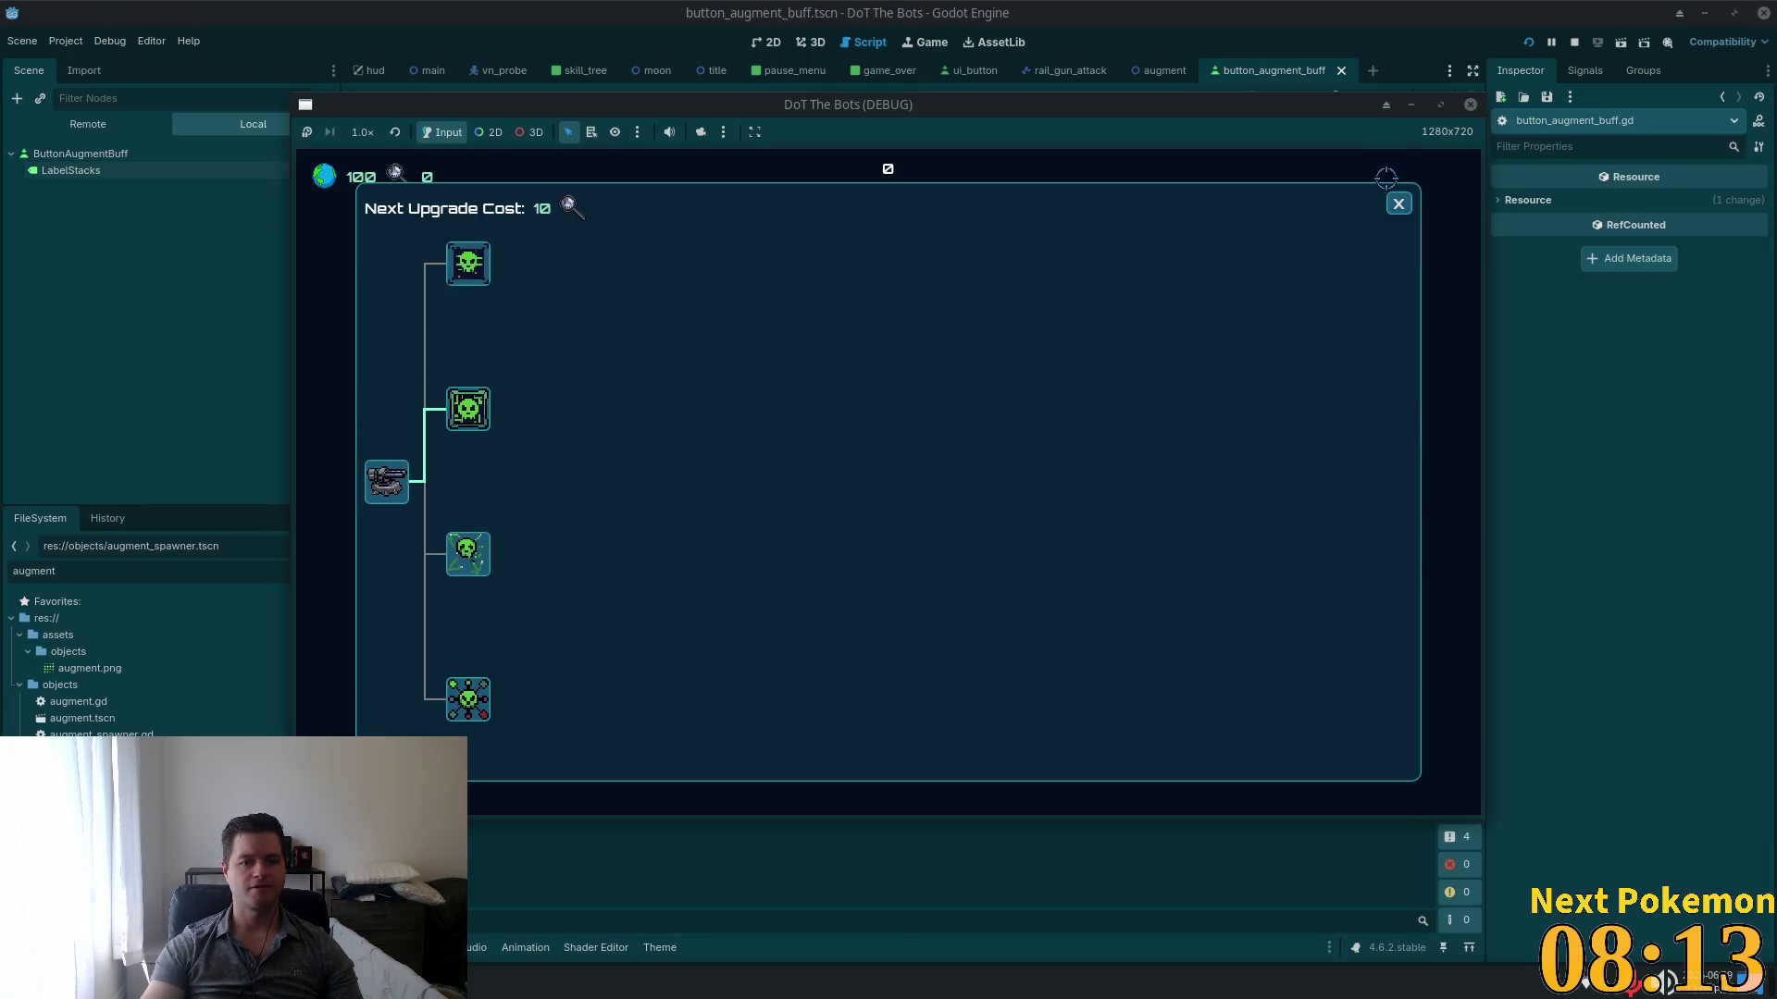
click(1397, 203)
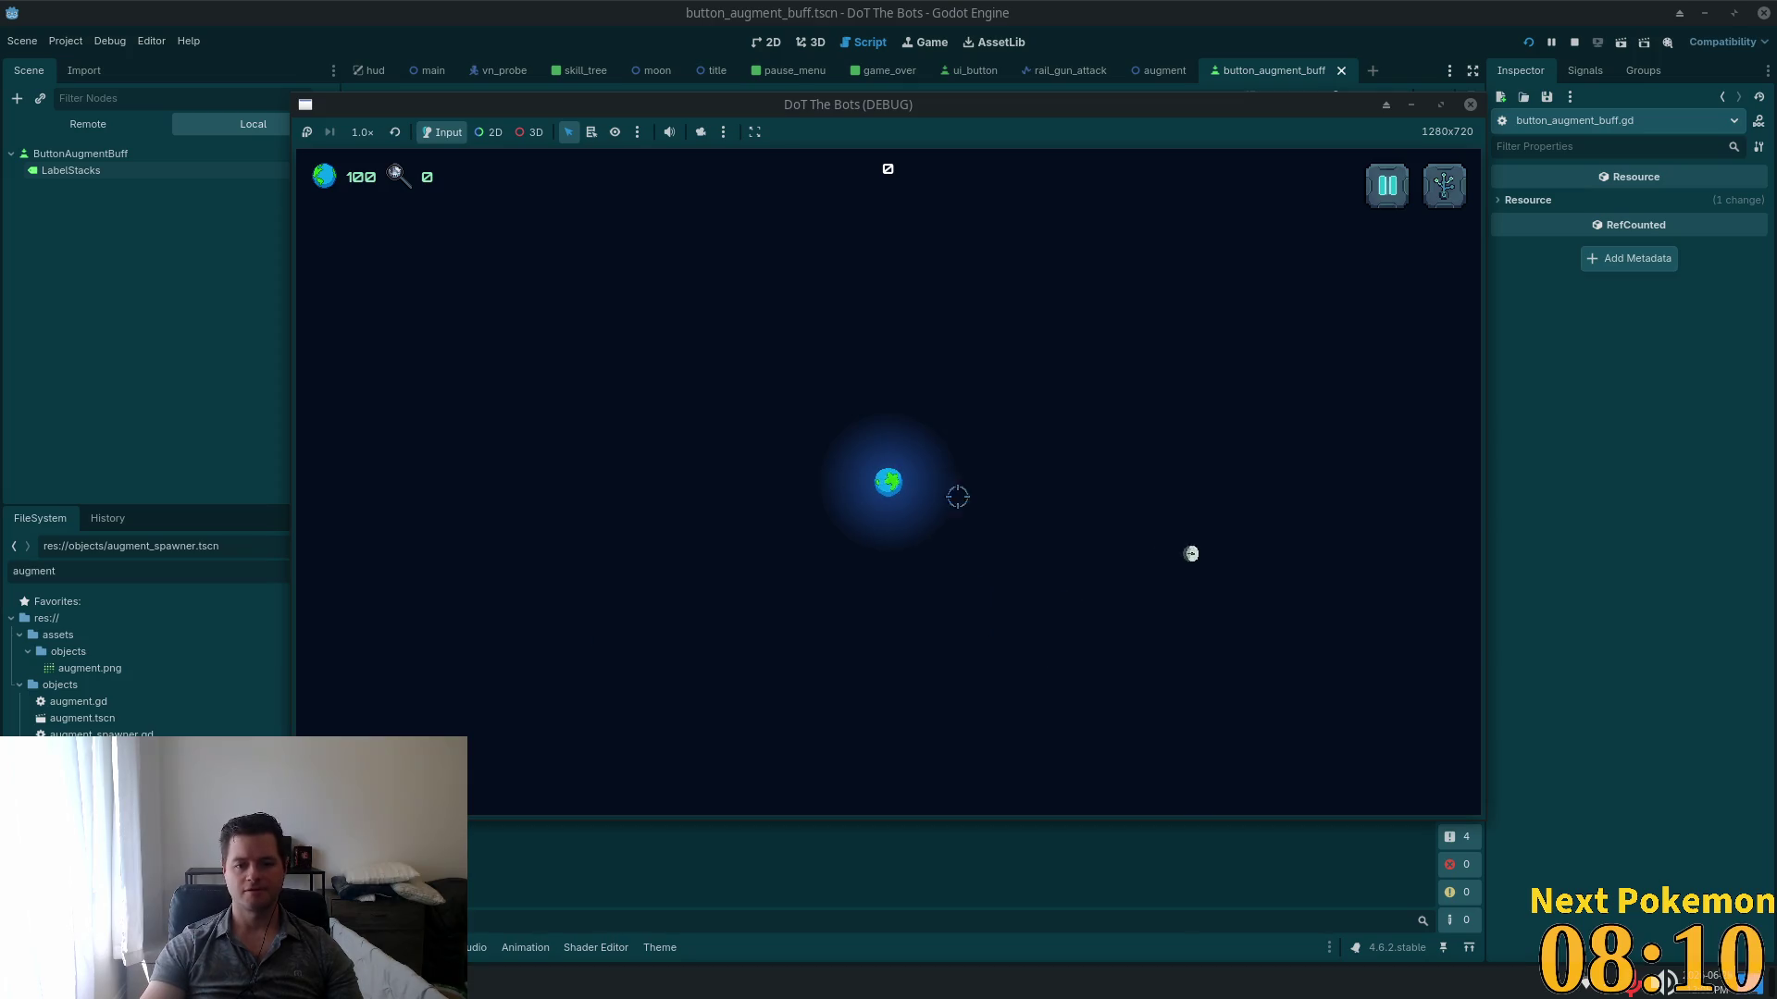
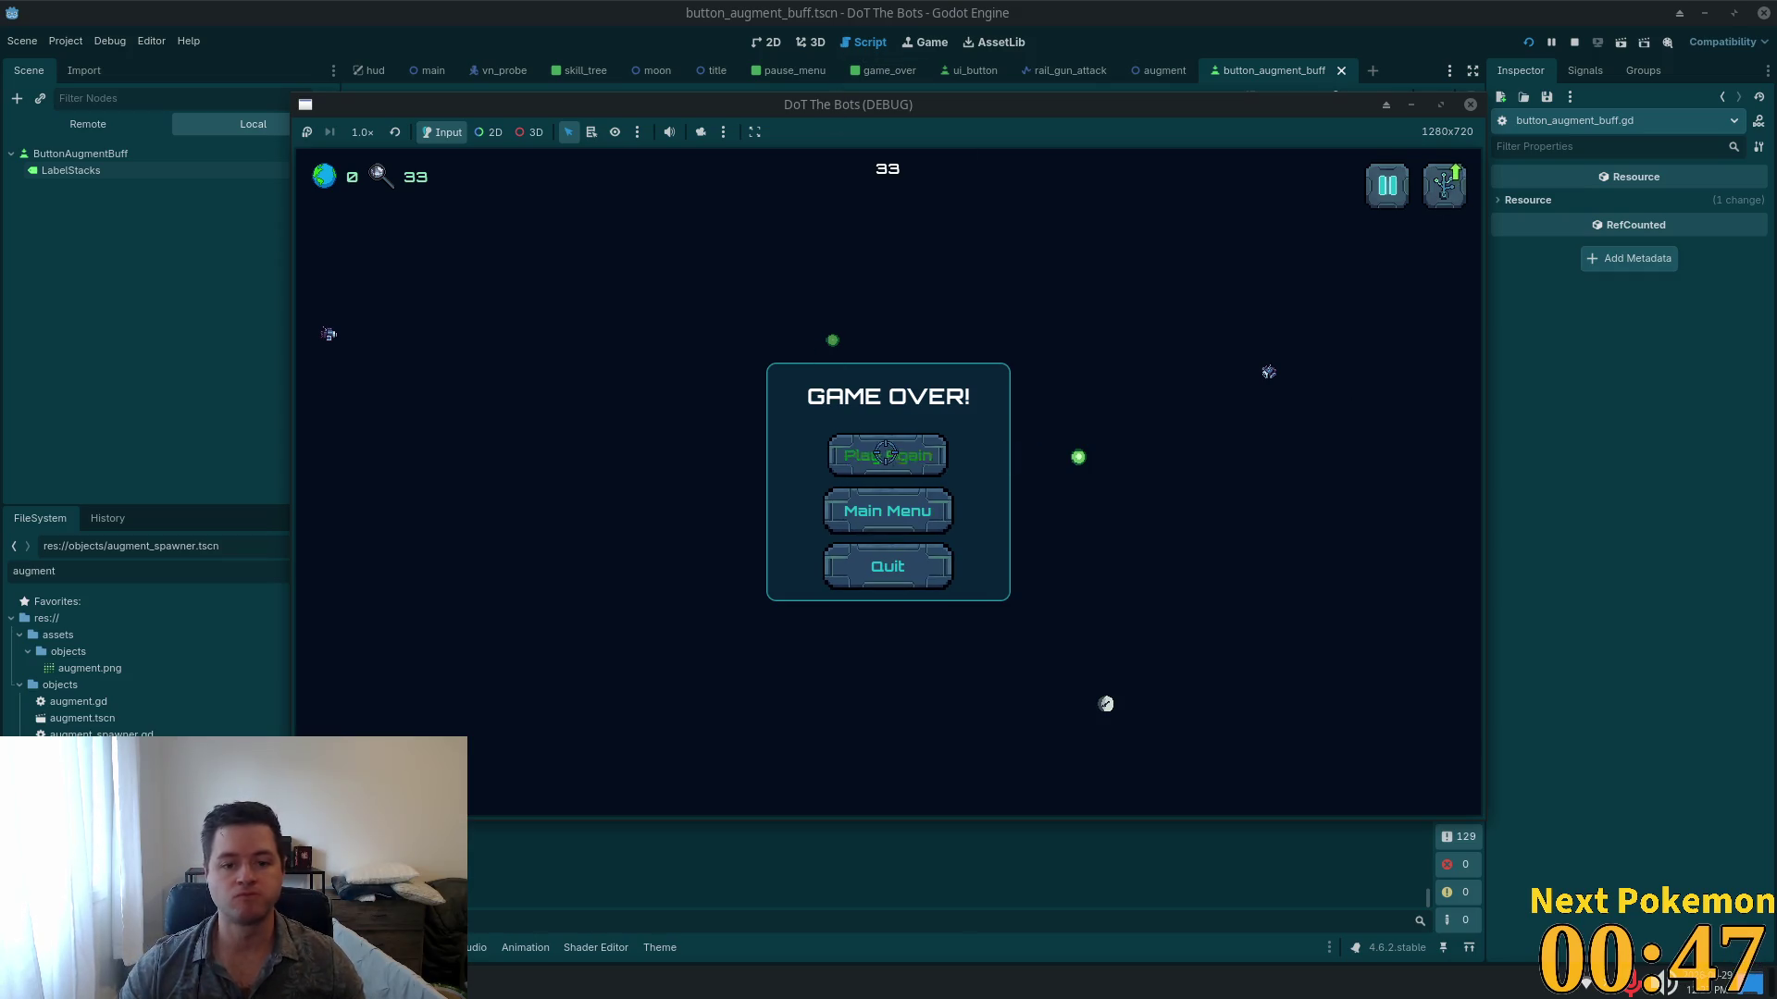
Step: Restart DoT The Bots with Play Again after Game Over, then pause and resume the run
click(916, 458)
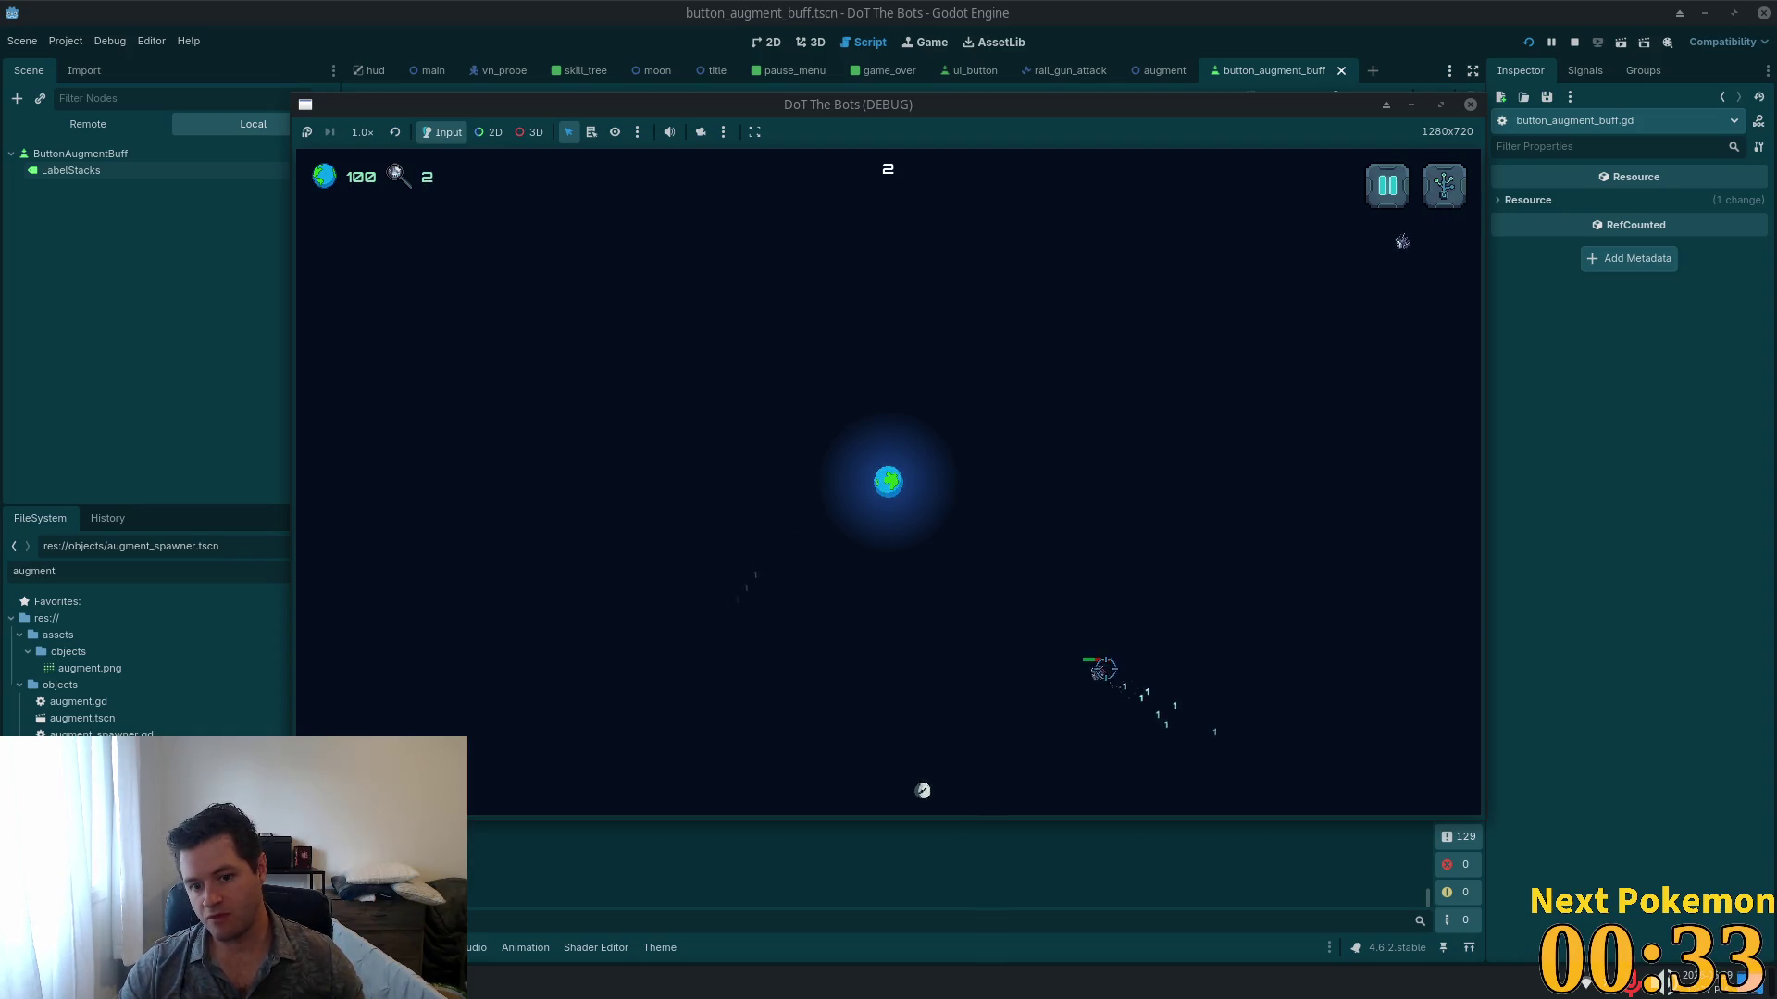
click(1386, 185)
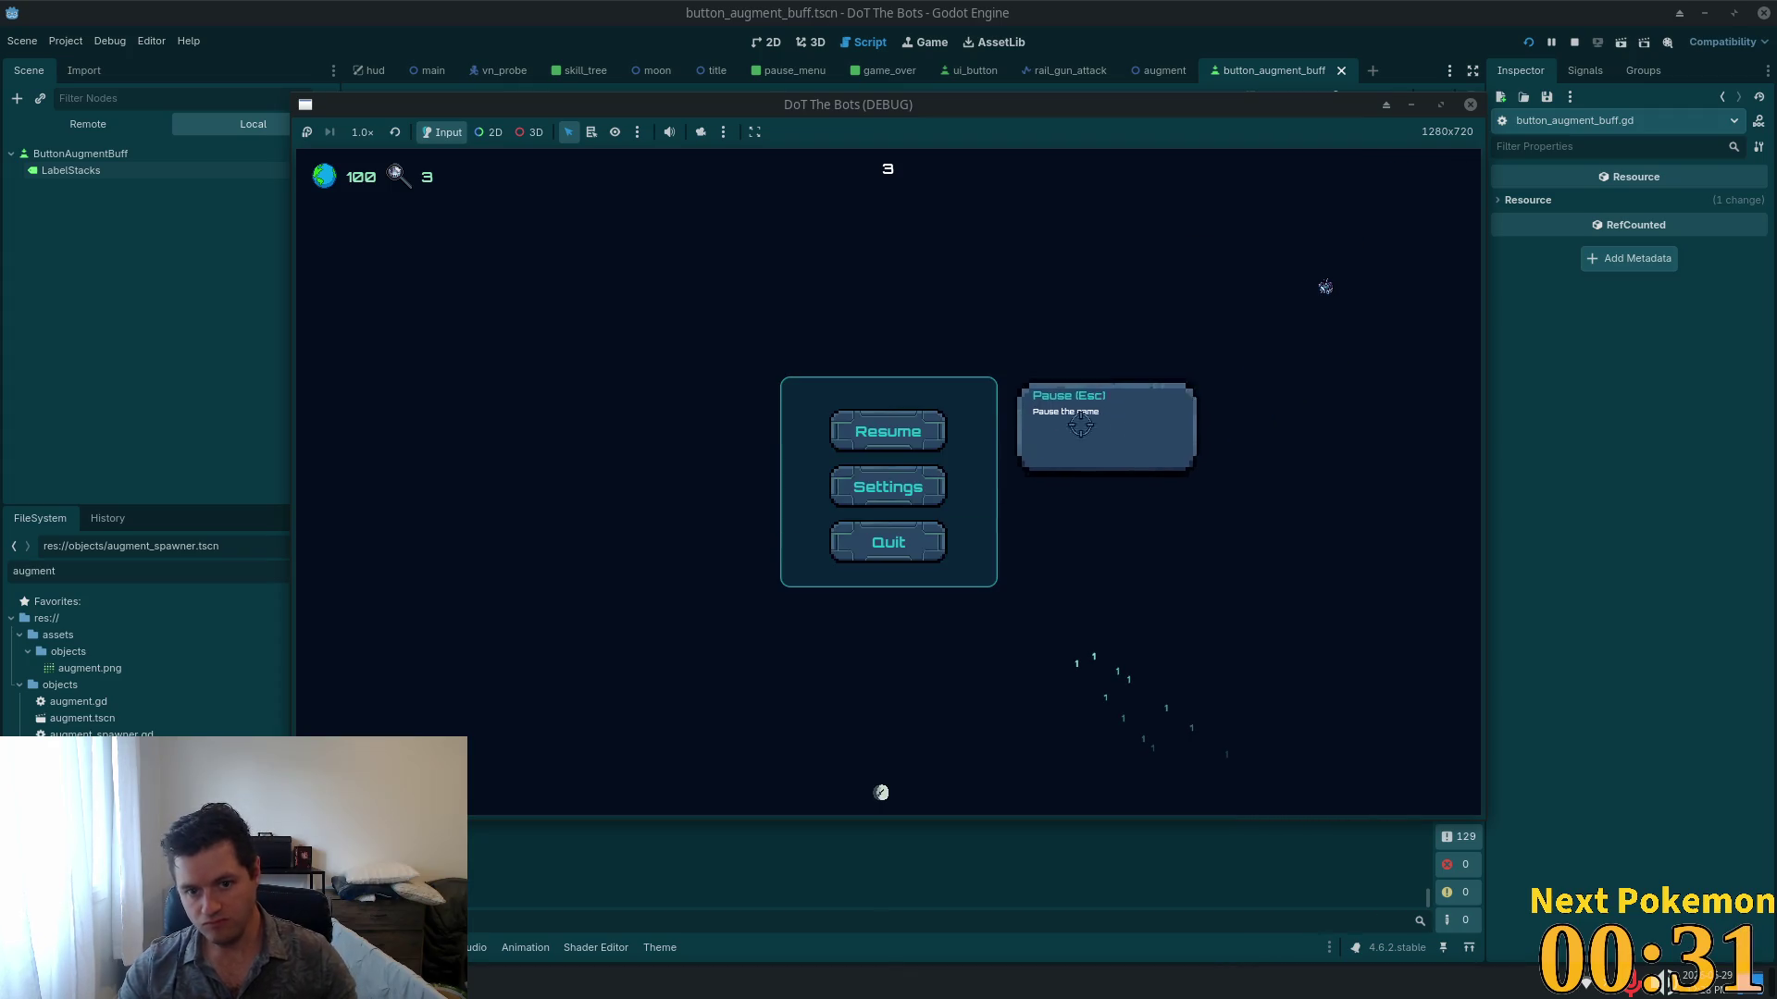
click(896, 431)
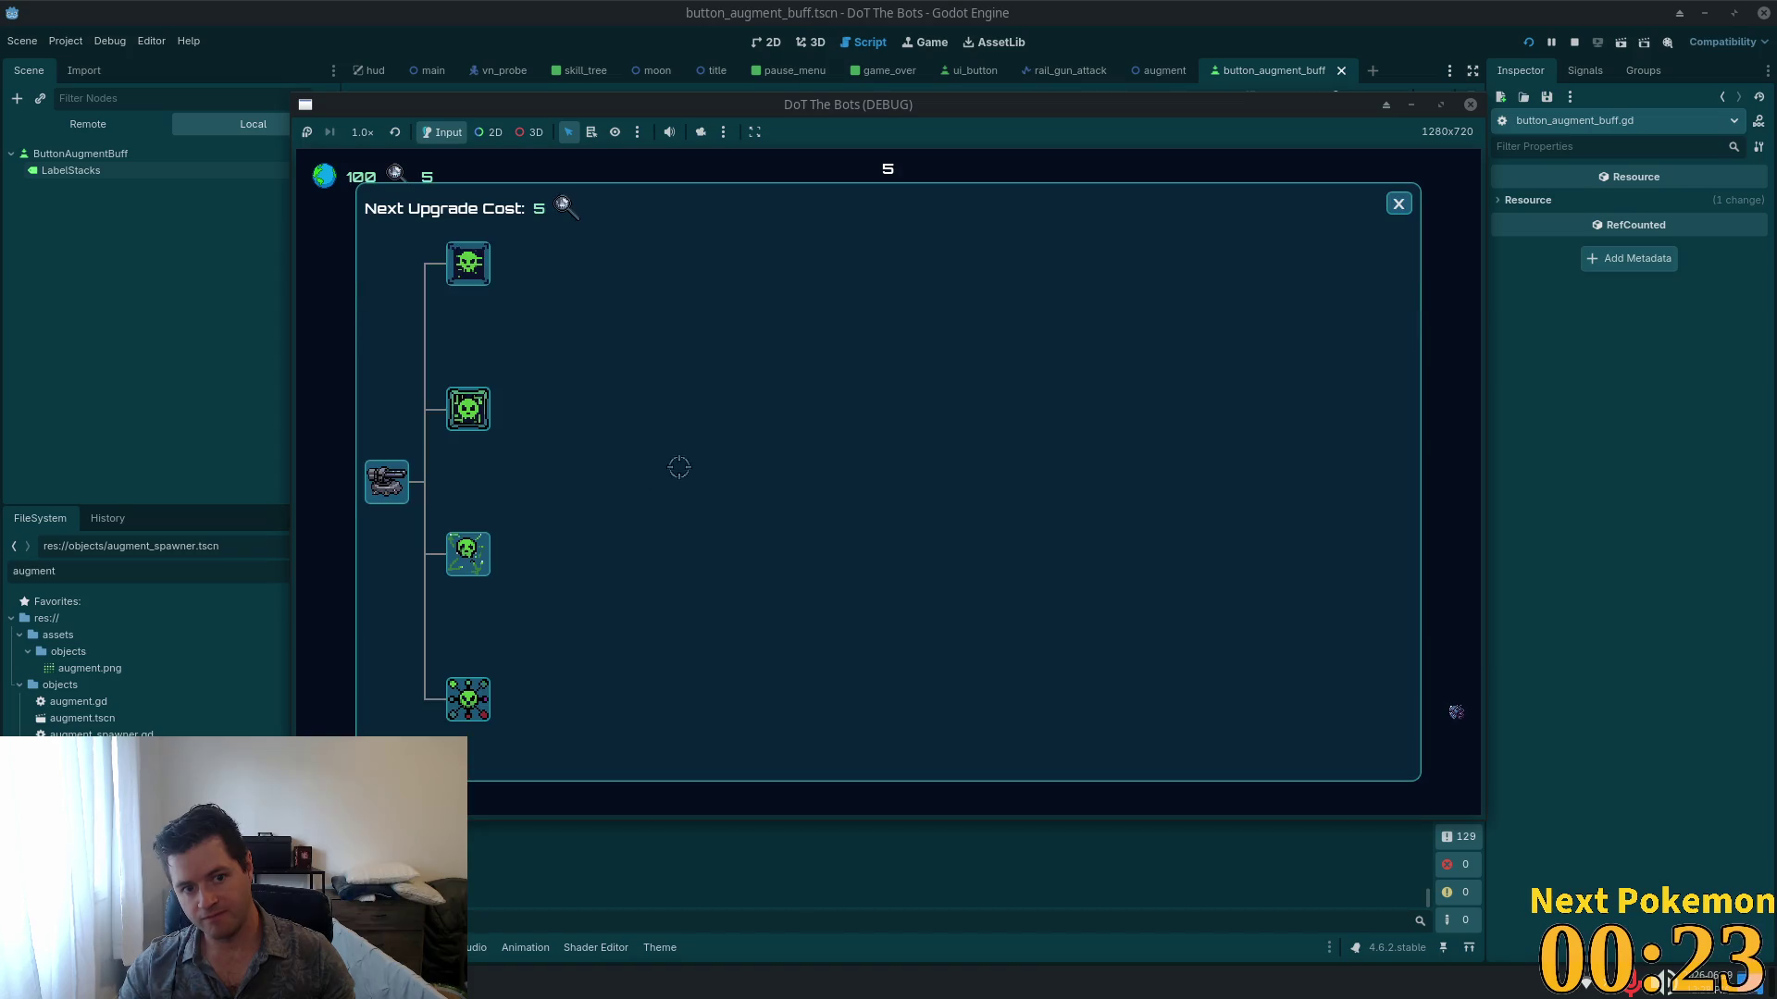
Step: Buy the second skill-tree upgrade so the next costs 10, and close the upgrade panel
click(467, 414)
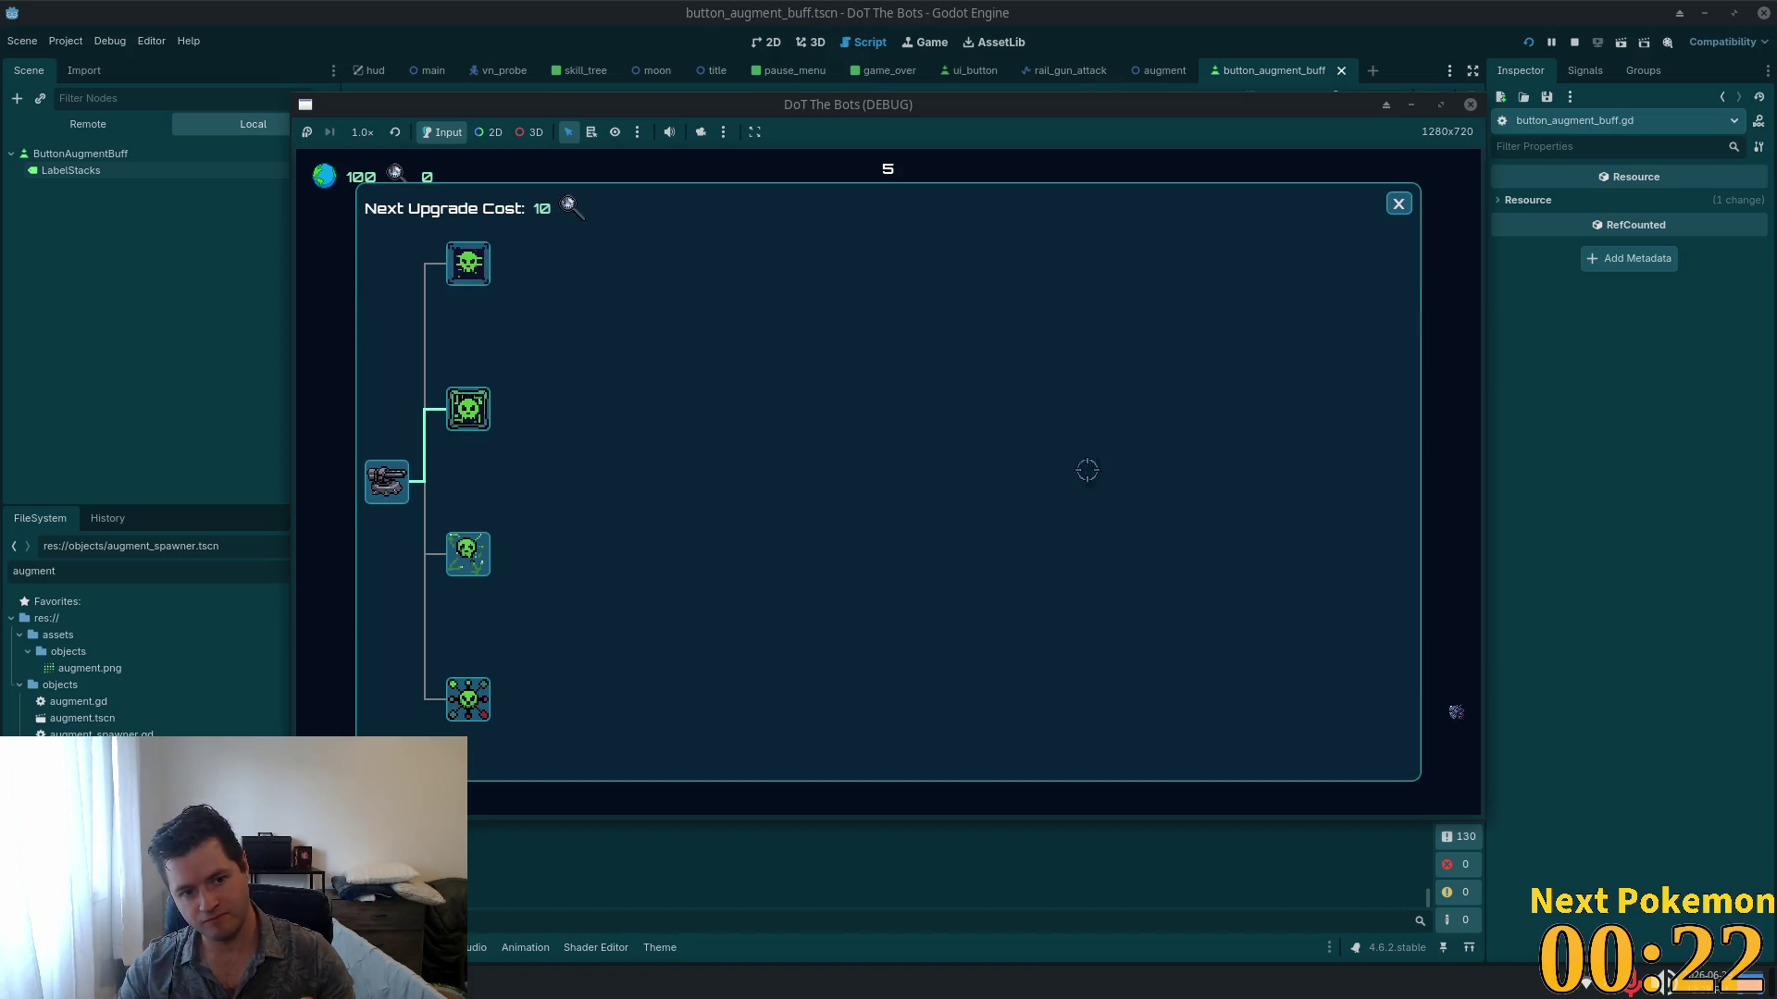
click(1405, 205)
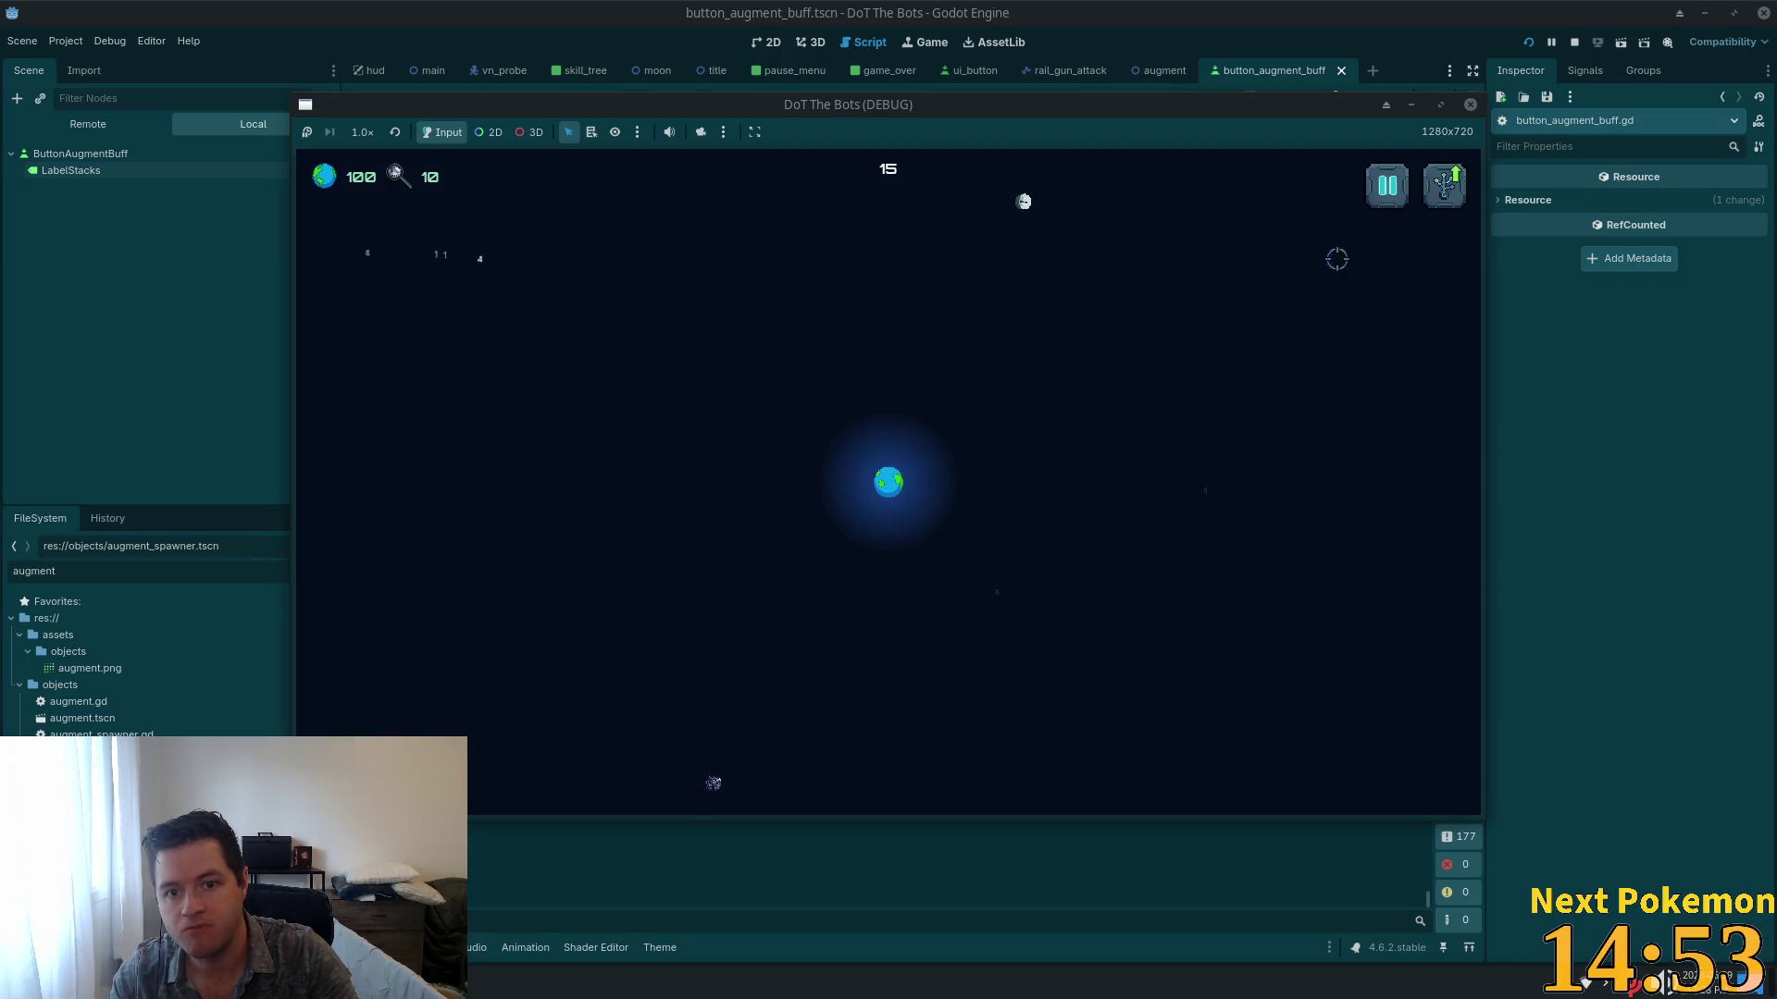
Step: Pause and resume the game, then open the upgrade tree with S and close it
click(1388, 188)
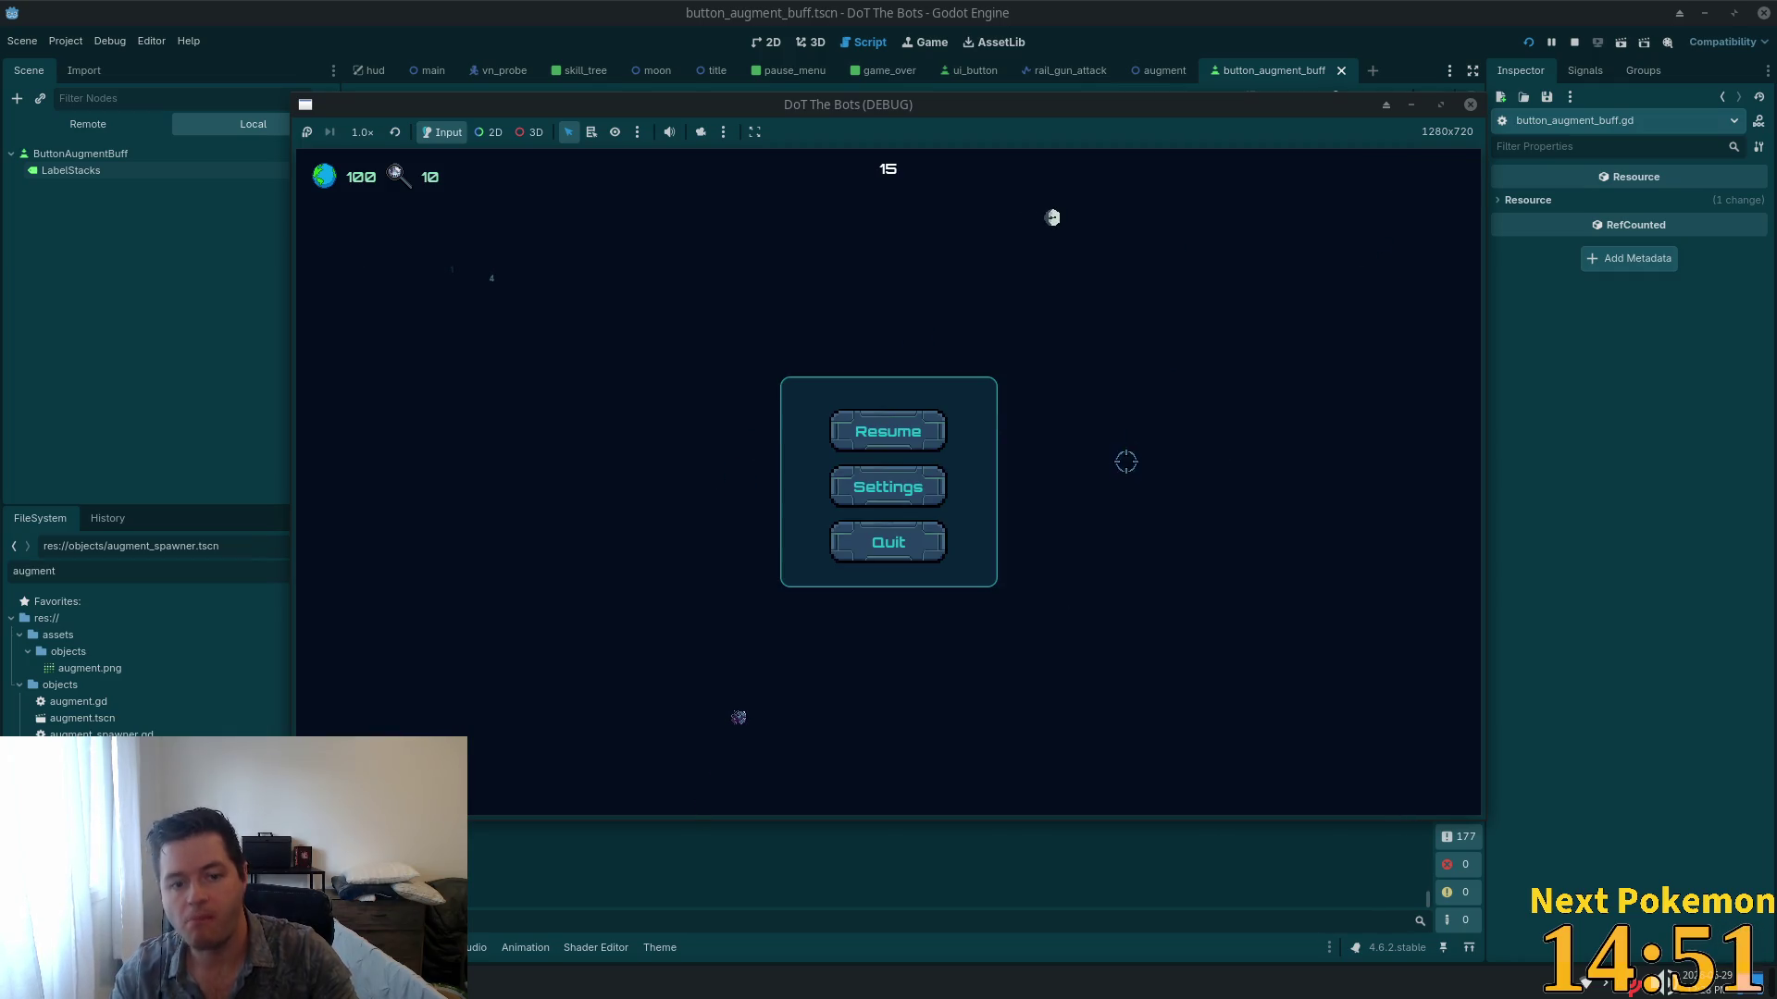
click(916, 442)
key(s)
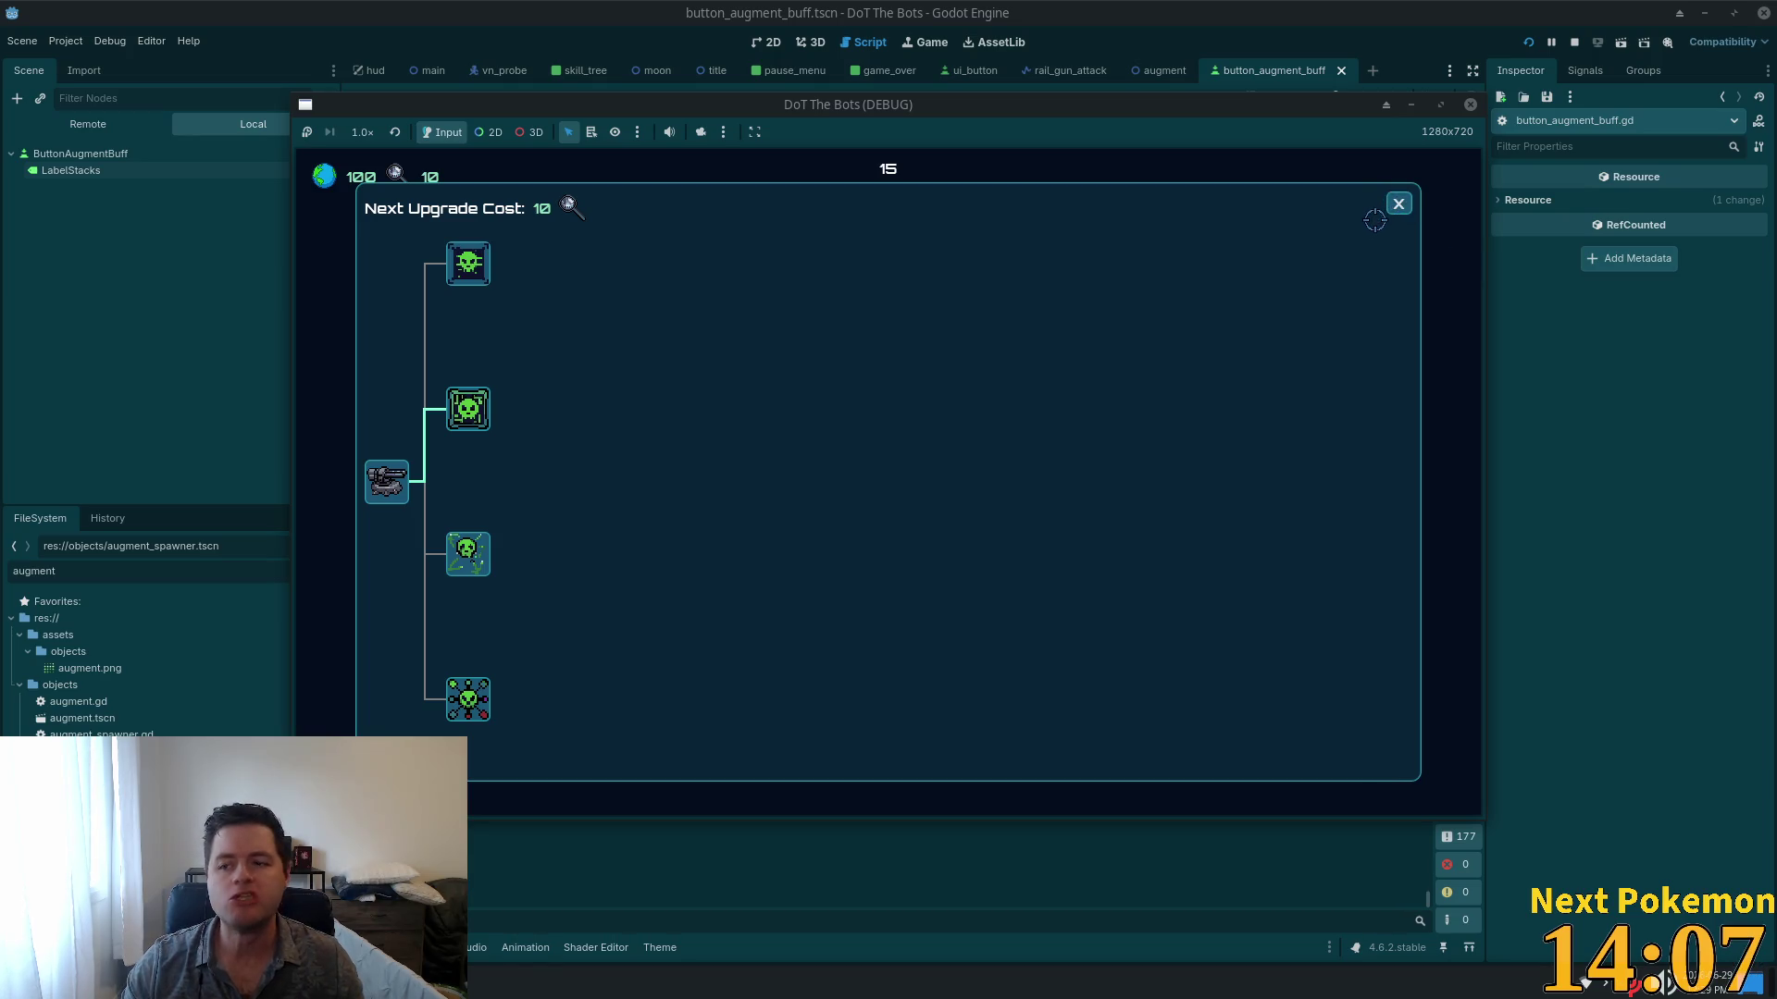
click(1401, 205)
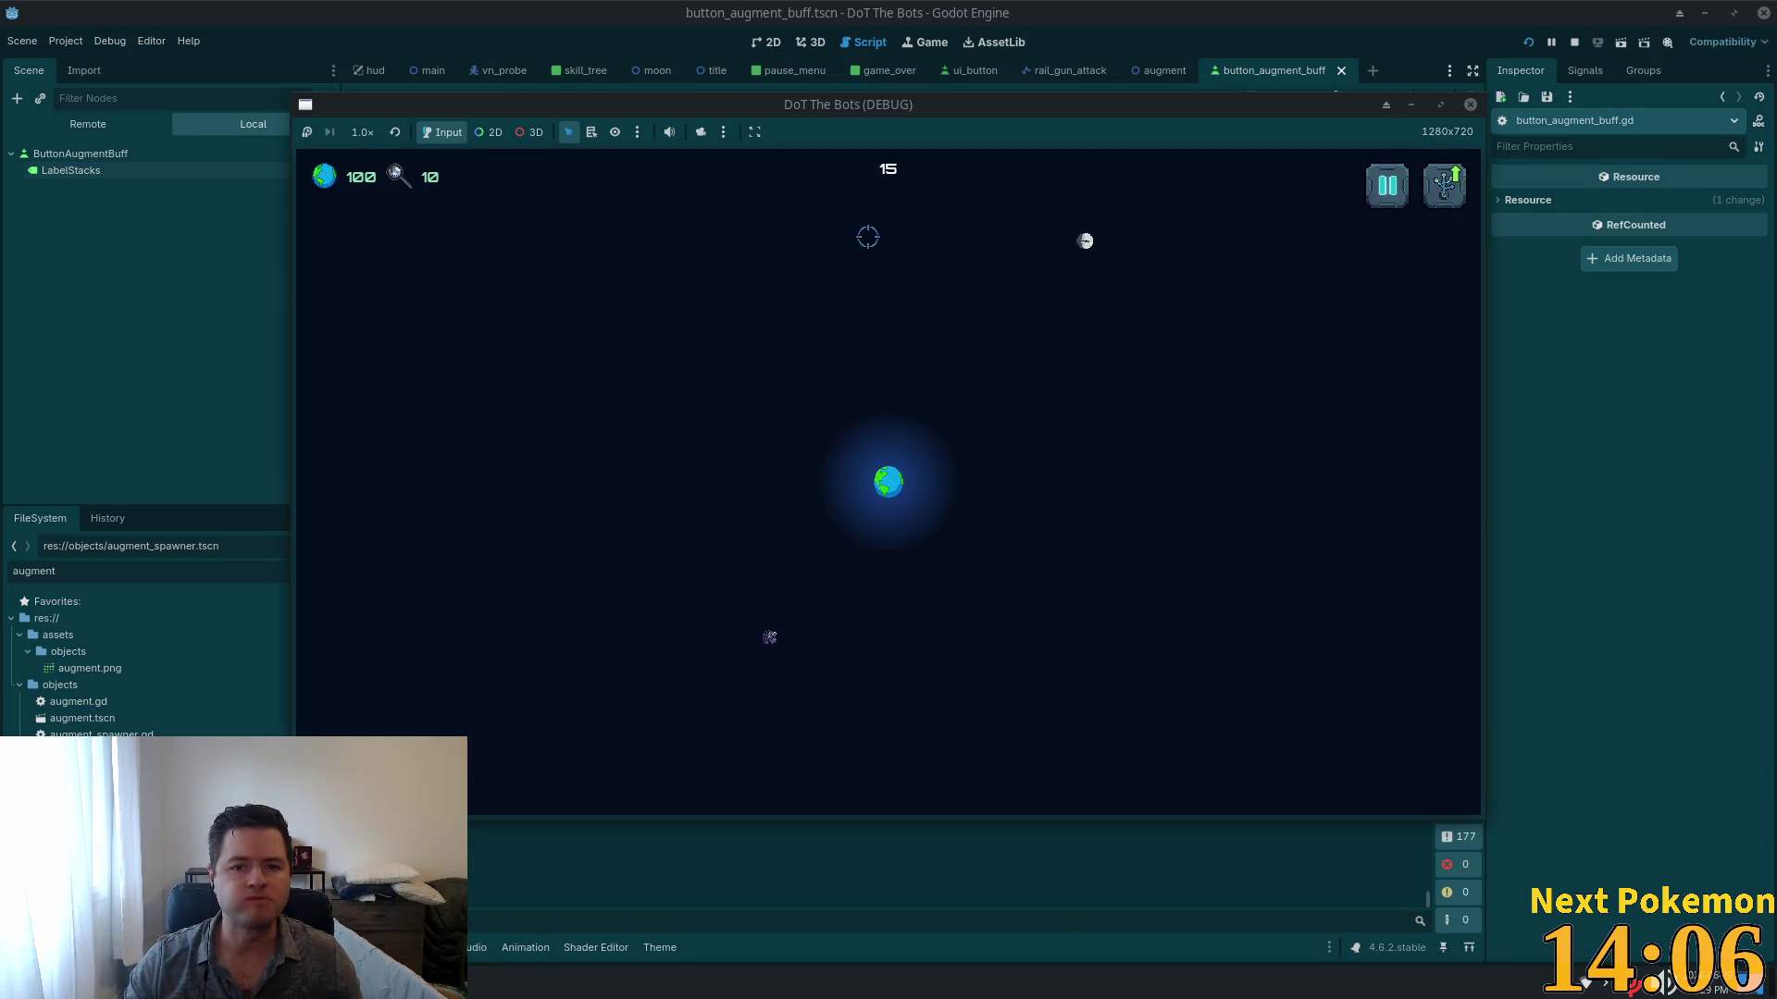
Step: Back in Godot's script editor, close all open scene tabs and switch to Cursor
click(1246, 11)
right_click(1284, 73)
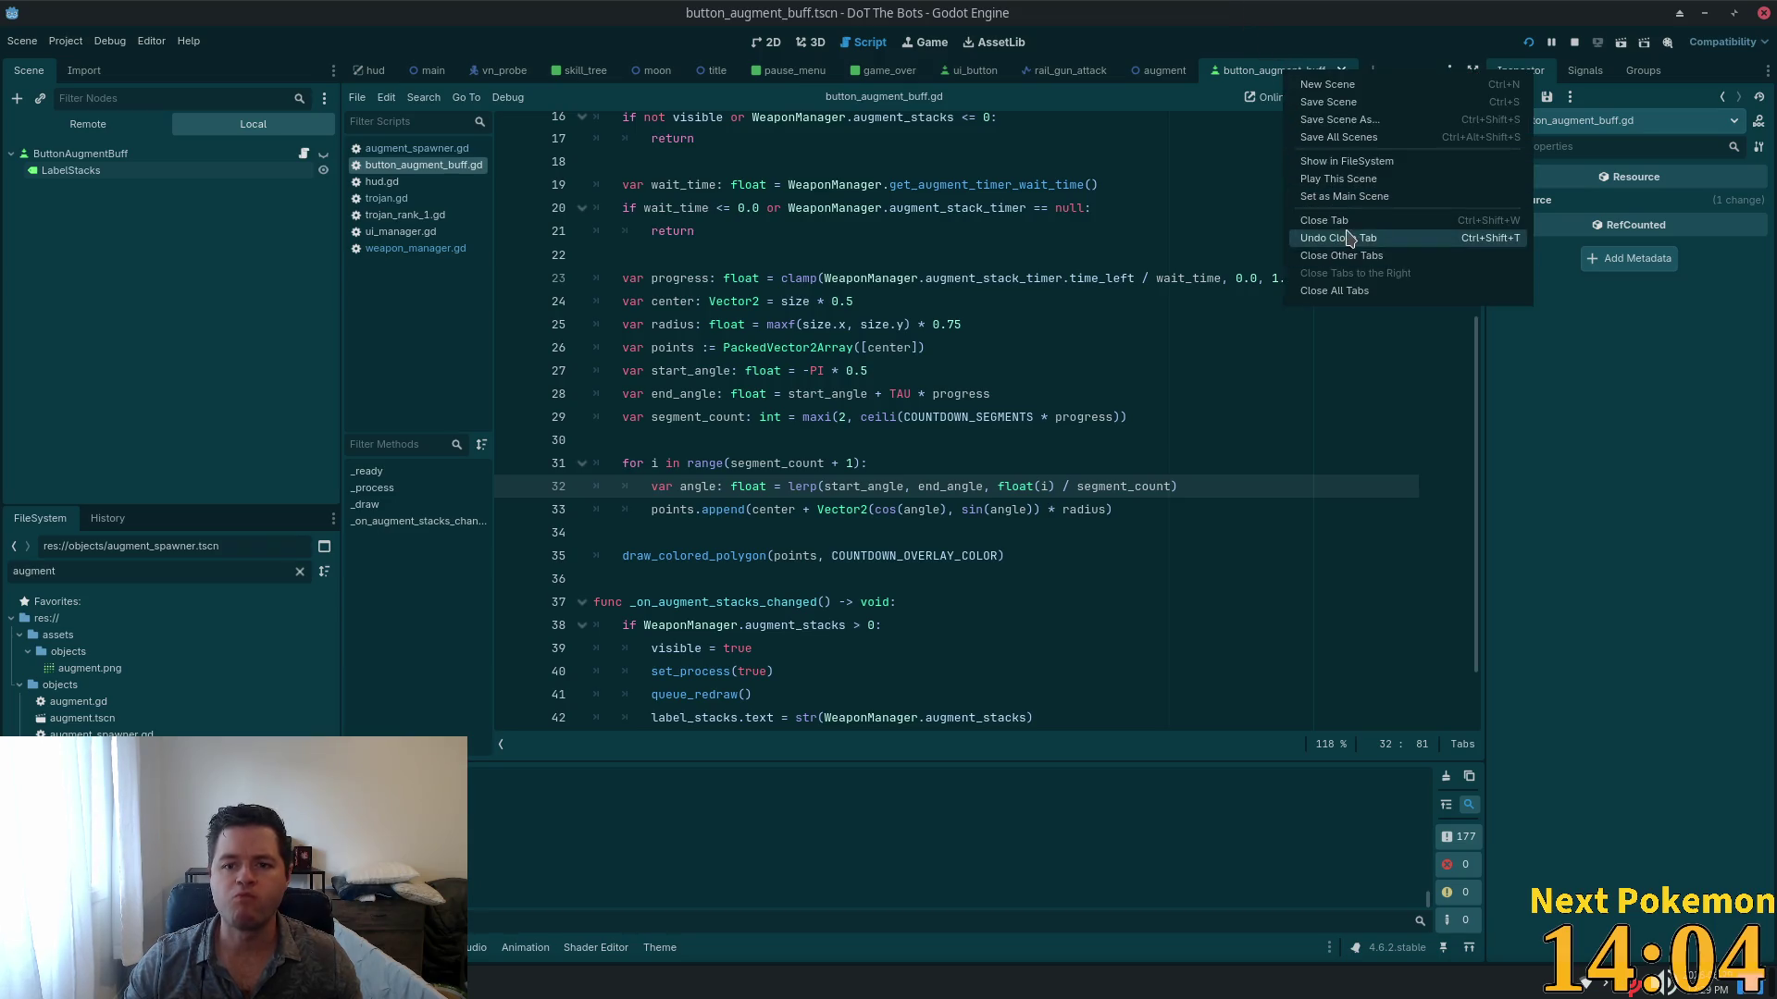
click(1334, 291)
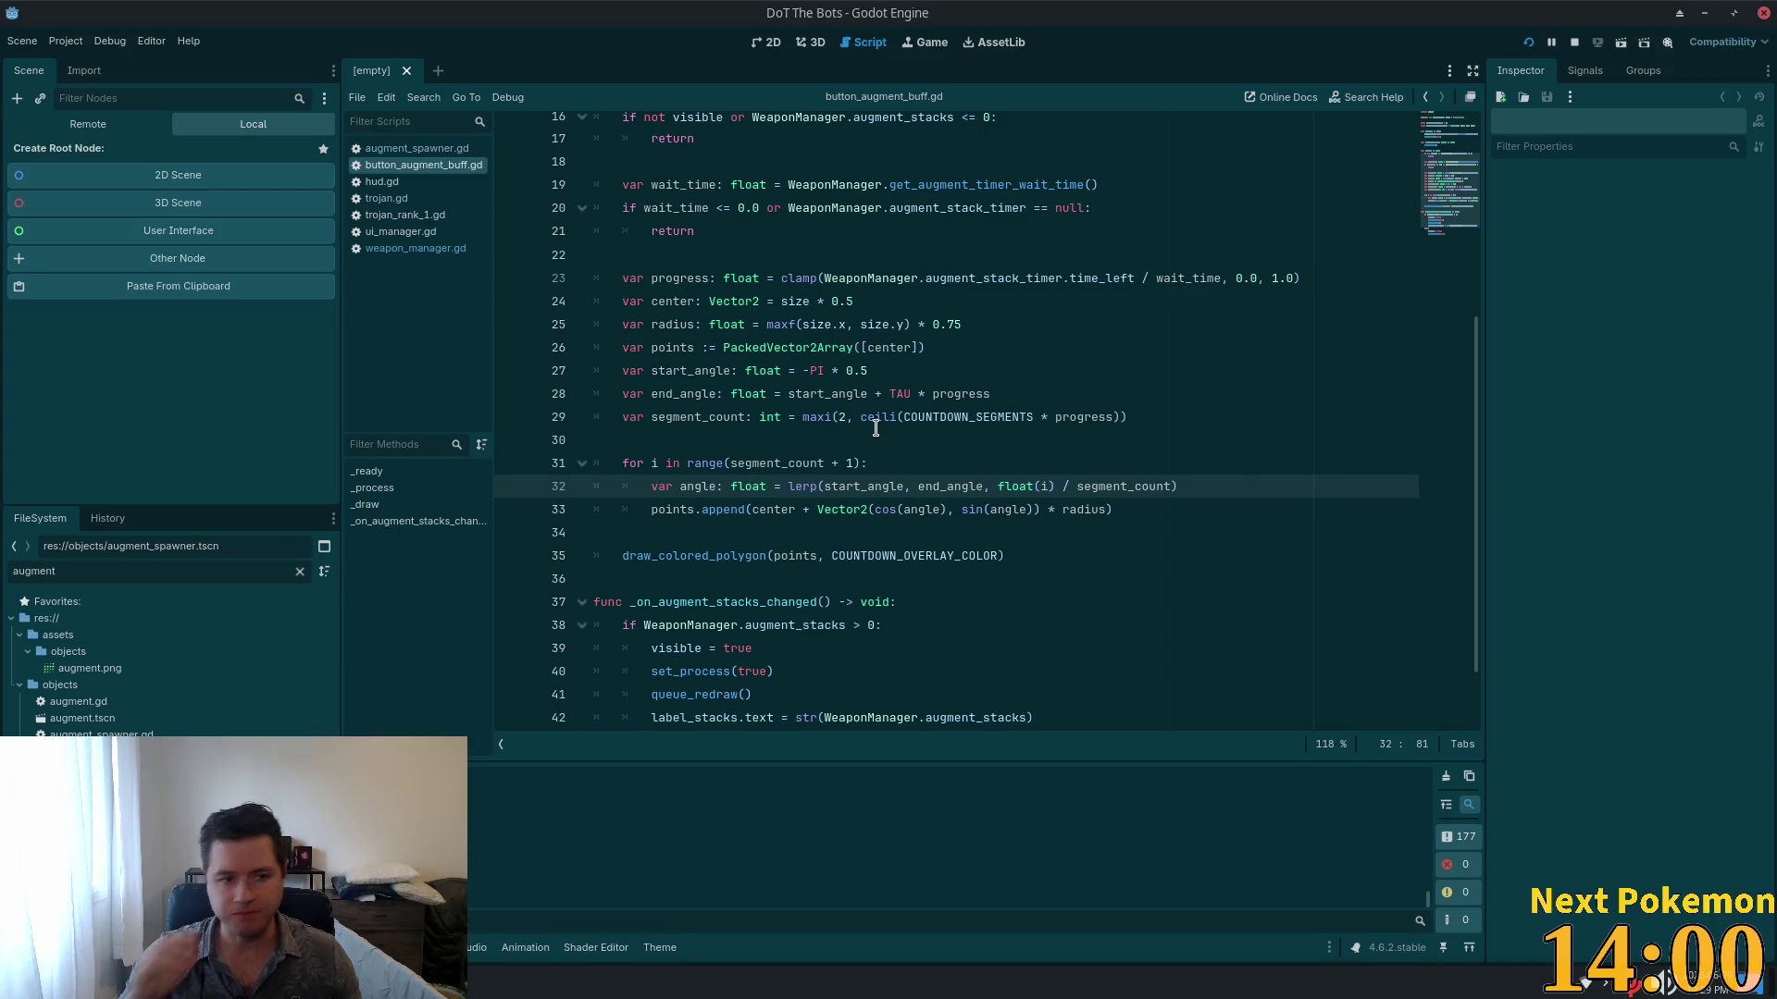
mouse_move(875, 429)
key(alt+Tab)
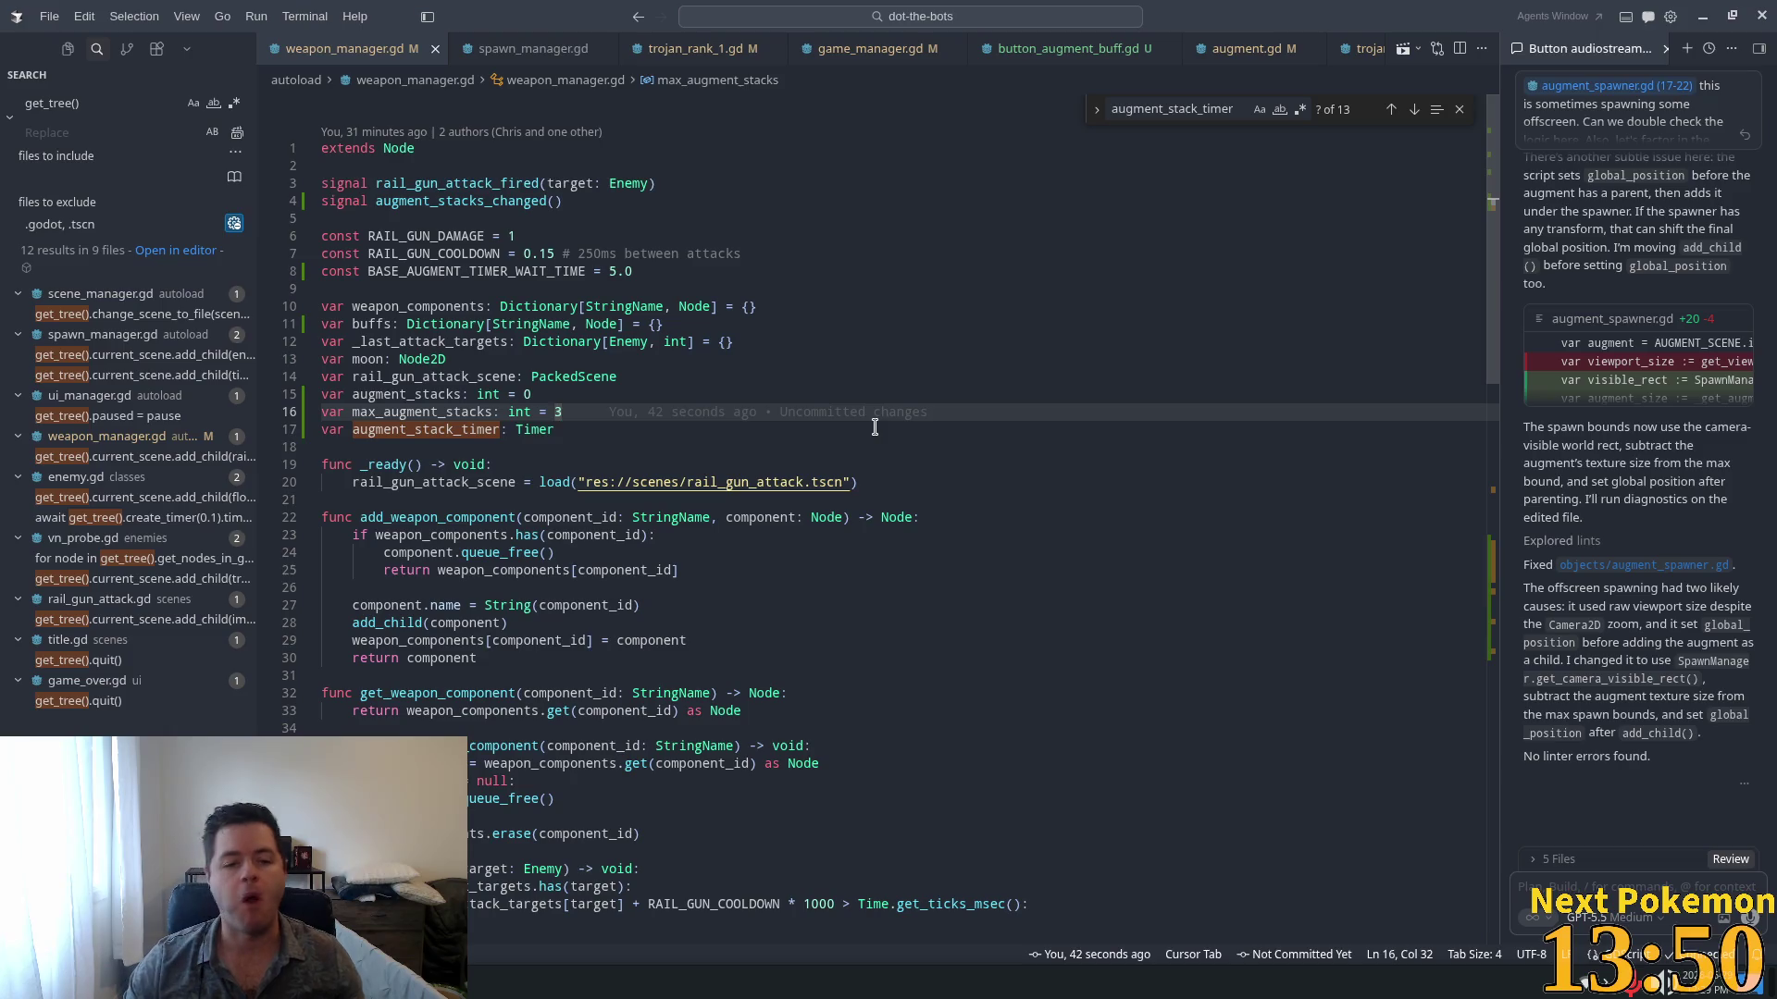
Step: Dismiss the scene preview and open floating_combat_text.tscn by searching 'flao' in quick open
mouse_move(814, 482)
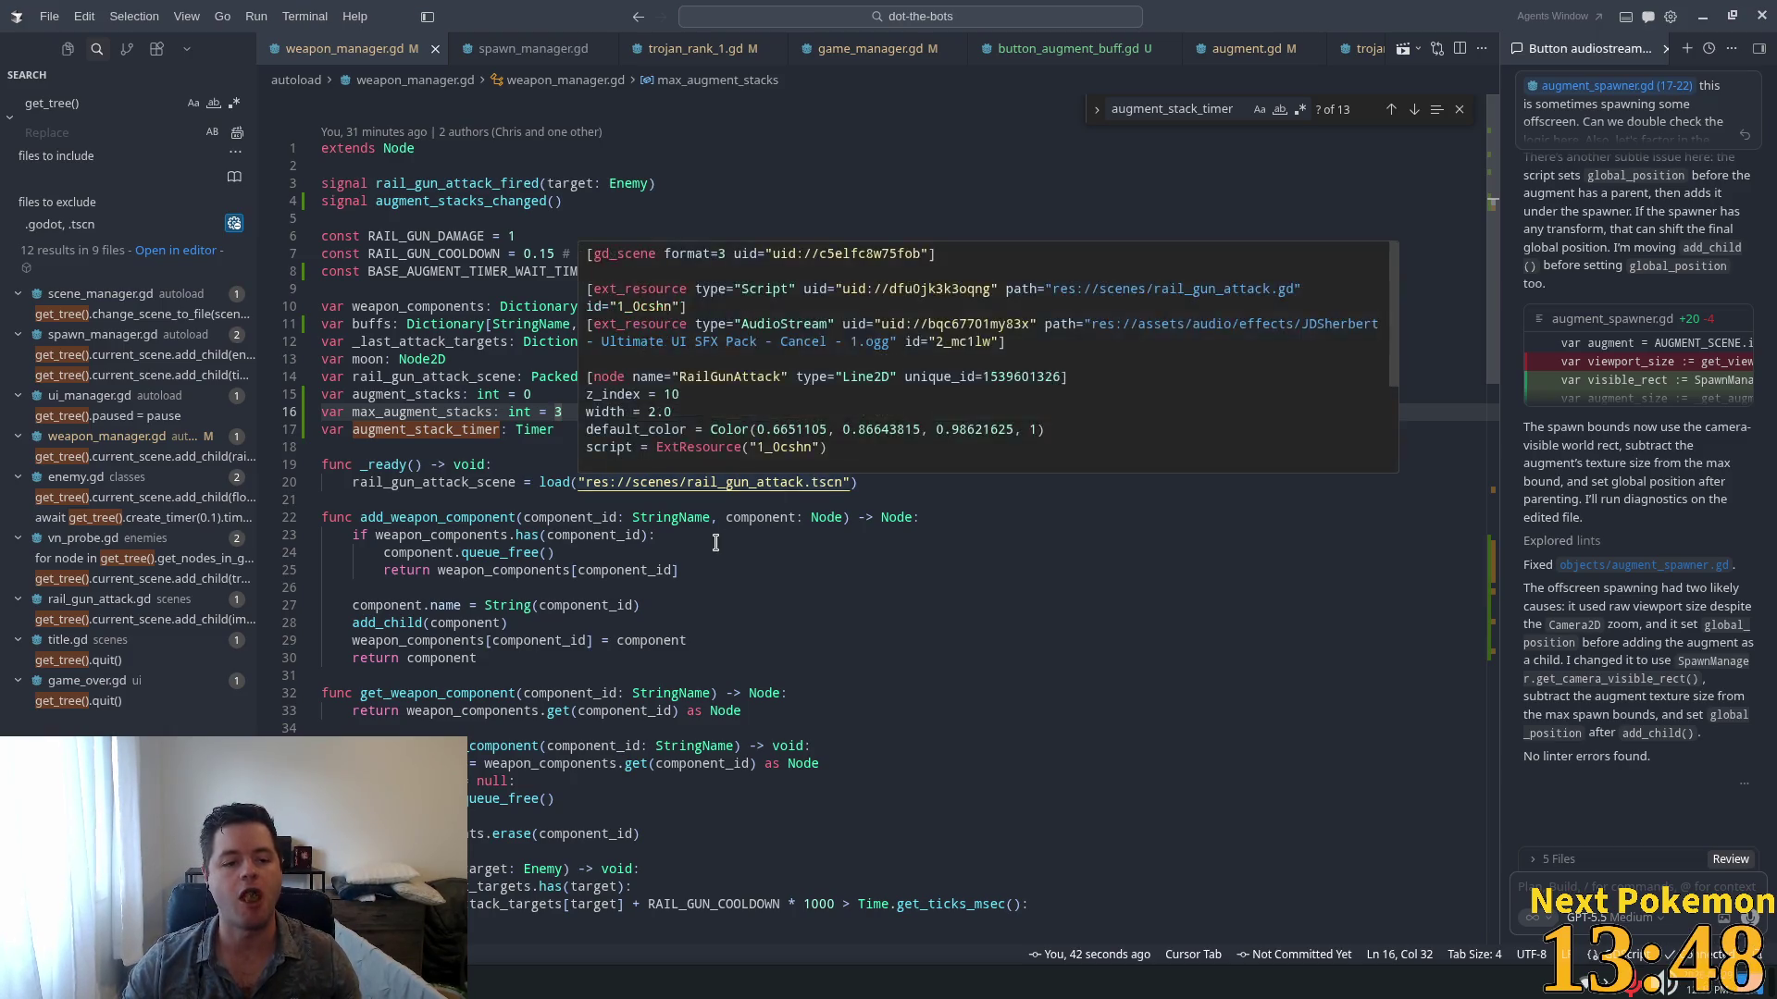
click(694, 379)
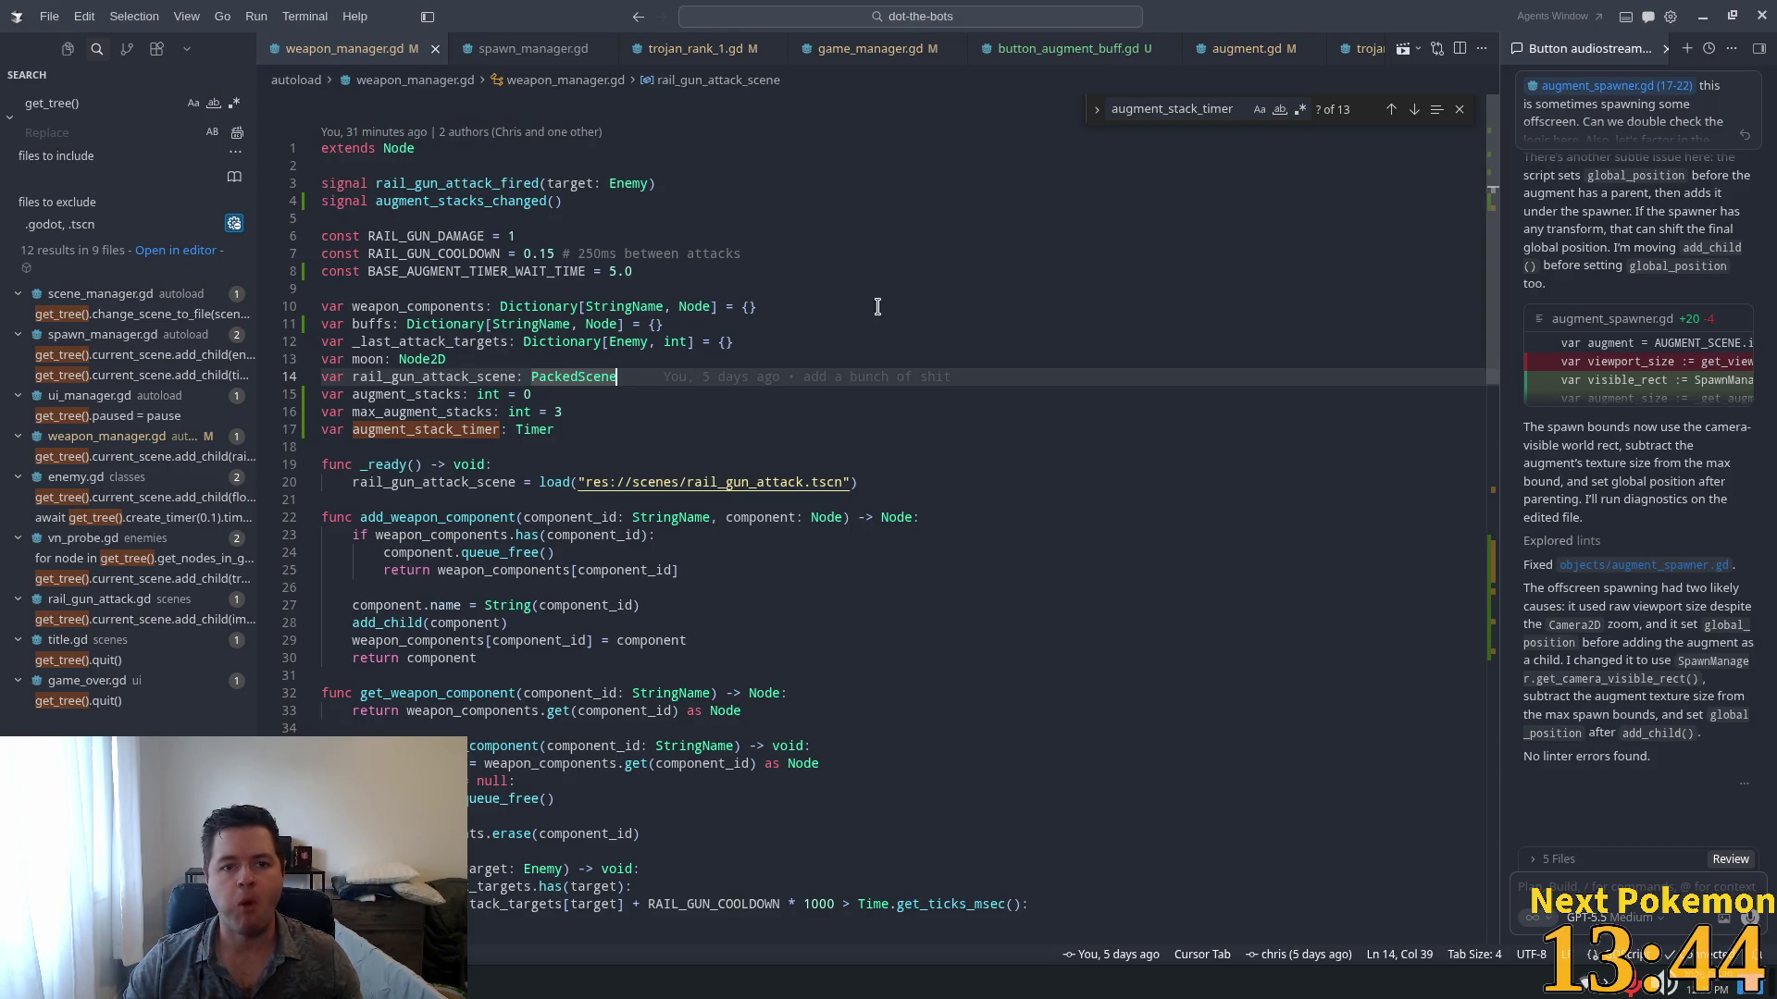
key(ctrl+p)
text(flao)
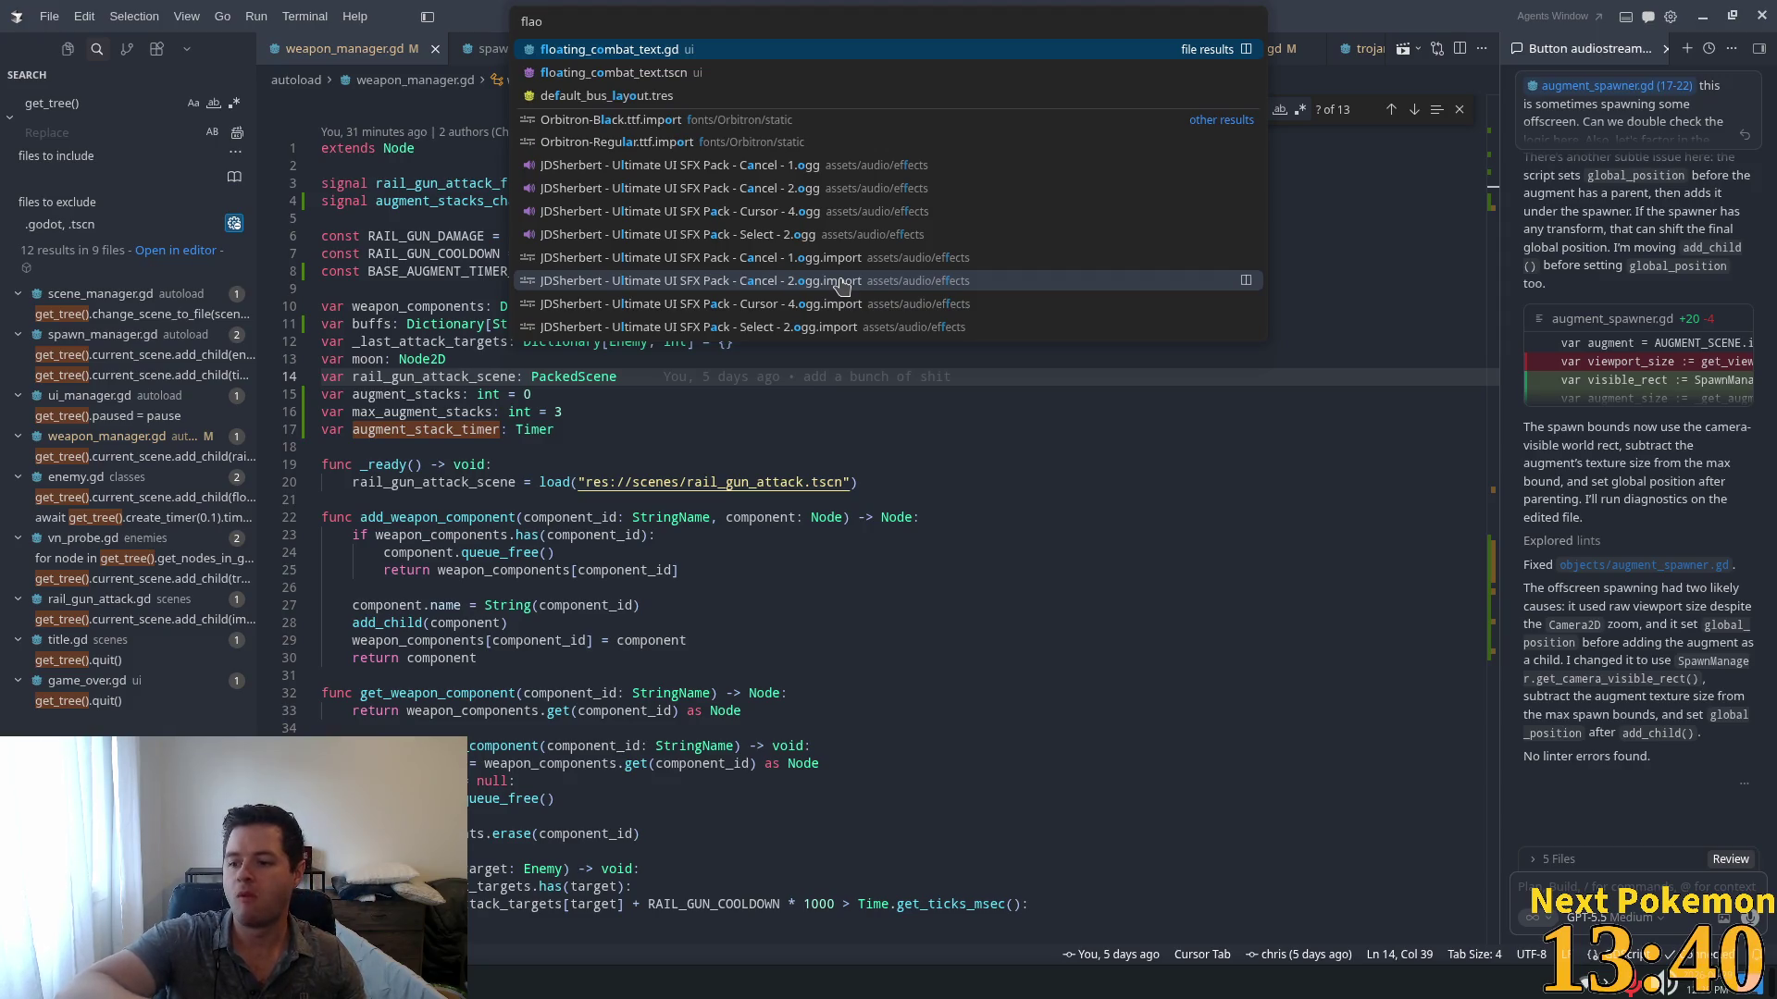
key(Down)
key(Return)
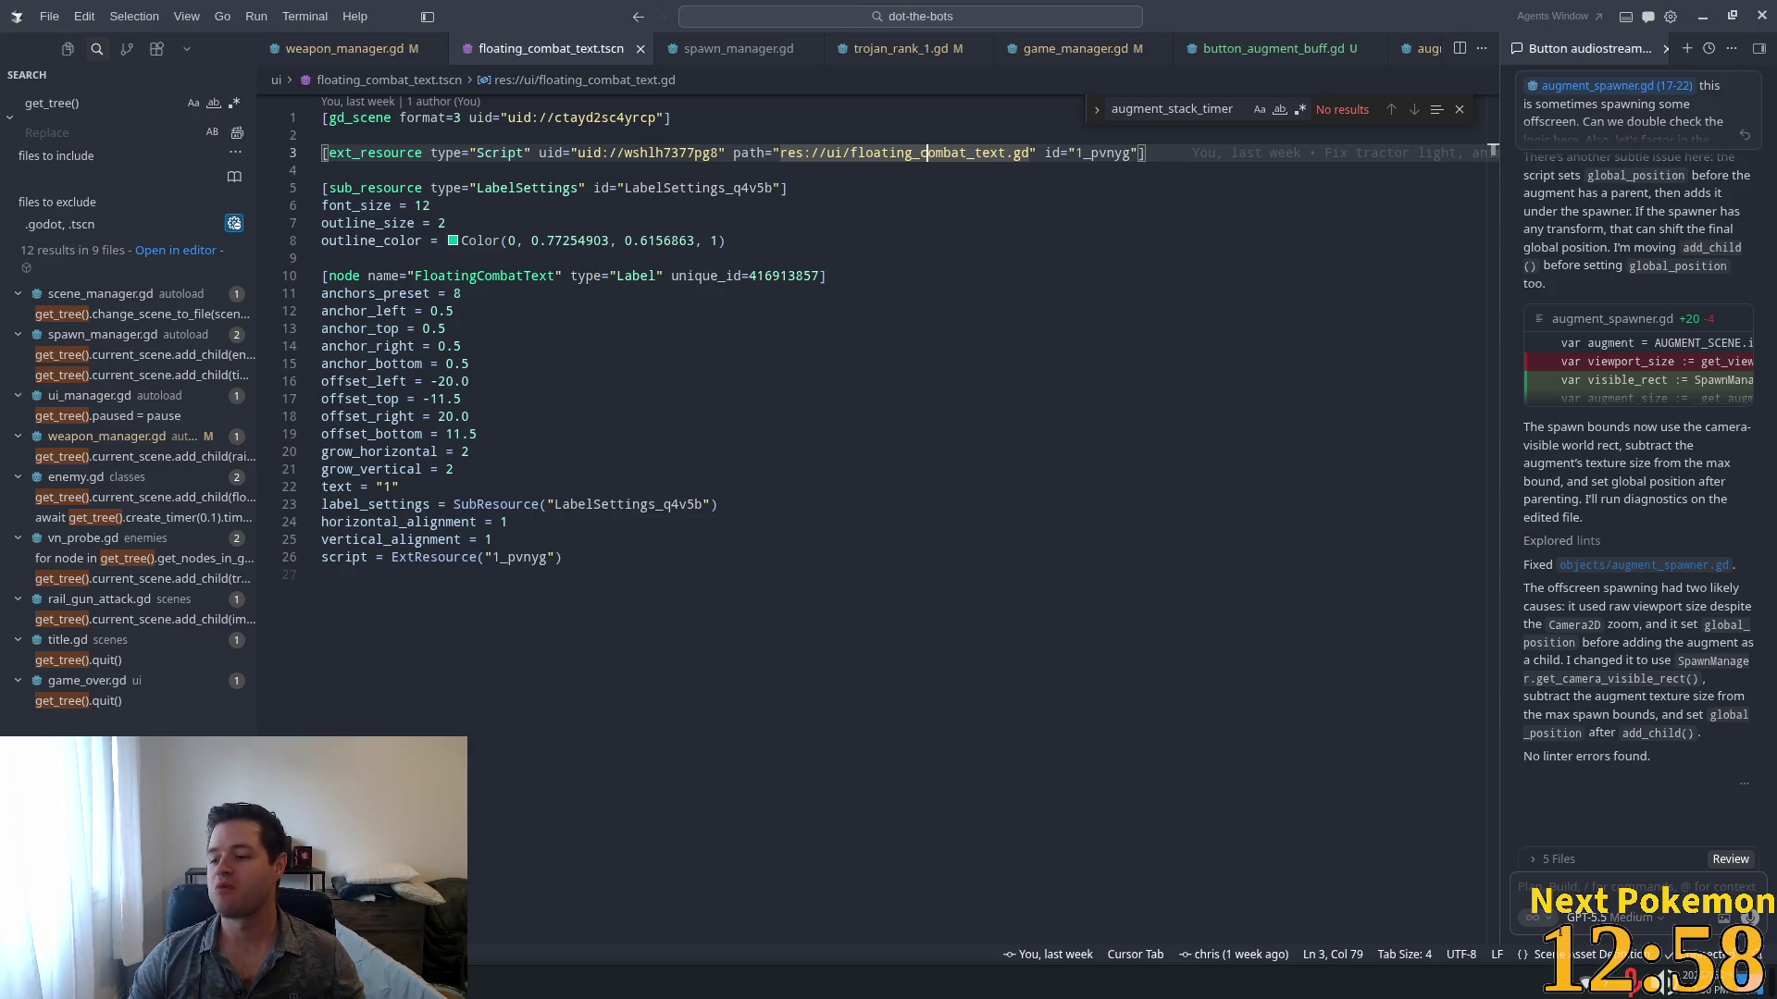
key(alt+Tab)
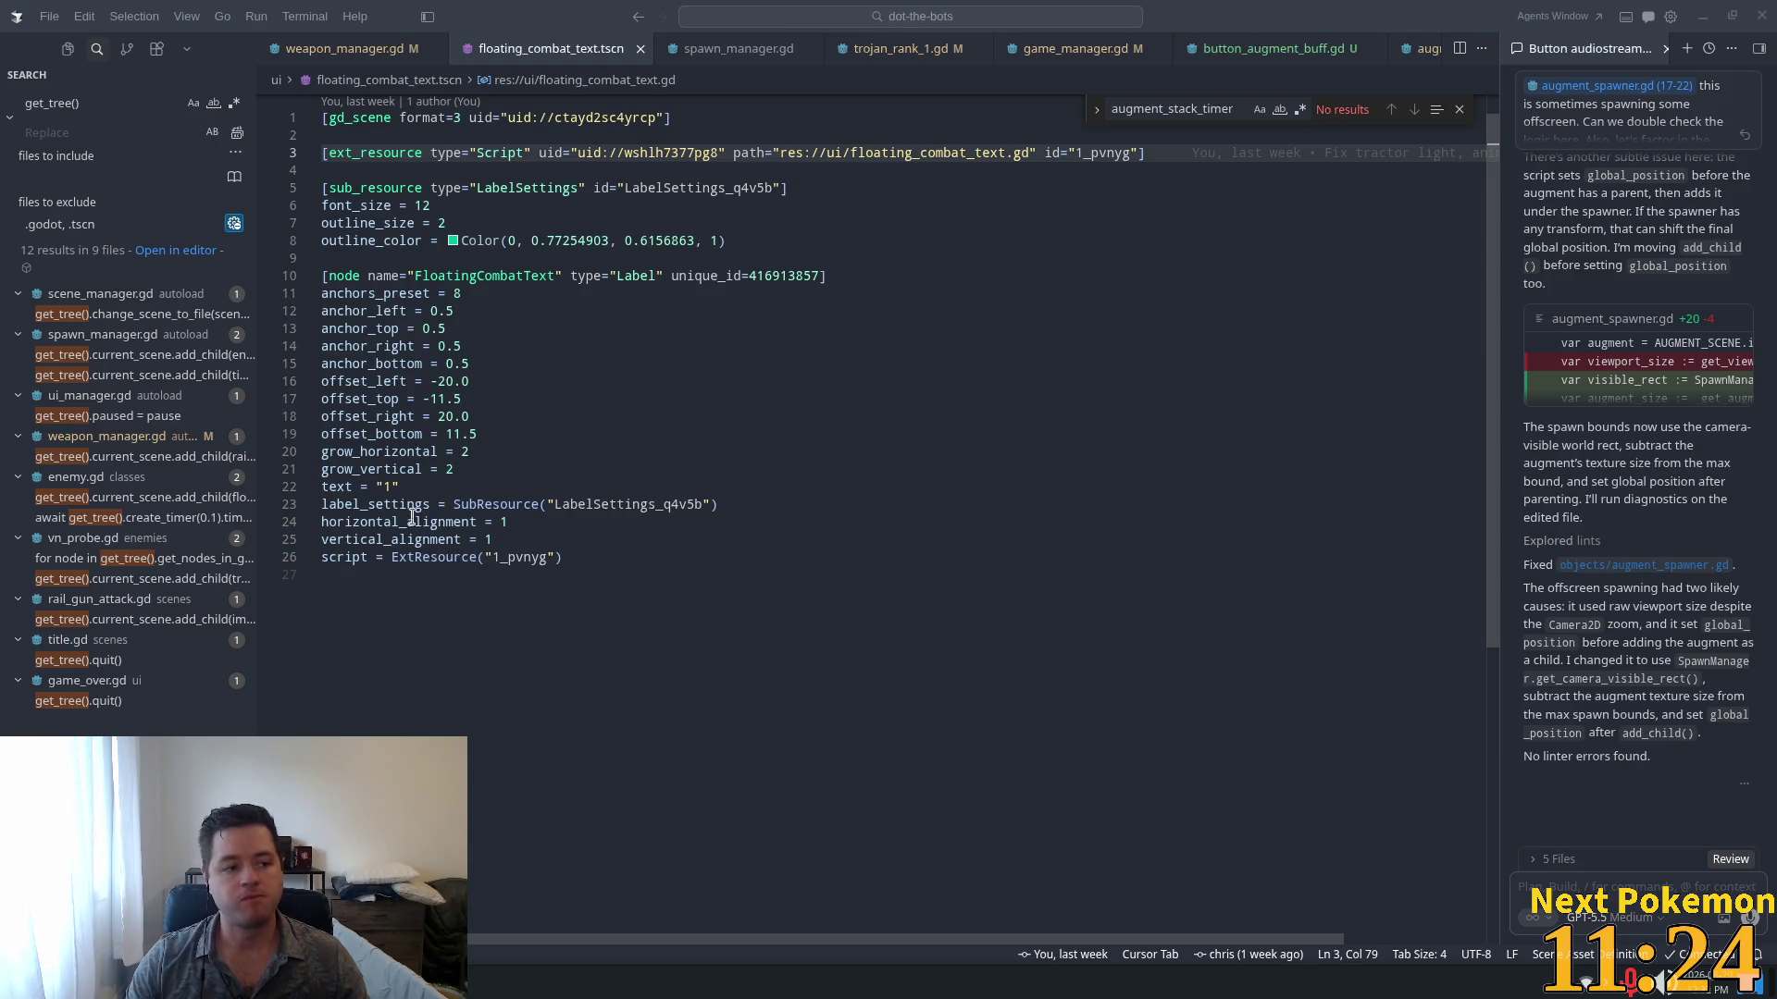
Step: Highlight the offset_left value on line 16, then select the whole scene file
double_click(662, 381)
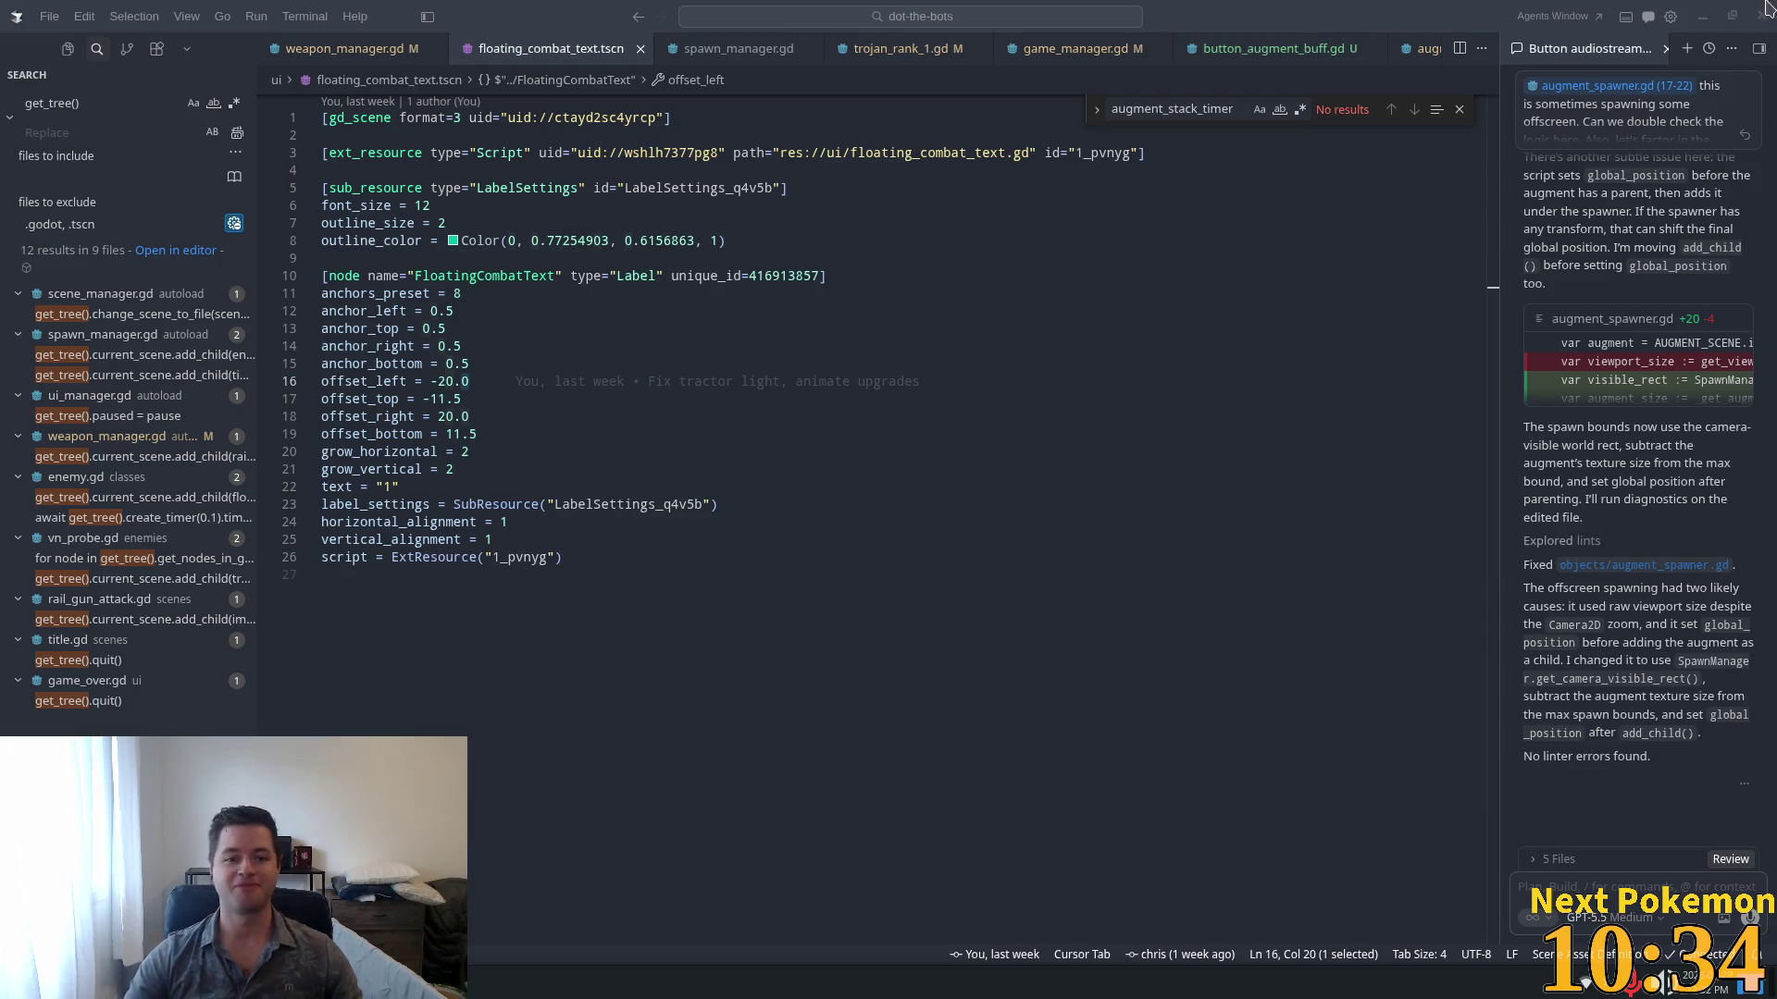
key(ctrl+a)
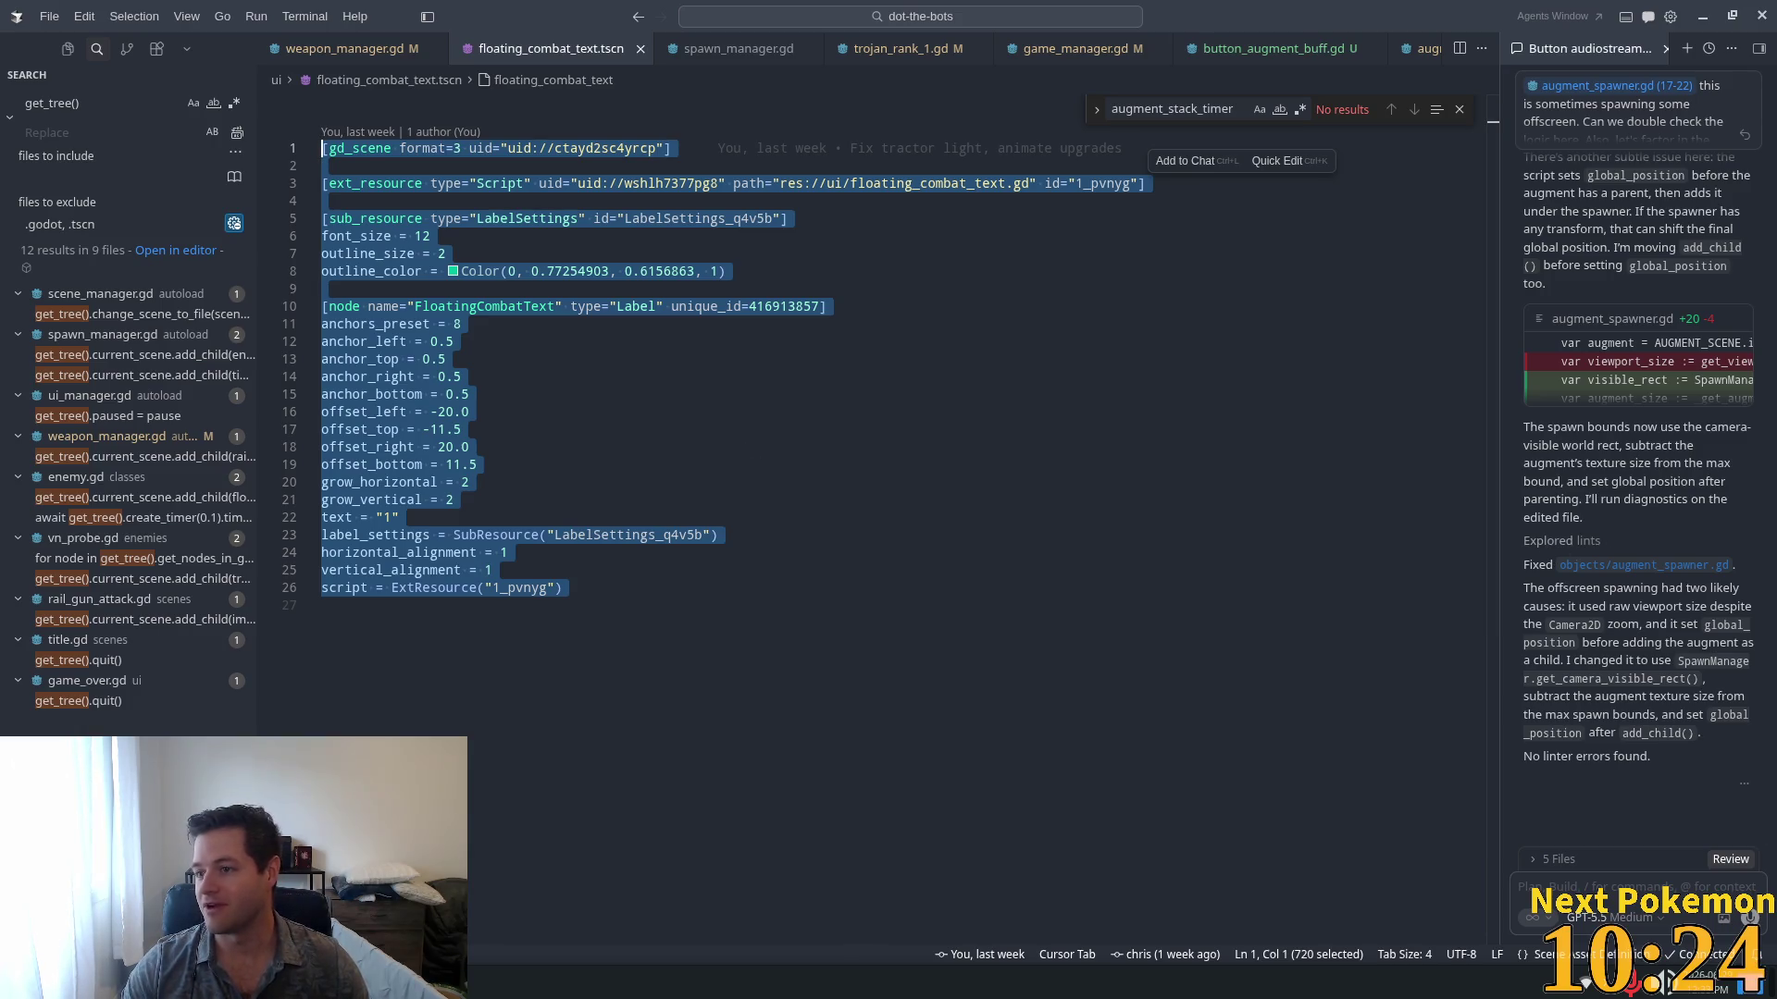
Step: Clear the file selection, place the caret on line 9, and widen the AI chat panel
key(alt+Tab)
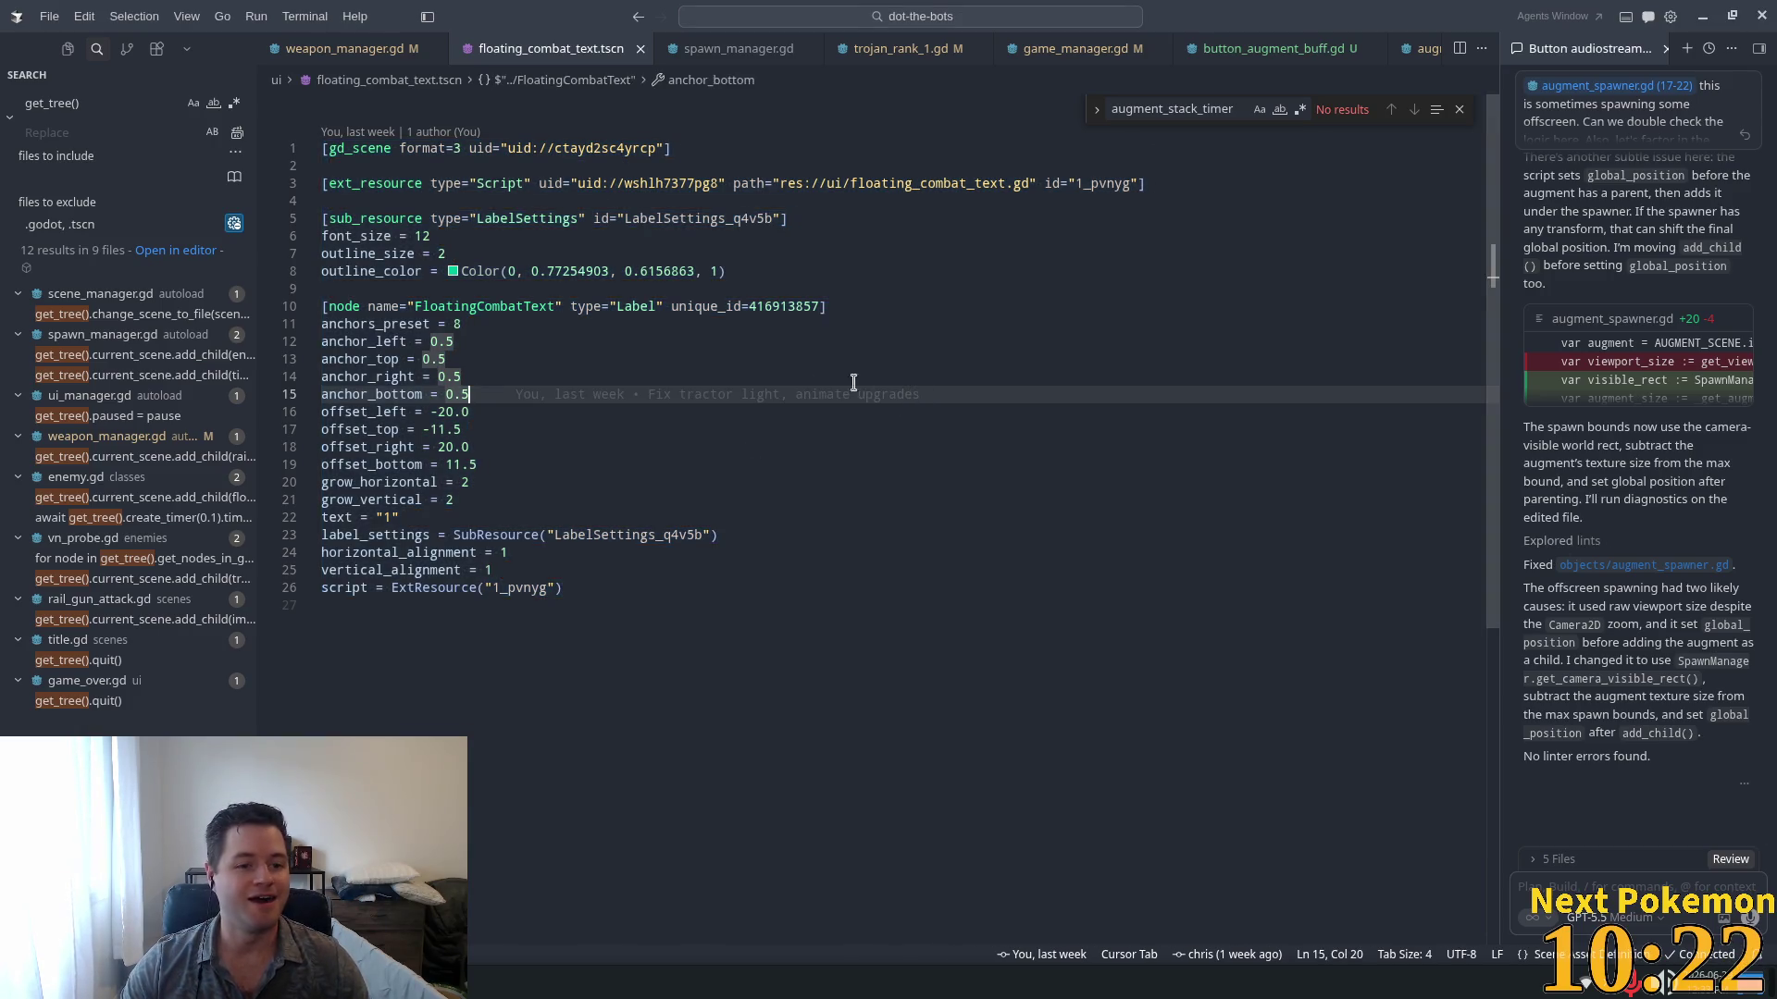
key(alt+Tab)
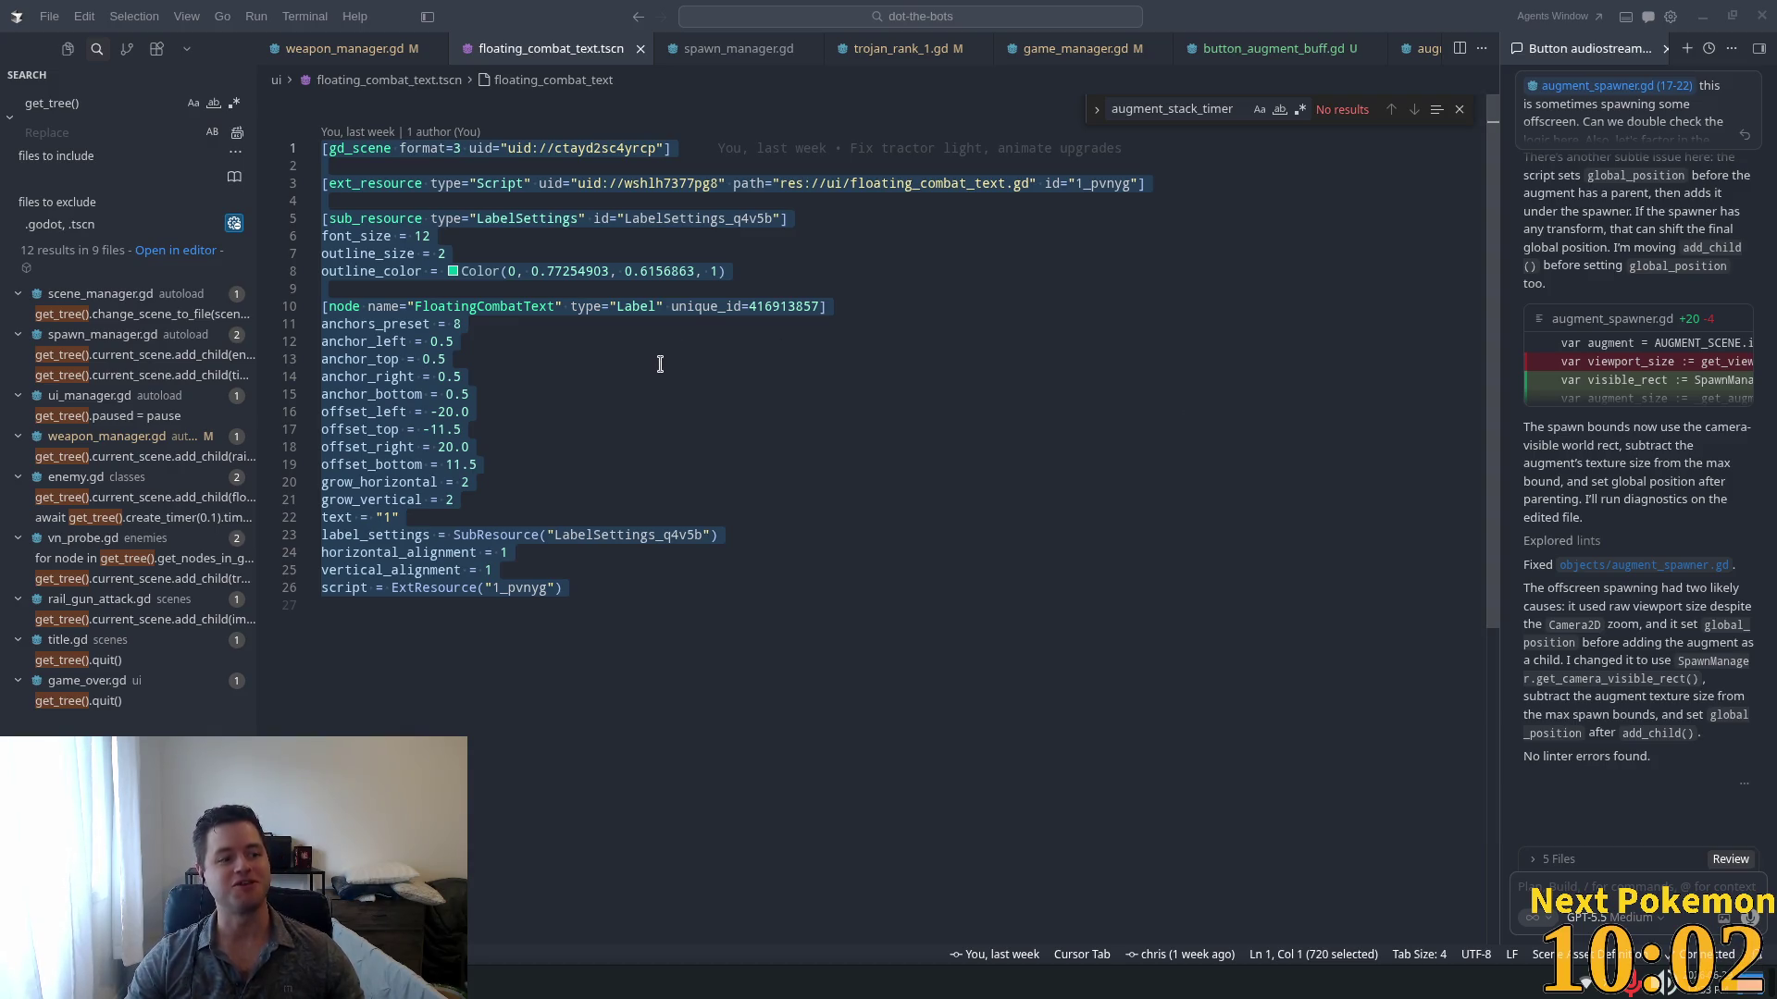
click(869, 466)
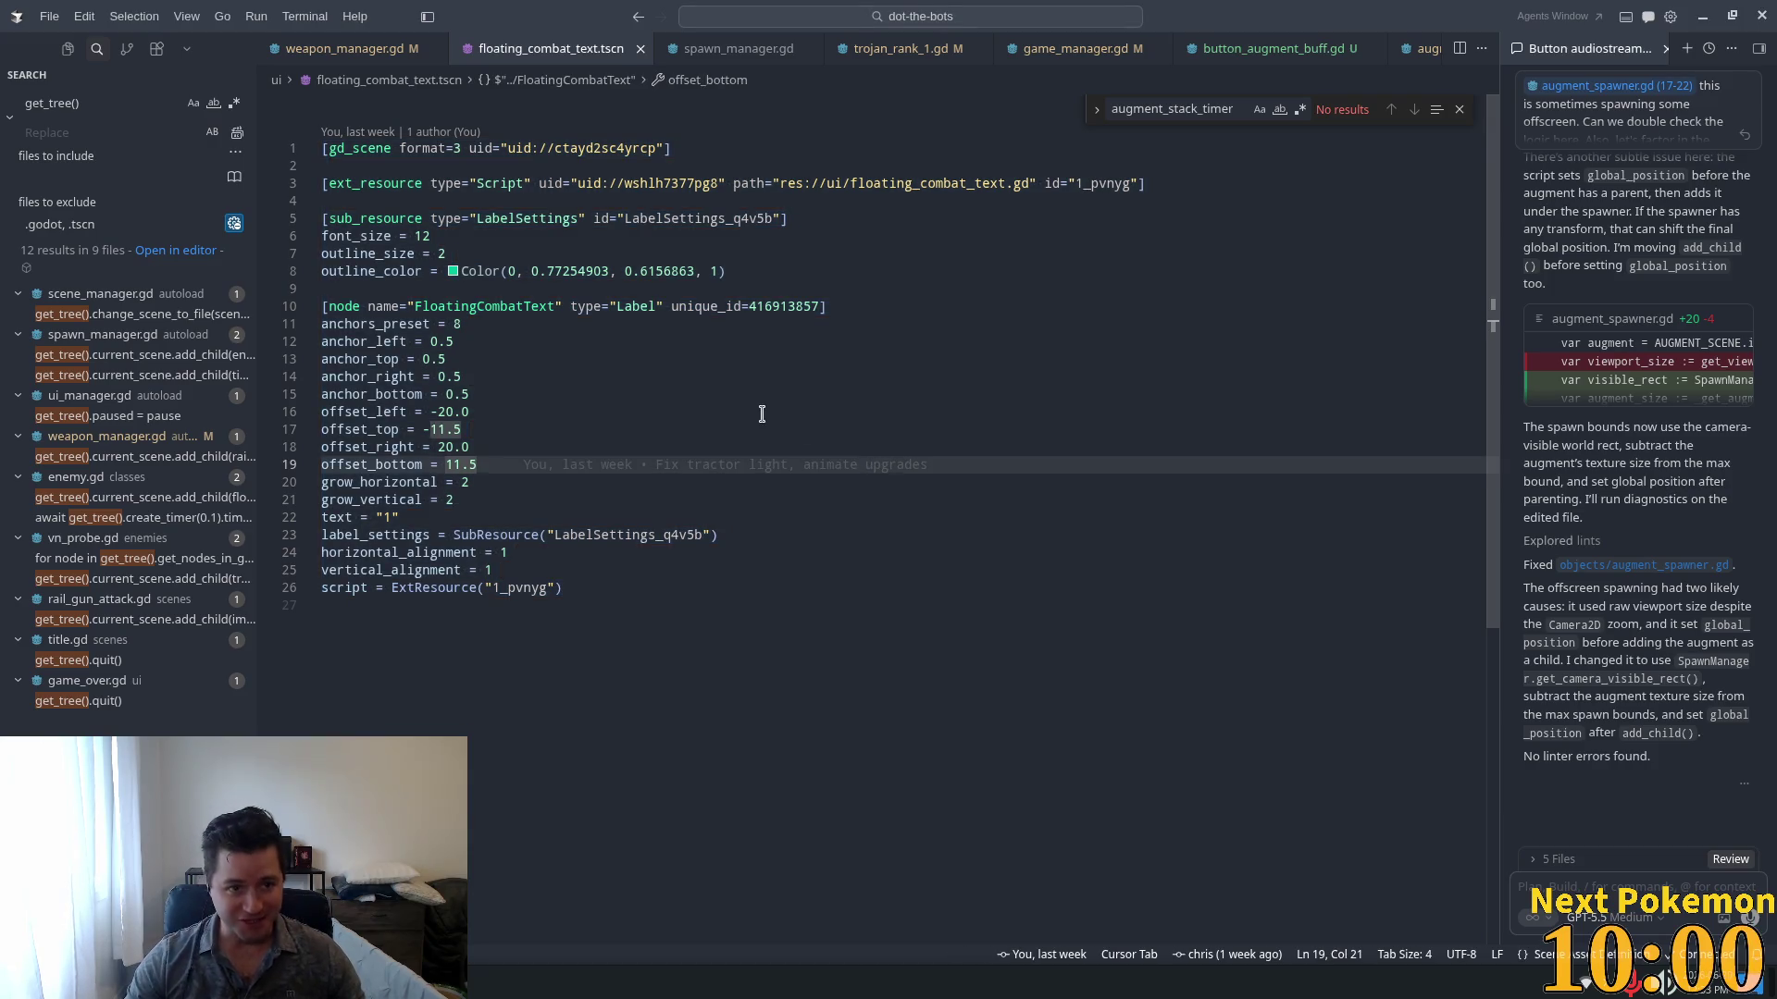
click(814, 289)
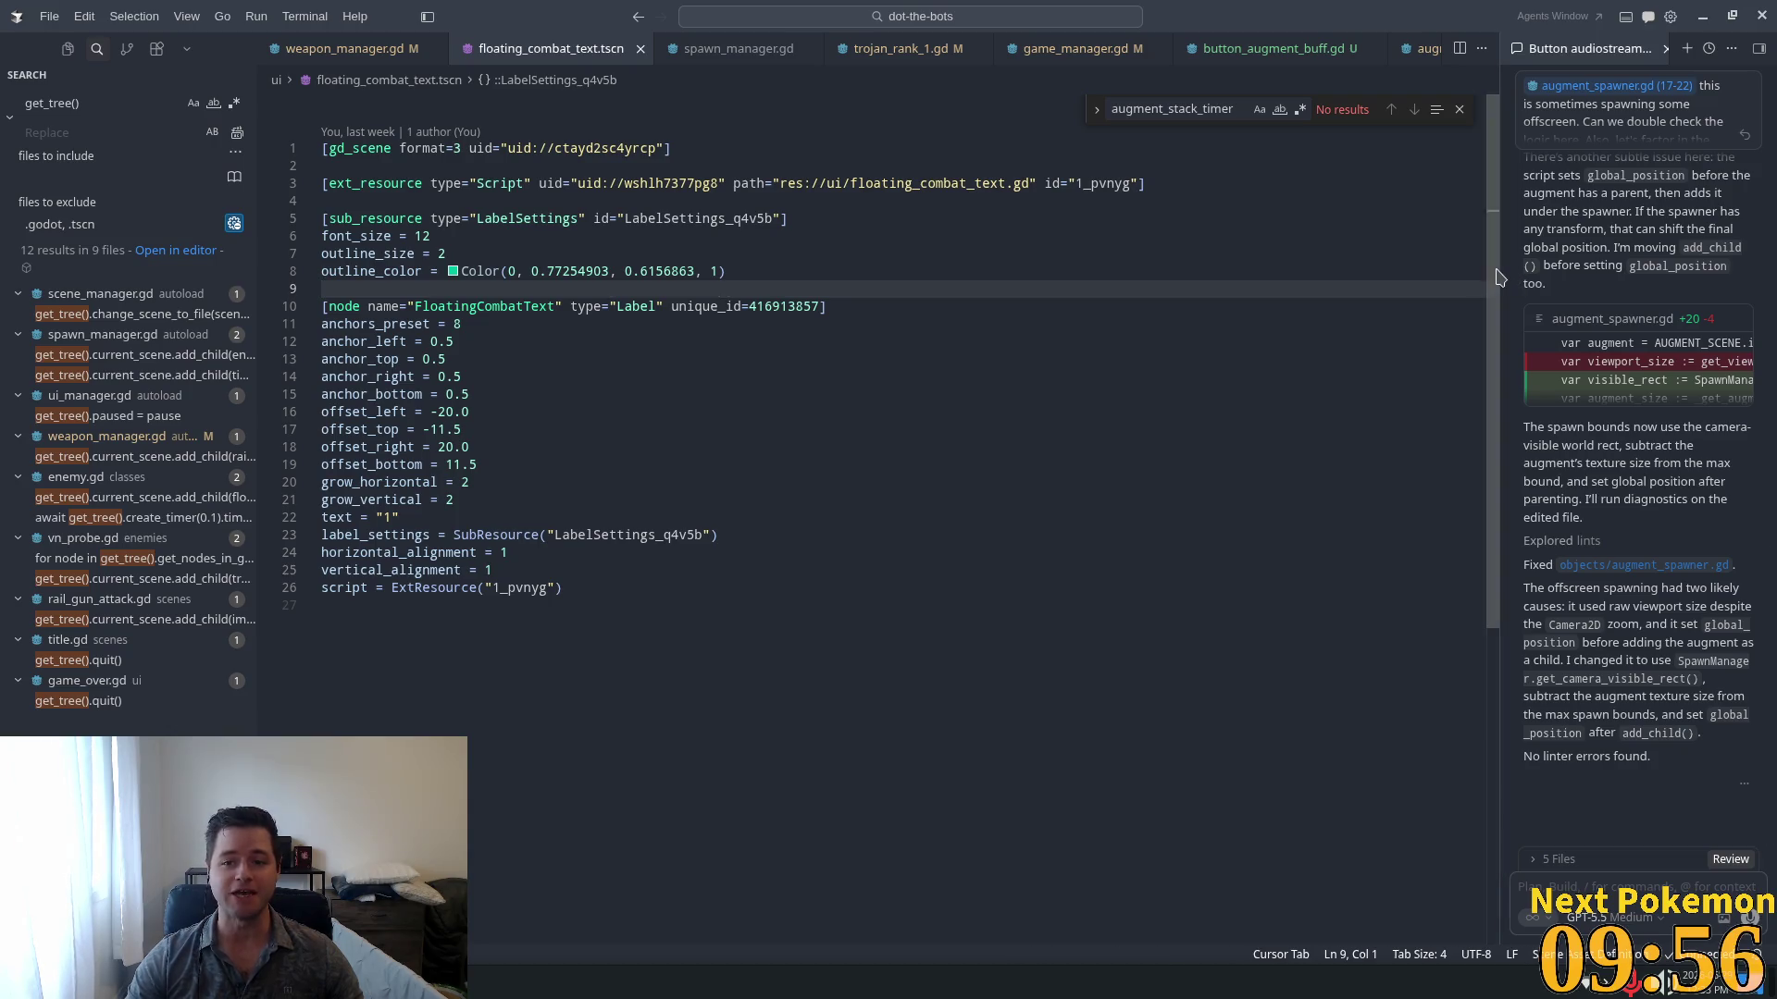
mouse_move(1499, 276)
mouse_down()
mouse_move(1200, 277)
mouse_move(1347, 314)
mouse_up()
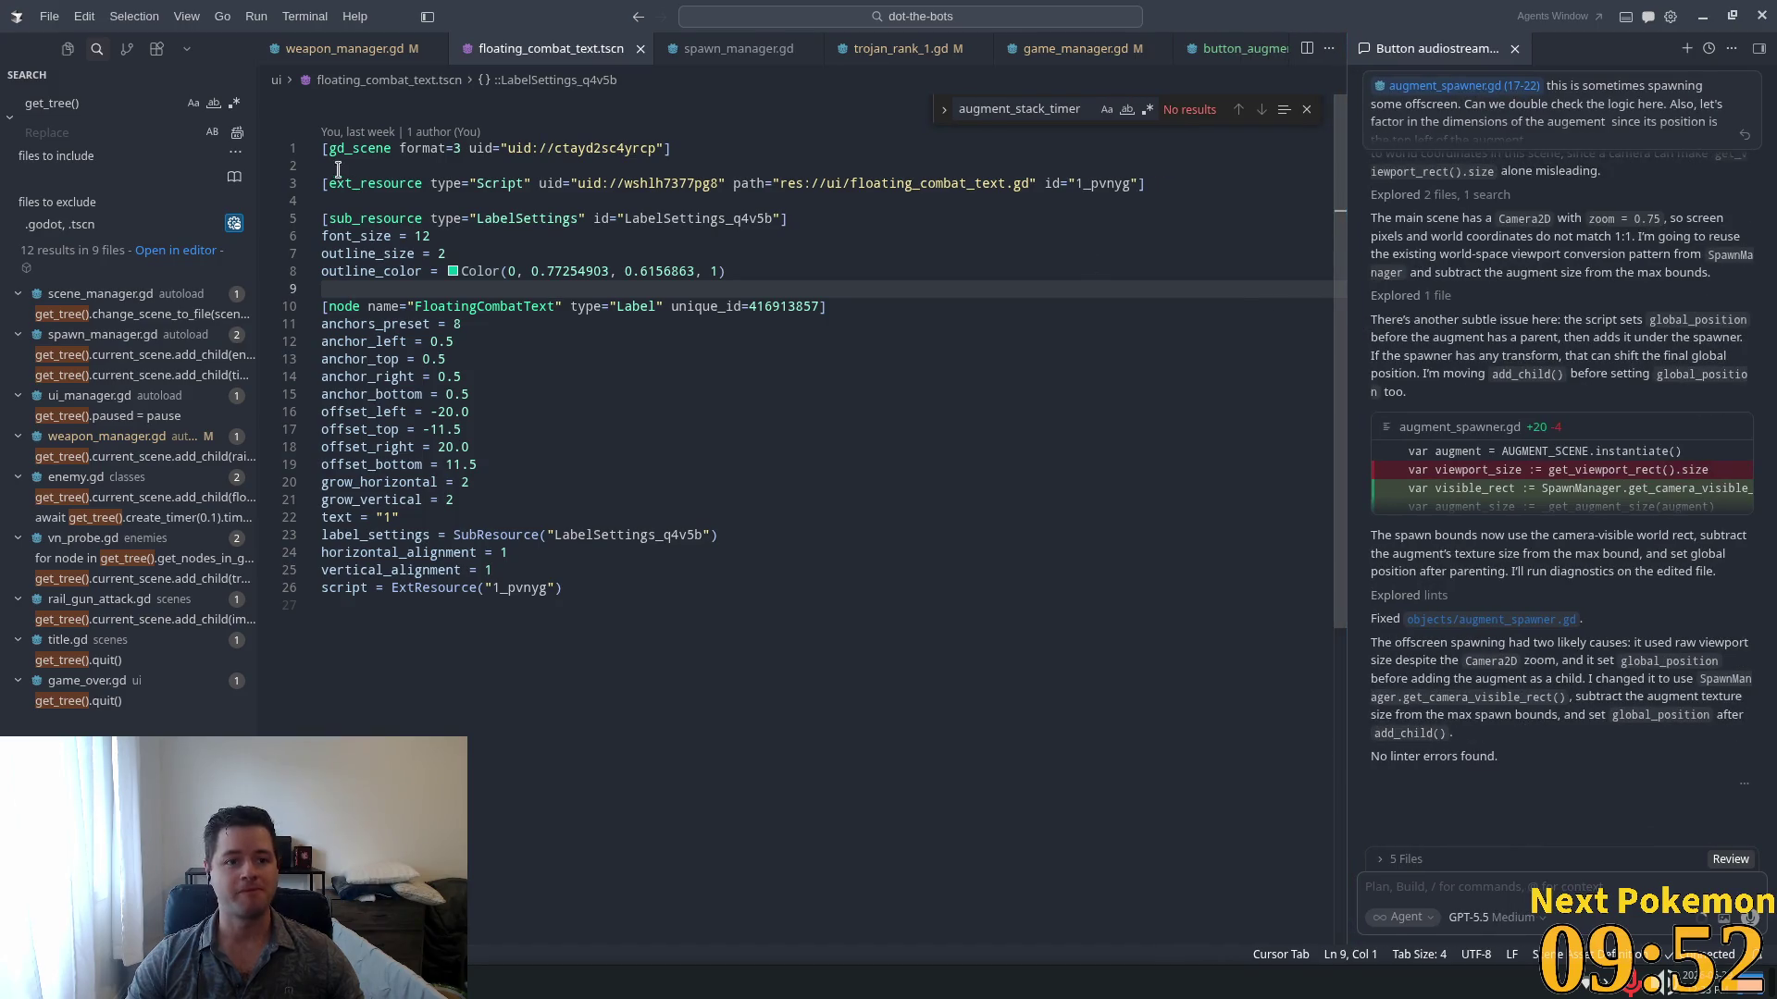
click(707, 358)
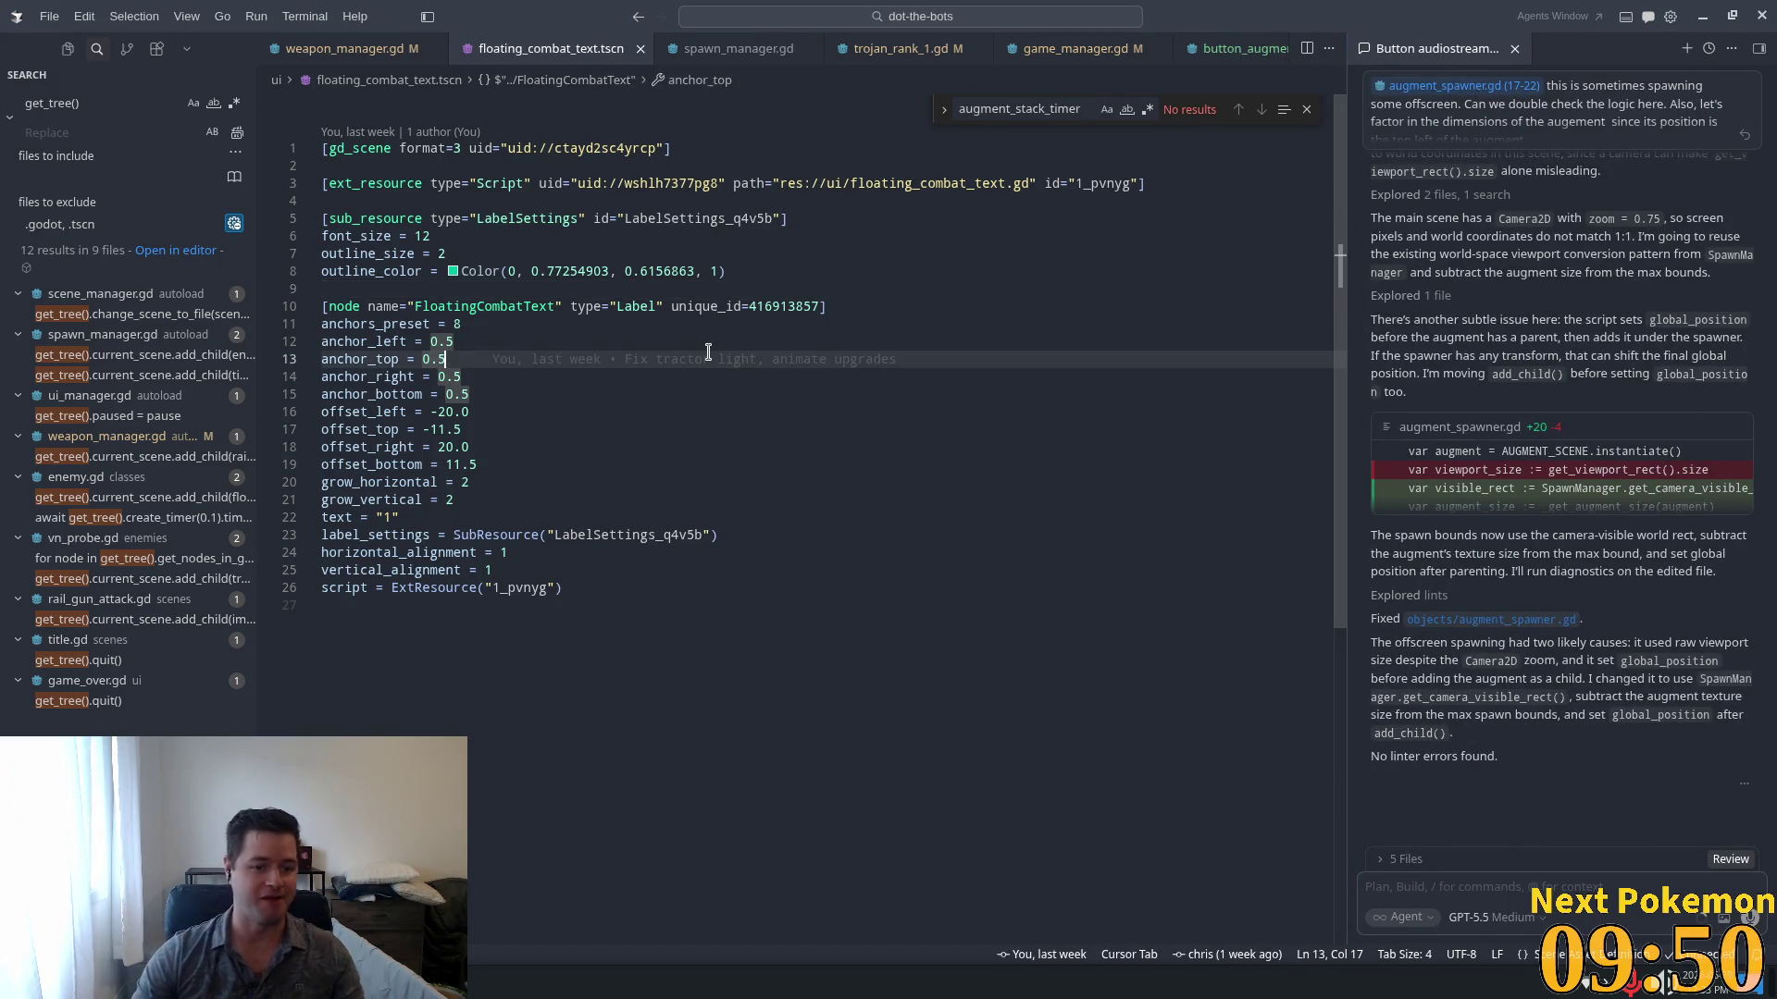
key(ctrl+p)
text(float)
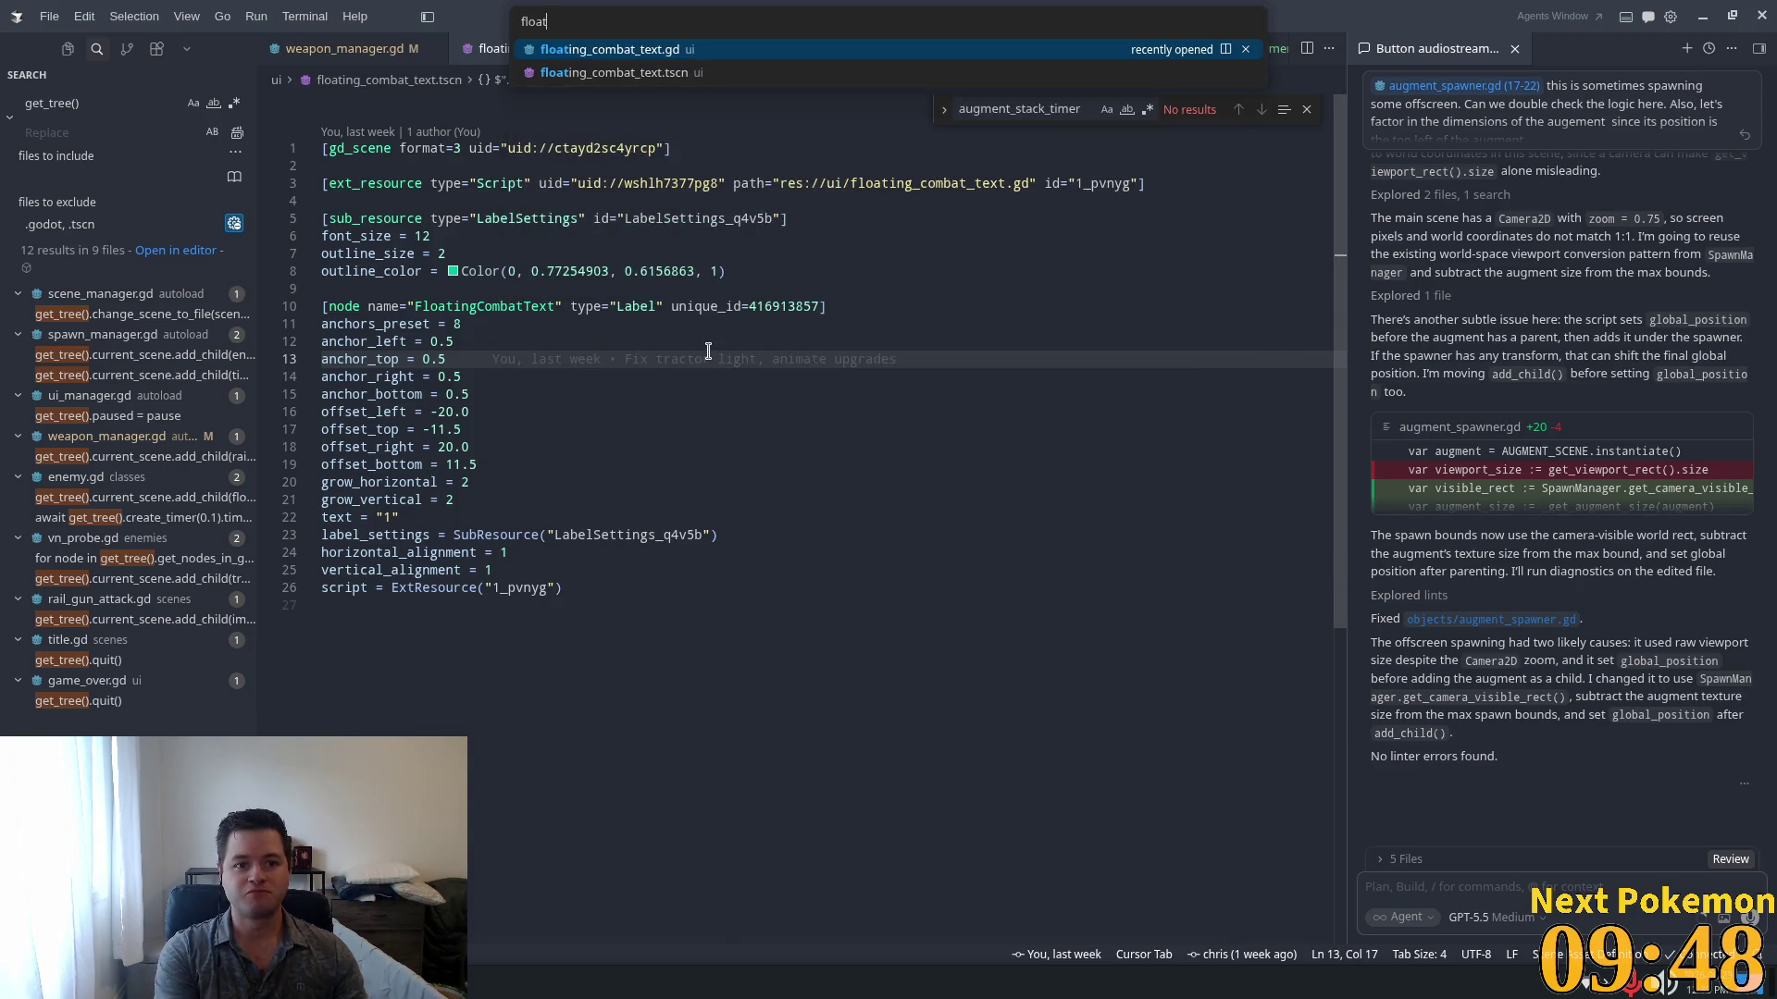
key(Return)
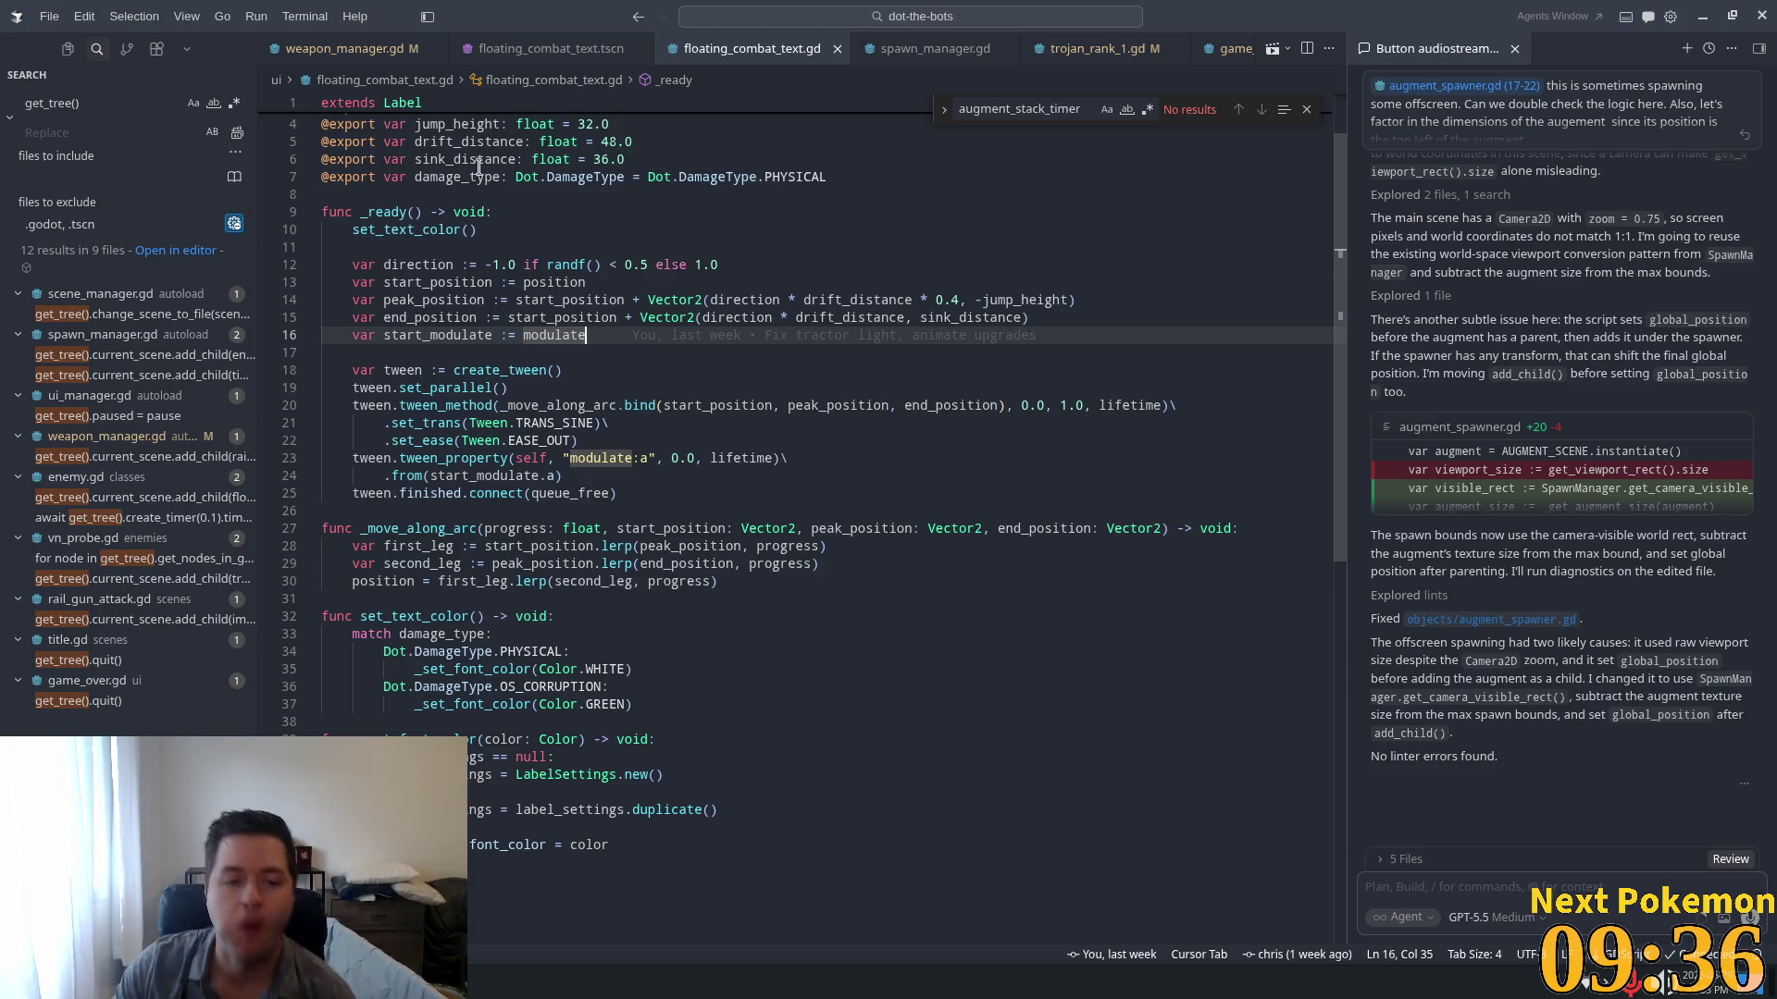
mouse_move(519, 408)
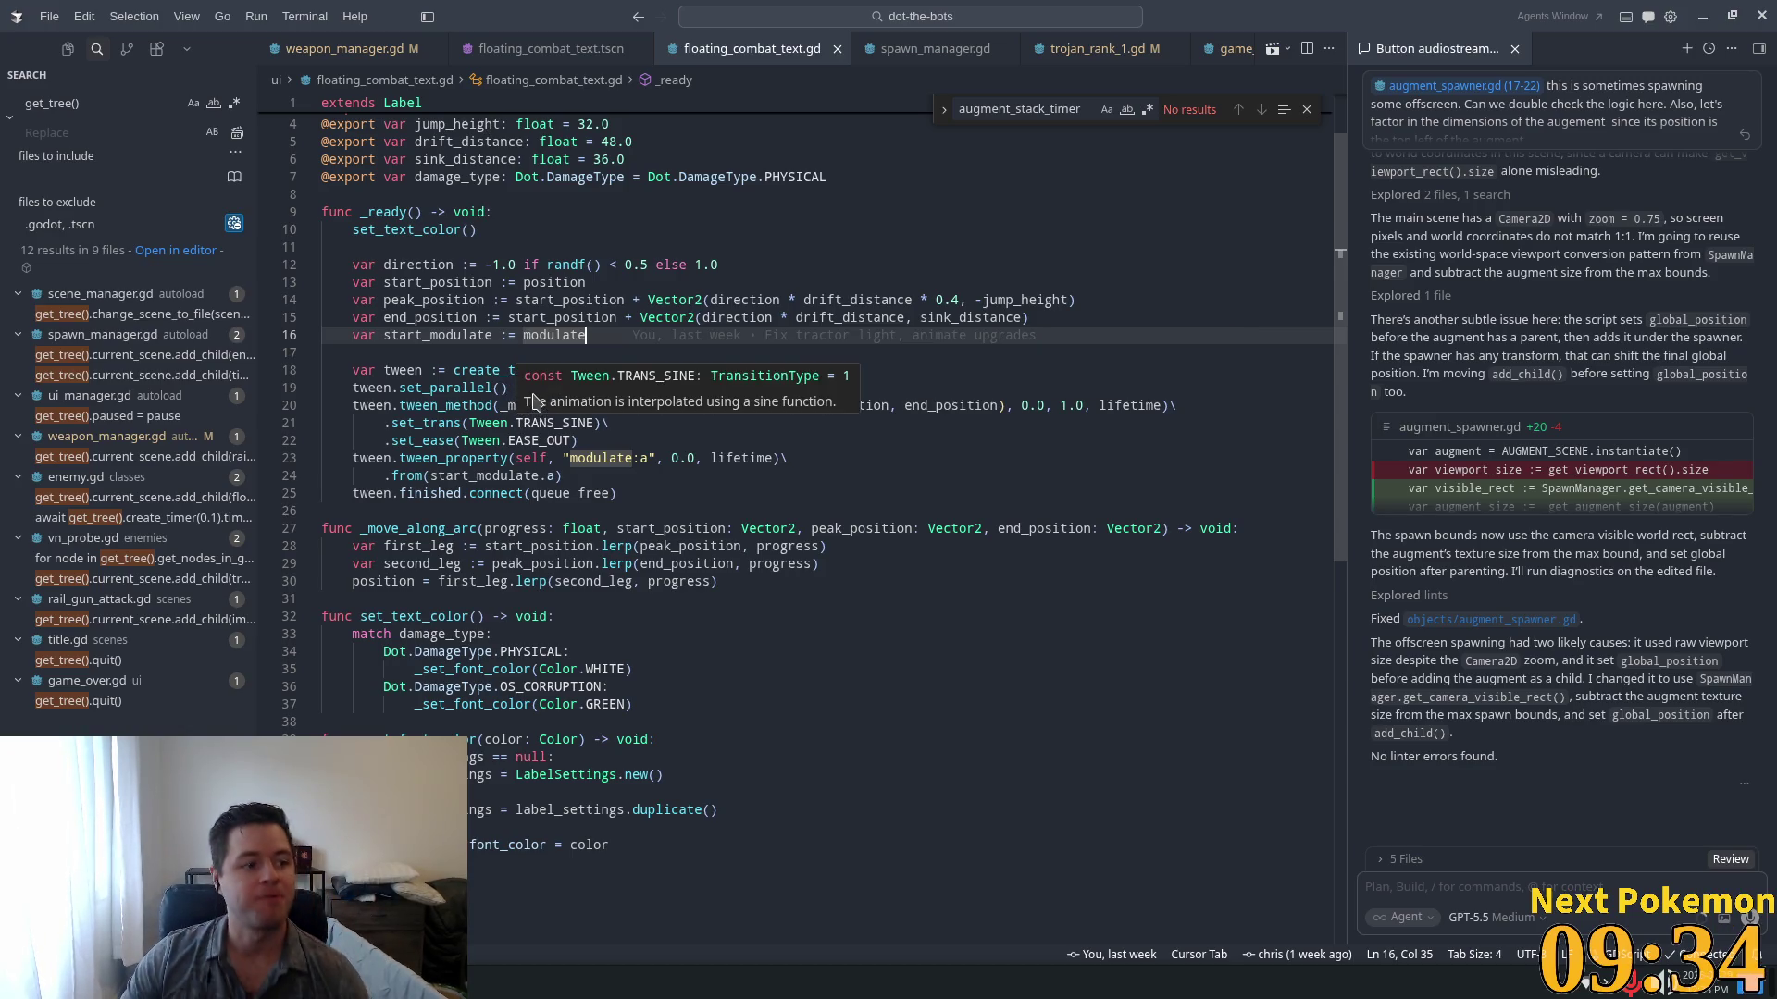
mouse_move(540, 335)
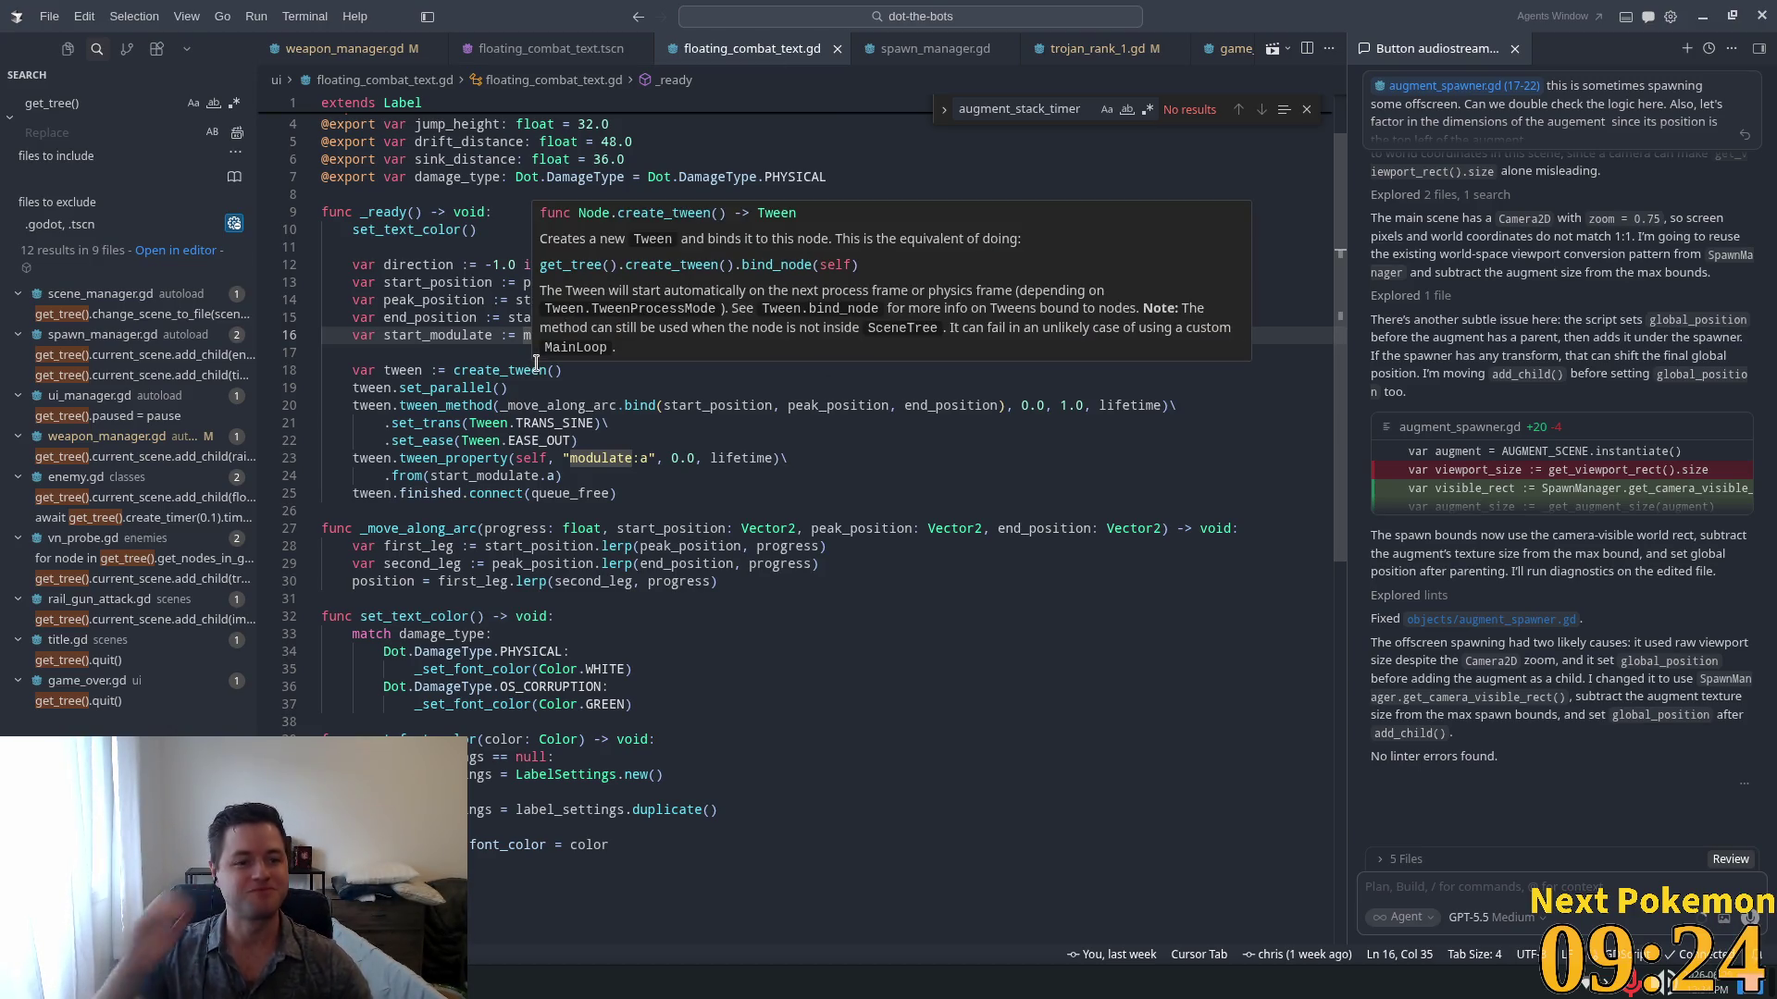
click(493, 423)
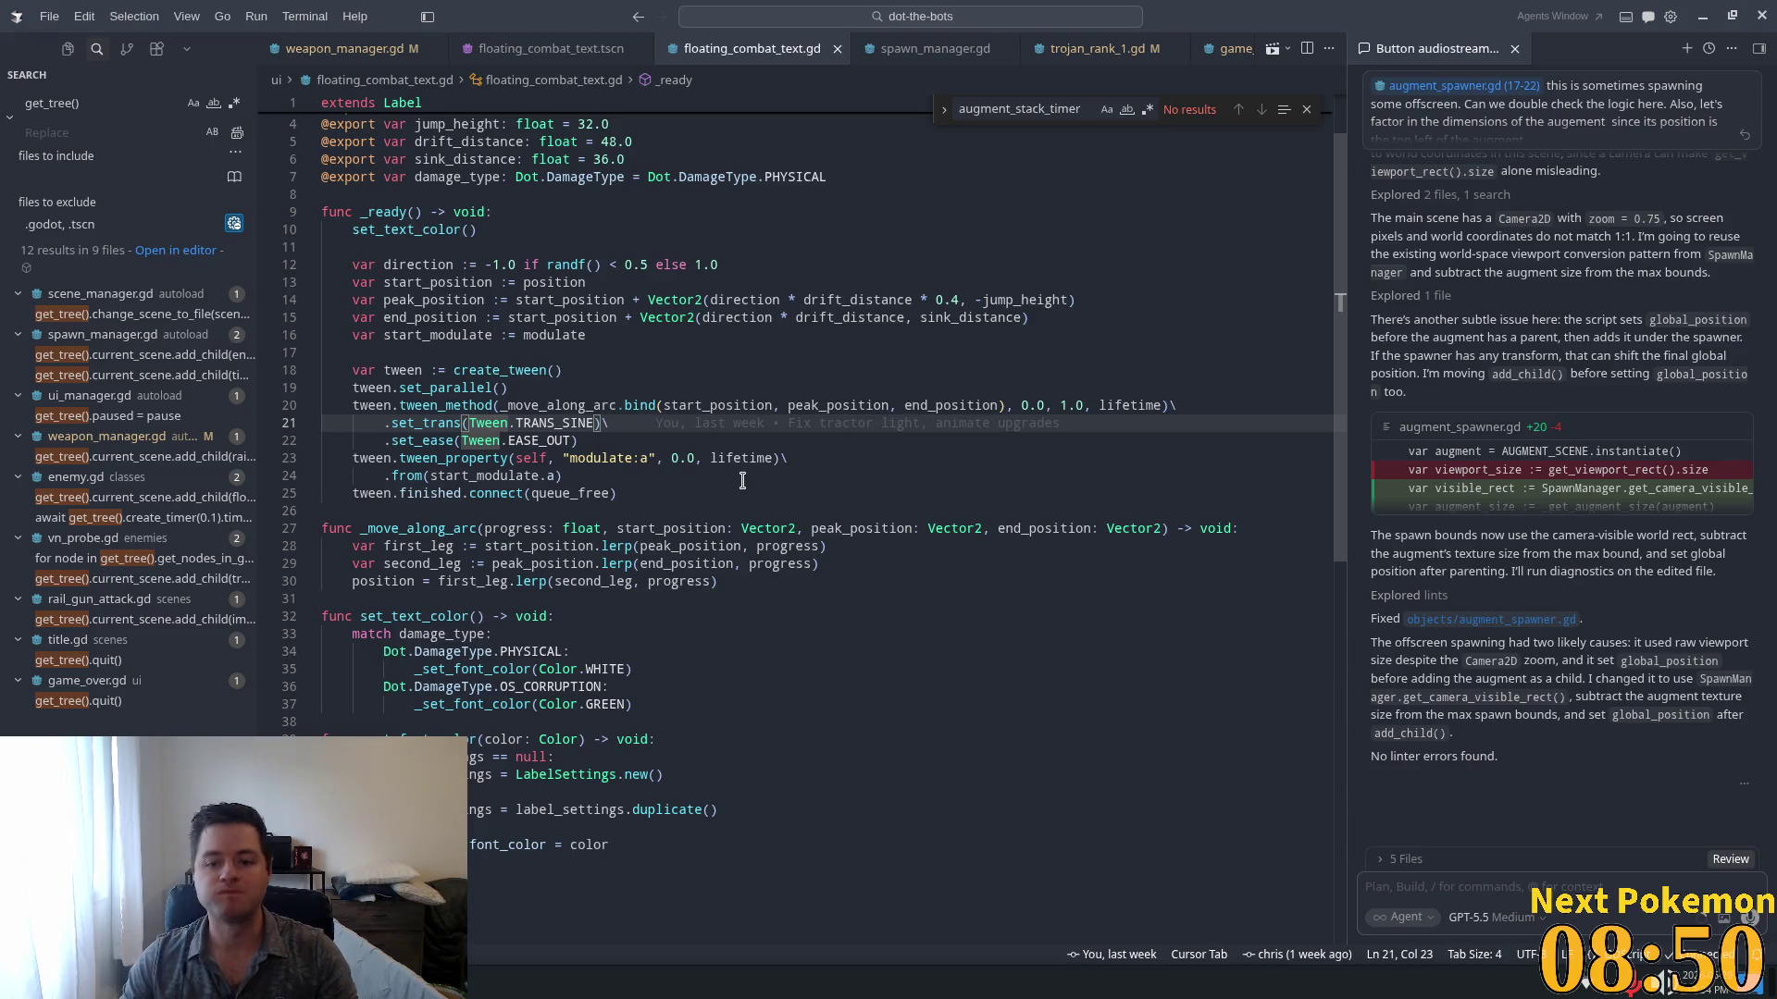
click(748, 457)
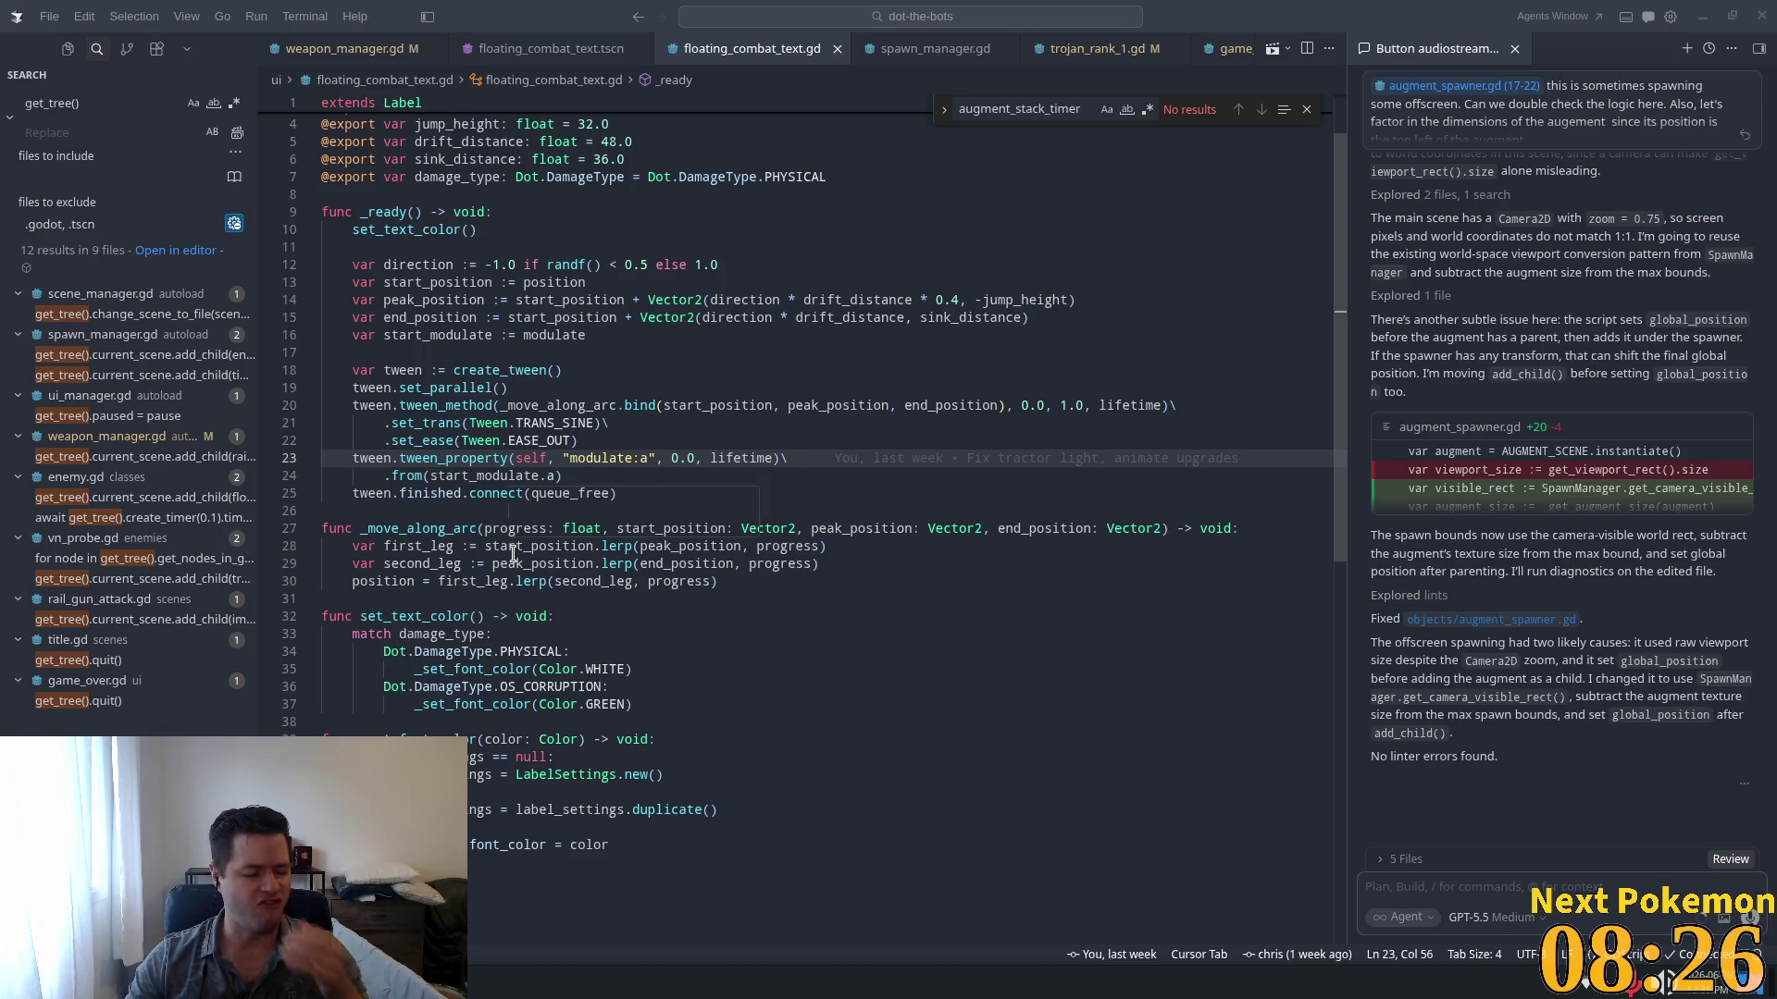
mouse_move(559, 495)
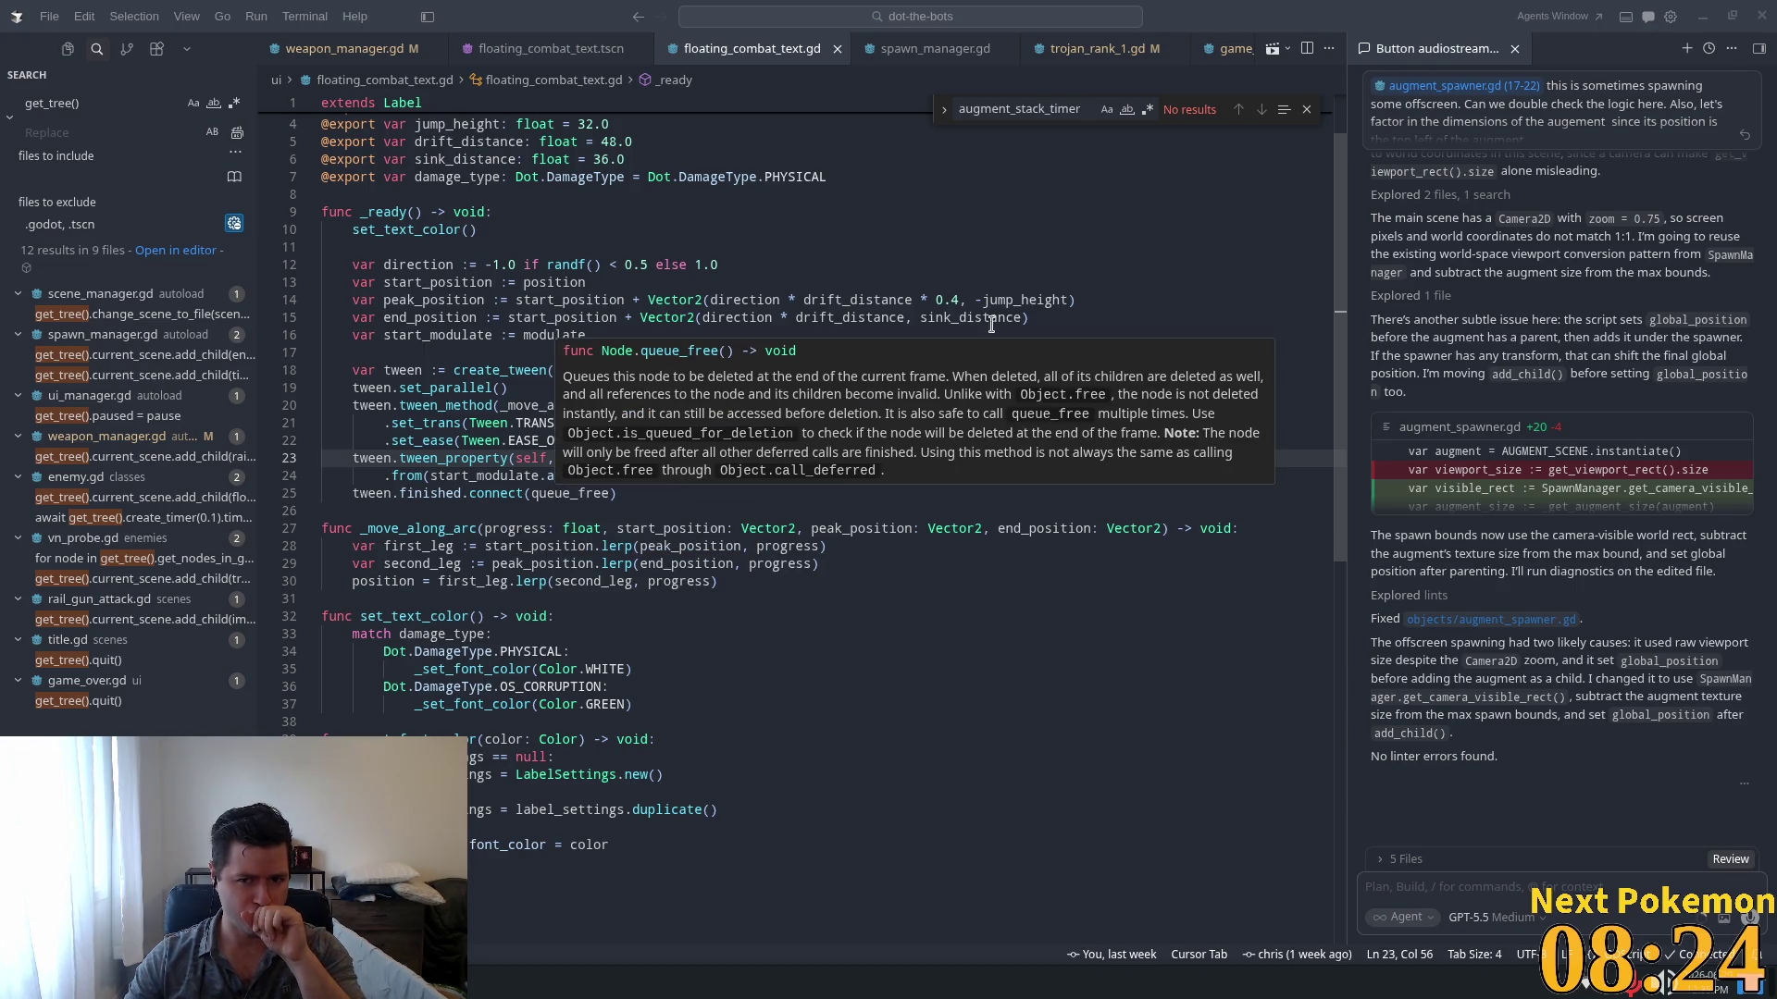
click(741, 423)
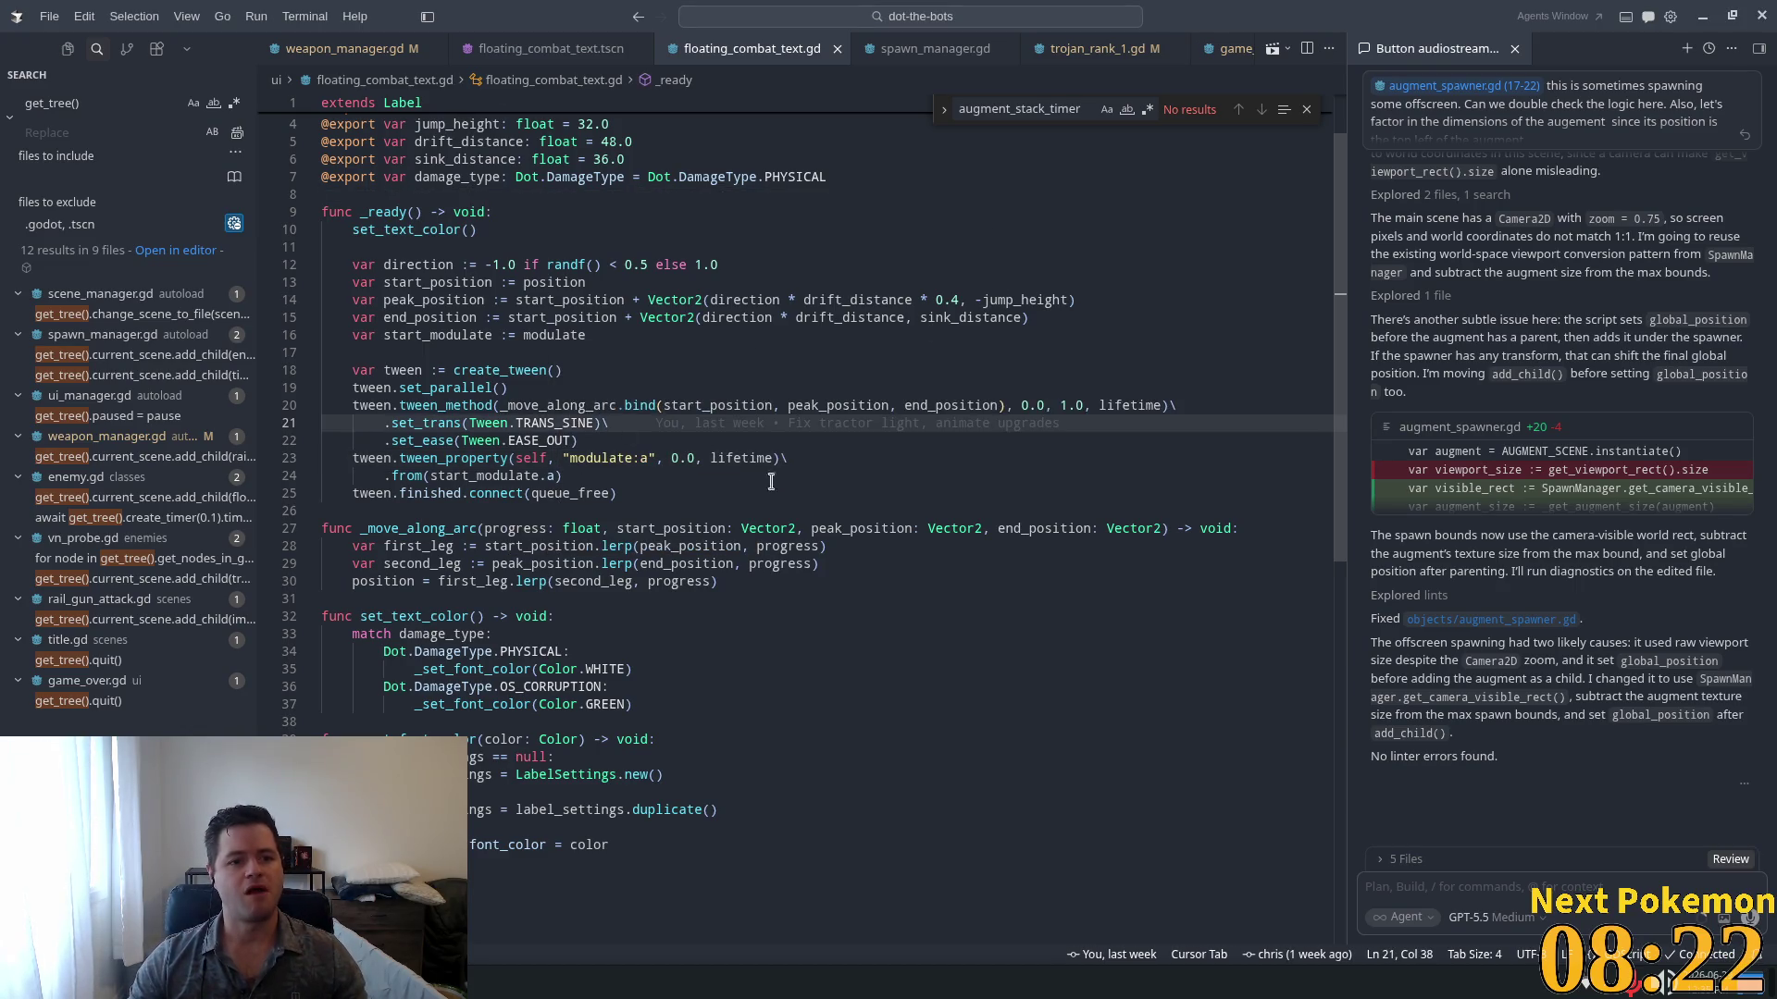
scroll(734, 474, down, 5)
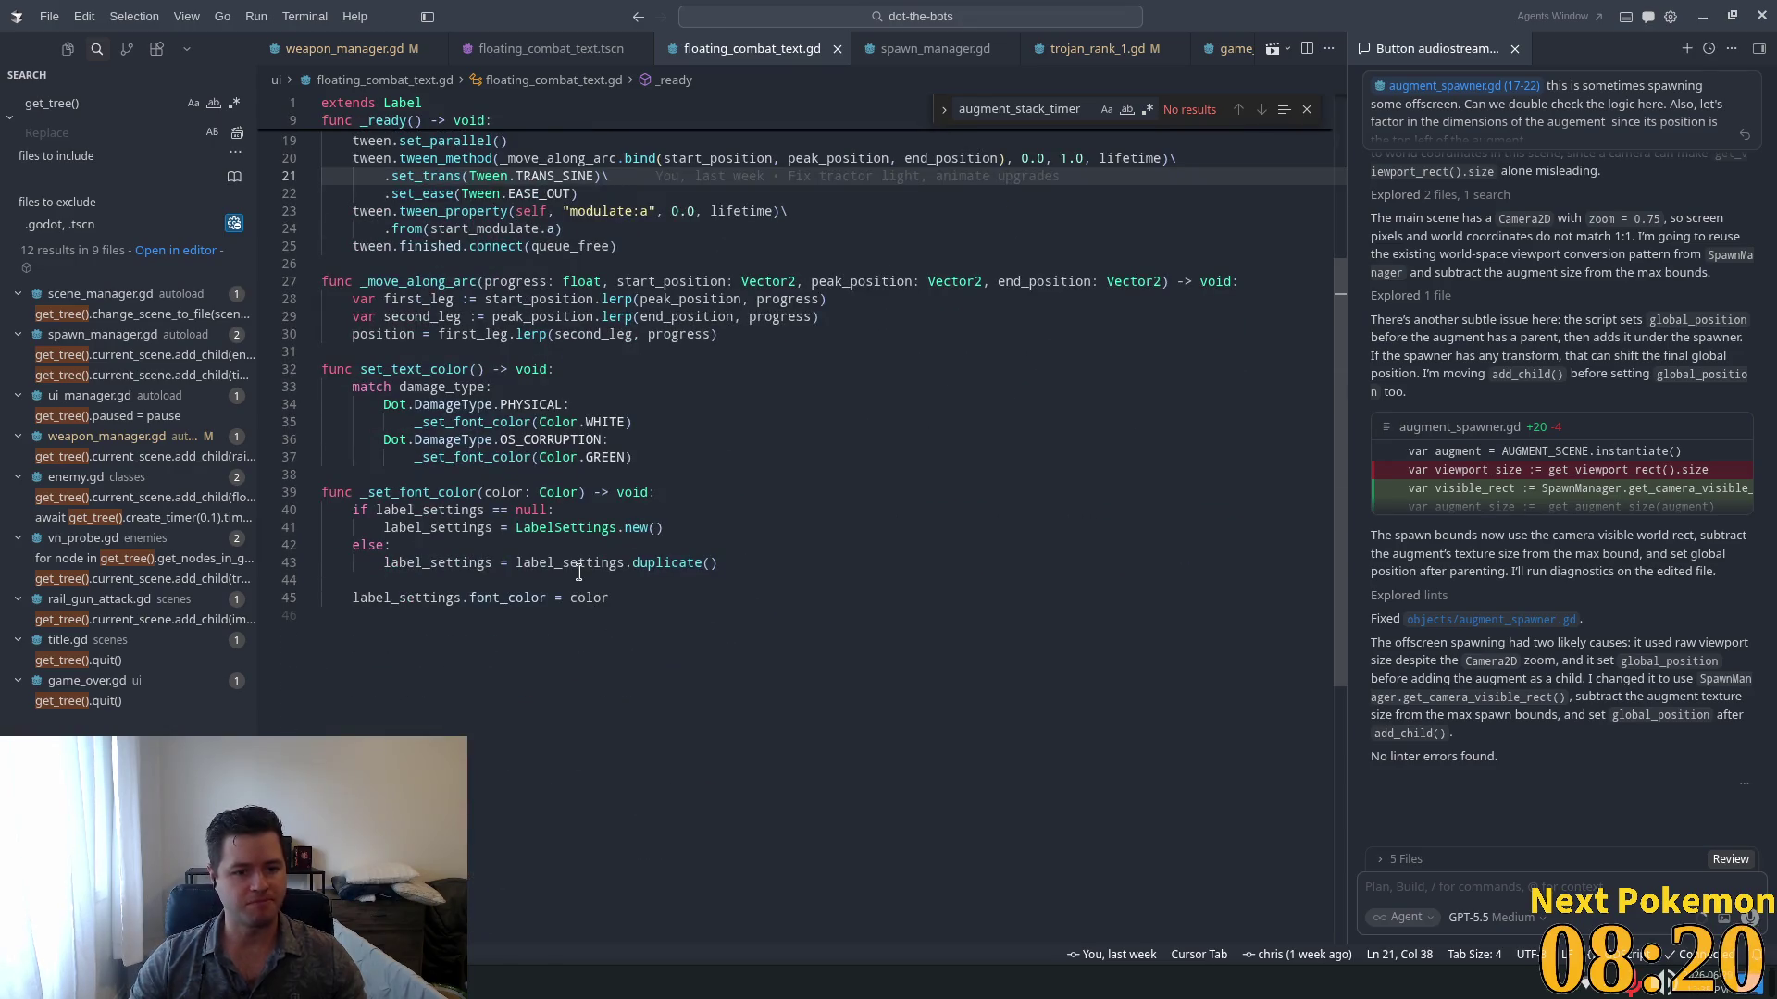
click(578, 576)
click(653, 415)
click(666, 455)
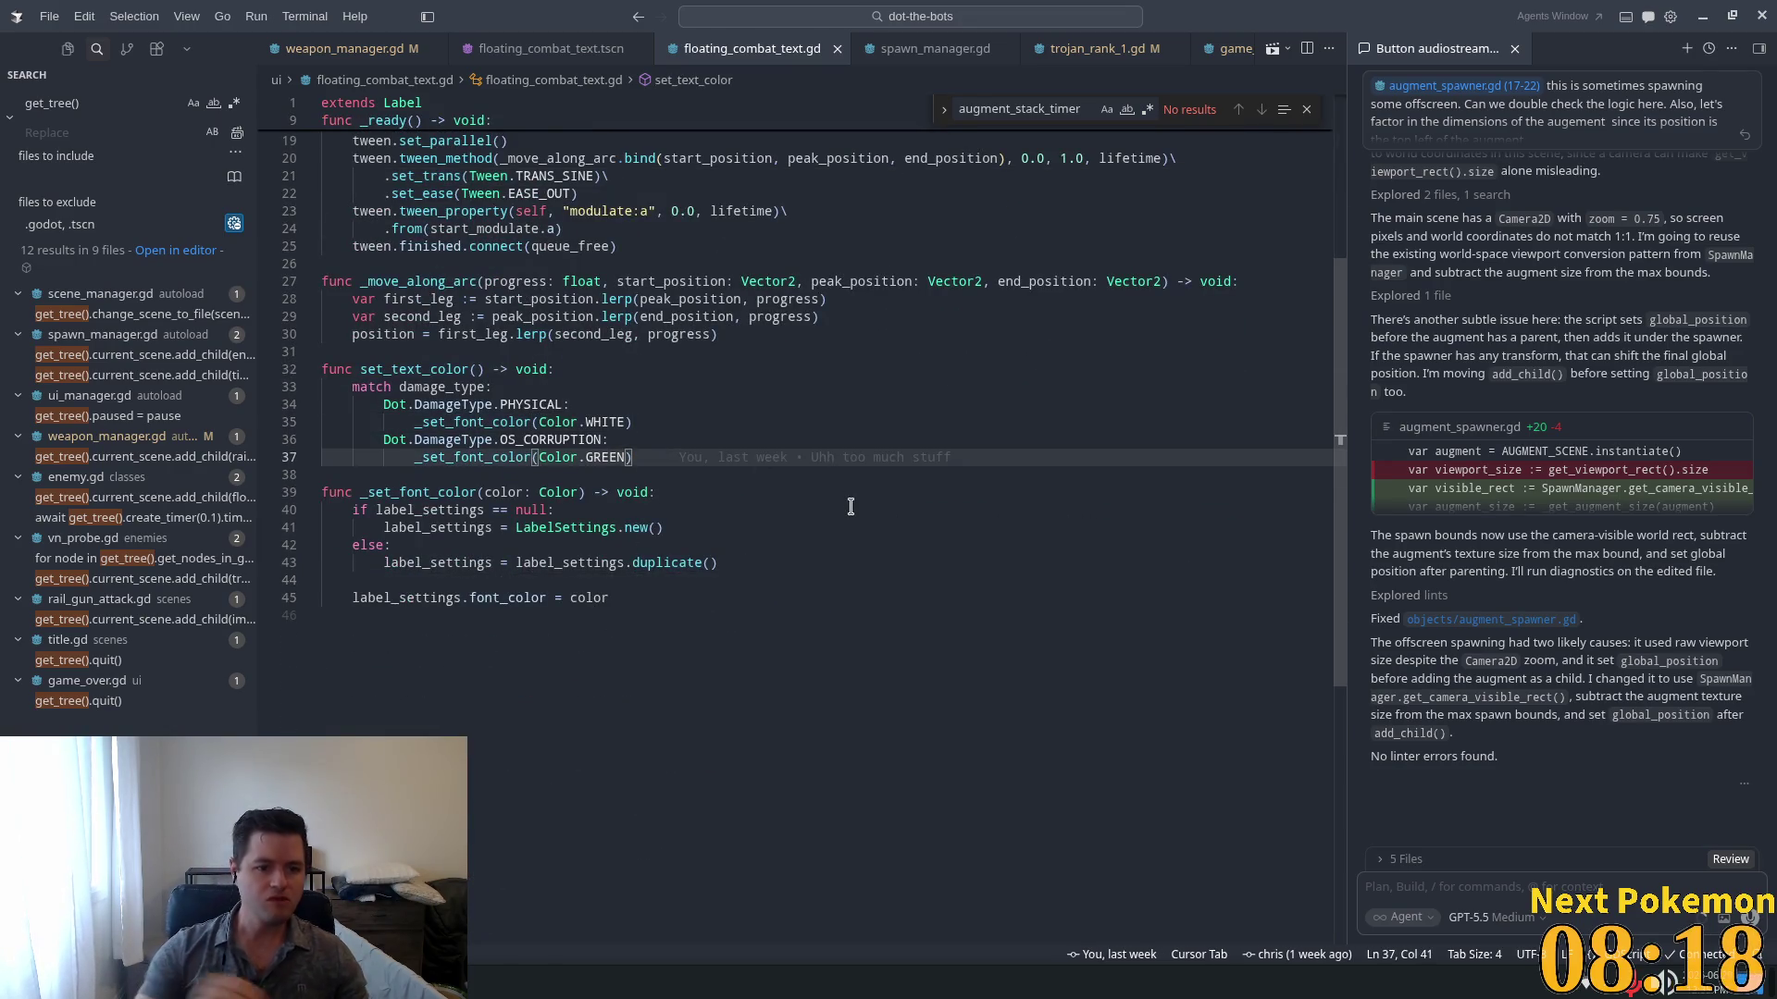
Step: Add a Dot.DamageType.TROJAN case using Color.RED in set_text_color, save, and run the game in Godot
key(Return)
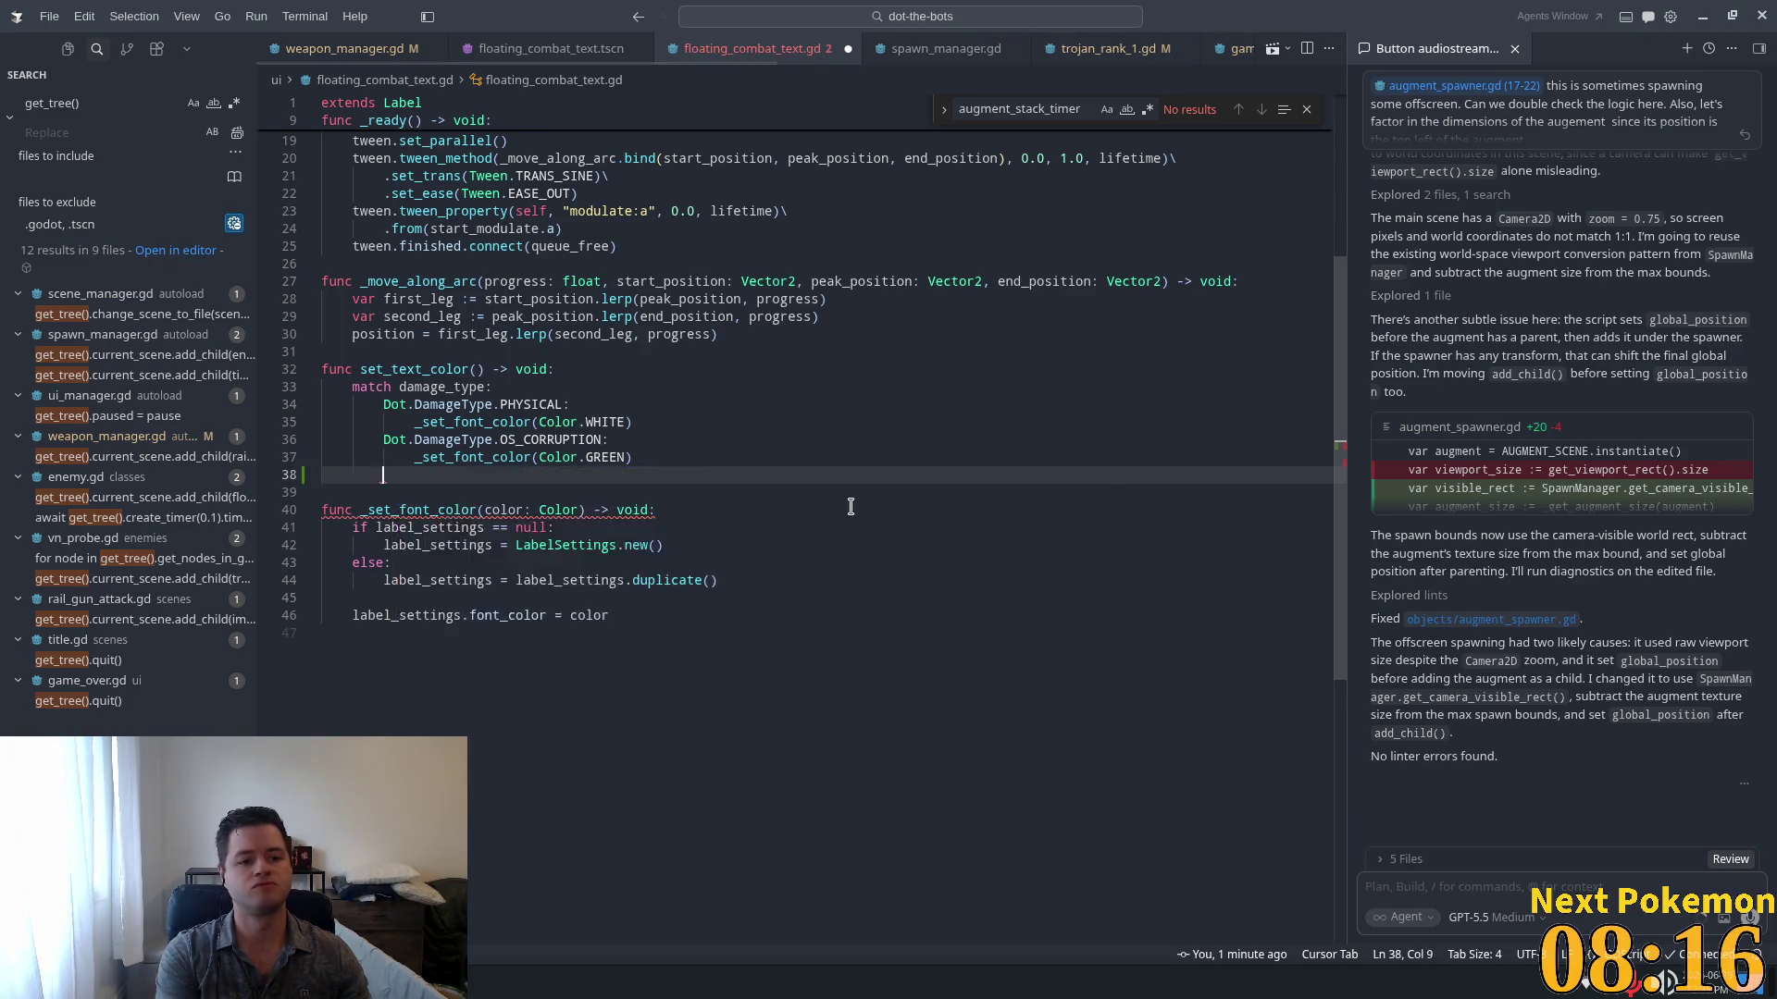
text(Dot.DamageType.TROJAN:)
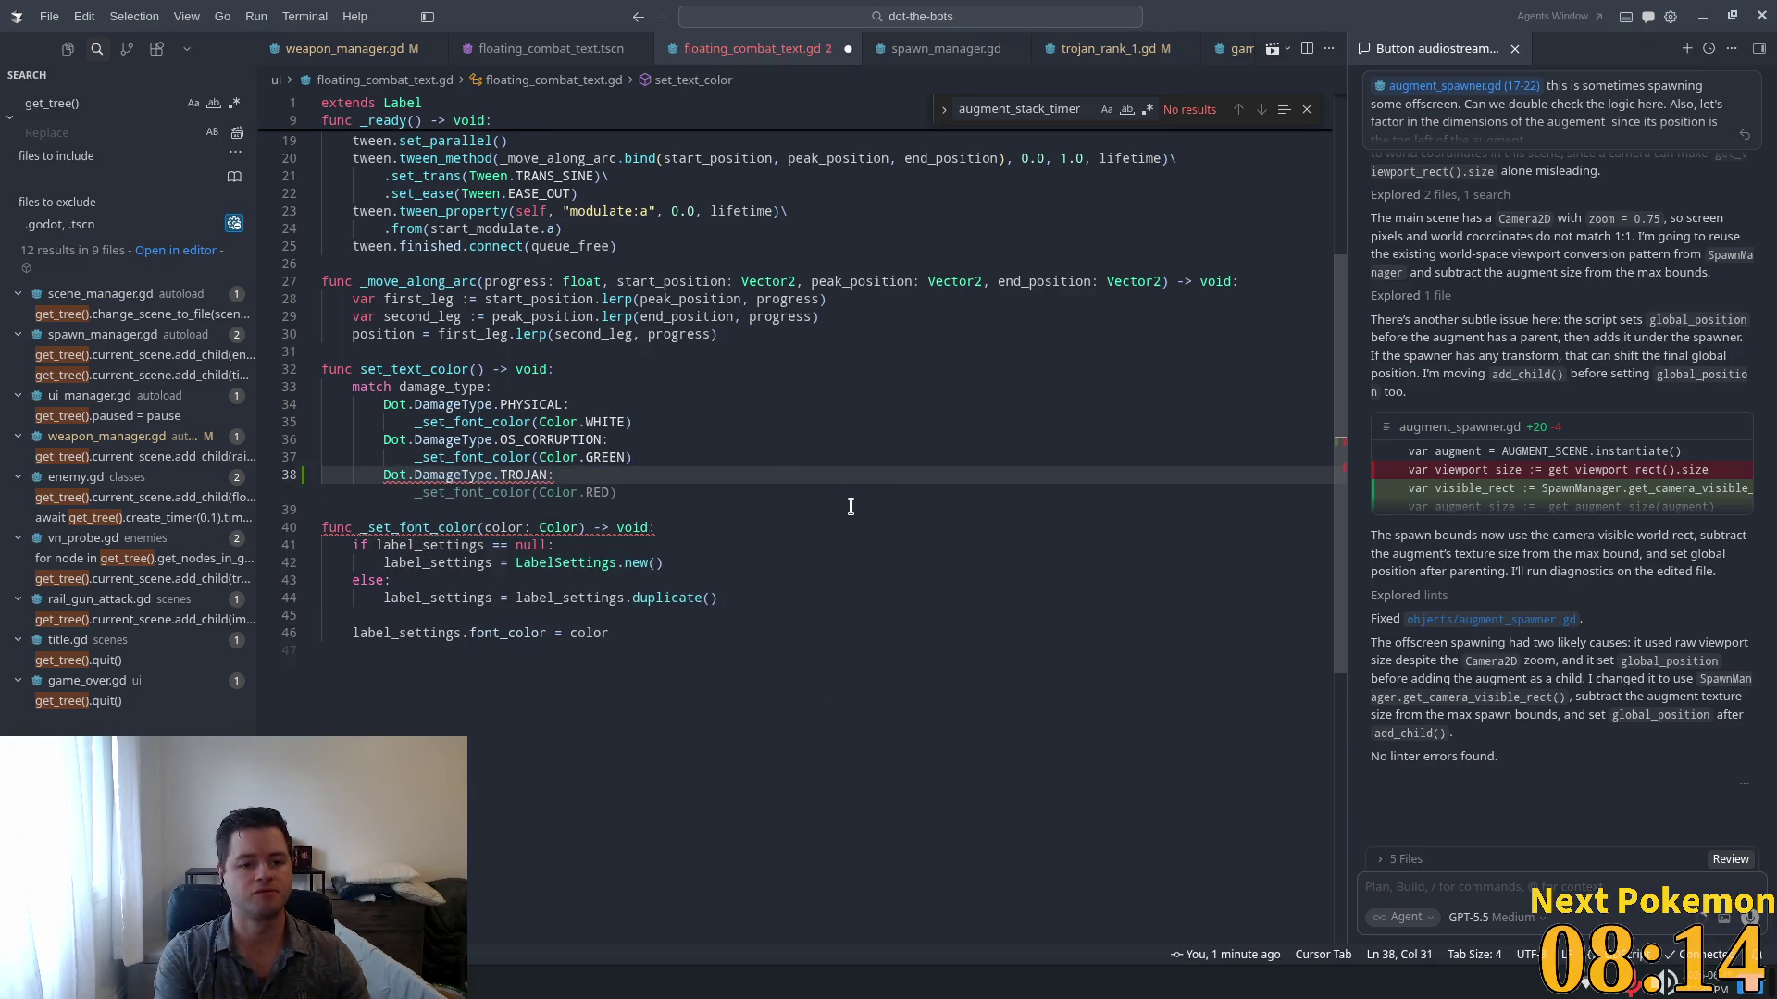
key(Tab)
key(ctrl+s)
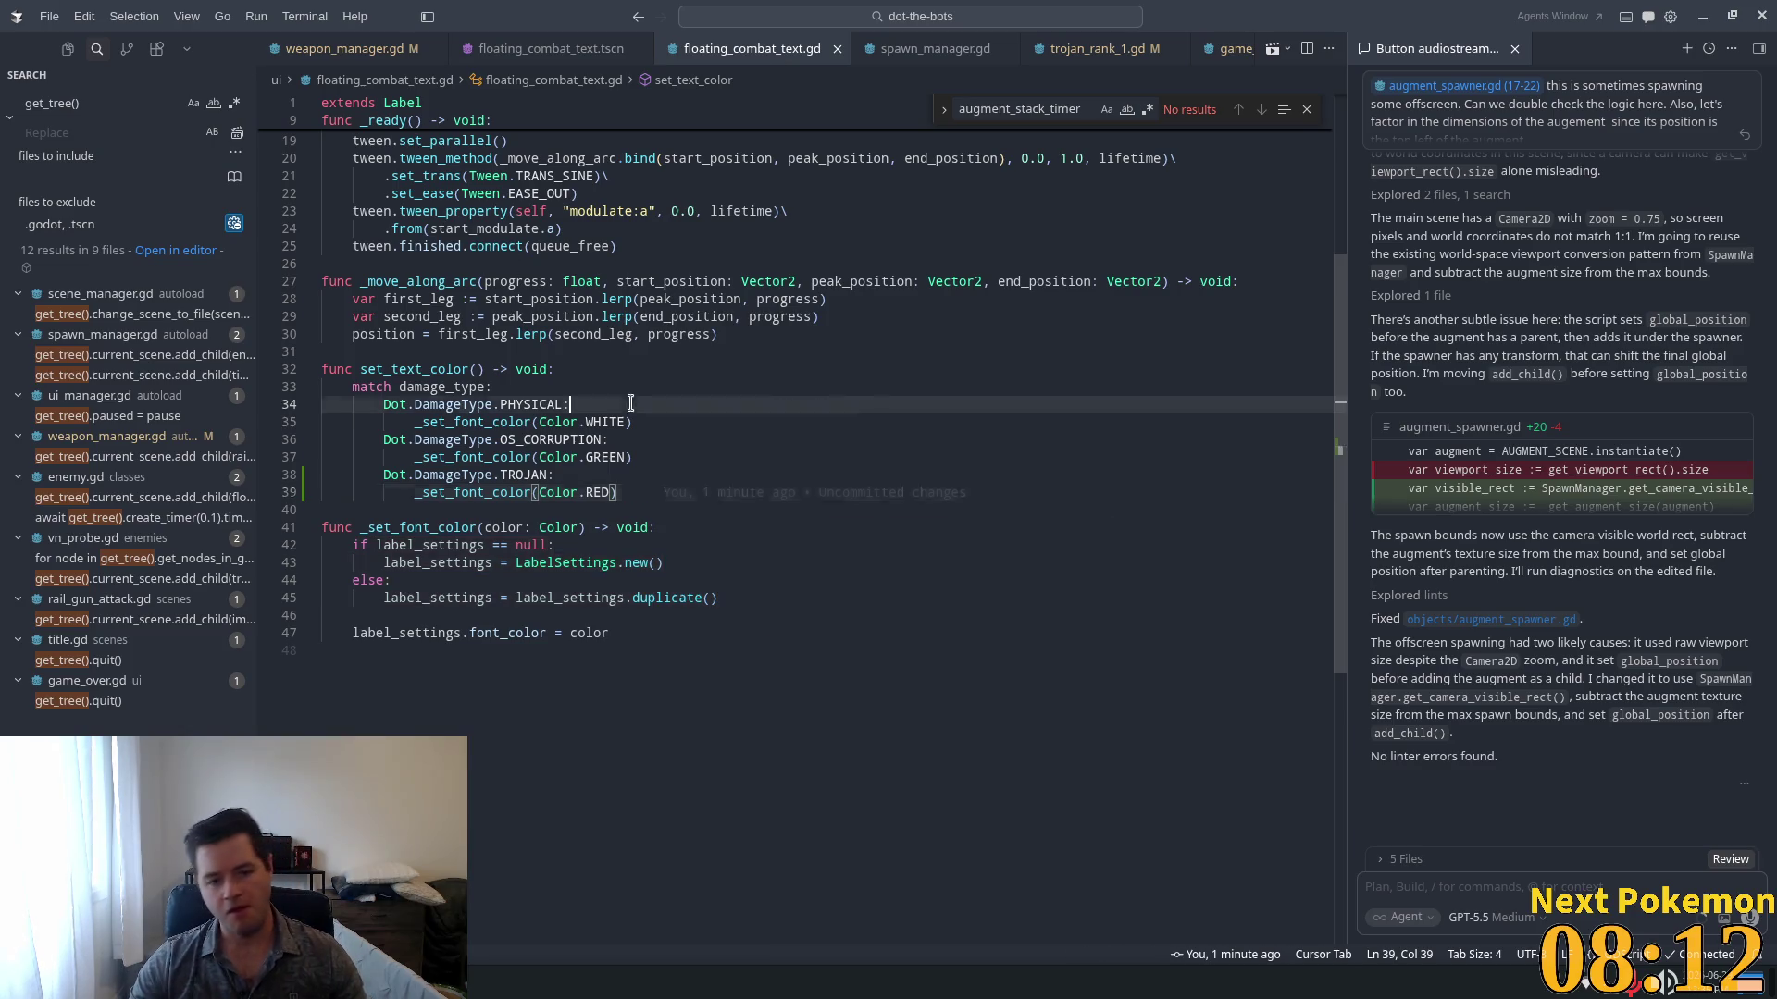
double_click(596, 492)
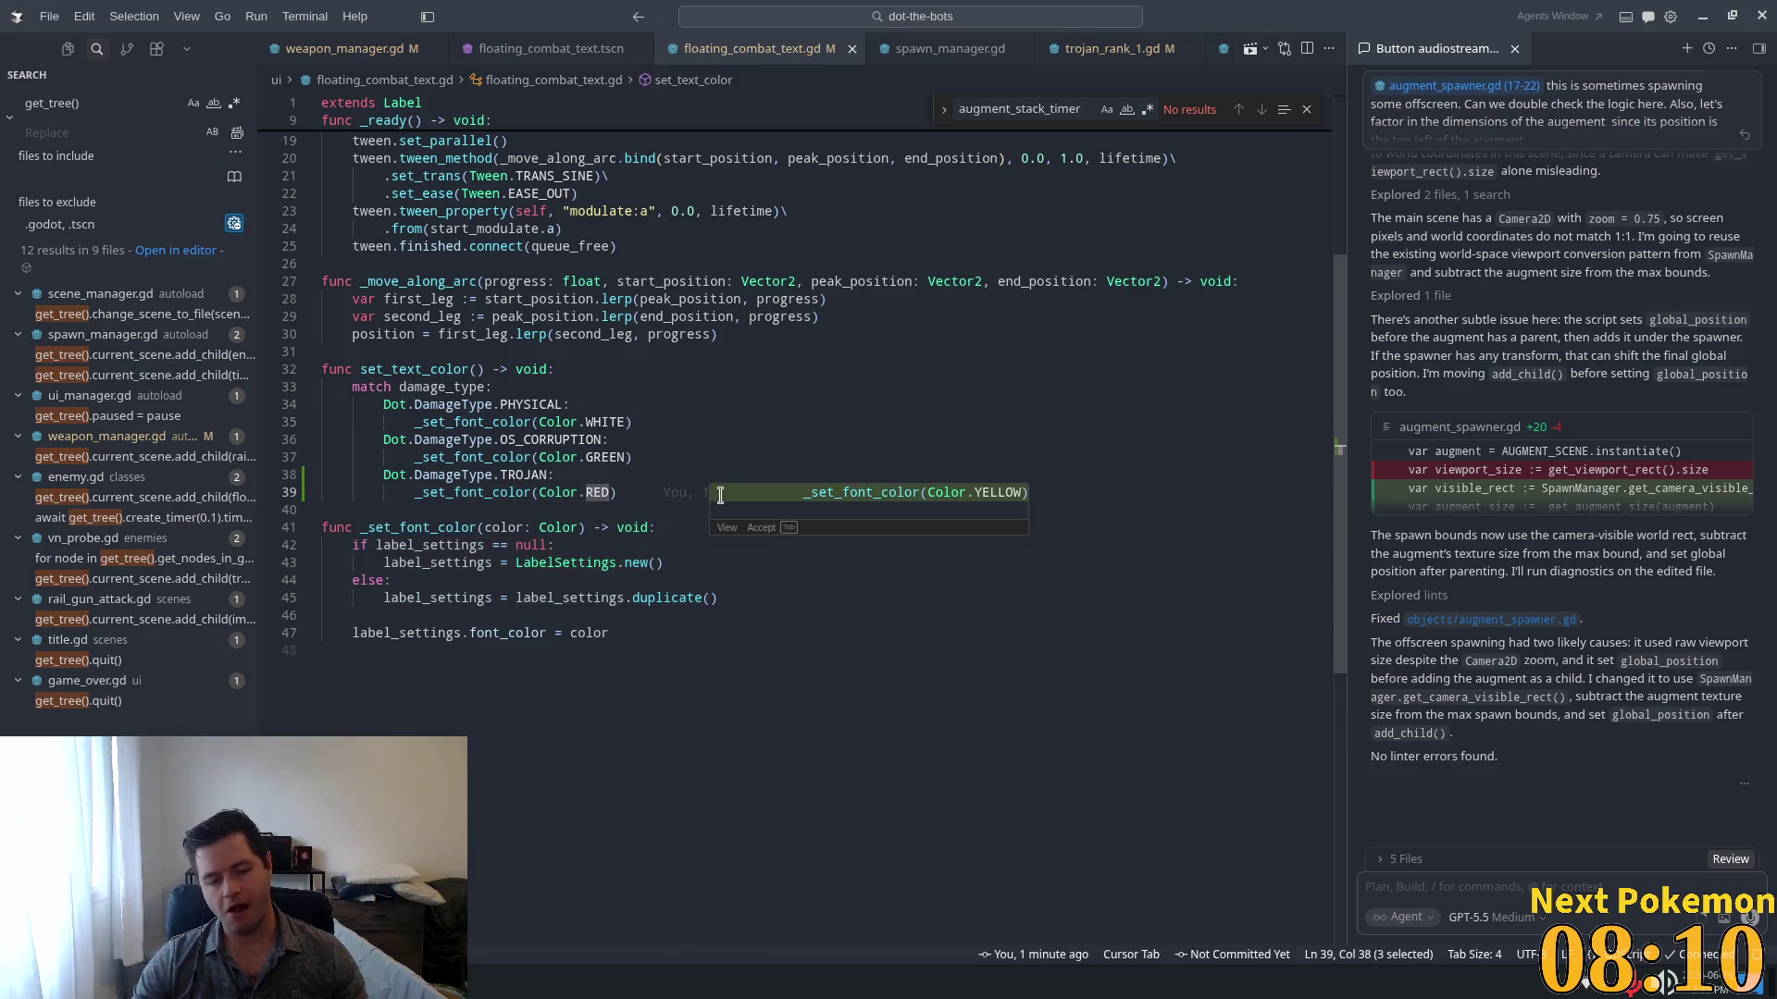
key(Up)
key(Up)
key(Up)
key(Down)
key(Down)
key(Down)
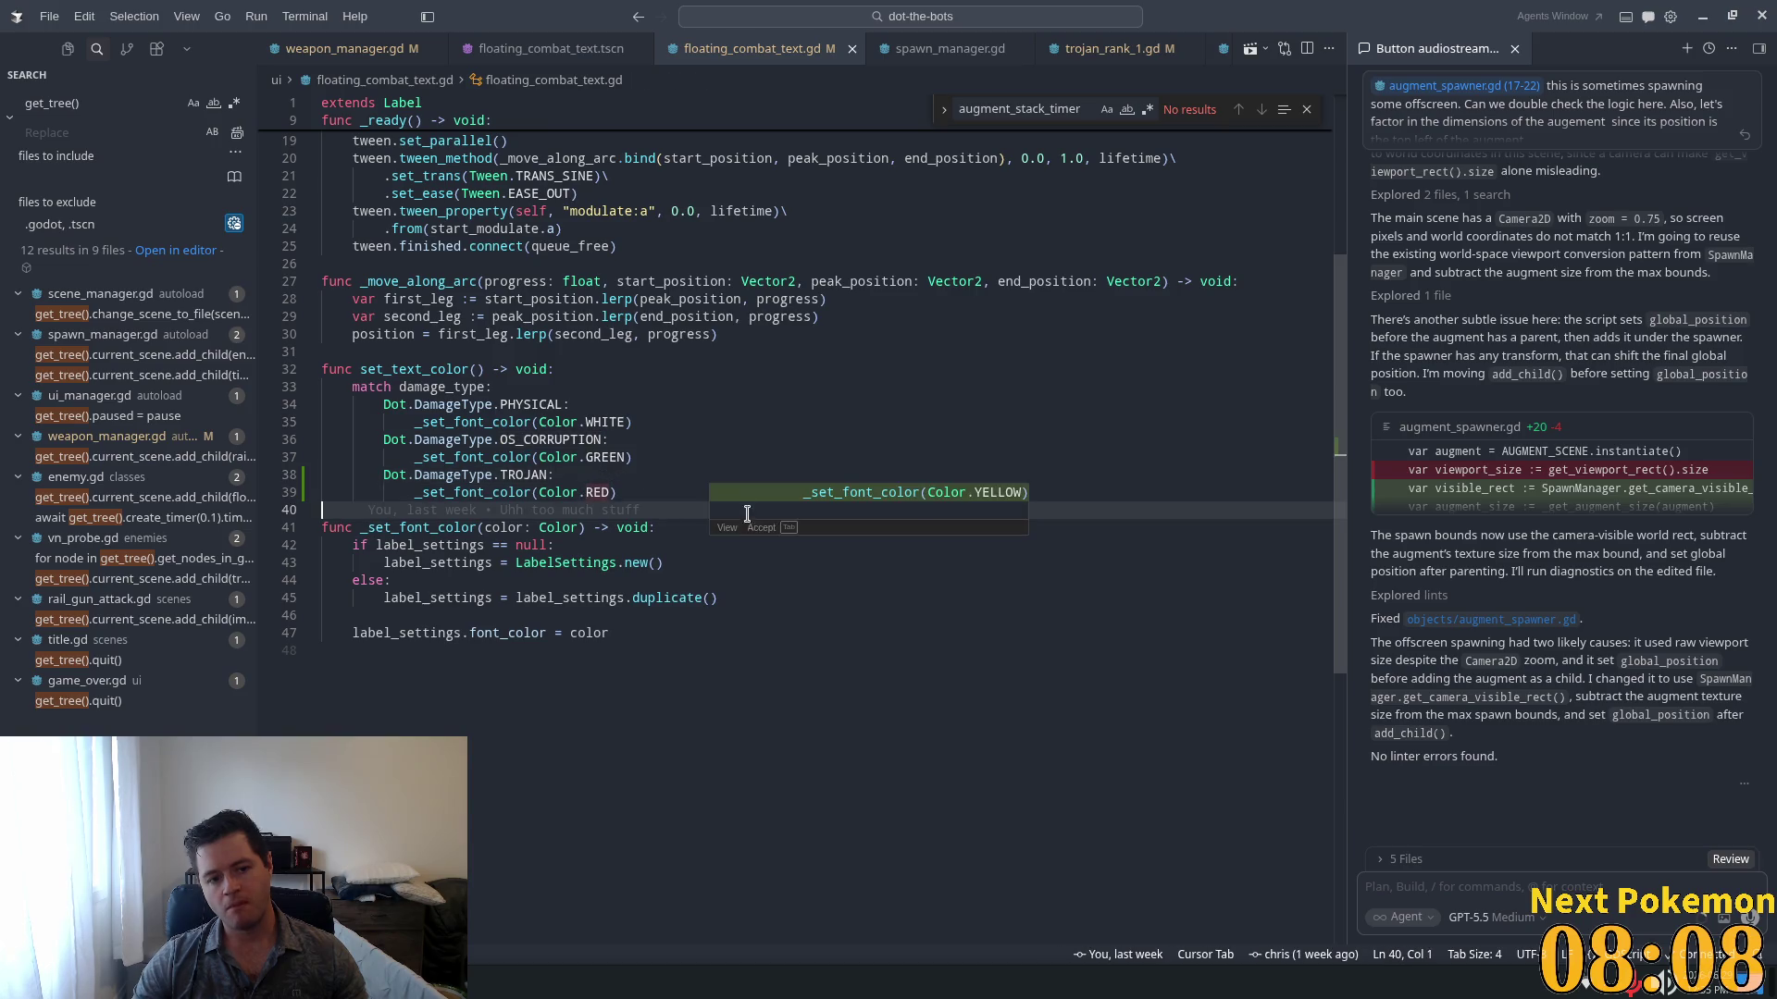
key(Up)
key(Up)
key(Up)
key(Up)
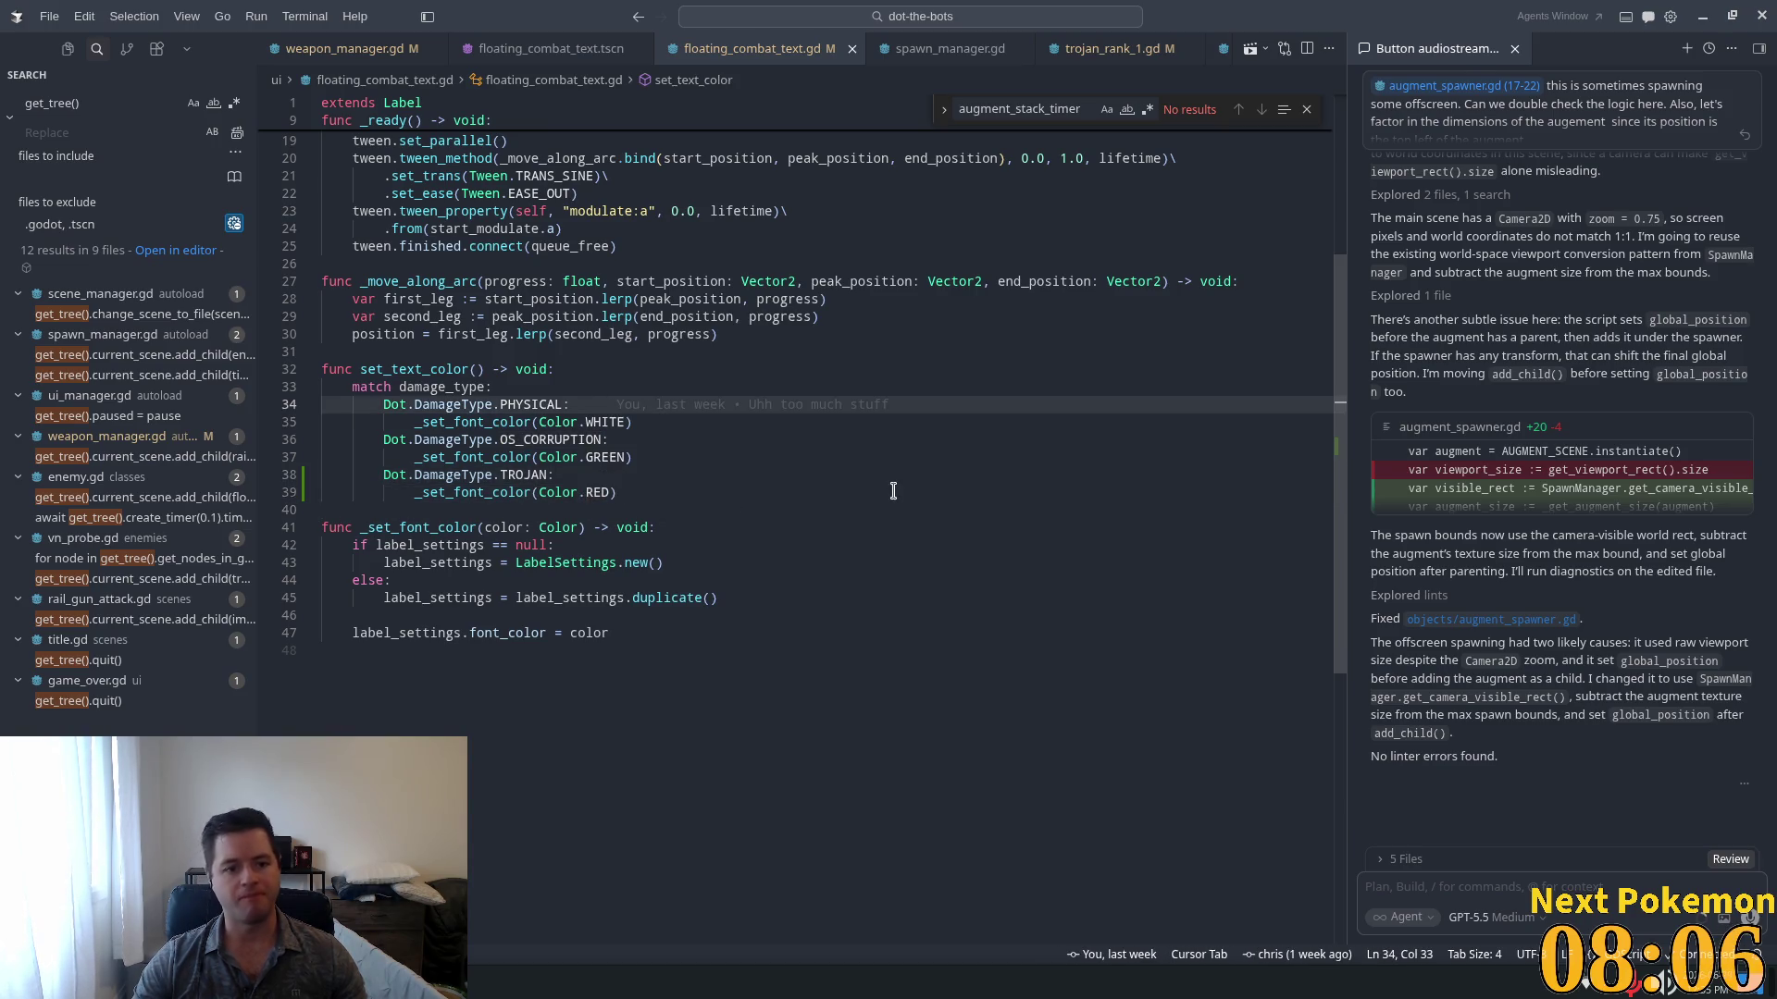
key(alt+Tab)
click(1528, 41)
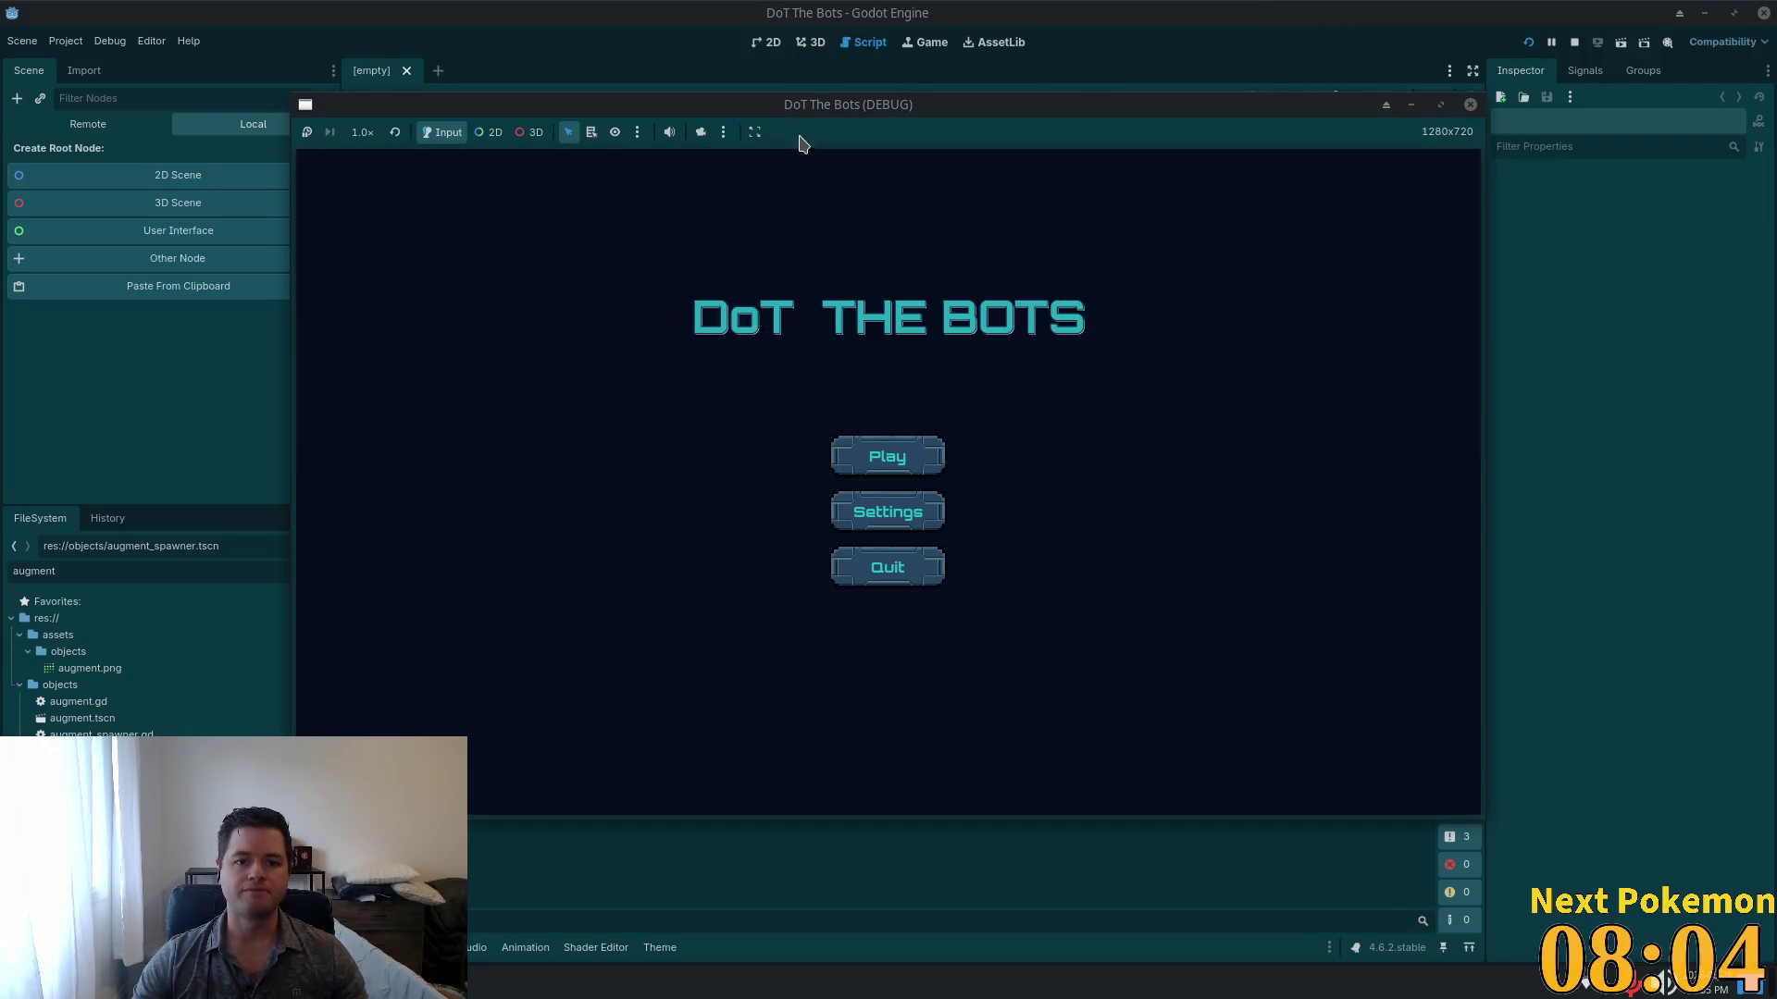
Step: Start a new game, check the upgrade tree, then play and pause with Esc mid-wave
click(760, 492)
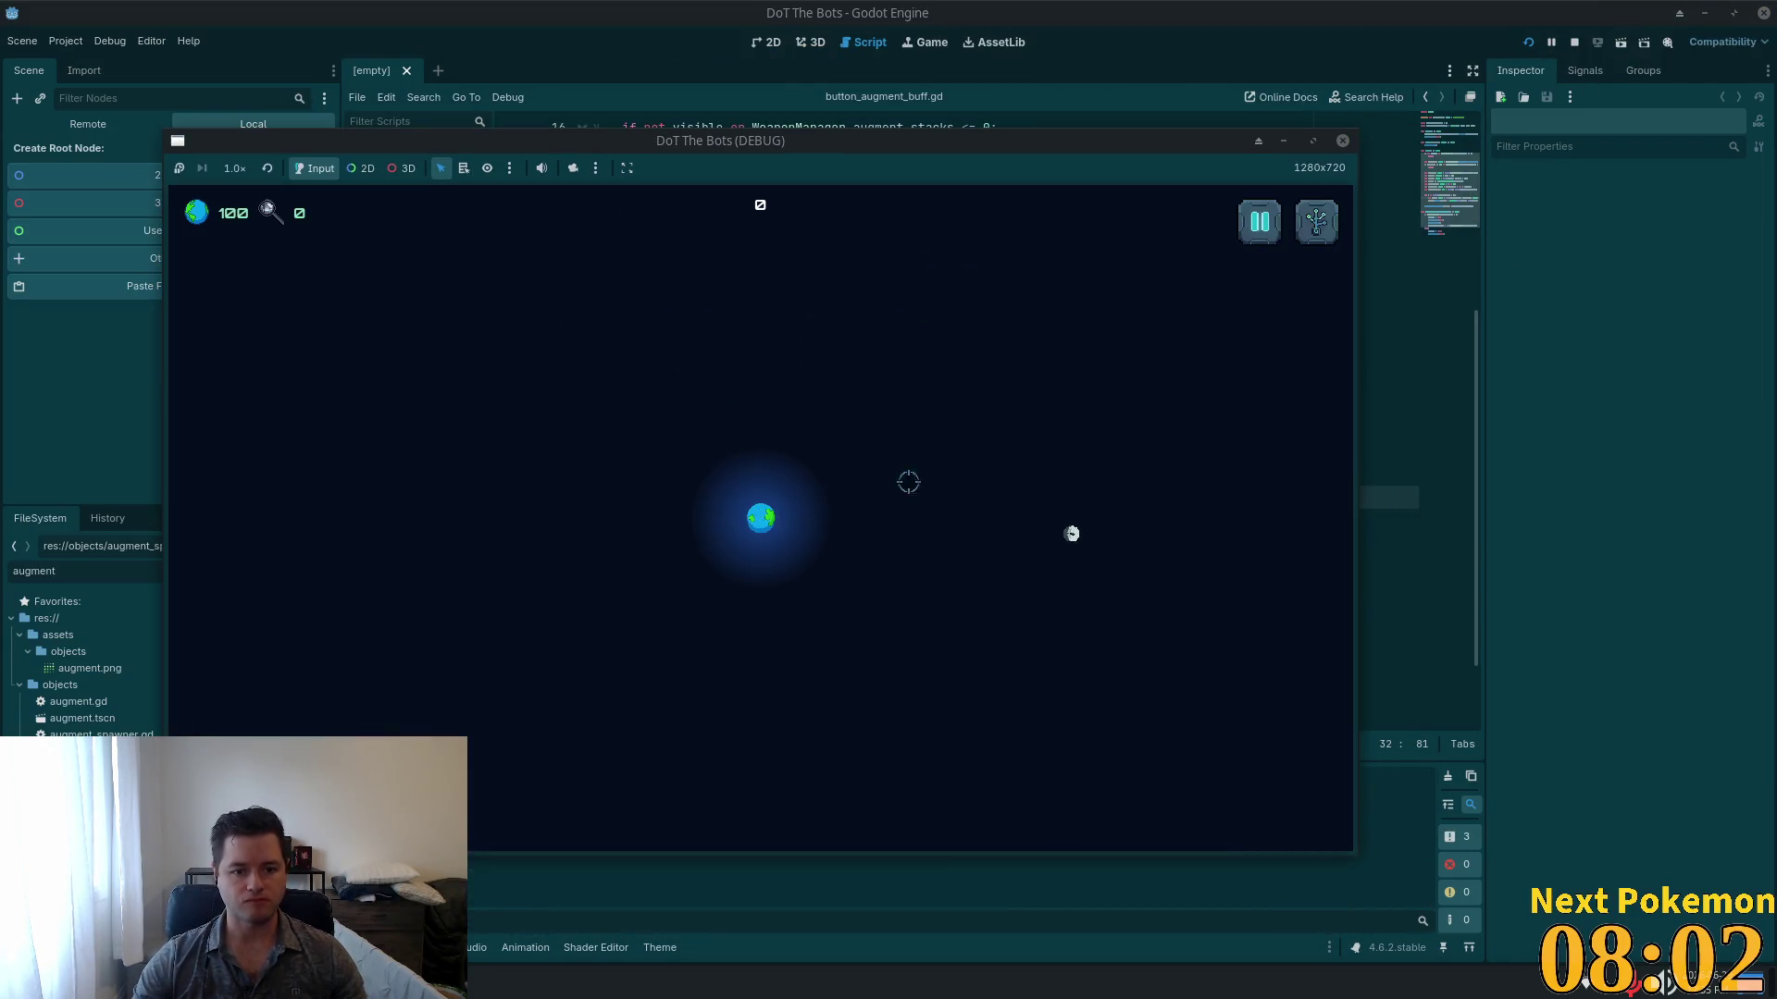
click(1316, 222)
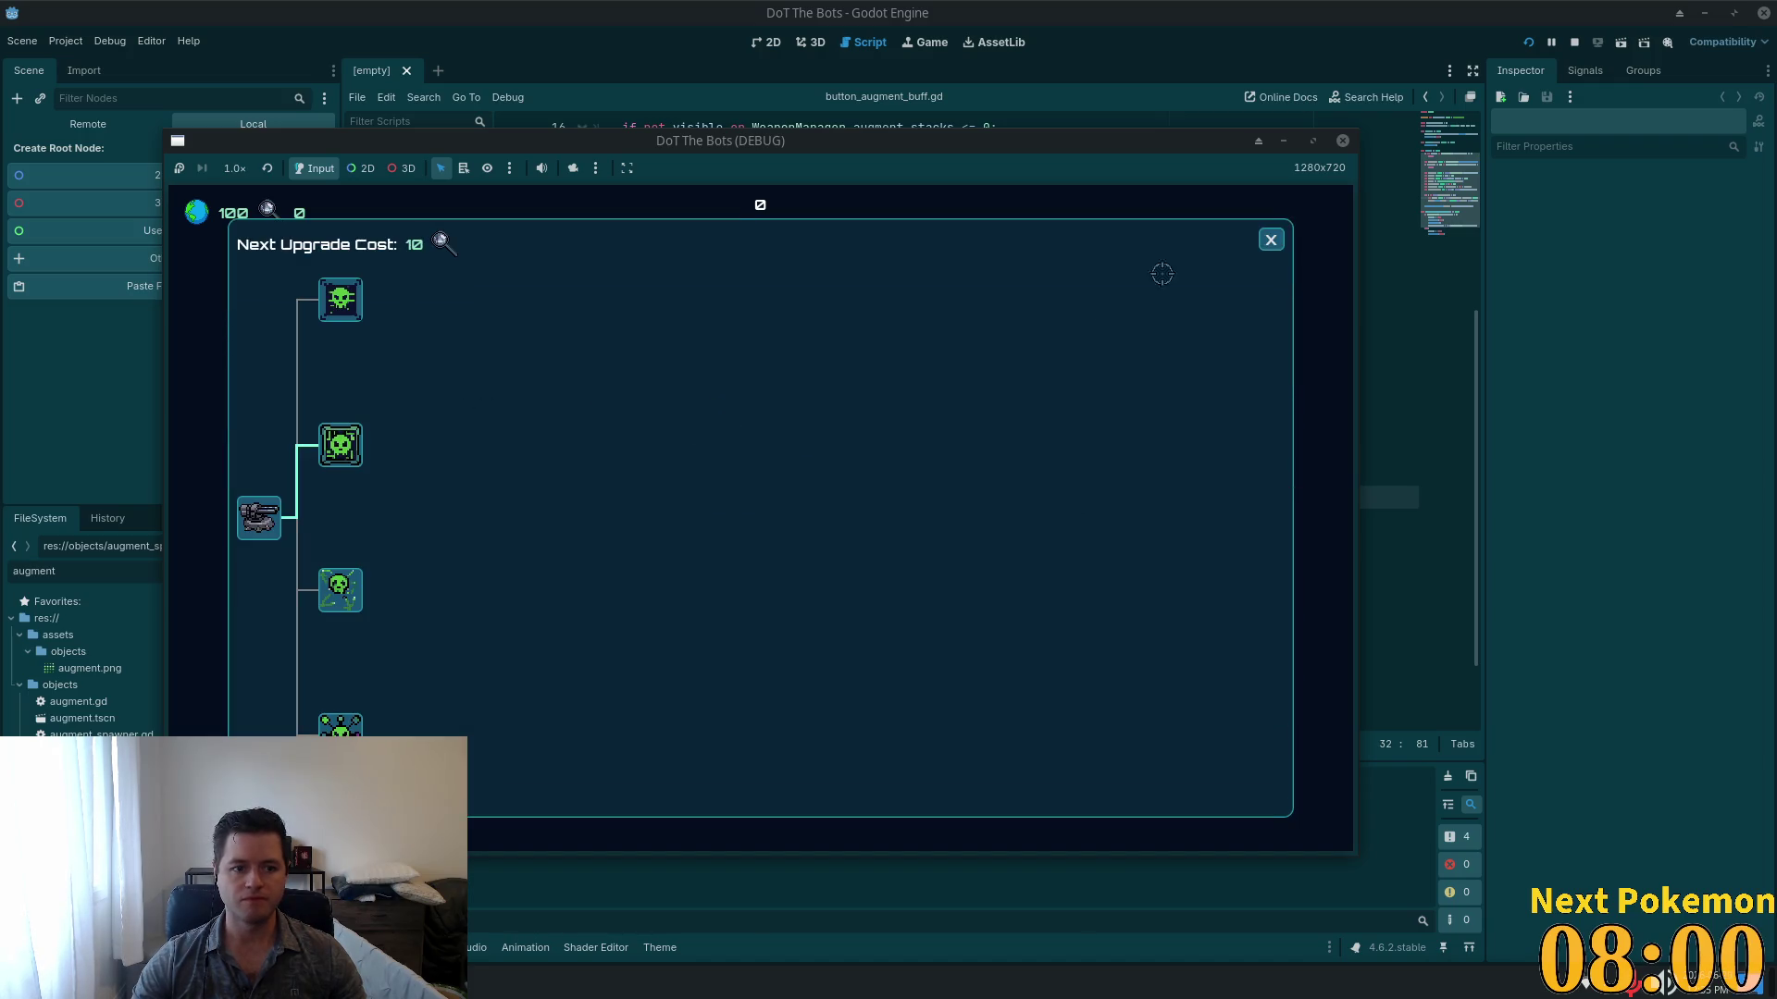
click(1270, 241)
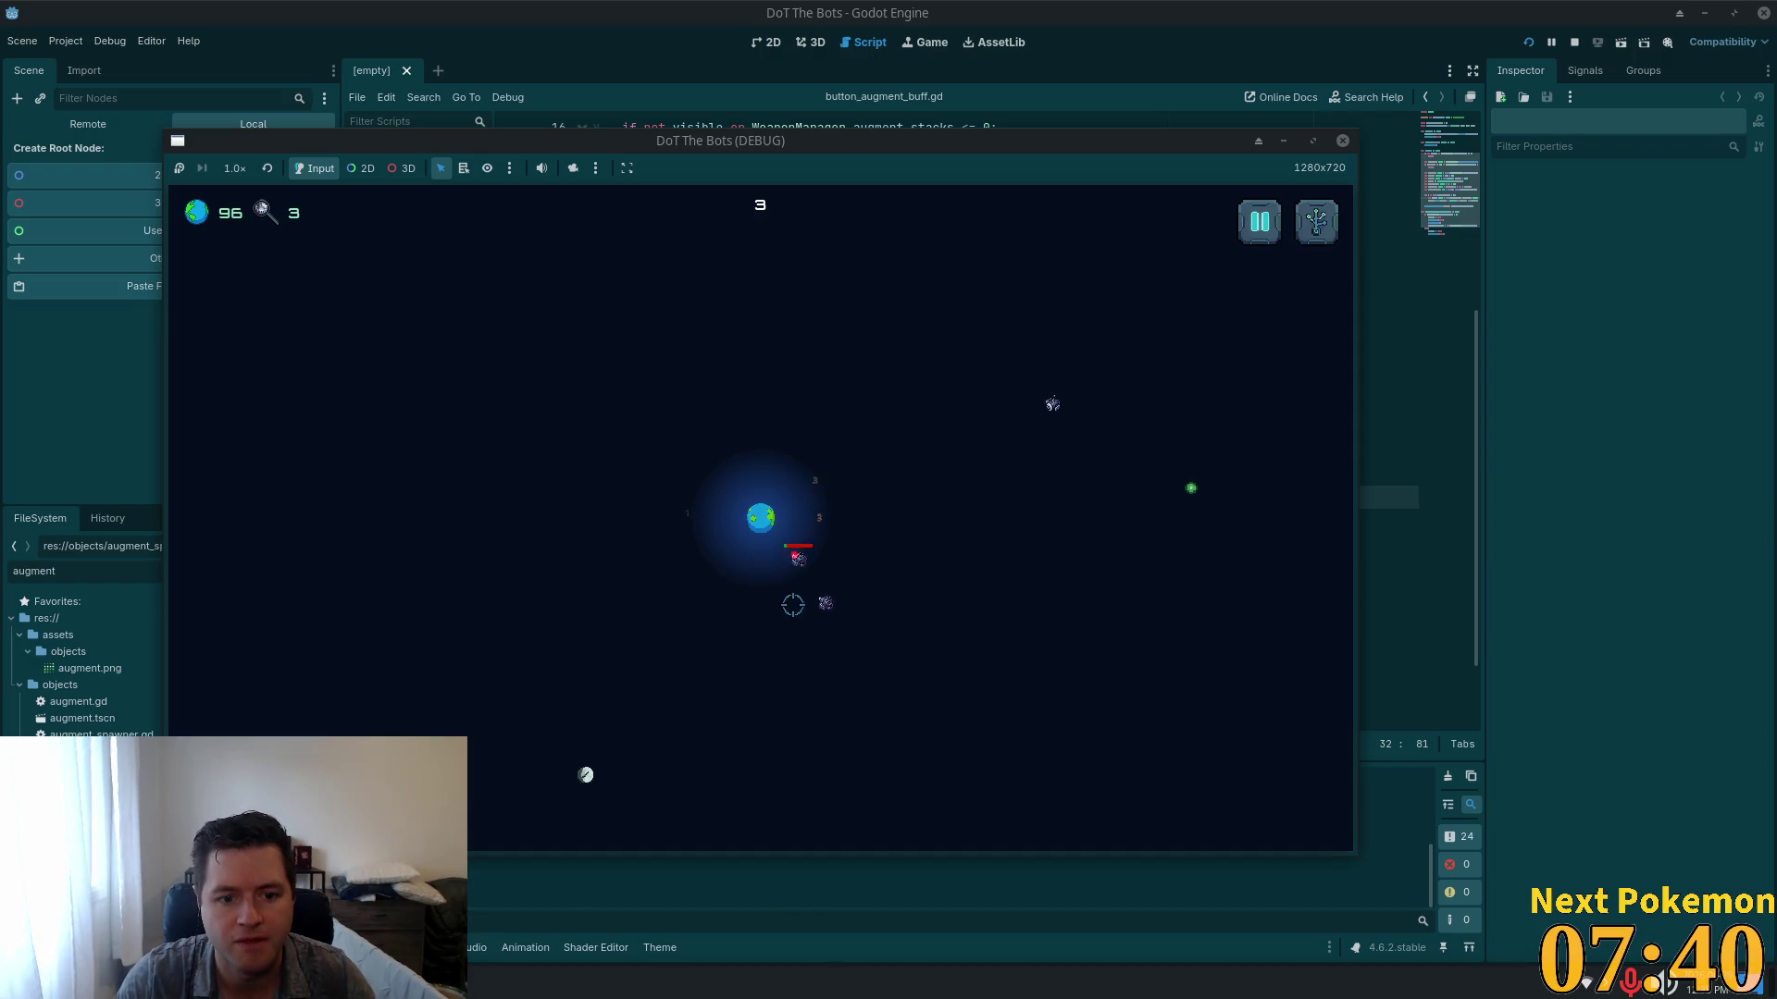
key(Escape)
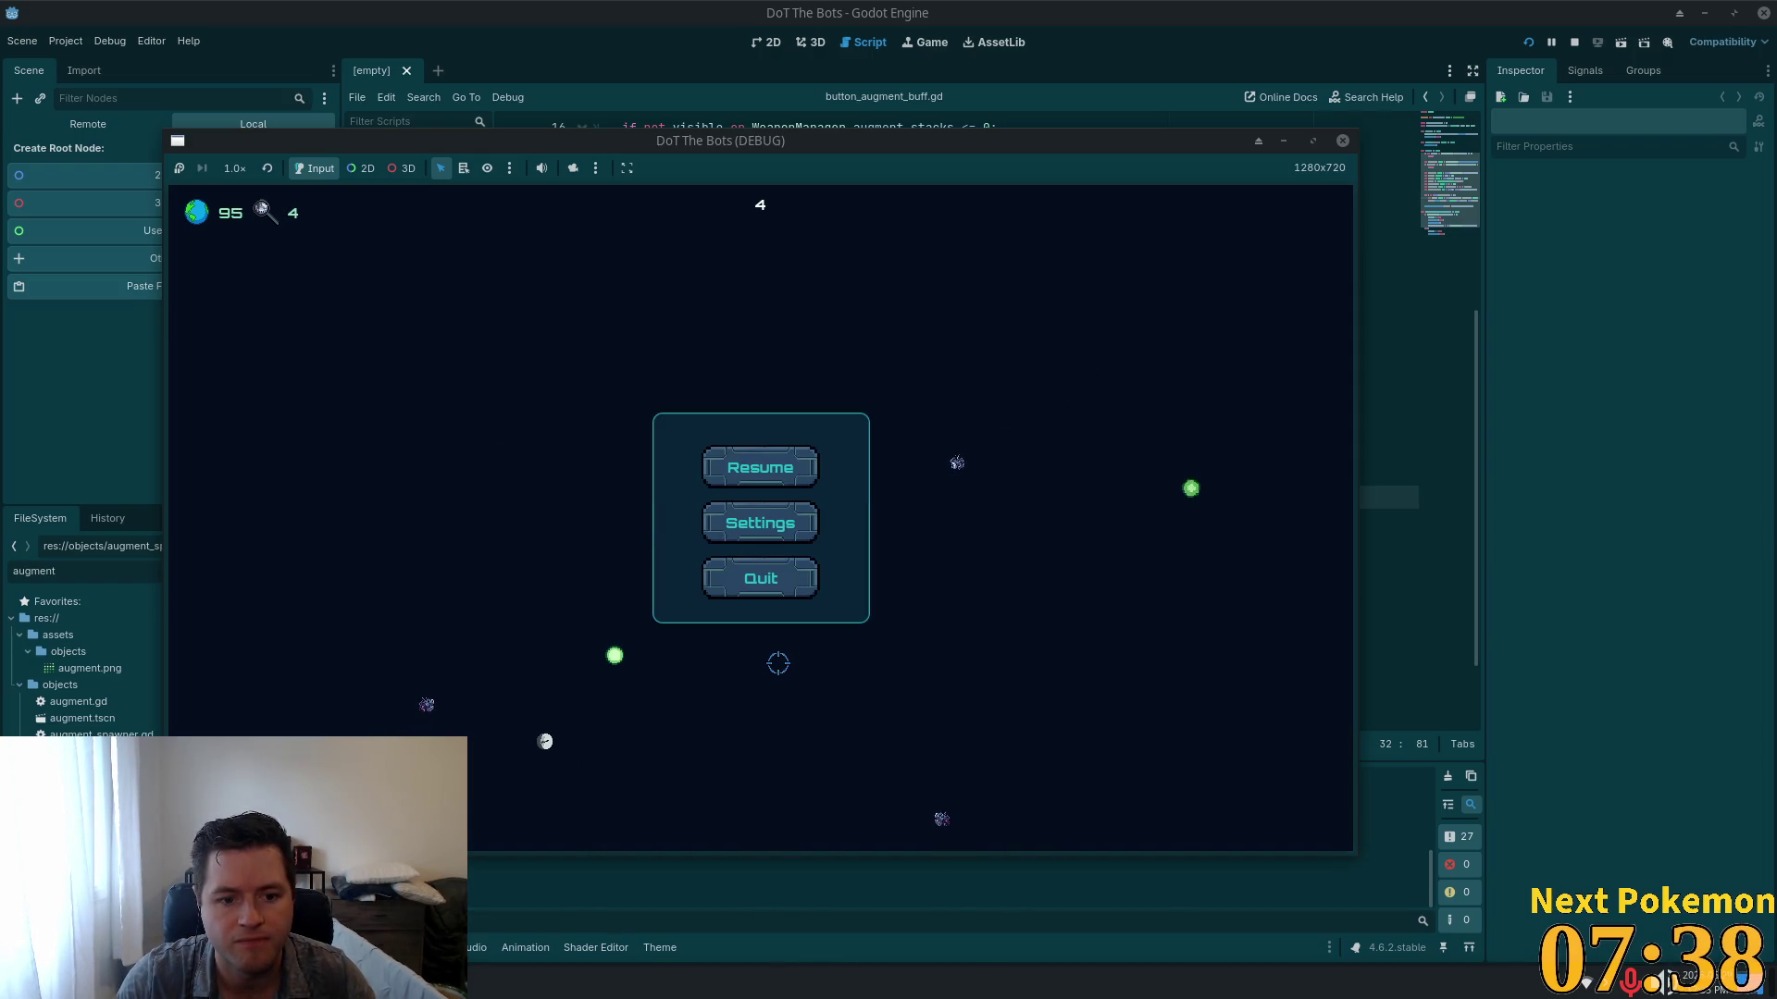
Step: Resume the run, play until planet health 88, pause again, and bring Godot's editor forward
key(Escape)
key(Escape)
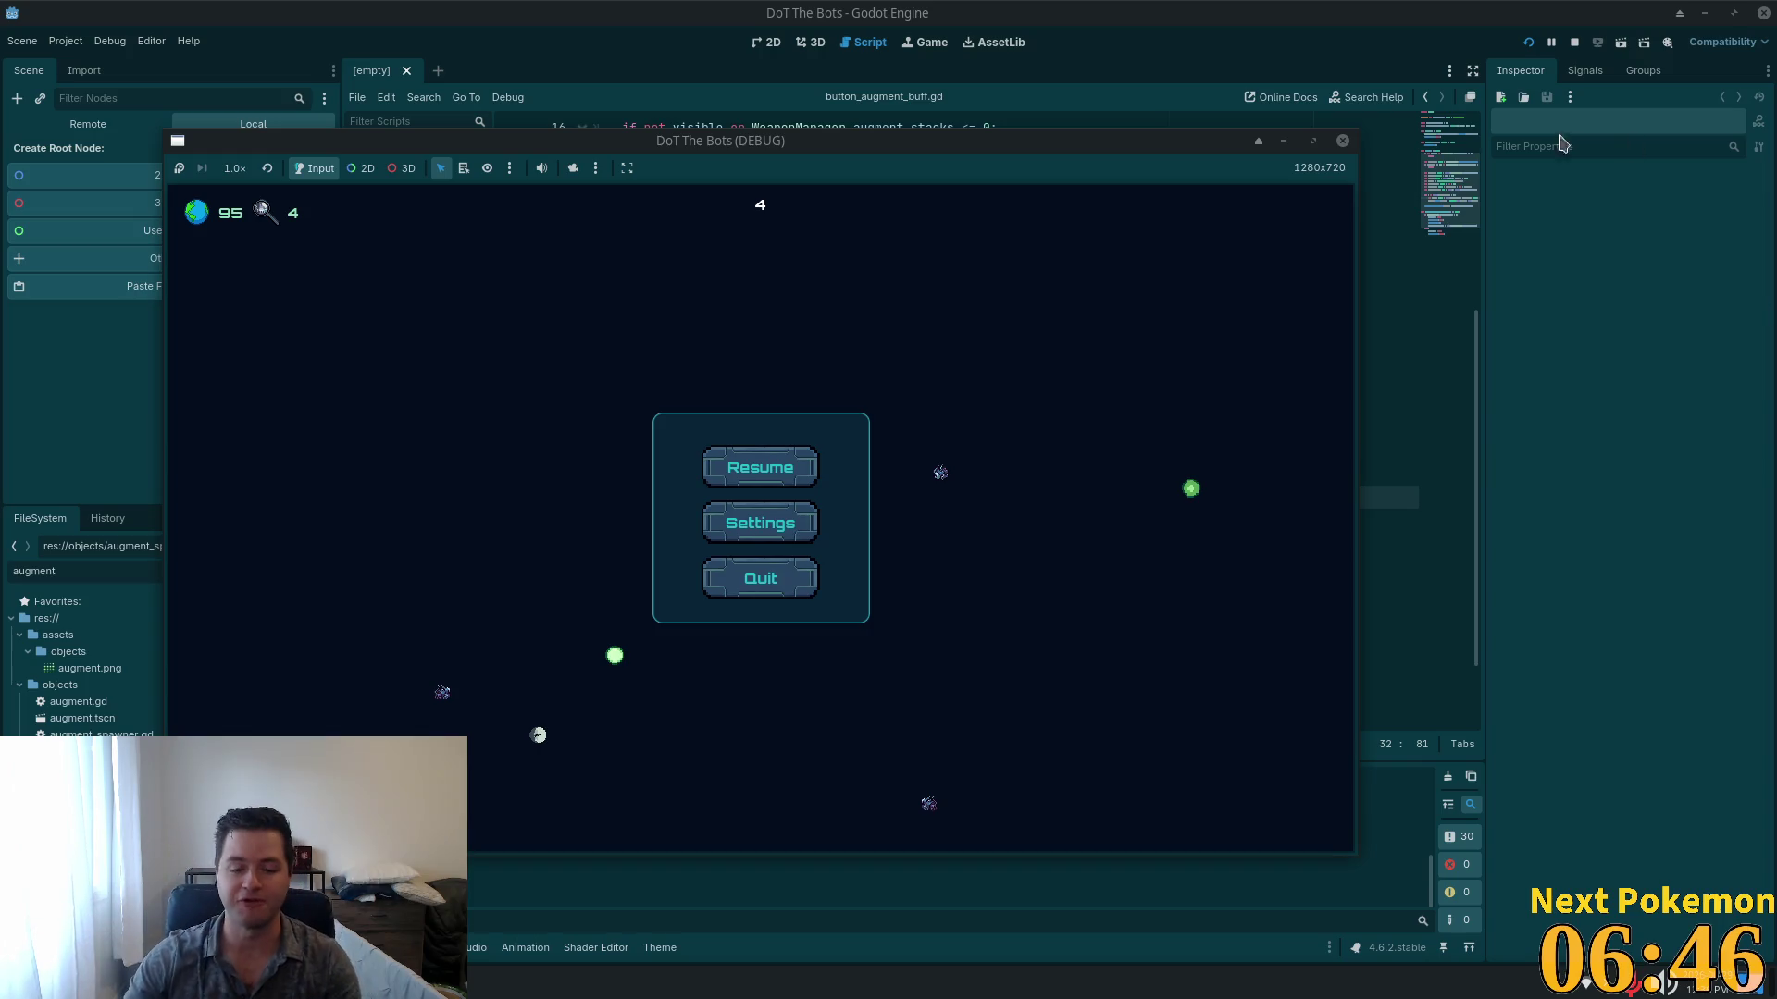
click(745, 458)
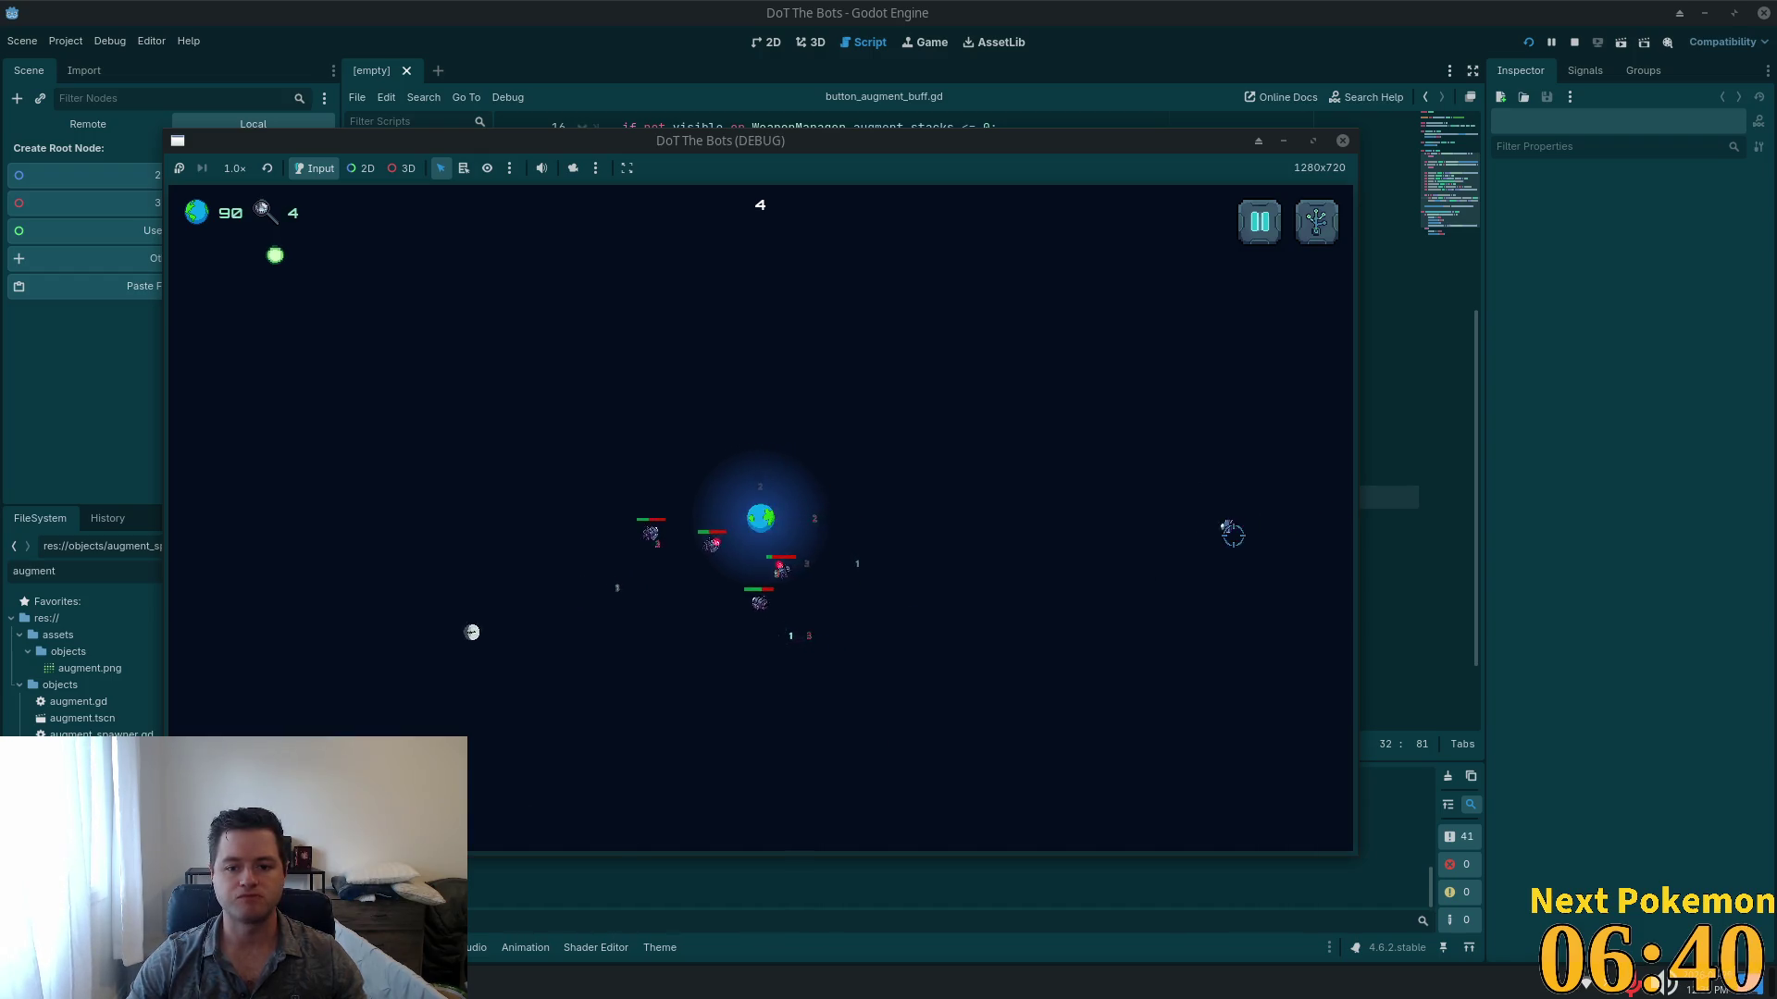
key(Escape)
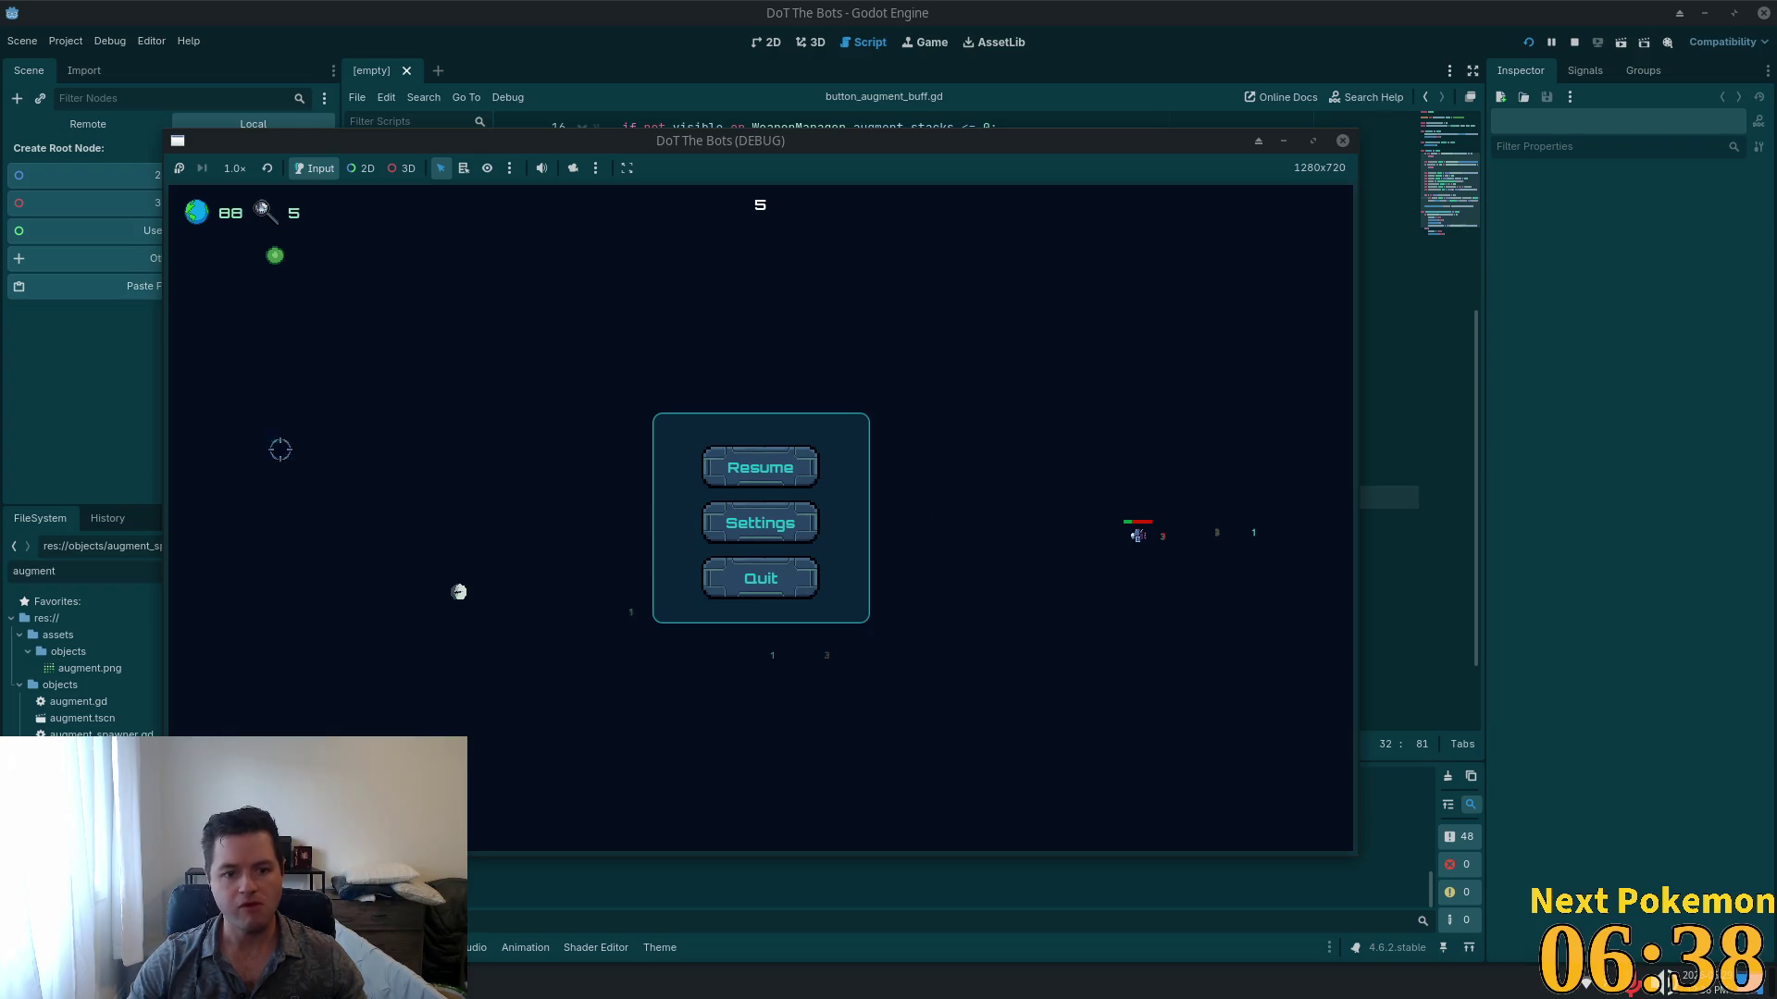
click(1206, 7)
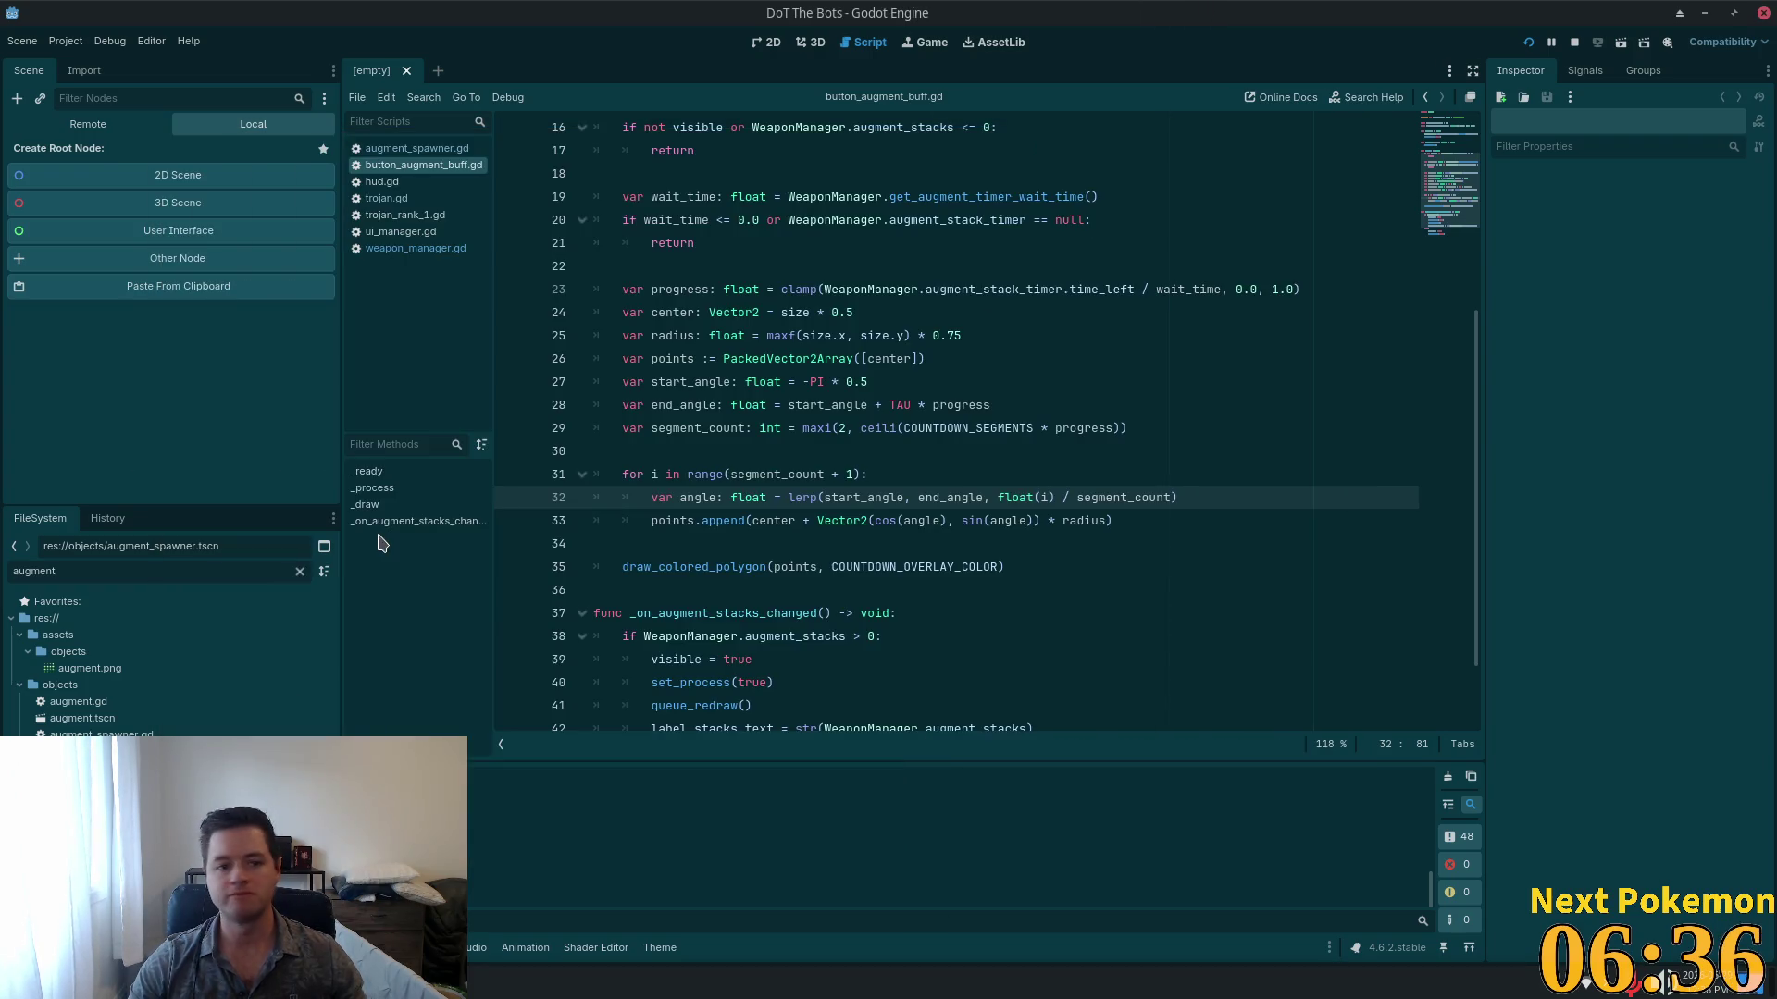
Step: Open the floating_combat_text script via Shift+Alt+O quick search for 'floating'
click(833, 430)
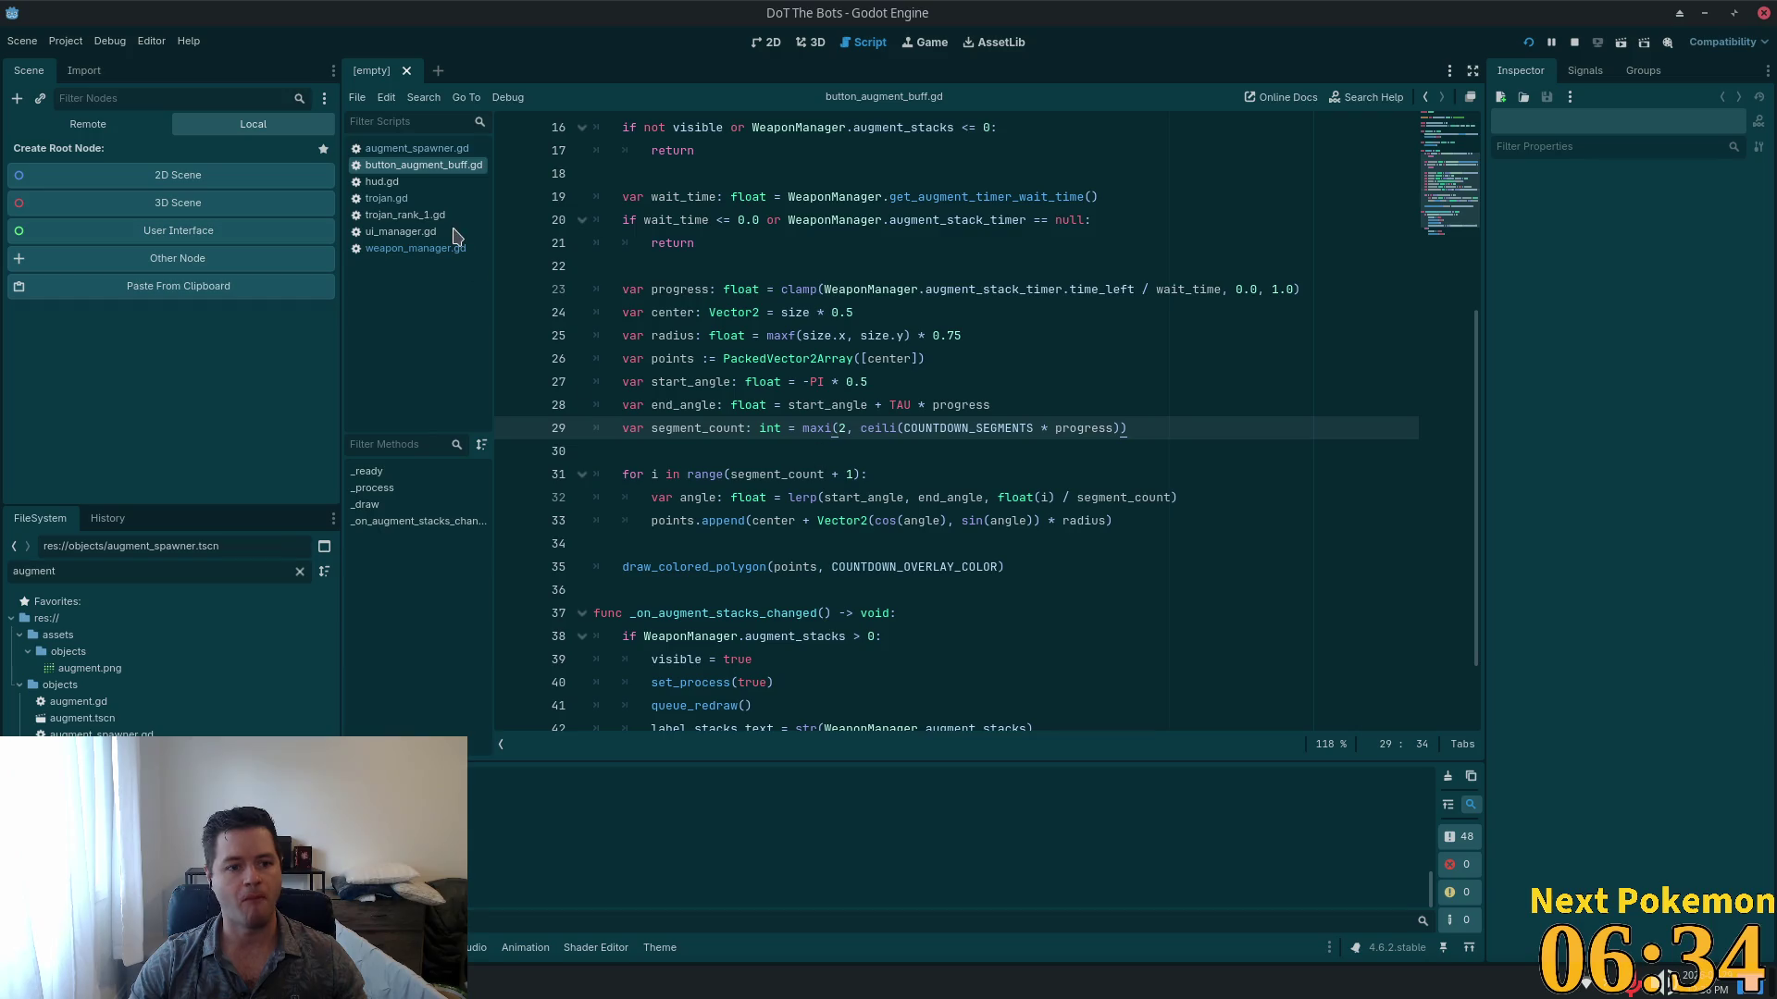
key(shift+alt+o)
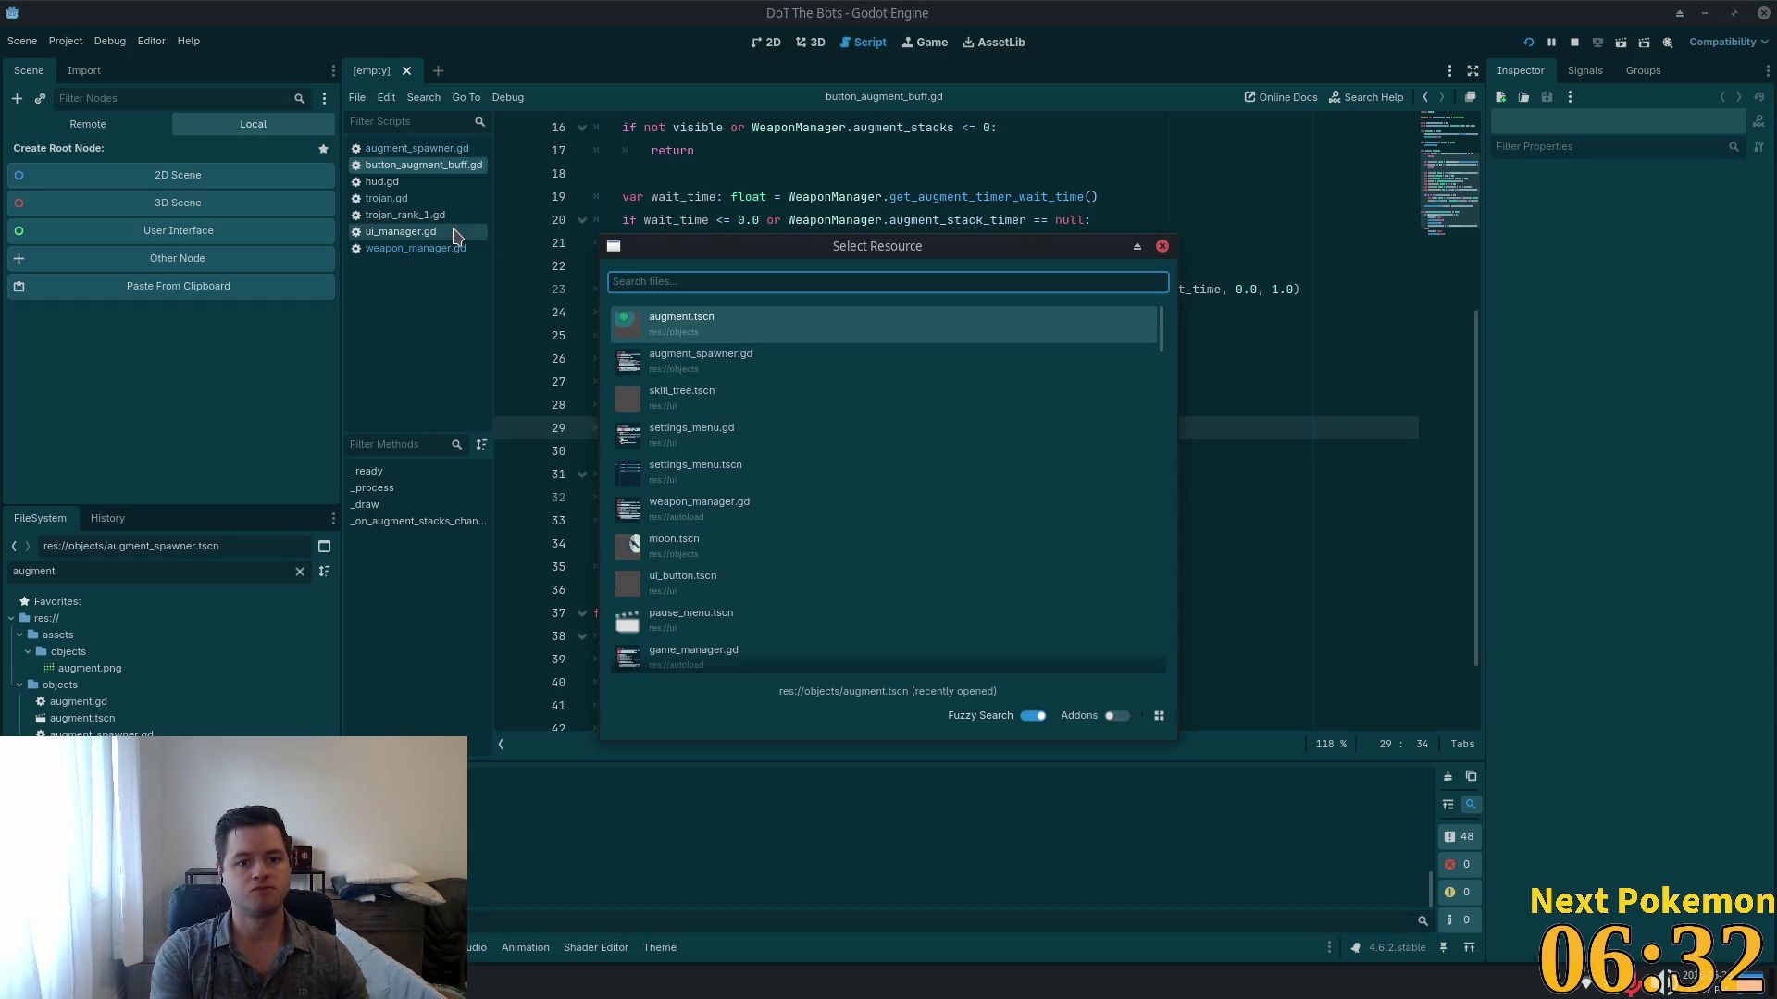
text(floating)
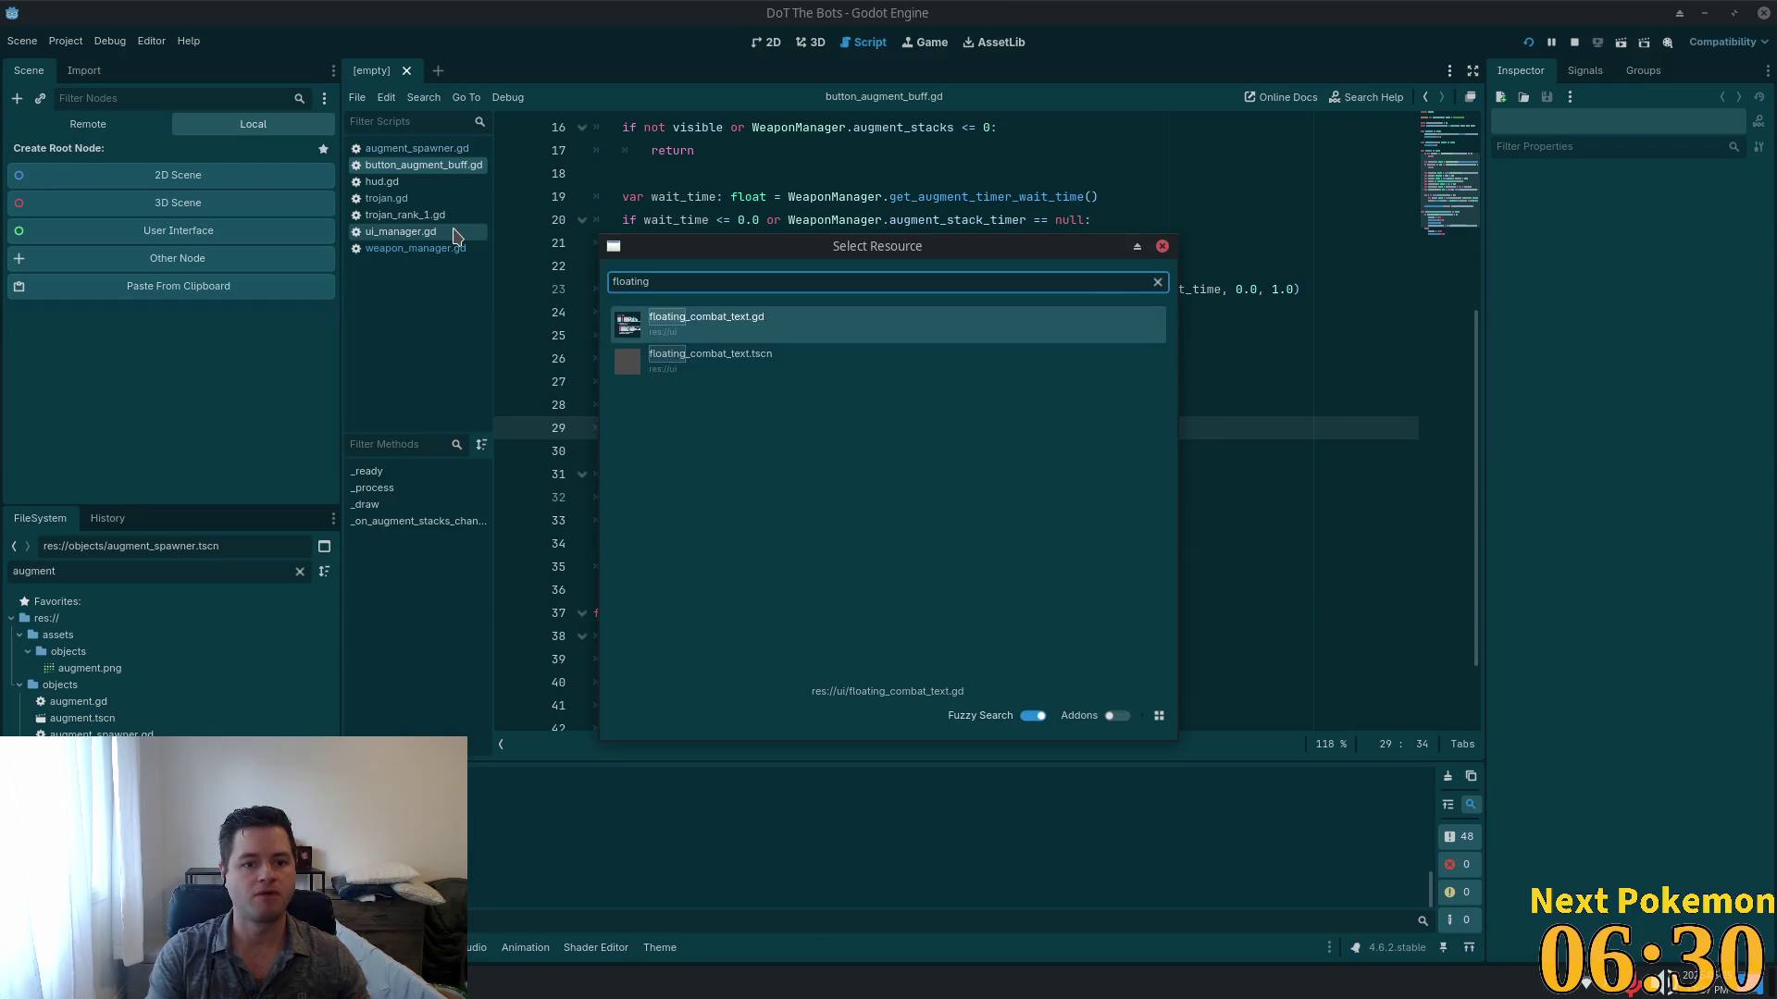
key(Down)
key(Return)
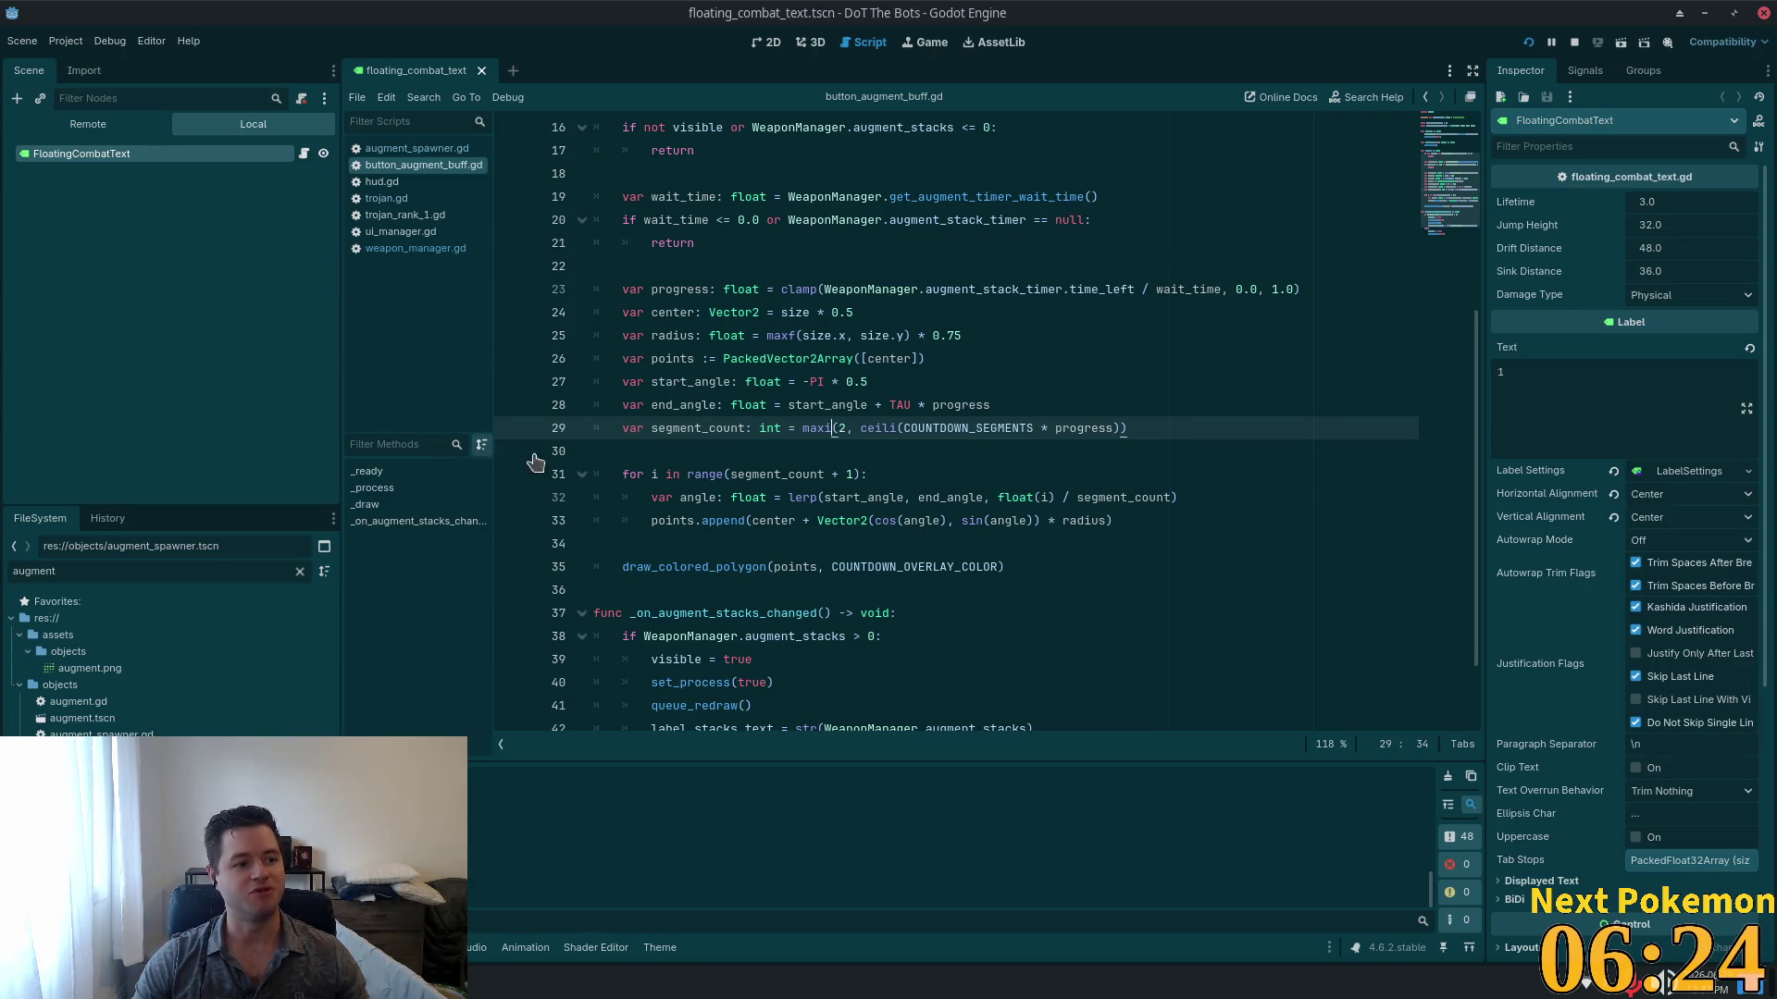
mouse_move(694, 472)
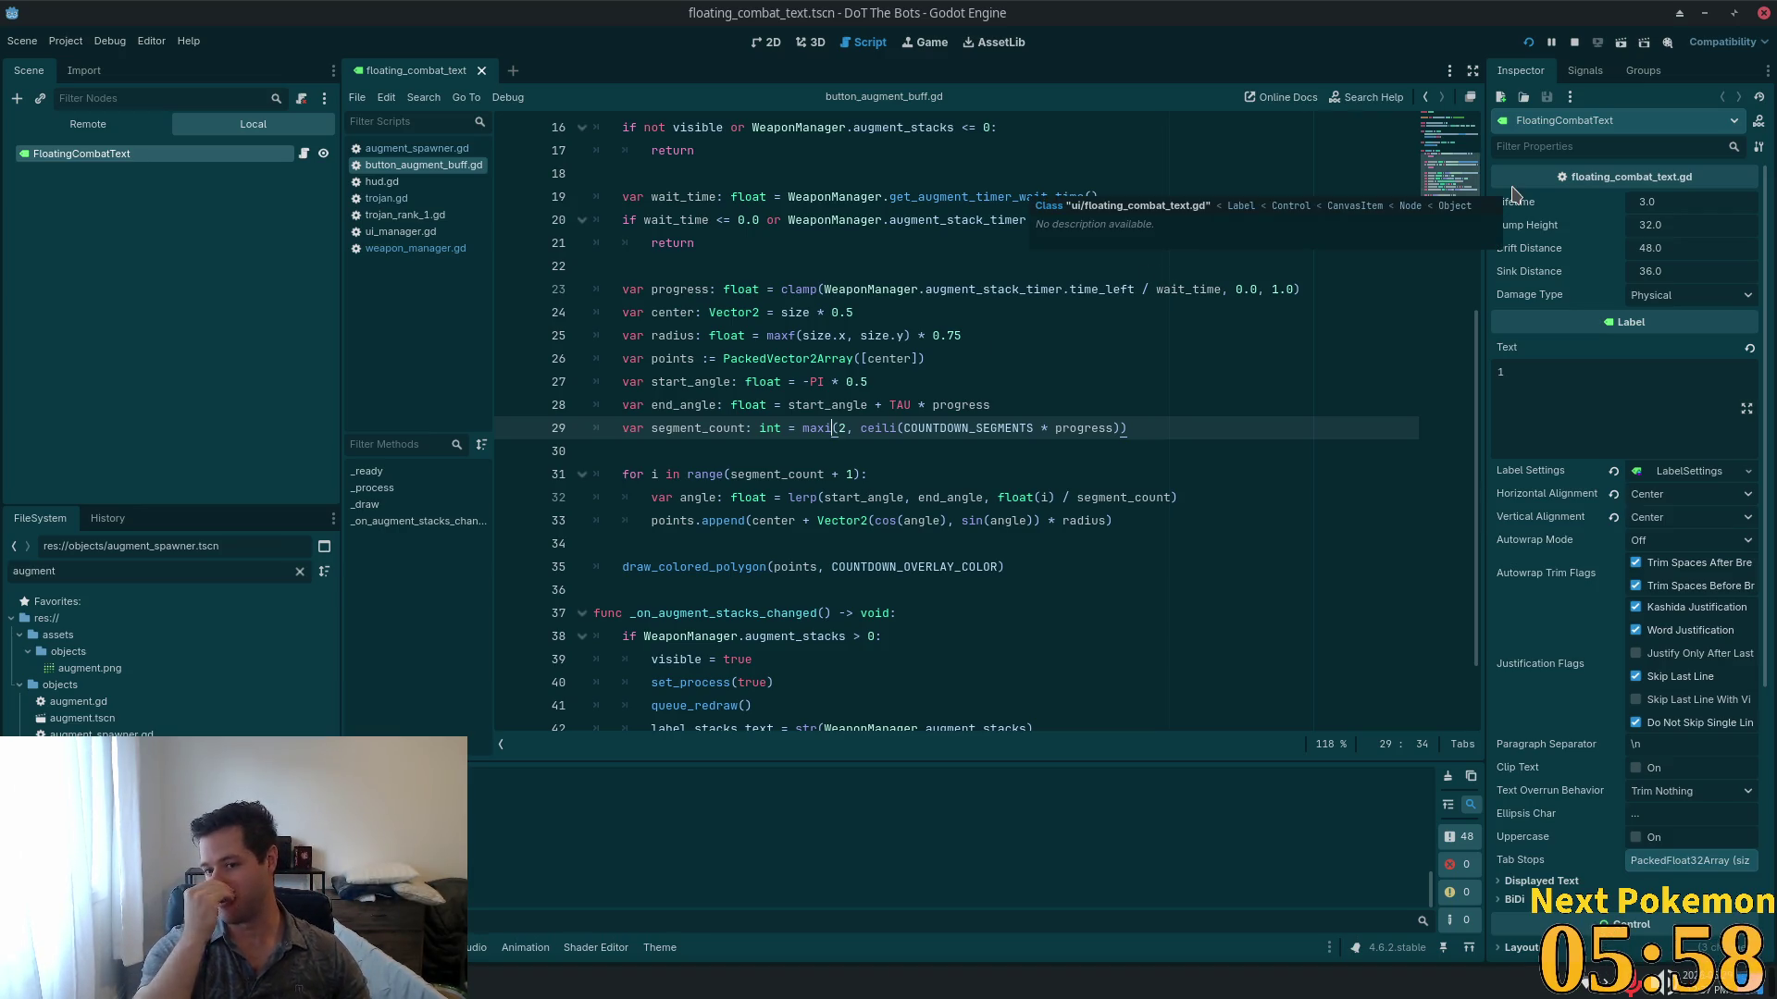
Step: Put the caret on line 26, widen the script editor, and show the Remote scene tree
click(859, 358)
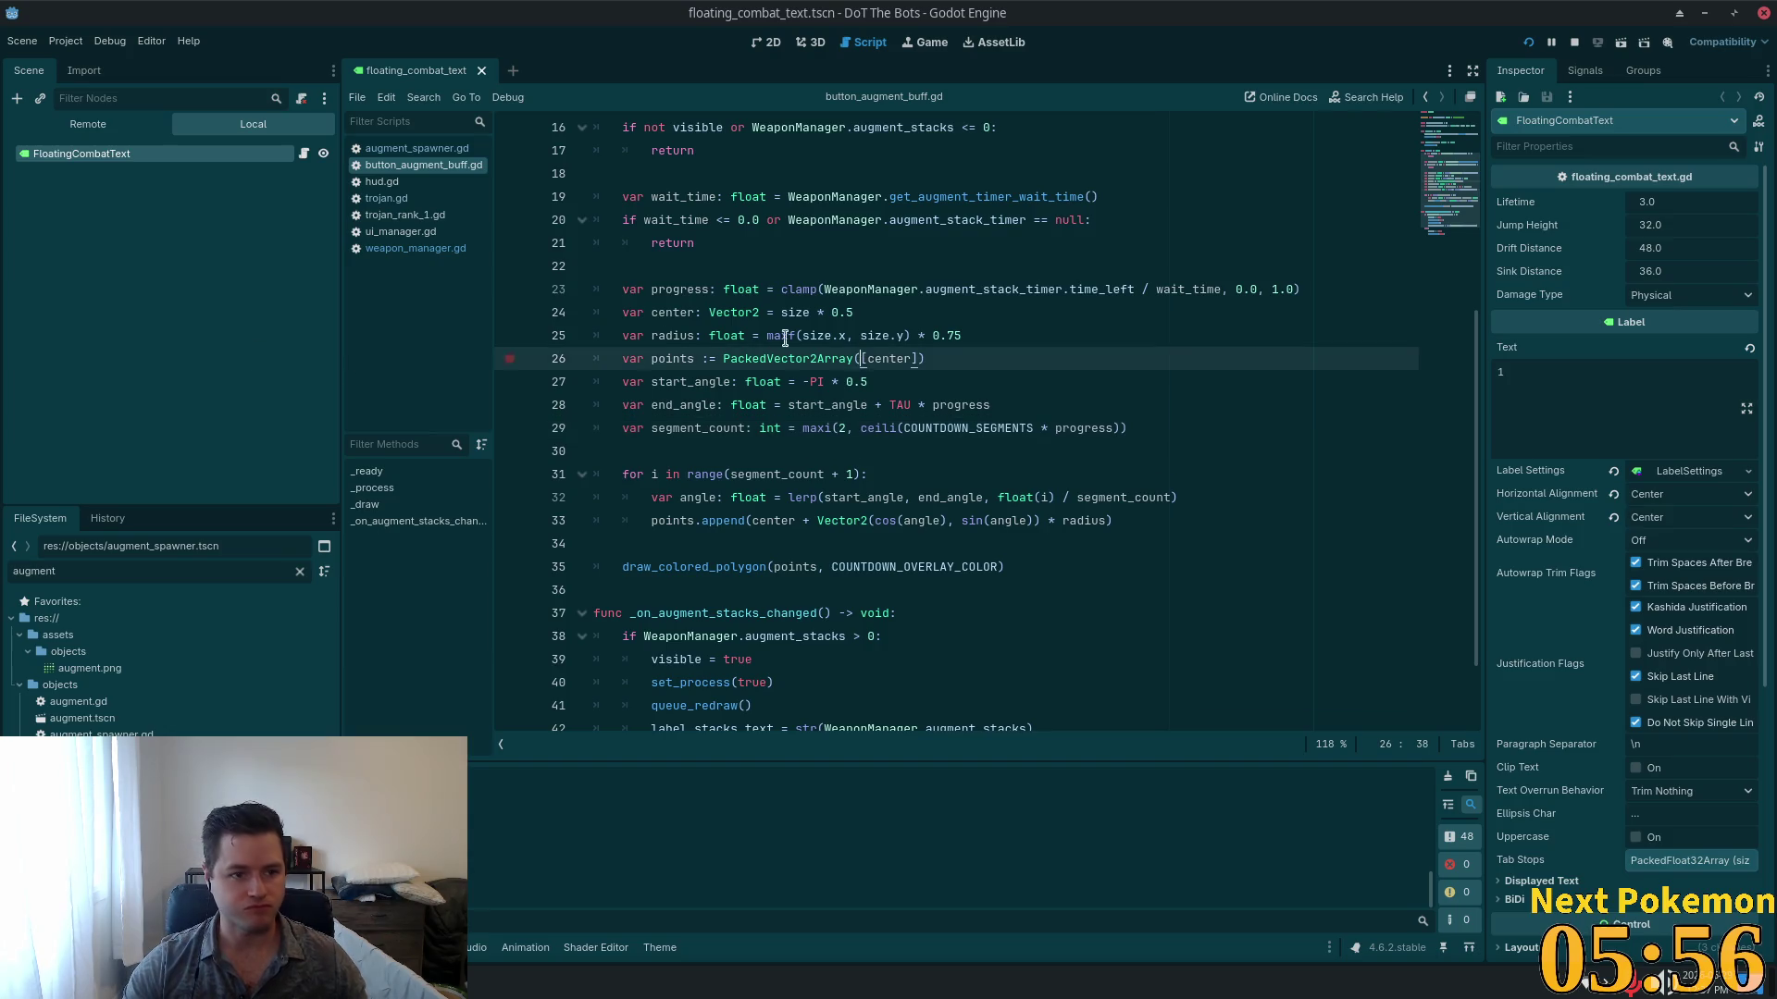
drag(341, 290, 255, 291)
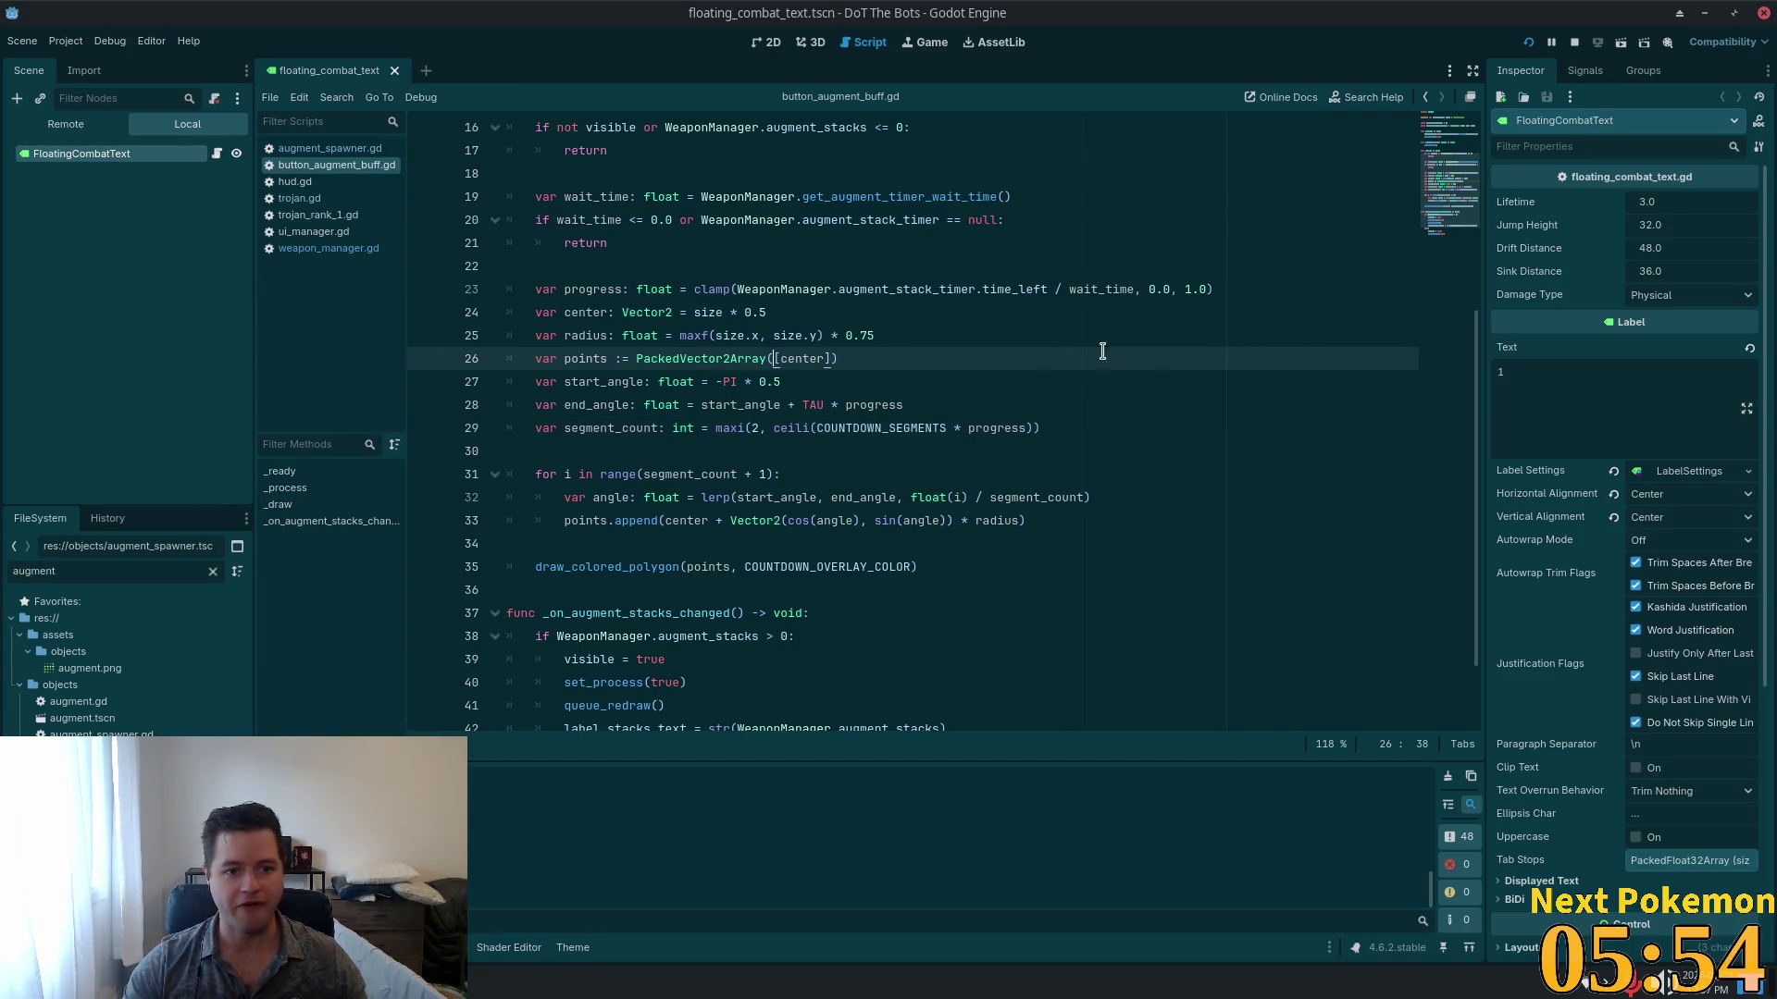
click(84, 124)
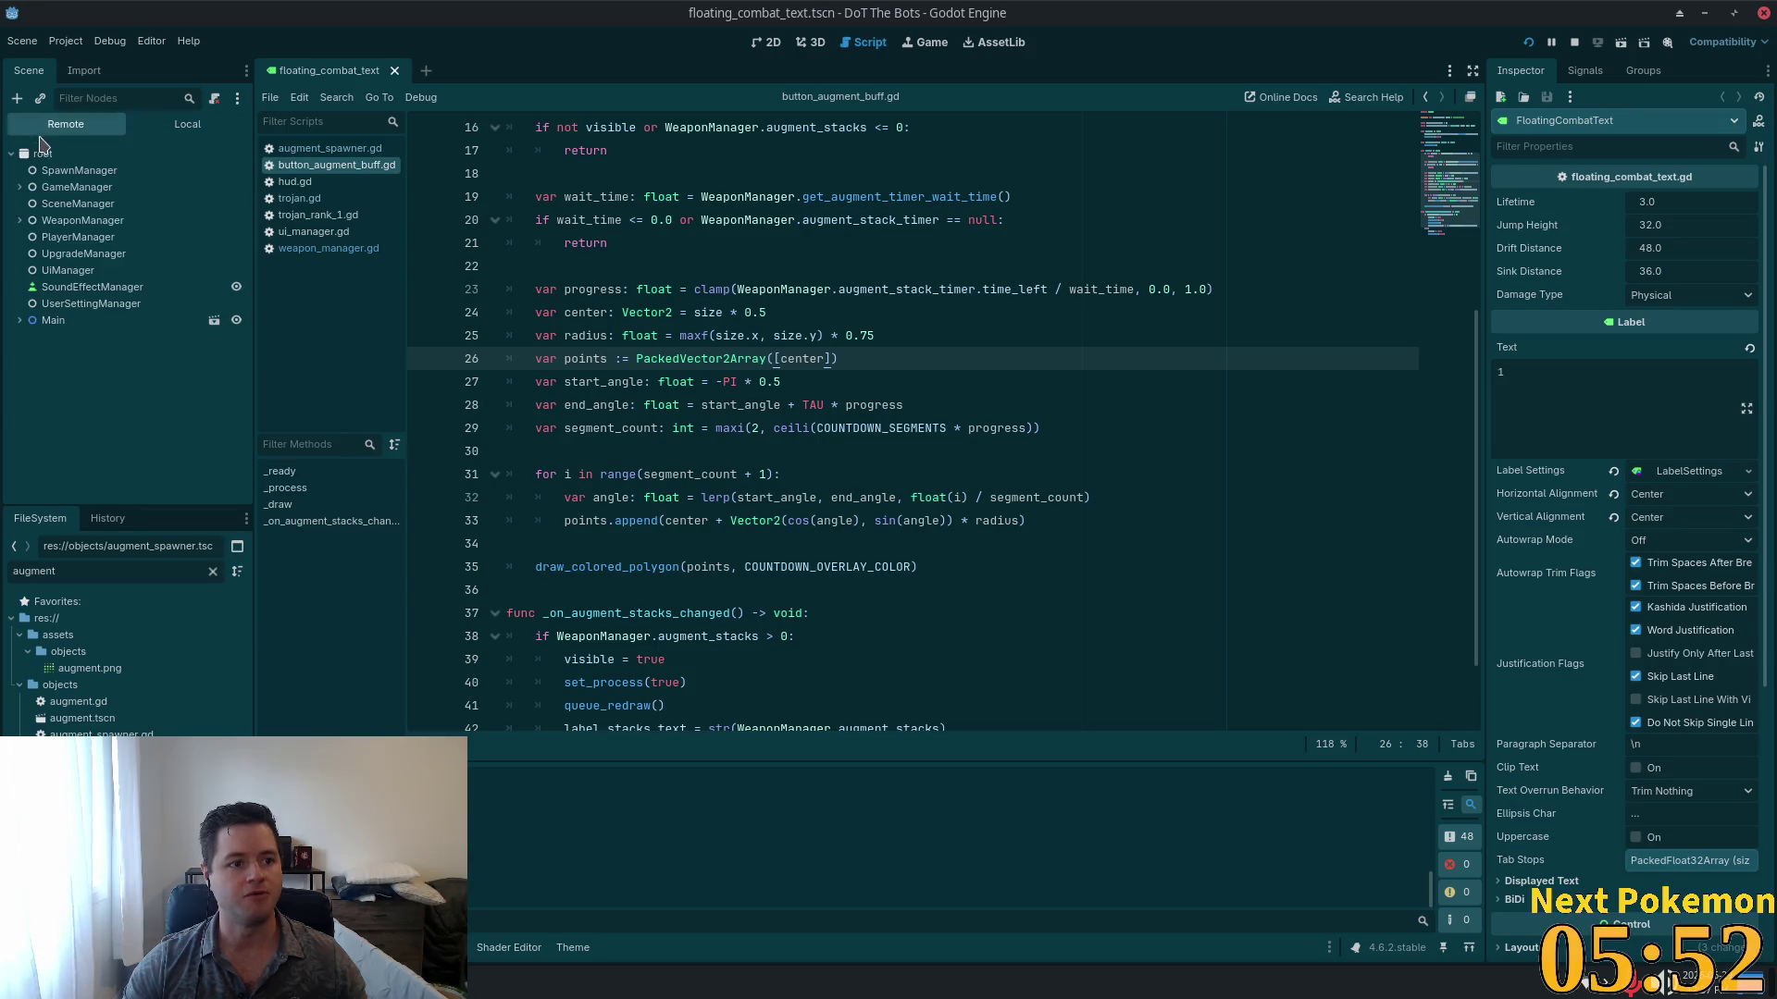
click(20, 320)
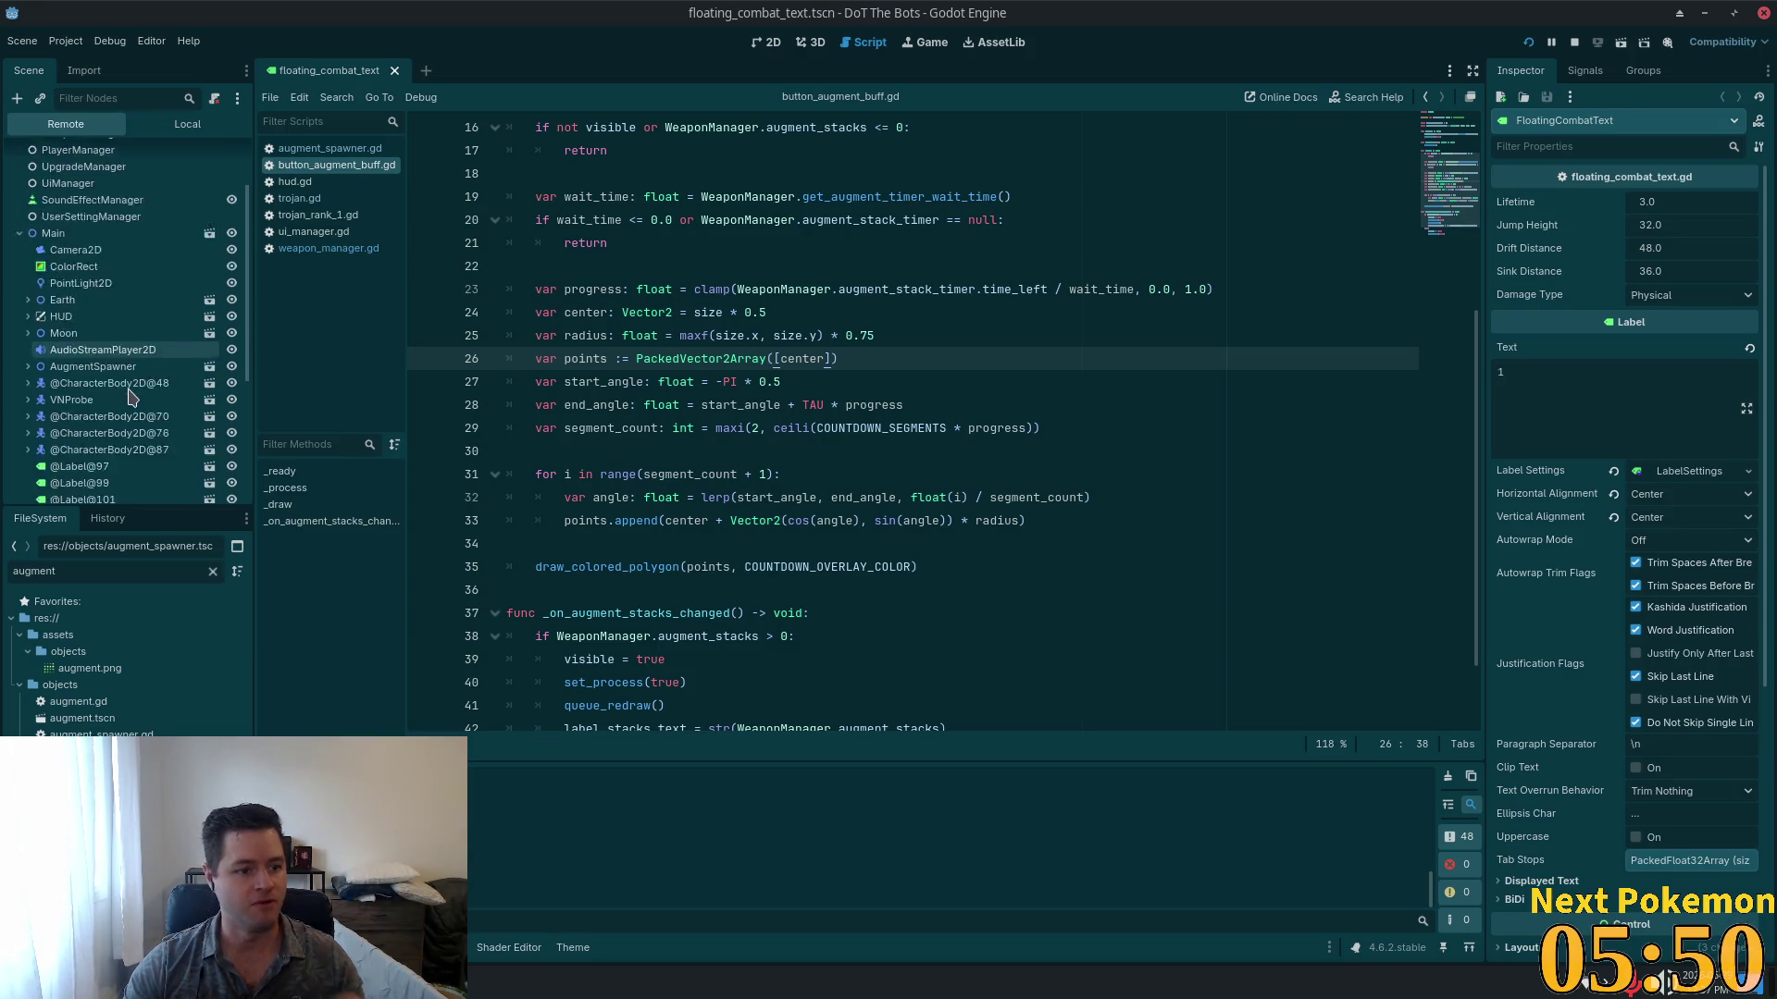
scroll(127, 396, down, 5)
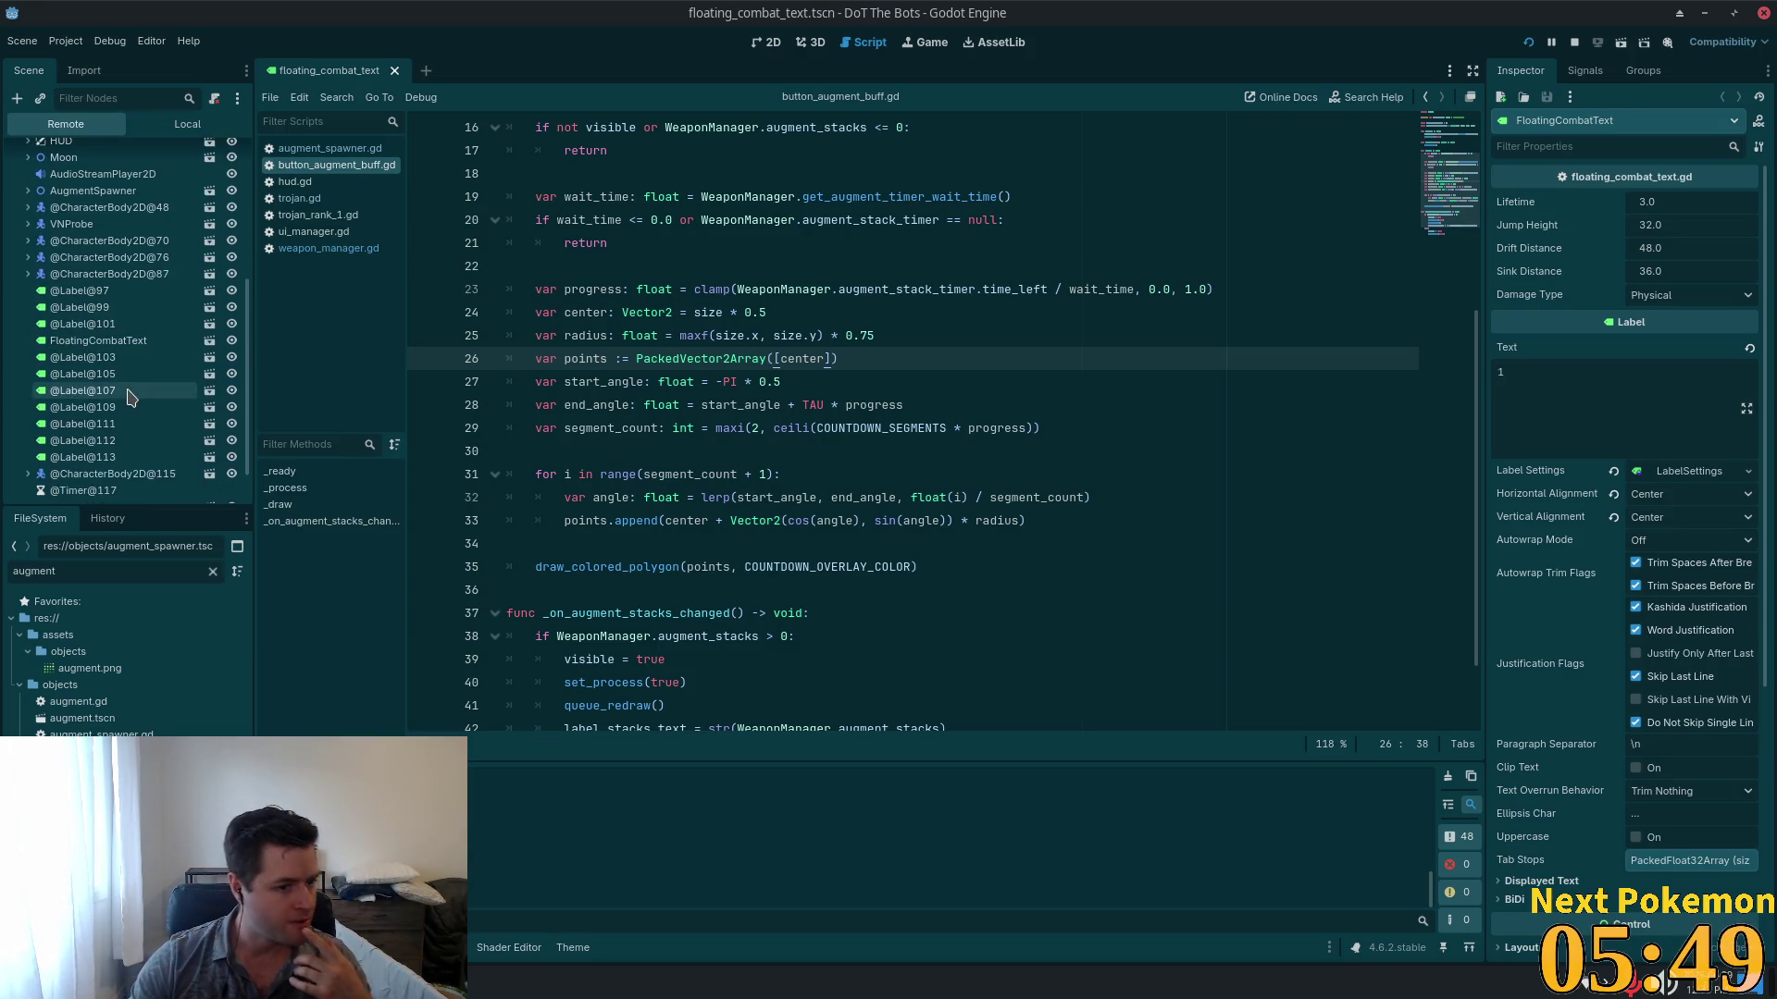
click(55, 376)
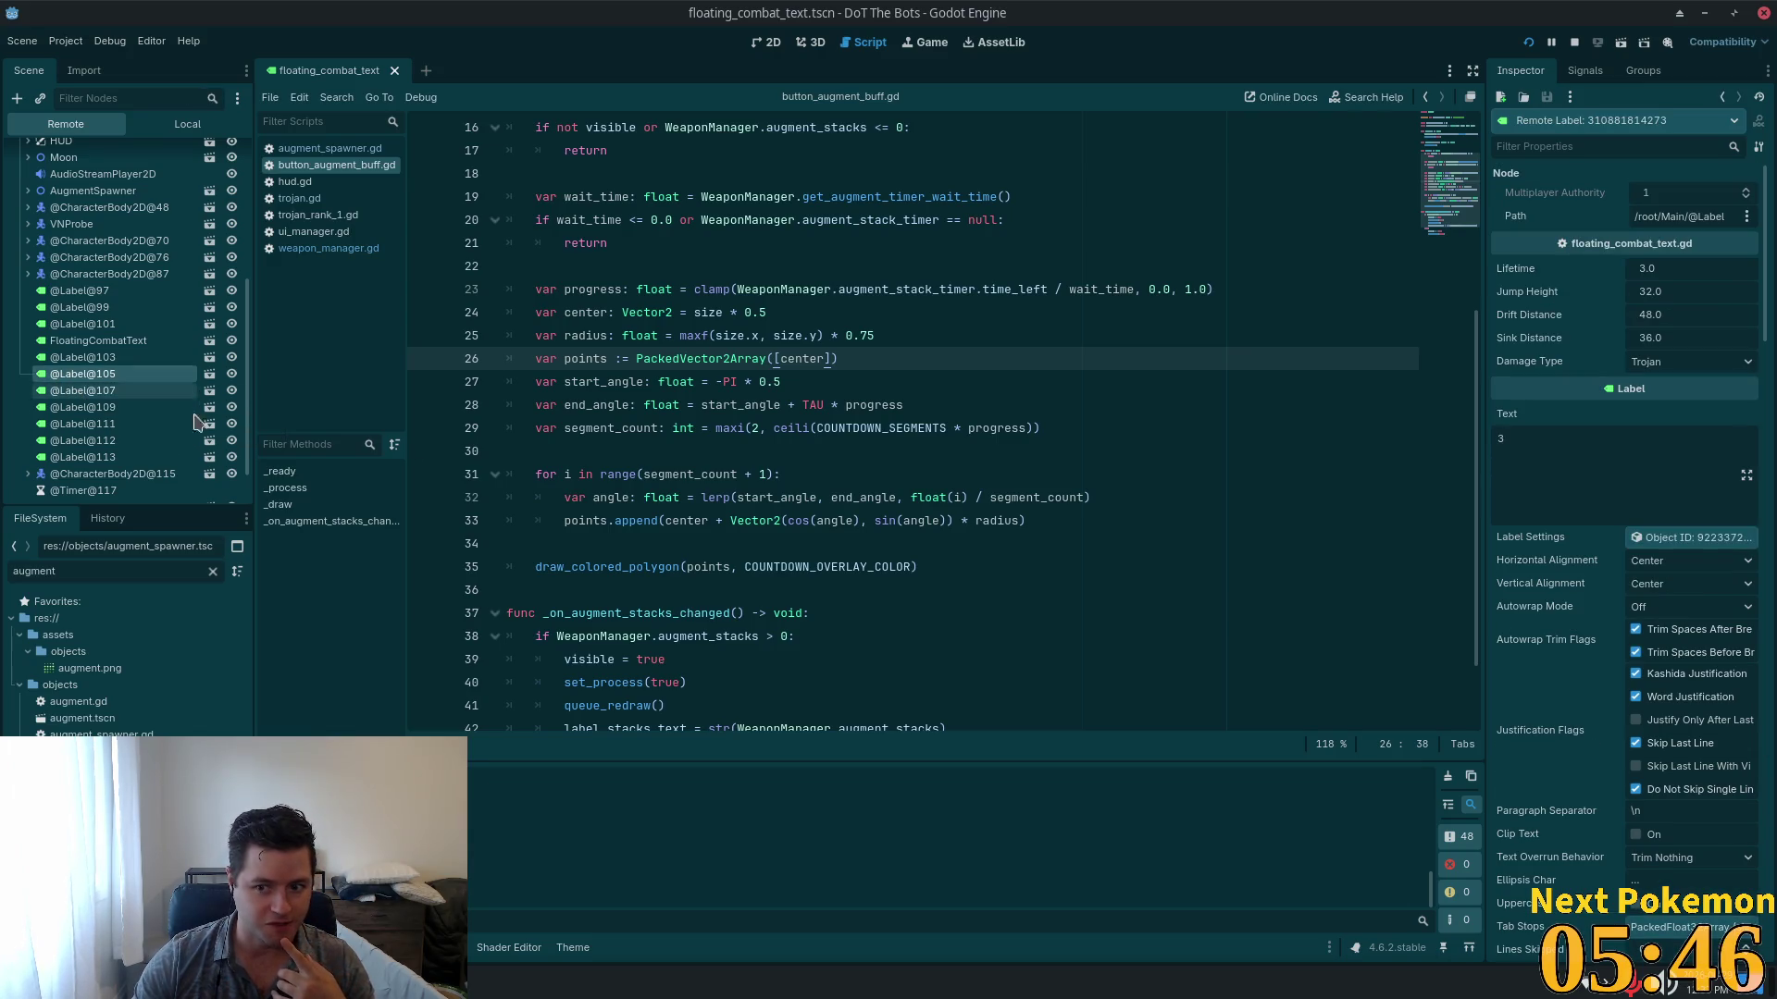
scroll(1655, 586, down, 5)
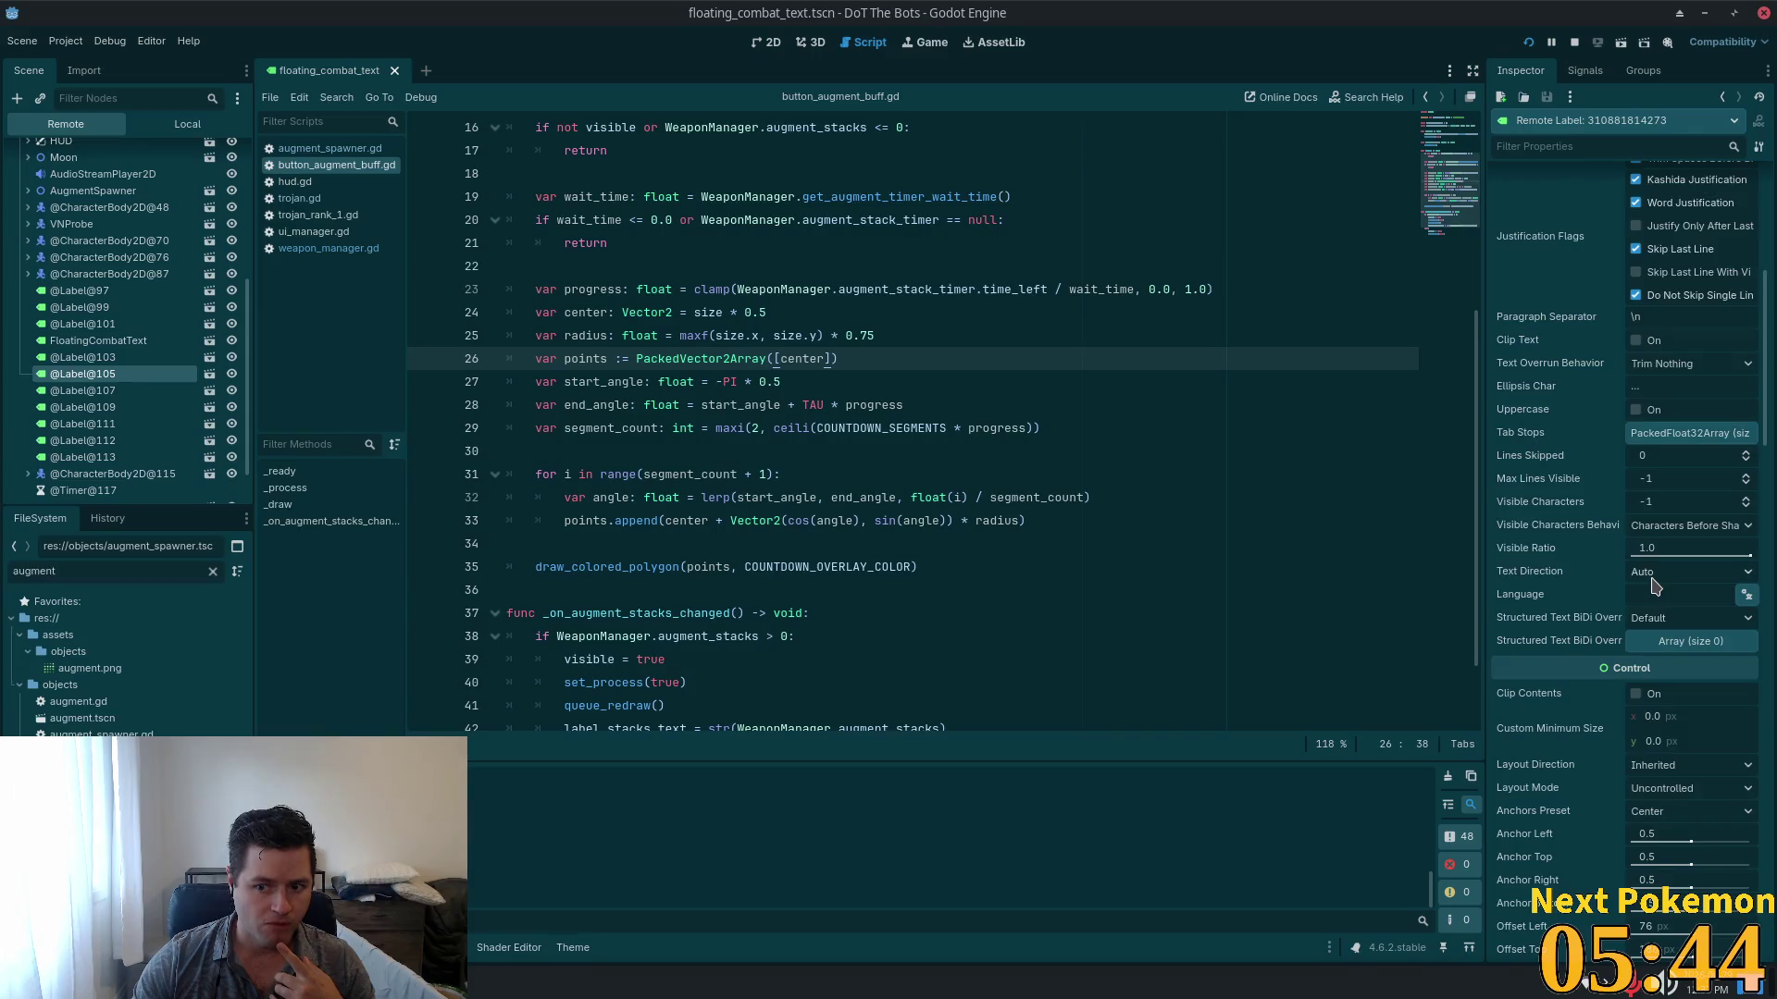
scroll(1651, 587, down, 10)
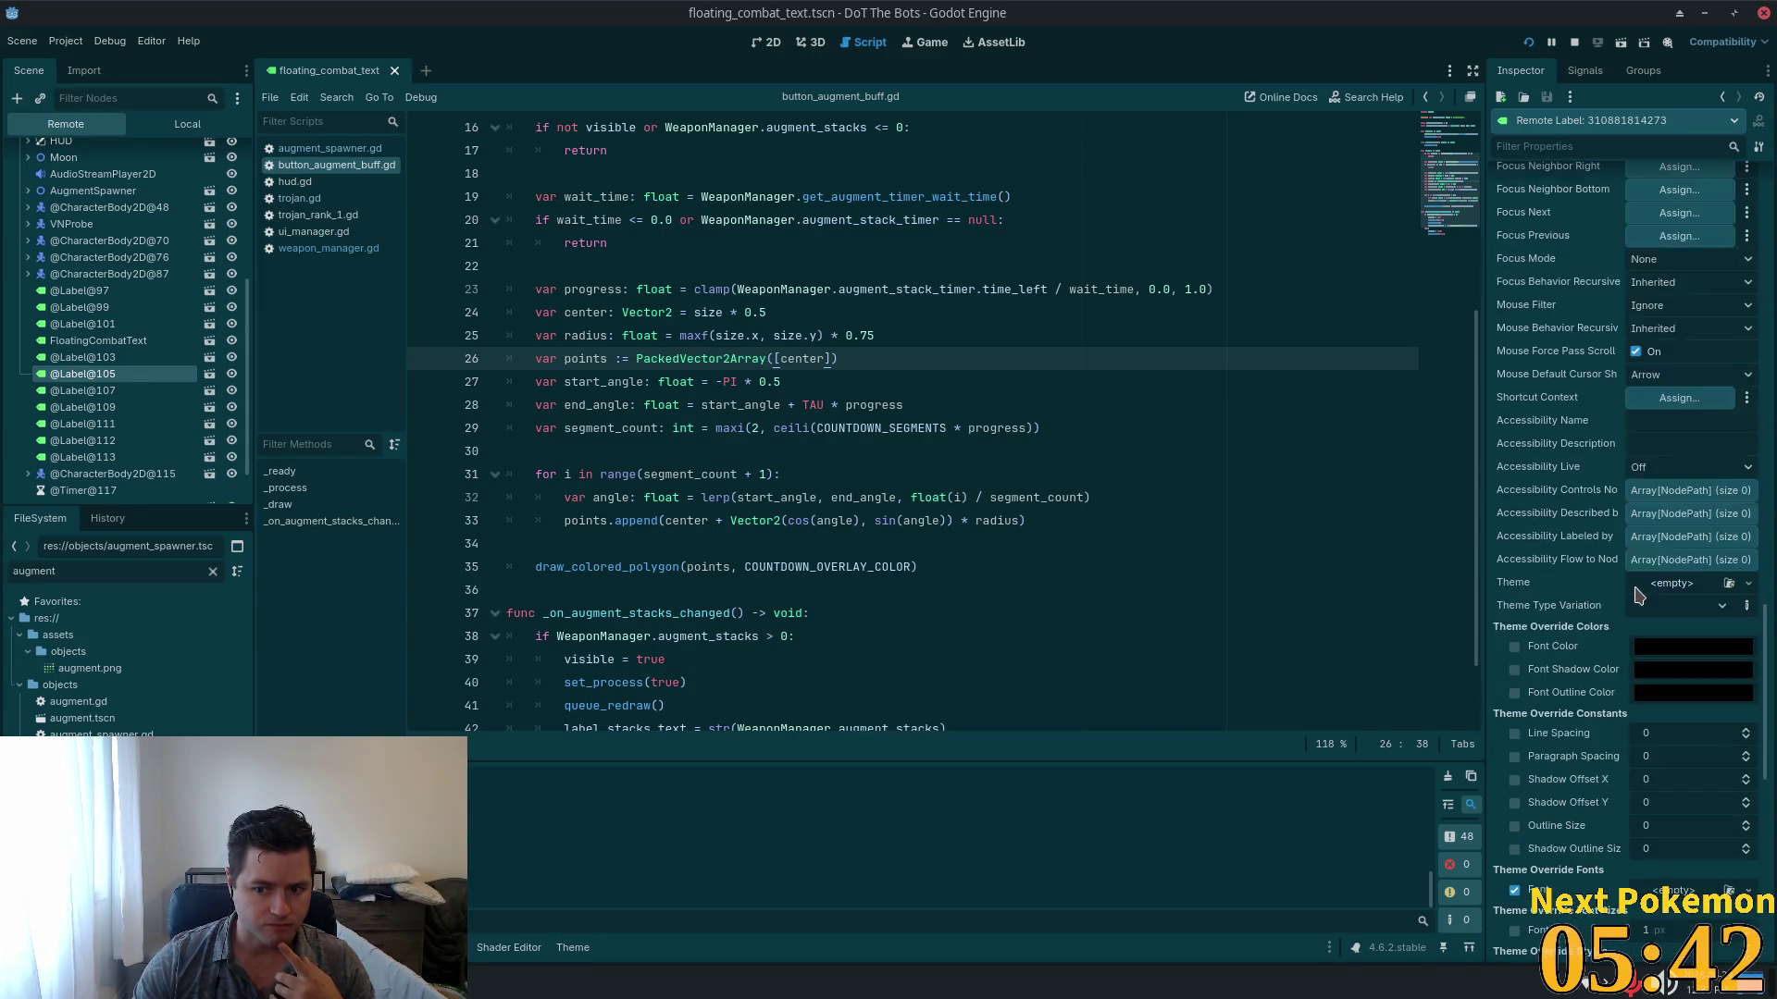
scroll(1638, 595, down, 4)
scroll(1634, 600, down, 4)
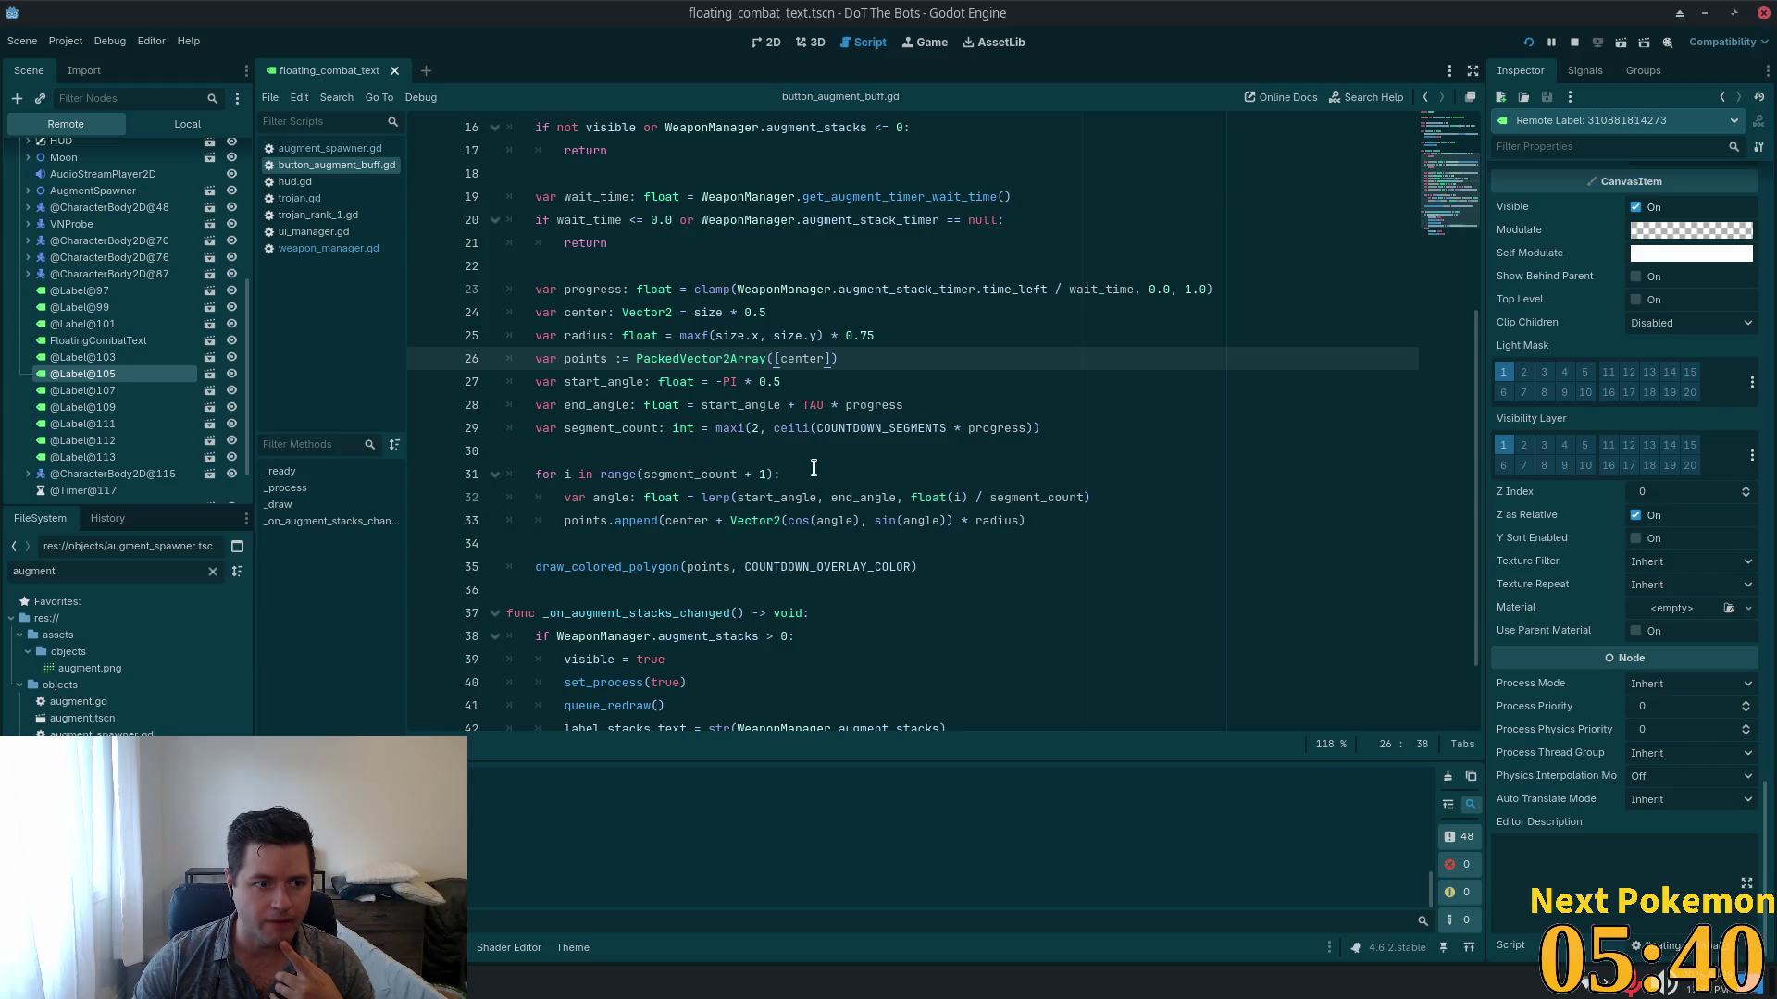
click(93, 390)
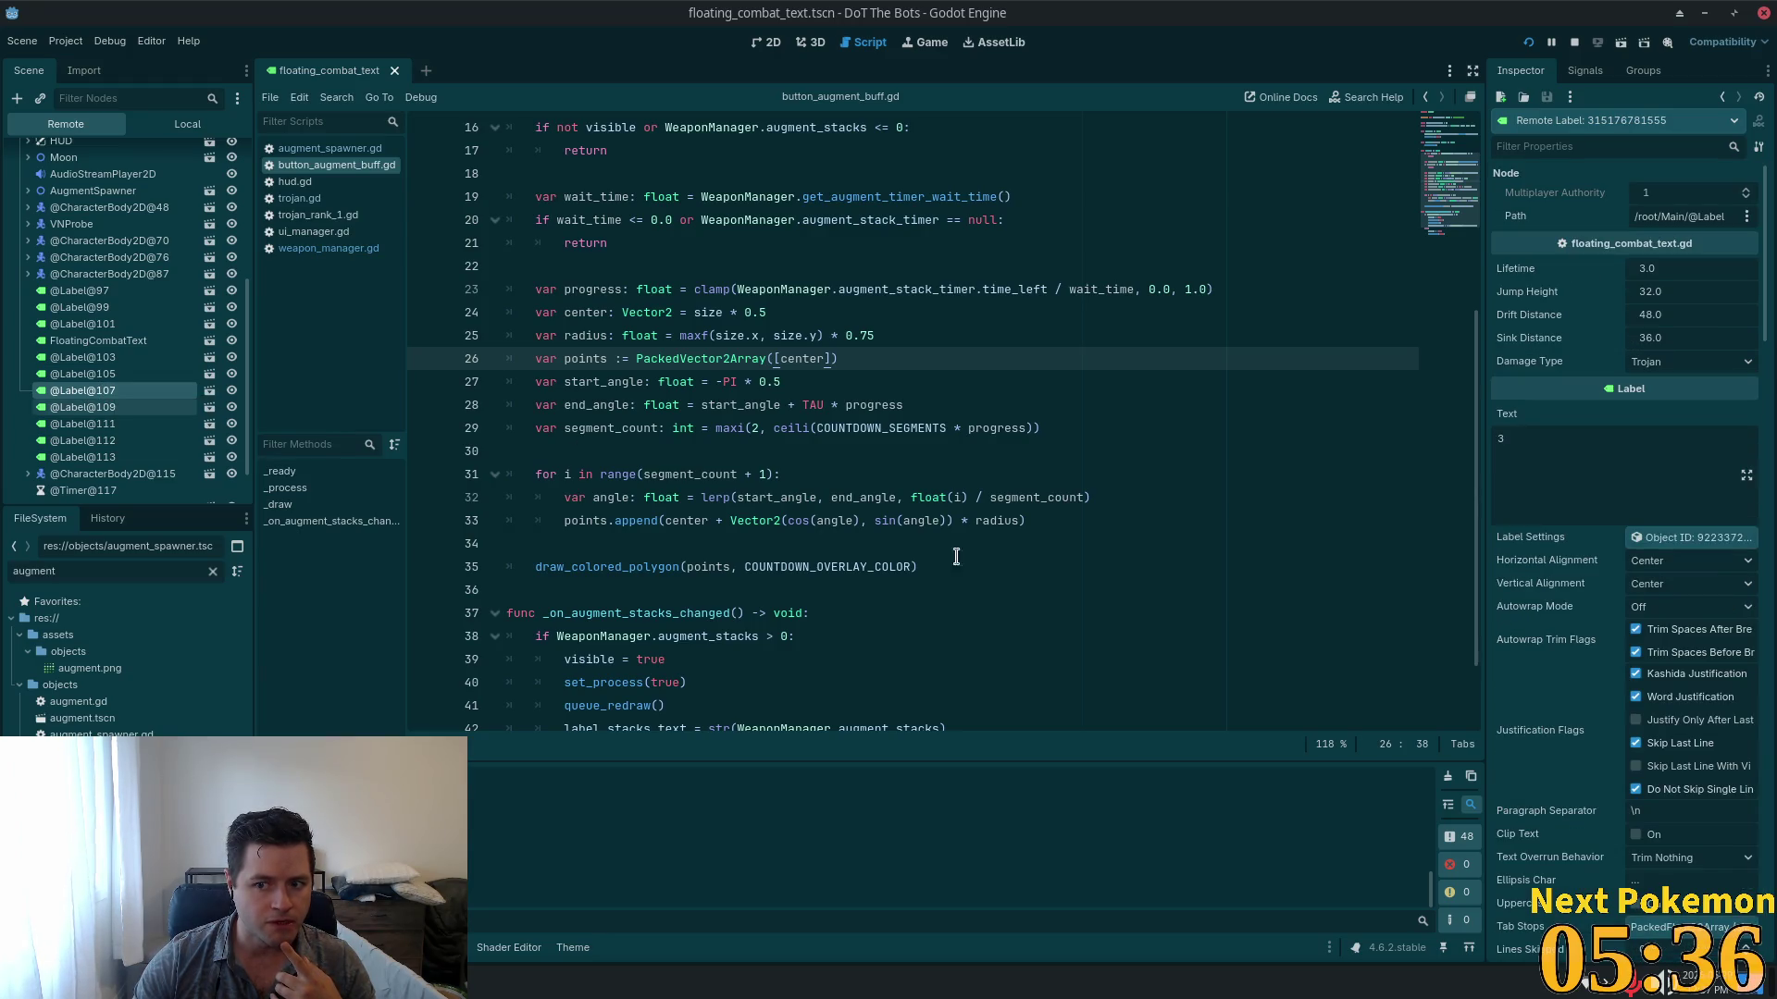
Step: Check the label's LabelSettings: red font, outline size 2 px with green outline color
click(1647, 538)
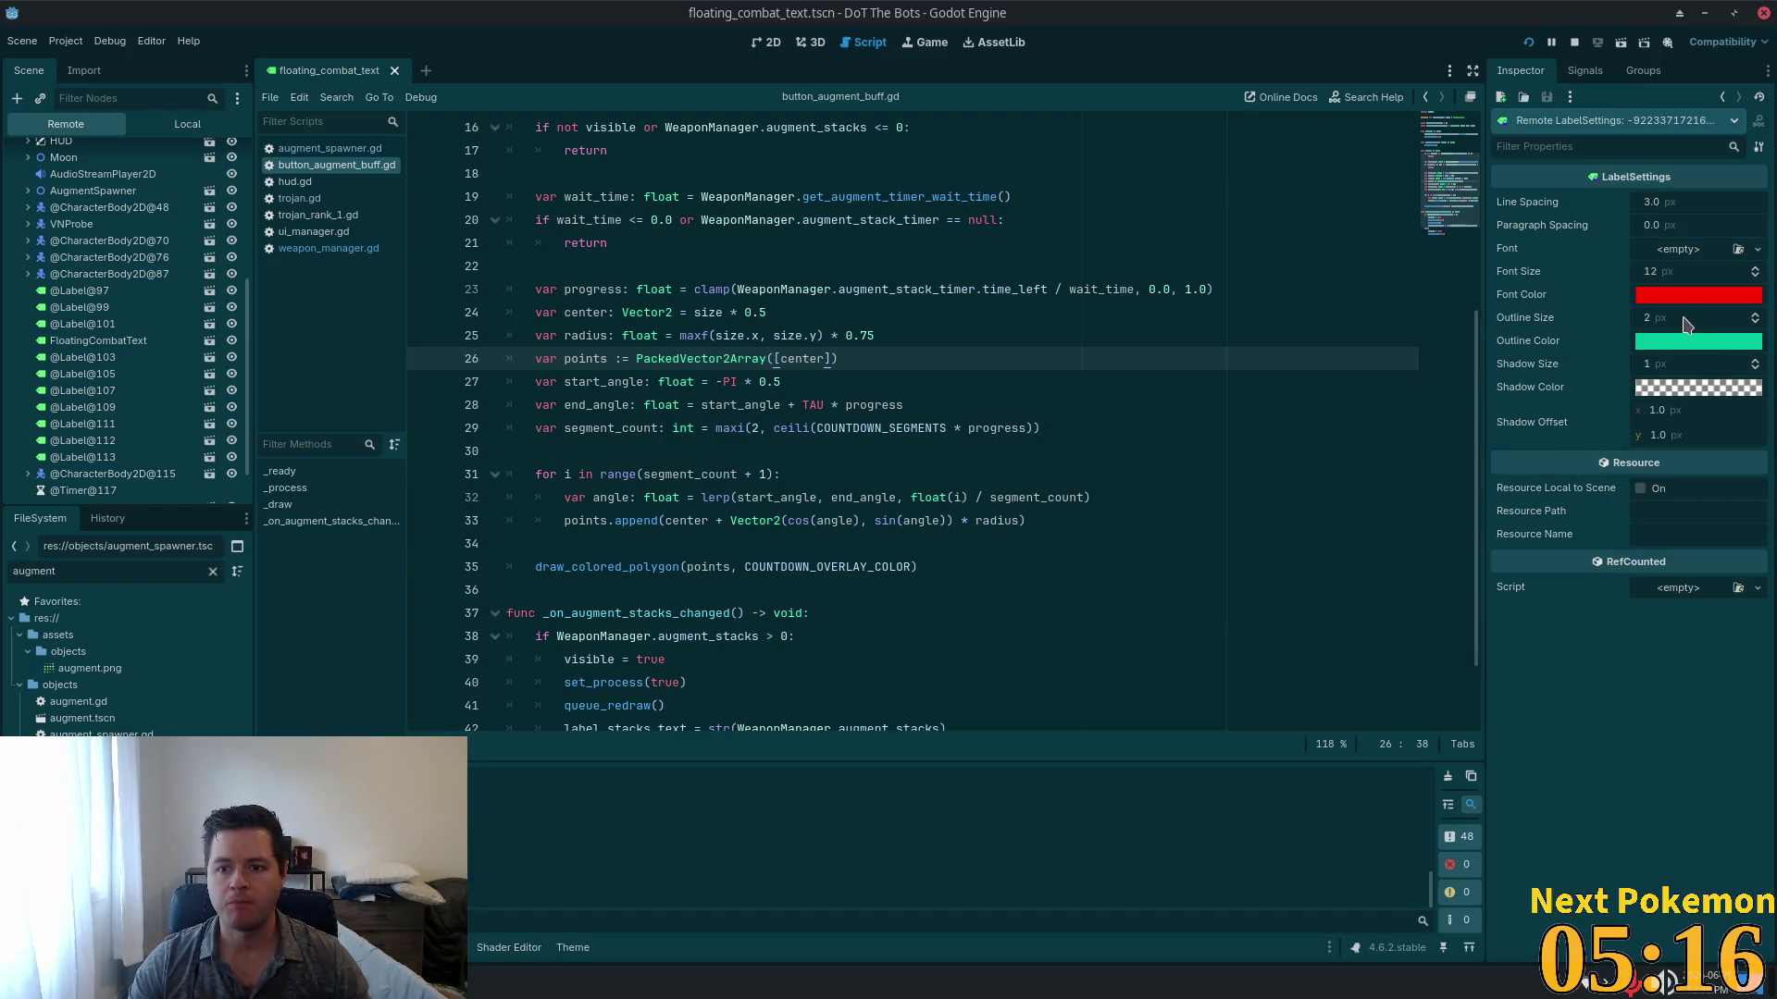
click(1684, 321)
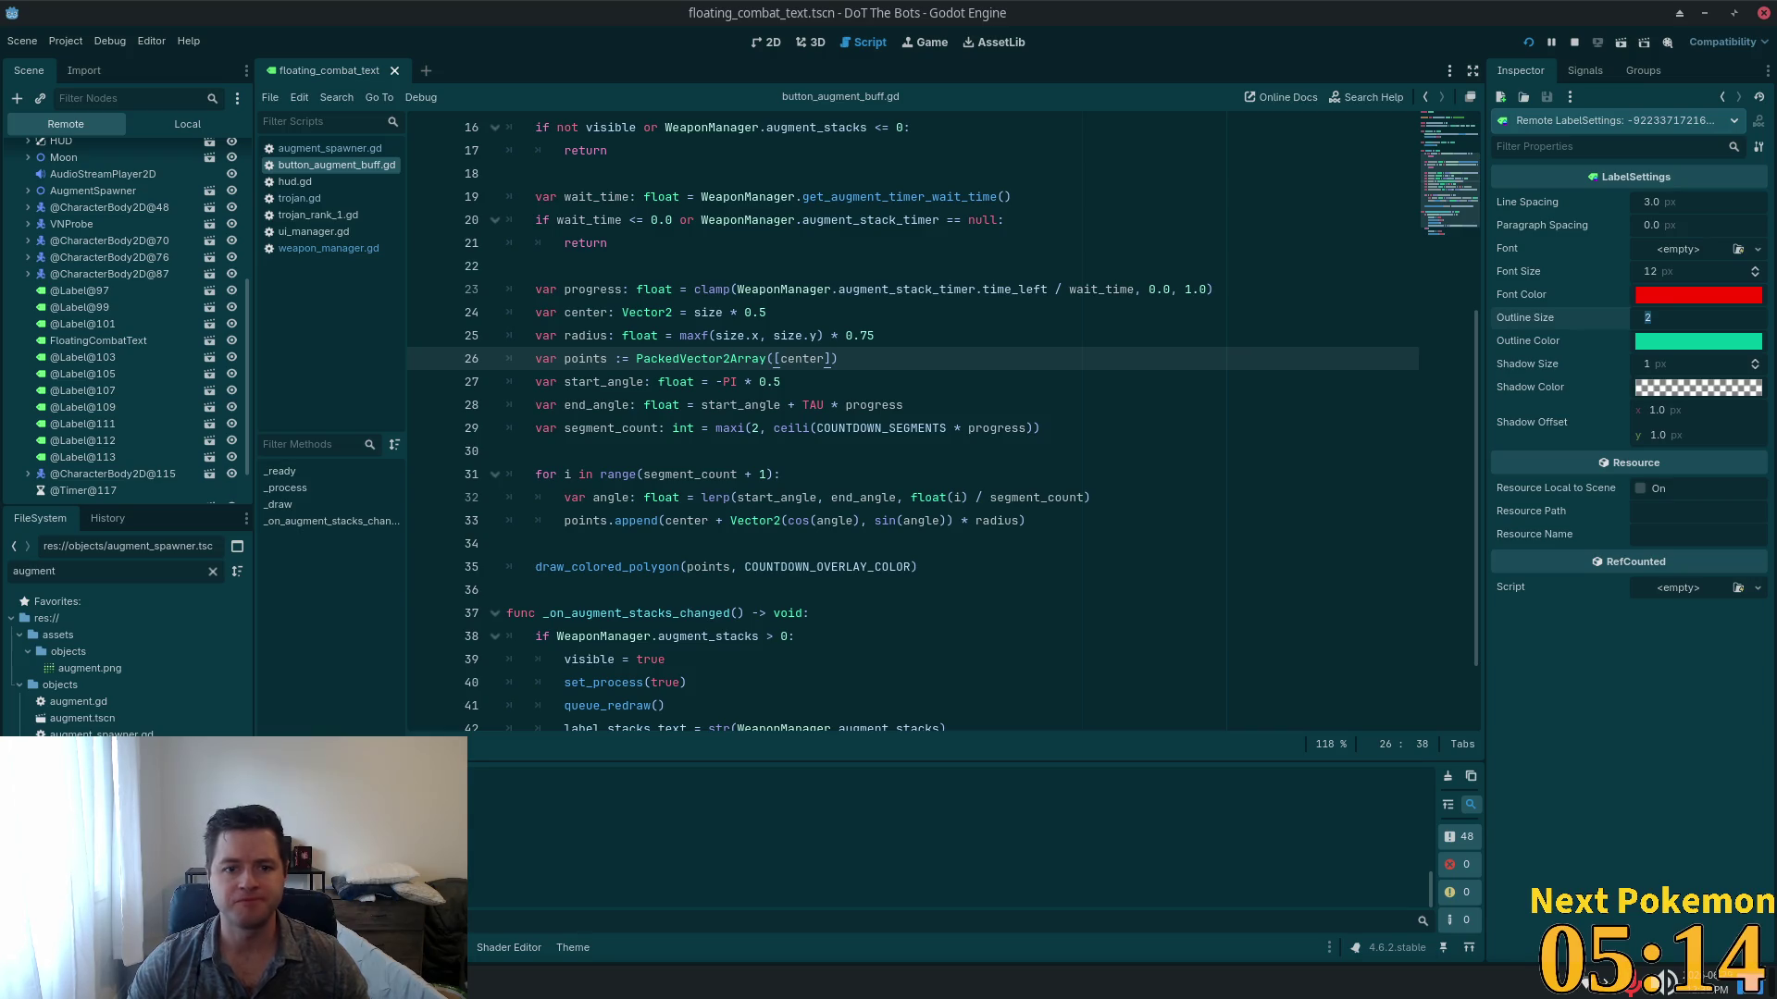
click(645, 215)
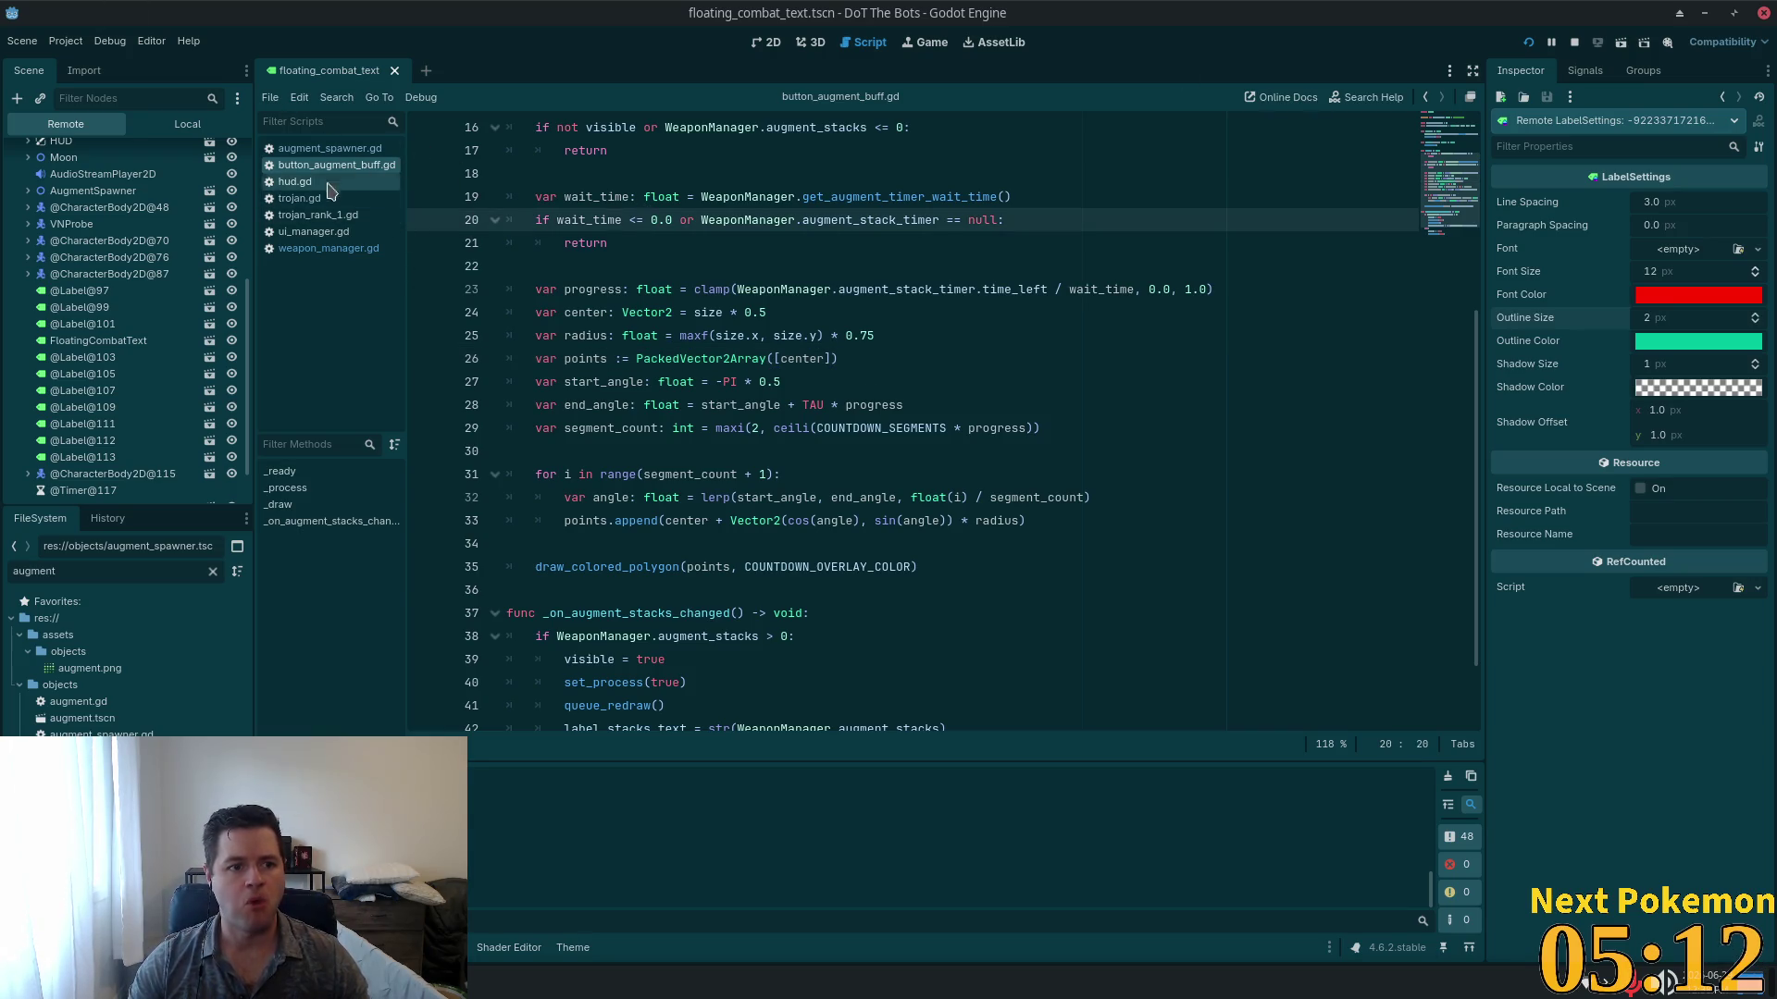
Step: Set the local FloatingCombatText LabelSettings outline size to 0 px, then run the project
click(187, 123)
click(83, 151)
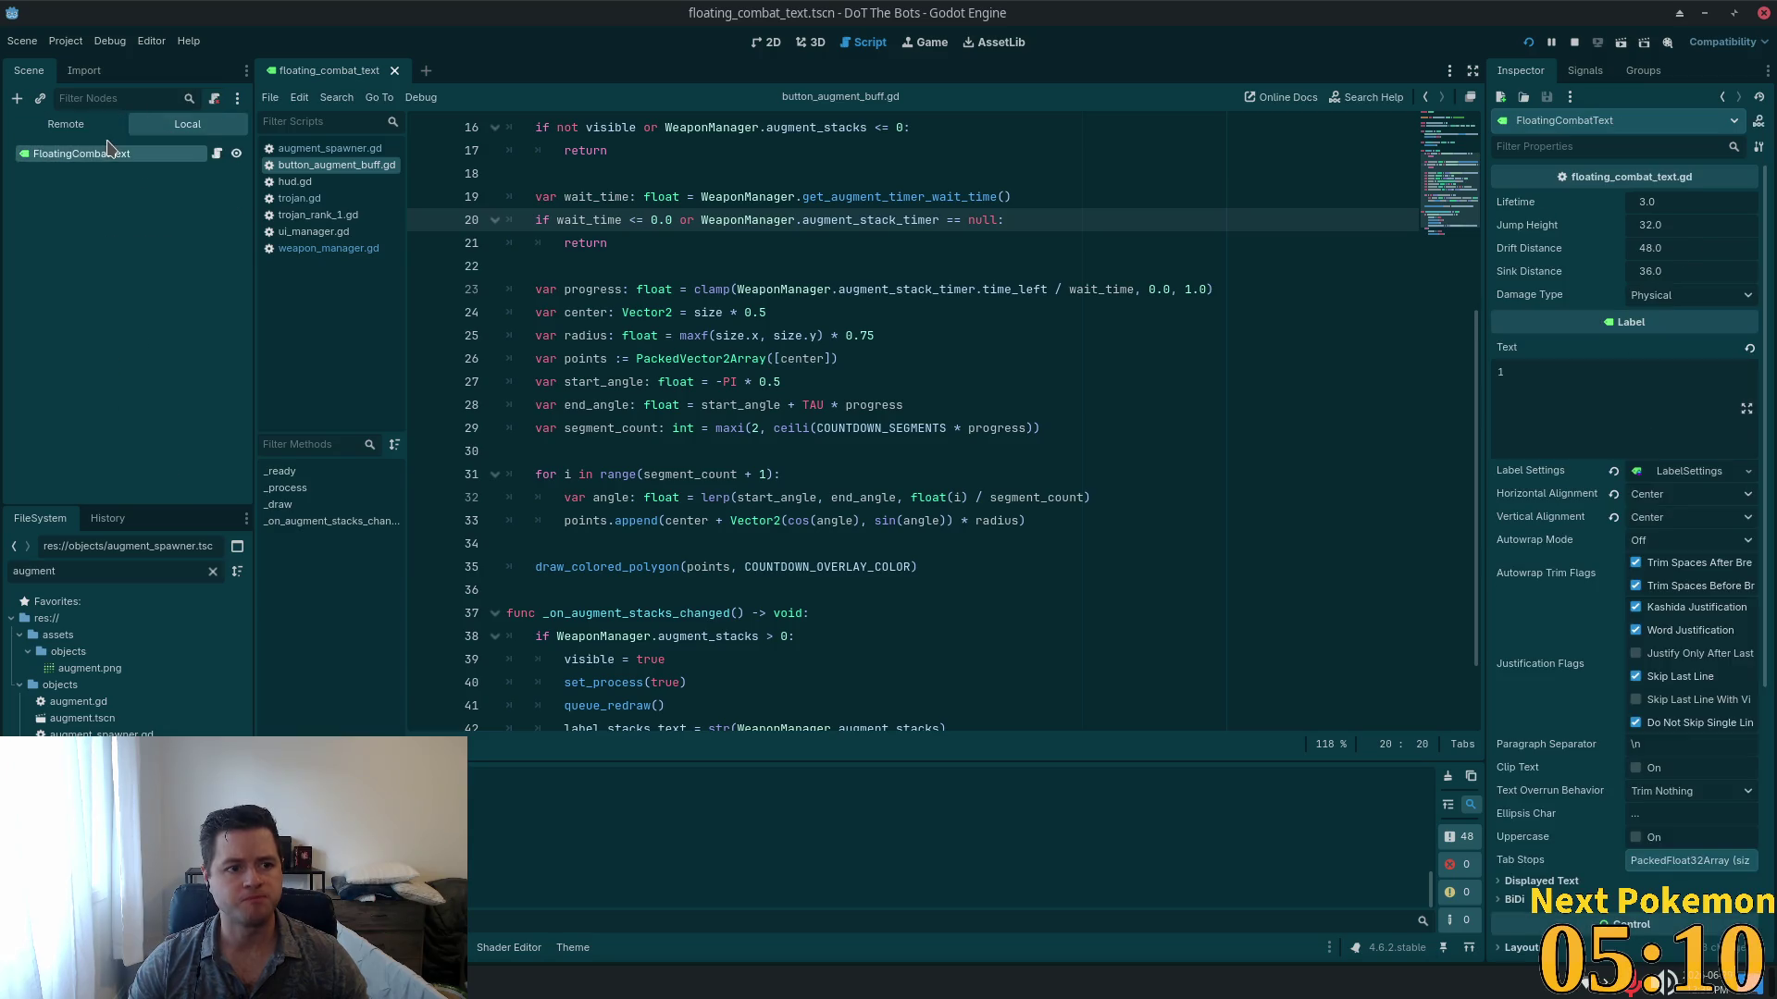
click(1680, 471)
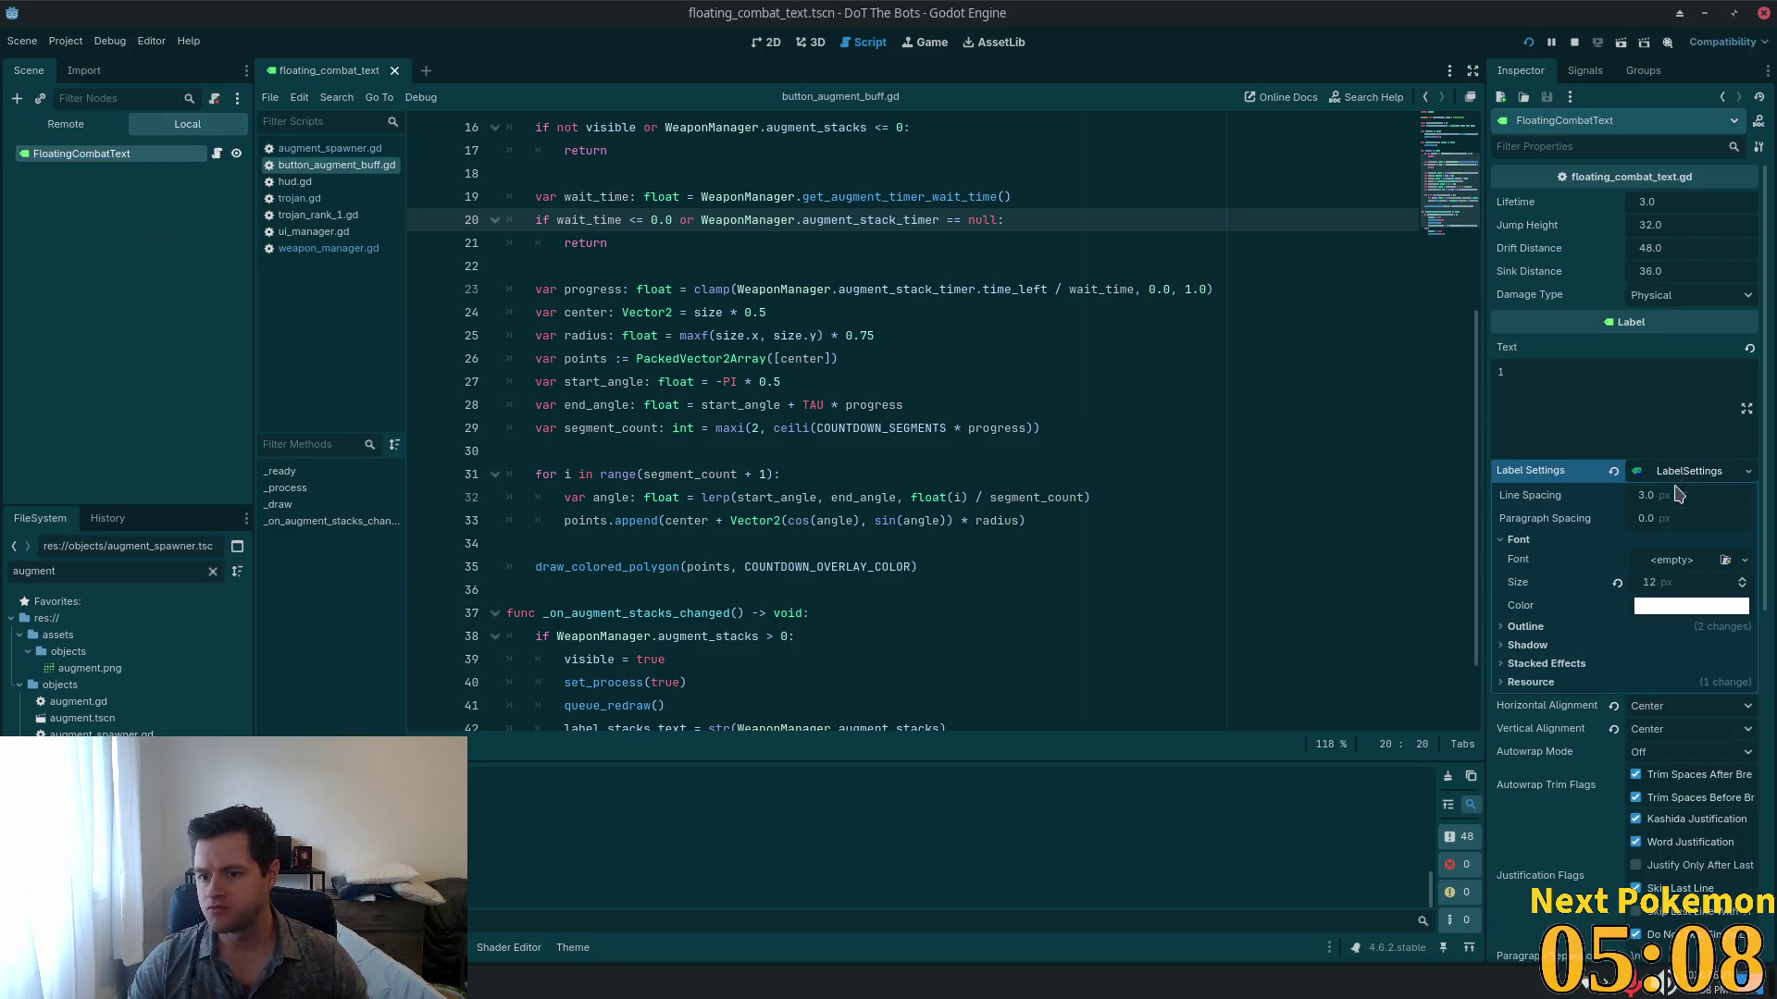
scroll(1642, 555, down, 2)
click(1523, 429)
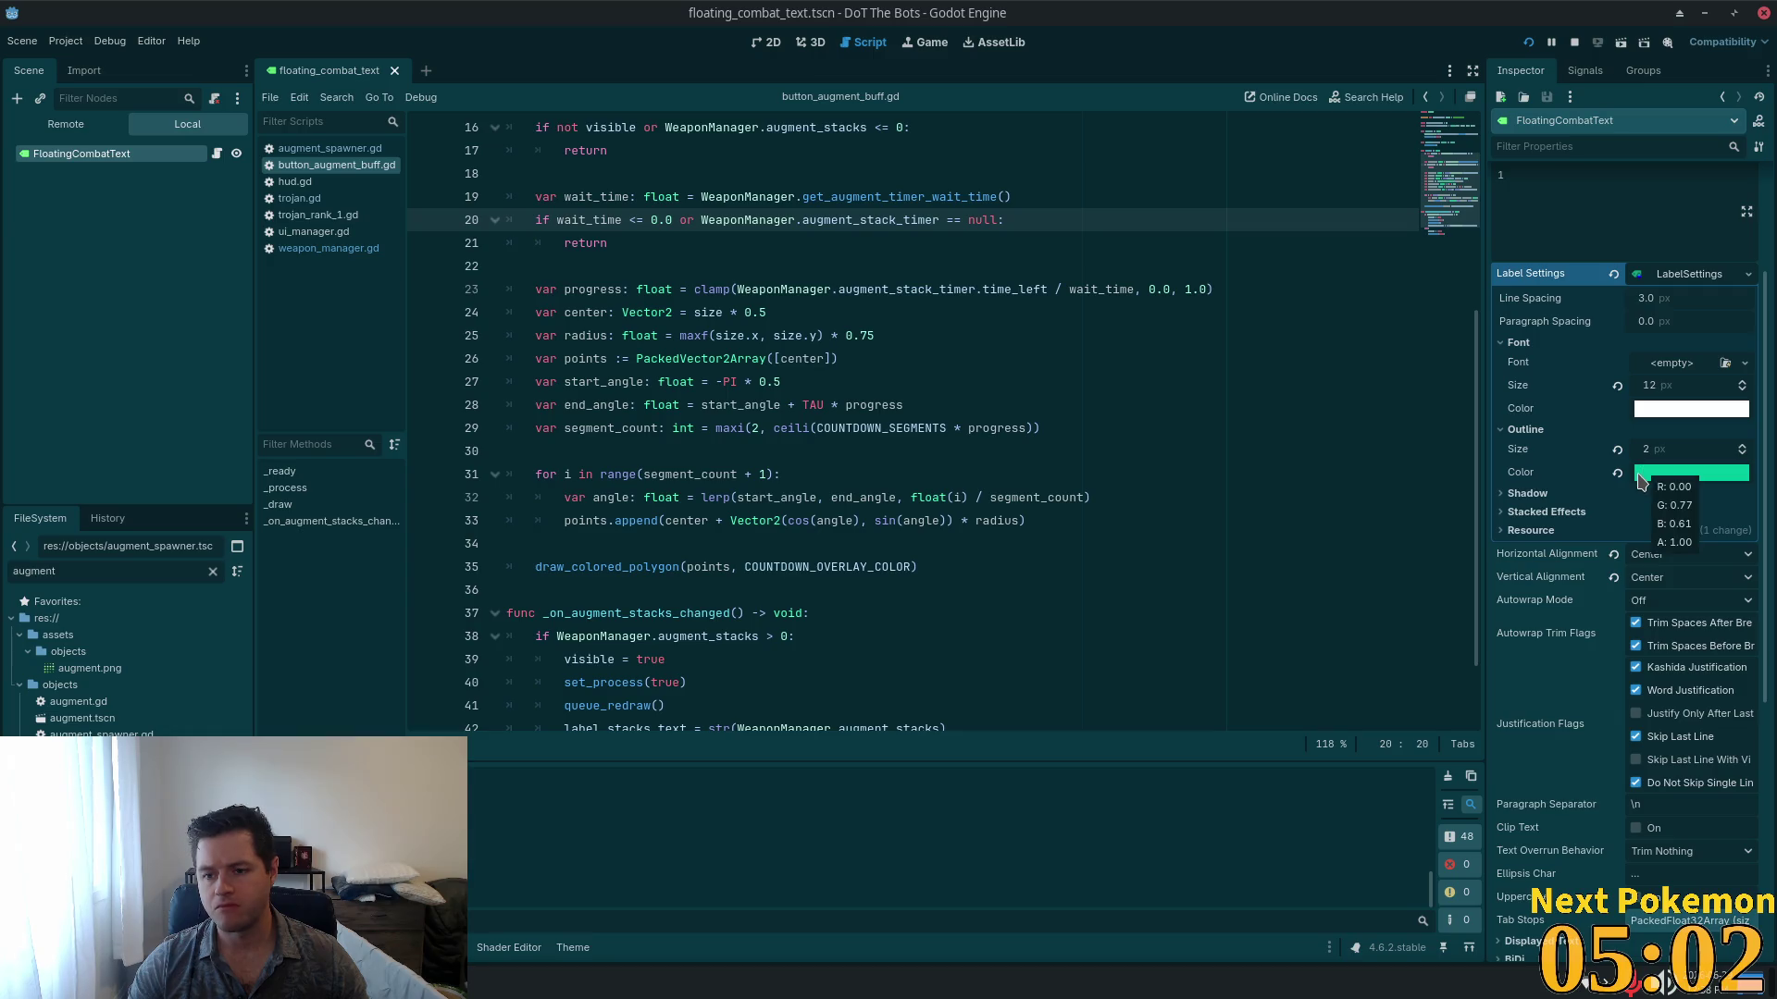
click(1617, 450)
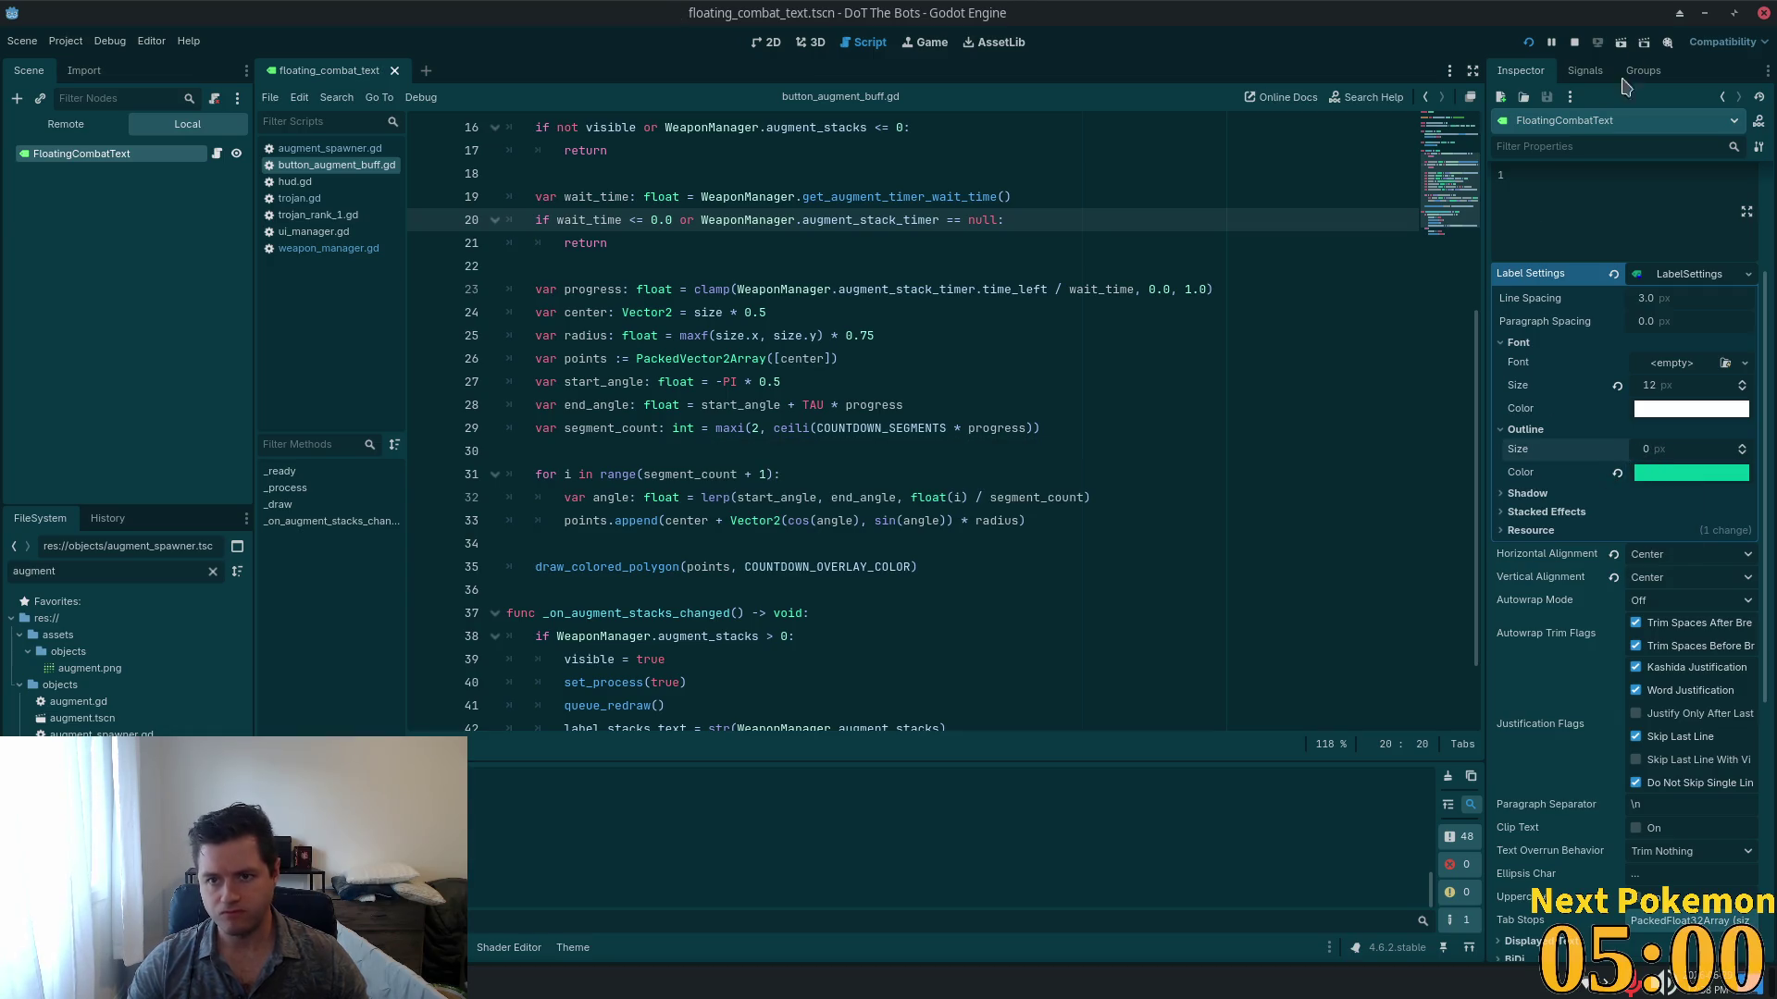
click(1528, 42)
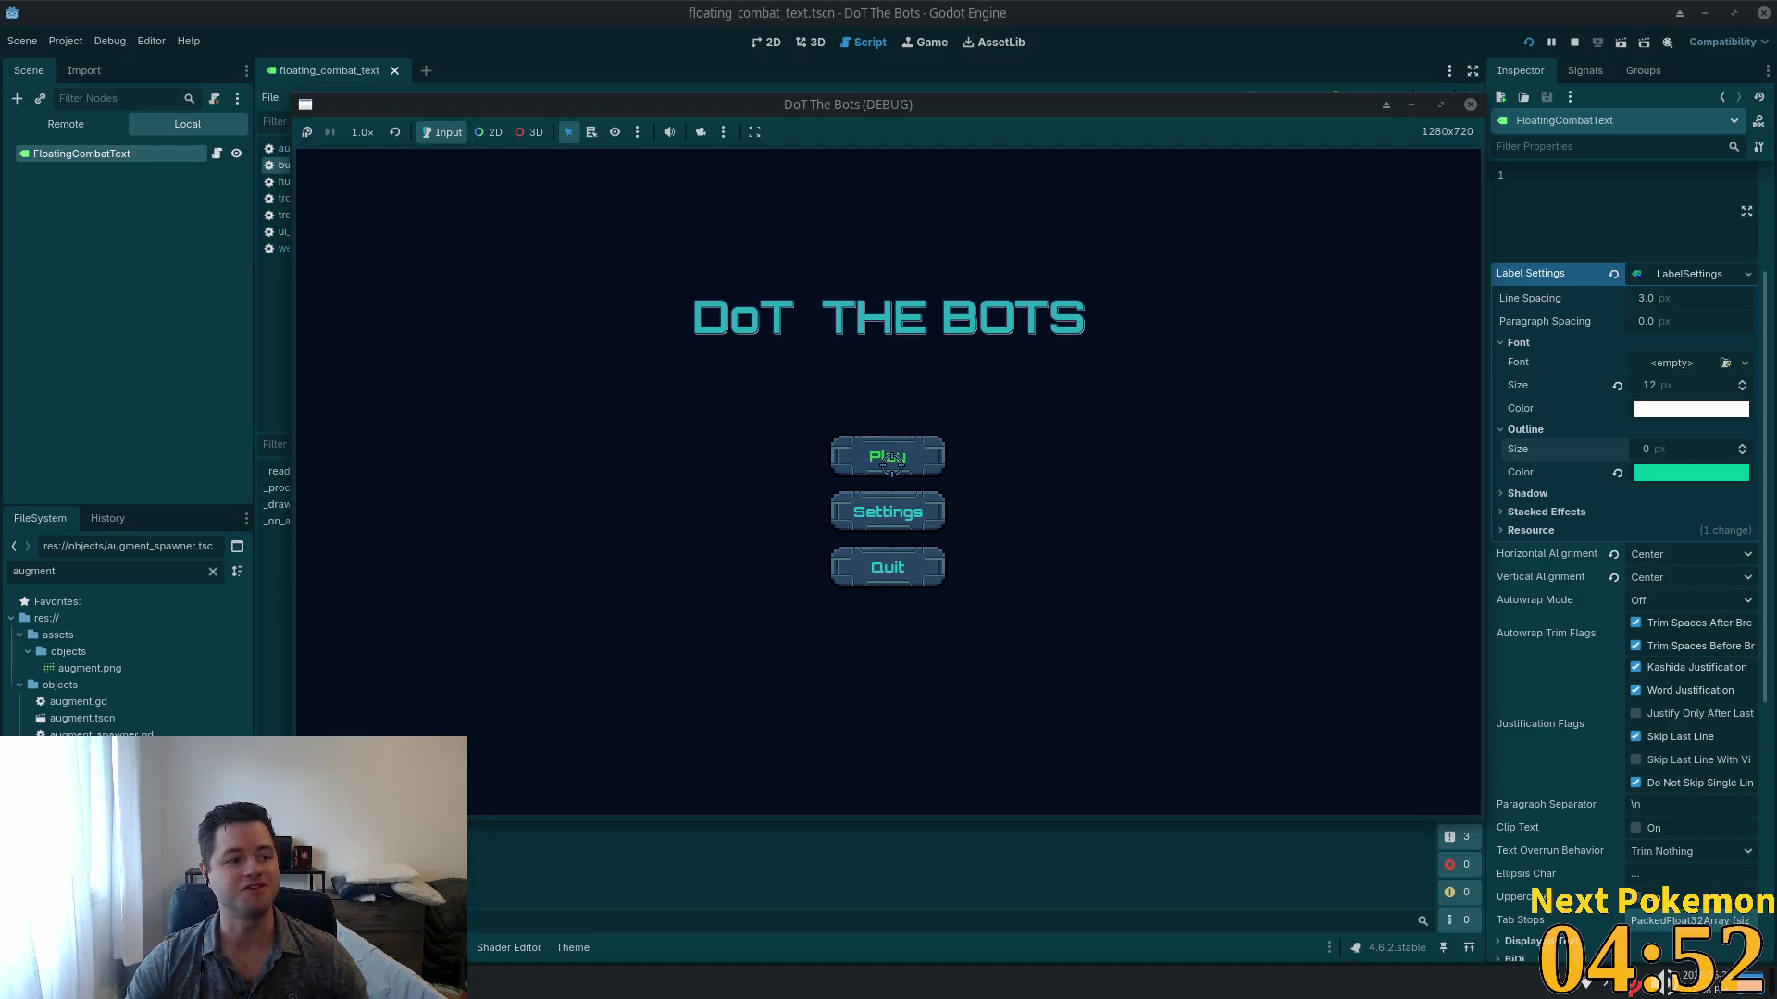
Step: Start a new game of DoT The Bots from the title menu
click(881, 470)
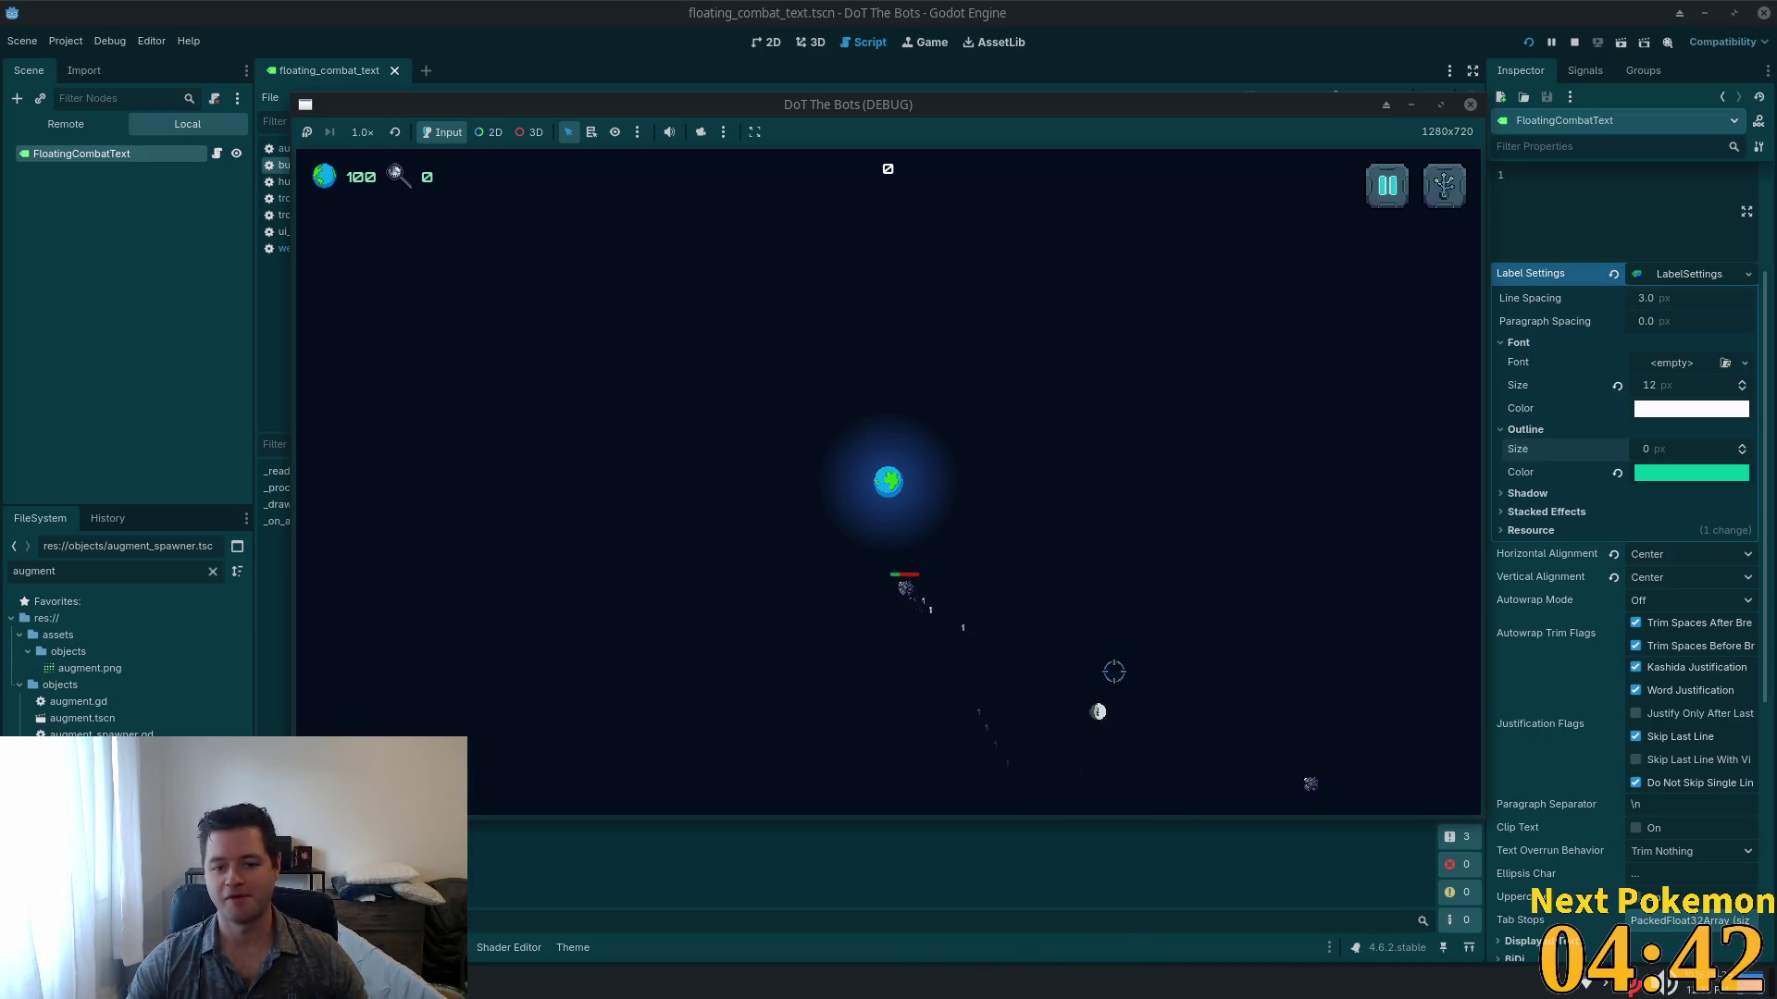
Step: Buy the second upgrade in the upgrade tree and resume play
key(u)
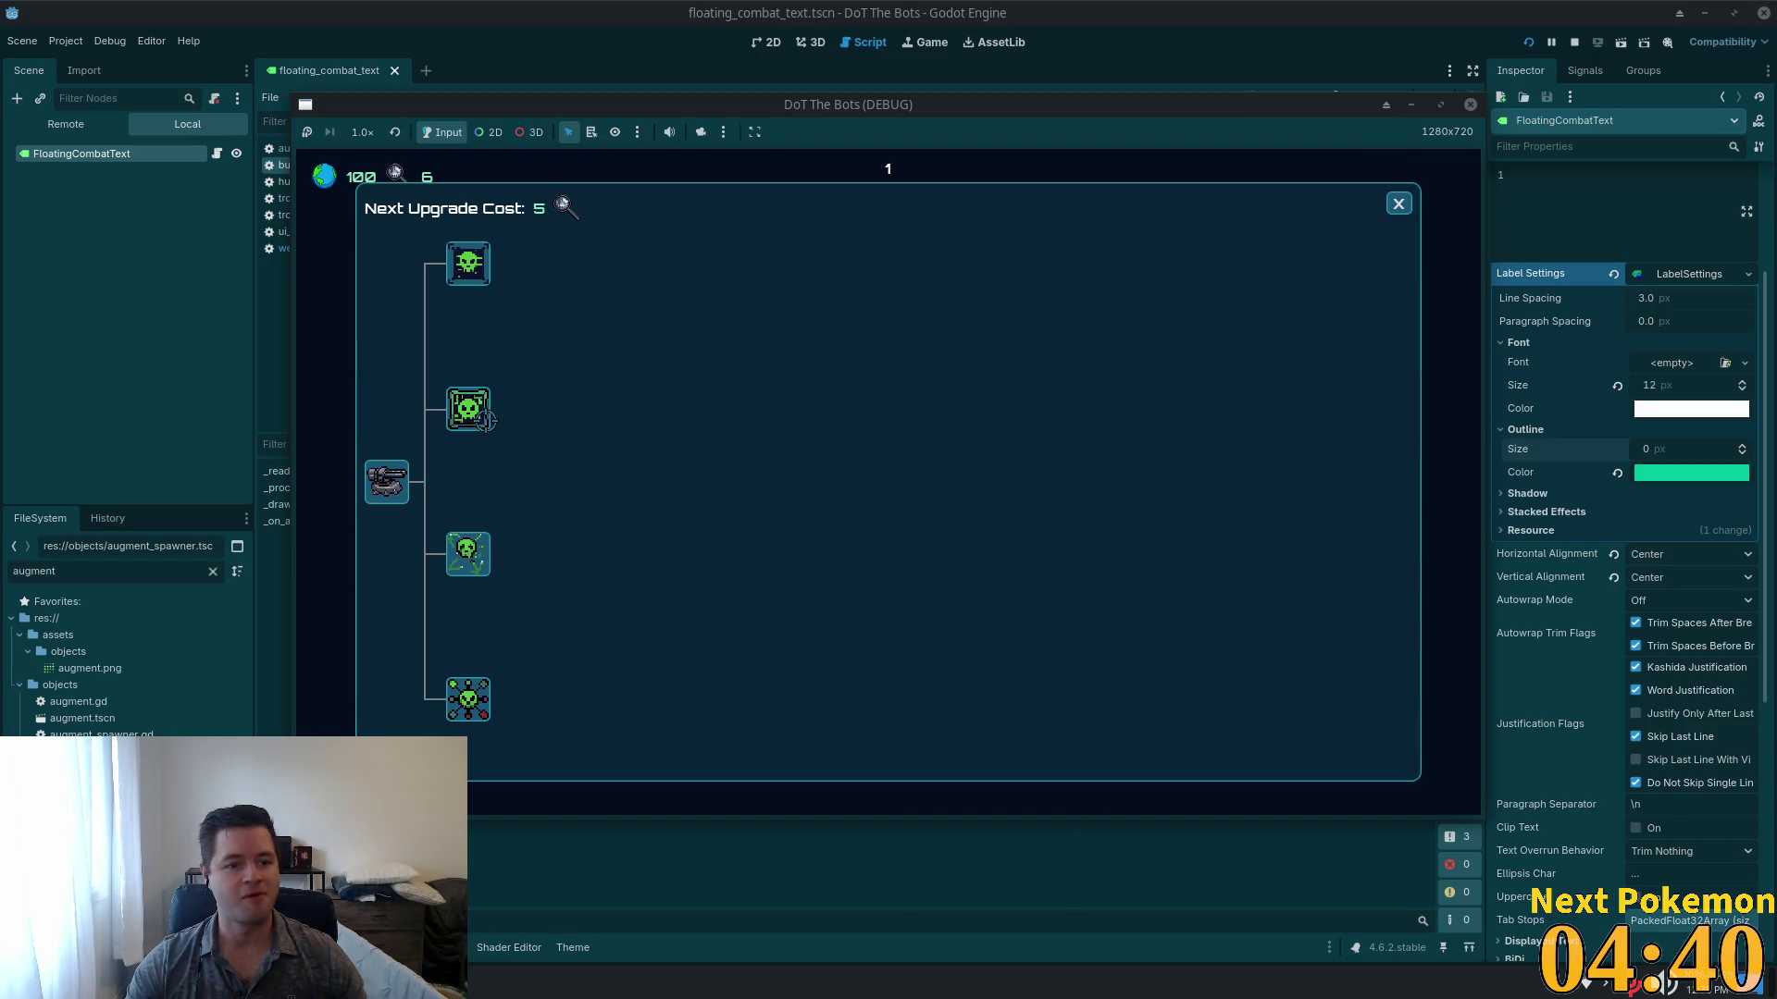
click(485, 418)
click(1420, 199)
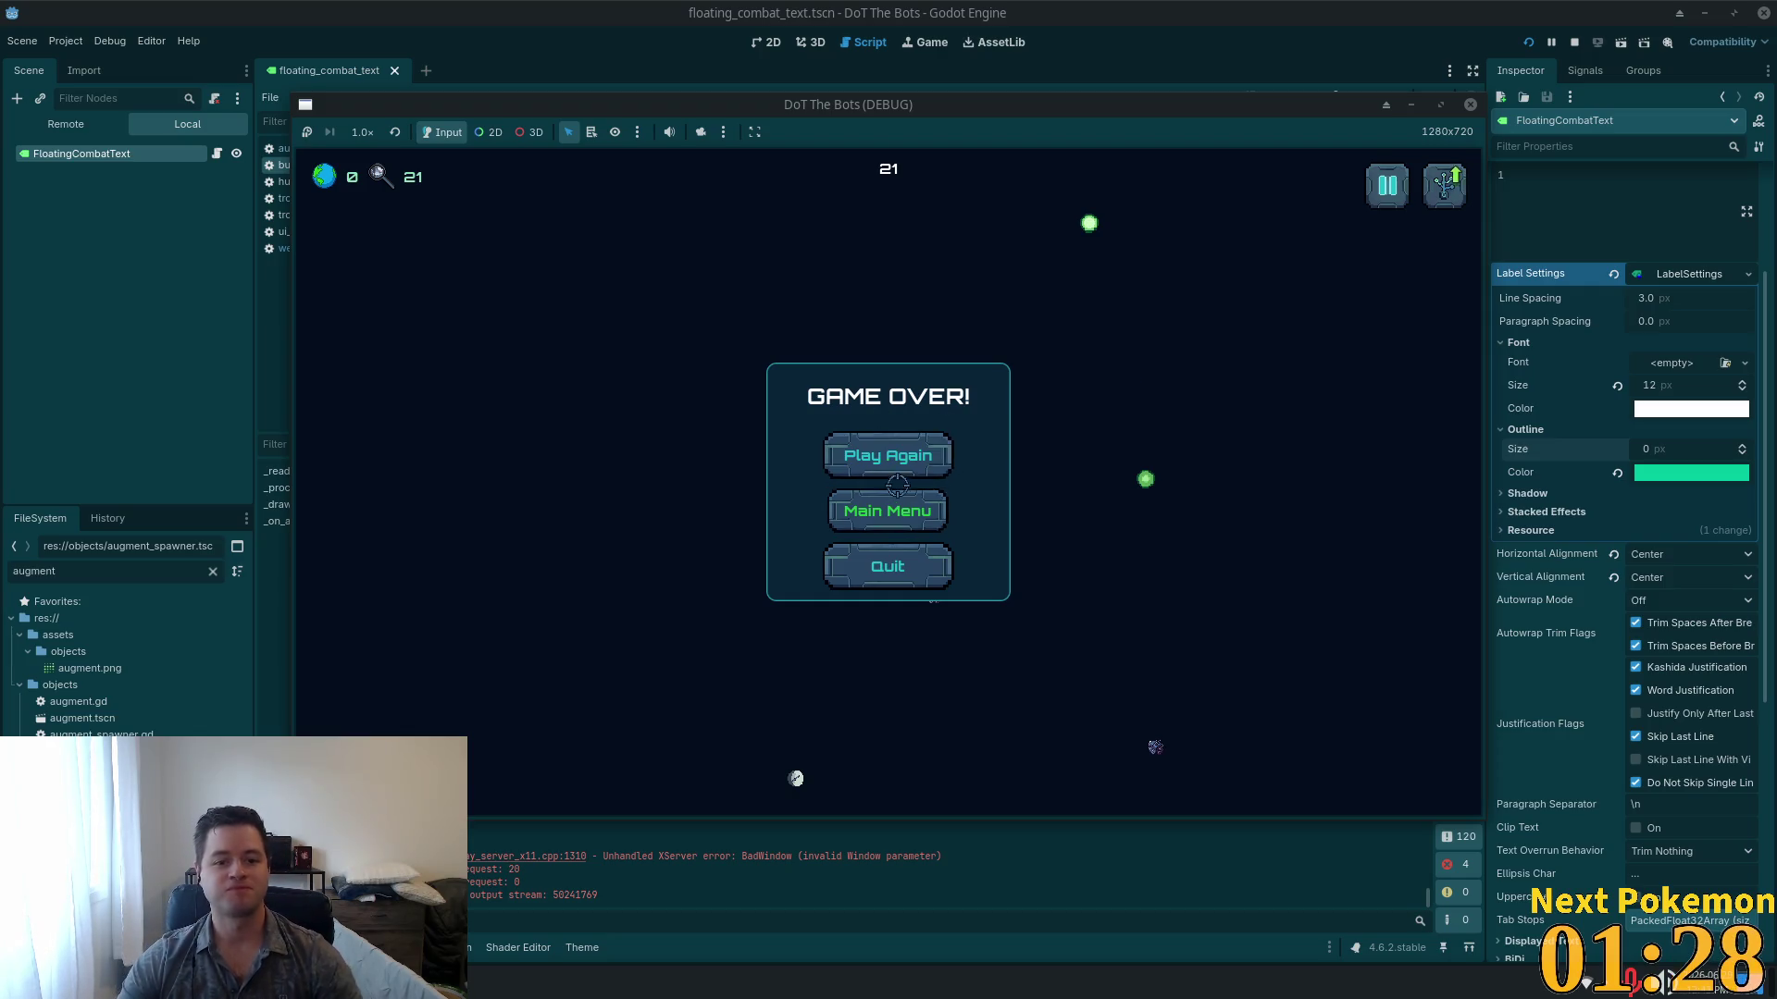
Step: Play Again after Game Over, stop the game with F8, and switch to Cursor
click(885, 458)
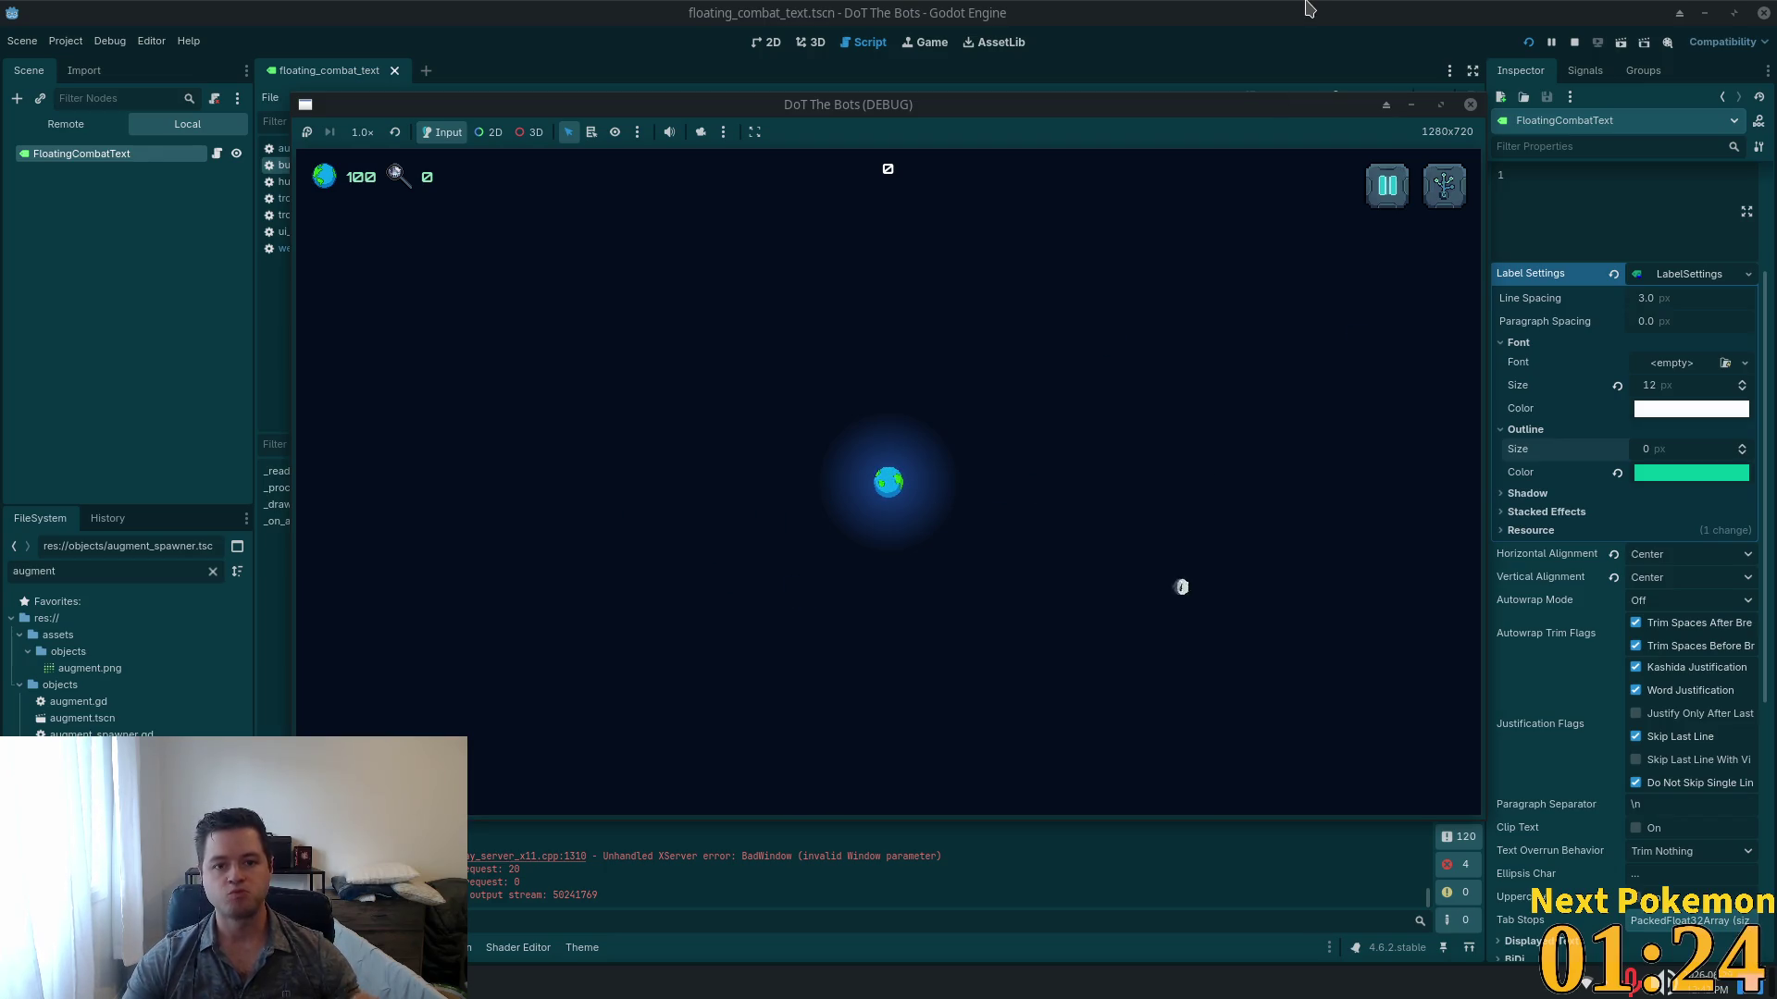
key(F8)
key(alt+Tab)
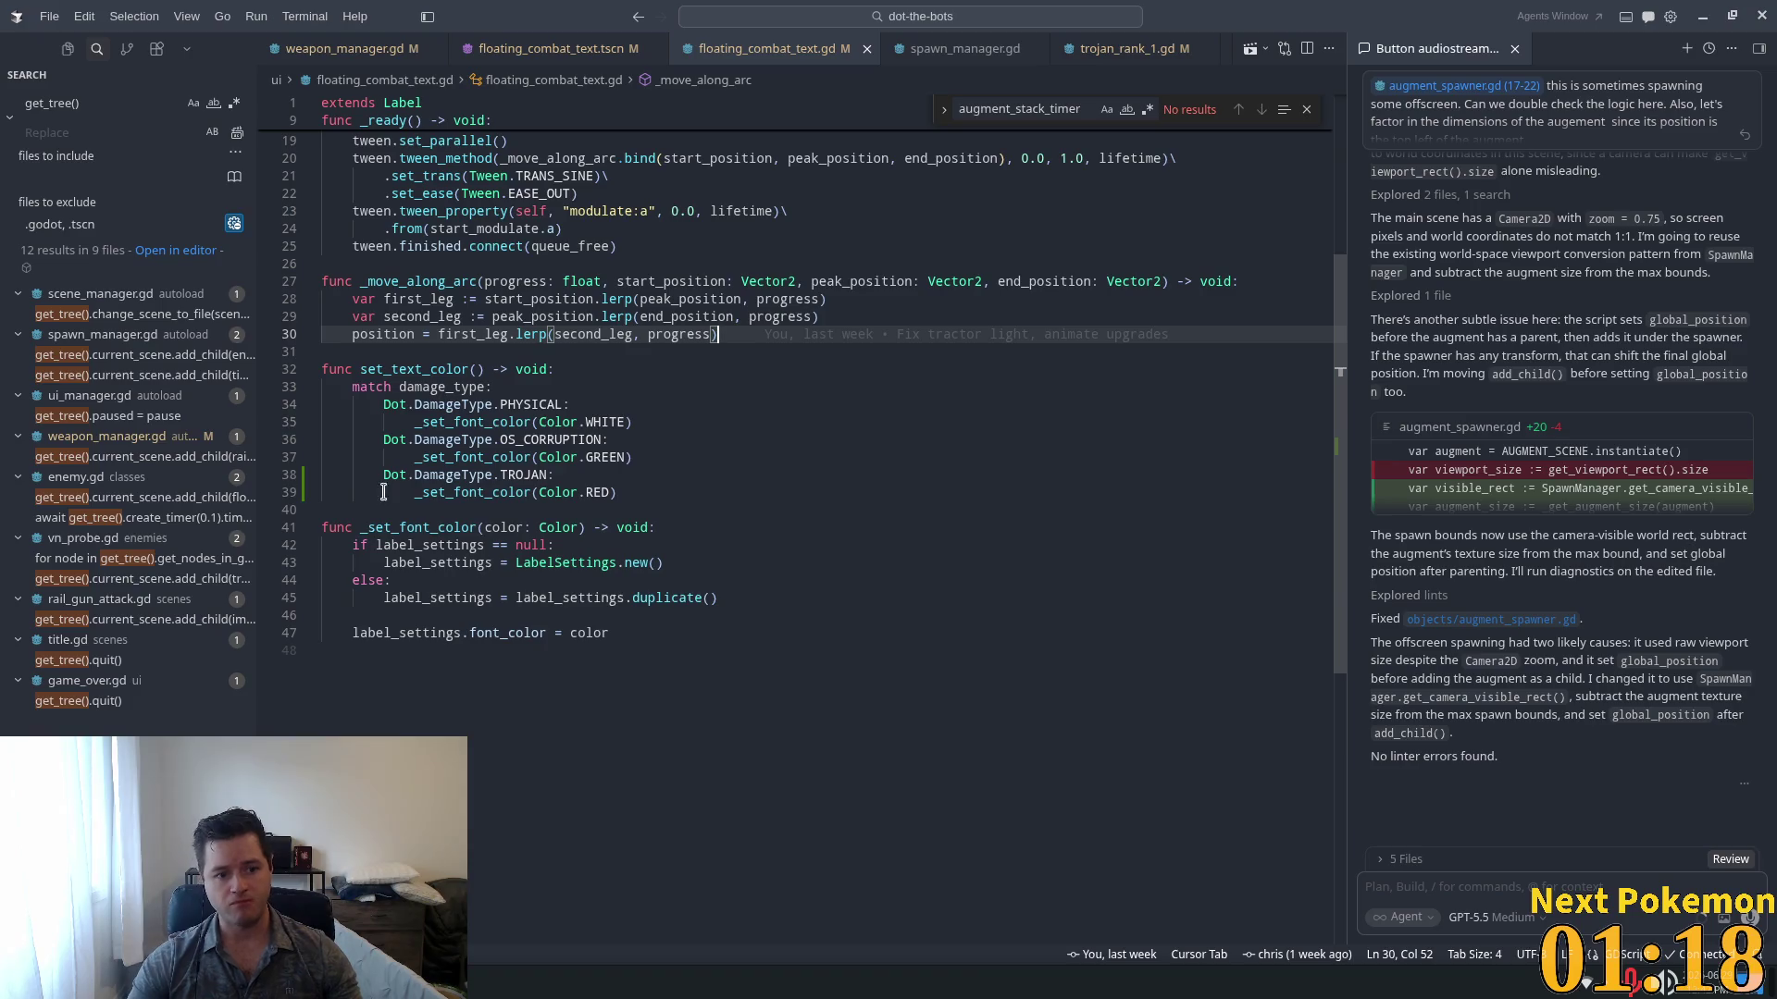
scroll(394, 489, up, 6)
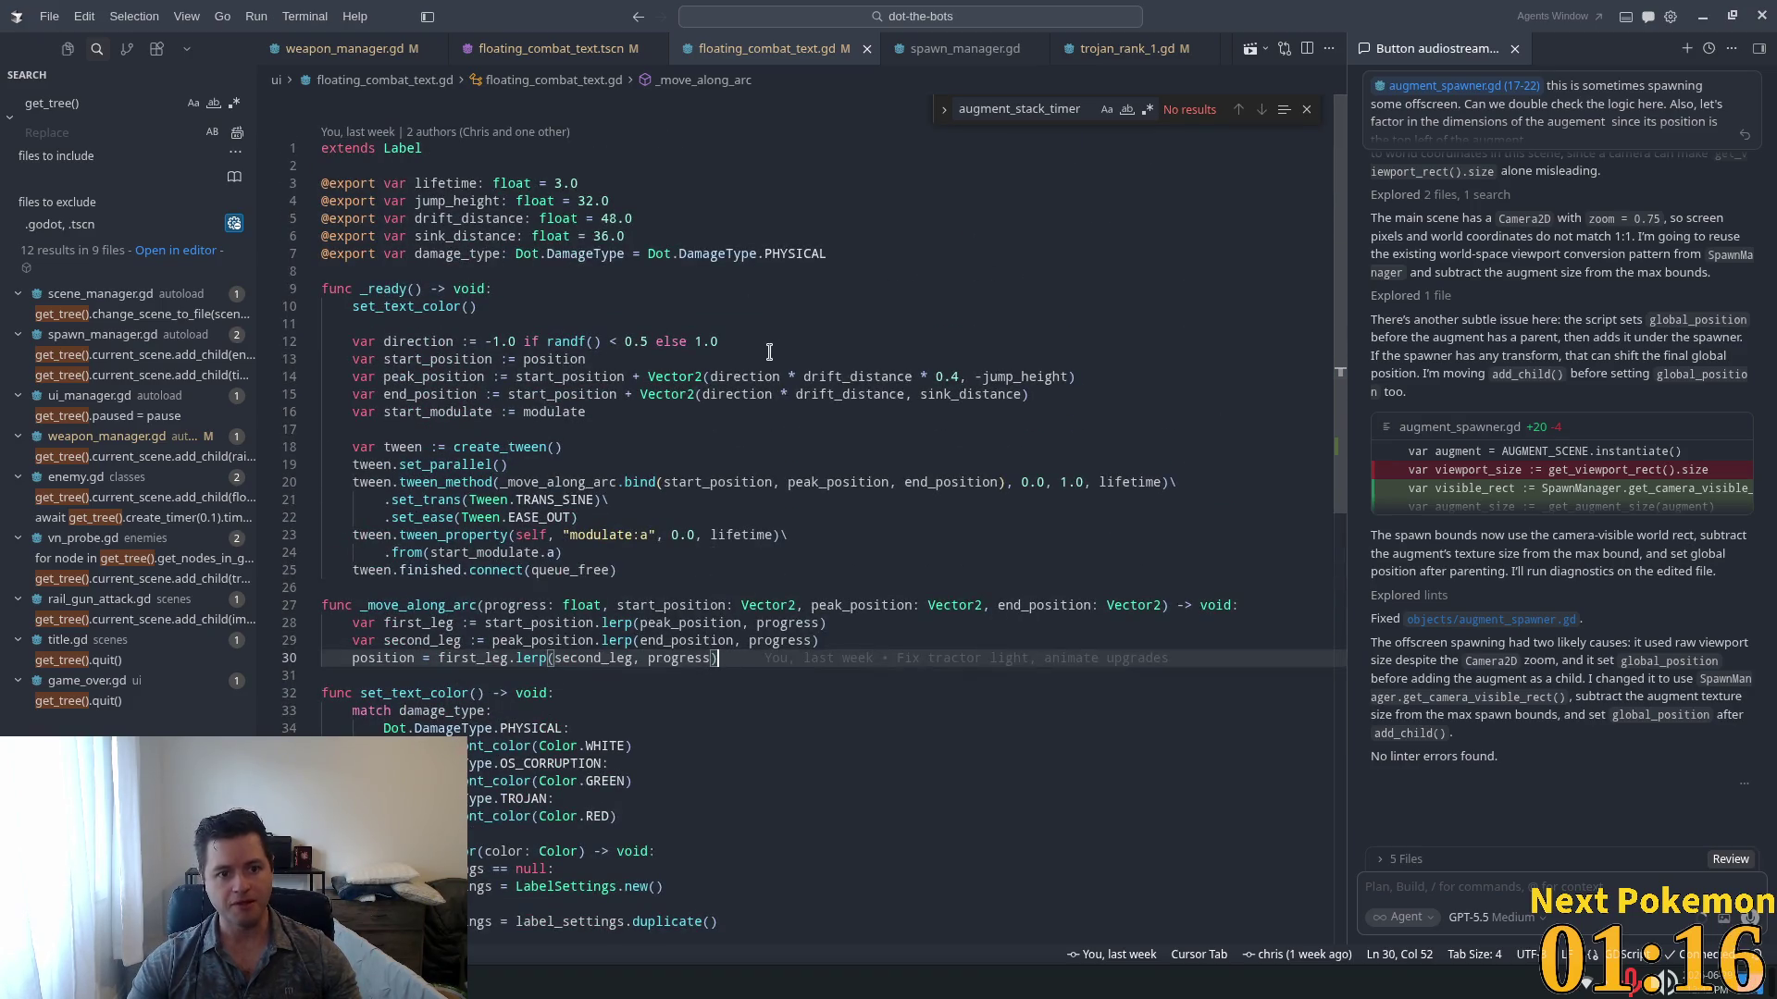